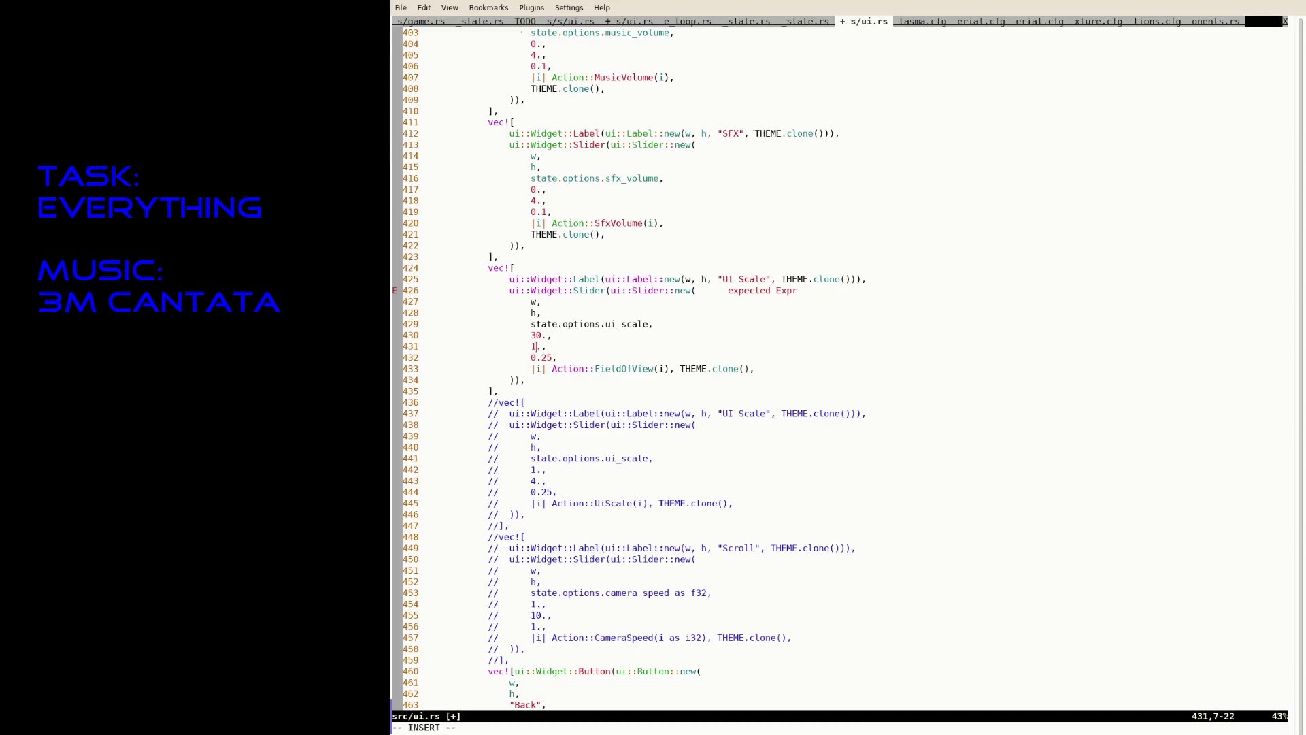
# Set the slider maximum to 120. and change the step from 0.25 to 5., saving src/ui.rs.
pyautogui.press('Escape')
pyautogui.write(':w')
pyautogui.press('Return')
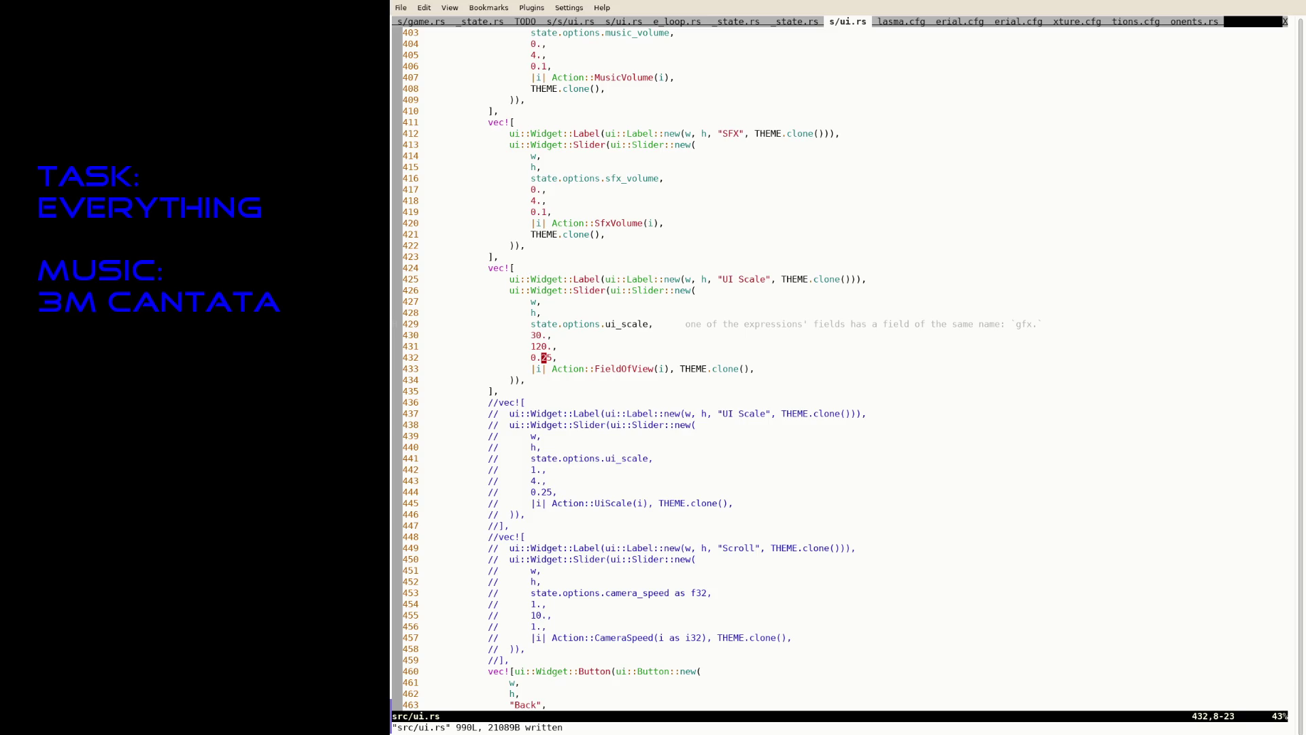
pyautogui.press('i')
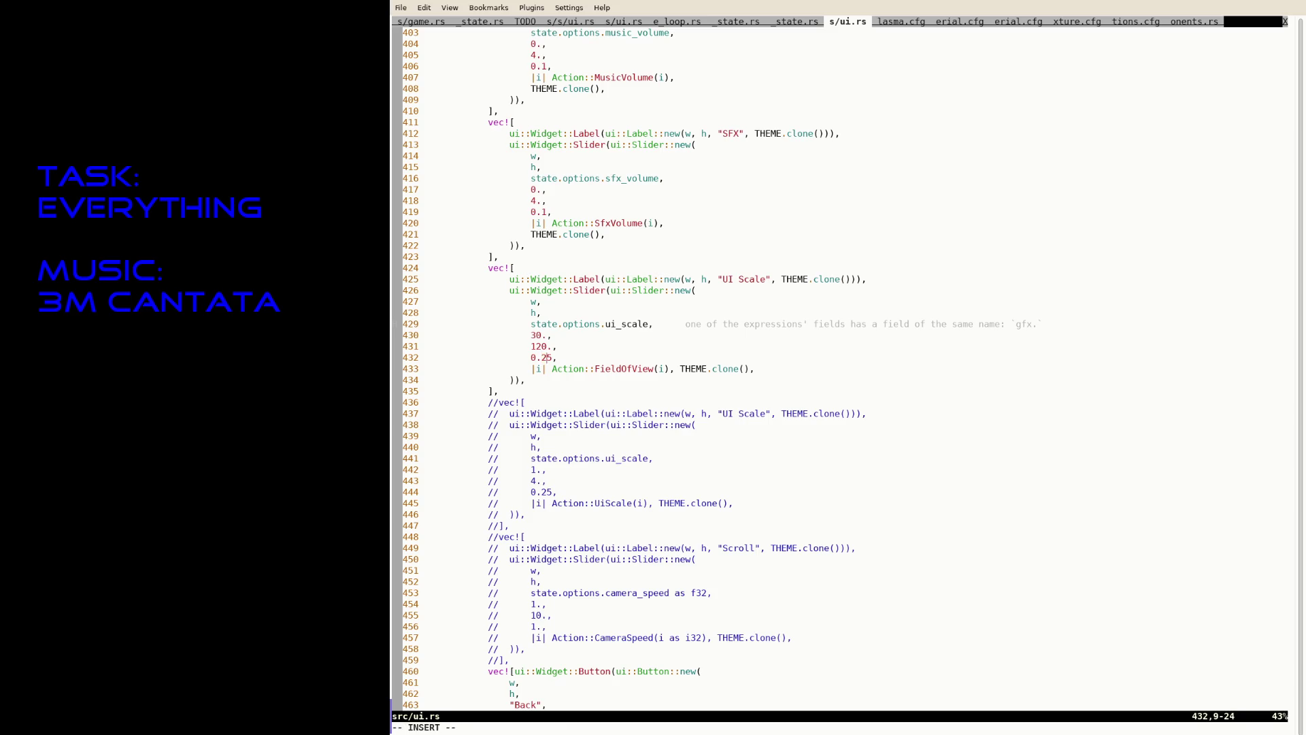
pyautogui.press('BackSpace')
pyautogui.press('BackSpace')
pyautogui.press('BackSpace')
pyautogui.write('.')
pyautogui.press('Escape')
pyautogui.write(':w')
pyautogui.press('Return')
# Bind the slider to state.options.fov instead of ui_scale and save.
pyautogui.press('k')
pyautogui.press('k')
pyautogui.press('k')
pyautogui.press('$')
pyautogui.press('i')
pyautogui.press('Delete')
pyautogui.press('Delete')
pyautogui.write('fov')
pyautogui.press('Delete')
pyautogui.press('Delete')
pyautogui.press('Delete')
pyautogui.press('Escape')
pyautogui.write(':w')
pyautogui.press('Return')
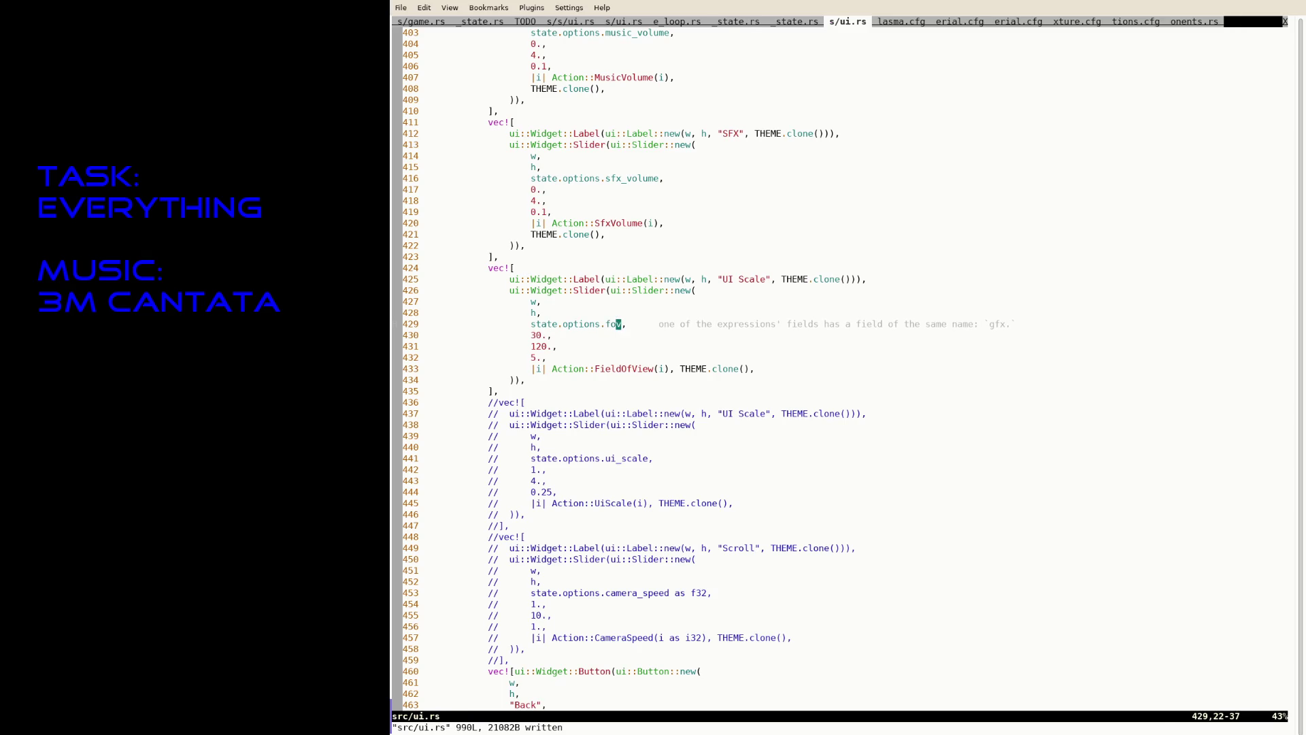
# Relabel the slider "Field of View" instead of "UI Scale", save, and bring up options.cfg.
pyautogui.press('k')
pyautogui.press('k')
pyautogui.press('k')
pyautogui.press('w')
pyautogui.press('i')
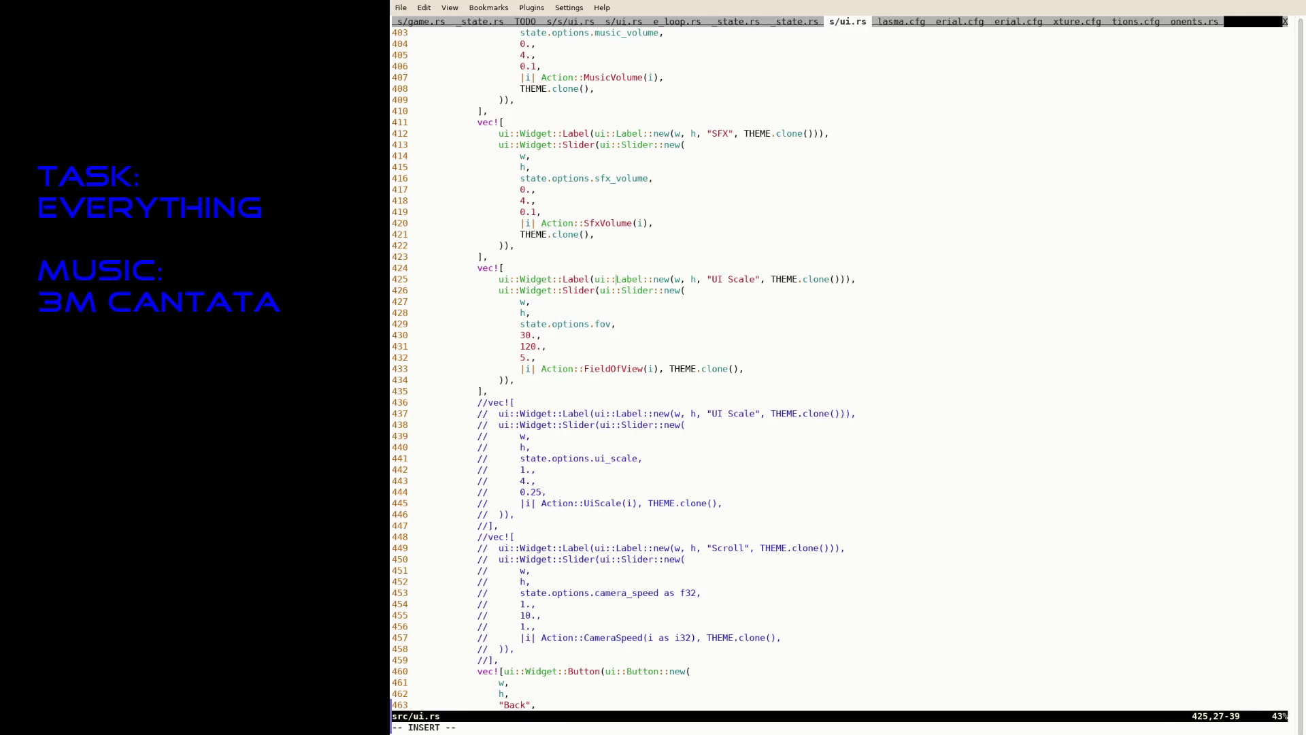
pyautogui.click(692, 279)
pyautogui.write('FOV')
pyautogui.press('Delete')
pyautogui.press('Delete')
pyautogui.press('Delete')
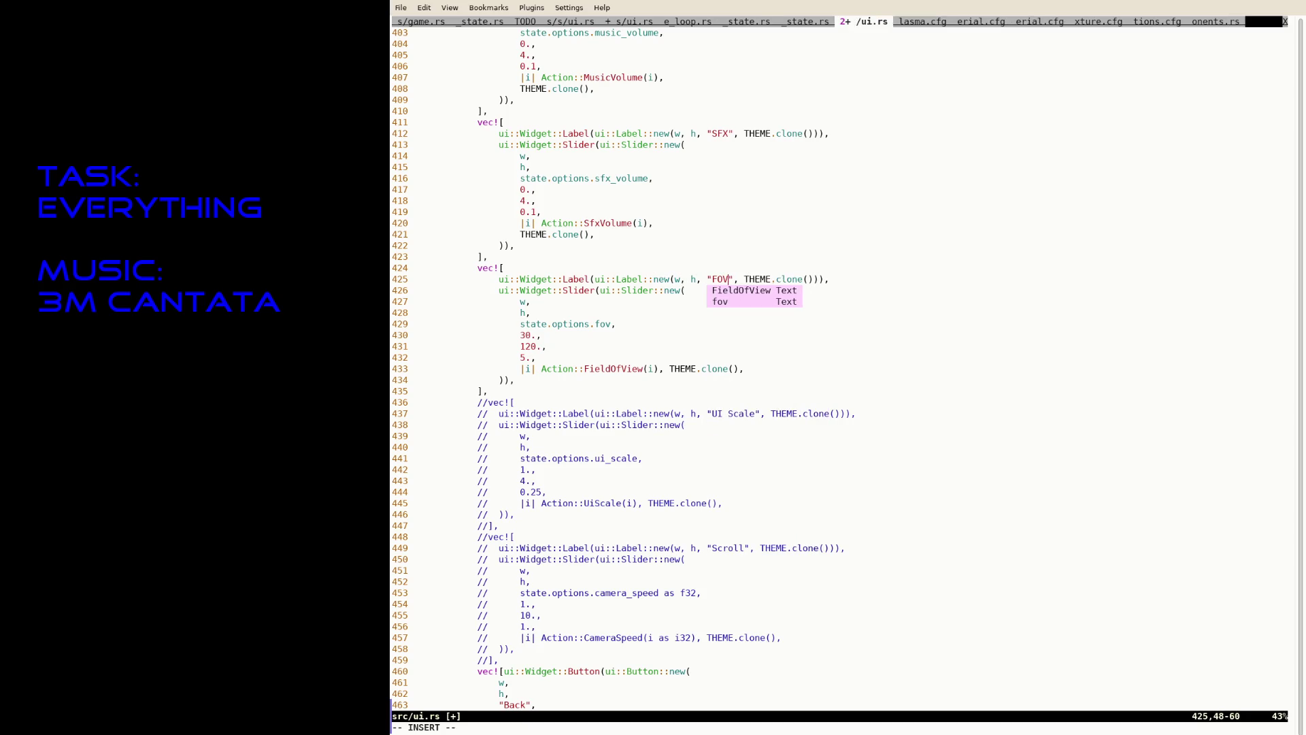
pyautogui.press('BackSpace')
pyautogui.press('BackSpace')
pyautogui.write('ield of View')
pyautogui.press('Escape')
pyautogui.write(':w')
pyautogui.press('Return')
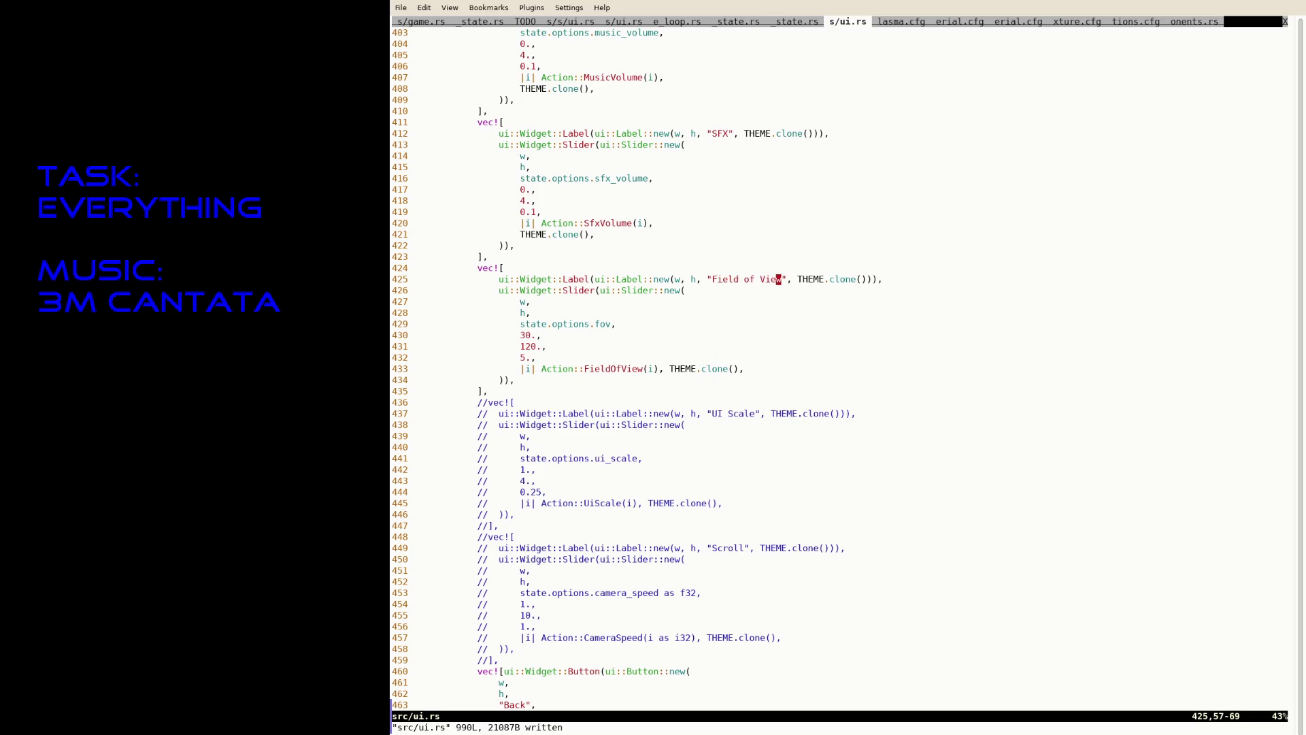
pyautogui.press('j')
pyautogui.press('j')
pyautogui.press('j')
pyautogui.press('Tab')
pyautogui.press('Tab')
pyautogui.press('Tab')
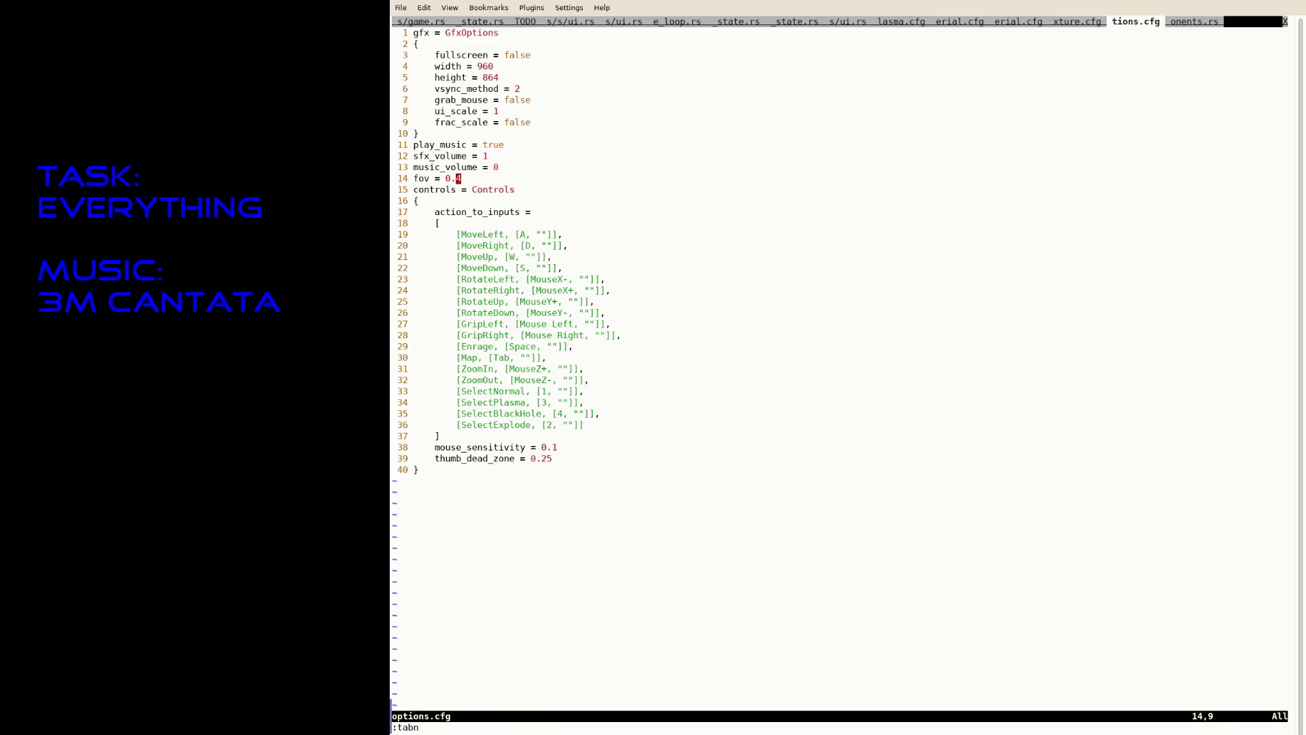
# In game.rs, add ' / 180.' after the fov use in make_project and save.
pyautogui.press('Tab')
pyautogui.press('Tab')
pyautogui.write('/fov')
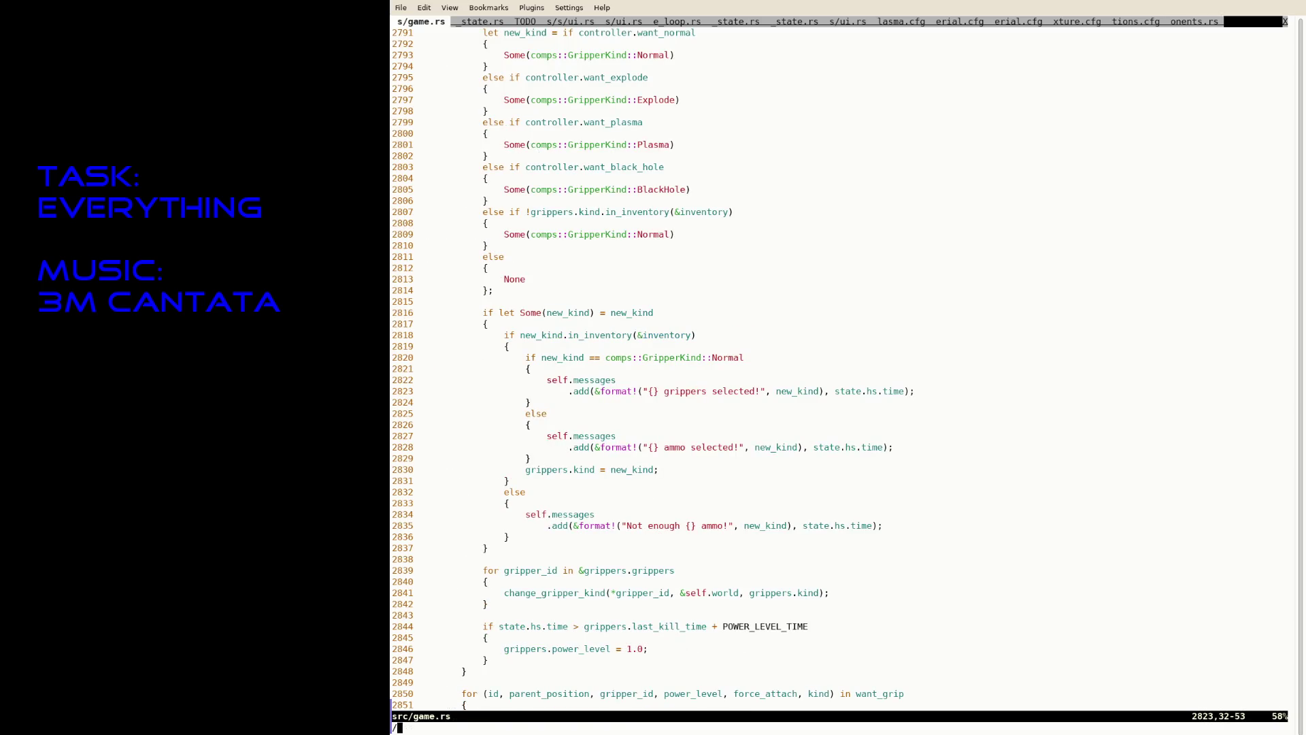
pyautogui.press('Return')
pyautogui.press('n')
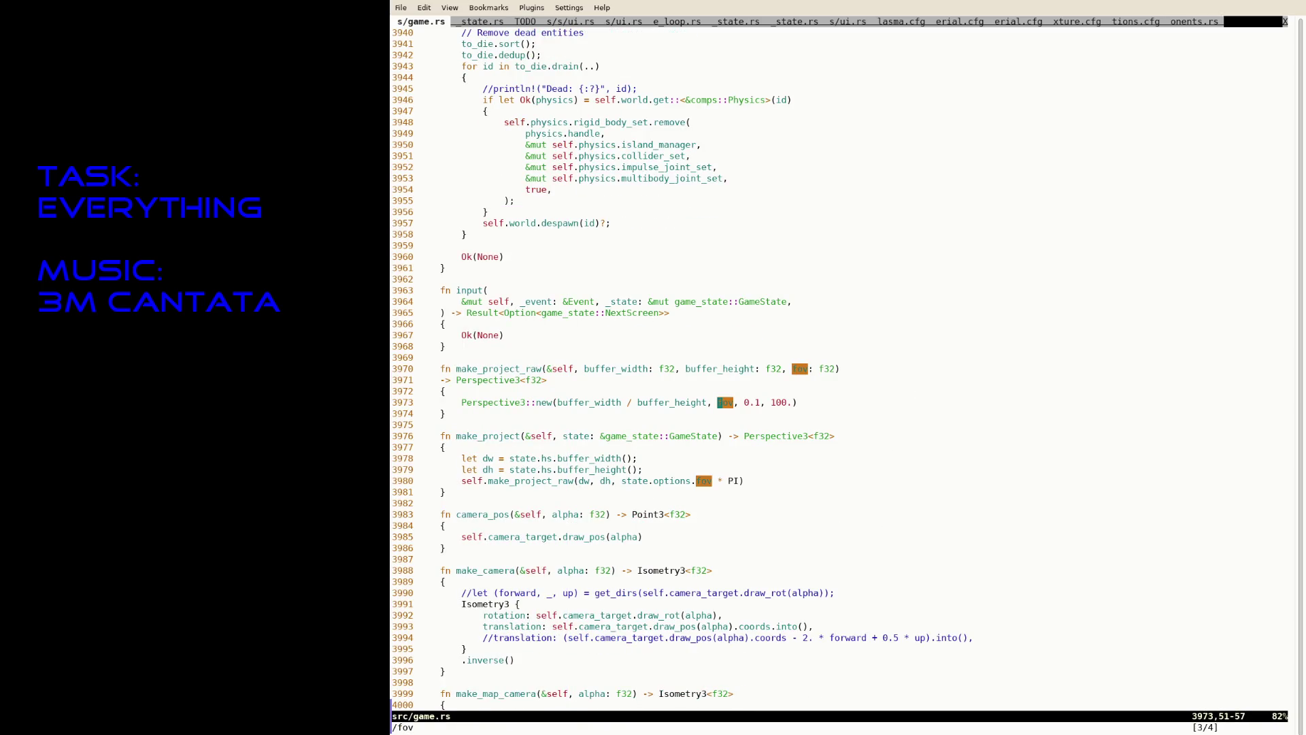
pyautogui.press('n')
pyautogui.write('i')
pyautogui.write(' / 36')
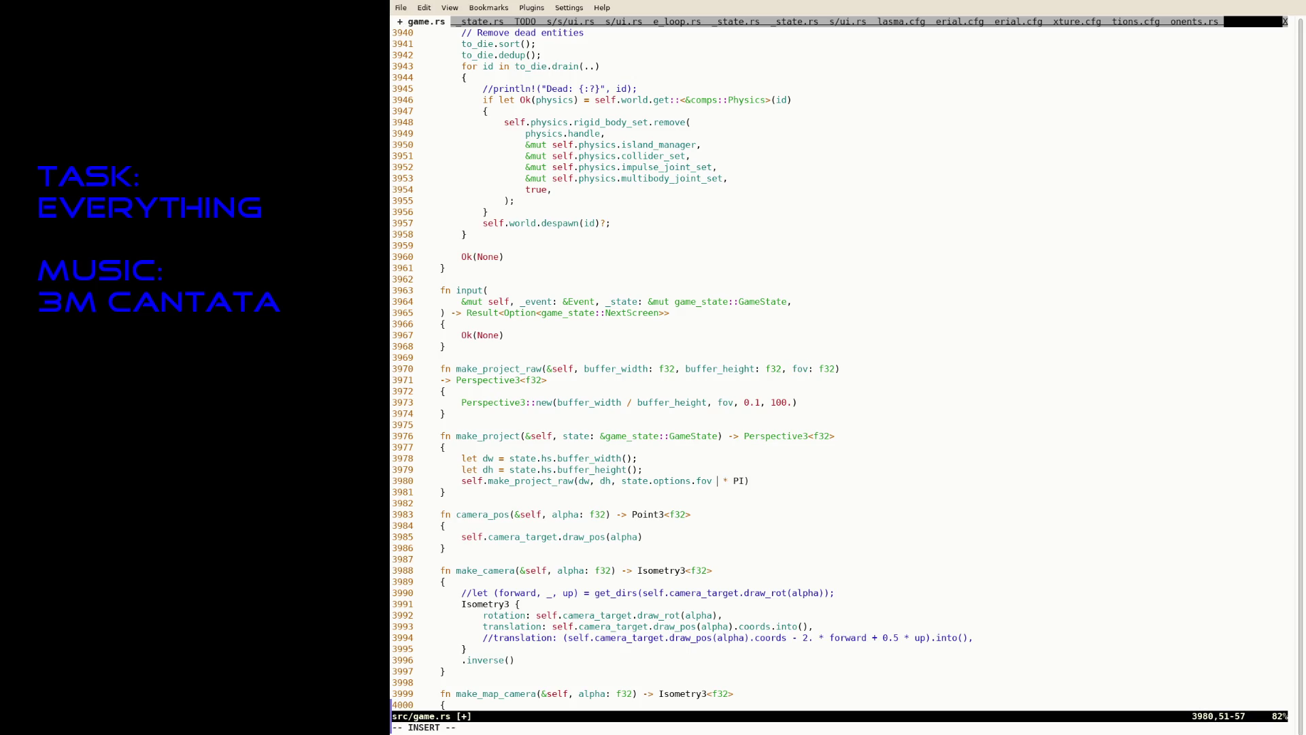
pyautogui.press('BackSpace')
pyautogui.press('BackSpace')
pyautogui.write('180.')
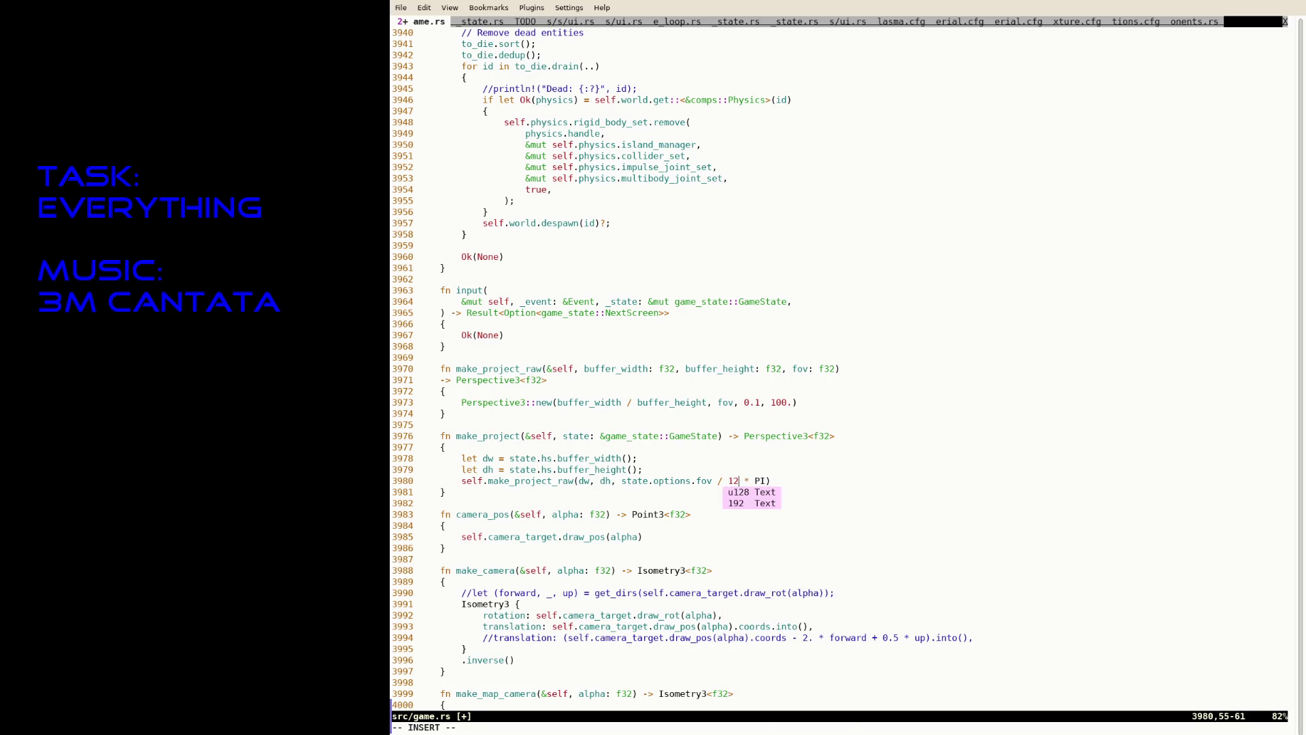
pyautogui.press('Escape')
pyautogui.write(':w')
pyautogui.press('Return')
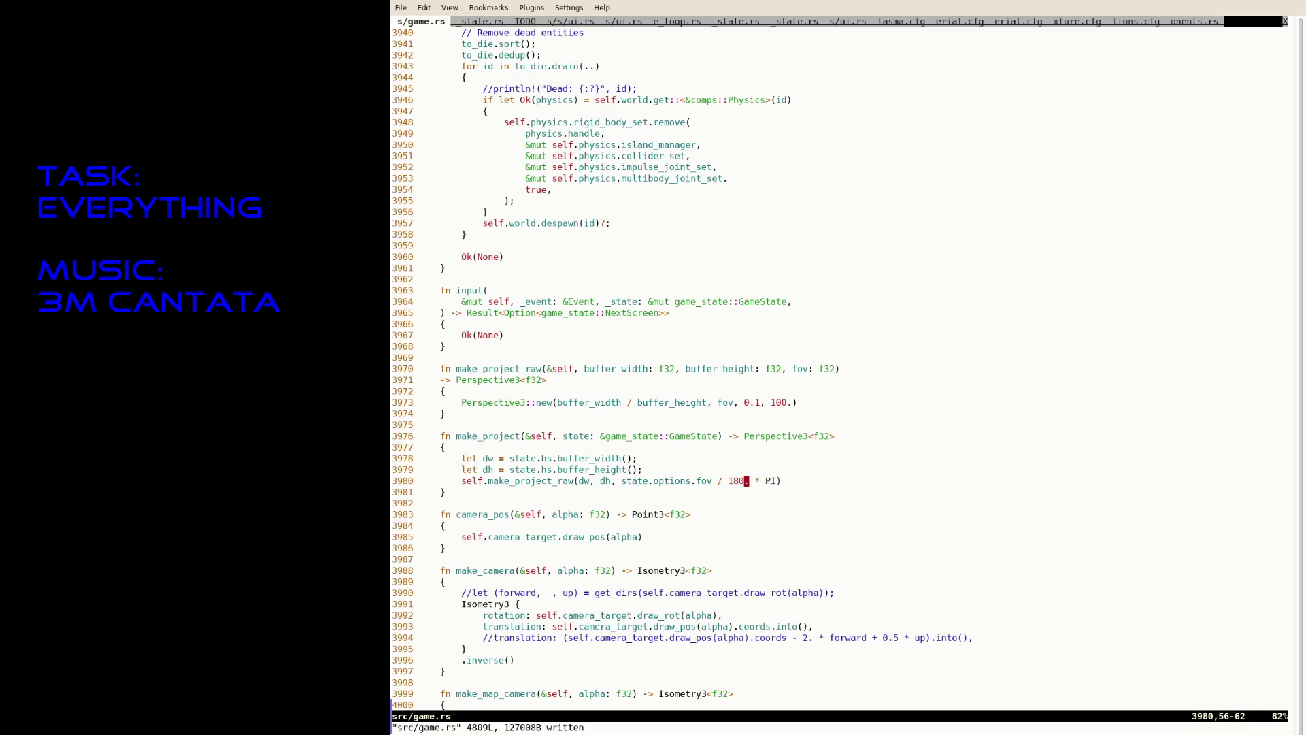
# Copy the ' / 180.' divisor, add it after the other fov use, and save game.rs.
pyautogui.press('v')
pyautogui.press('h')
pyautogui.press('h')
pyautogui.press('h')
pyautogui.press('Escape')
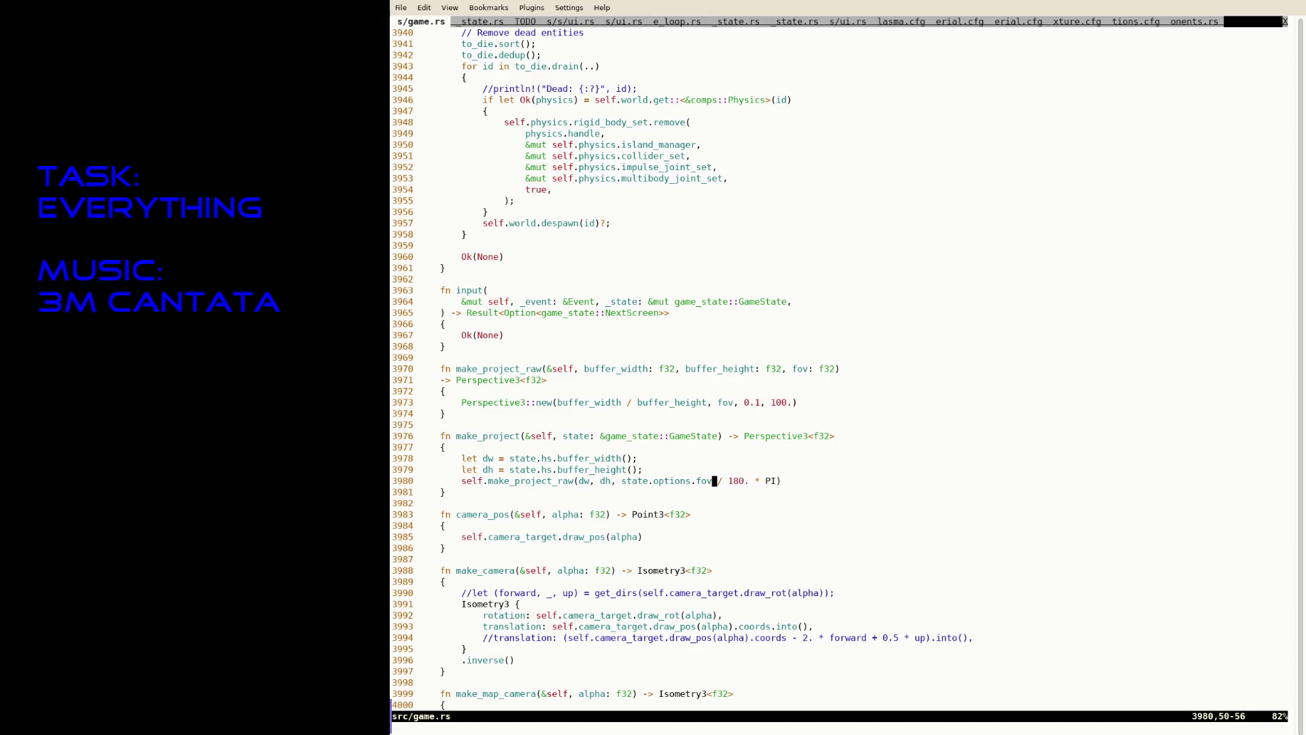
pyautogui.write('/fov')
pyautogui.press('Return')
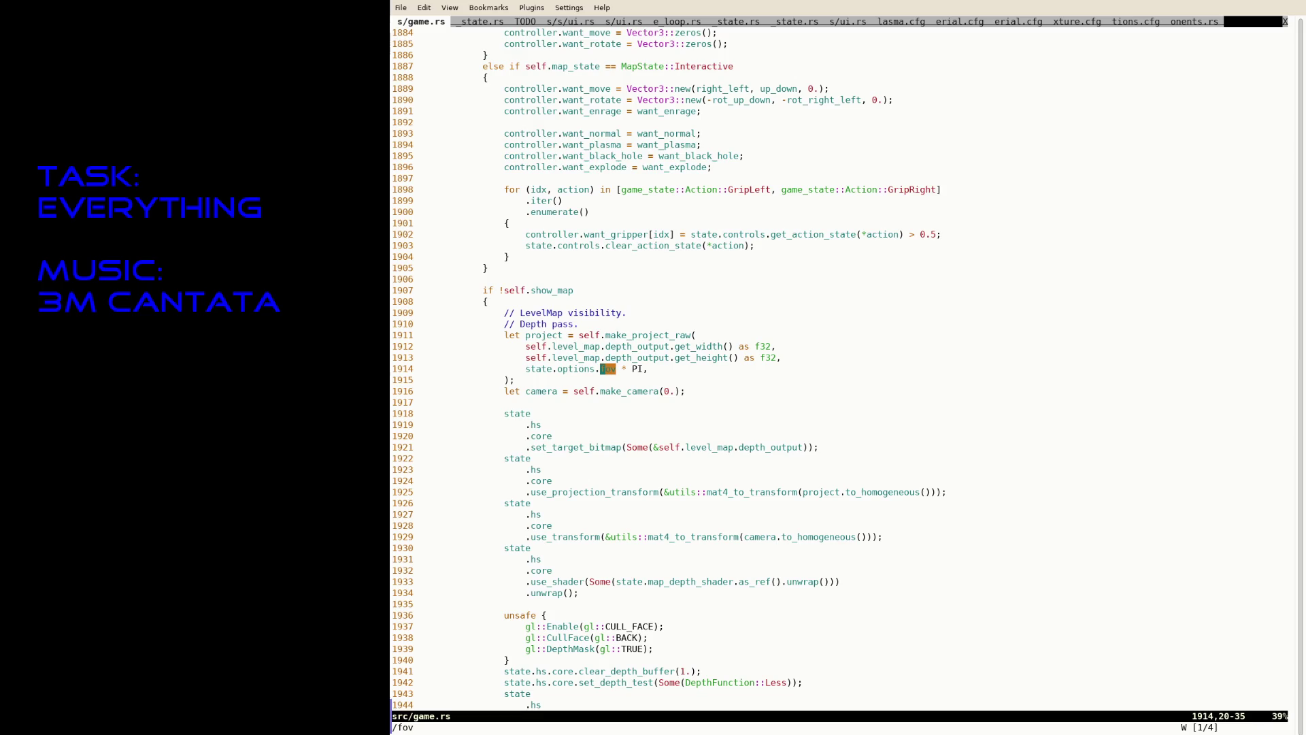
pyautogui.write('ep:w')
pyautogui.press('Return')
# In options.cfg, change fov from 0.4 to 70 and save.
pyautogui.hotkey('ctrl', 'pageup')
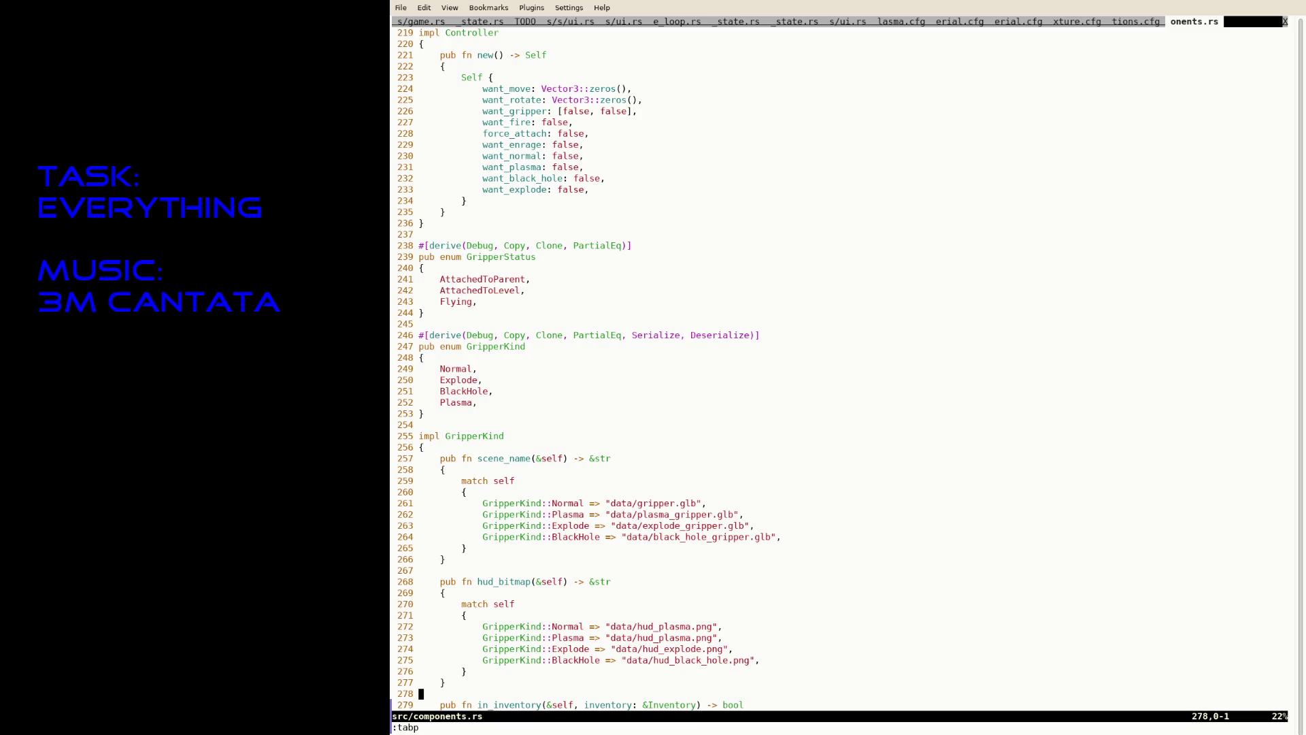
pyautogui.hotkey('ctrl', 'pageup')
pyautogui.press('A')
pyautogui.hotkey('ctrl', 'End')
pyautogui.press('Up')
pyautogui.press('Up')
pyautogui.press('Up')
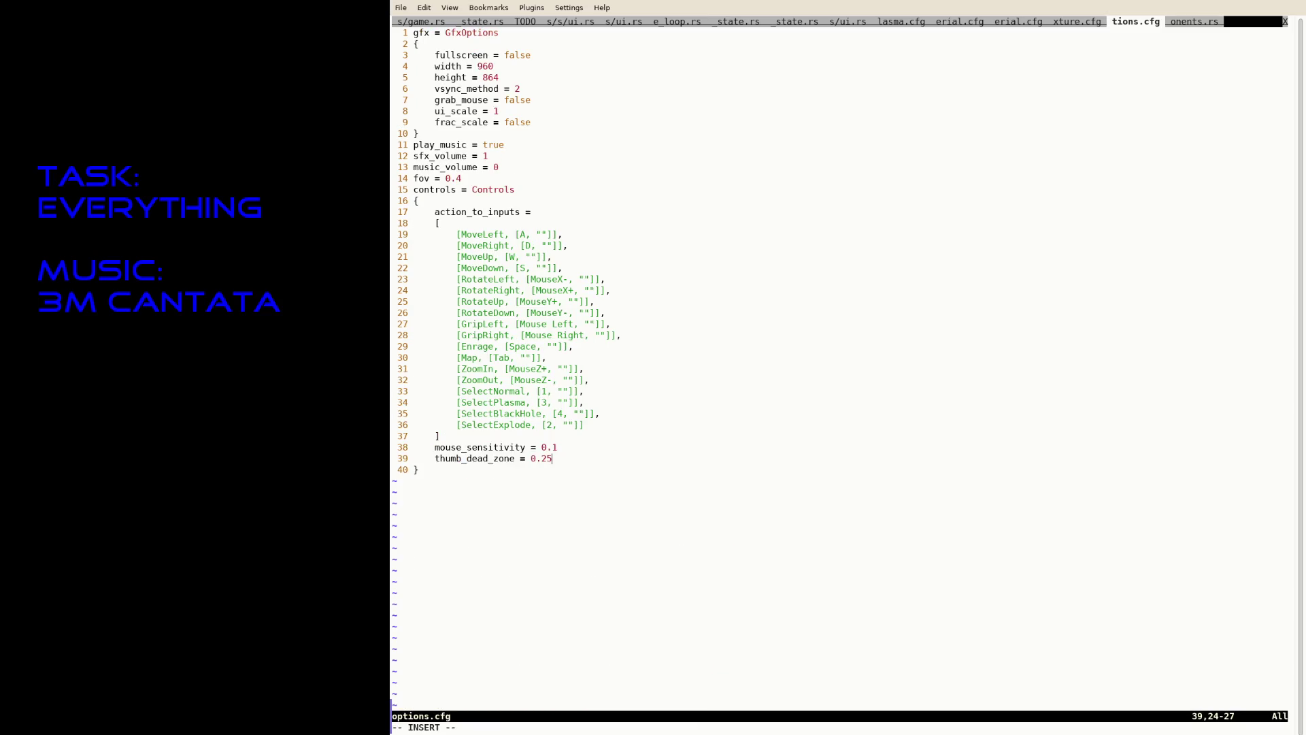
pyautogui.press('BackSpace')
pyautogui.press('BackSpace')
pyautogui.press('BackSpace')
pyautogui.write('70')
pyautogui.write('0')
pyautogui.press('Escape')
pyautogui.write(':w')
pyautogui.press('Return')
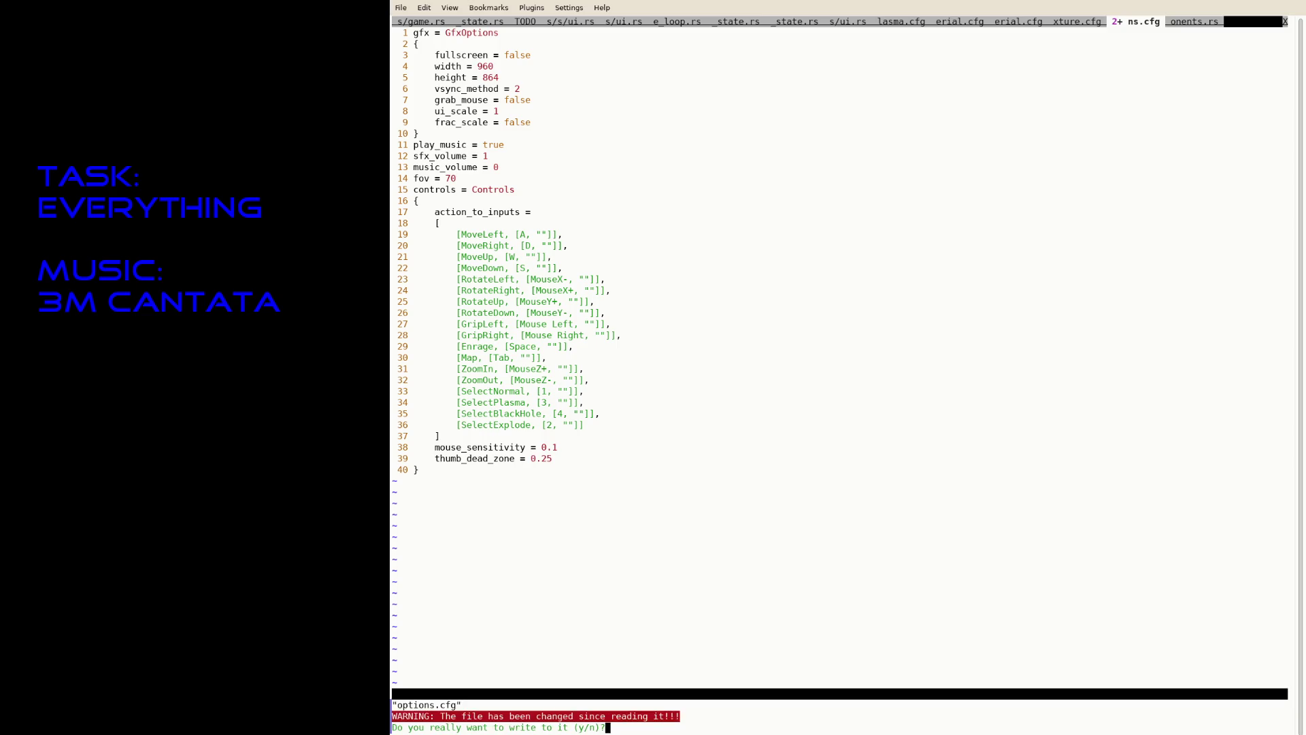
# Copy the fov = 70 line and write options.cfg to disk again.
pyautogui.write('n')
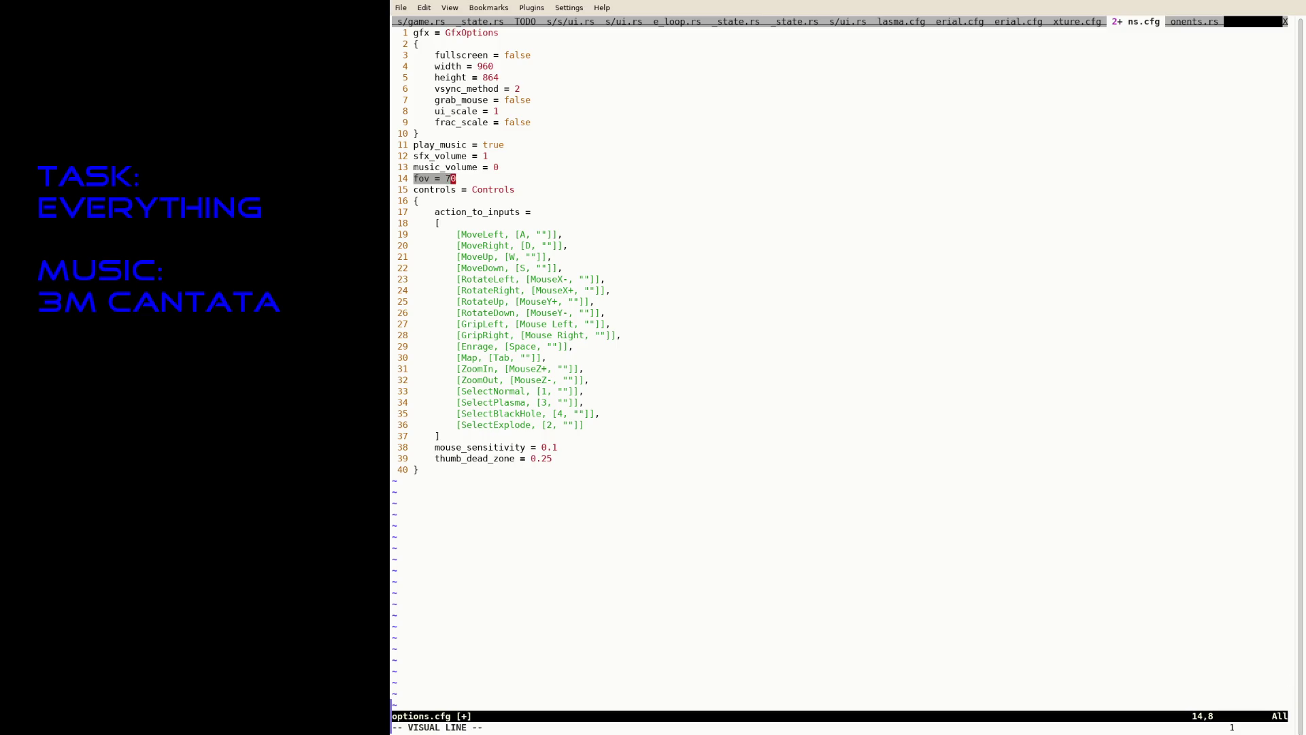
pyautogui.write(':e')
pyautogui.press('Return')
pyautogui.press('Return')
pyautogui.write(':w')
pyautogui.press('Return')
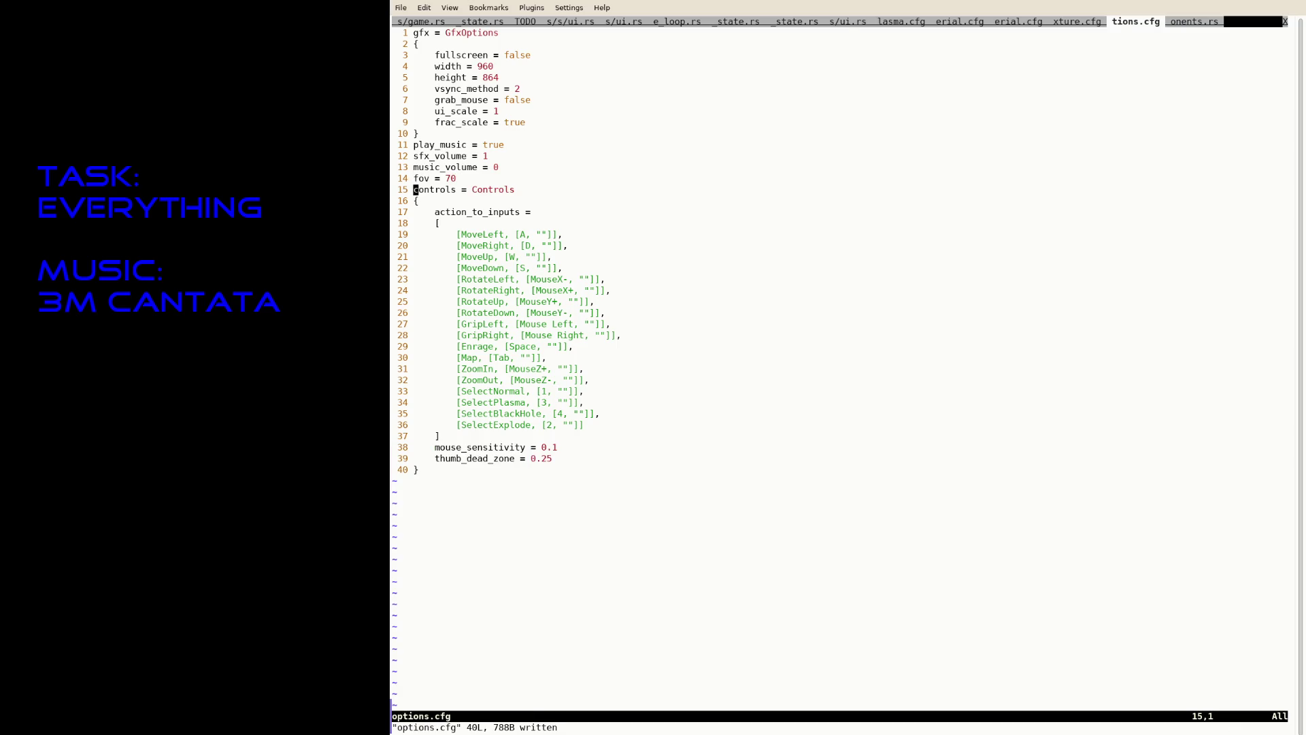
# Suspend Neovim, rerun 'RUST_BACKTRACE=1 cargo run --release' to launch MegaHulk, then resume with fg.
pyautogui.hotkey('ctrl', 'z')
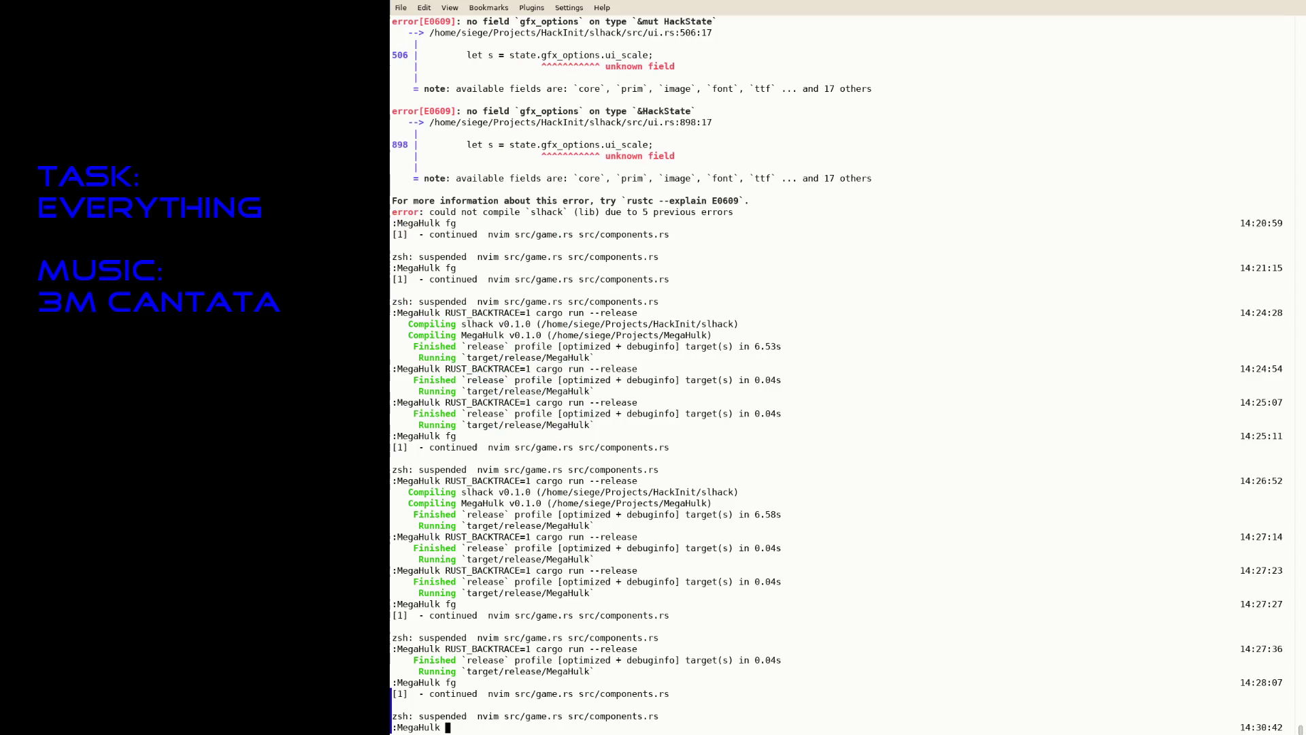
pyautogui.write('R')
pyautogui.press('Up')
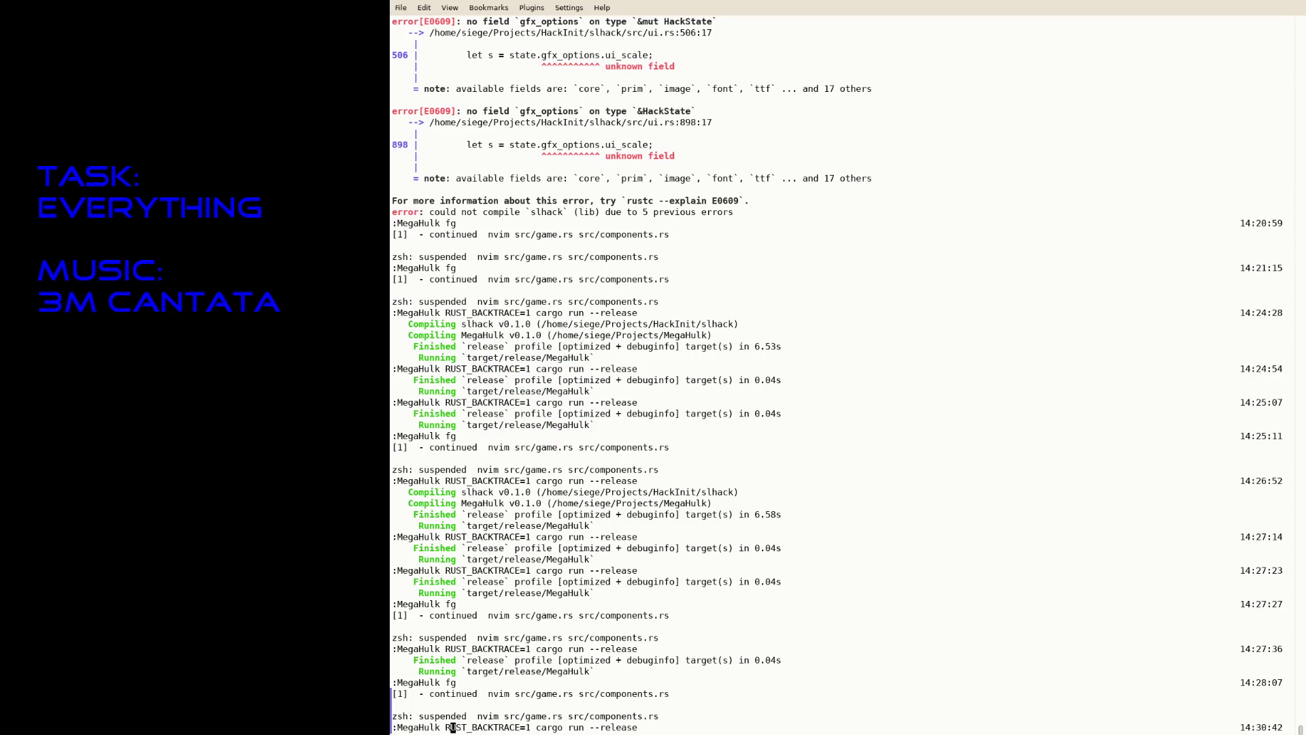
pyautogui.press('Return')
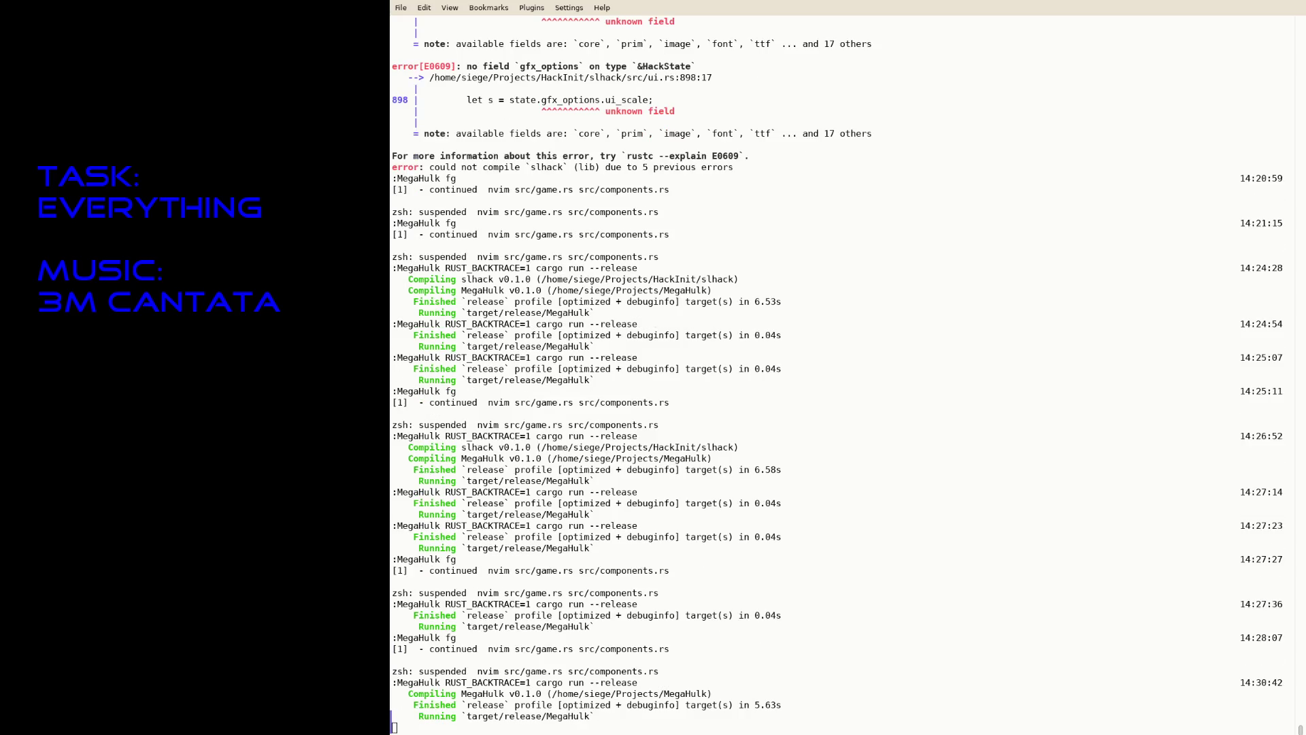
pyautogui.write('fg')
pyautogui.press('Return')
pyautogui.press('Tab')
pyautogui.press('Tab')
pyautogui.press('Tab')
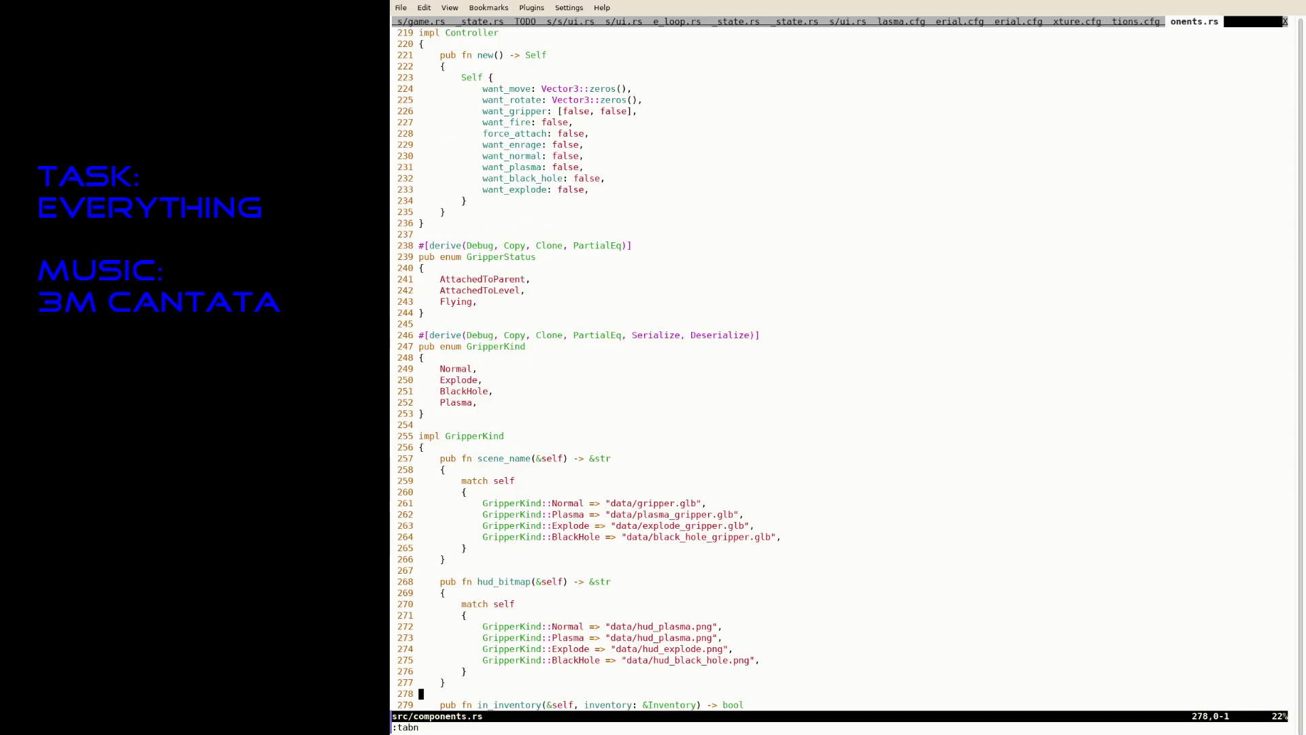
# In src/ui.rs, find the SfxVolume handler and paste a duplicate of its block.
pyautogui.hotkey('shift', 'Tab')
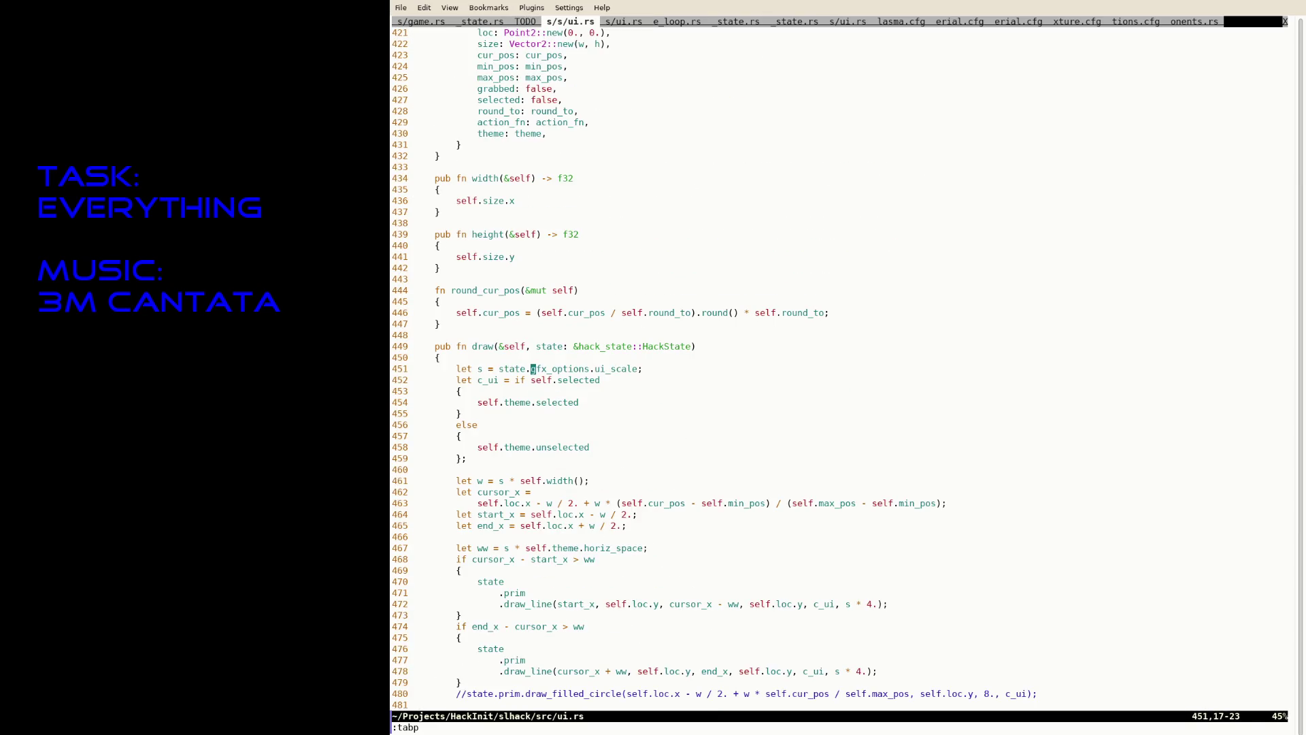
pyautogui.press('Tab')
pyautogui.write('/')
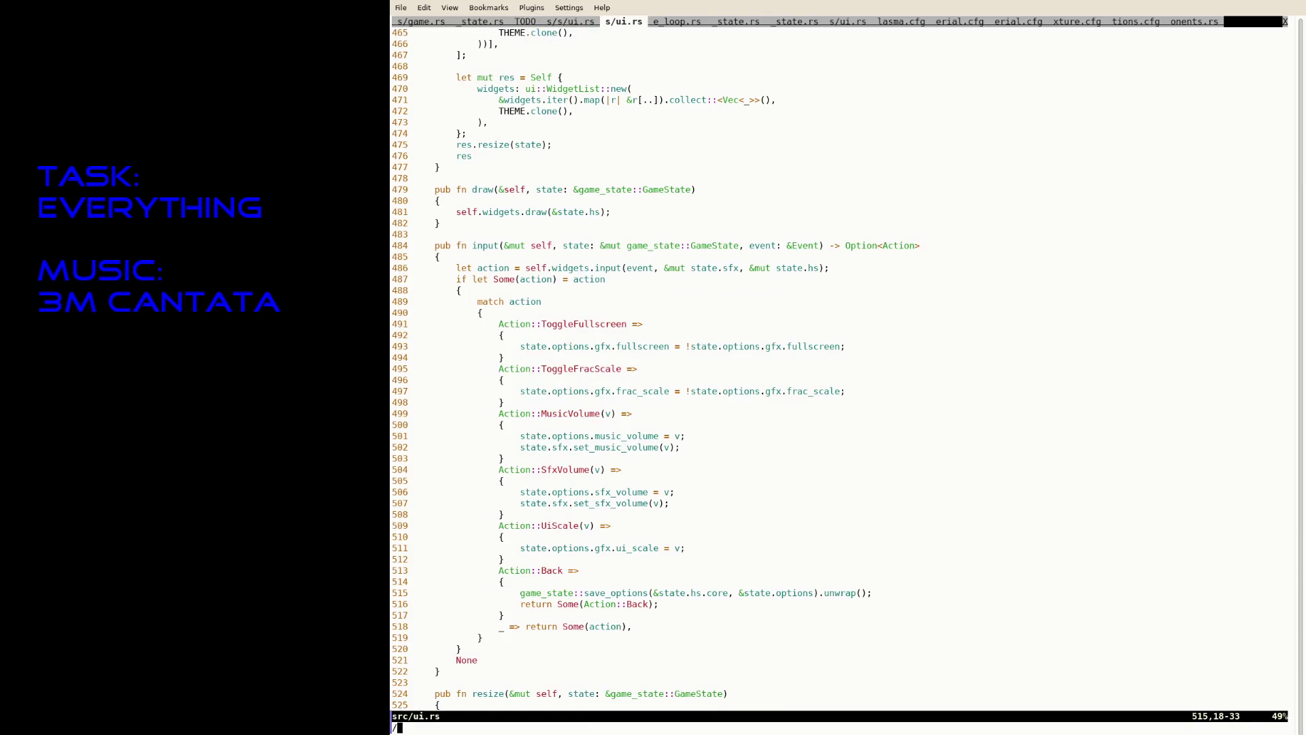
pyautogui.write('SFX')
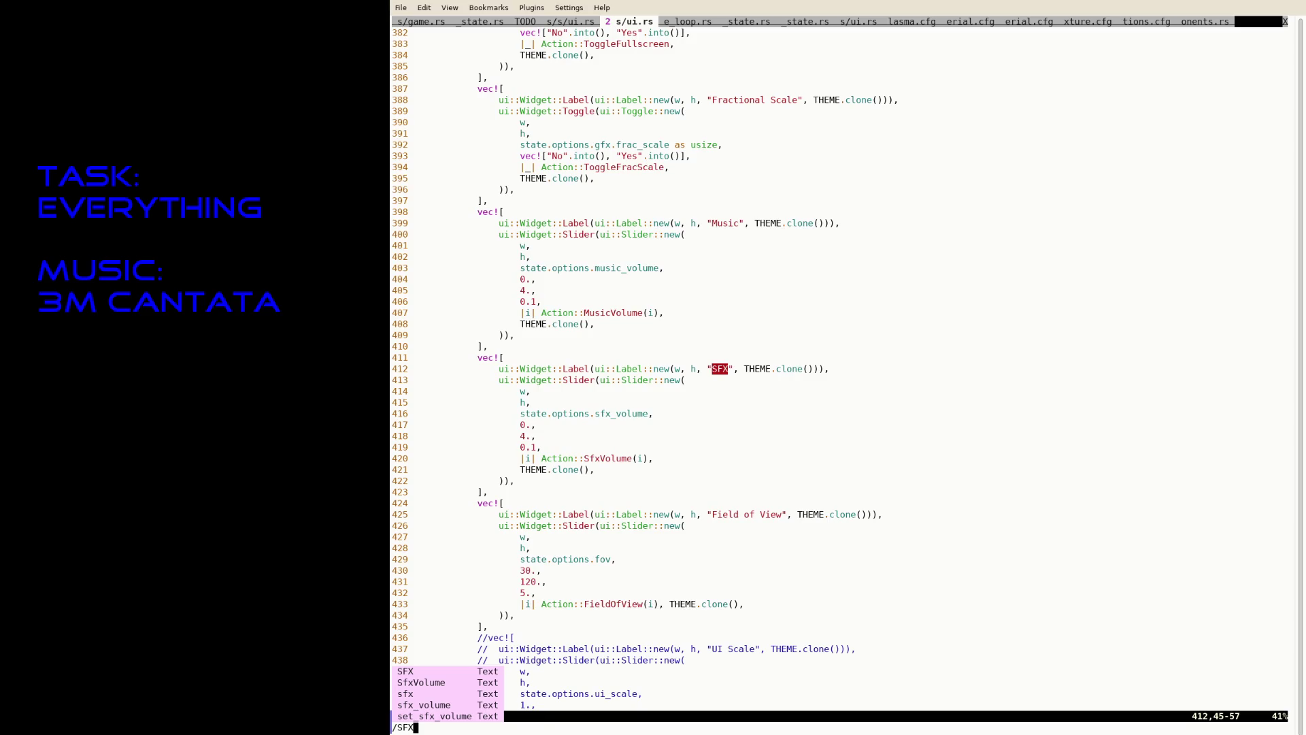
pyautogui.press('BackSpace')
pyautogui.press('BackSpace')
pyautogui.write('fxVol')
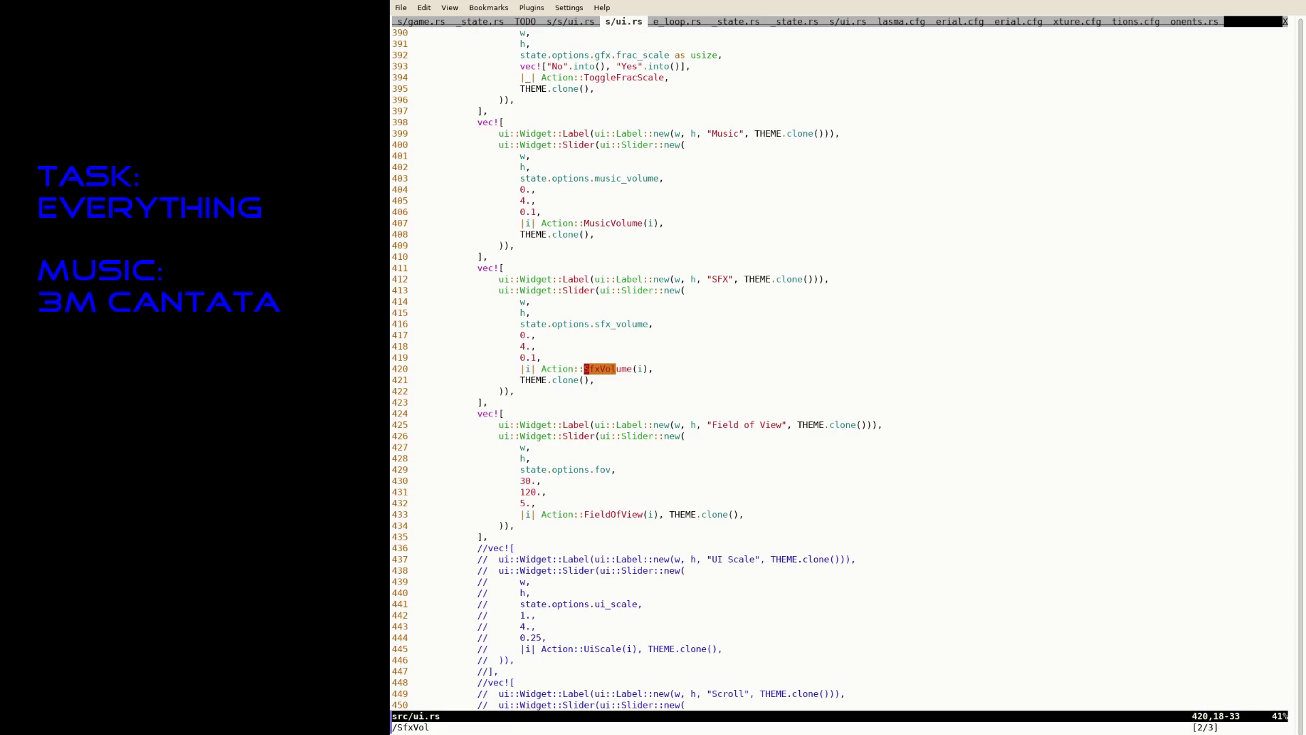
pyautogui.write('n')
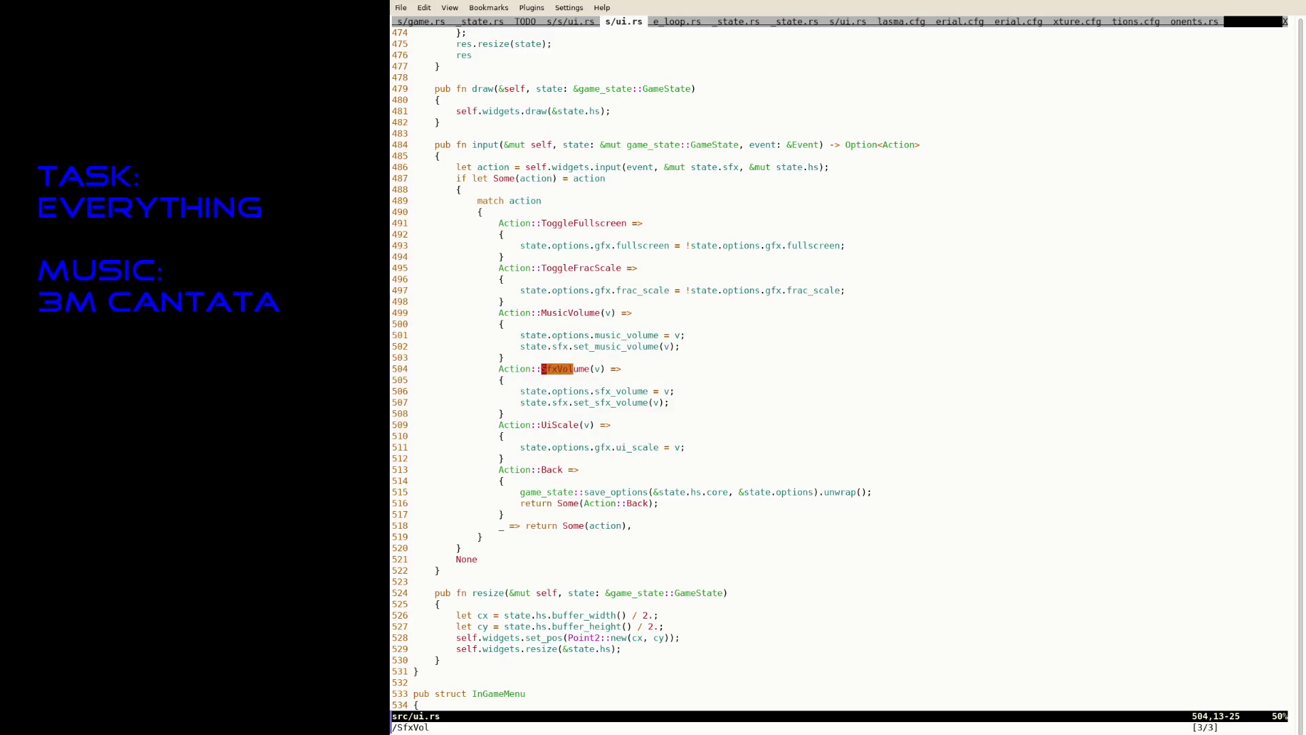
pyautogui.hotkey('shift', 'v')
pyautogui.press('j')
pyautogui.press('j')
pyautogui.press('j')
pyautogui.press('y')
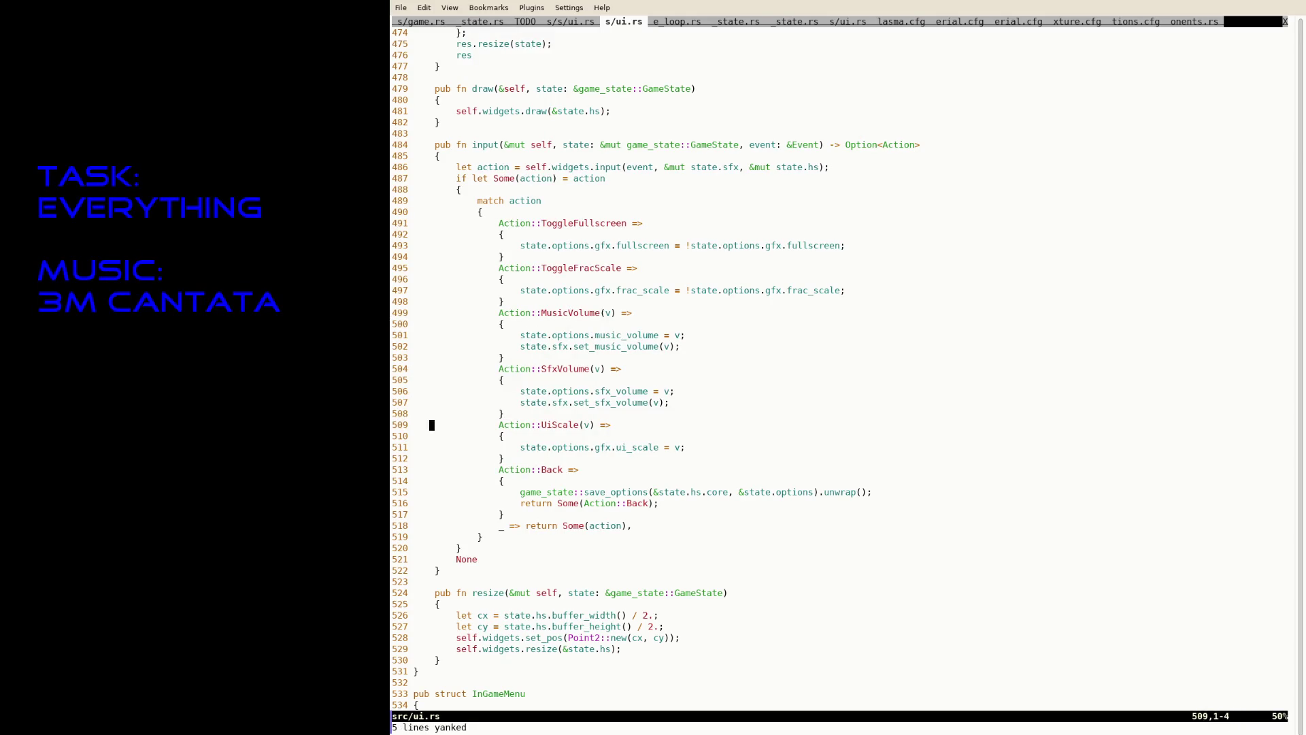
pyautogui.press('g')
pyautogui.hotkey('shift', 'p')
# Rename the duplicated action to FieldOfView and its assigned field to field_of_view.
pyautogui.press('k')
pyautogui.press('k')
pyautogui.press('k')
pyautogui.press('f')
pyautogui.press('=')
pyautogui.press('i')
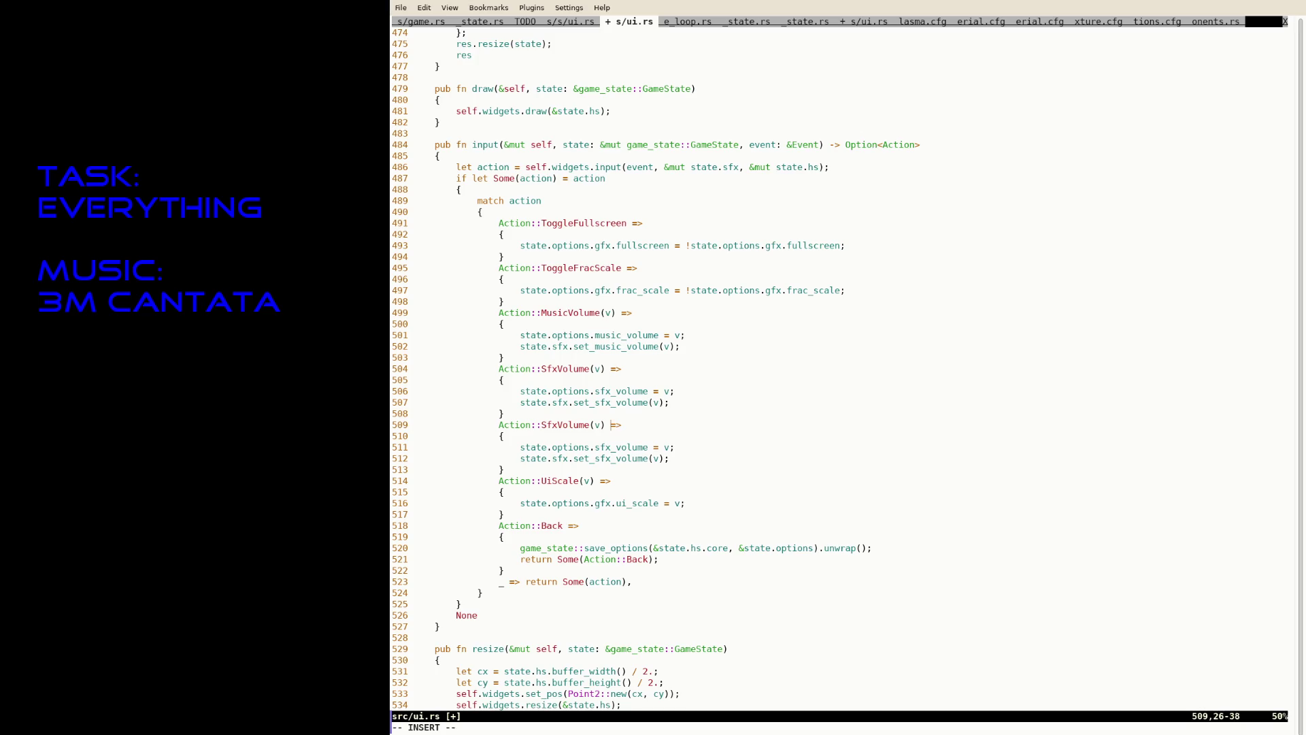
pyautogui.hotkey('ctrl', 'w')
pyautogui.write('FieldOfView')
pyautogui.press('Down')
pyautogui.press('Down')
pyautogui.press('Down')
pyautogui.write('FieldOfVie')
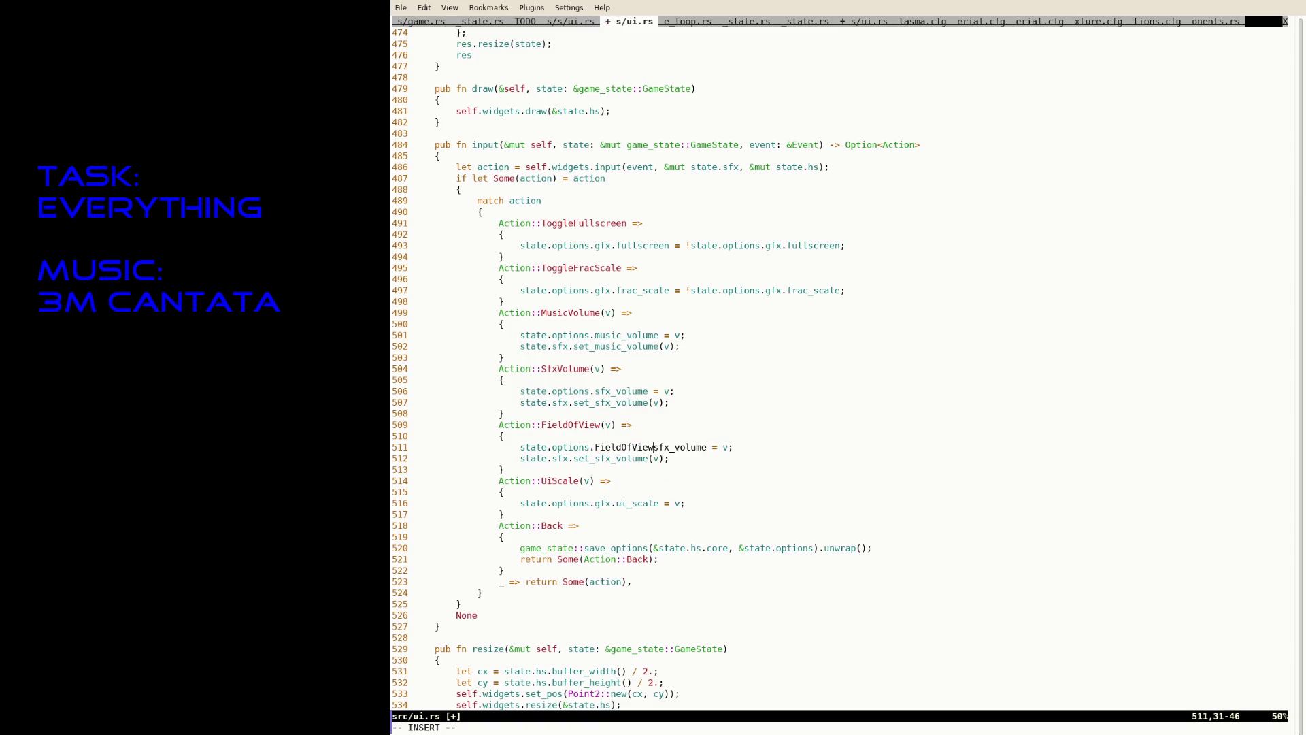
pyautogui.hotkey('ctrl', 'w')
pyautogui.write('field_o')
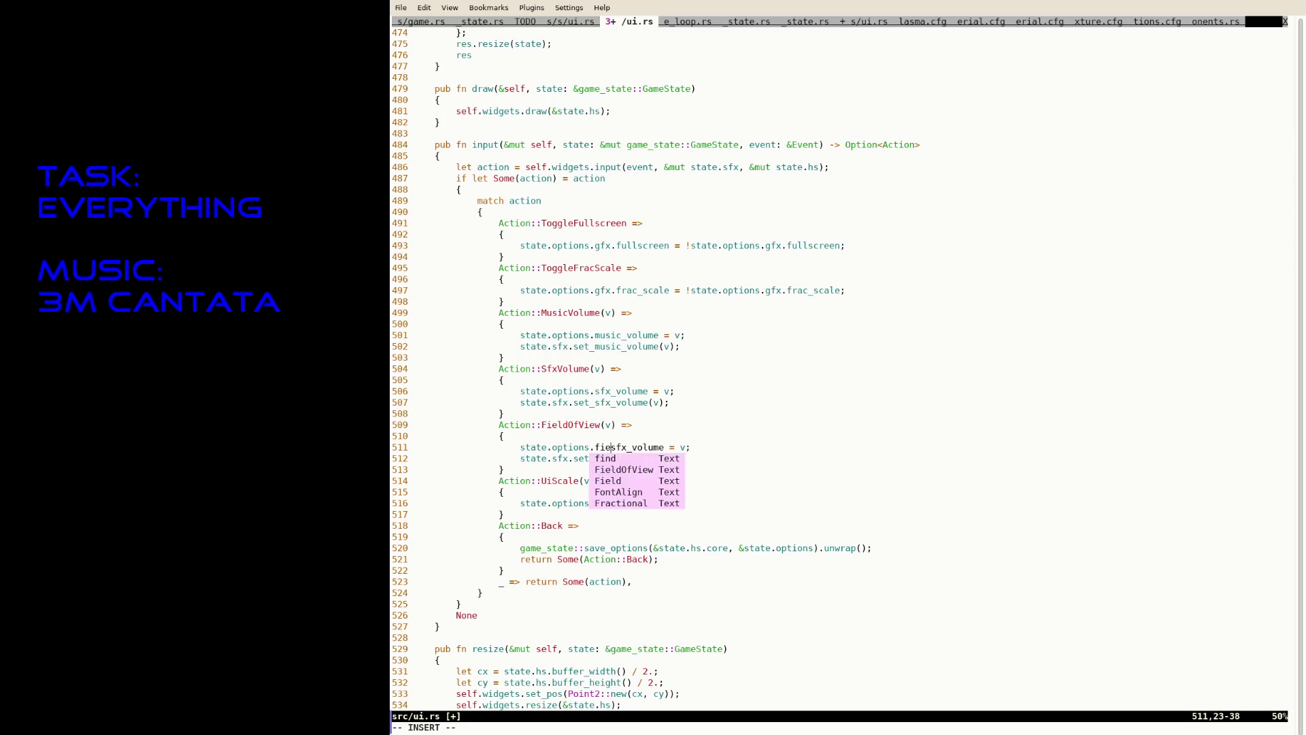
pyautogui.write('f_view')
pyautogui.hotkey('ctrl', 's')
pyautogui.press('Escape')
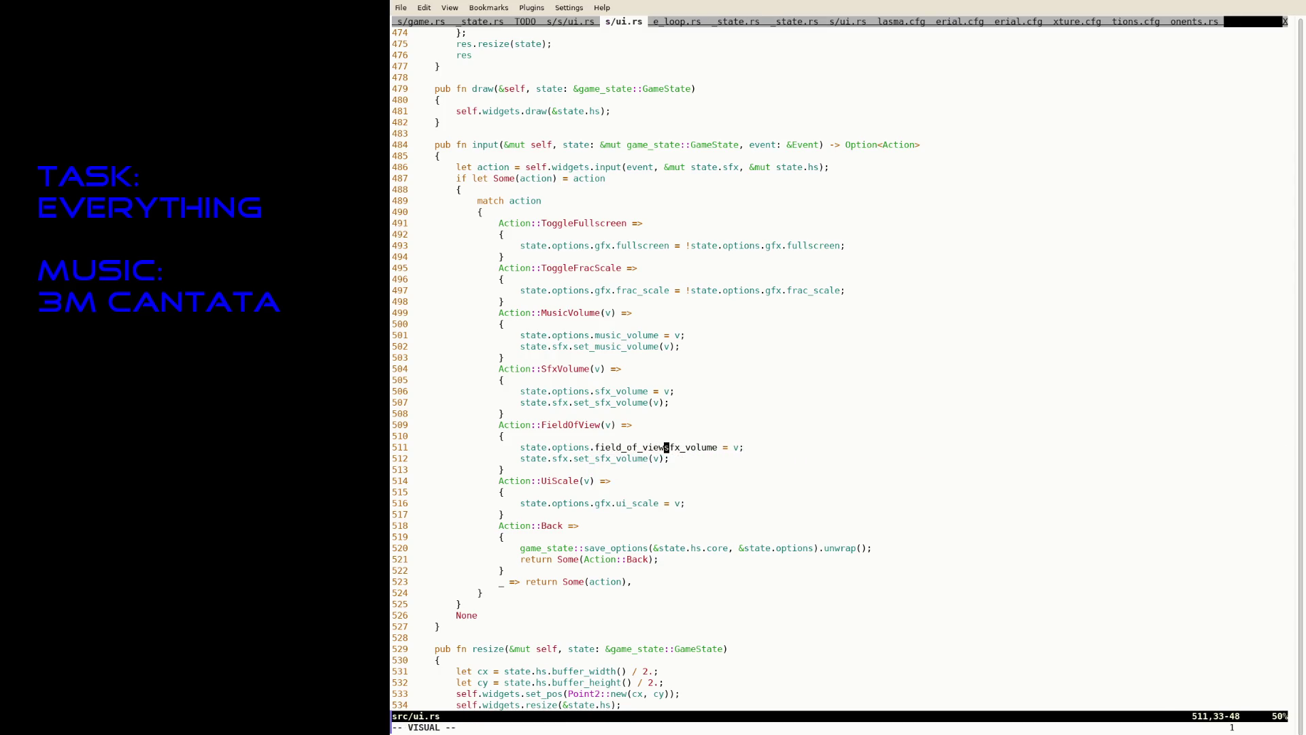
# Delete the leftover sfx_volume text and the set_sfx_volume call line, then save.
pyautogui.press('l')
pyautogui.press('v')
pyautogui.press('e')
pyautogui.press('e')
pyautogui.press('d')
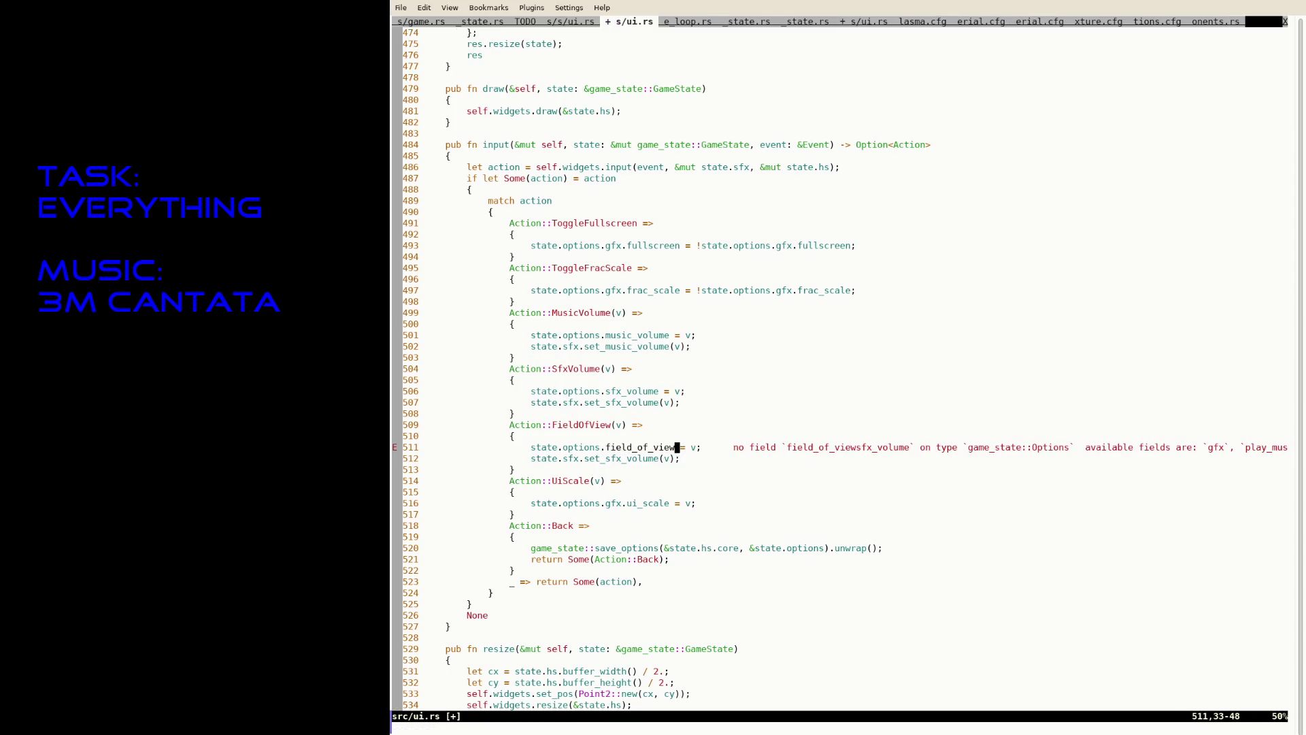
pyautogui.hotkey('ctrl', 's')
pyautogui.press('j')
pyautogui.press('d')
pyautogui.press('d')
pyautogui.hotkey('ctrl', 's')
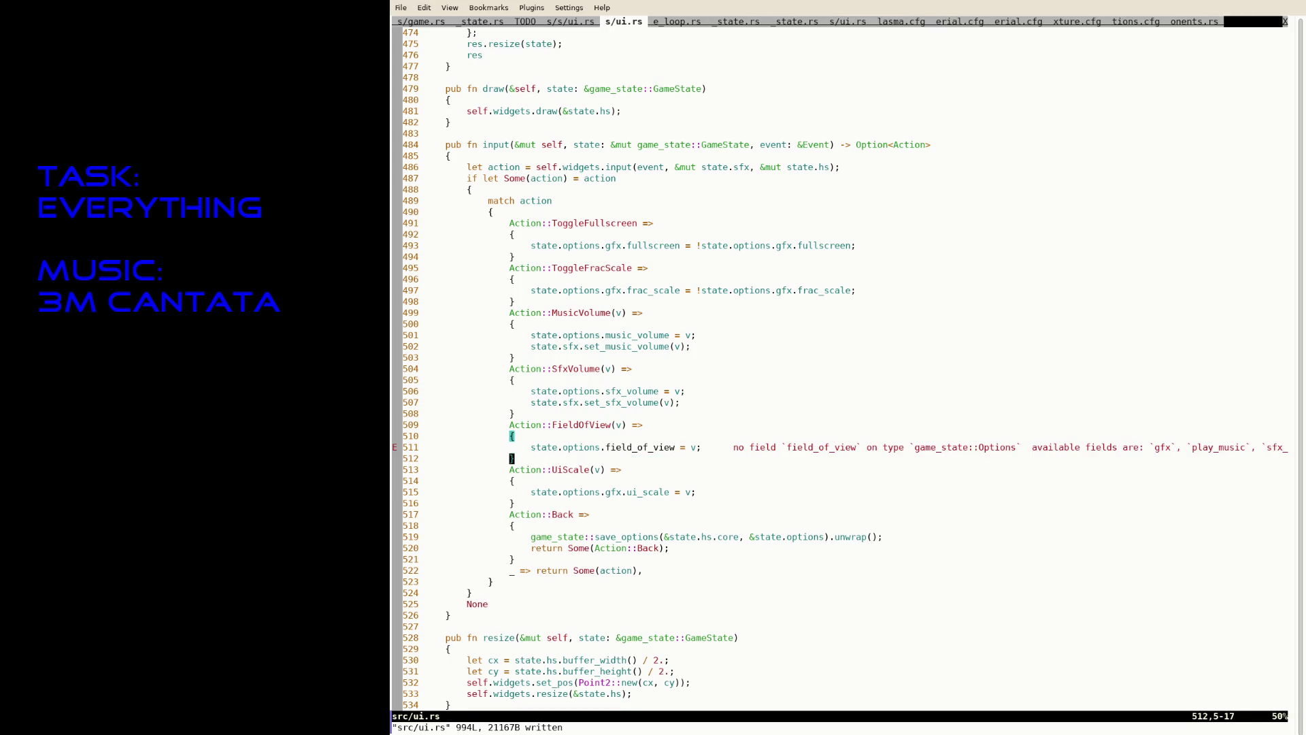
pyautogui.press('i')
# Change the assigned field to fov so the handler sets state.options.fov = v, and save.
pyautogui.click(692, 447)
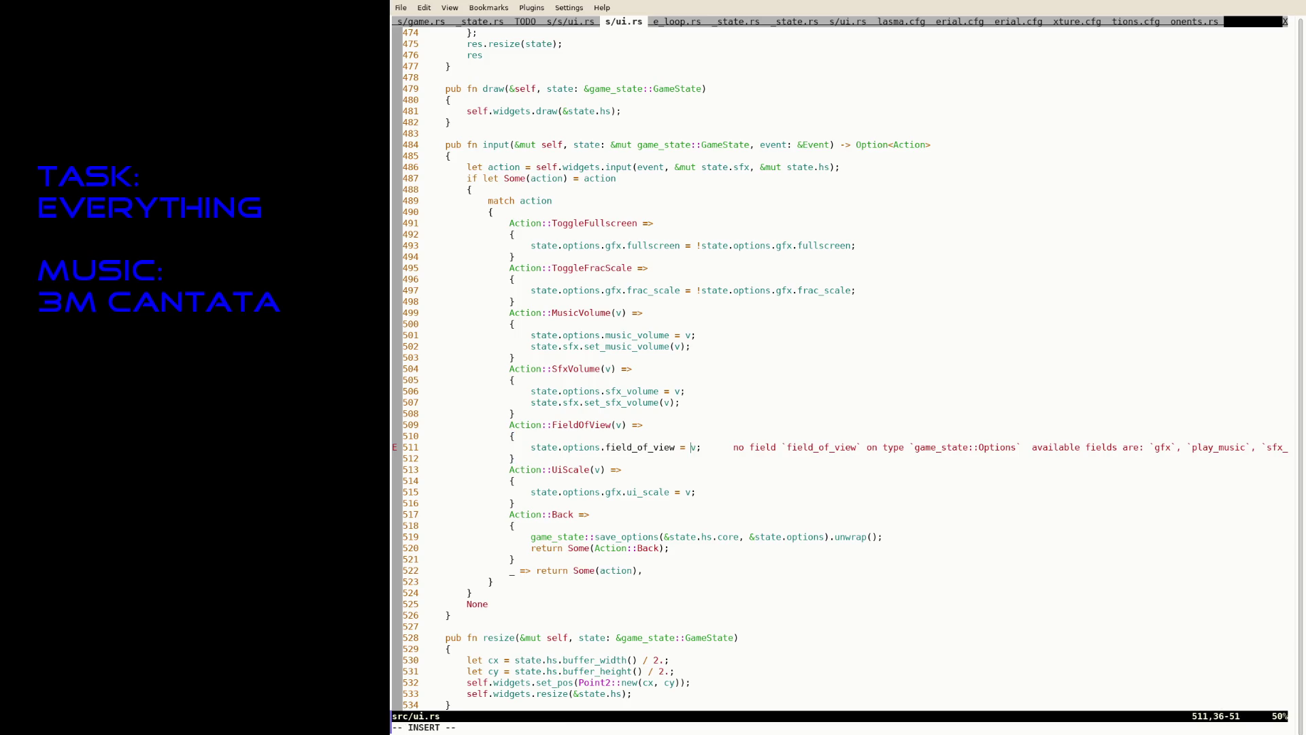
pyautogui.press('Left')
pyautogui.press('BackSpace')
pyautogui.hotkey('ctrl', 'w')
pyautogui.write('fov')
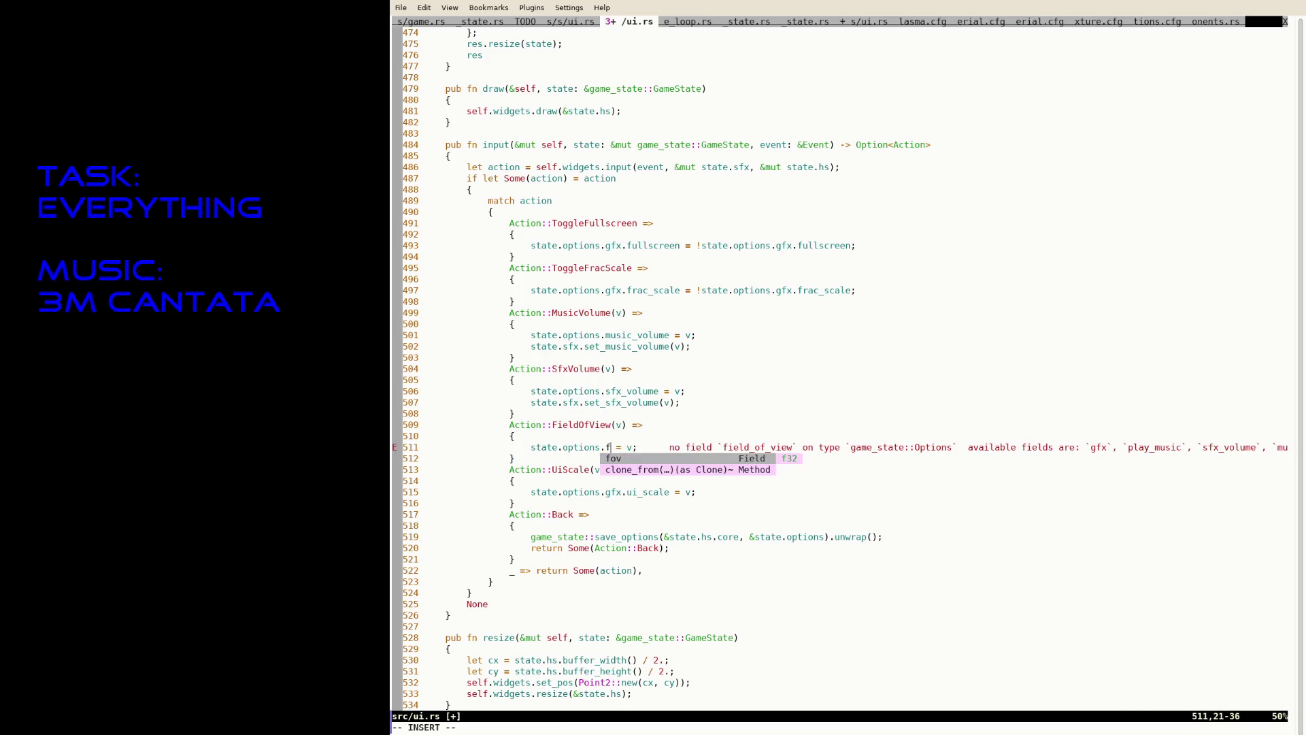
pyautogui.press('Escape')
pyautogui.write(':w')
pyautogui.press('Return')
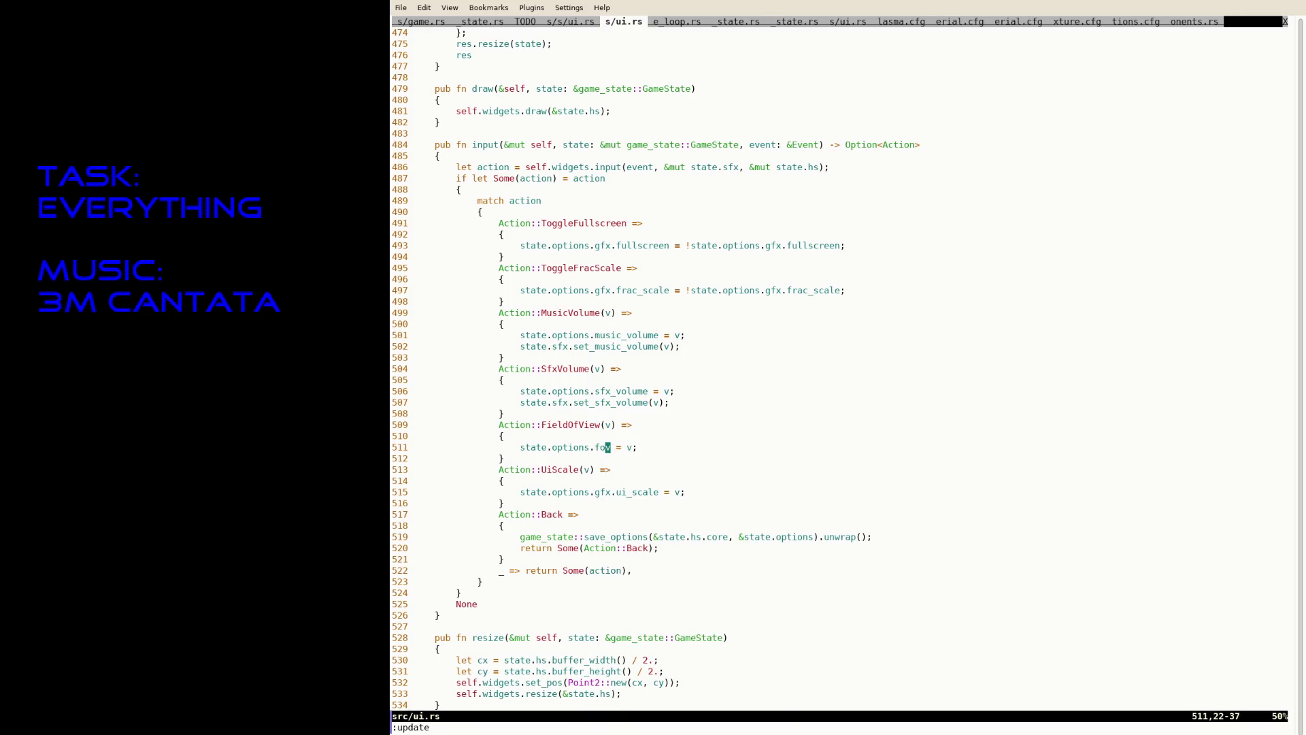
# Reformat with :RustFmt, save, and recall cargo run --release in the shell.
pyautogui.write(':RustFmt')
pyautogui.press('Return')
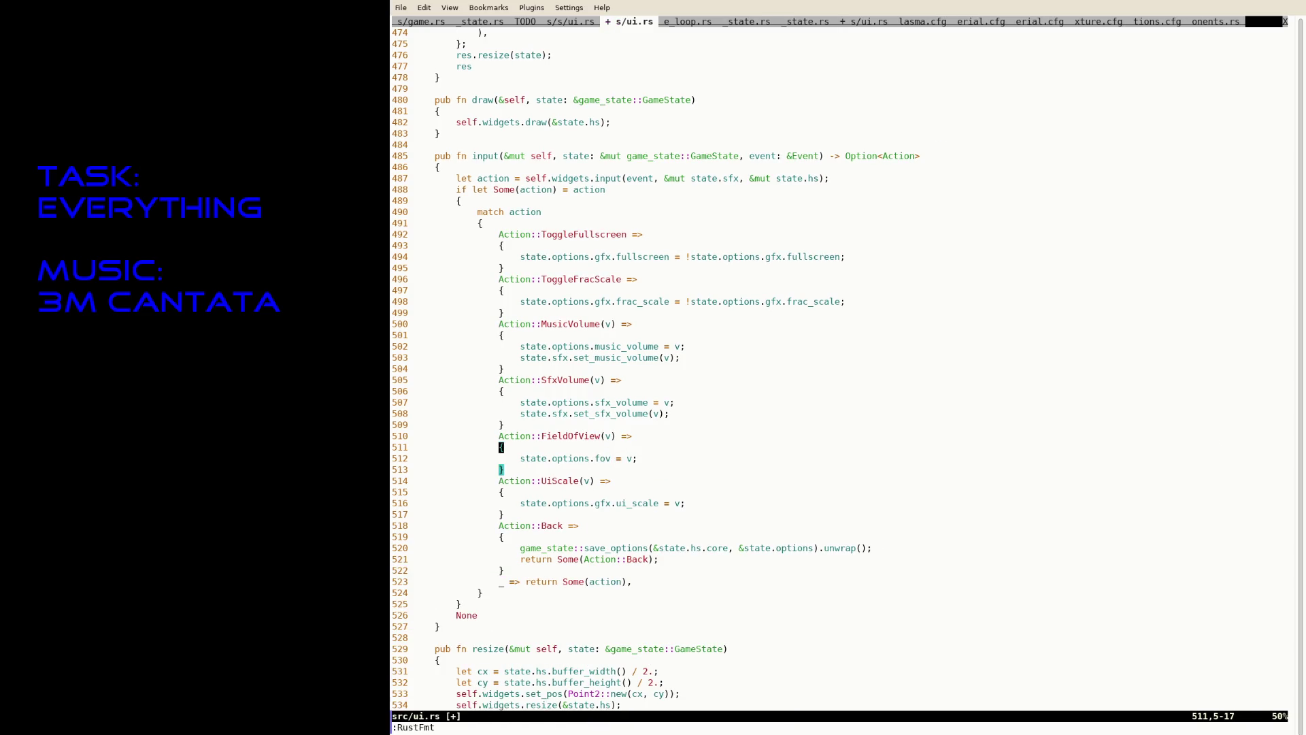
pyautogui.write(':w')
pyautogui.press('Return')
pyautogui.hotkey('ctrl', 'z')
pyautogui.press('Up')
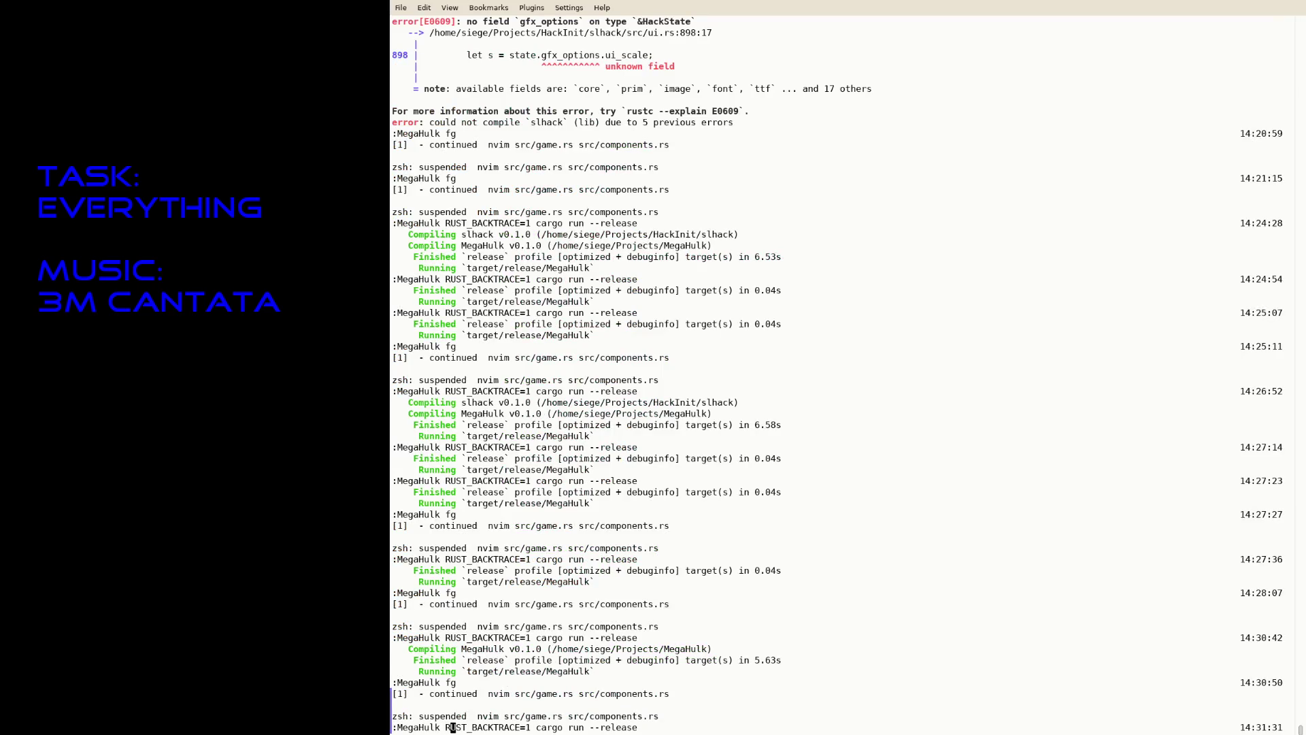
# Rebuild and launch MegaHulk, then set Field of View to 30 and test it.
pyautogui.press('Return')
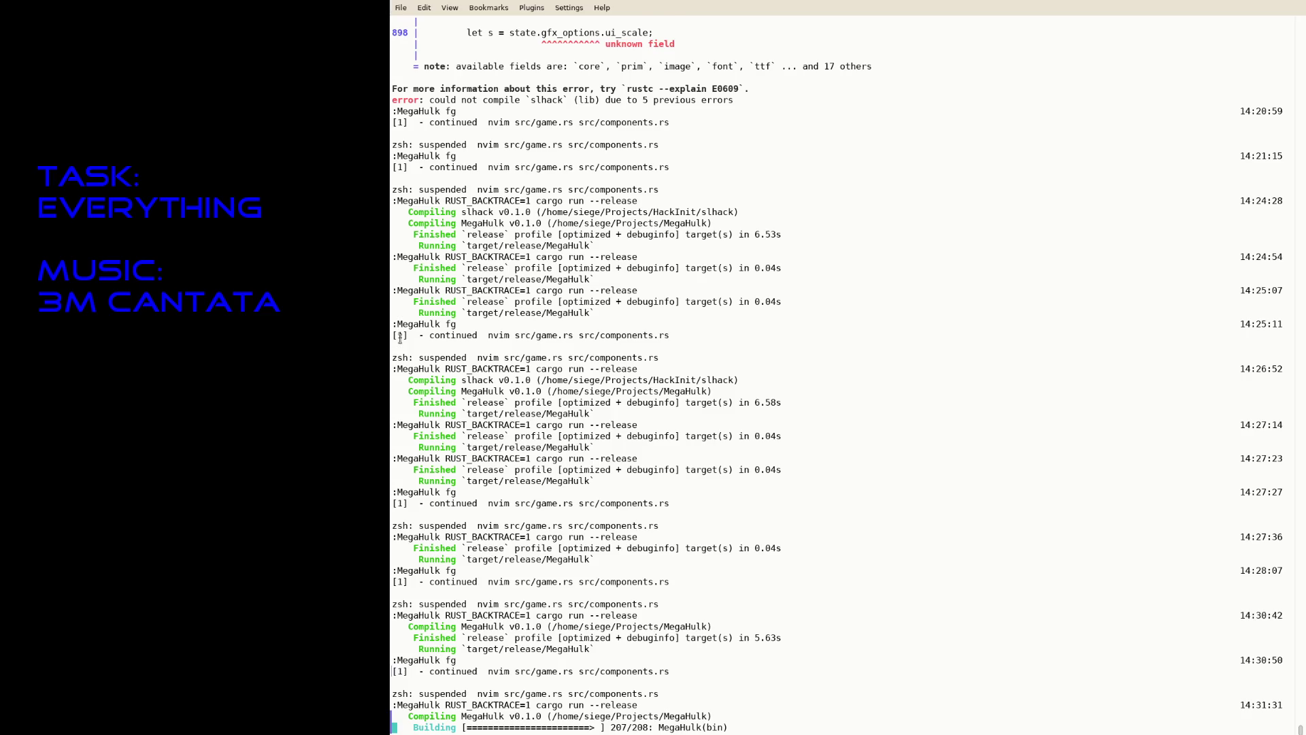
pyautogui.press('Escape')
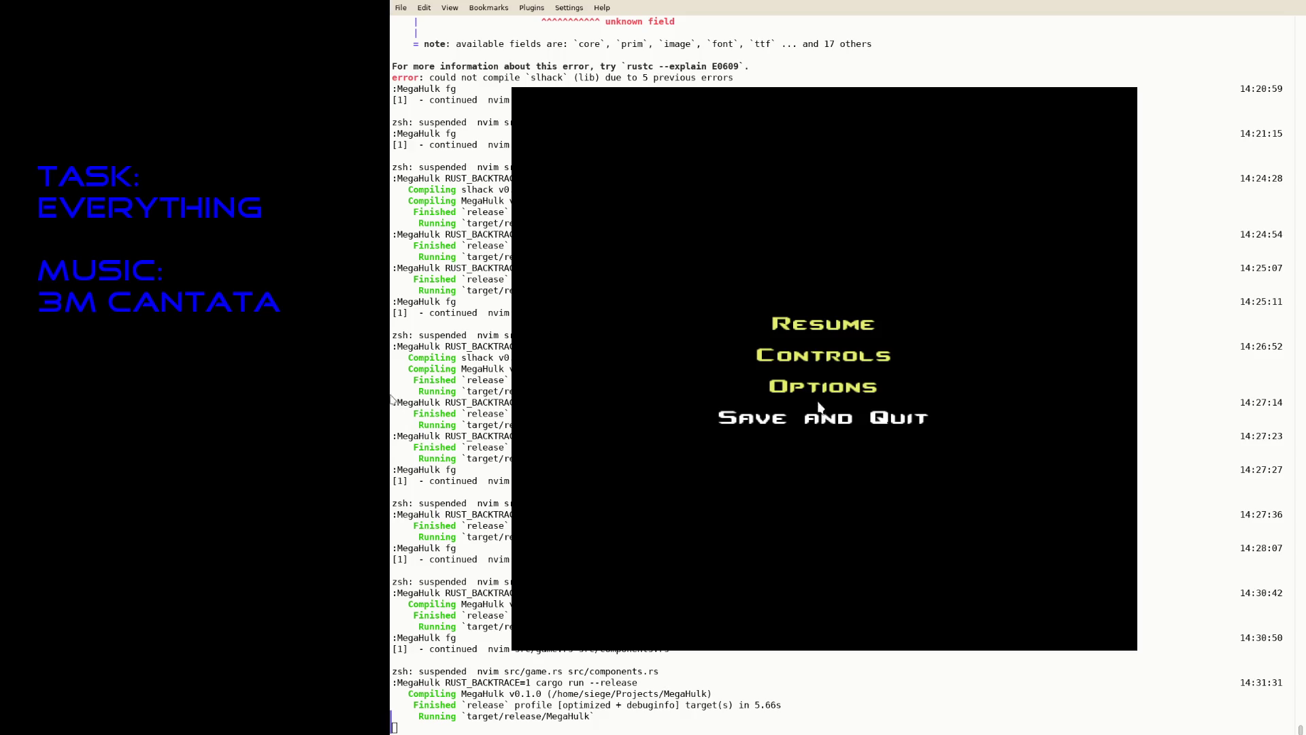
pyautogui.click(811, 386)
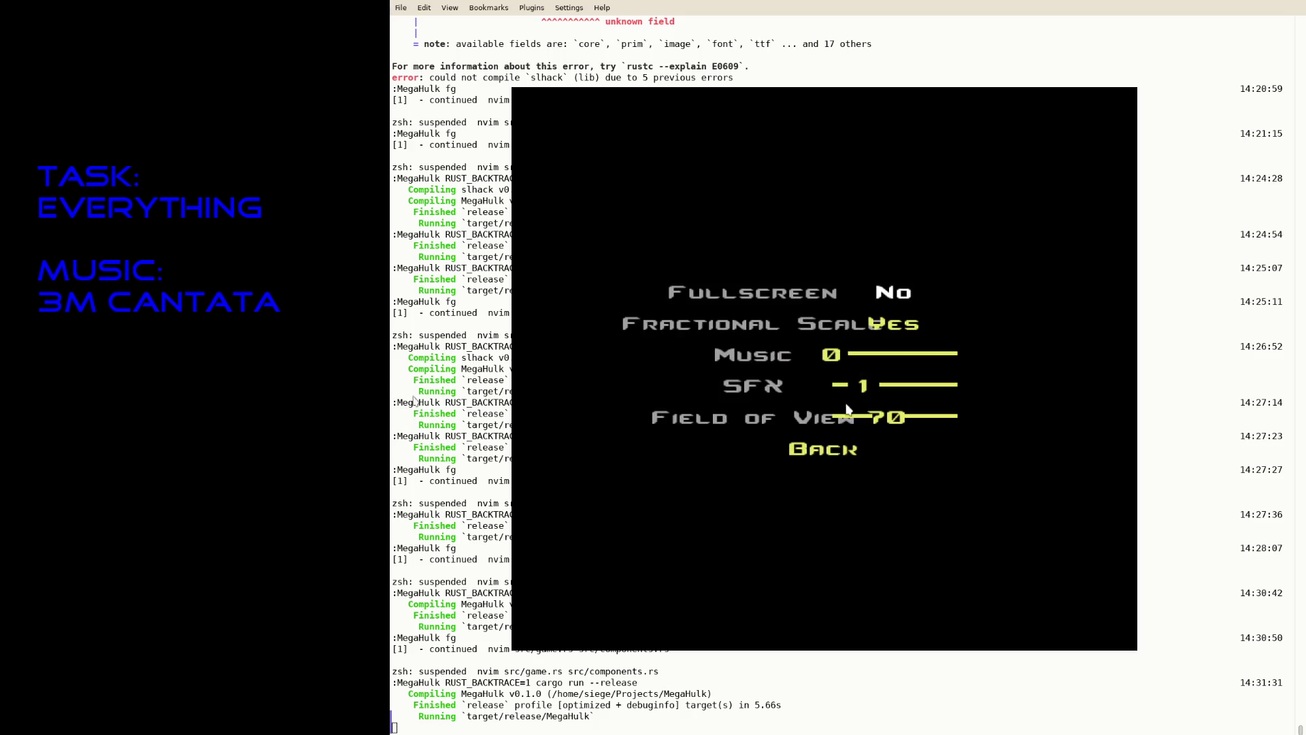
pyautogui.moveTo(894, 422); pyautogui.dragTo(833, 423)
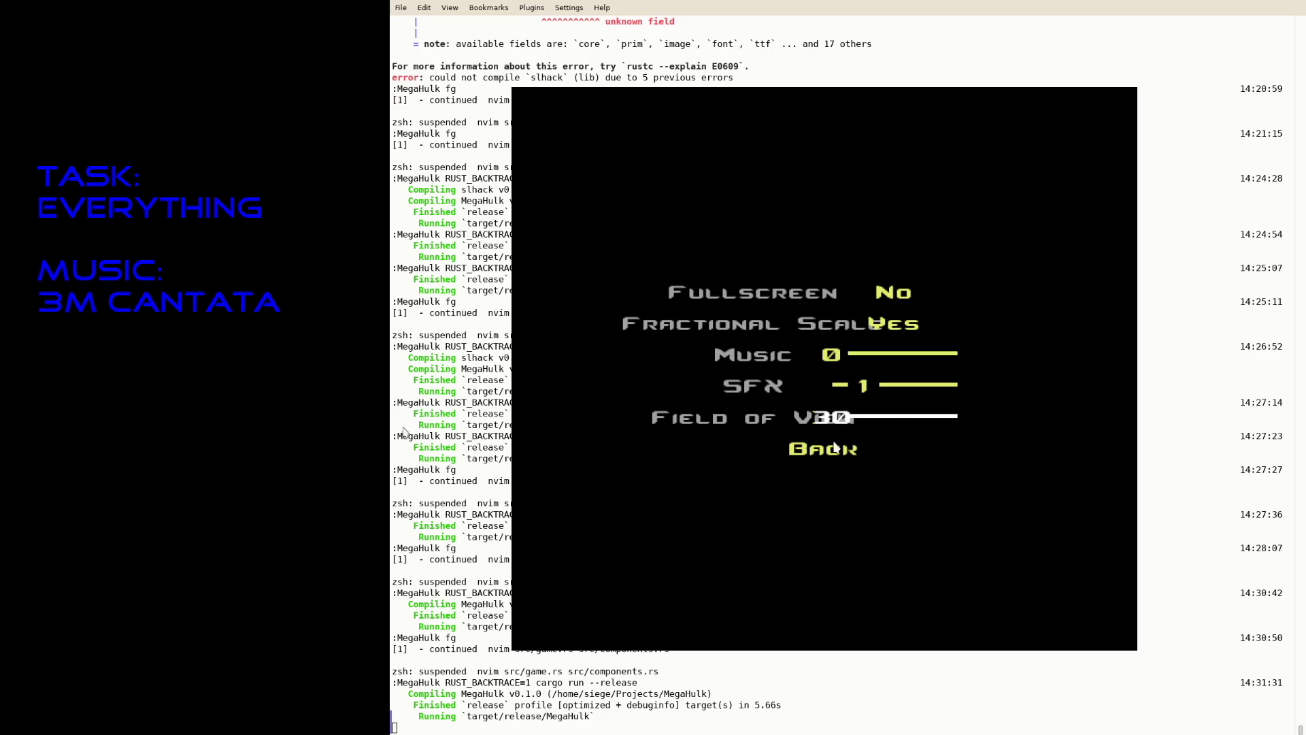
pyautogui.click(836, 451)
pyautogui.click(829, 332)
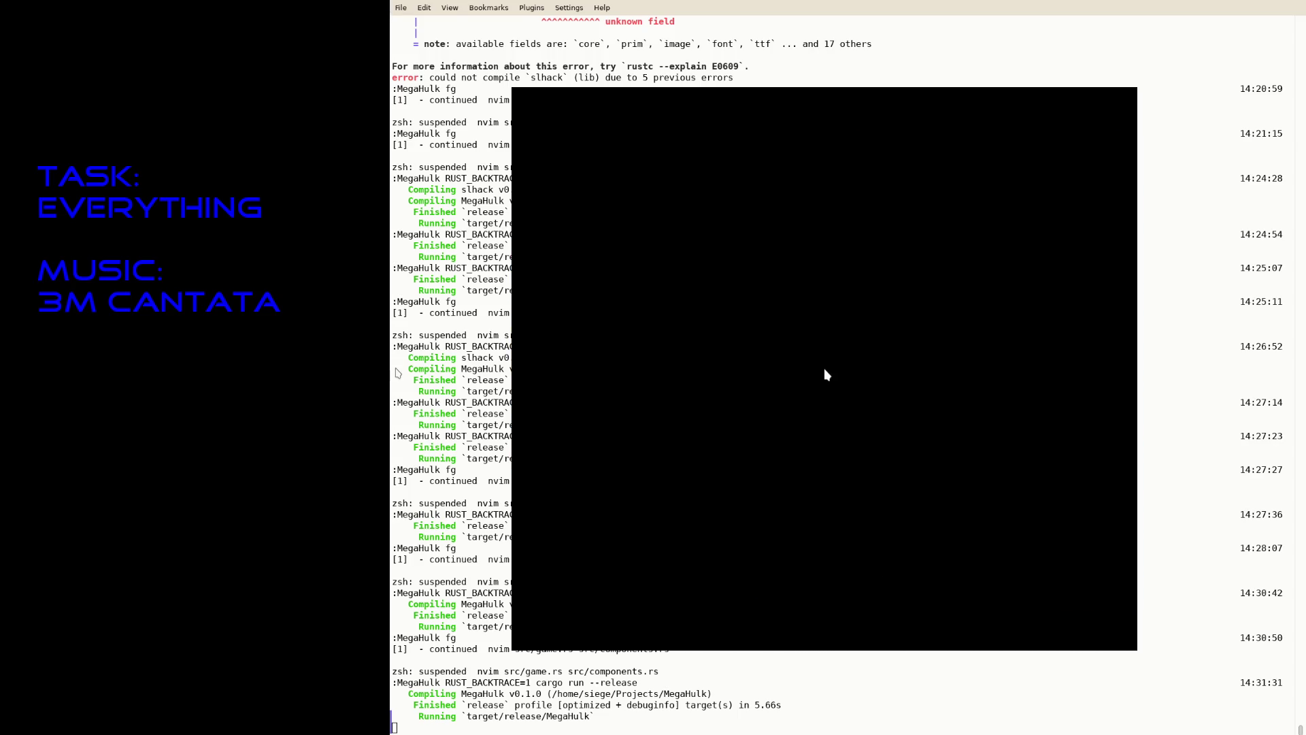
# Raise the Field of View to 120 and resume play to test the wide view.
pyautogui.click(823, 383)
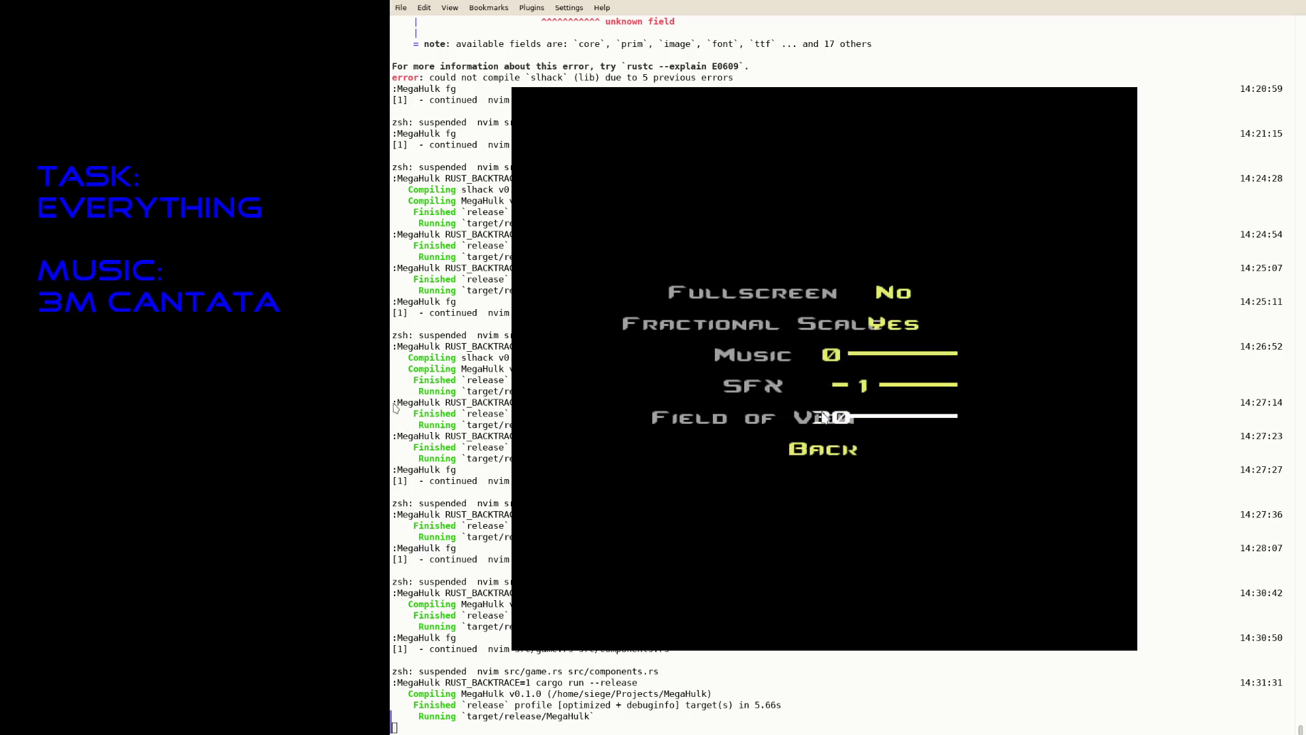
pyautogui.moveTo(872, 418); pyautogui.dragTo(992, 417)
pyautogui.click(823, 449)
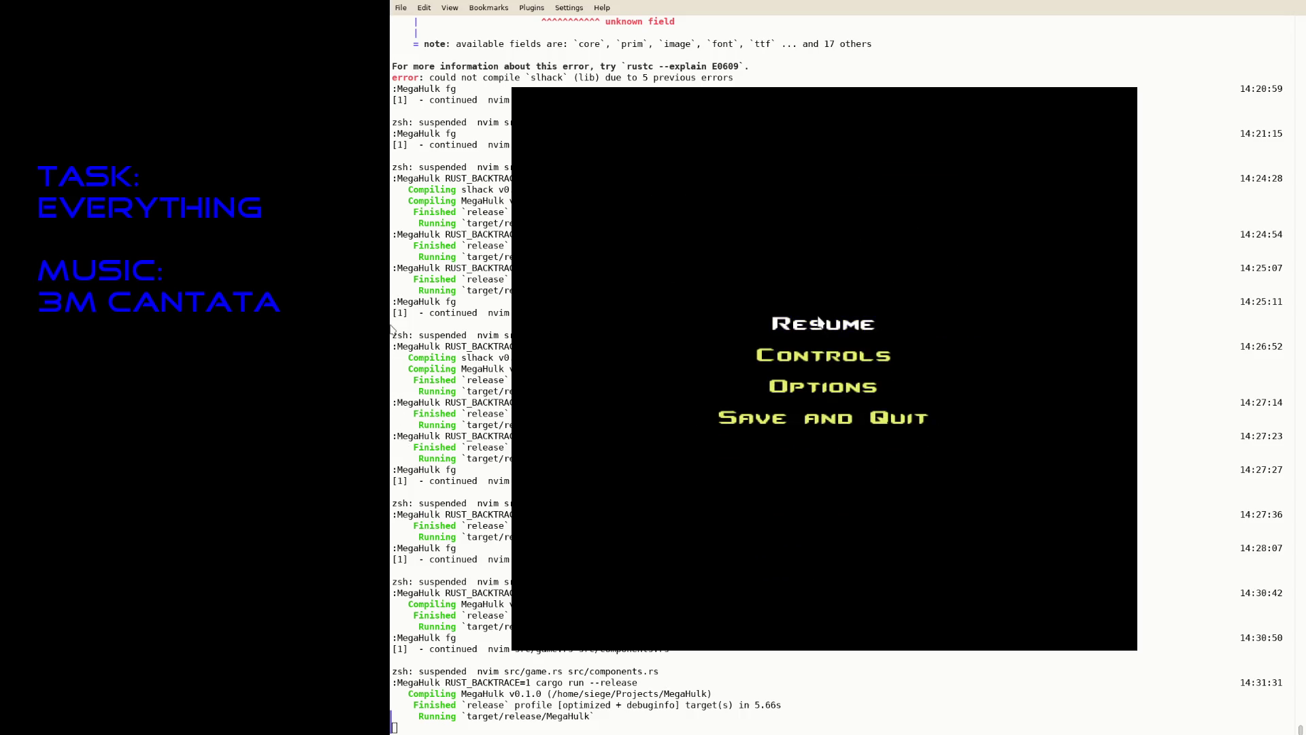
pyautogui.click(820, 322)
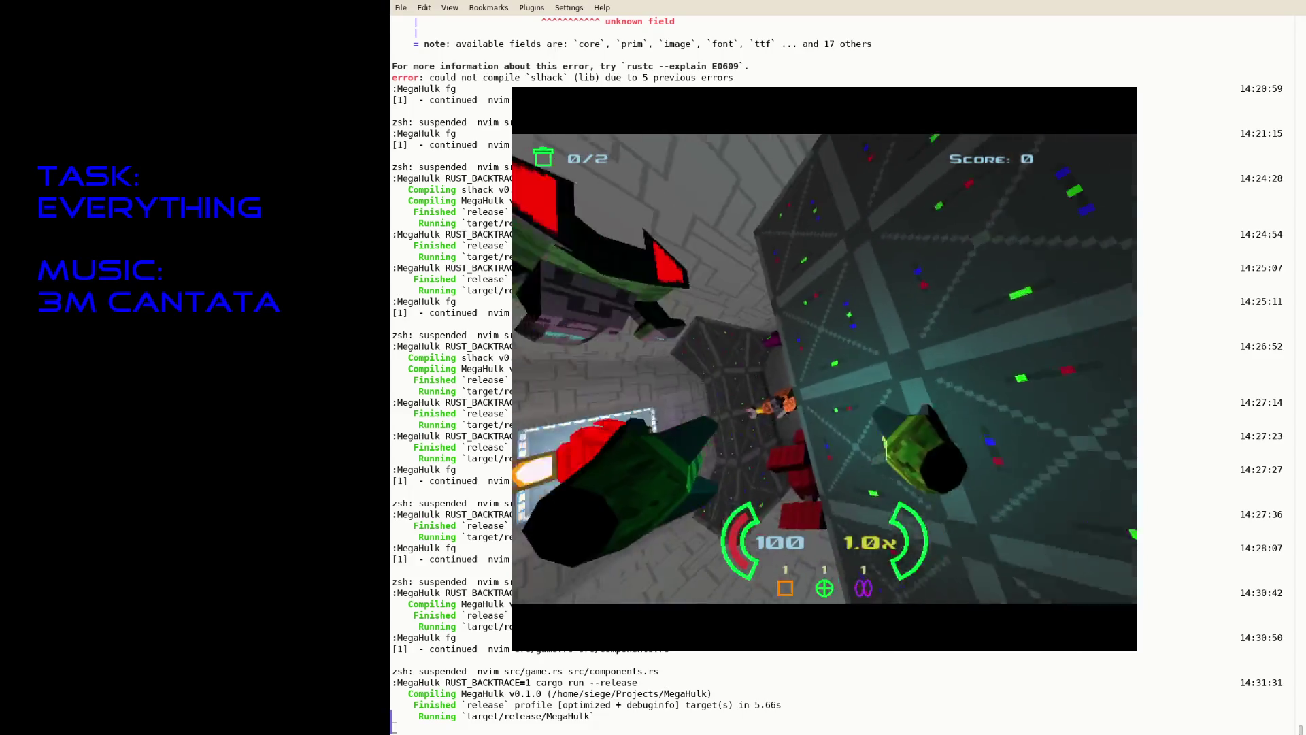
# Set the Field of View to 70 and resume the game.
pyautogui.press('Escape')
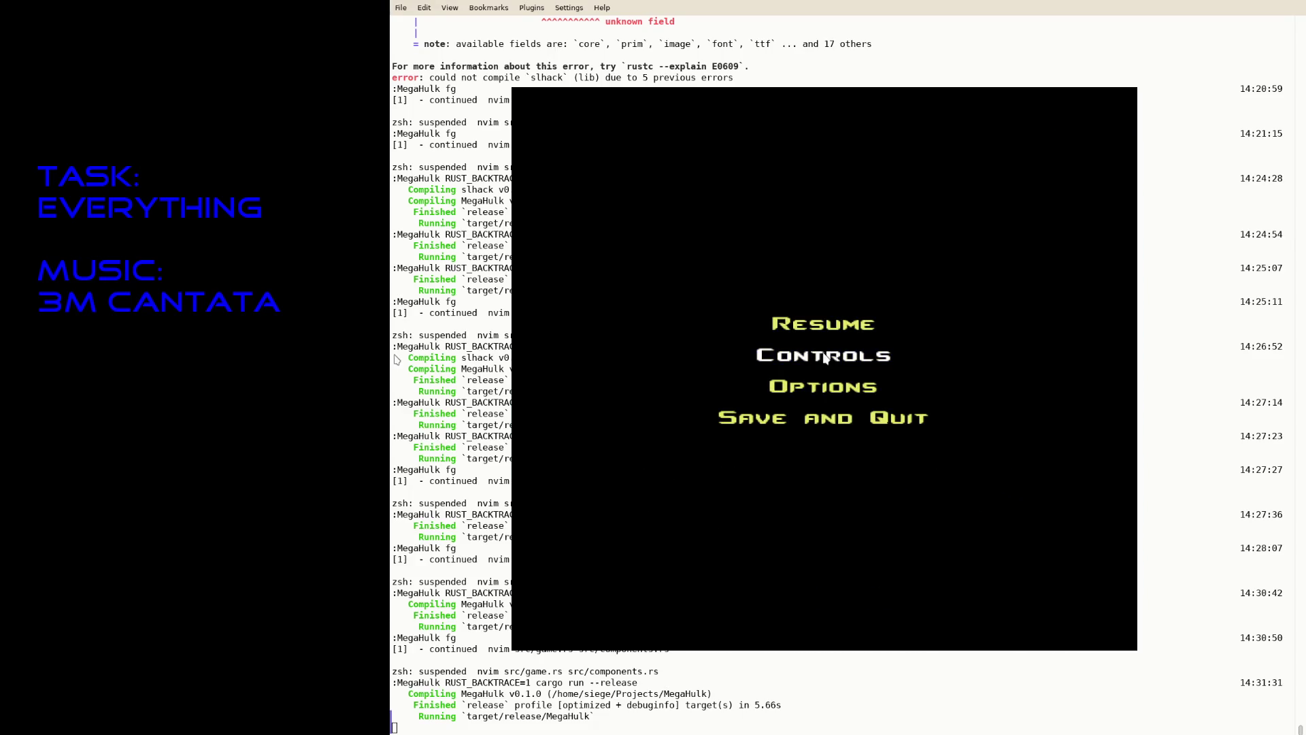
pyautogui.click(849, 392)
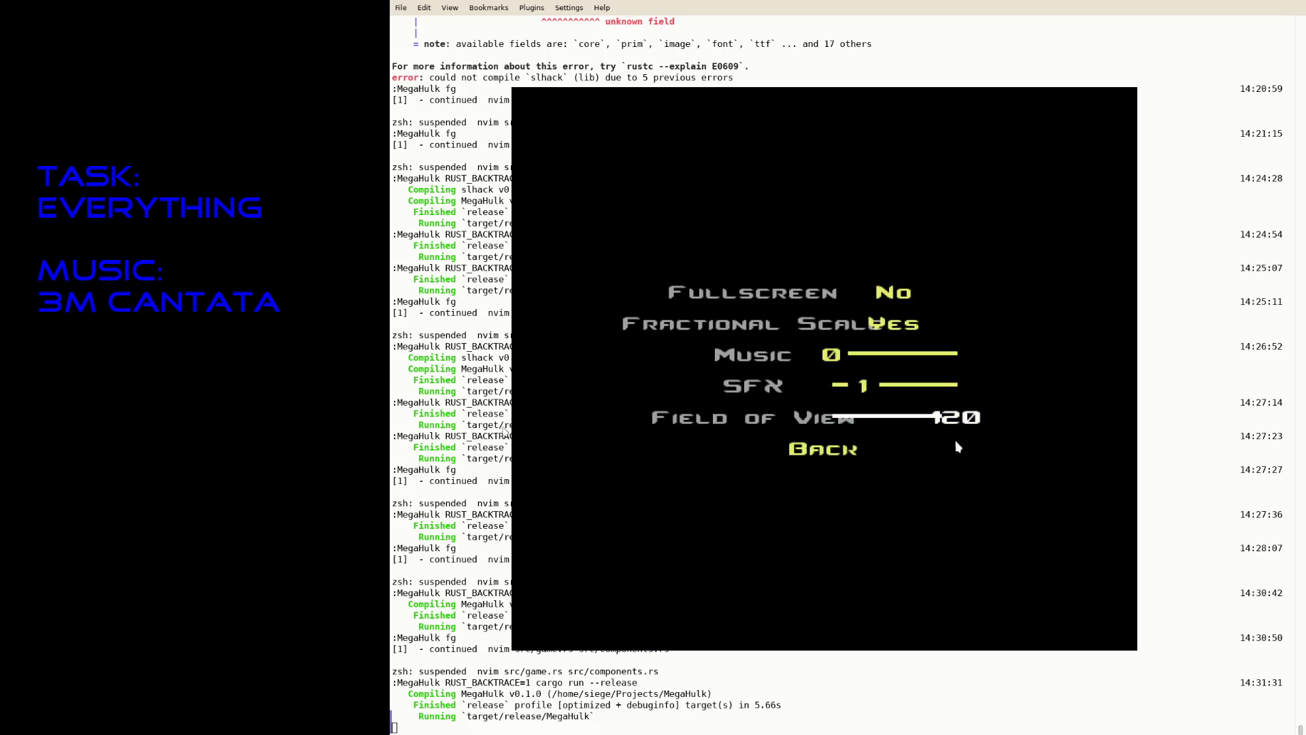
pyautogui.click(884, 418)
pyautogui.click(884, 419)
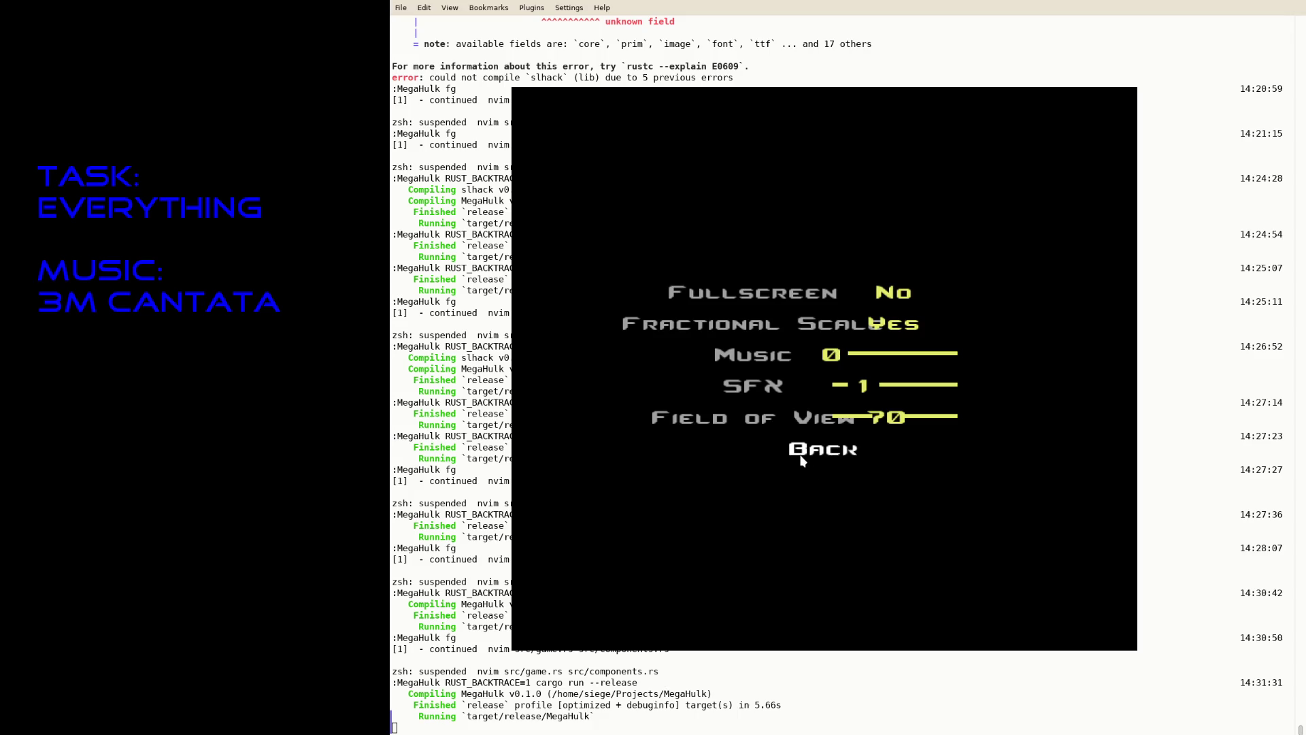
pyautogui.click(824, 451)
pyautogui.click(864, 328)
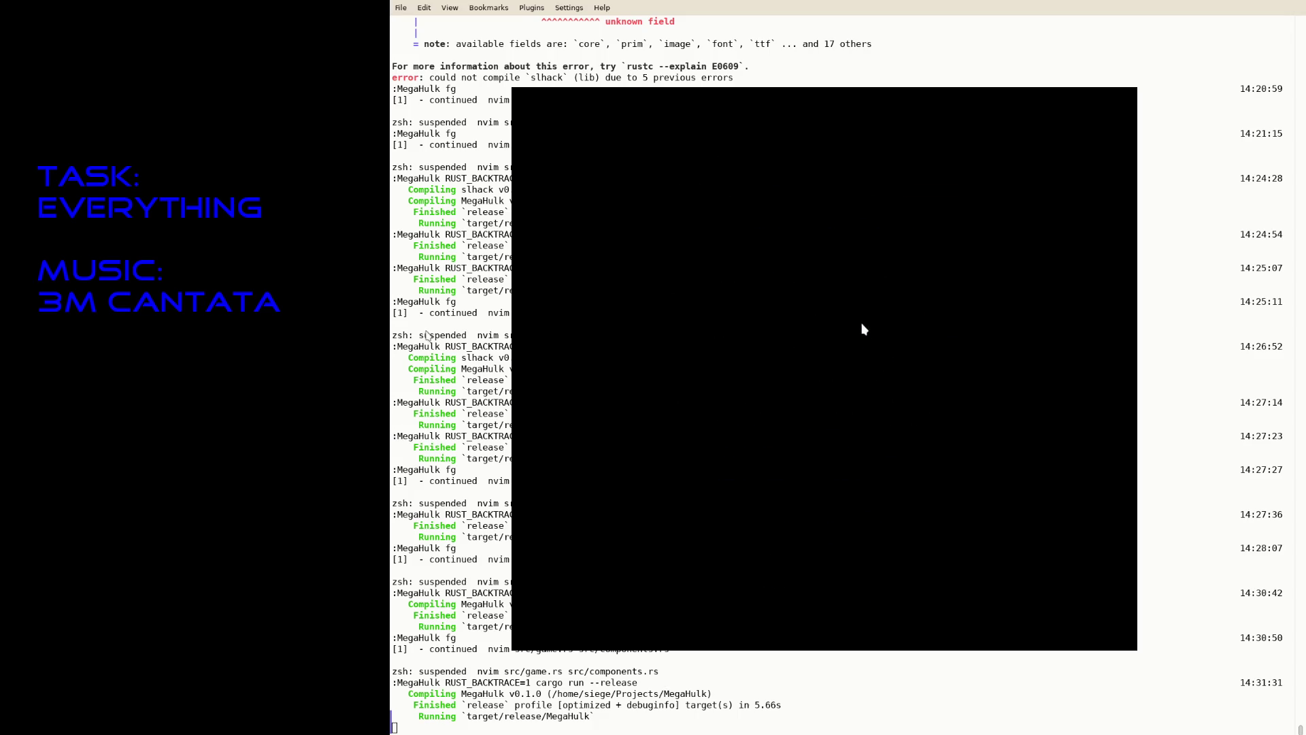
# Raise the Field of View to 80 and resume play.
pyautogui.press('Escape')
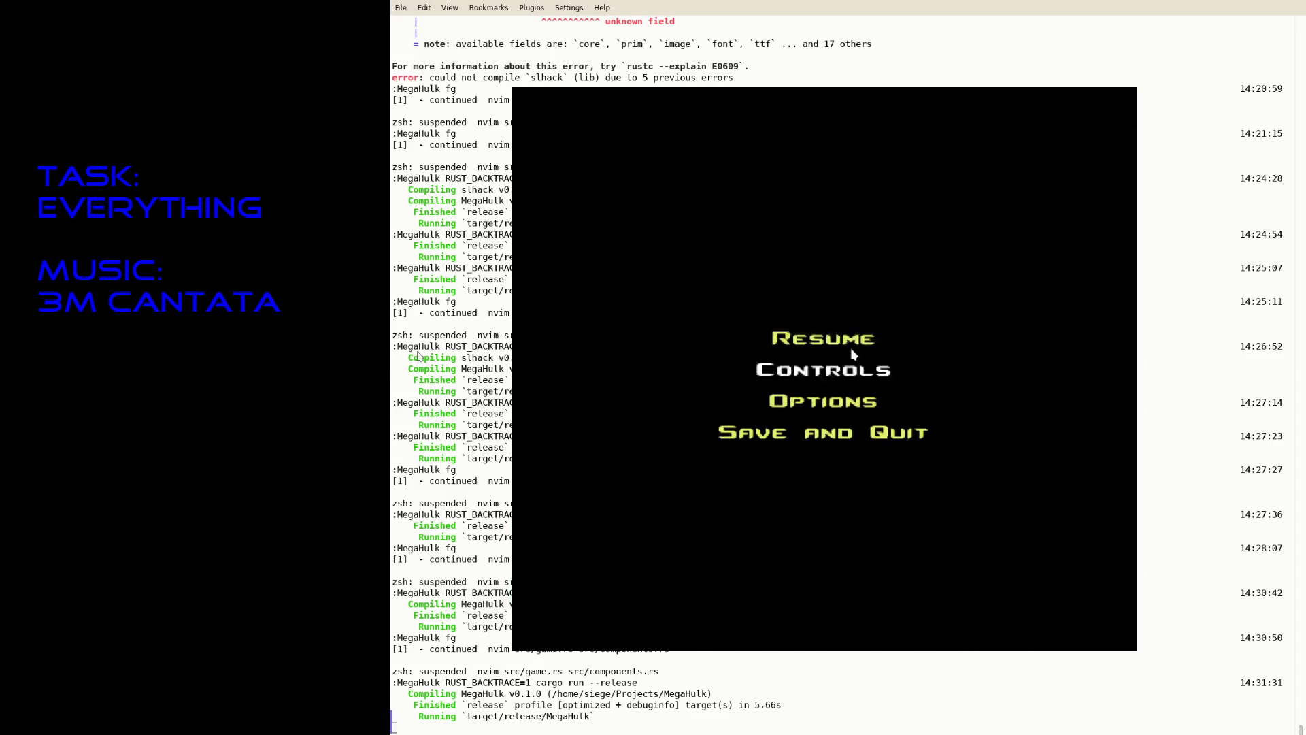
pyautogui.click(823, 435)
pyautogui.moveTo(891, 420); pyautogui.dragTo(907, 422)
pyautogui.press('Escape')
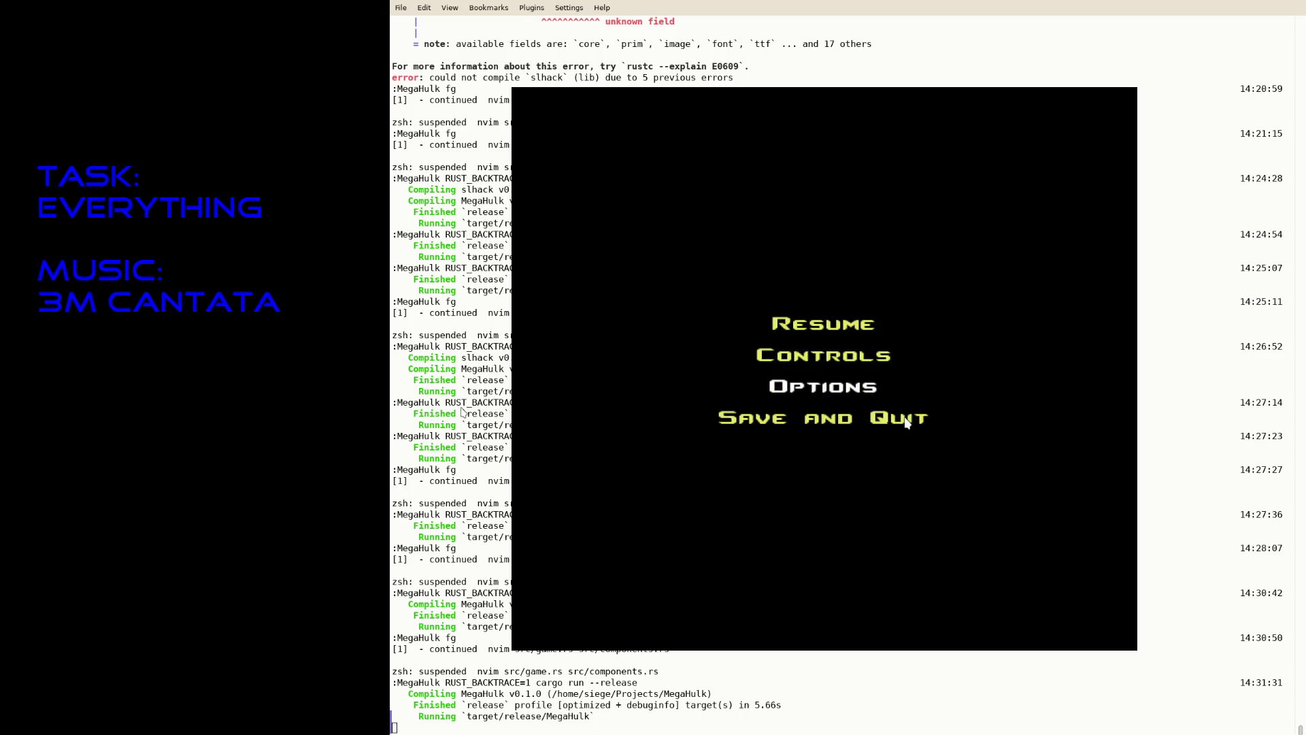
pyautogui.press('Escape')
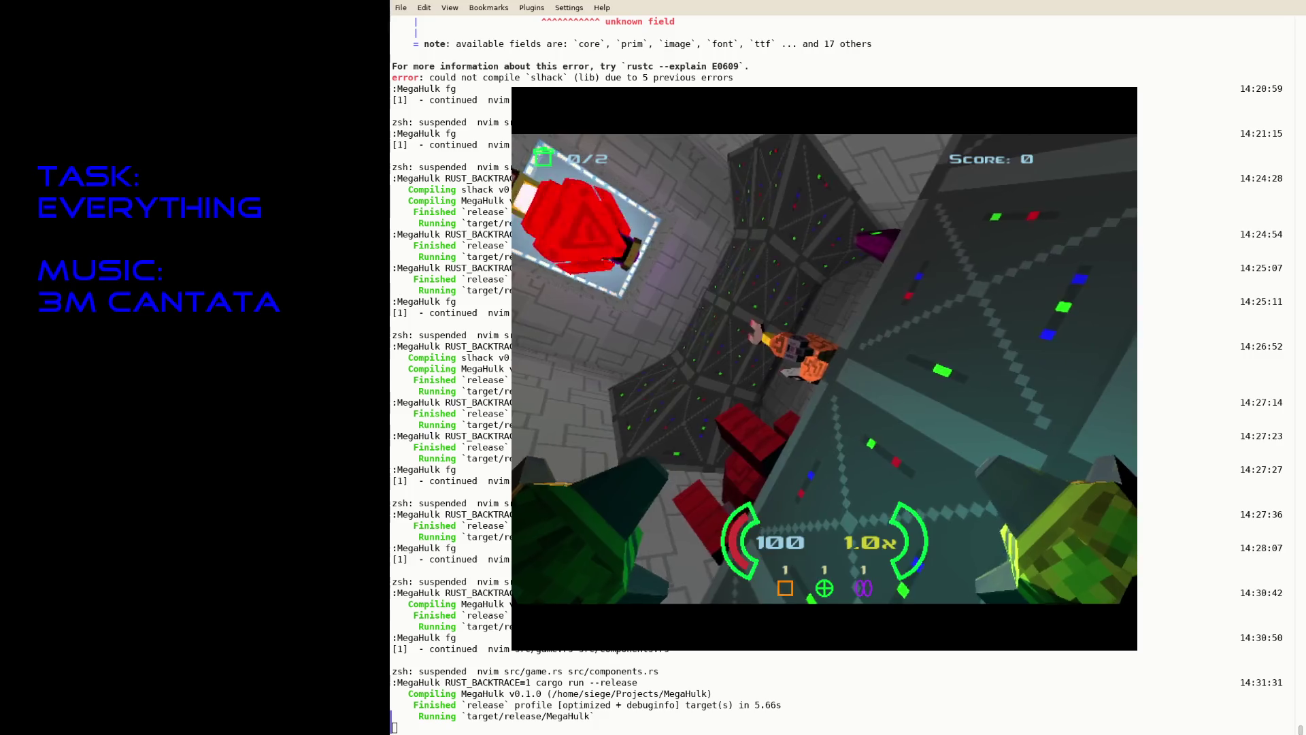
# Set the Field of View back to 70, then save and quit to the terminal.
pyautogui.press('Escape')
pyautogui.click(821, 386)
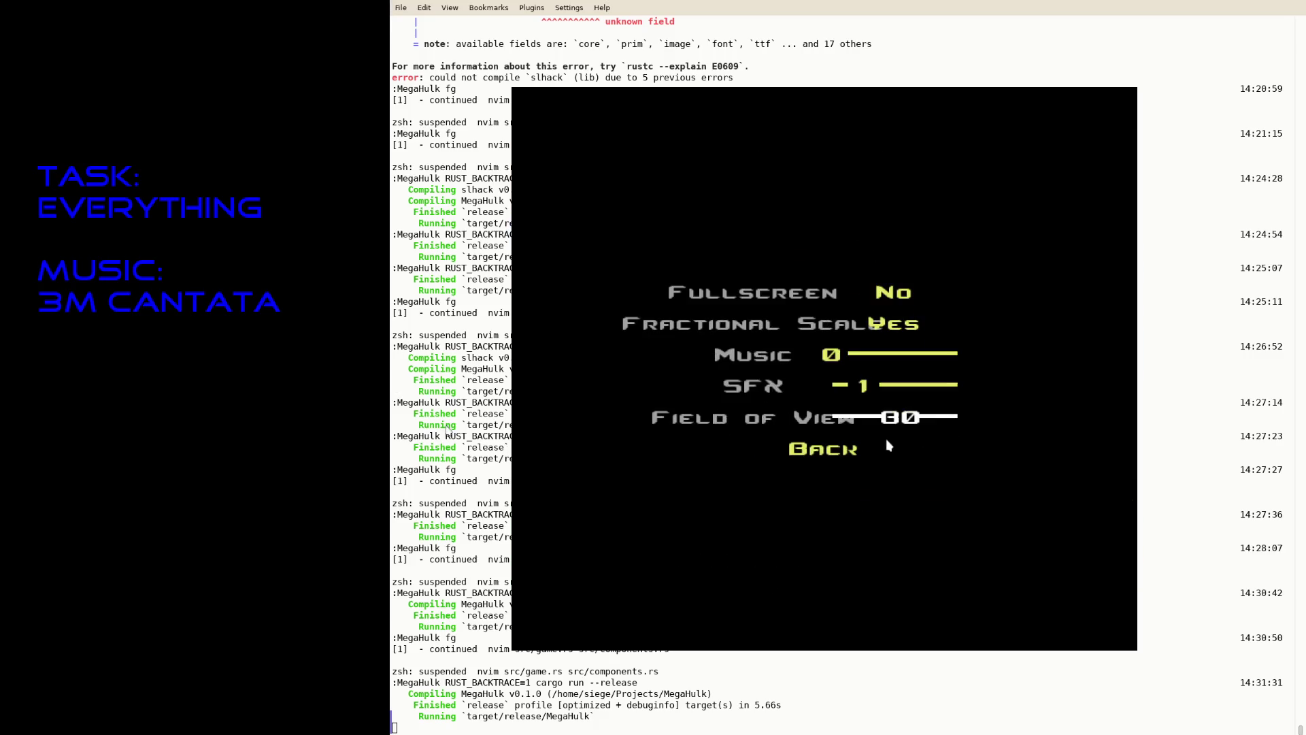
pyautogui.click(892, 422)
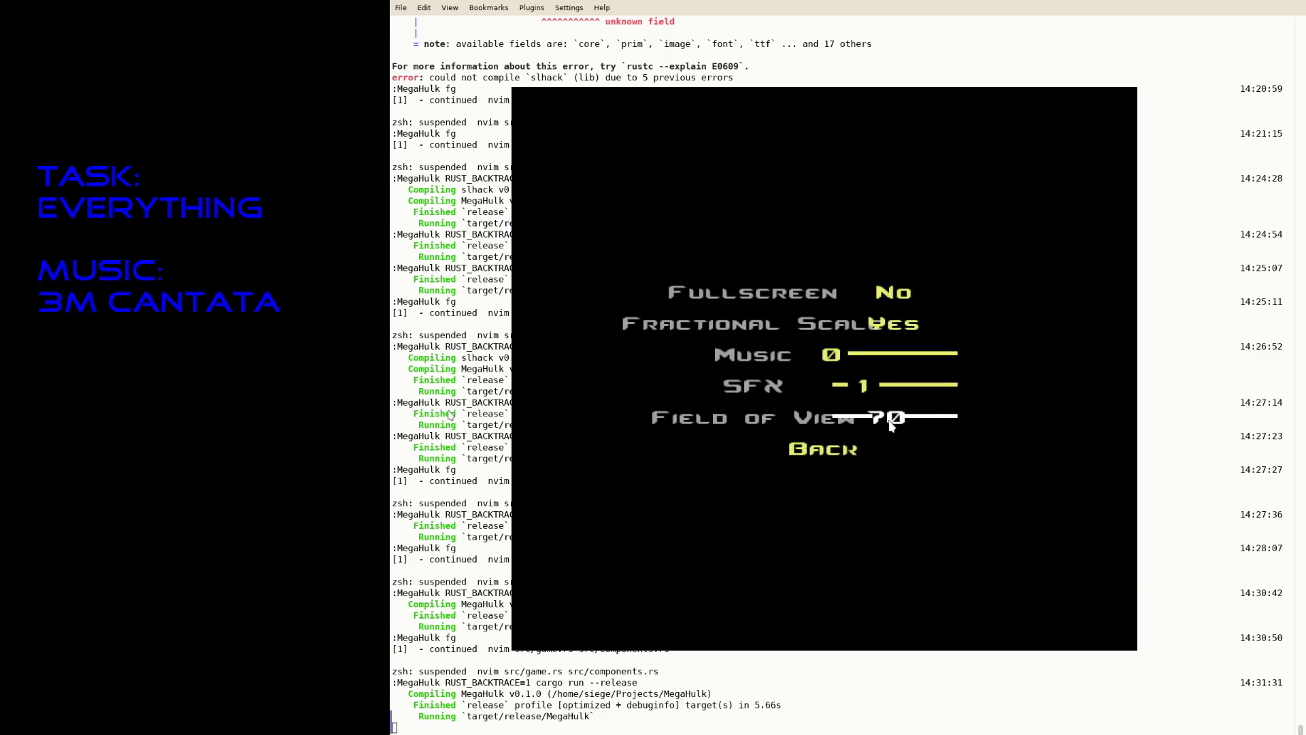
pyautogui.click(800, 448)
pyautogui.click(811, 416)
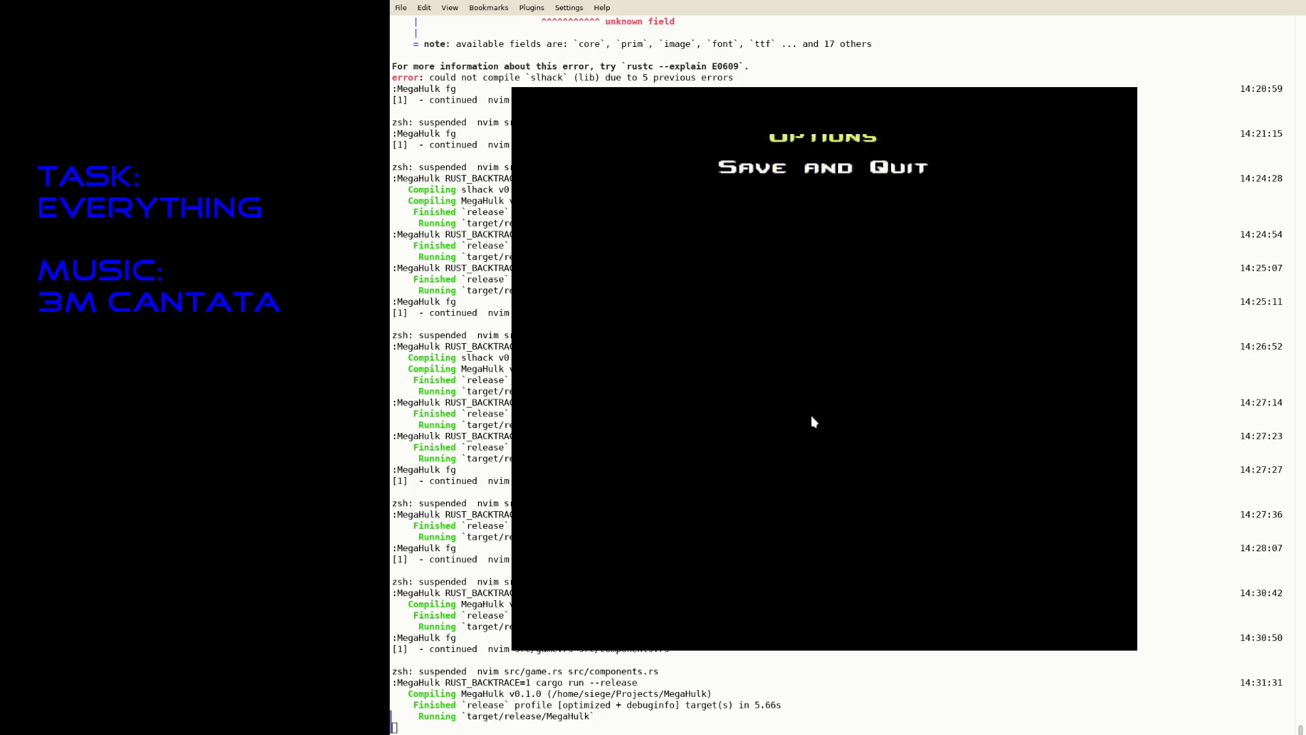
pyautogui.click(825, 434)
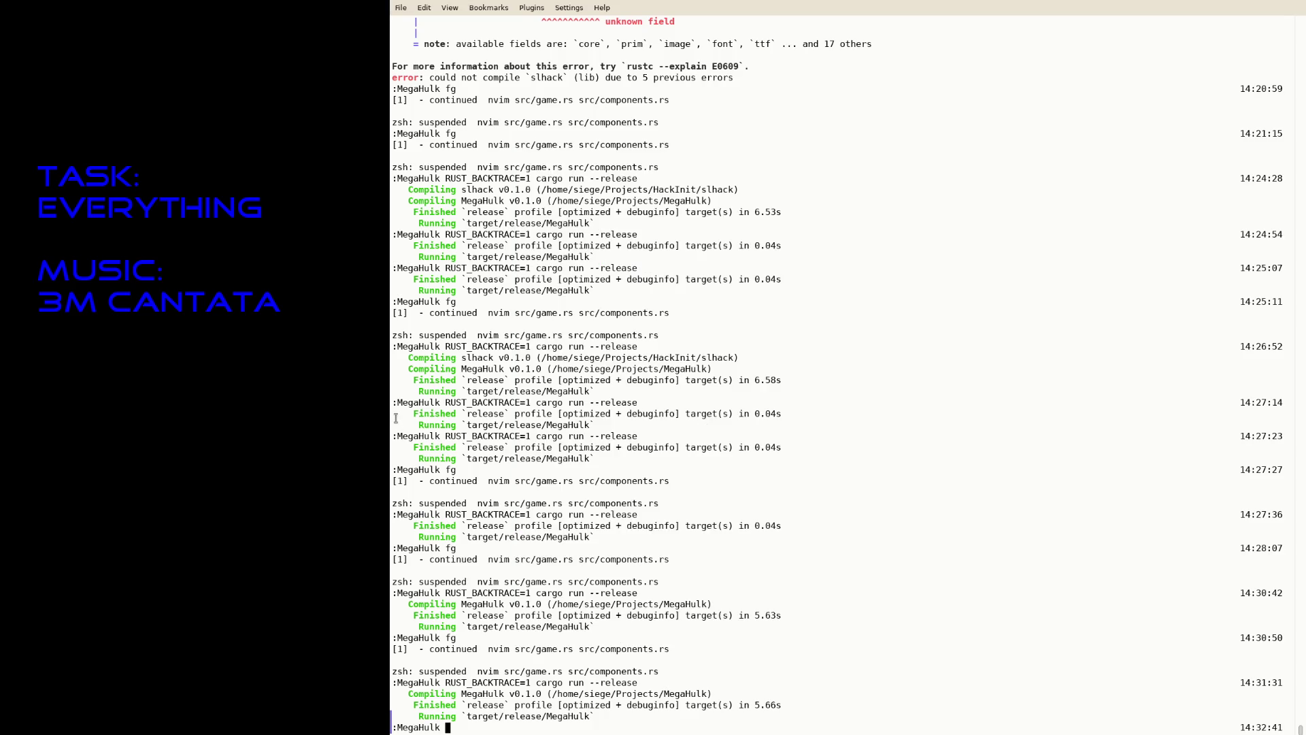
# Format the MegaHulk code with cargo fmt.
pyautogui.write('cargo fm')
pyautogui.press('Return')
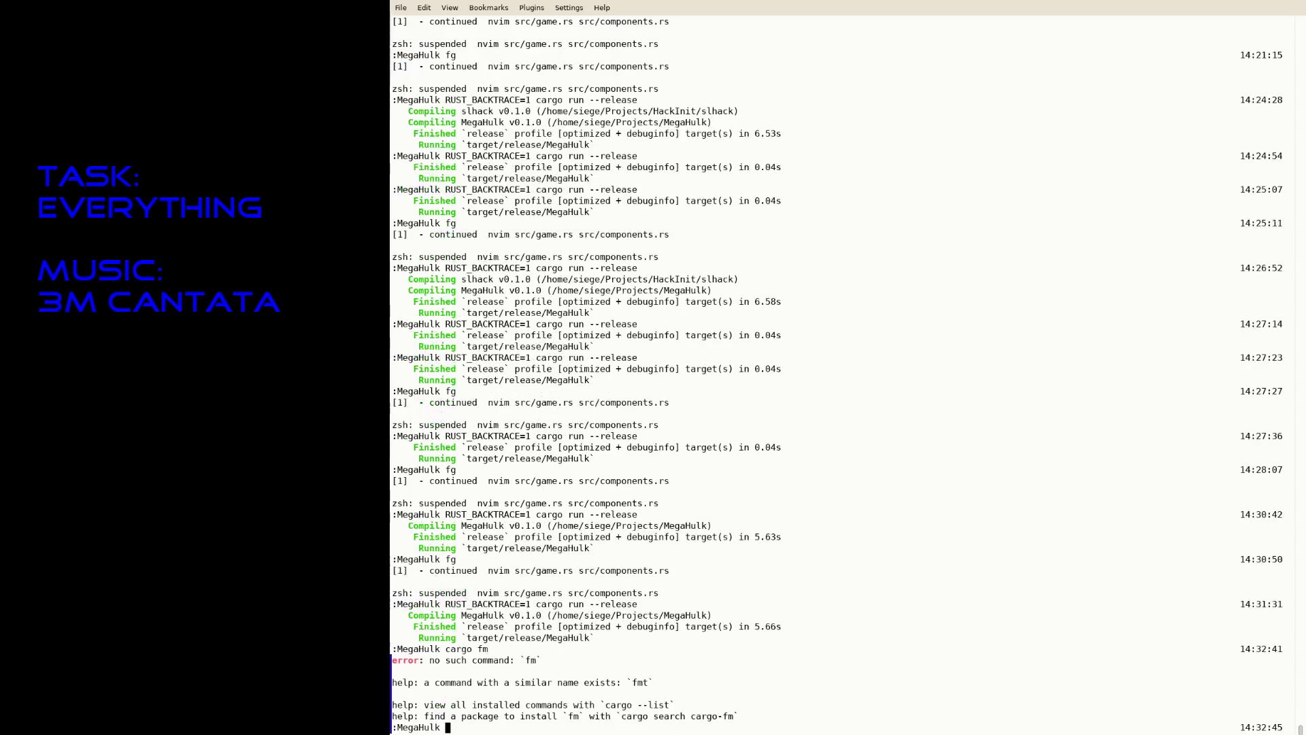
pyautogui.press('Up')
pyautogui.write('t')
pyautogui.press('Return')
# Review the uncommitted changes with git diff.
pyautogui.write('git')
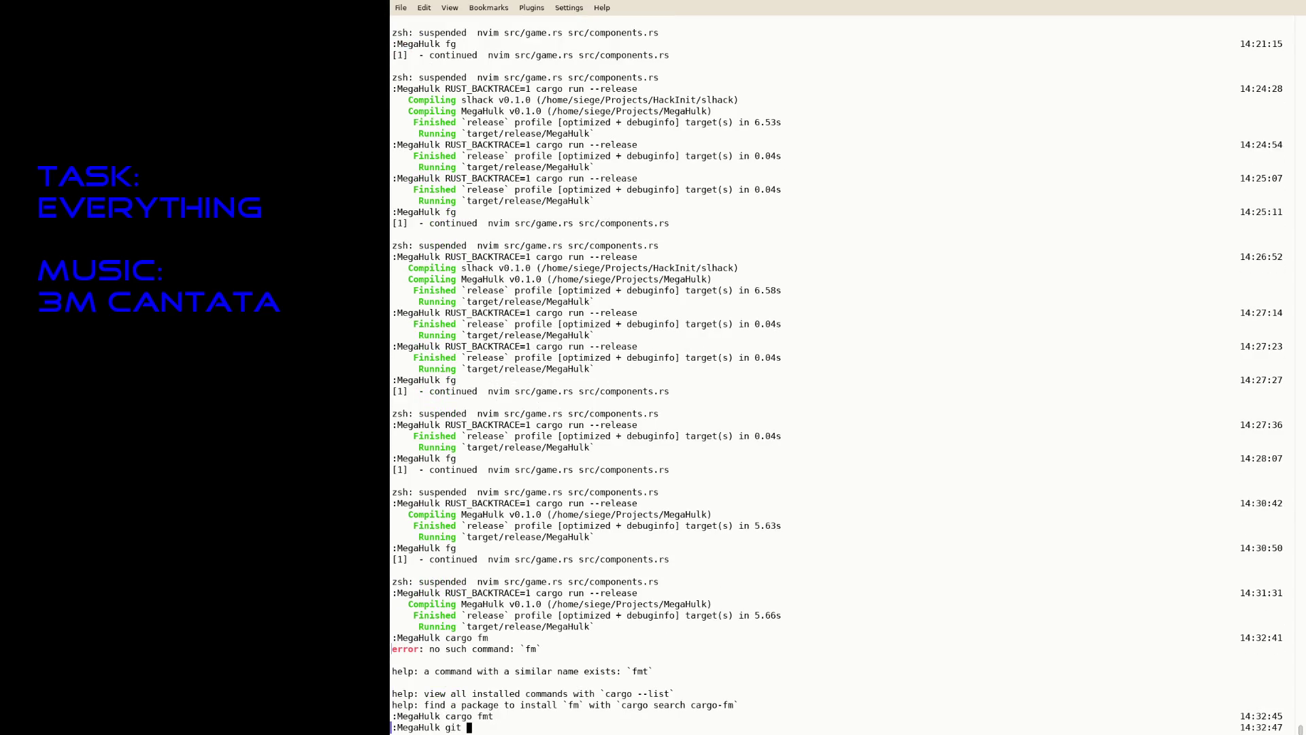
pyautogui.write('diff')
pyautogui.press('Return')
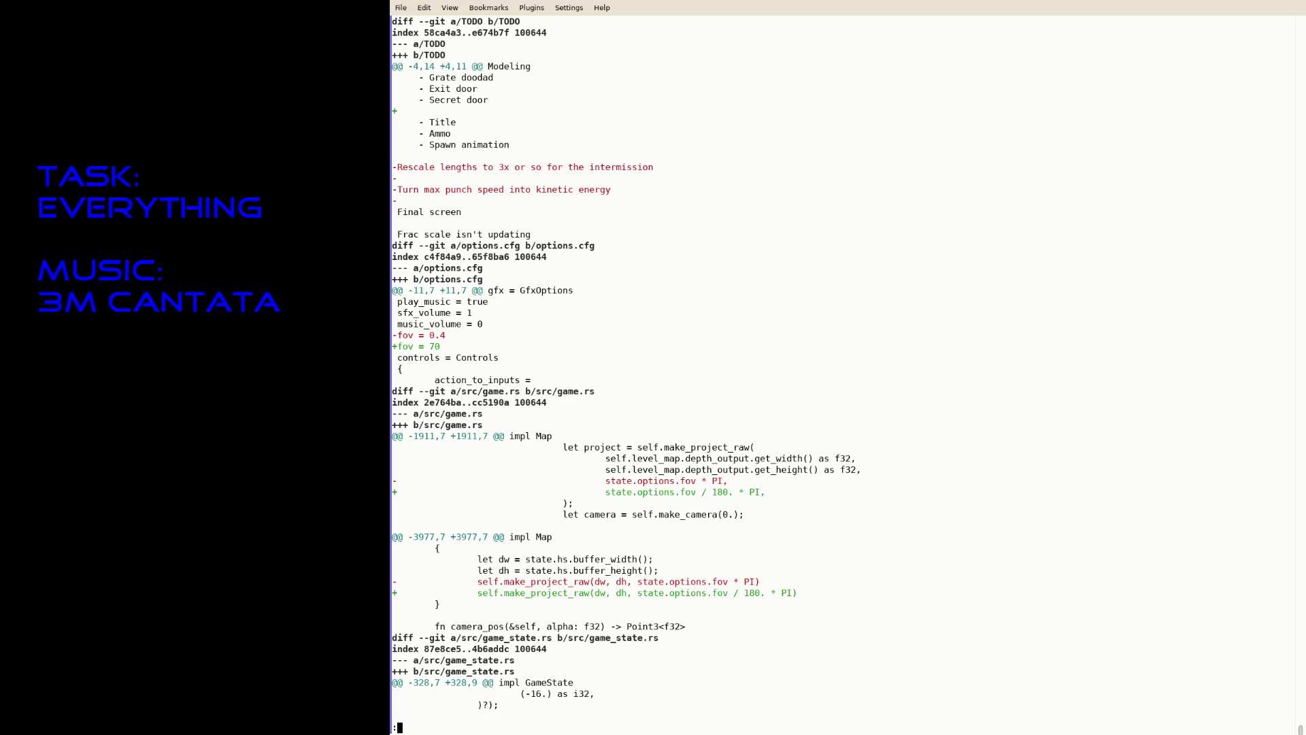
pyautogui.press('space')
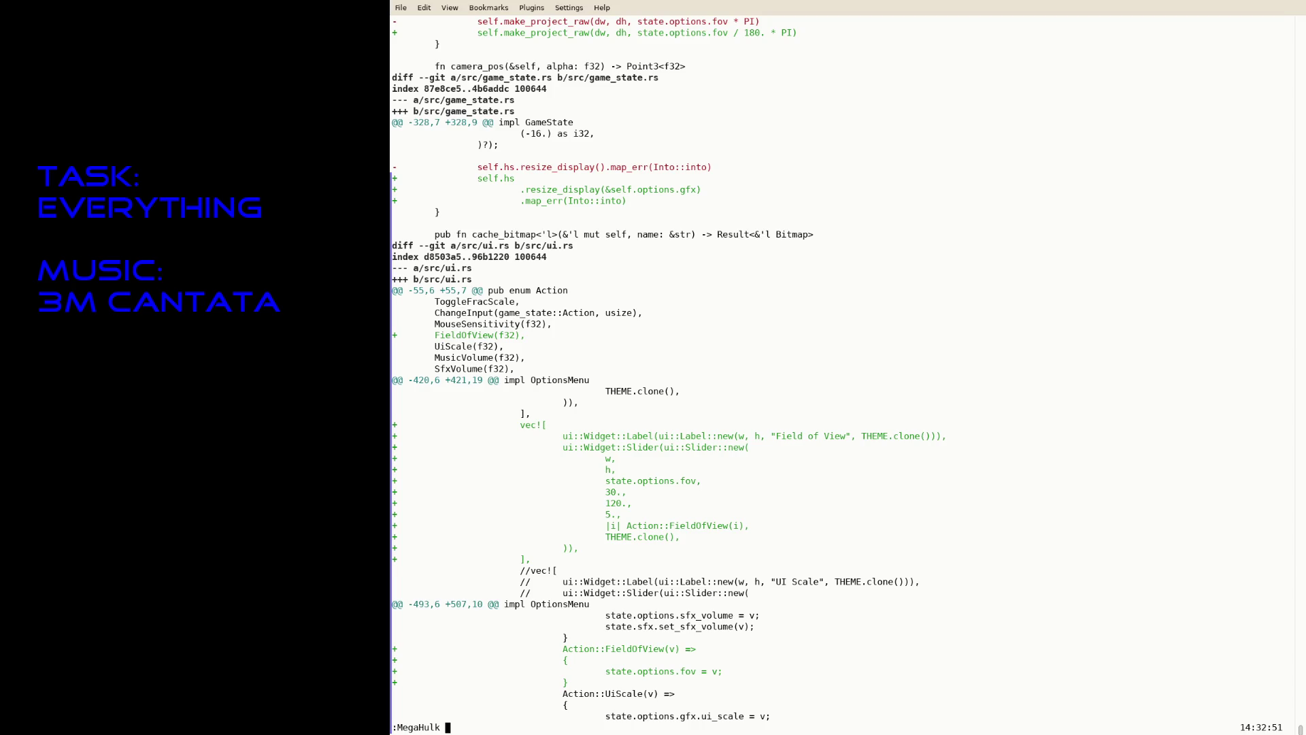
# Enter a commit-all command with the message "Various option fixes".
pyautogui.write('git commt')
pyautogui.press('BackSpace')
pyautogui.write('it -a -m "Variou')
pyautogui.write('s option fixe')
pyautogui.write('s')
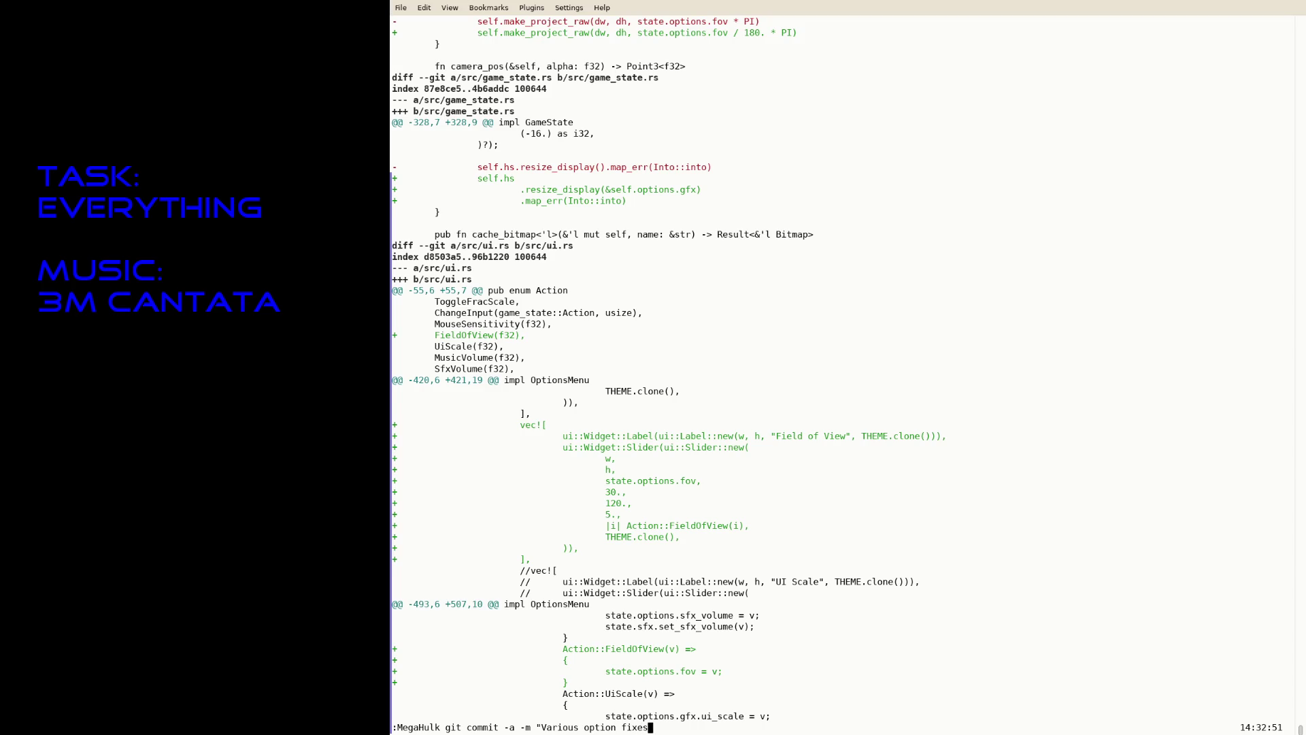
pyautogui.press('Return')
# Run git status, then go back to the TODO file in the editor.
pyautogui.write('git status')
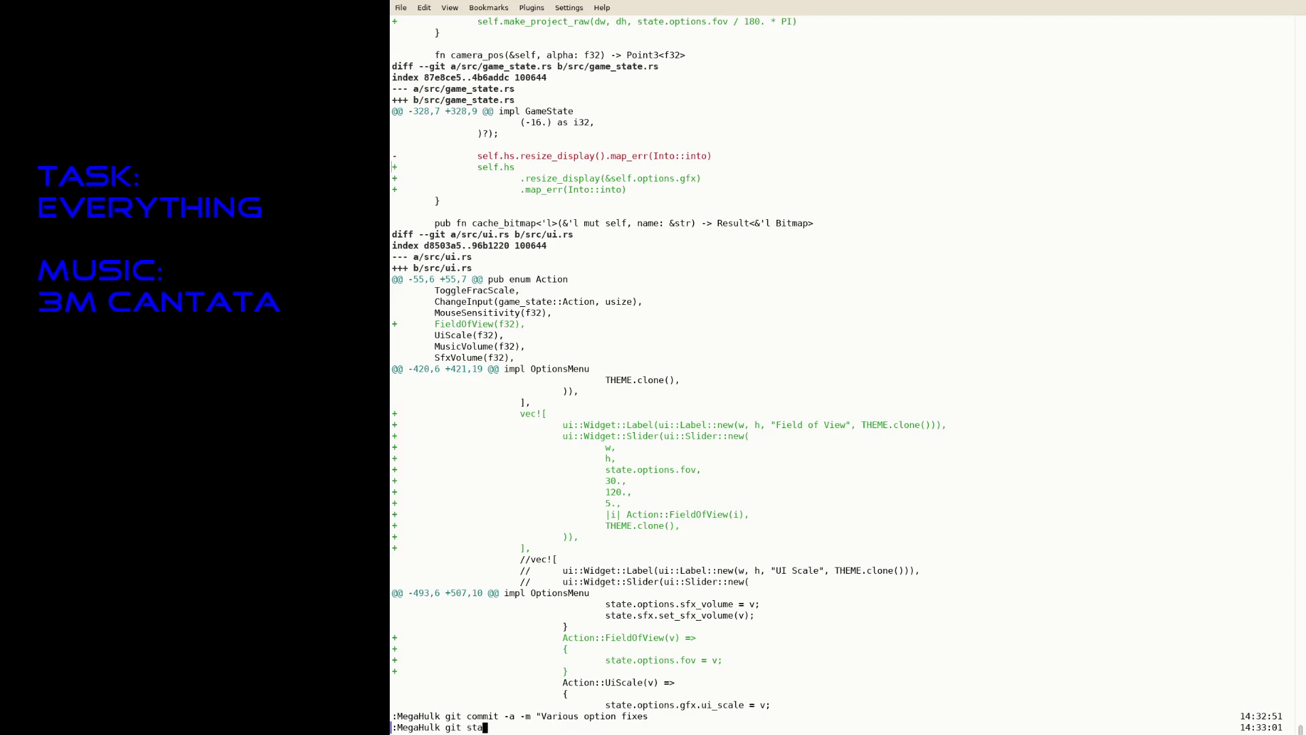
pyautogui.press('Return')
pyautogui.write('git commit -a -m')
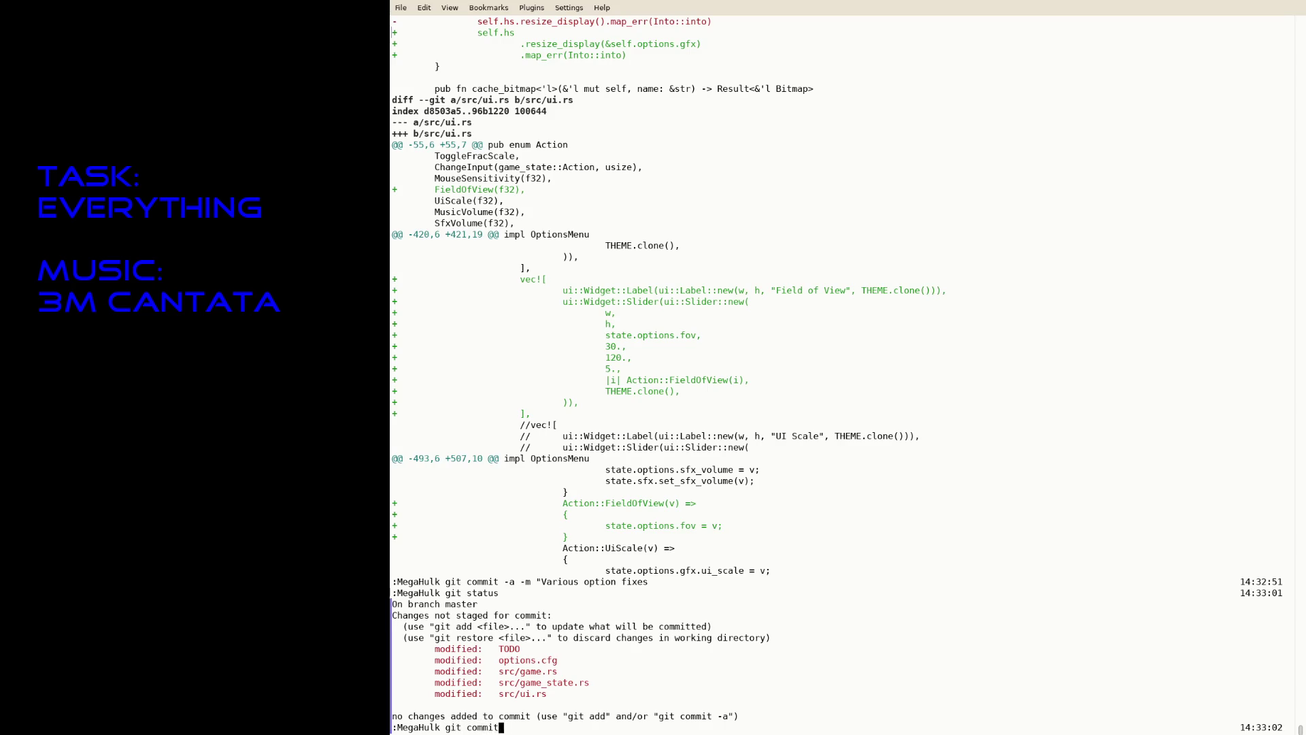
pyautogui.press('Escape')
pyautogui.hotkey('ctrl', 'pageup')
pyautogui.hotkey('ctrl', 'pageup')
pyautogui.hotkey('ctrl', 'pageup')
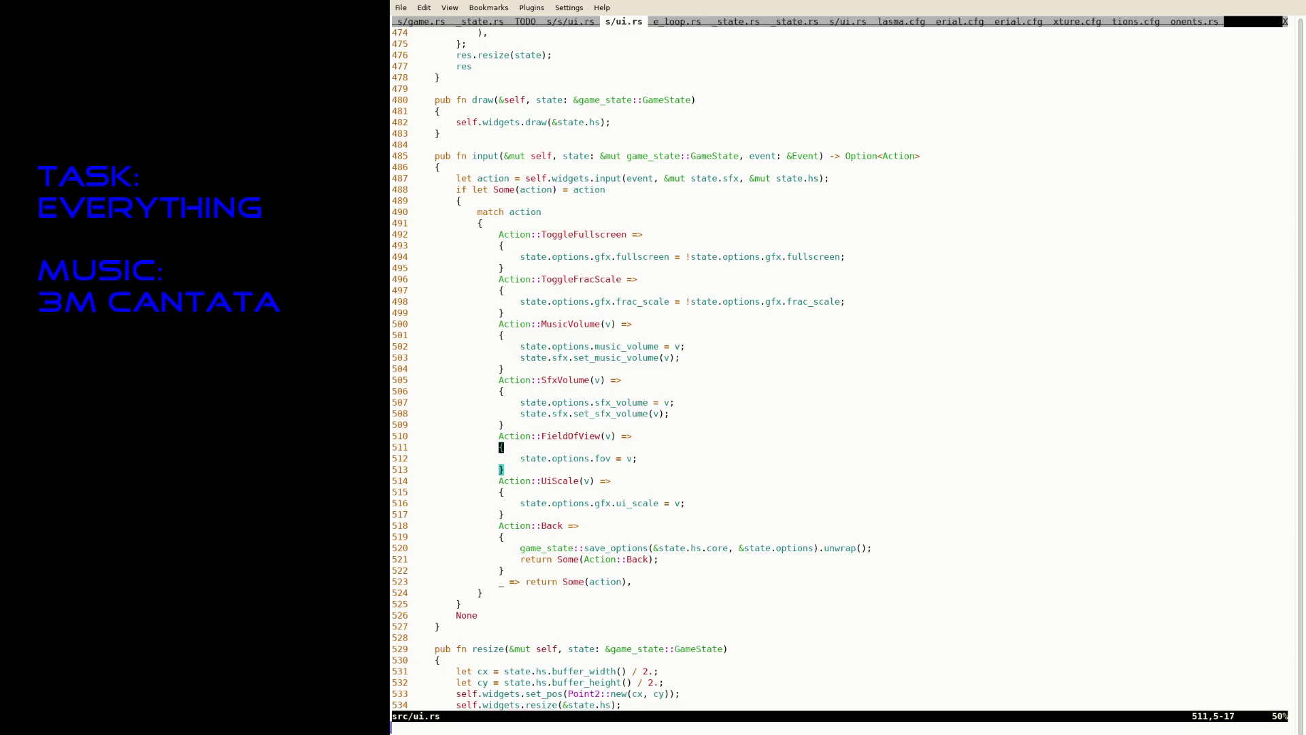
# Delete the obsolete Frac scale lines from the TODO list.
pyautogui.press('j')
pyautogui.hotkey('shift', 'v')
pyautogui.press('j')
pyautogui.write('d:x')
pyautogui.press('Escape')
# Delete the finished Ammo line from the TODO list.
pyautogui.press('k')
pyautogui.press('k')
pyautogui.press('k')
pyautogui.press('k')
pyautogui.press('$')
pyautogui.press('d')
pyautogui.press('d')
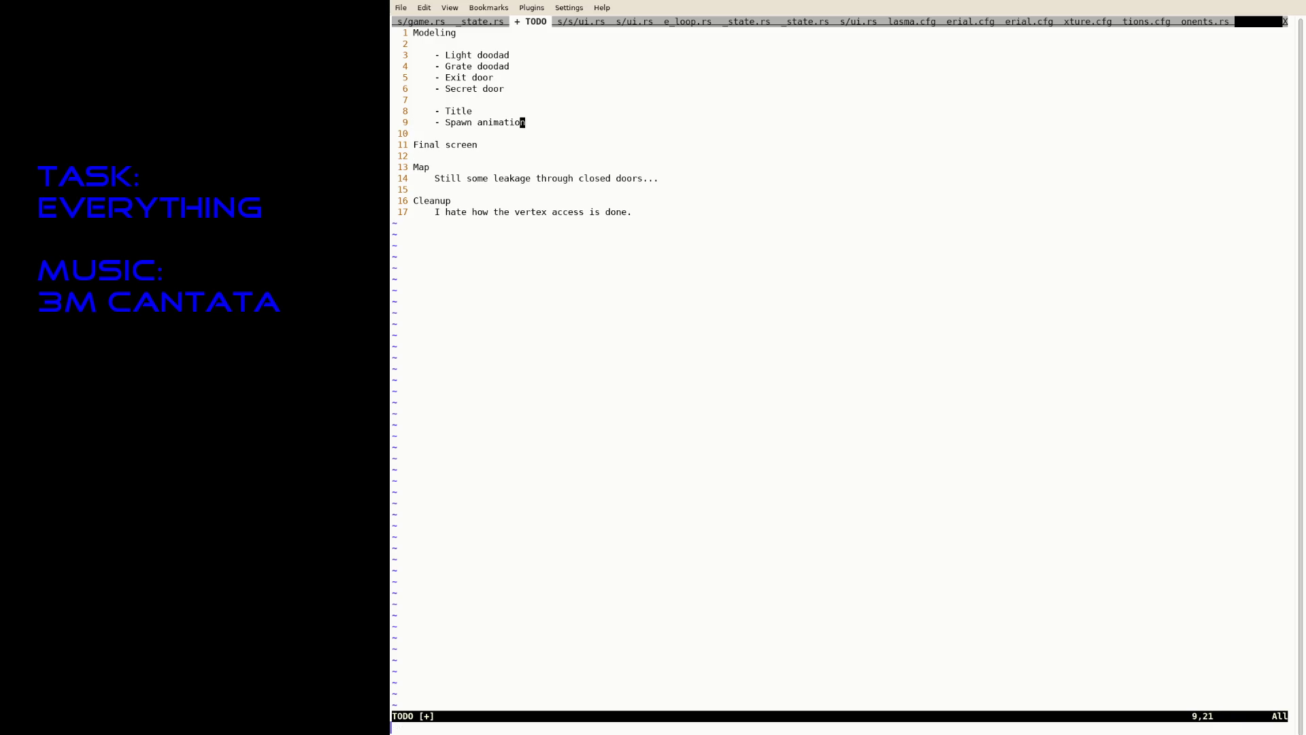
# Switch to the next buffer, suspend Neovim, and begin a commit message "Fix".
pyautogui.write(':bn')
pyautogui.press('Return')
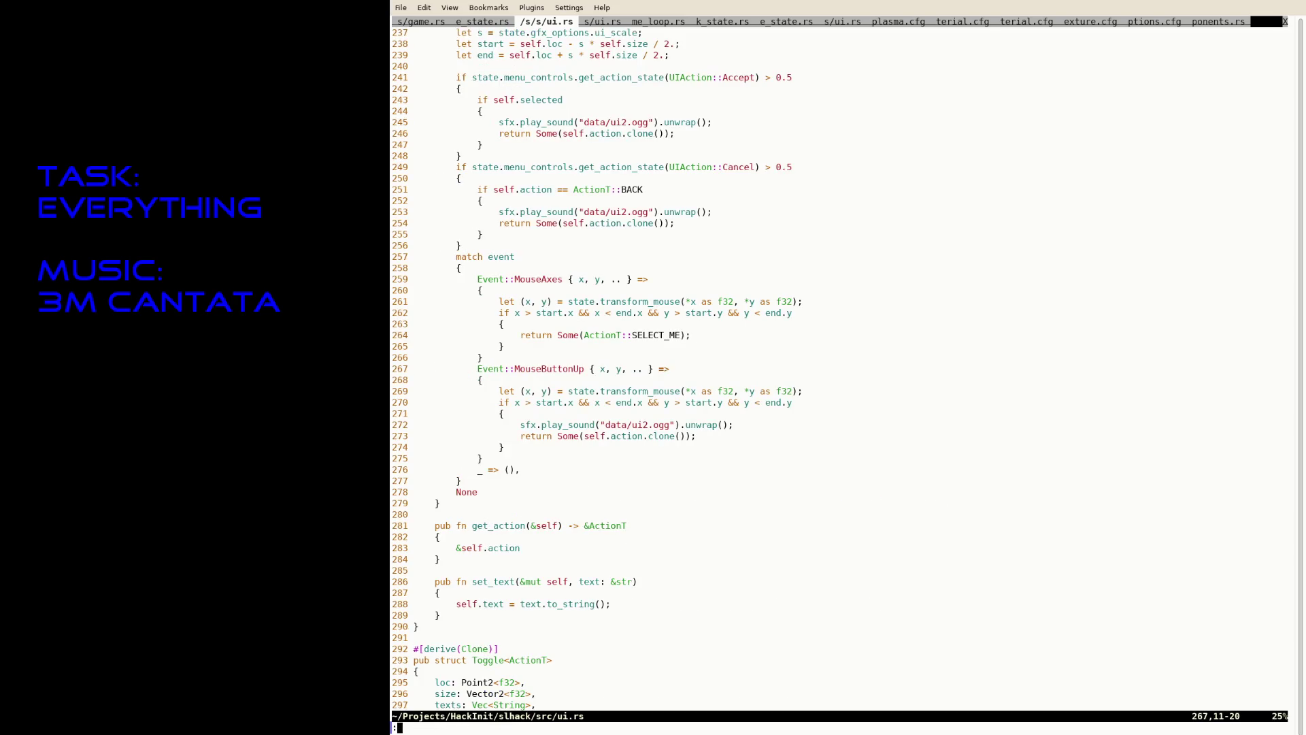
pyautogui.hotkey('ctrl', 'z')
pyautogui.write('git commit -a -m "Fix')
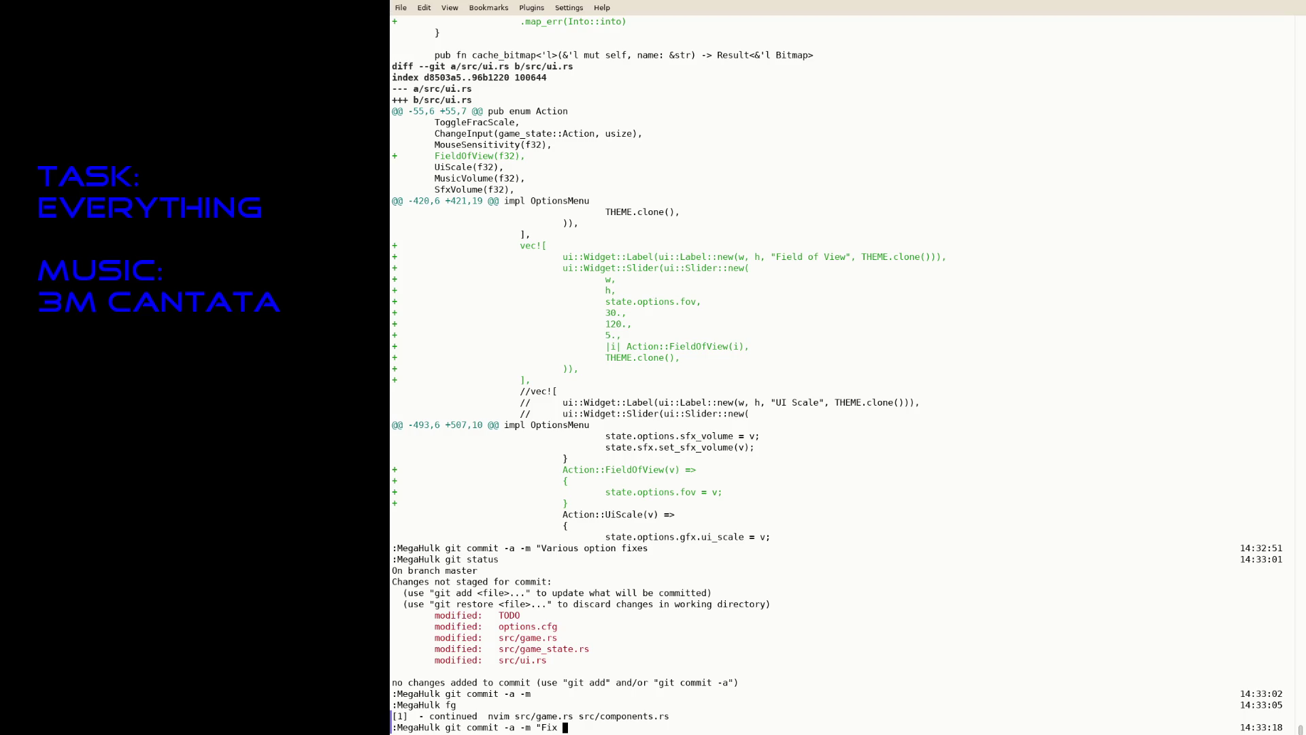
# Commit all changes with the message "Fix options" and run fg to resume the editor.
pyautogui.write('options"')
pyautogui.press('Return')
pyautogui.write('fg')
pyautogui.press('Return')
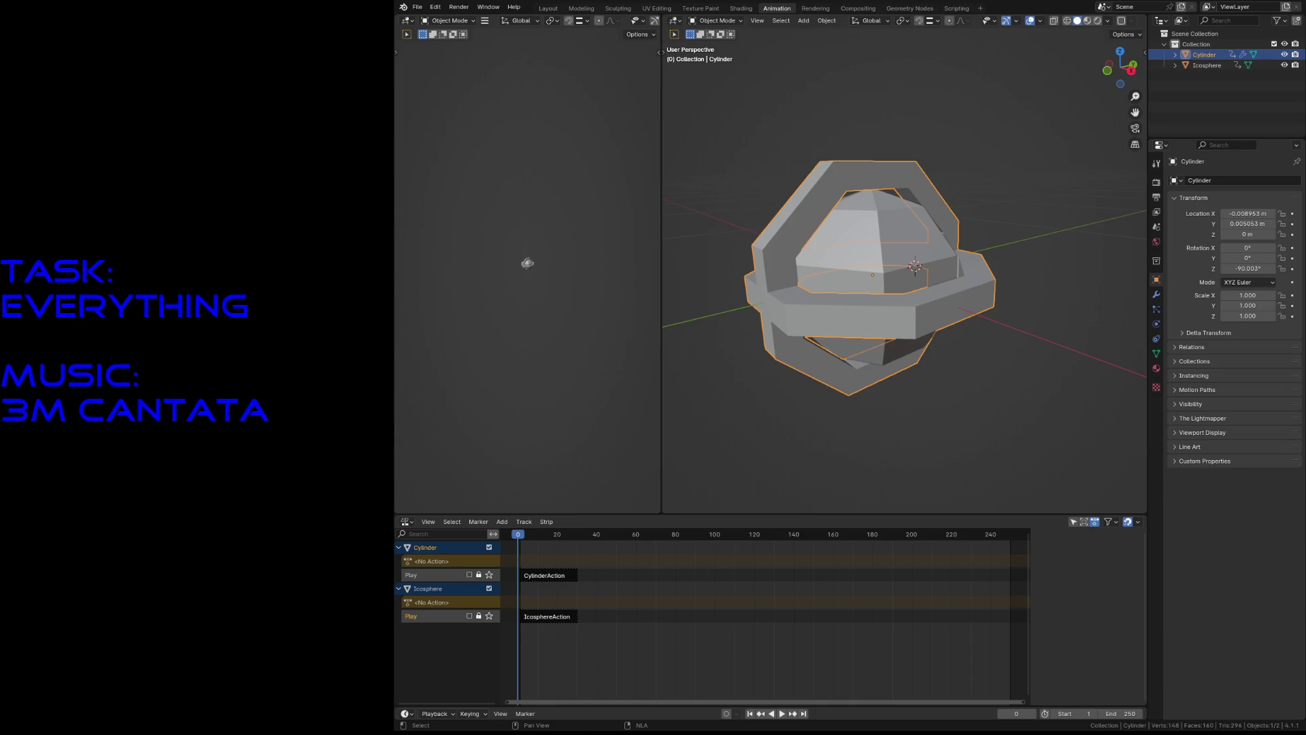
# Deselect the cylinder and open a recent file, saving plasma_gripper.blend when prompted.
pyautogui.click(764, 412)
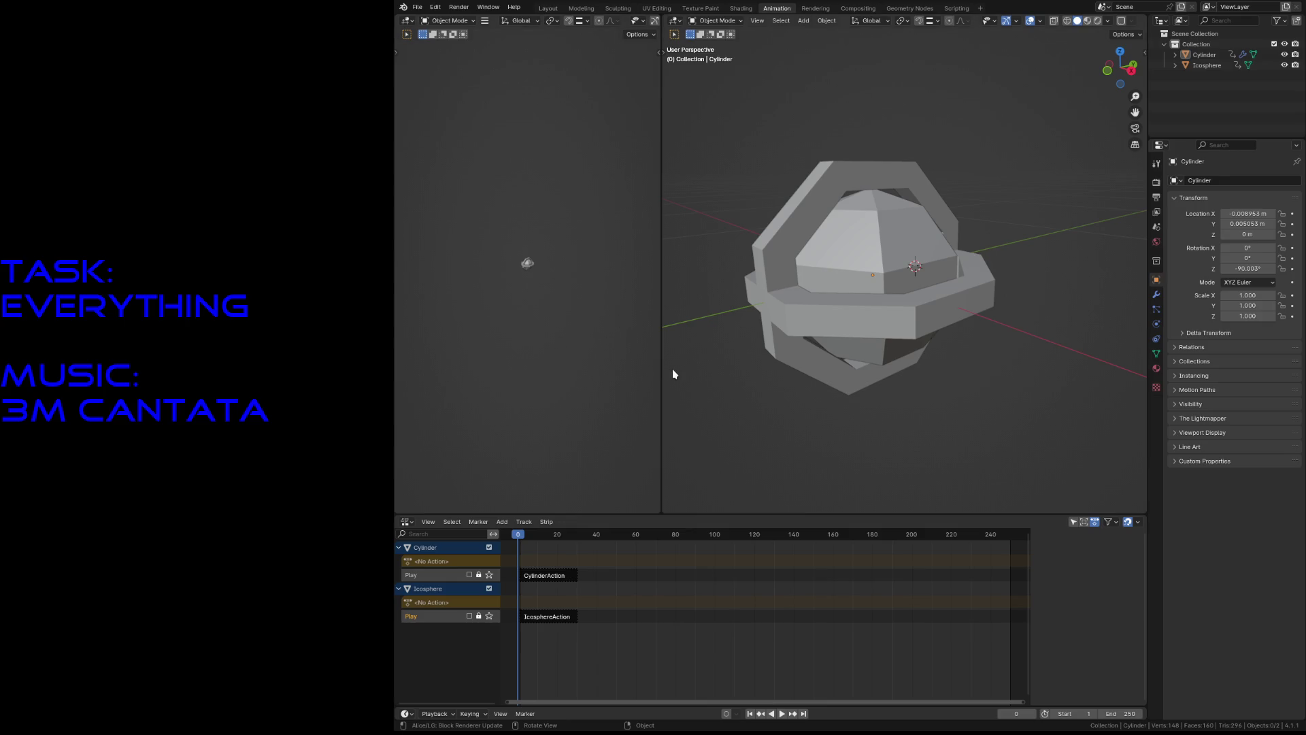
pyautogui.click(416, 7)
pyautogui.click(447, 99)
pyautogui.click(416, 7)
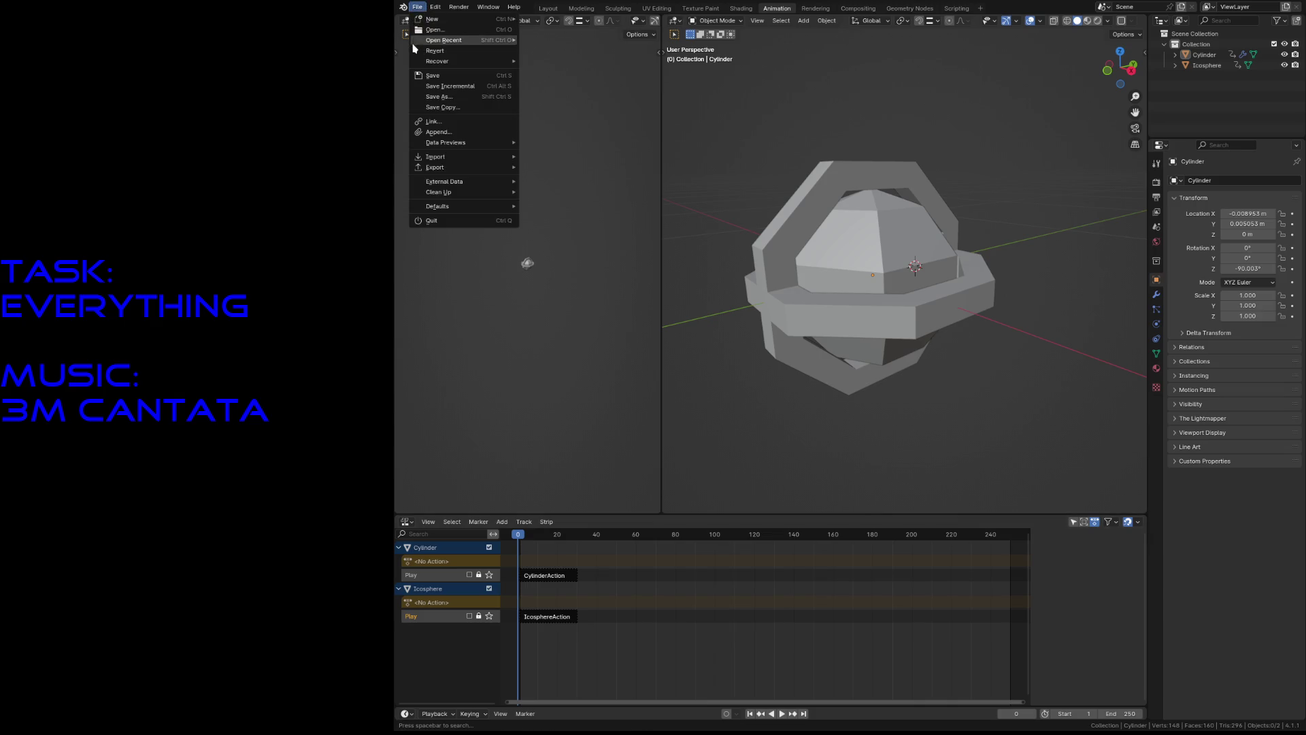
pyautogui.click(432, 221)
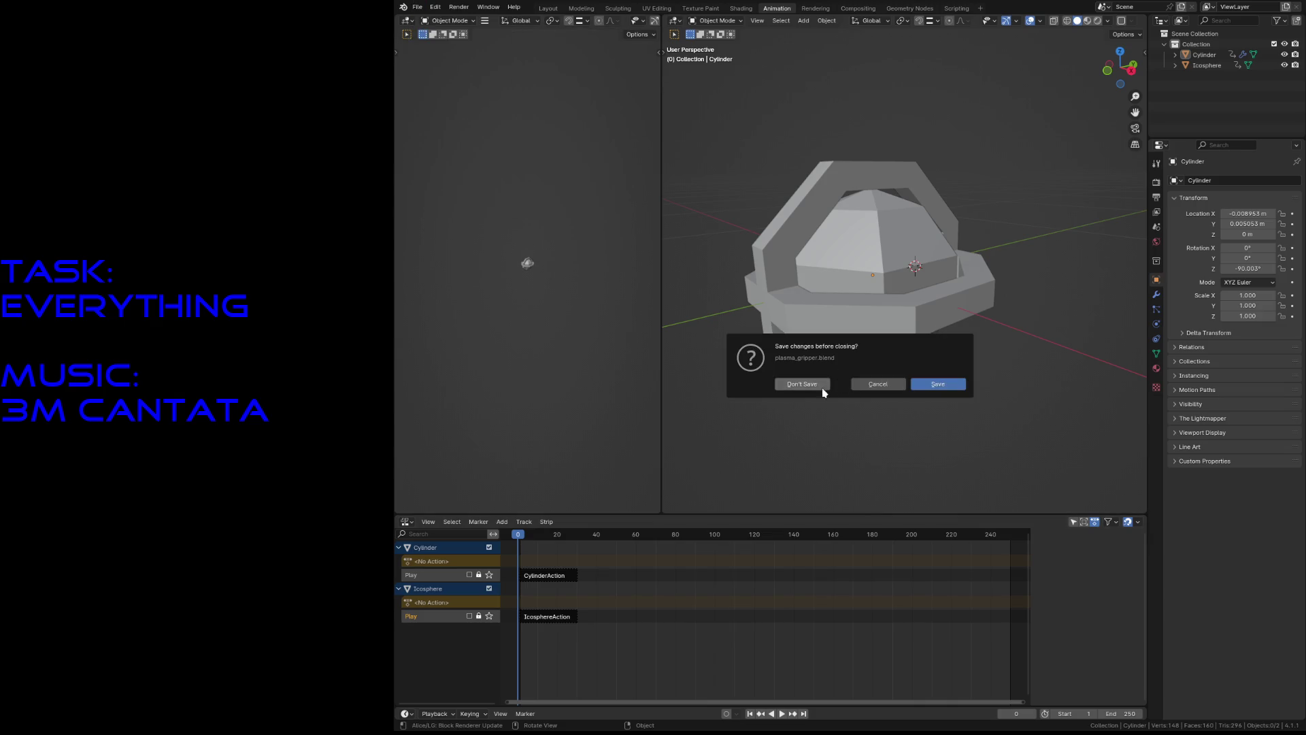
pyautogui.click(938, 385)
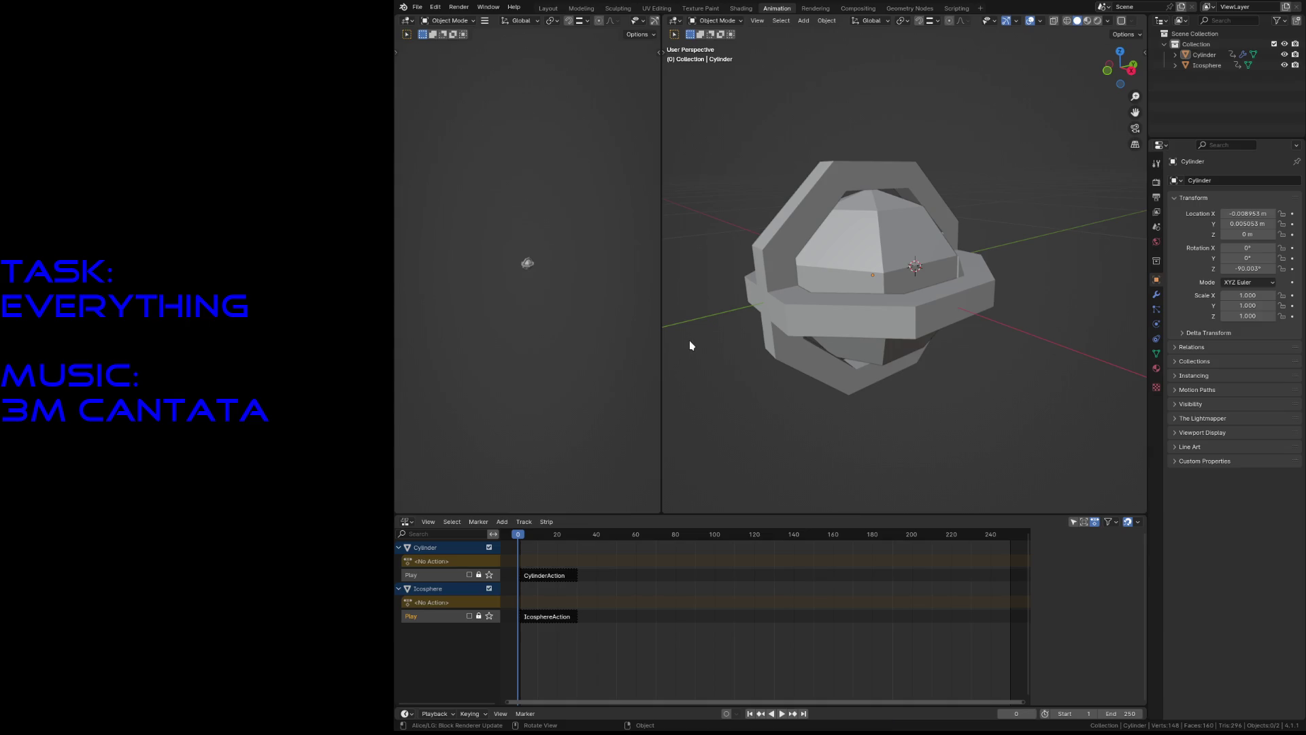
# Save spawn.blend and switch to the Layout workspace.
pyautogui.click(425, 8)
pyautogui.click(469, 146)
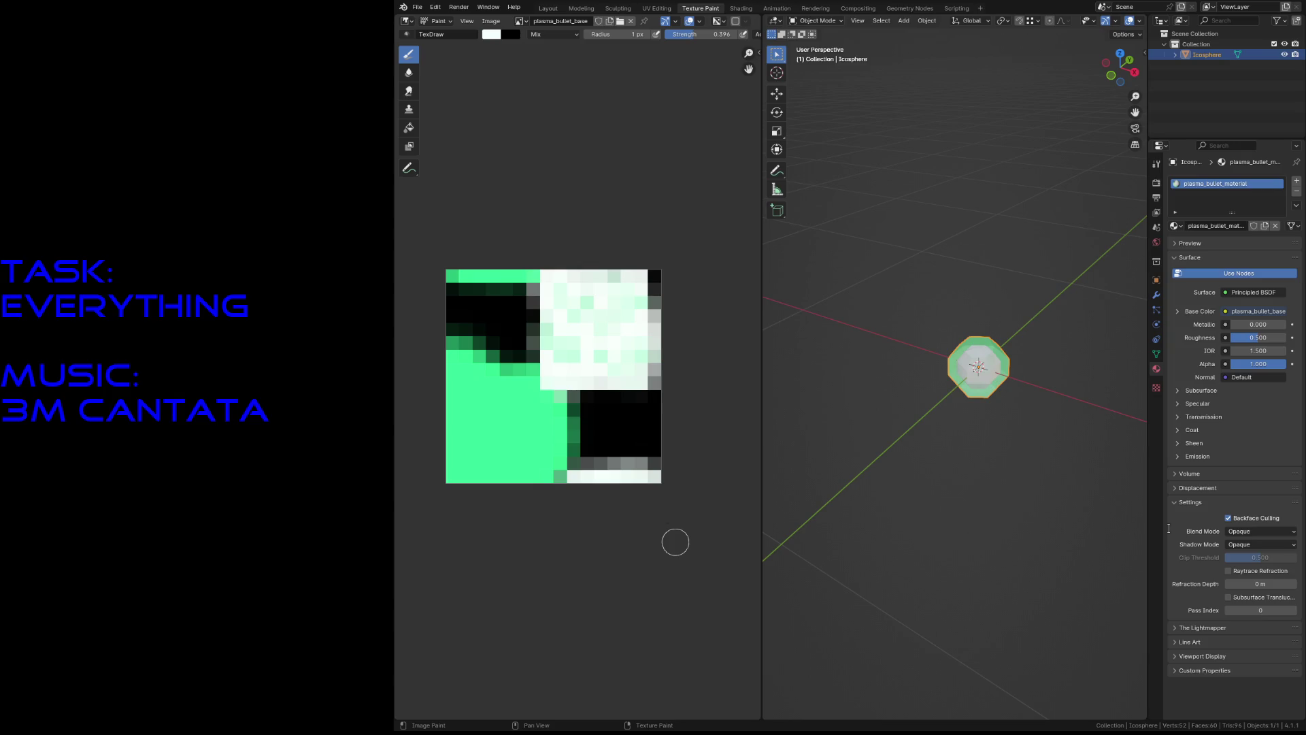
pyautogui.hotkey('ctrl', 's')
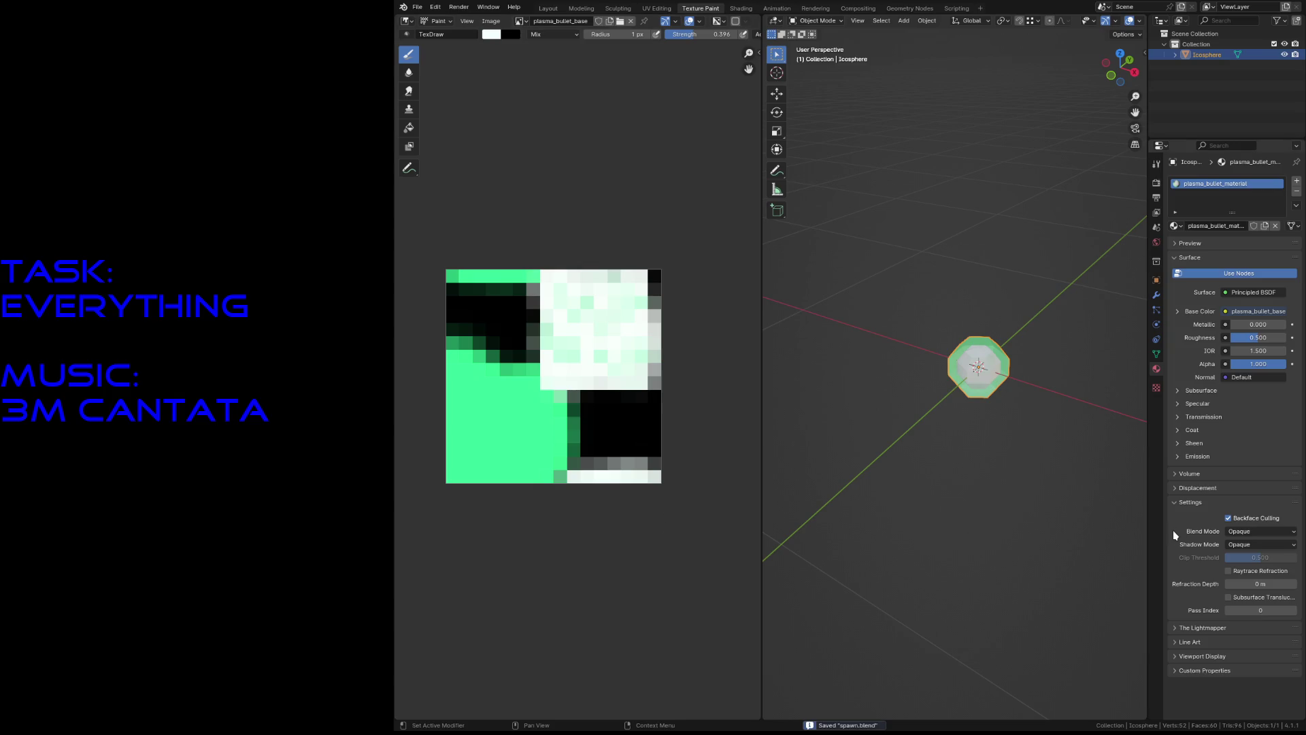
pyautogui.click(1041, 499)
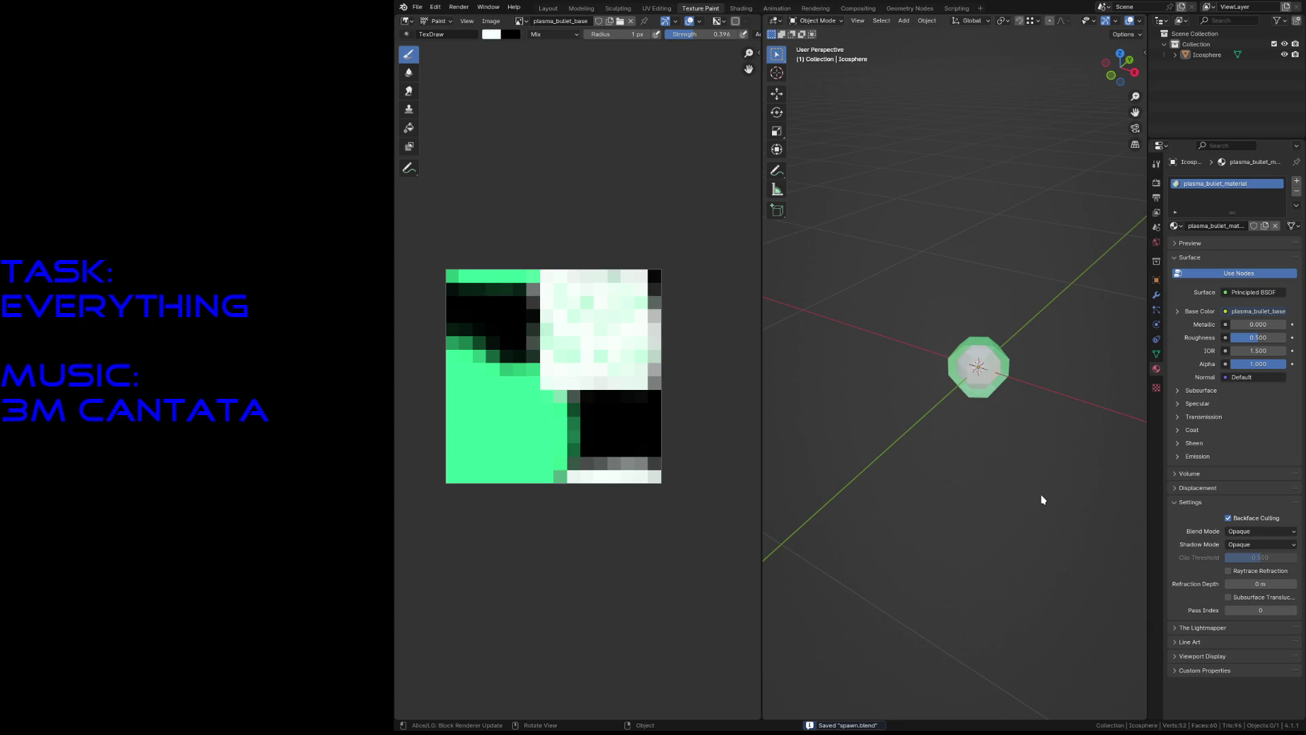
pyautogui.click(548, 8)
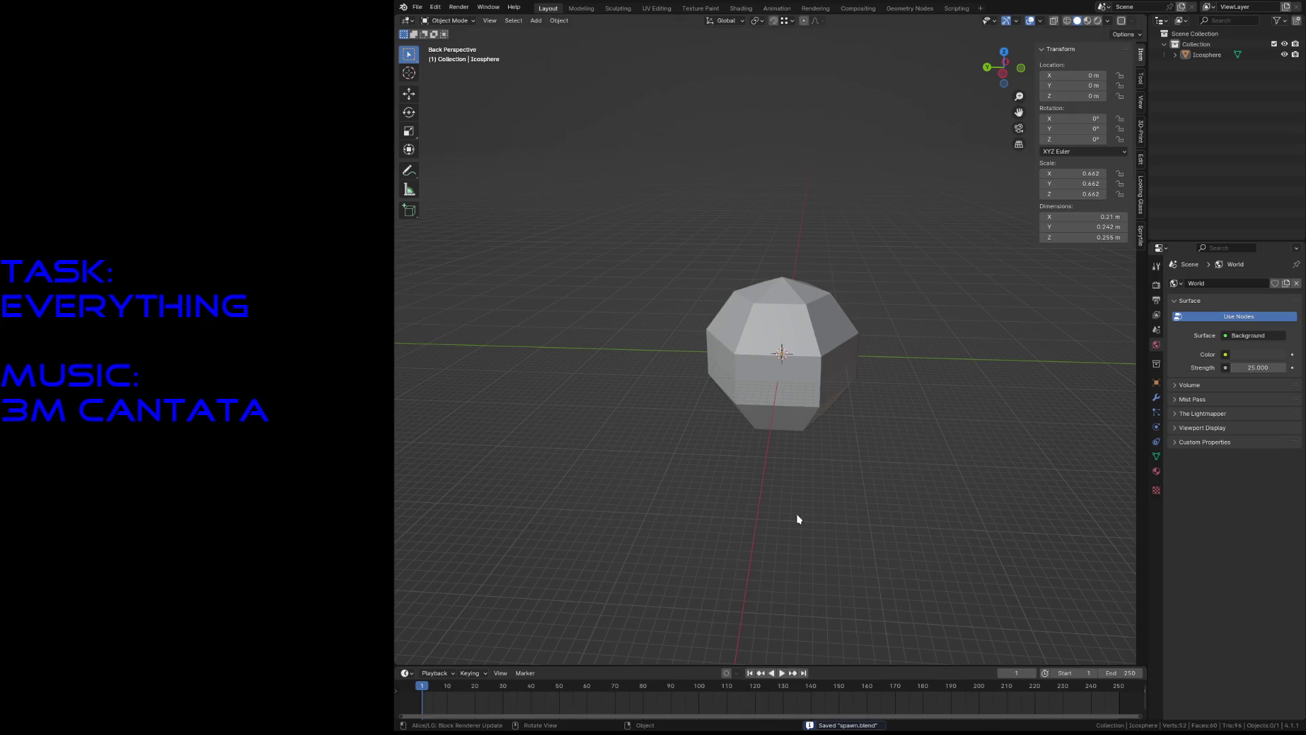
# Delete the icosphere and add a cylinder with 16 vertices in its place.
pyautogui.click(809, 396)
pyautogui.press('Delete')
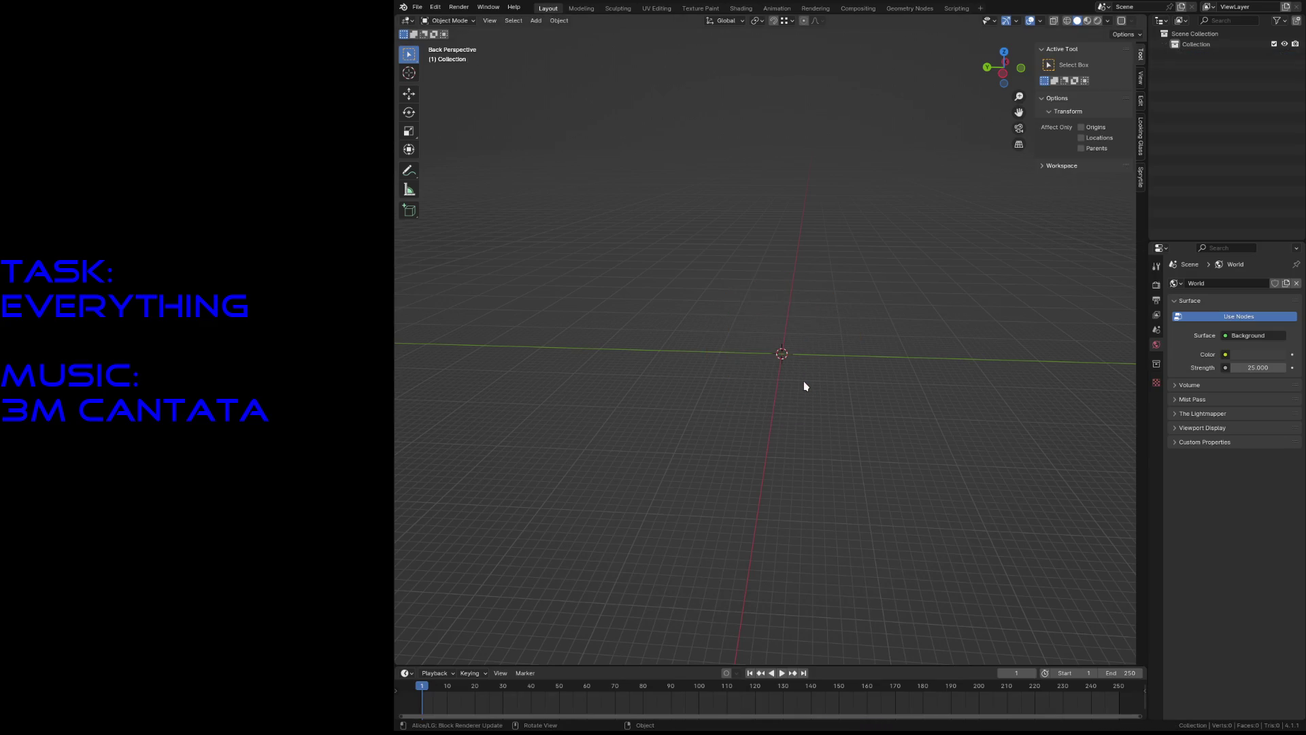
pyautogui.hotkey('shift', 'a')
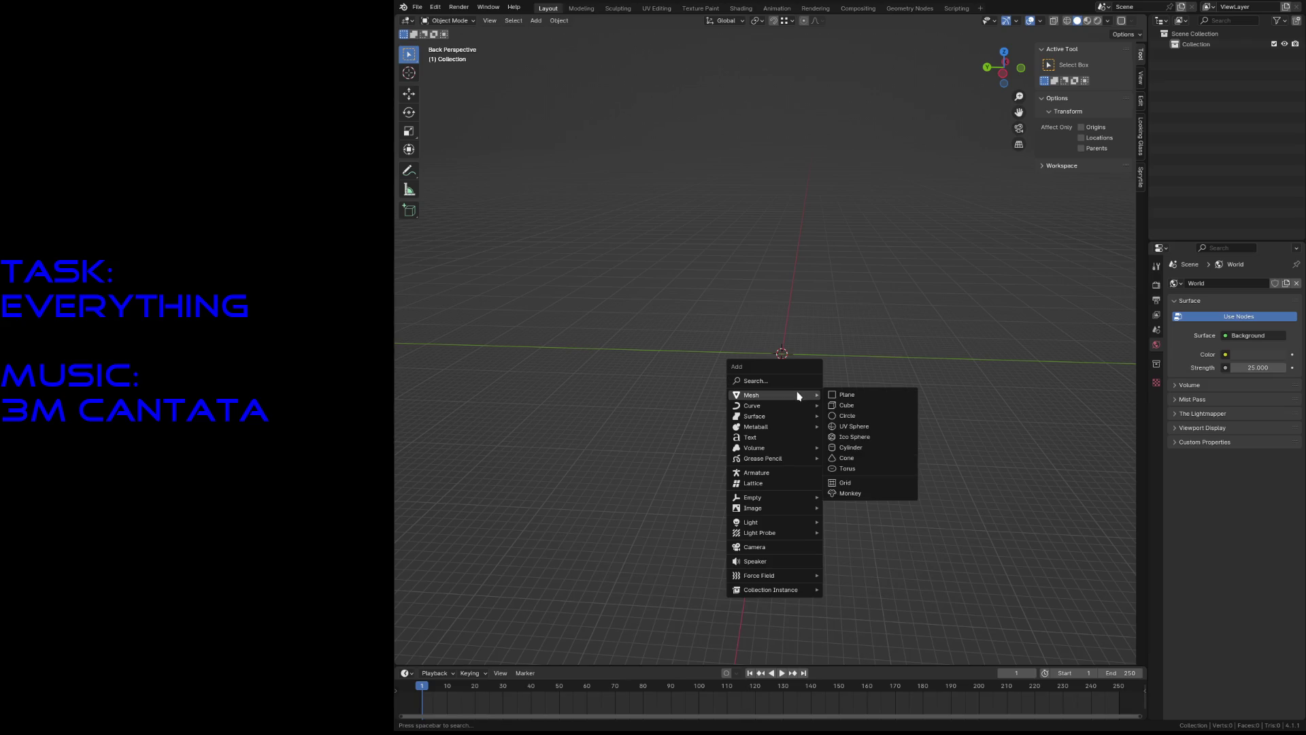
pyautogui.press('Up')
pyautogui.moveTo(800, 396)
pyautogui.click(851, 448)
pyautogui.scroll(-6, 863, 444)
pyautogui.click(554, 528)
pyautogui.press('Return')
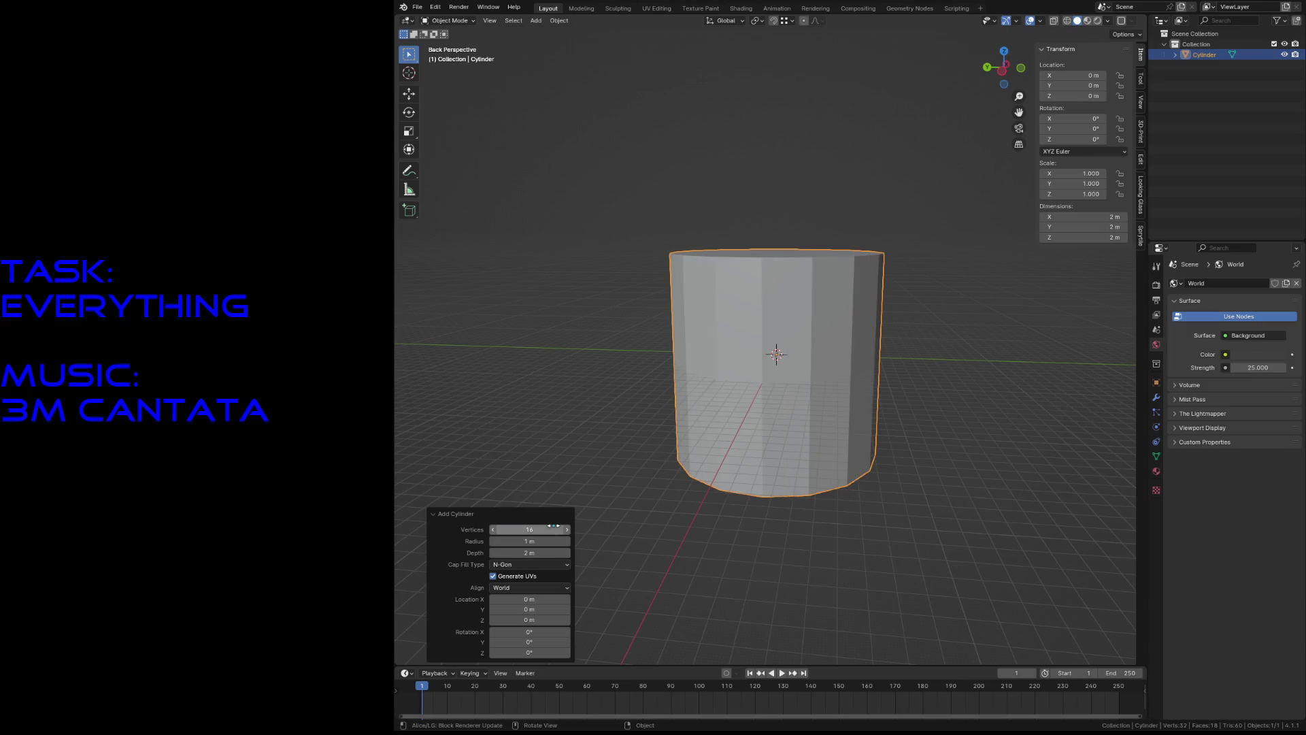
# Flatten the cylinder along Z in Edit Mode and delete its top cap face.
pyautogui.press('Tab')
pyautogui.press('s')
pyautogui.press('z')
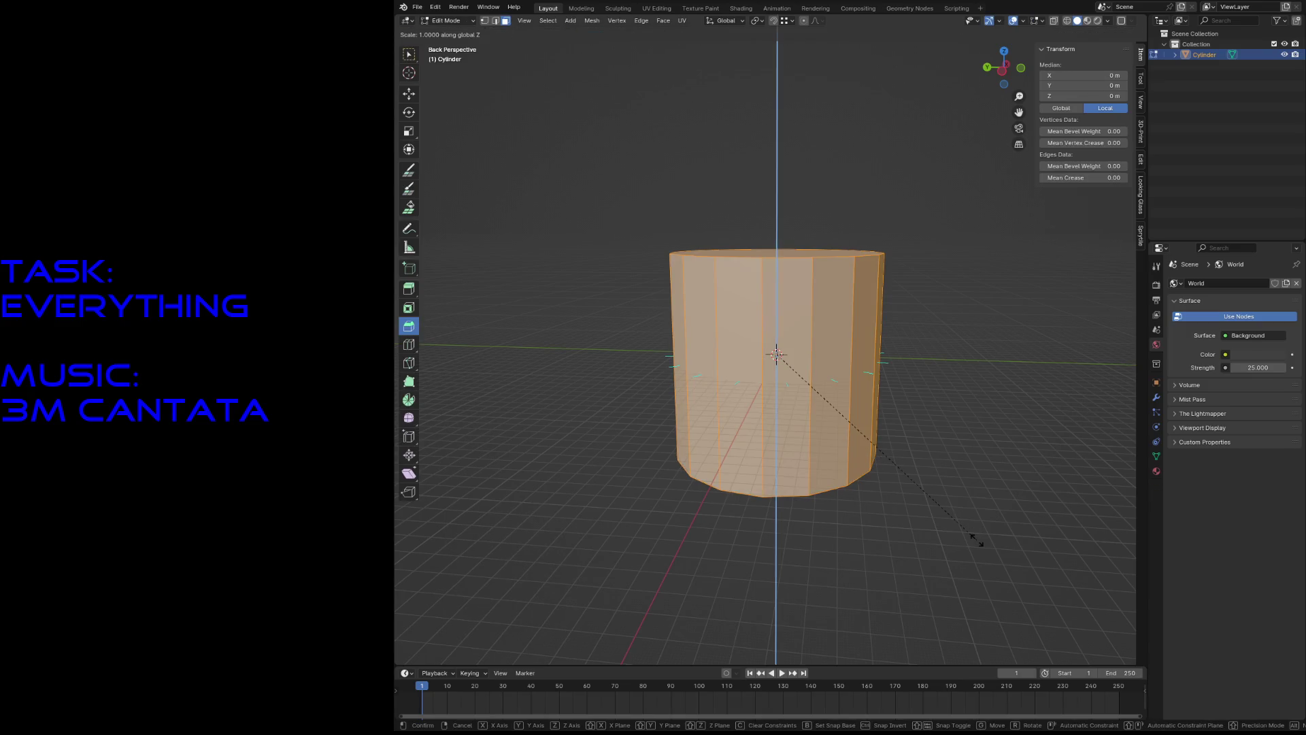
pyautogui.click(845, 373)
pyautogui.click(764, 337)
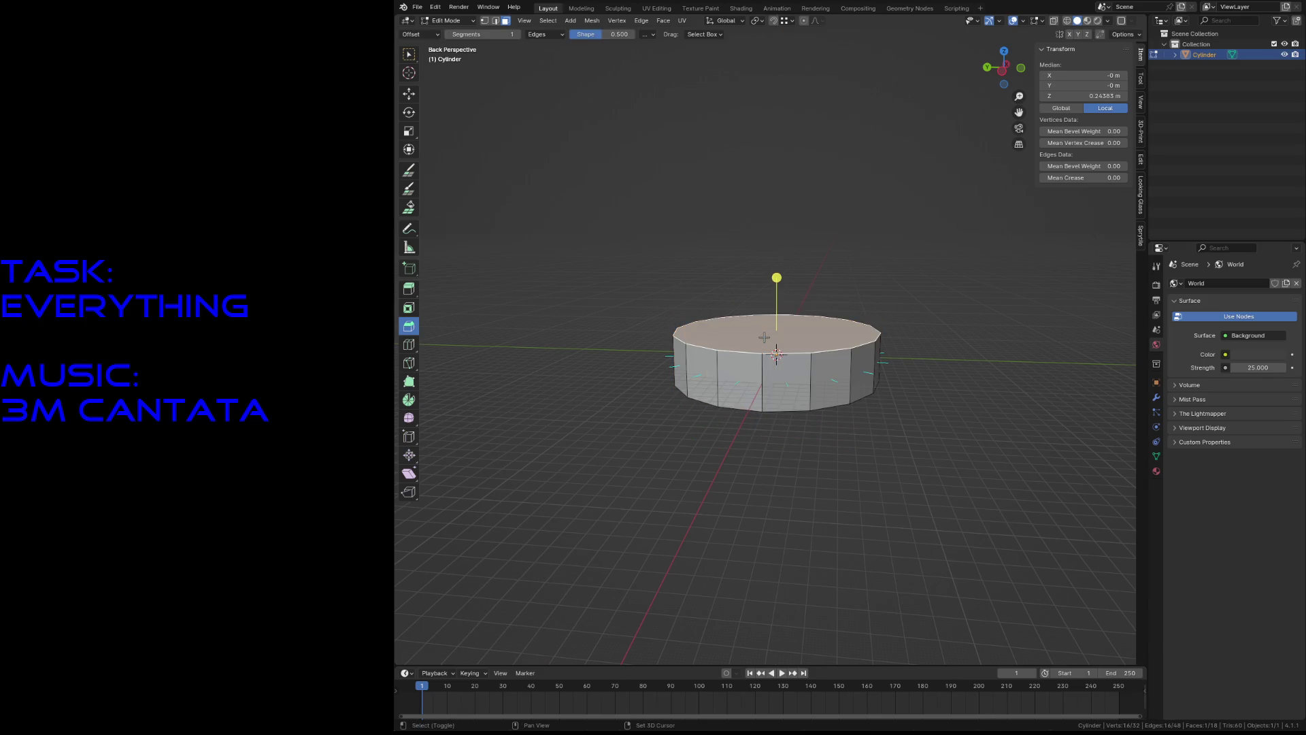
pyautogui.press('x')
pyautogui.click(766, 339)
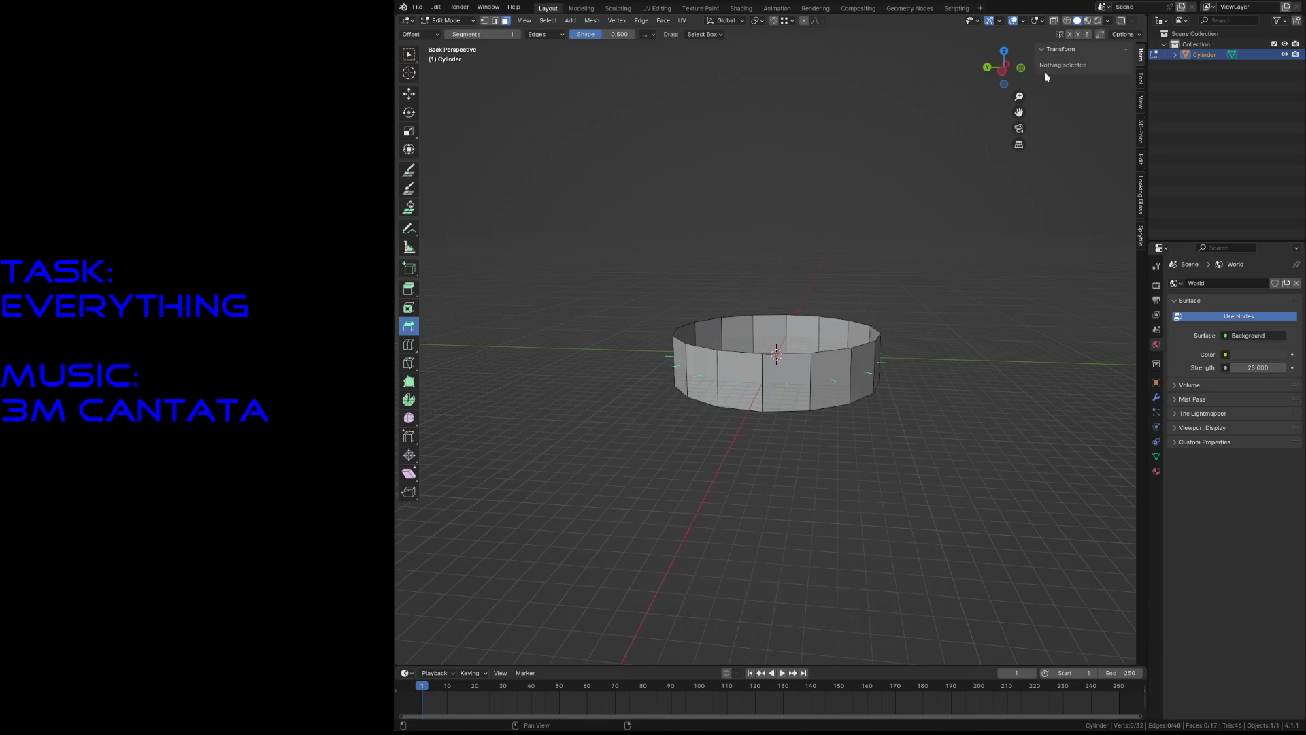
# Adjust viewport shading and overlays, then delete the remaining cap face.
pyautogui.click(1109, 22)
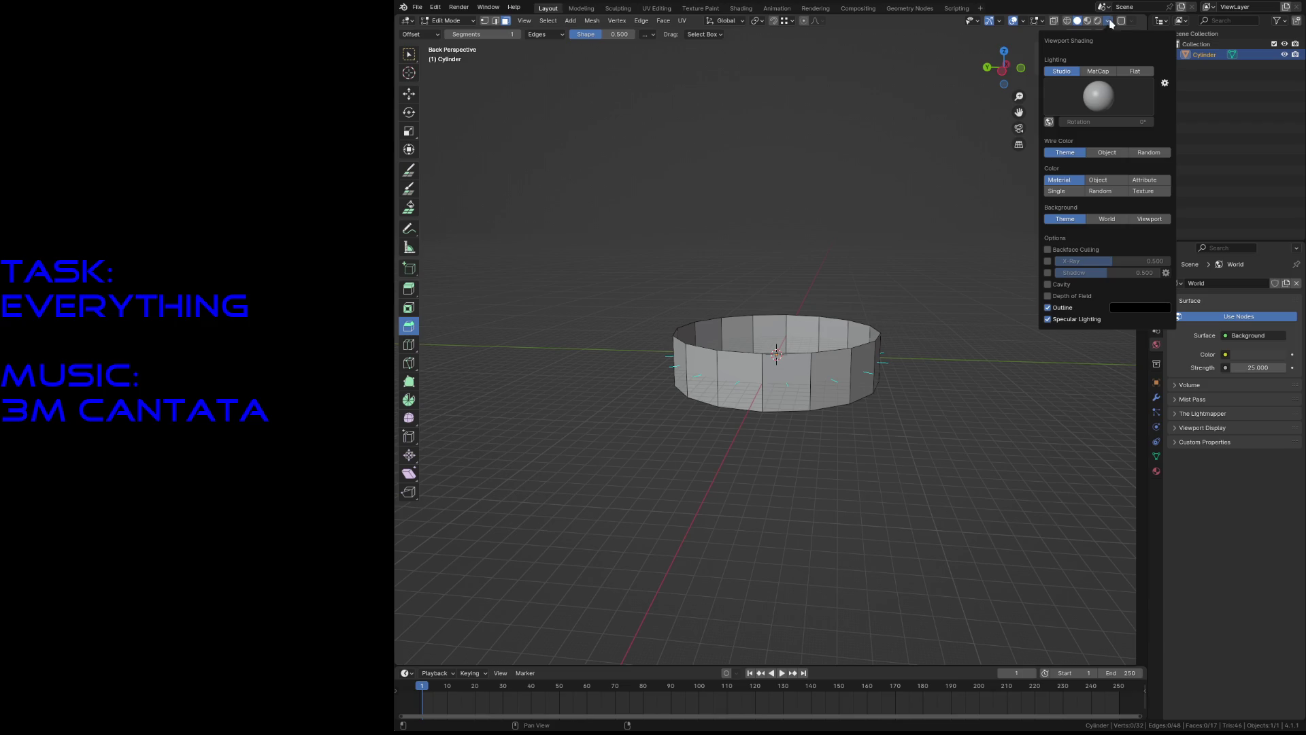
pyautogui.click(1039, 22)
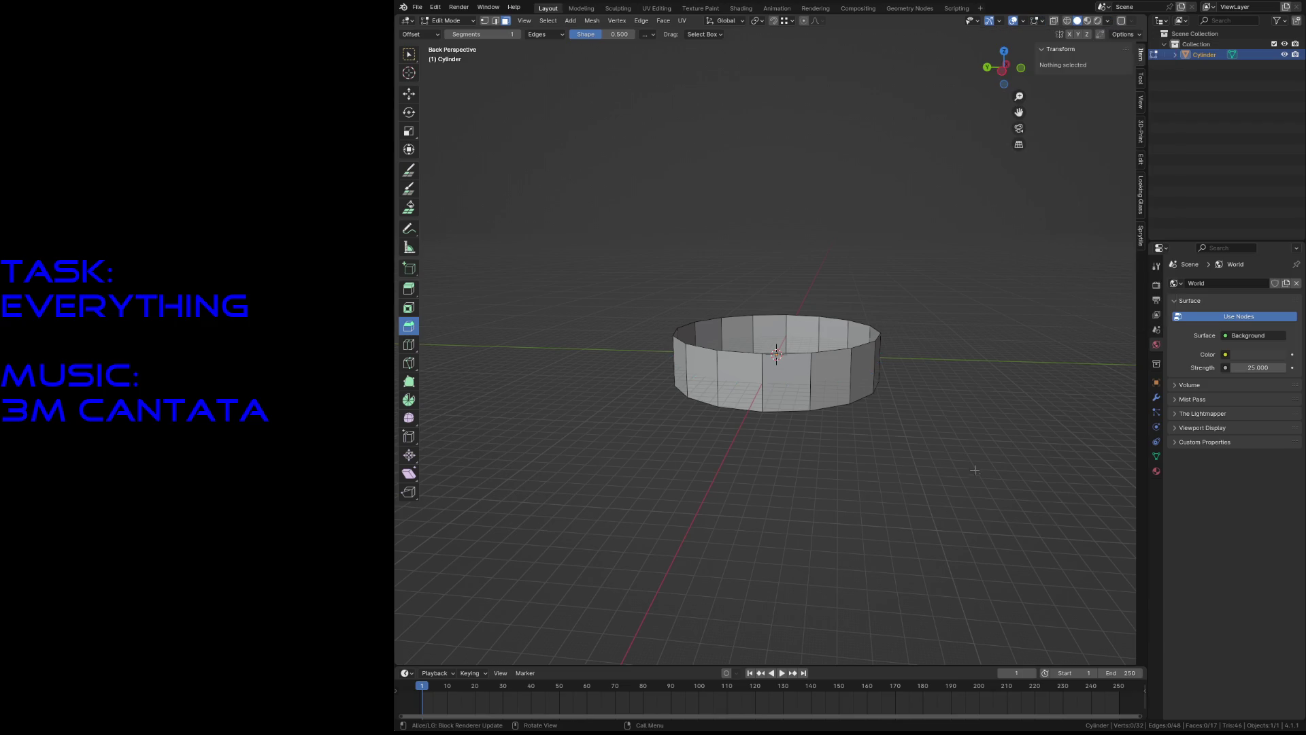
pyautogui.scroll(5, 874, 298)
pyautogui.click(874, 298)
pyautogui.press('x')
pyautogui.click(850, 275)
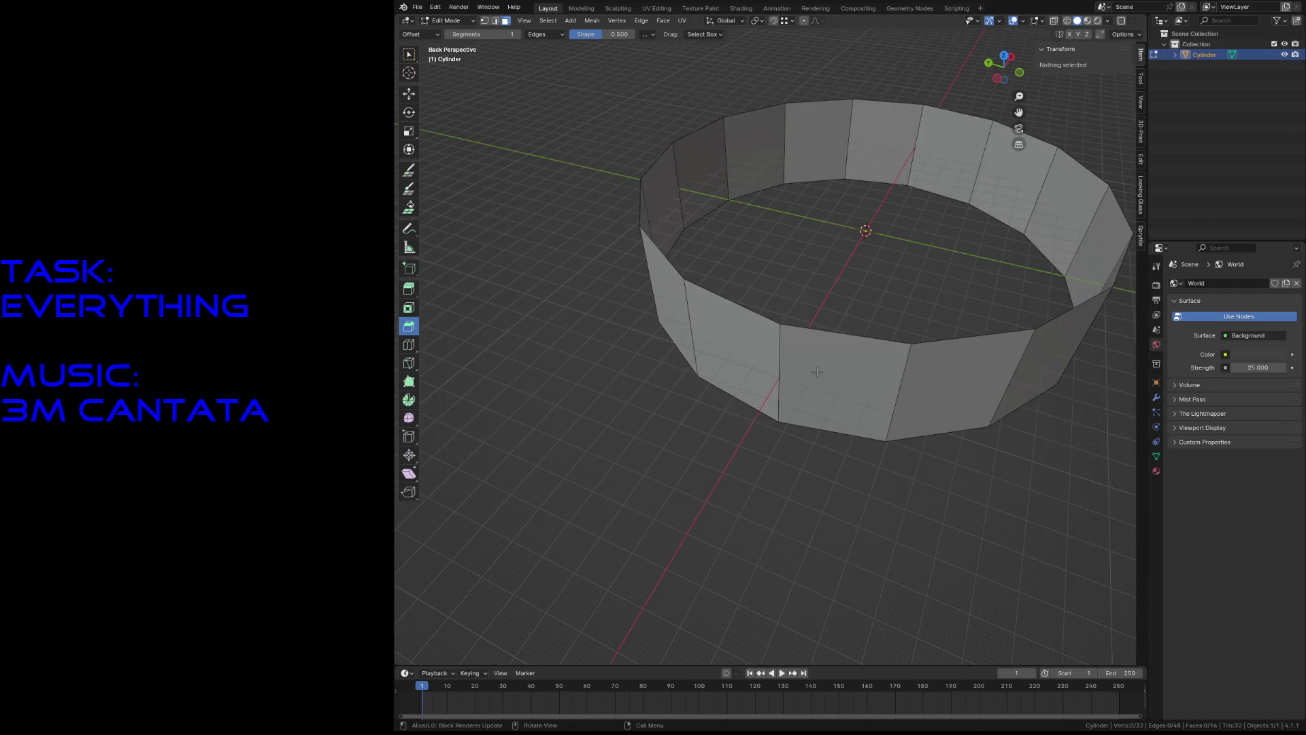
# Add two horizontal edge loops around the ring wall.
pyautogui.hotkey('ctrl', 'r')
pyautogui.scroll(1, 796, 375)
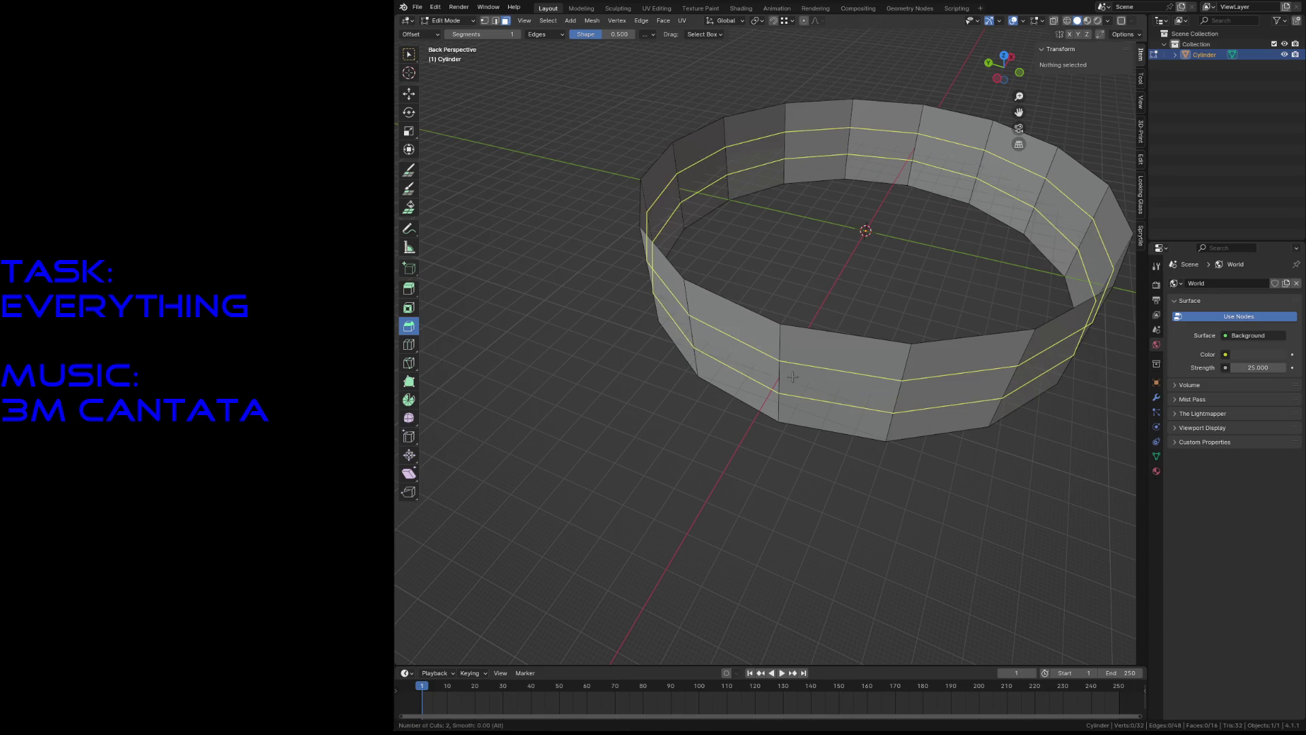
pyautogui.click(793, 377)
pyautogui.rightClick(790, 374)
pyautogui.click(772, 497)
# Scale the middle face band outward into a bulge and return to Object Mode.
pyautogui.press('3')
pyautogui.keyDown('alt'); pyautogui.click(781, 378); pyautogui.keyUp('alt')
pyautogui.press('s')
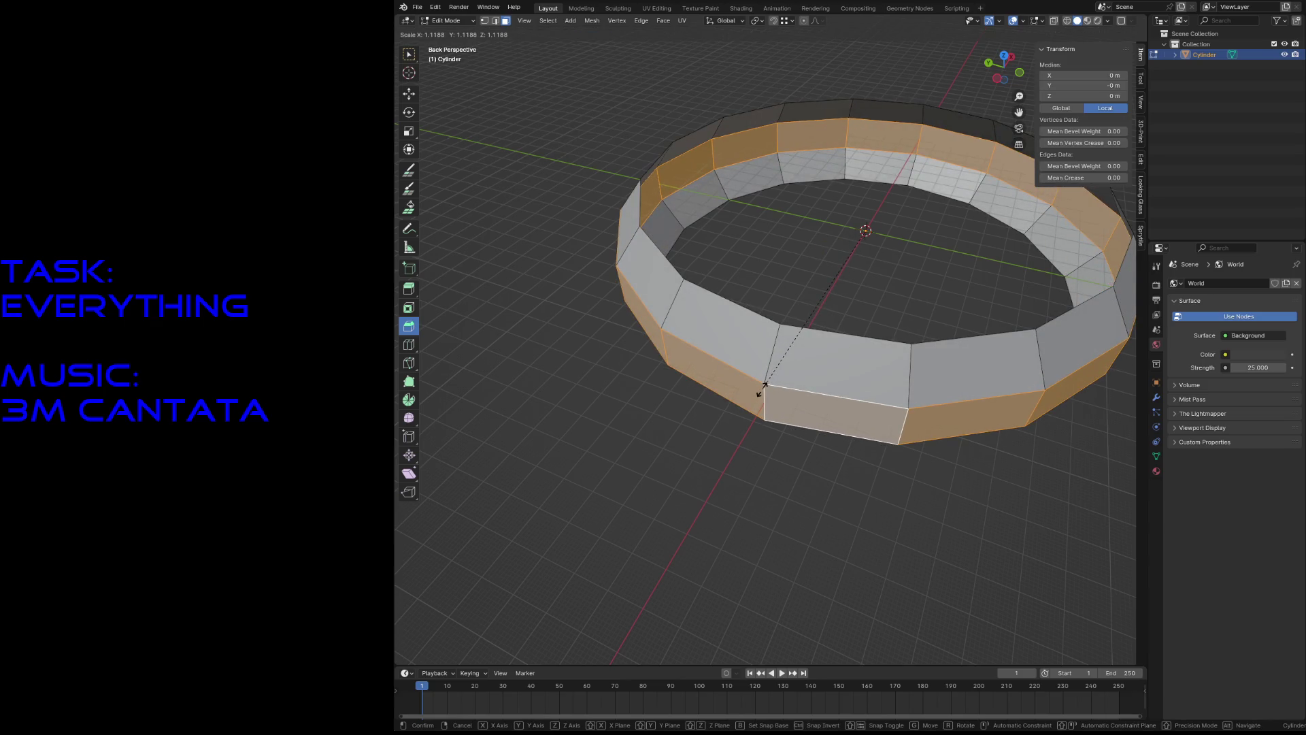
pyautogui.click(767, 371)
pyautogui.click(822, 275)
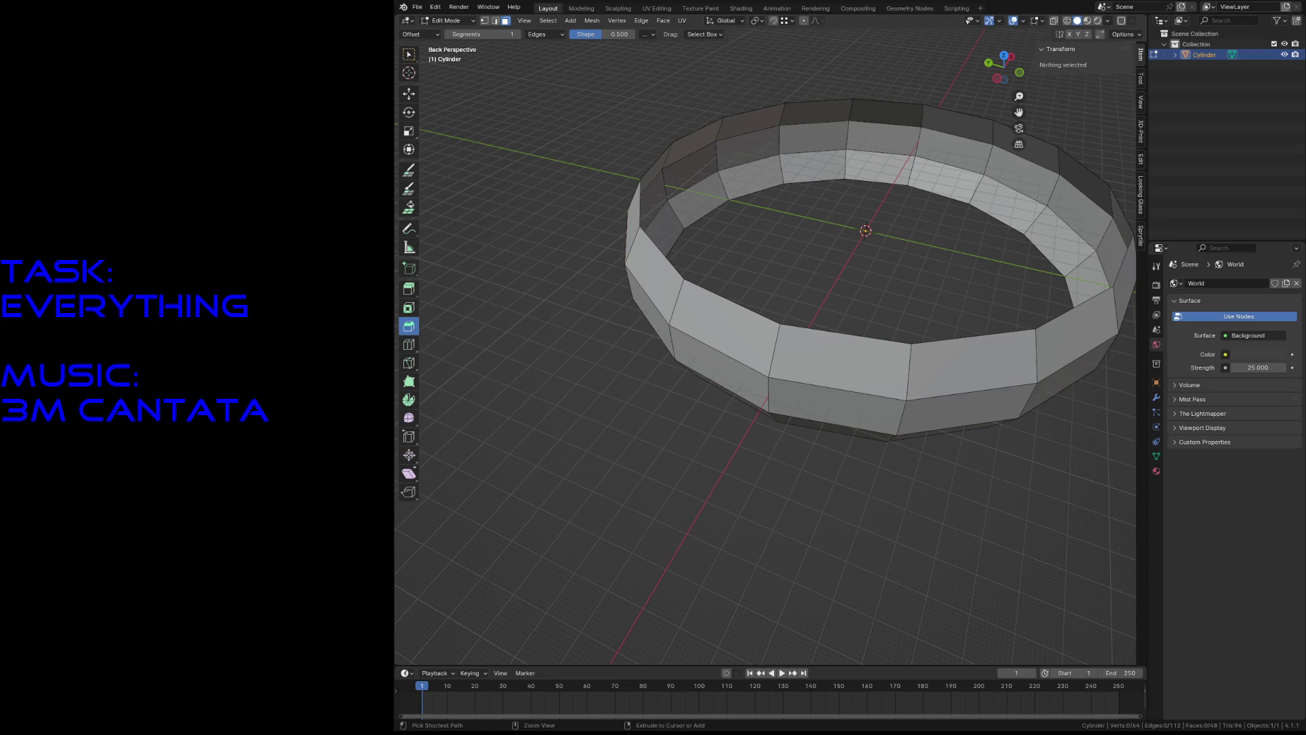
pyautogui.press('Tab')
pyautogui.hotkey('shift', '`')
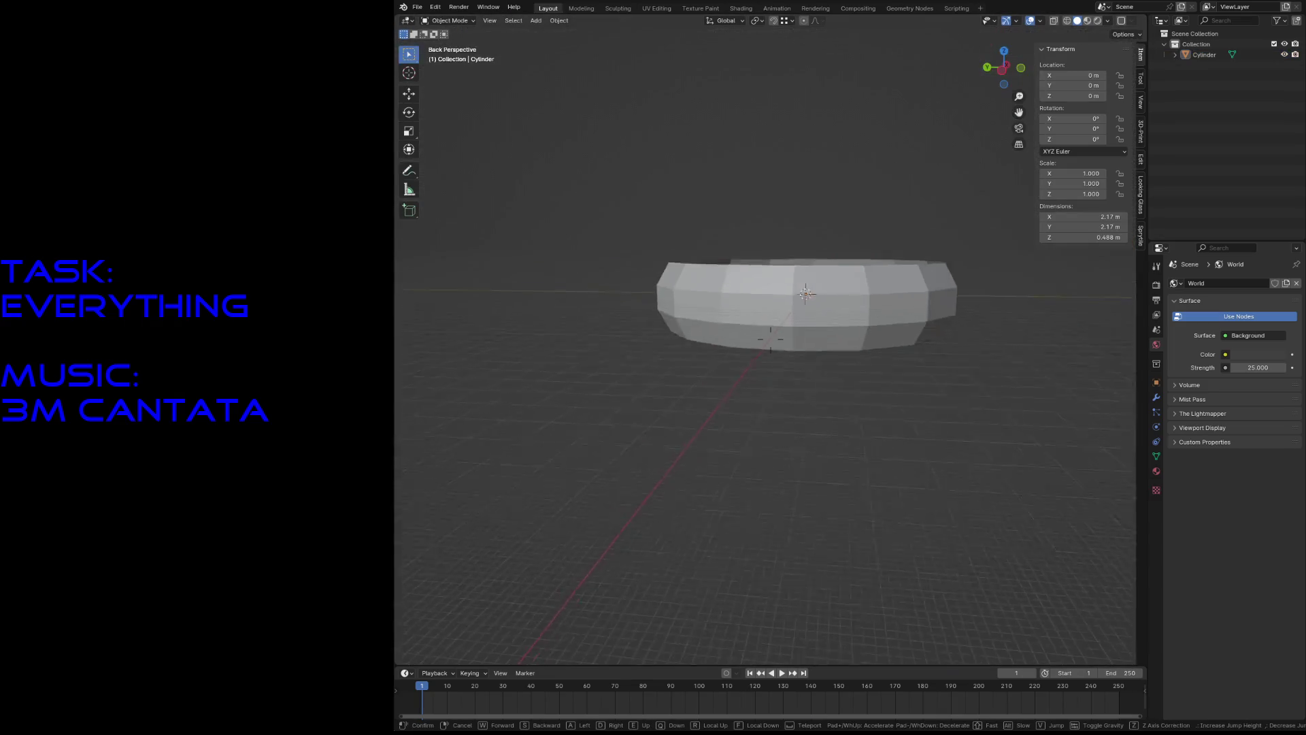
pyautogui.press('e')
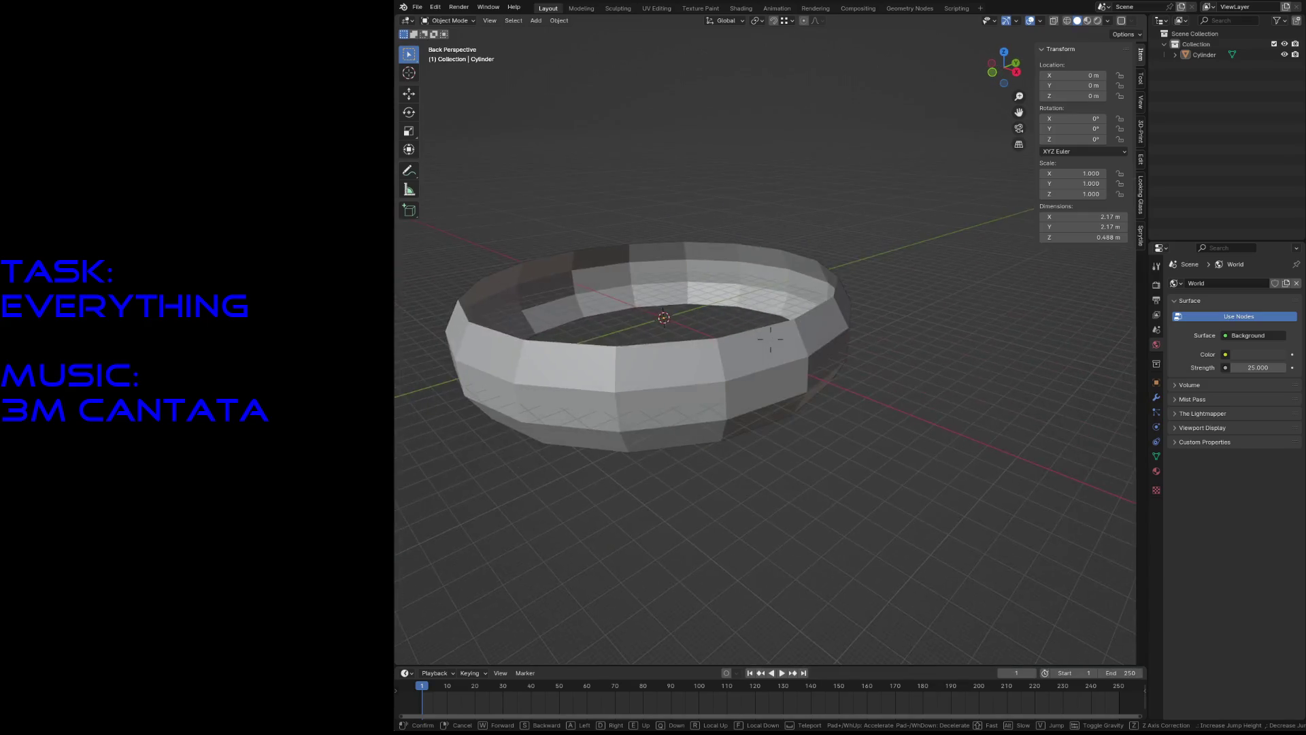
# Duplicate the ring in place and scale the copy to 0.794.
pyautogui.click(839, 352)
pyautogui.click(838, 353)
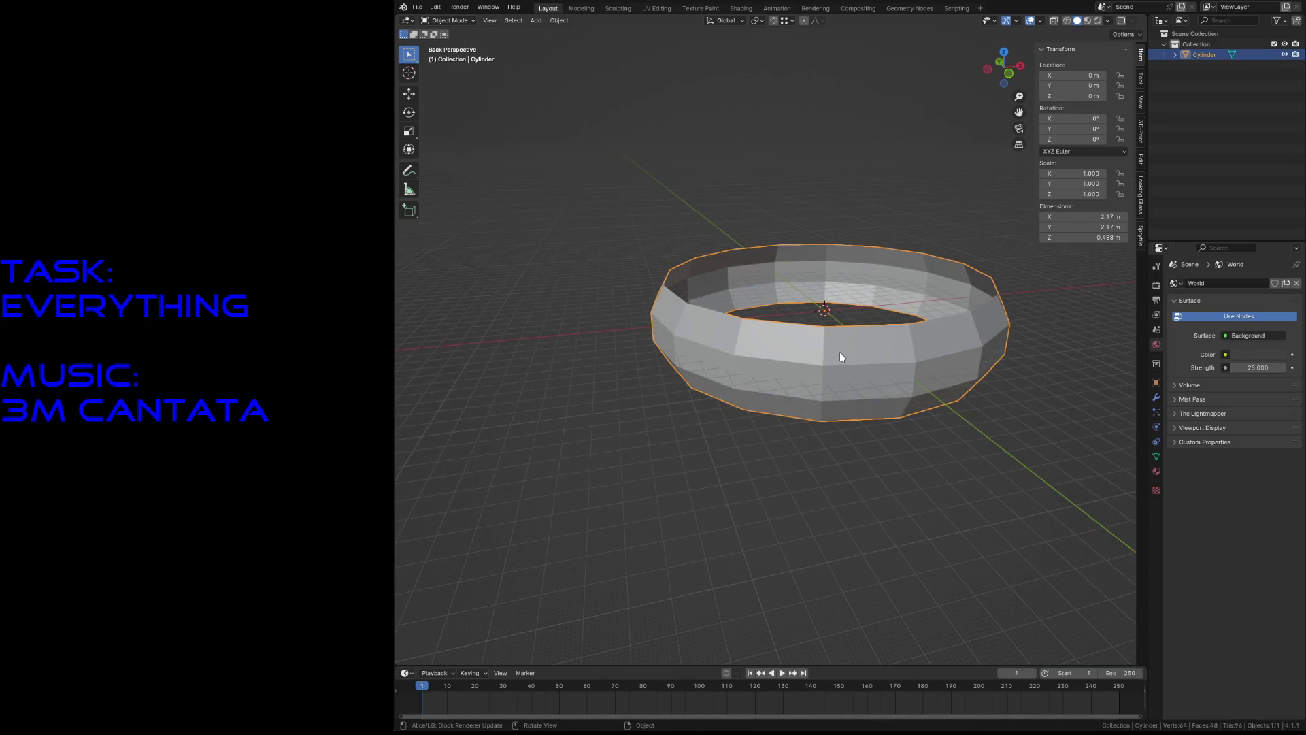
pyautogui.hotkey('shift', 'd')
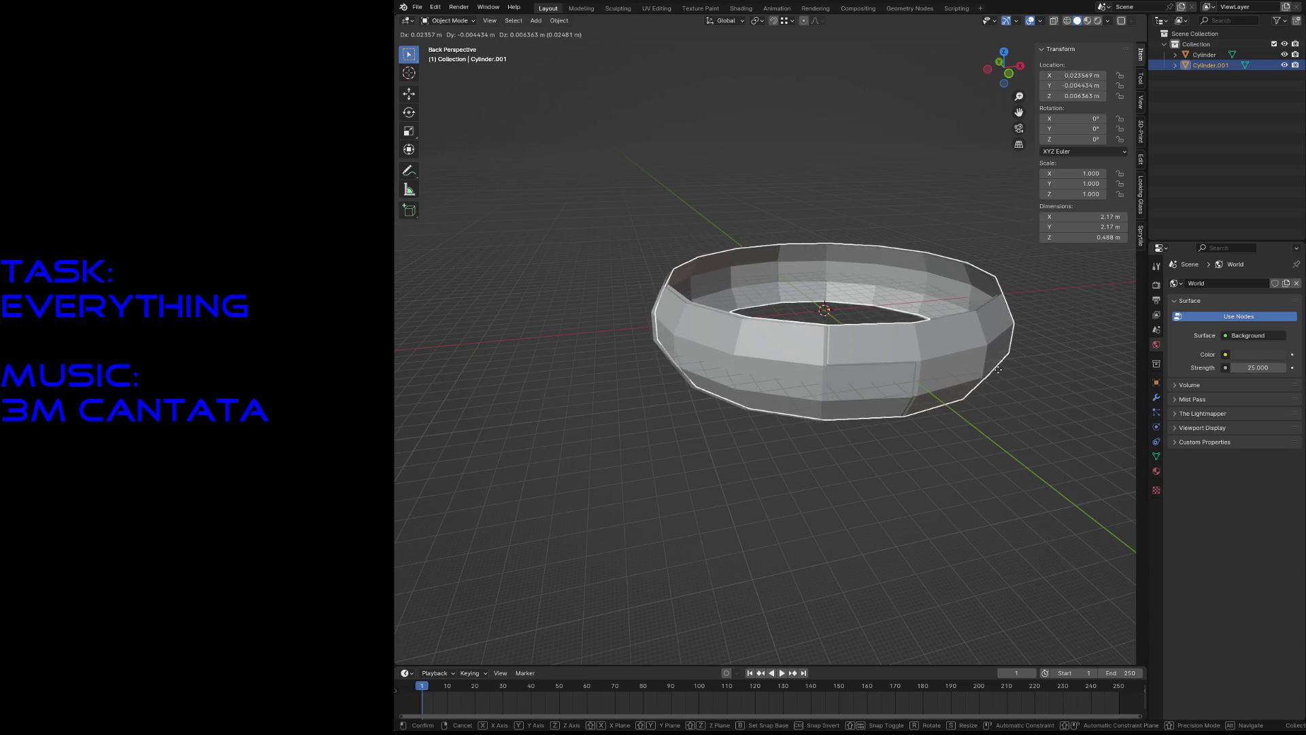
pyautogui.rightClick(997, 369)
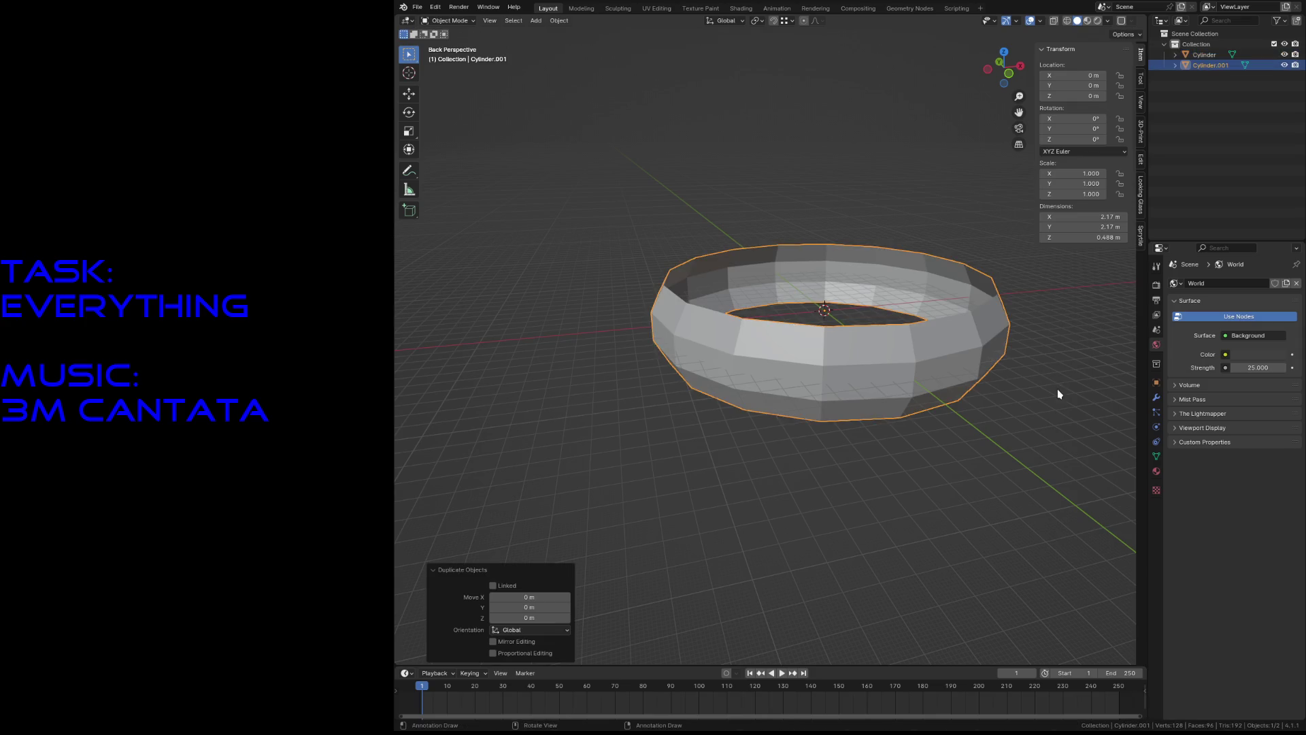
pyautogui.press('s')
pyautogui.click(1008, 379)
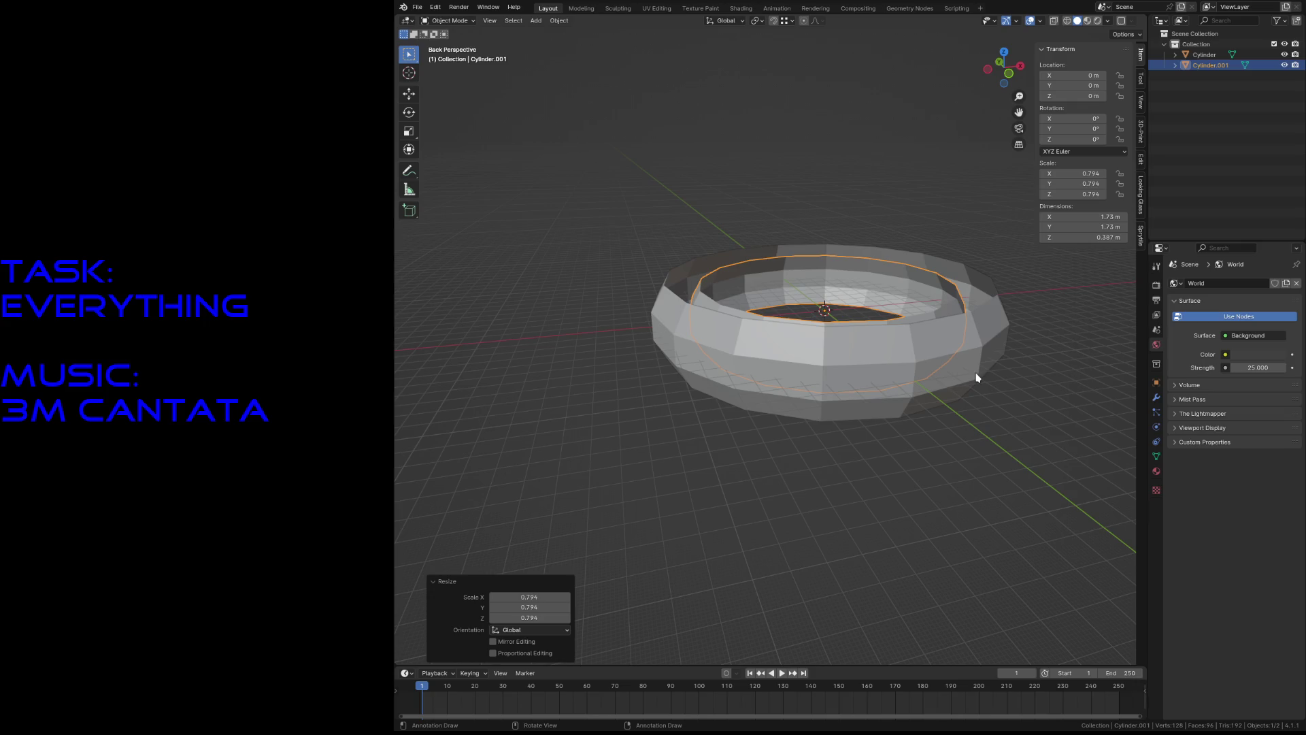
# Rotate the copied ring 90° about Y so it stands upright.
pyautogui.hotkey('shift', '`')
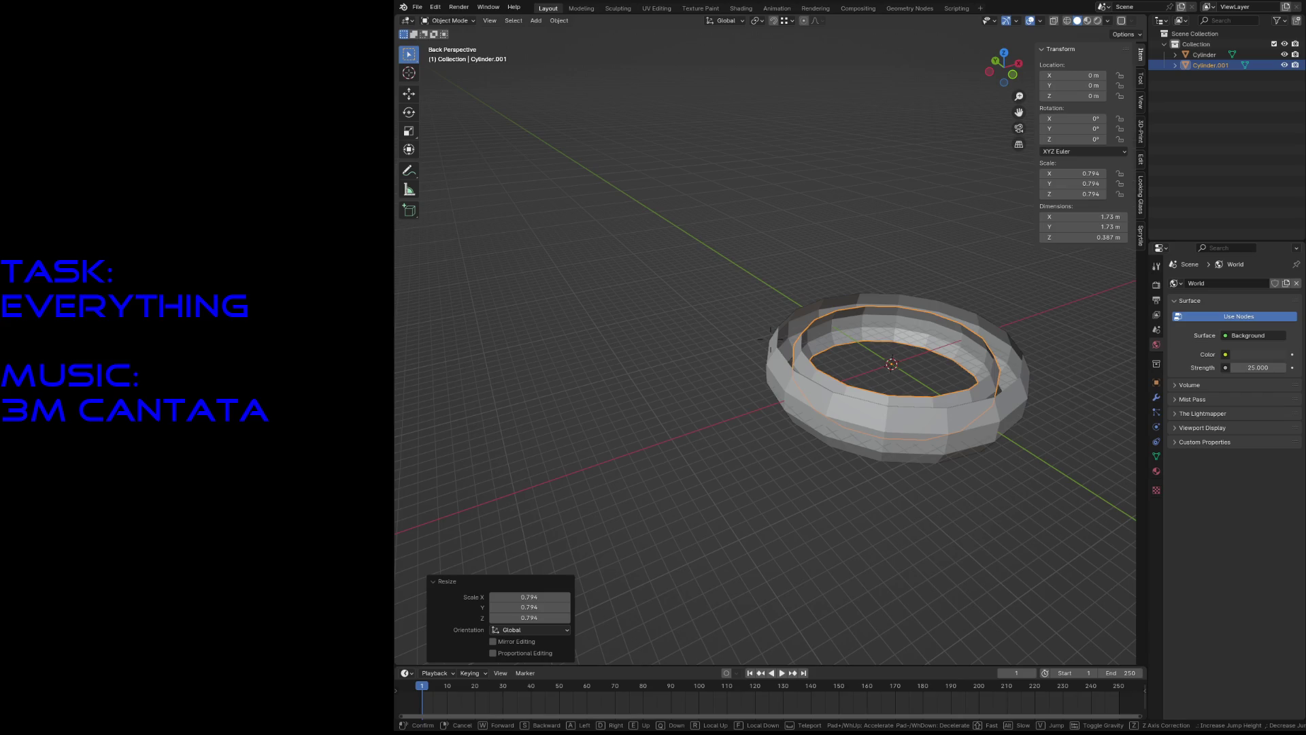
pyautogui.press('Return')
pyautogui.press('r')
pyautogui.press('x')
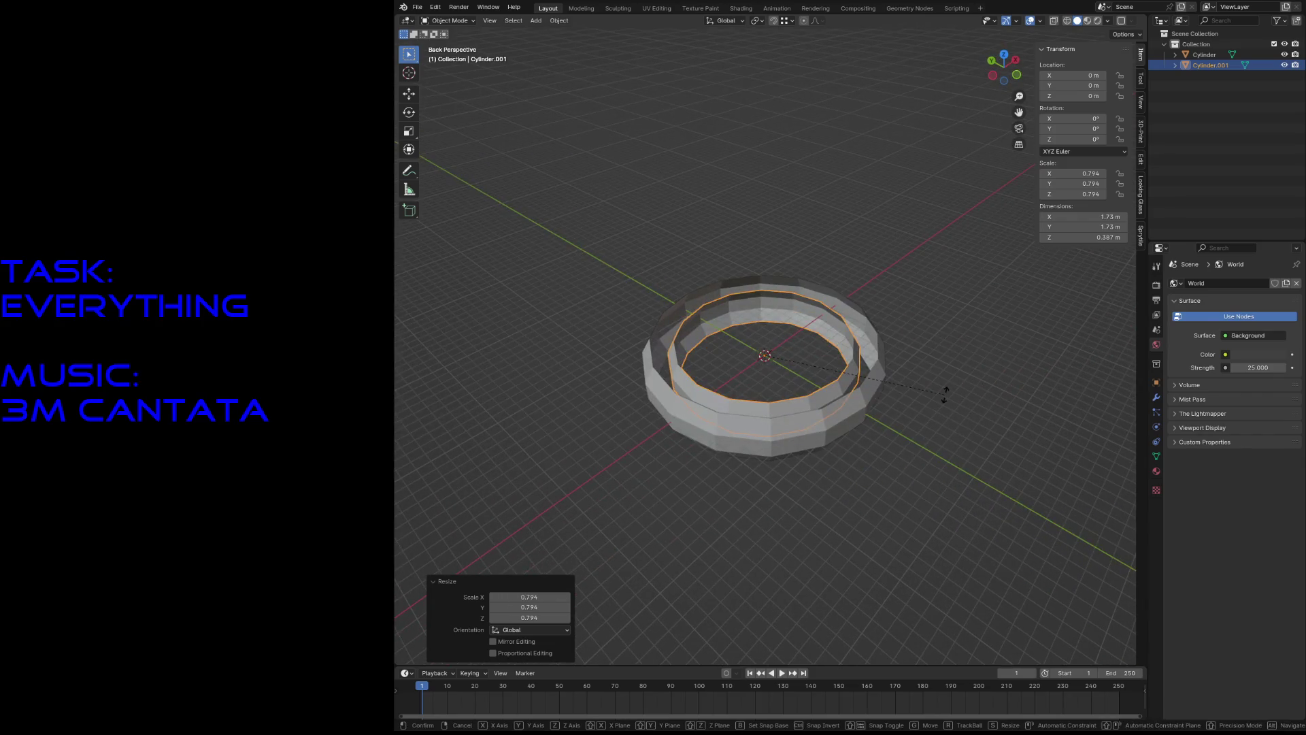
pyautogui.press('z')
pyautogui.press('x')
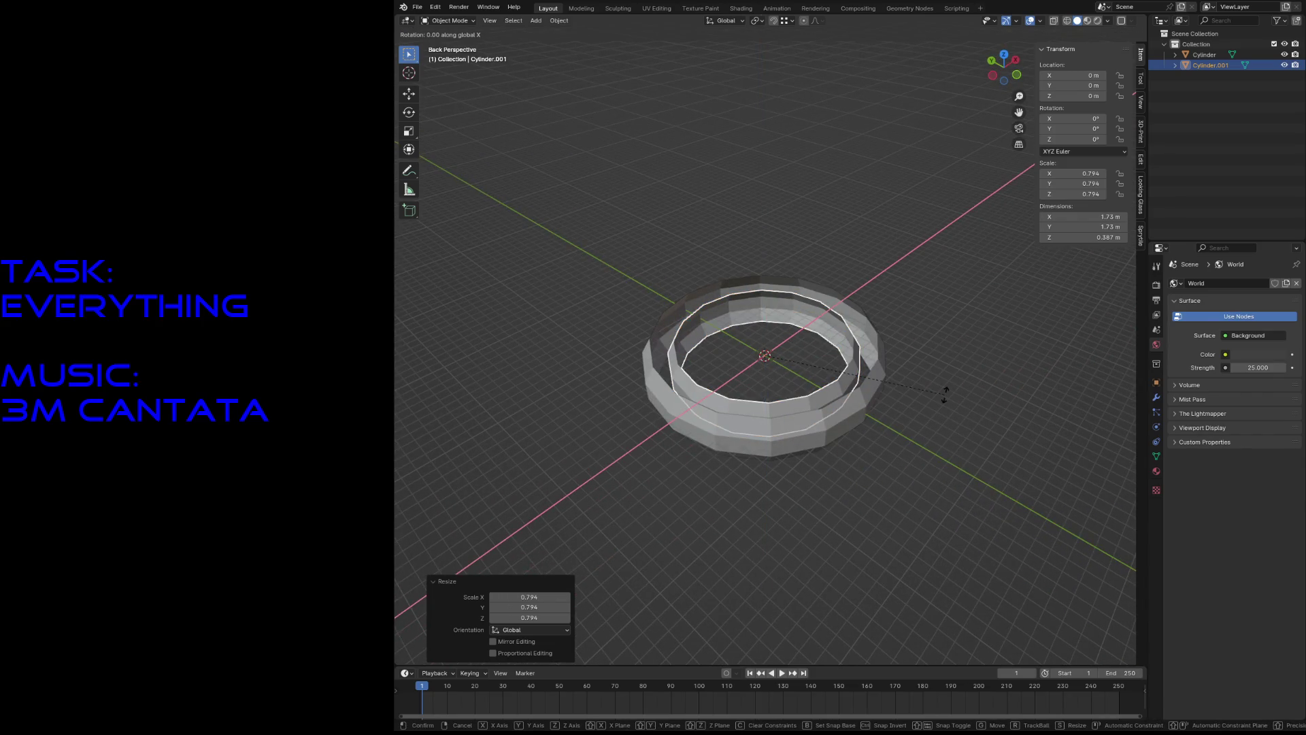
pyautogui.write('y')
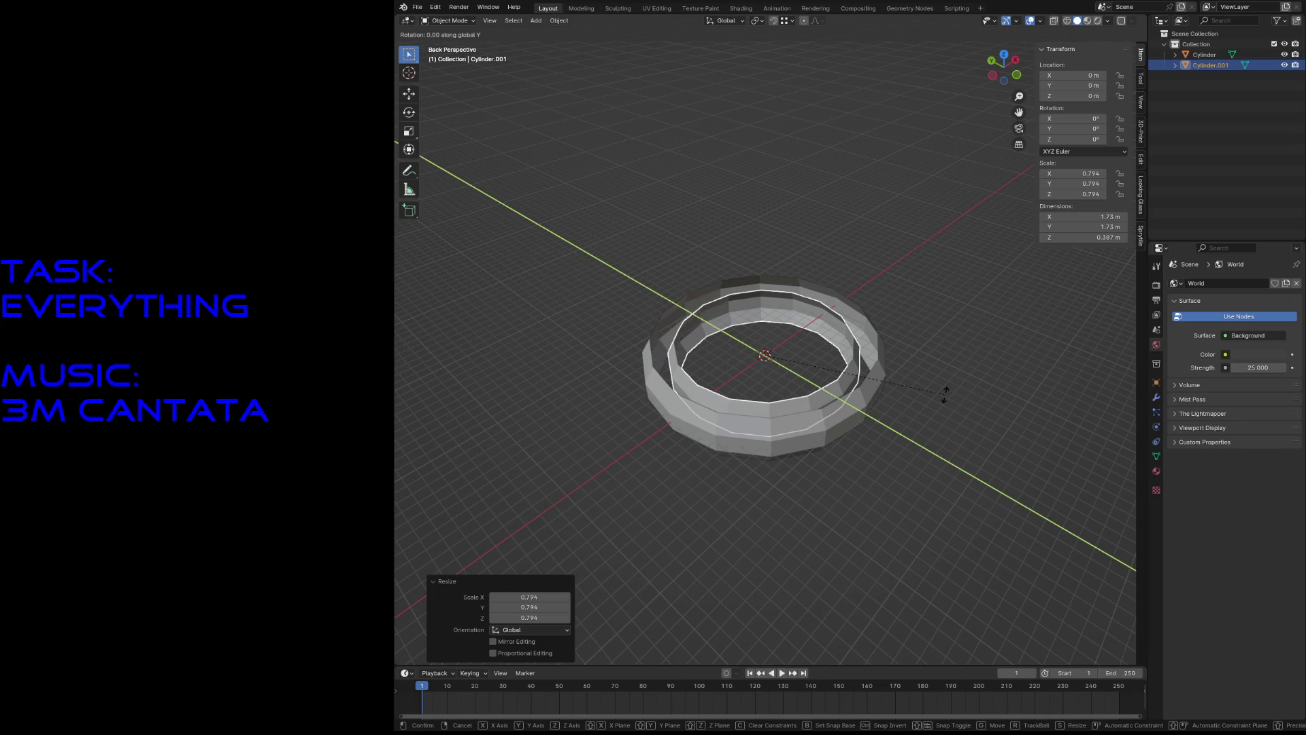
pyautogui.write('90')
pyautogui.press('Return')
# Fly the view in close to both rings and save the blend file.
pyautogui.hotkey('shift', '`')
pyautogui.press('w')
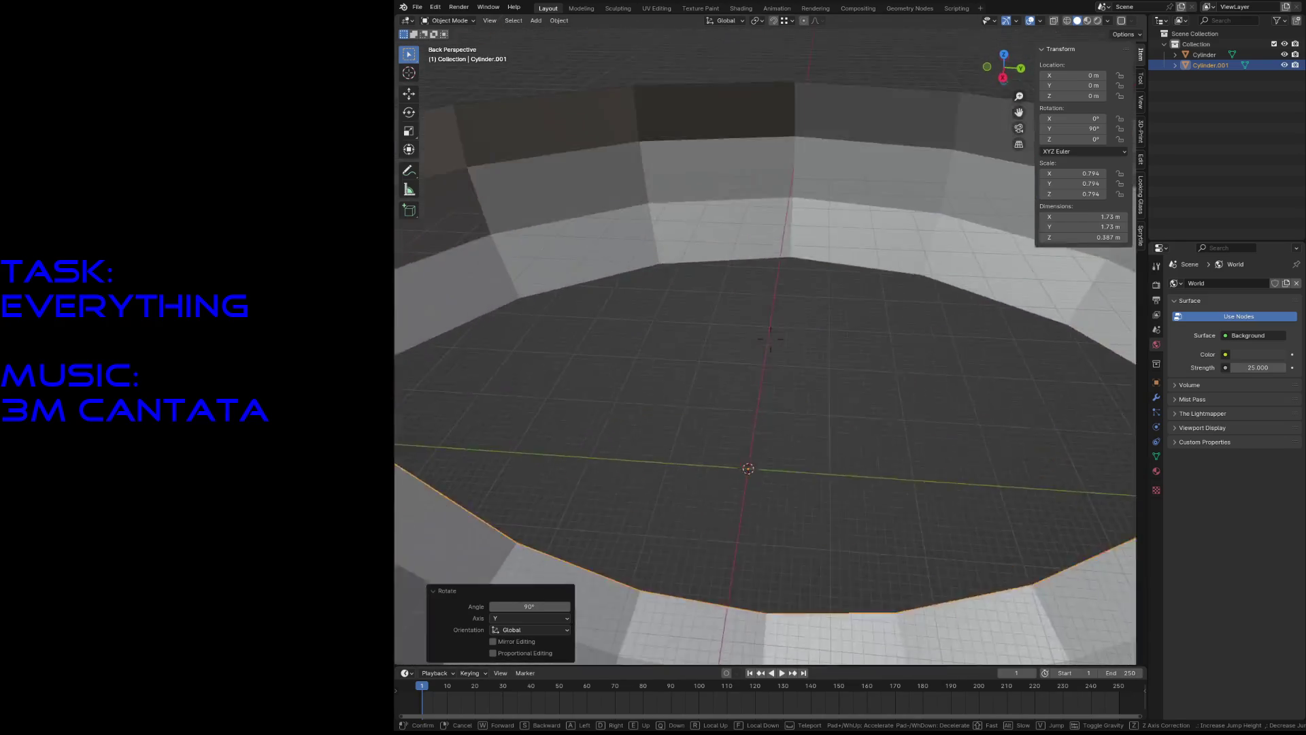
pyautogui.press('s')
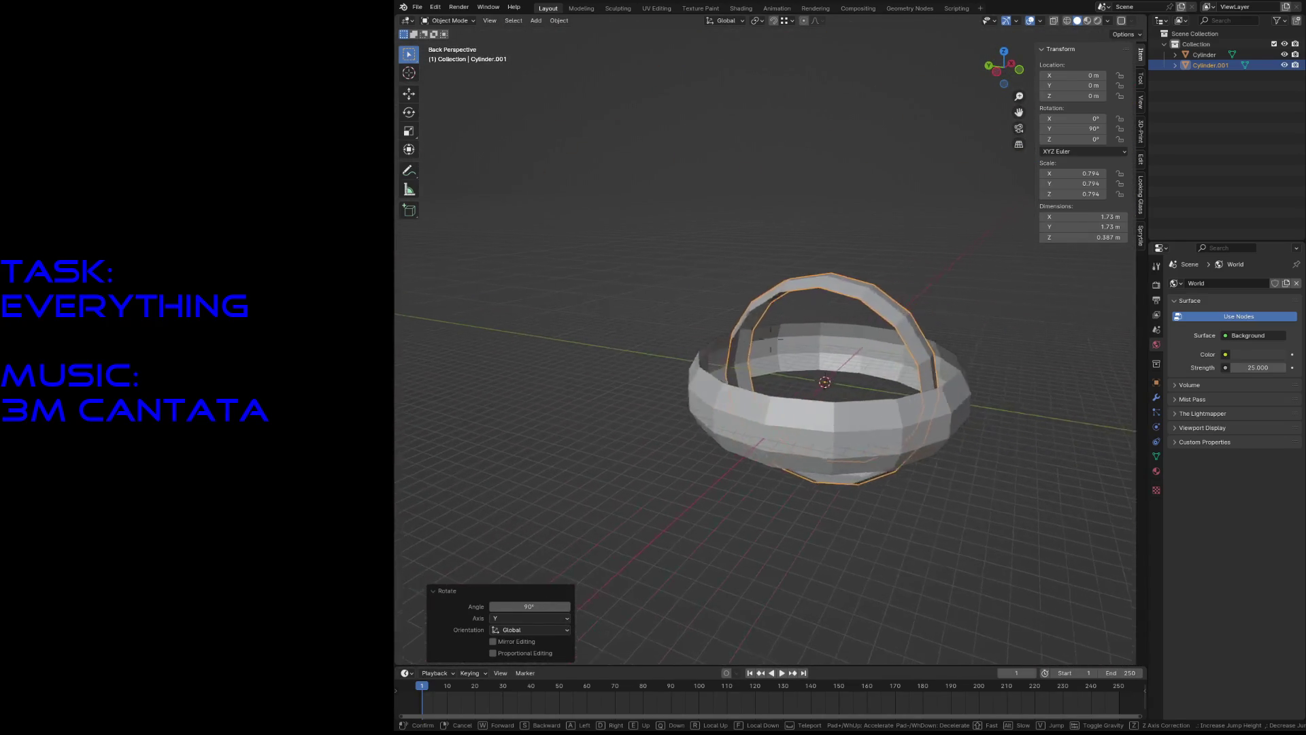
pyautogui.press('w')
pyautogui.press('Return')
pyautogui.hotkey('ctrl', 's')
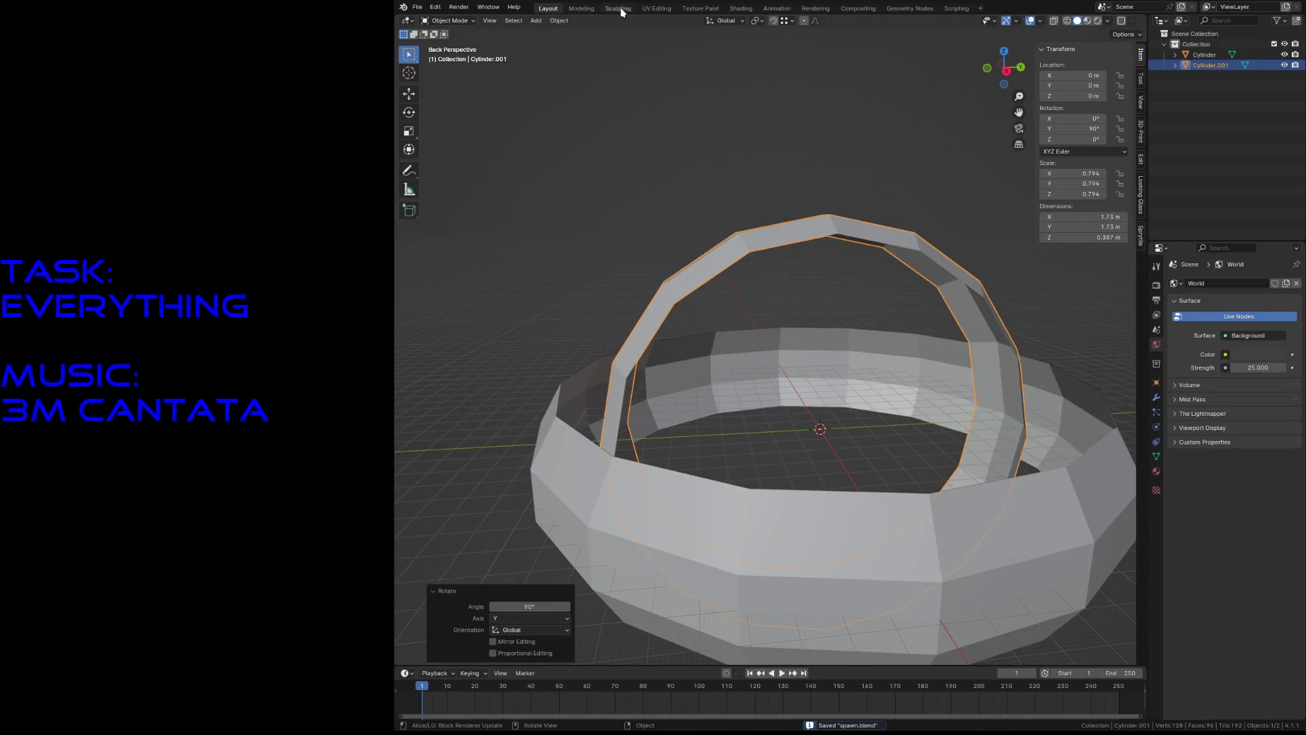
pyautogui.click(654, 8)
# Box-select all of the ring's UVs and move them straight down.
pyautogui.press('a')
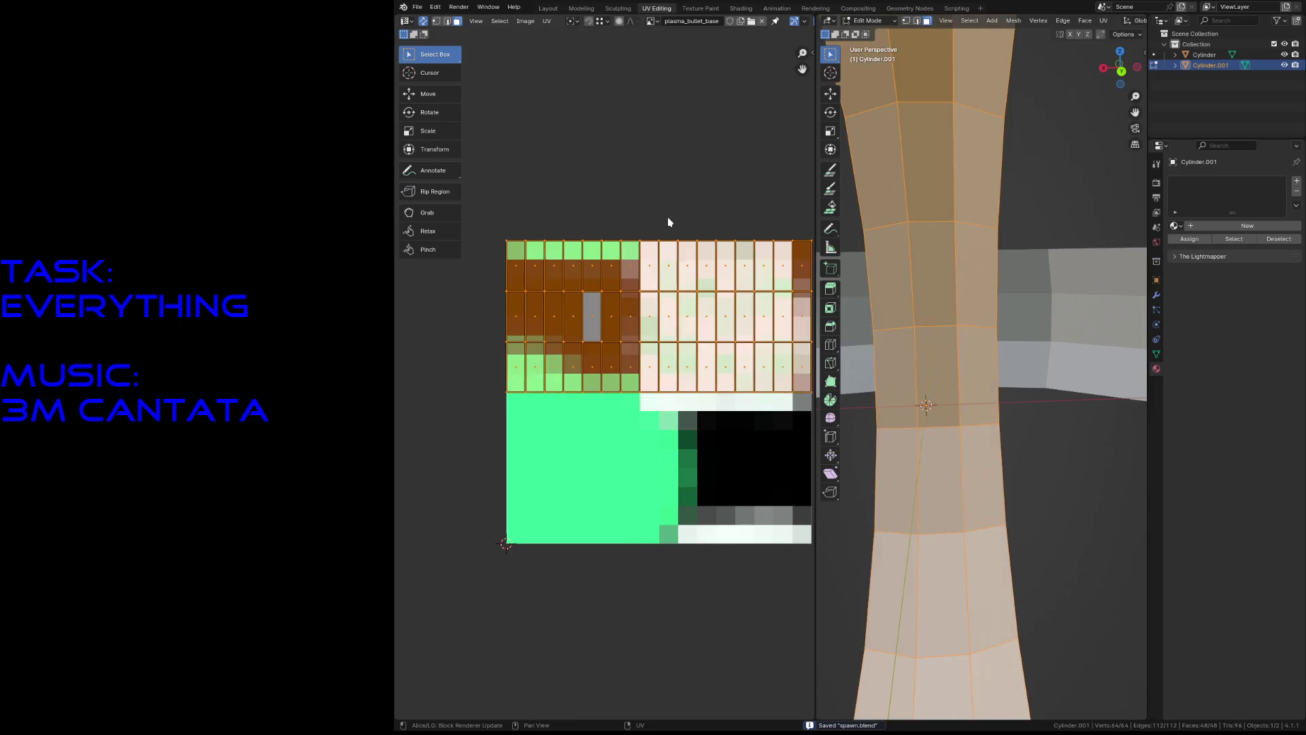
pyautogui.hotkey('alt', 'a')
pyautogui.scroll(-1, 667, 222)
pyautogui.scroll(1, 668, 221)
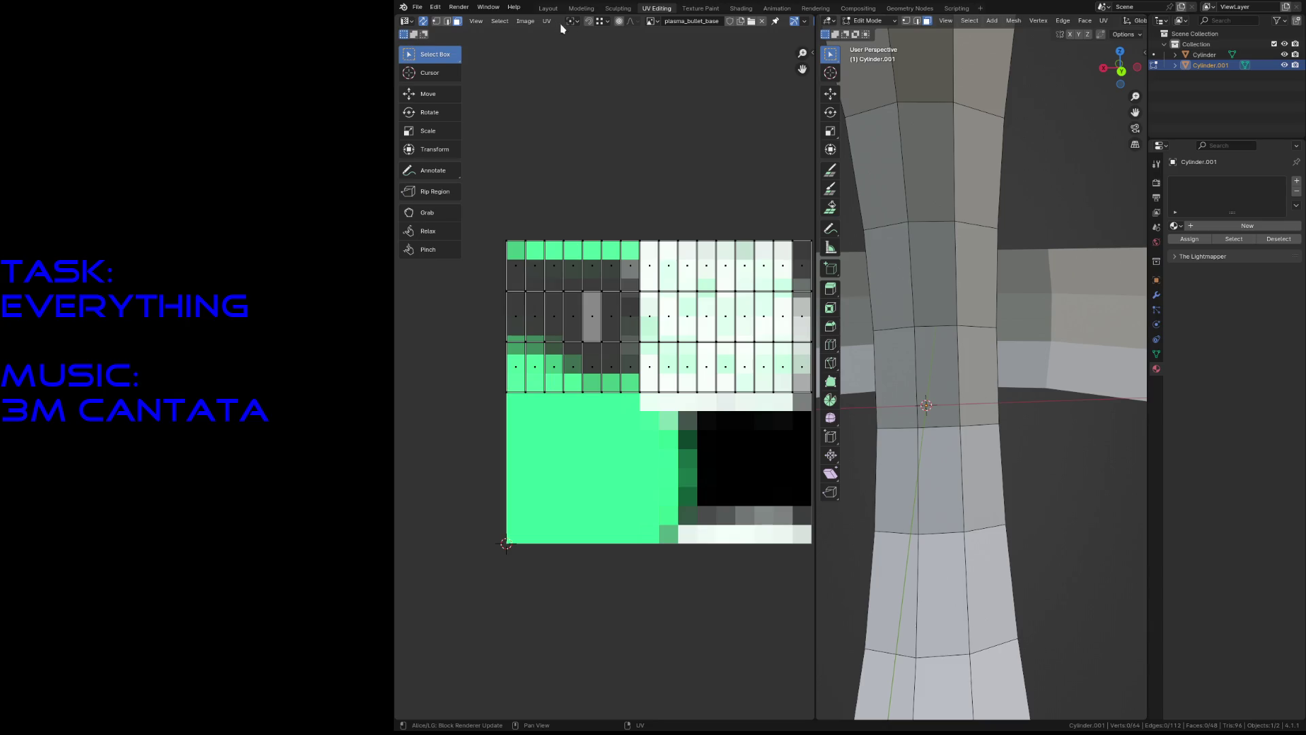
pyautogui.moveTo(468, 160); pyautogui.dragTo(718, 368)
pyautogui.press('g')
pyautogui.press('y')
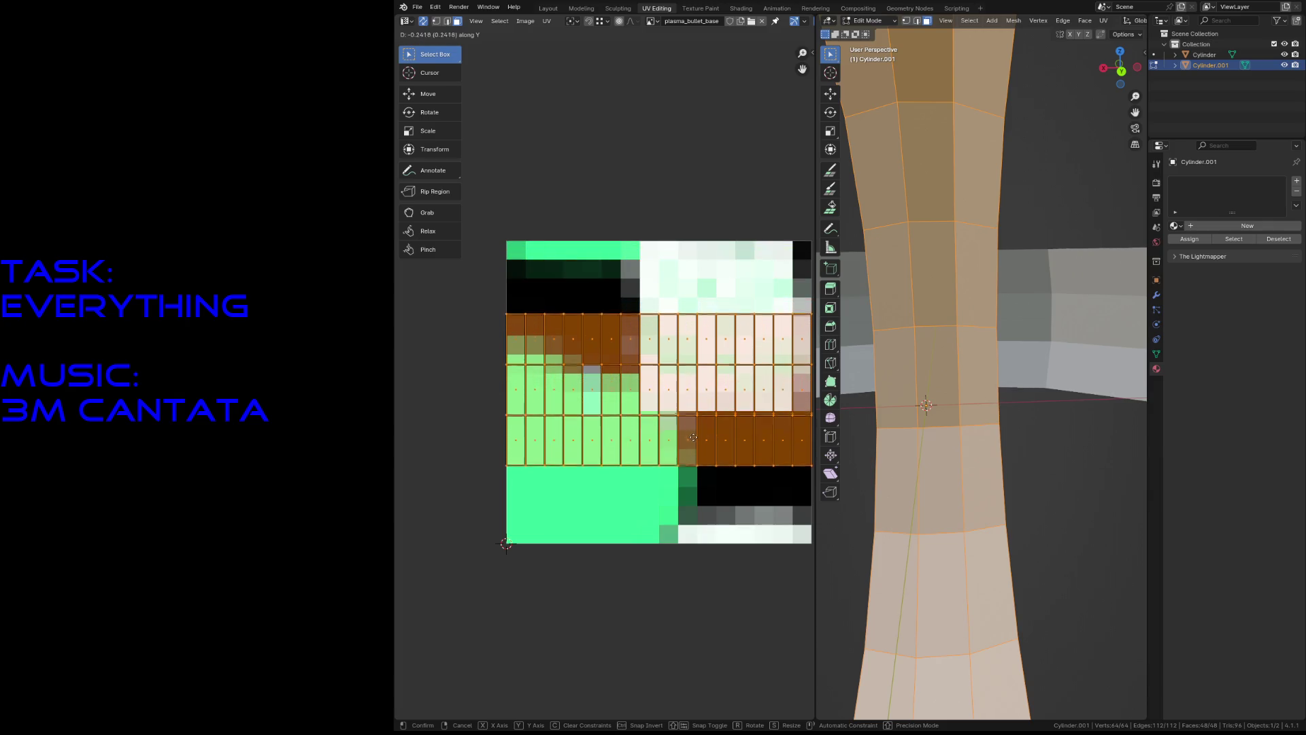
pyautogui.click(693, 441)
pyautogui.click(645, 182)
# Create a new black 16×16 px image named spawn_base.
pyautogui.click(528, 21)
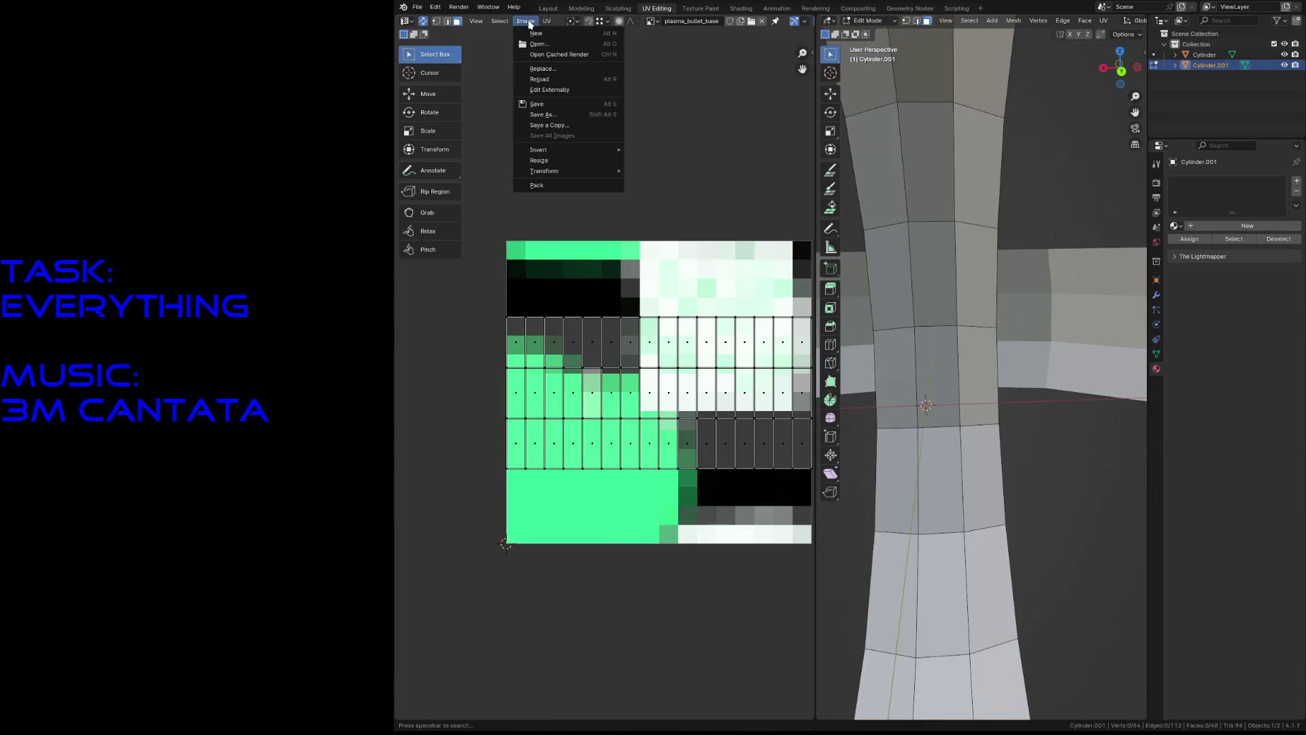
pyautogui.click(536, 32)
pyautogui.click(538, 43)
pyautogui.write('16')
pyautogui.press('Tab')
pyautogui.write('16')
pyautogui.press('Tab')
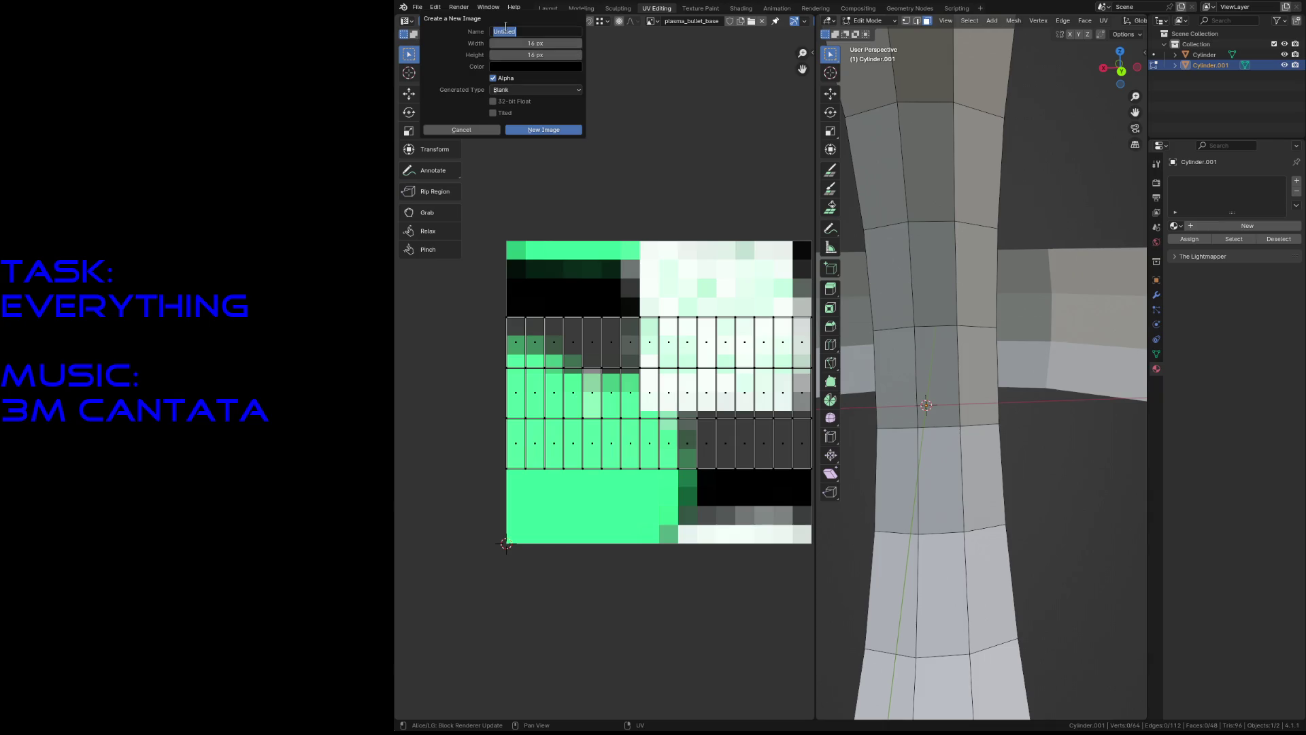
pyautogui.write('s')
pyautogui.click(572, 130)
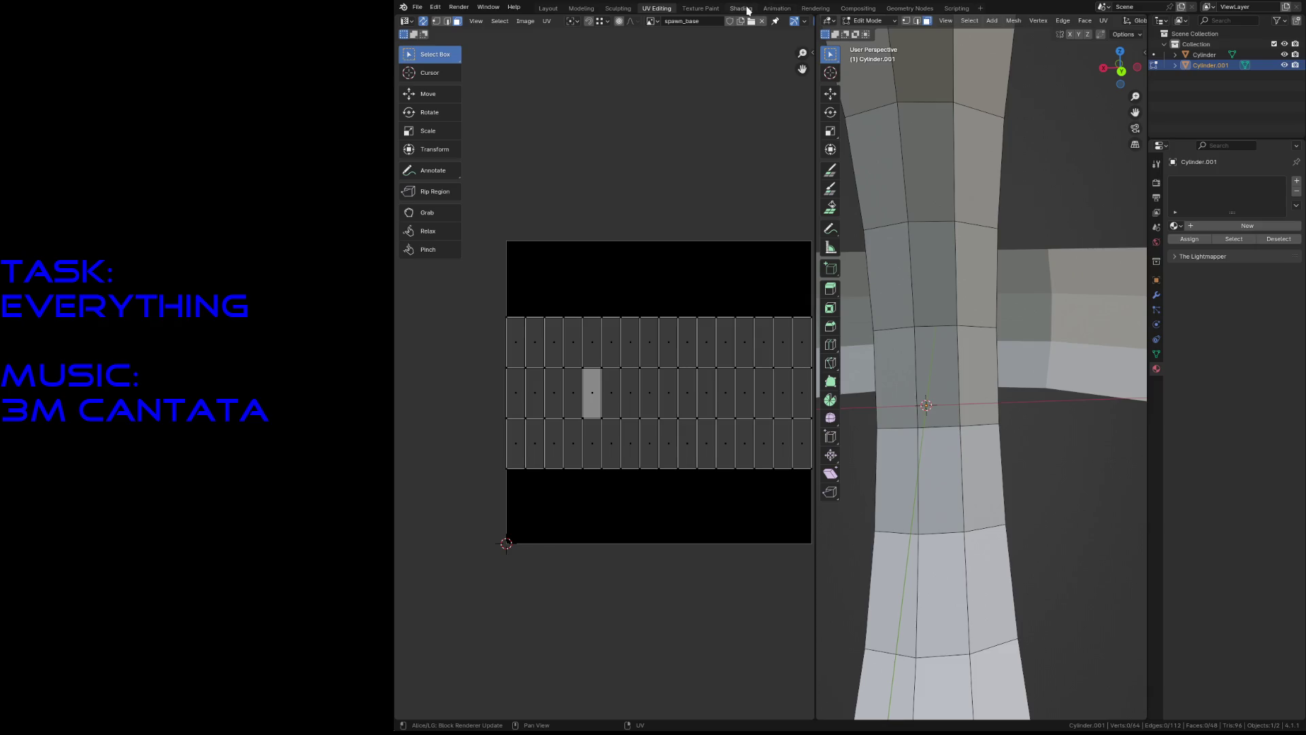
pyautogui.click(741, 8)
# Add a new material to the inner ring and name it spawn_material.
pyautogui.click(1206, 226)
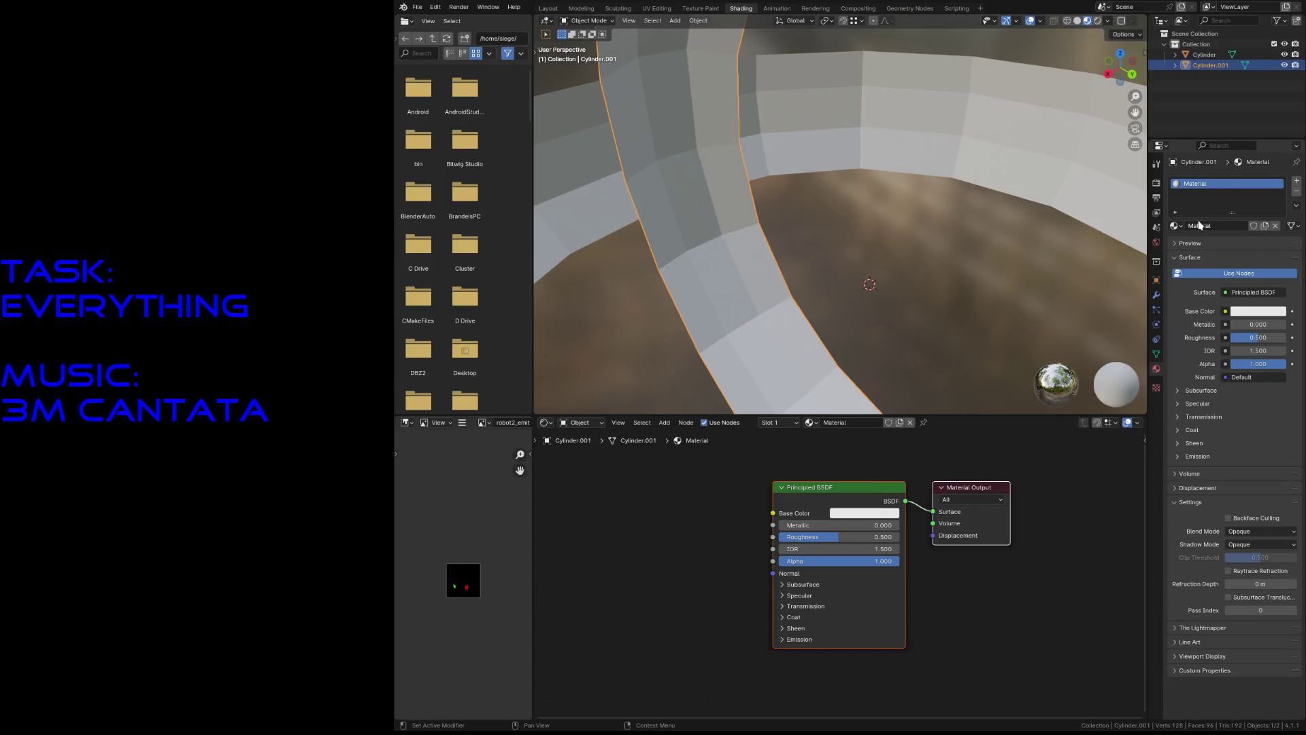
pyautogui.doubleClick(1200, 182)
pyautogui.write('spawn')
pyautogui.write('_mat')
pyautogui.press('Return')
# Add an Image Texture node using spawn_base and feed it into Base Color.
pyautogui.click(644, 533)
pyautogui.hotkey('shift', 'a')
pyautogui.moveTo(601, 592)
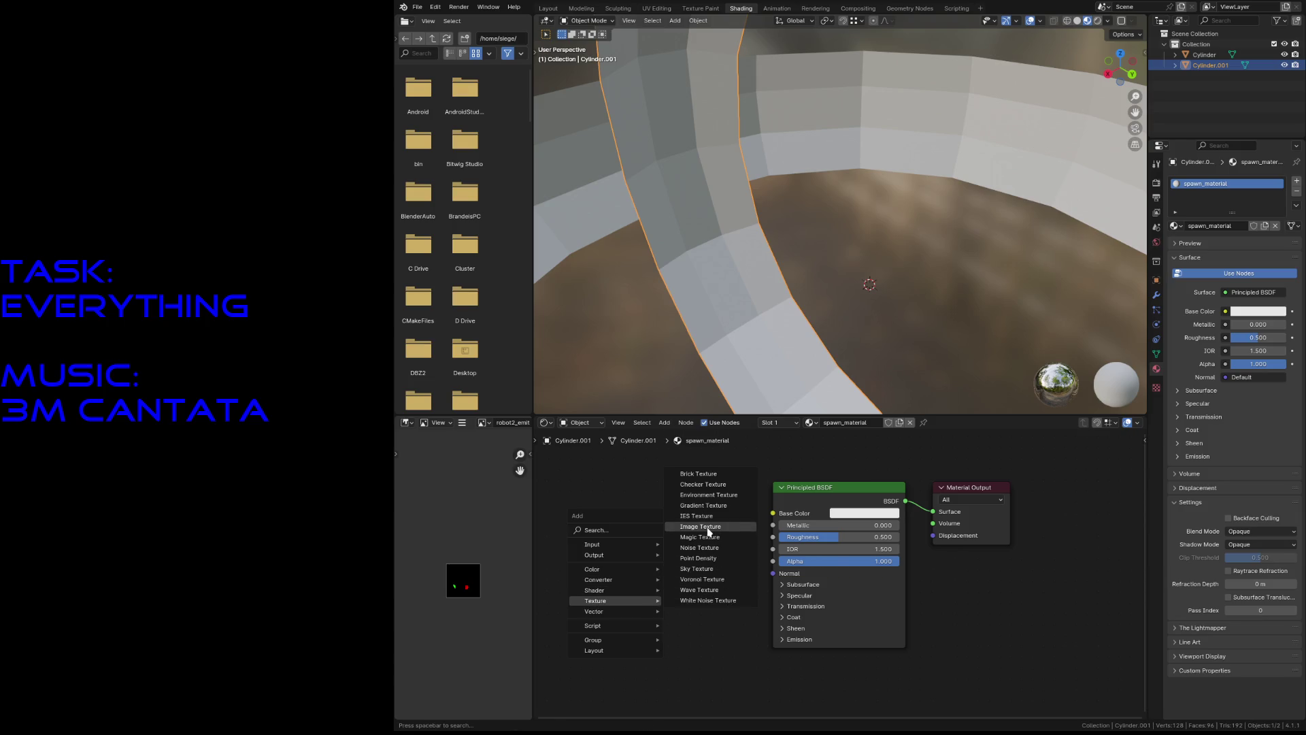
pyautogui.click(708, 536)
pyautogui.click(579, 498)
pyautogui.moveTo(713, 517); pyautogui.dragTo(769, 515)
pyautogui.click(590, 540)
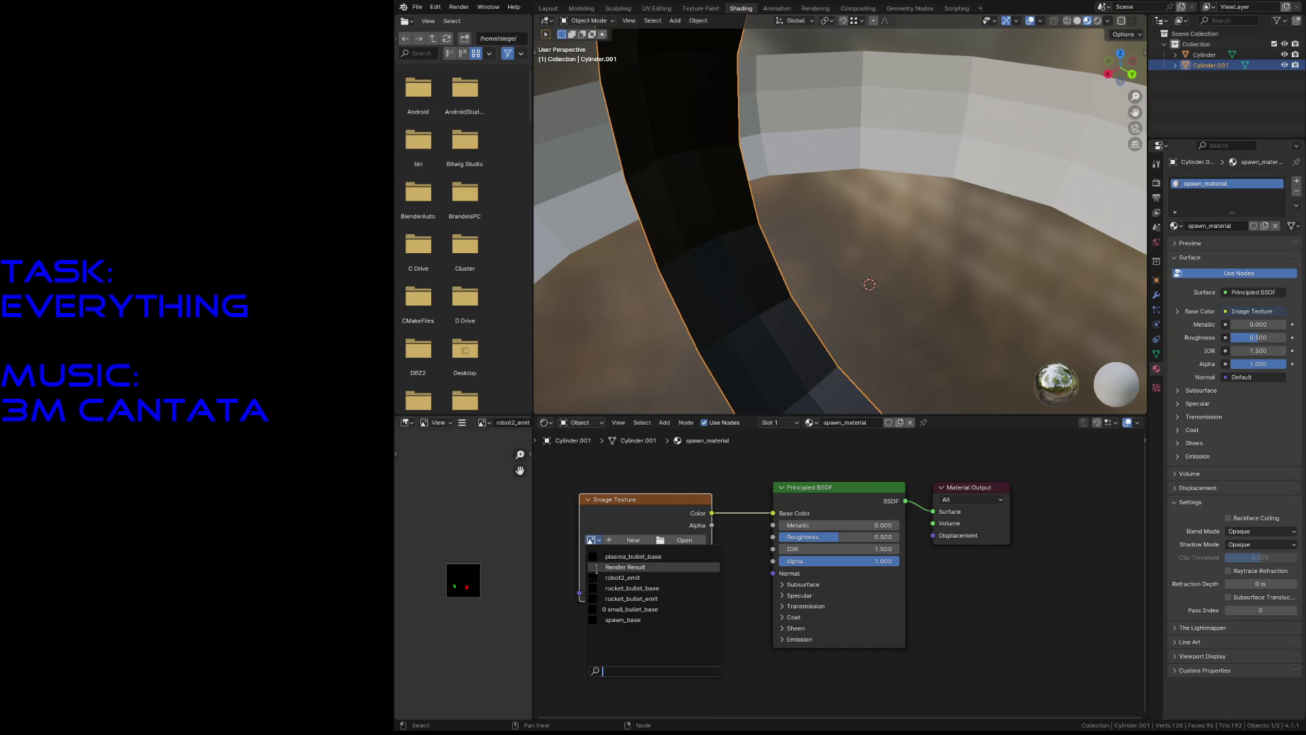
pyautogui.click(601, 619)
# Set the texture interpolation to Closest and save spawn.blend.
pyautogui.click(601, 560)
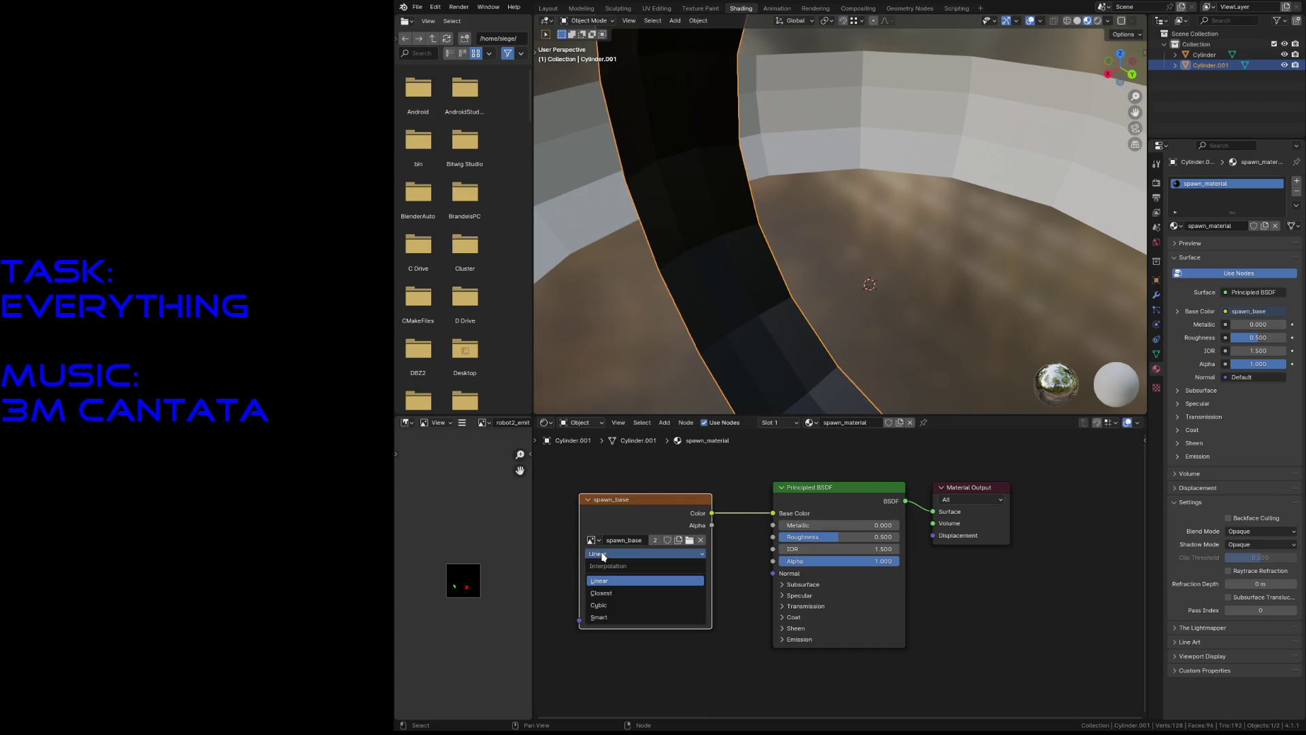
pyautogui.click(608, 588)
pyautogui.hotkey('ctrl', 's')
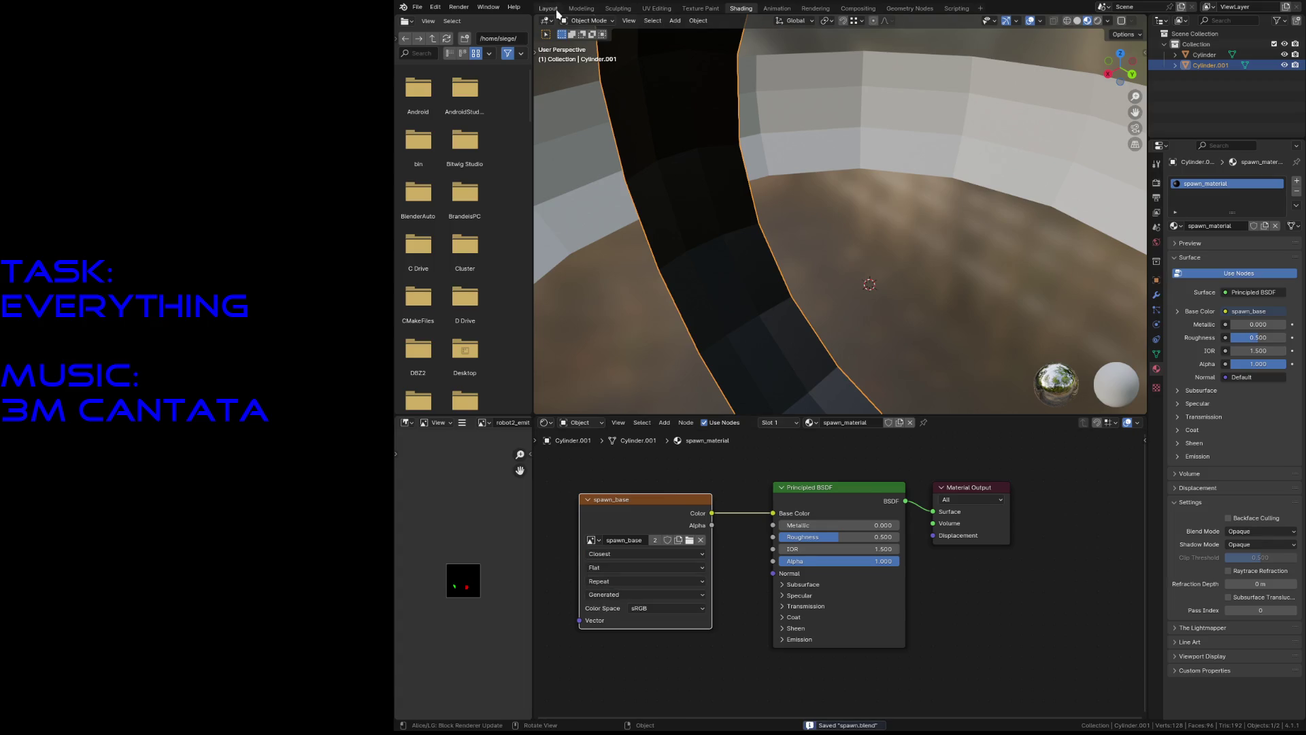
pyautogui.click(548, 9)
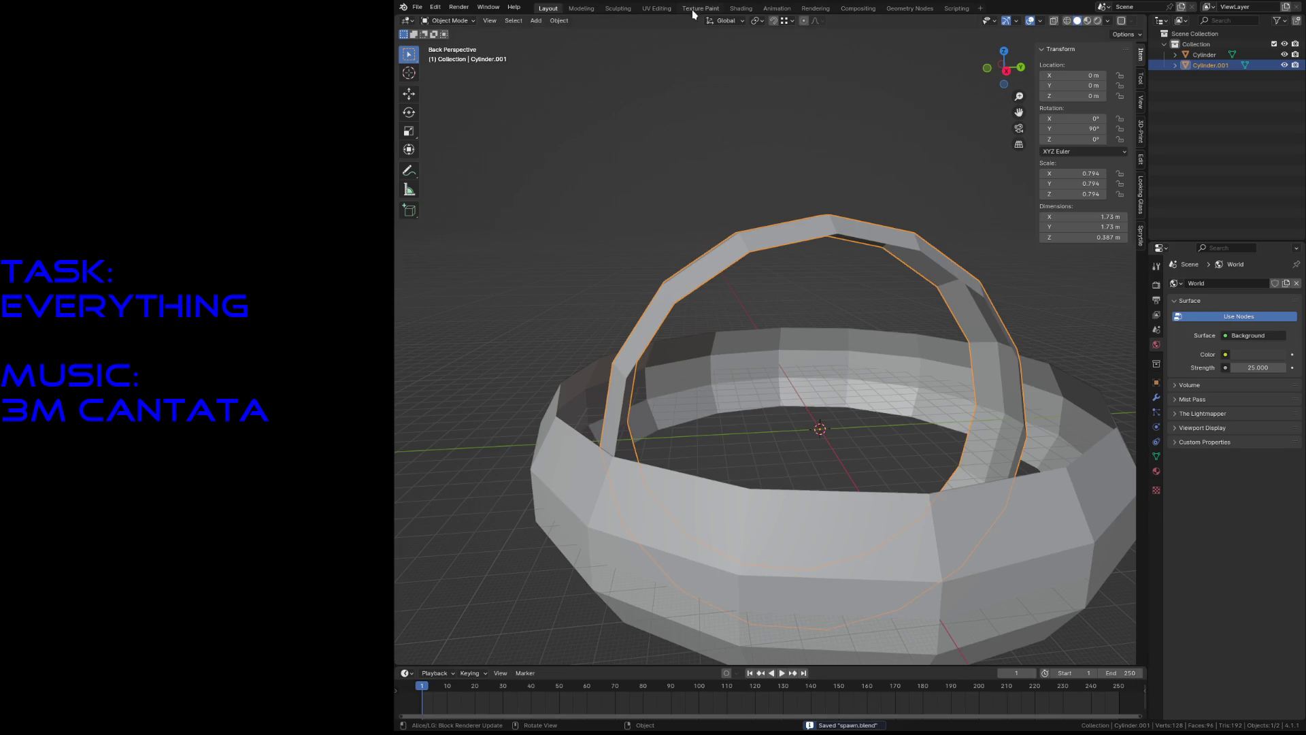
# Assign spawn_material to the outer Cylinder base ring and save spawn.blend.
pyautogui.click(699, 9)
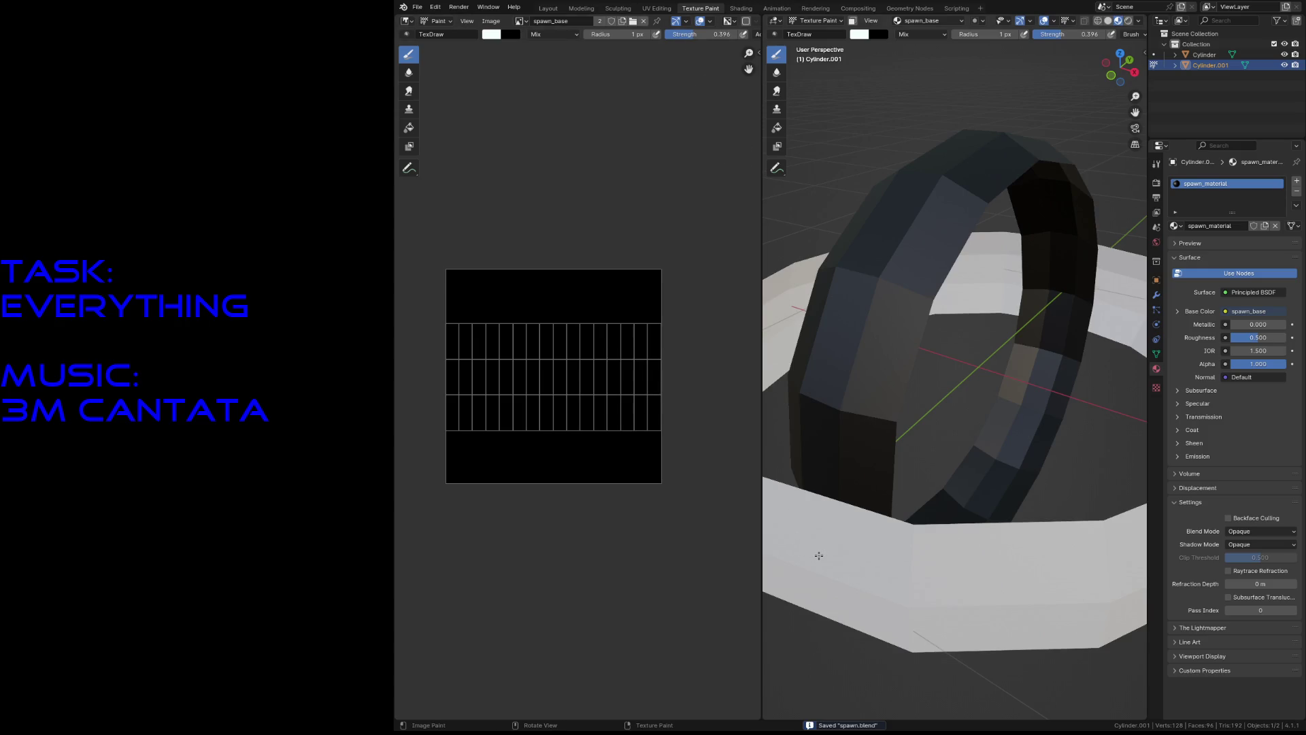
pyautogui.click(1203, 55)
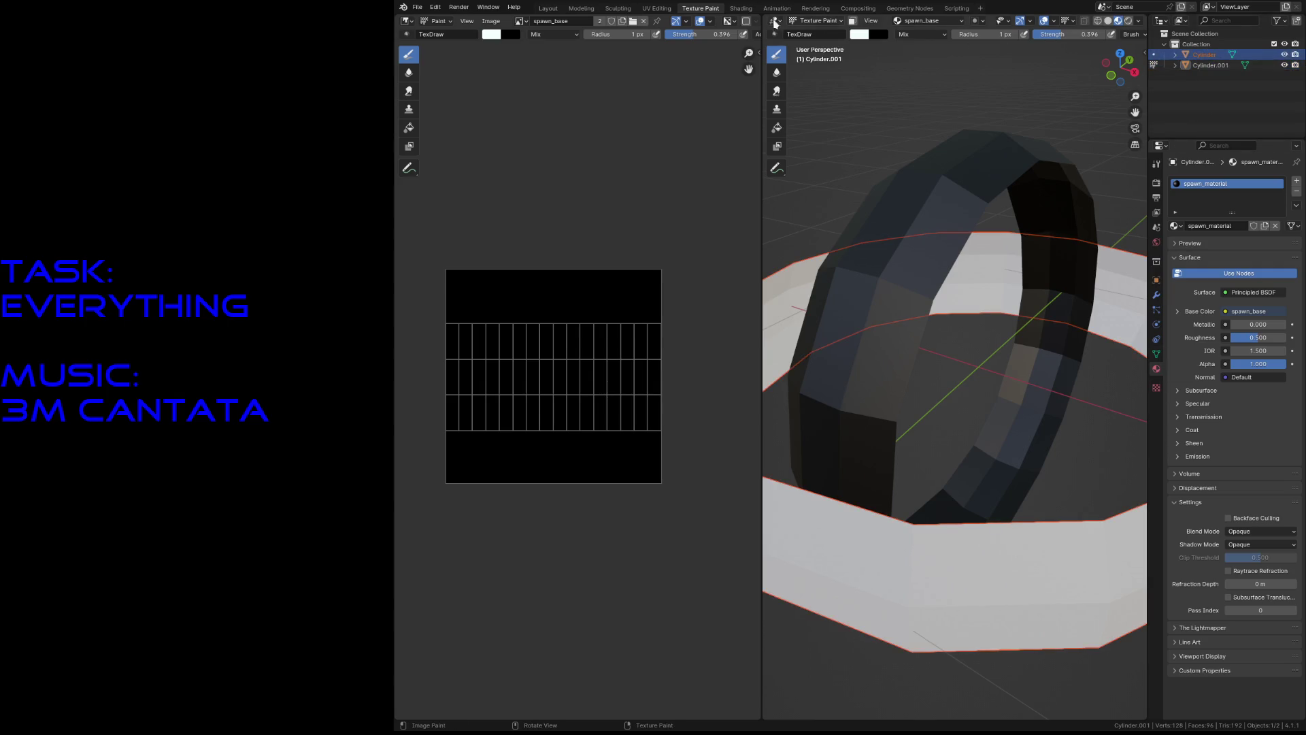
pyautogui.click(549, 8)
pyautogui.click(875, 232)
pyautogui.click(1157, 471)
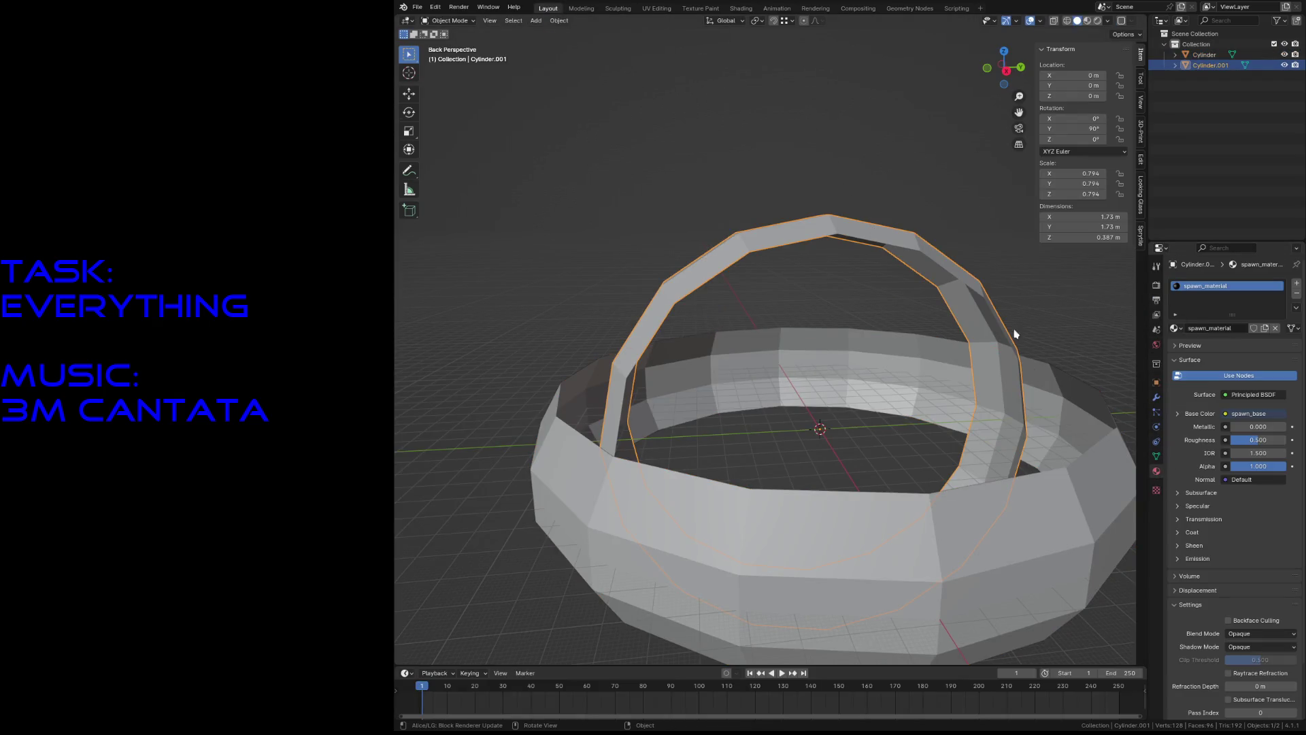
pyautogui.click(1068, 504)
pyautogui.click(1174, 328)
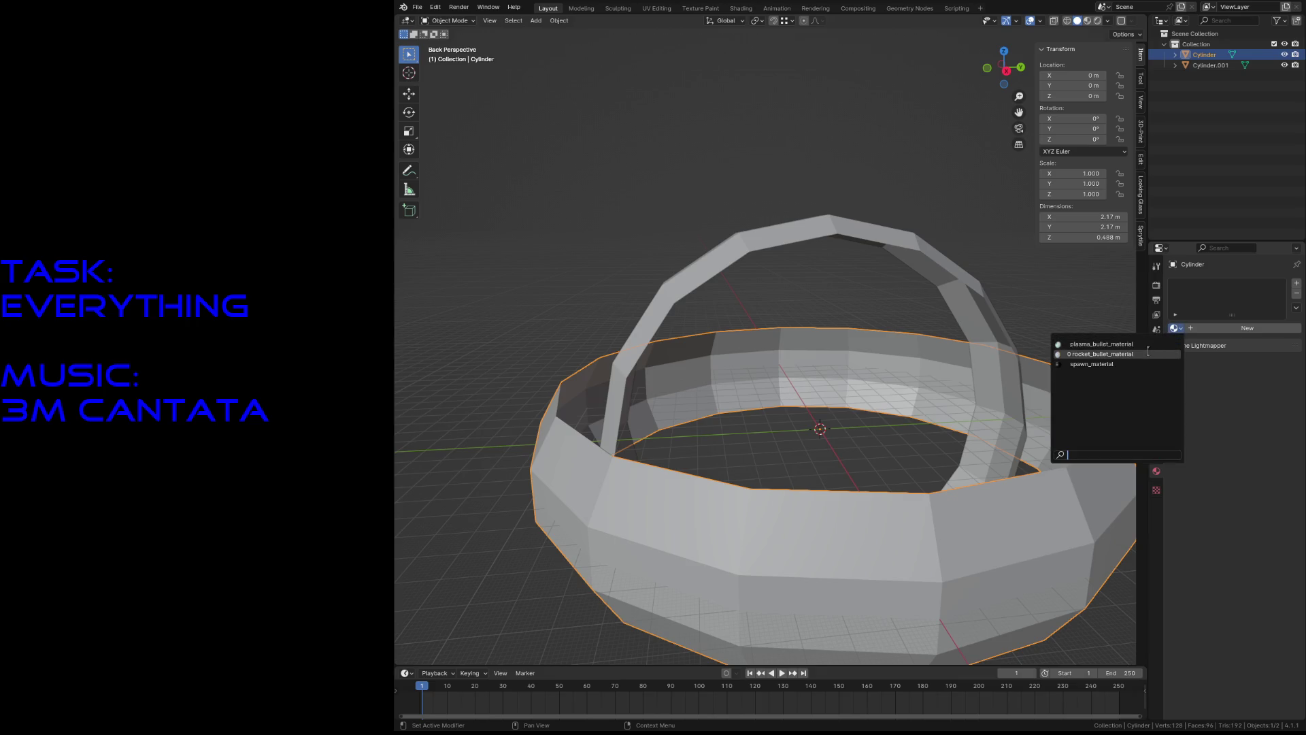
pyautogui.click(1092, 364)
pyautogui.click(818, 124)
pyautogui.hotkey('ctrl', 's')
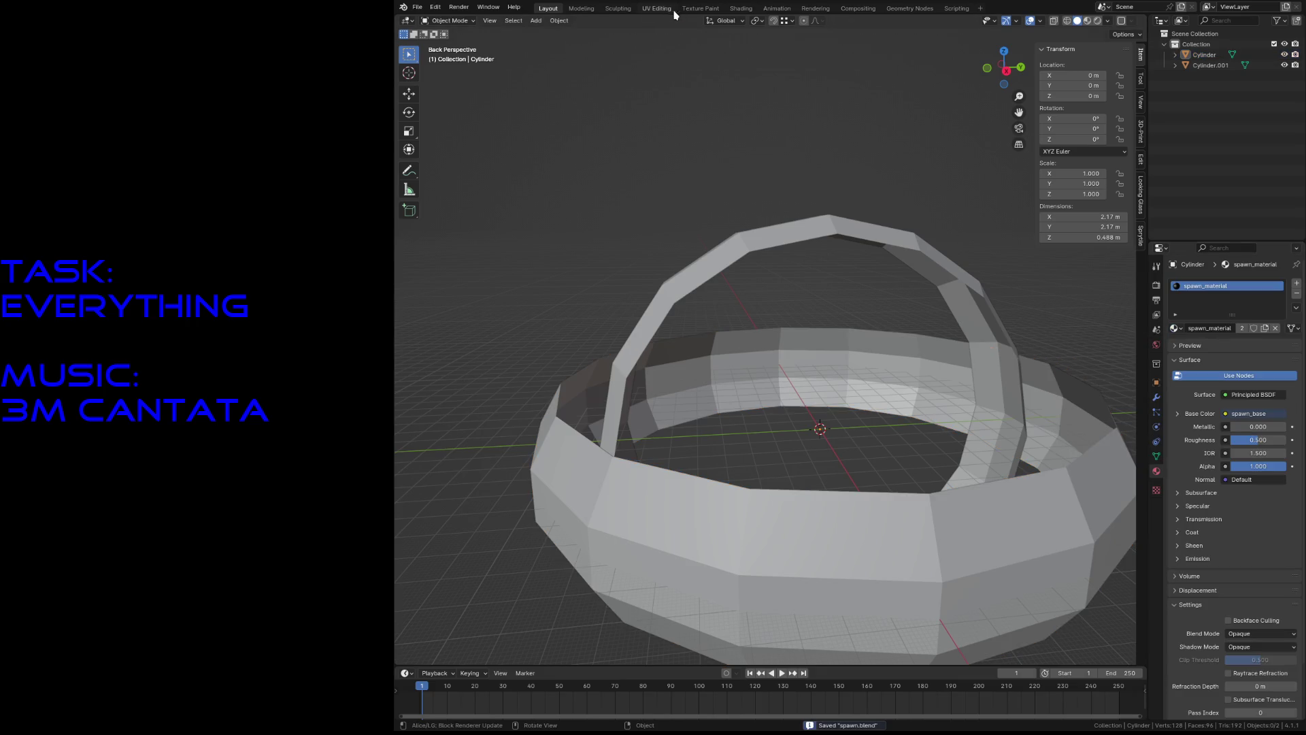
pyautogui.click(700, 8)
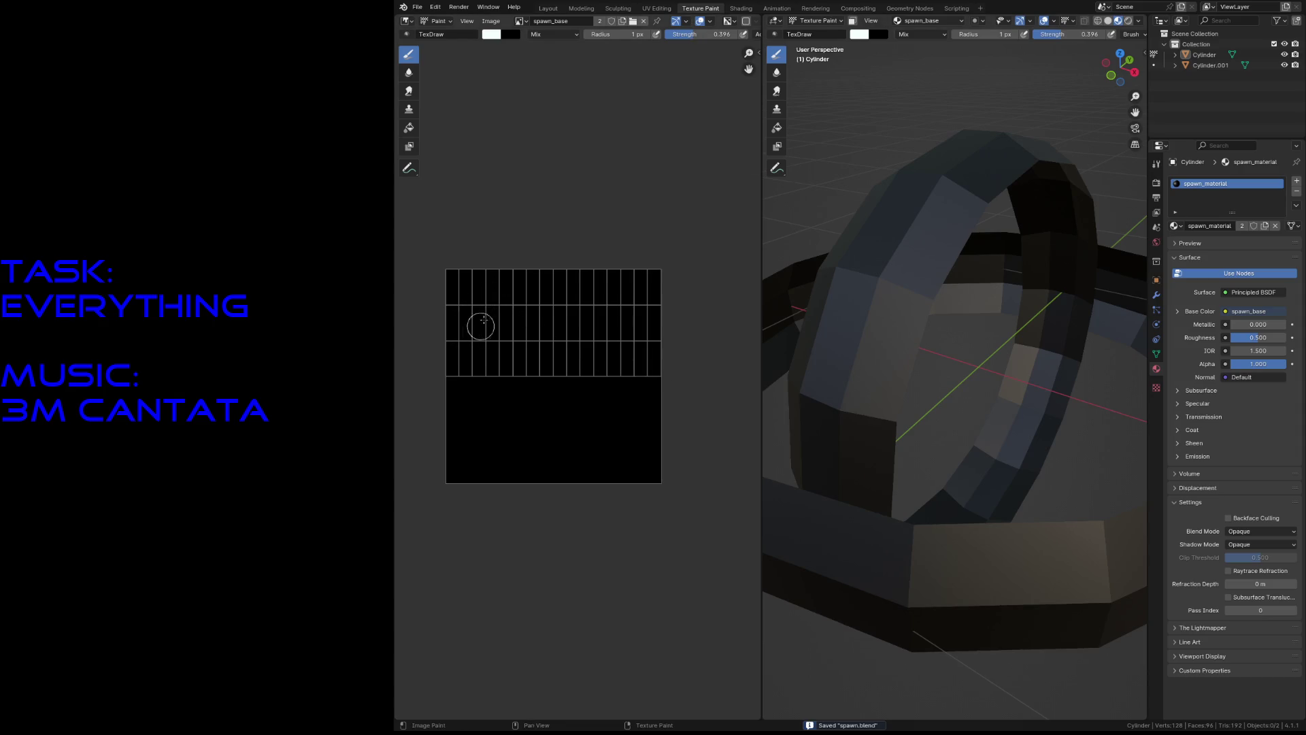
# Choose a light-blue brush colour and paint a blue arc across the texture.
pyautogui.click(487, 34)
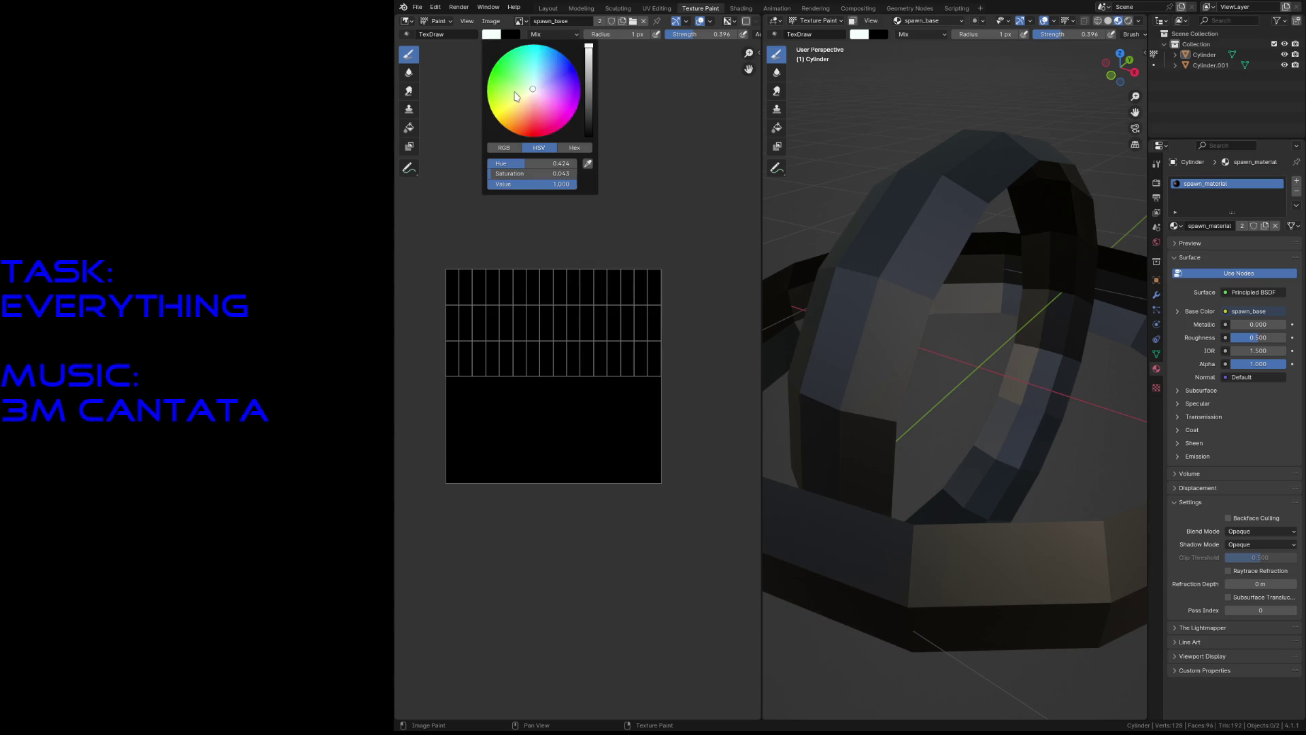
pyautogui.click(544, 82)
pyautogui.moveTo(435, 340)
pyautogui.mouseDown()
pyautogui.moveTo(512, 308)
pyautogui.moveTo(676, 356)
pyautogui.mouseUp()
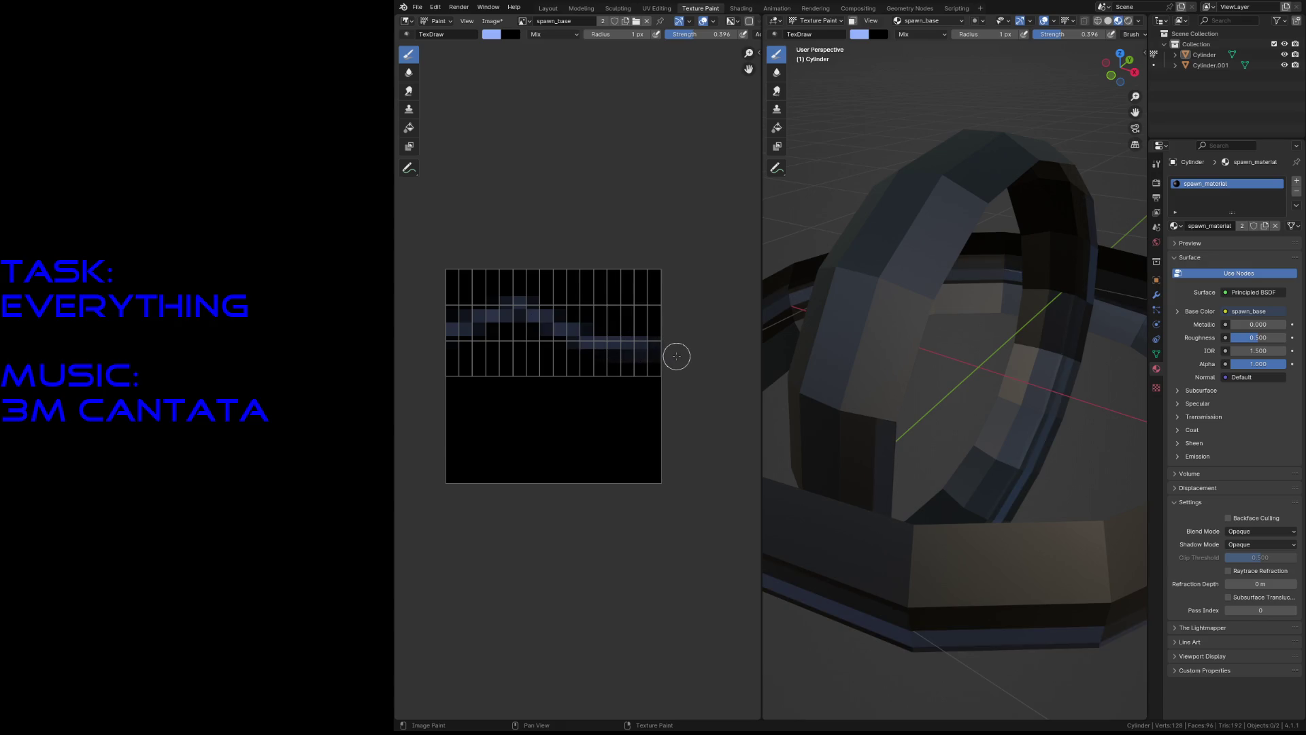
pyautogui.hotkey('ctrl', 'z')
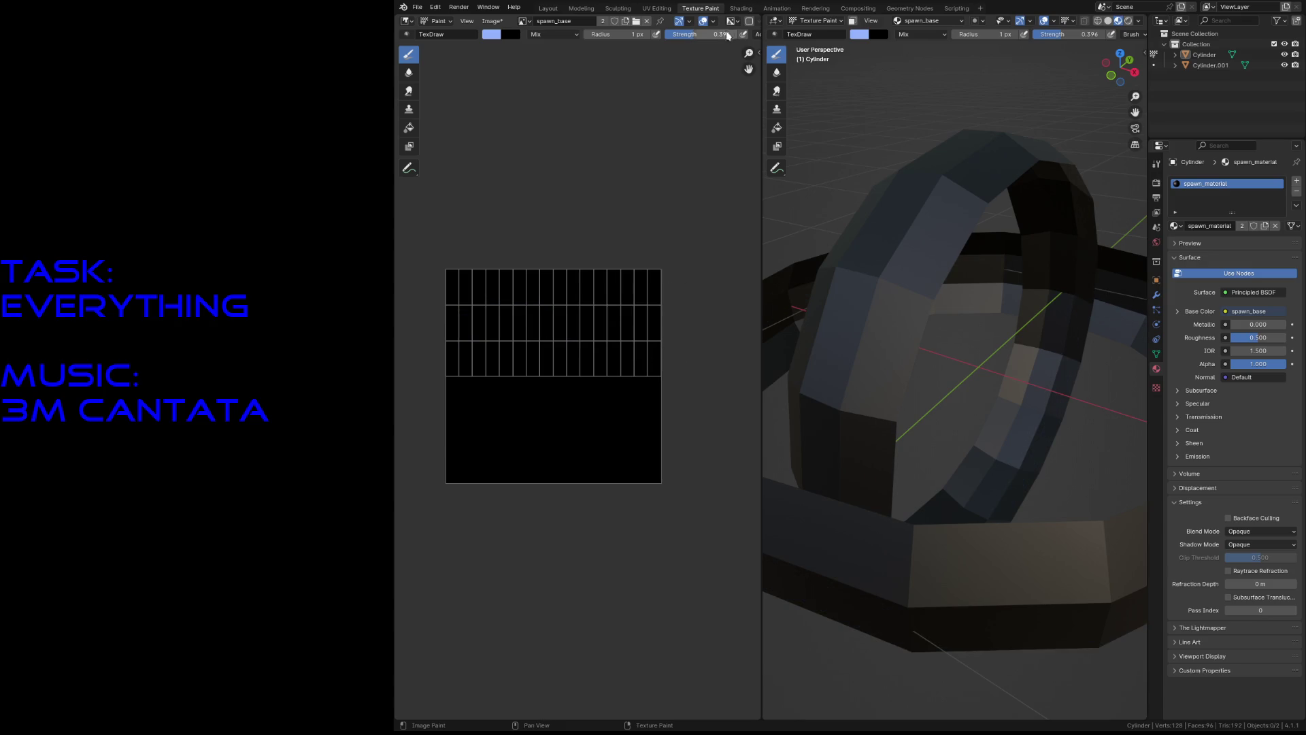
pyautogui.moveTo(442, 356)
pyautogui.mouseDown()
pyautogui.moveTo(515, 308)
pyautogui.moveTo(691, 337)
pyautogui.mouseUp()
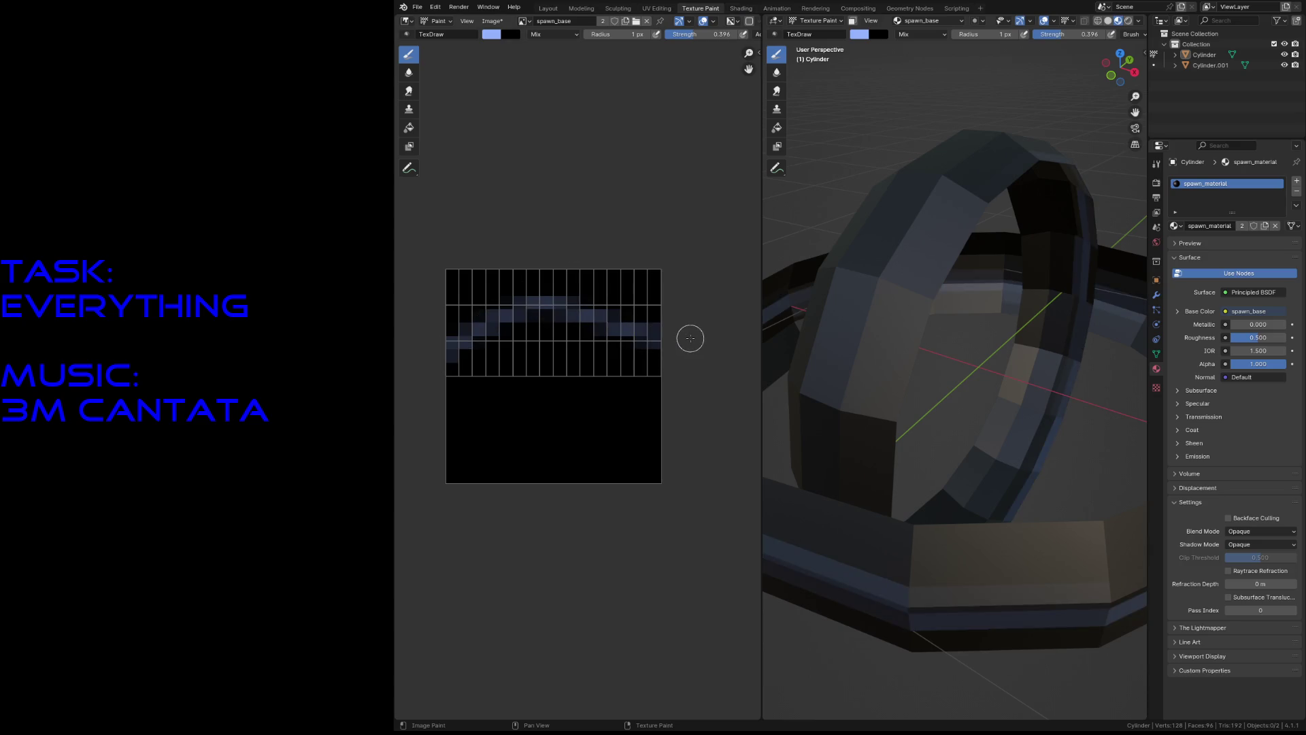
# Raise brush strength to 1.000 and repaint a brighter blue band across the rings.
pyautogui.moveTo(701, 34); pyautogui.dragTo(742, 34)
pyautogui.moveTo(431, 349)
pyautogui.mouseDown()
pyautogui.moveTo(598, 316)
pyautogui.moveTo(666, 342)
pyautogui.mouseUp()
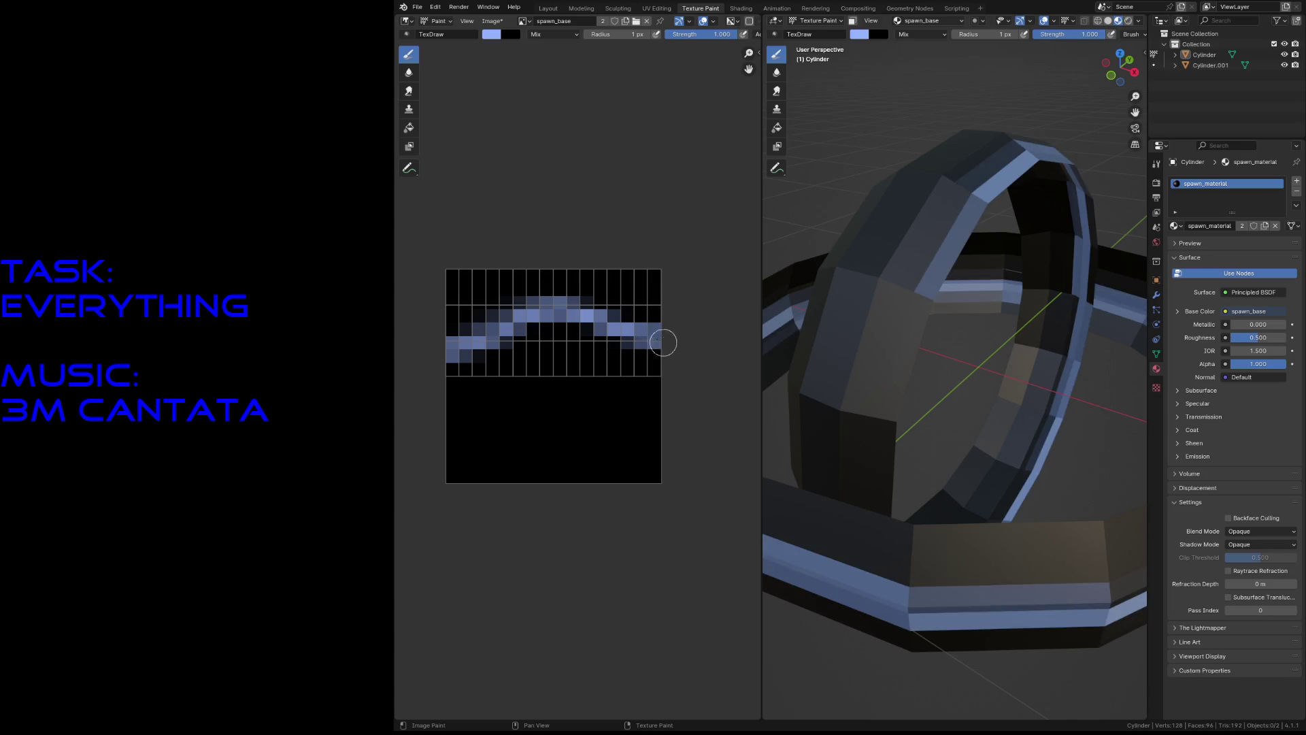
pyautogui.moveTo(449, 301)
pyautogui.mouseDown()
pyautogui.moveTo(658, 305)
pyautogui.moveTo(607, 318)
pyautogui.moveTo(431, 307)
pyautogui.moveTo(526, 333)
pyautogui.moveTo(643, 318)
pyautogui.moveTo(674, 284)
pyautogui.mouseUp()
pyautogui.hotkey('ctrl', 'z')
pyautogui.hotkey('ctrl', 'z')
pyautogui.hotkey('shift', '`')
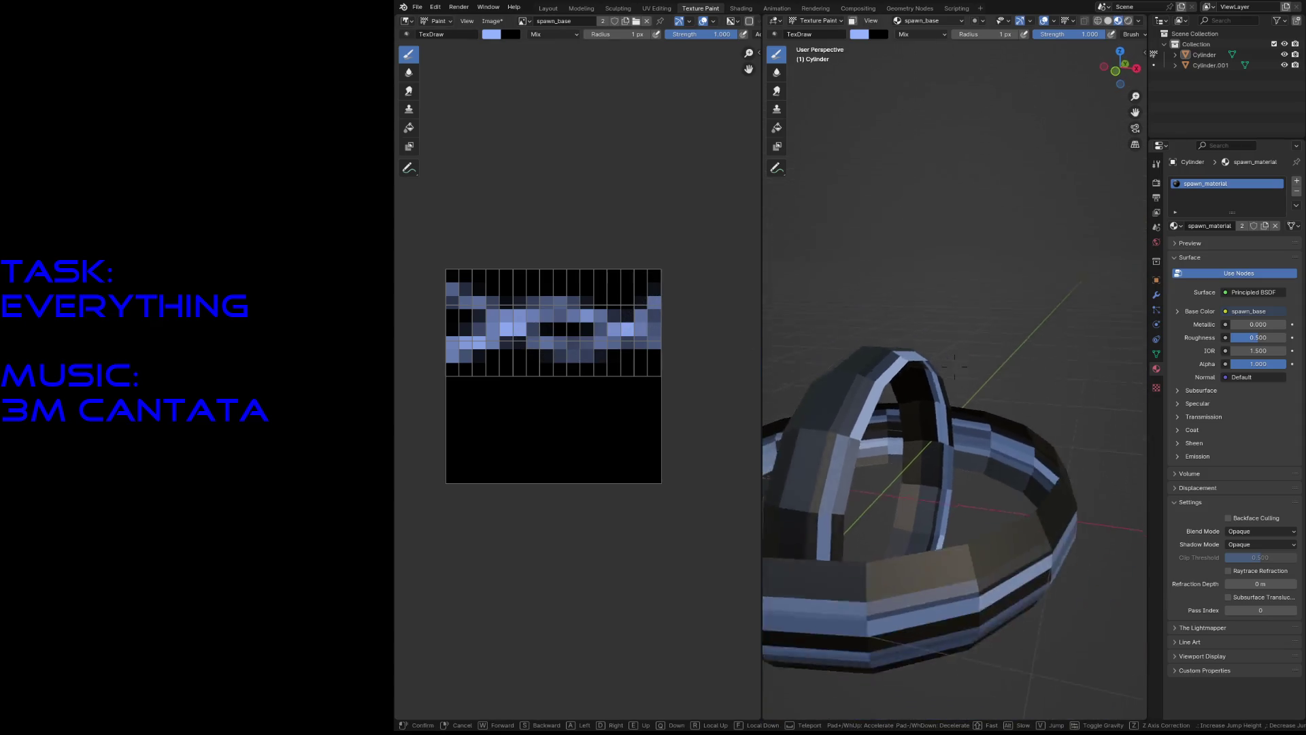
pyautogui.press('s')
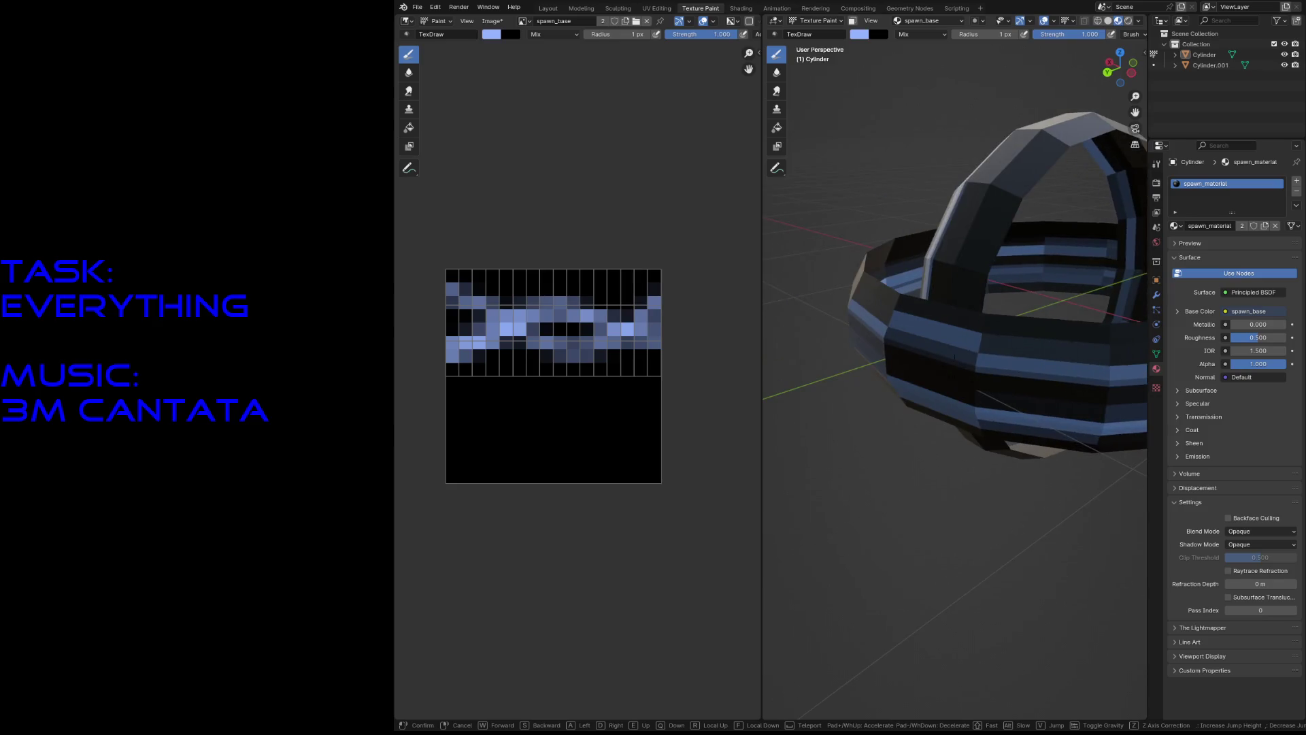
pyautogui.click(945, 388)
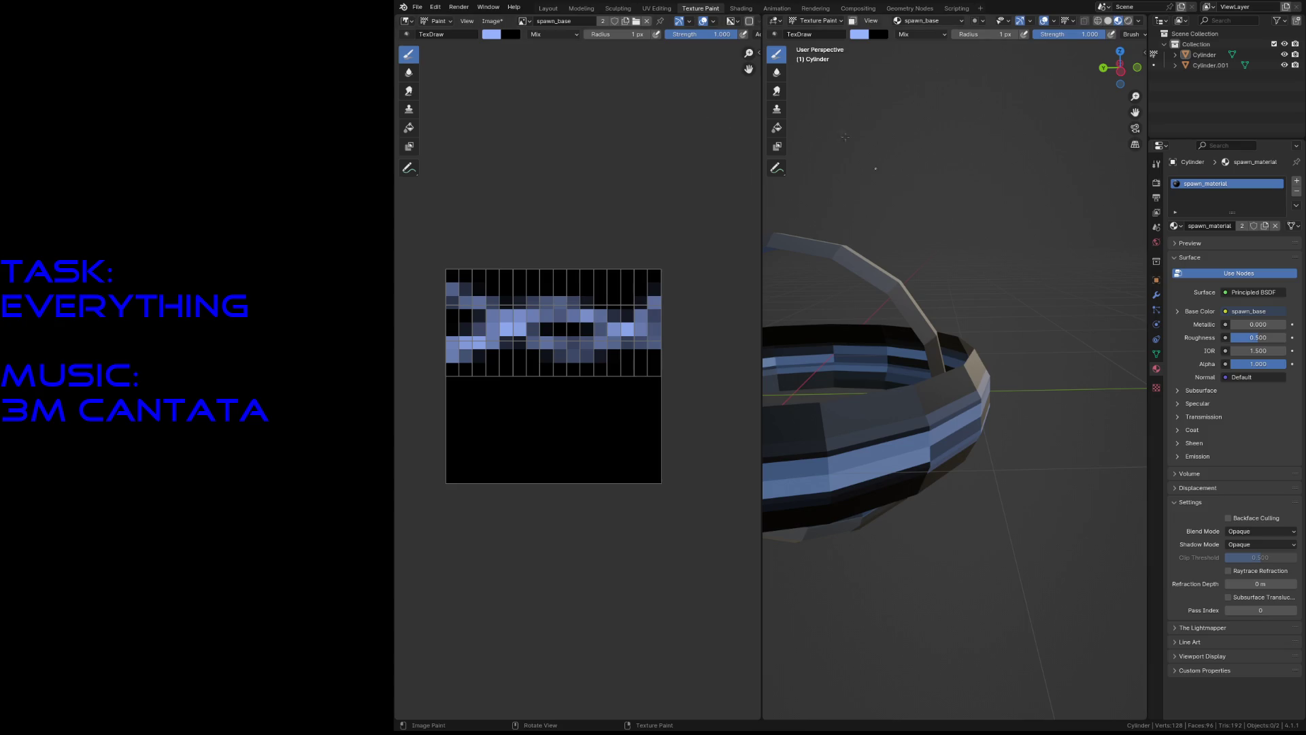
pyautogui.click(657, 8)
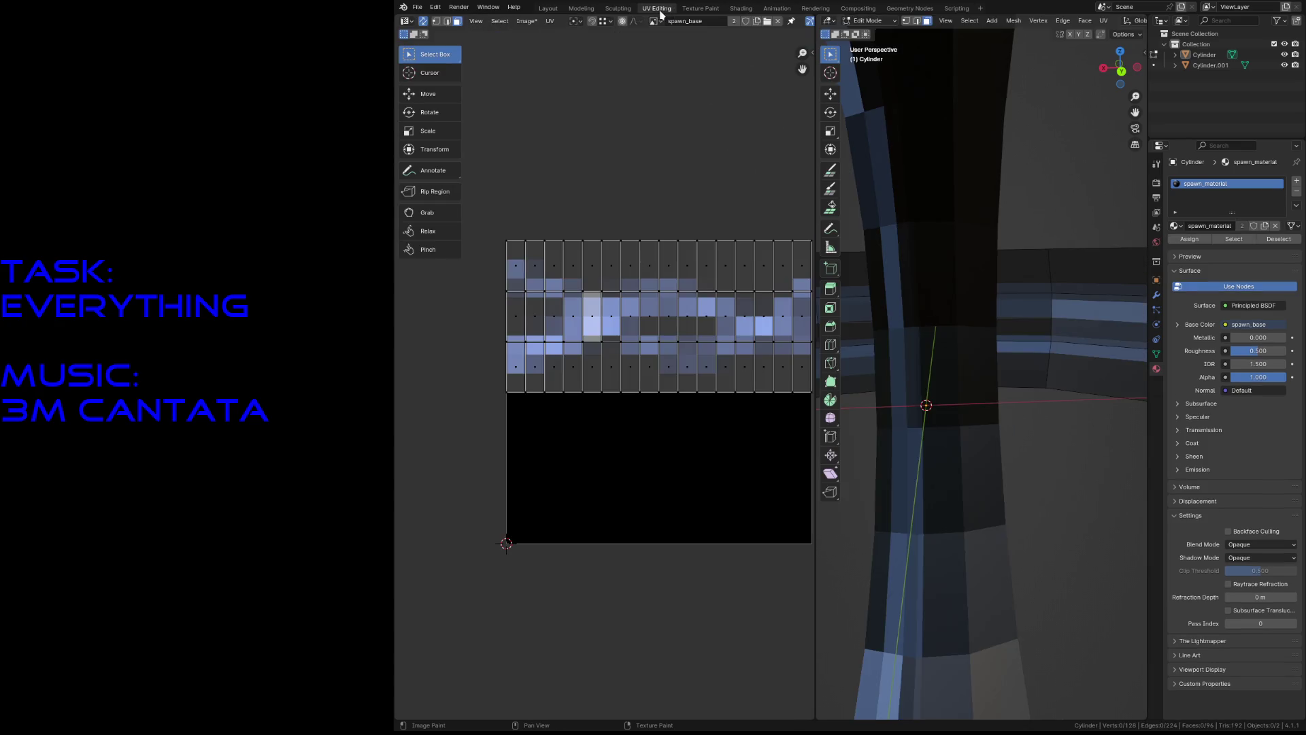
# Mark a vertical column of ring edges as a seam.
pyautogui.click(964, 354)
pyautogui.press('2')
pyautogui.hotkey('shift', '`')
pyautogui.press('s')
pyautogui.click(964, 408)
pyautogui.click(964, 408)
pyautogui.click(980, 395)
pyautogui.keyDown('alt'); pyautogui.click(981, 395); pyautogui.keyUp('alt')
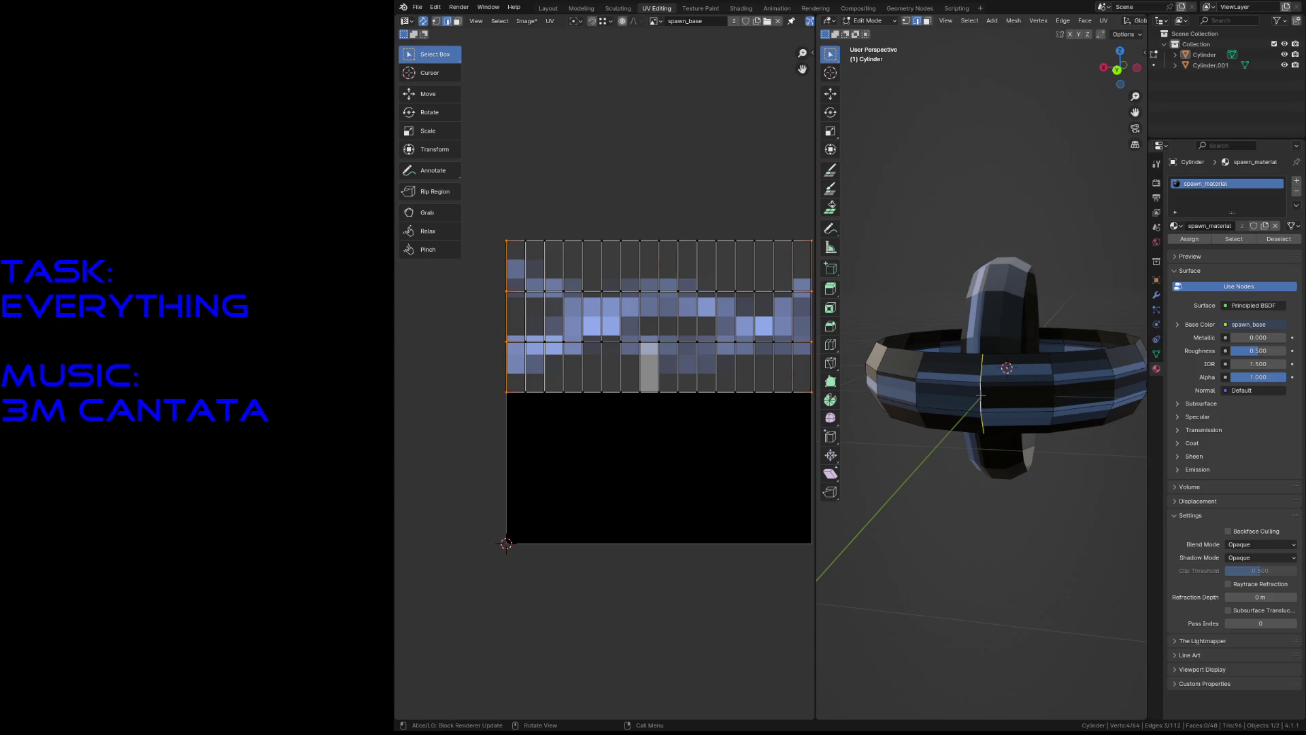
pyautogui.press('F3')
pyautogui.click(1014, 446)
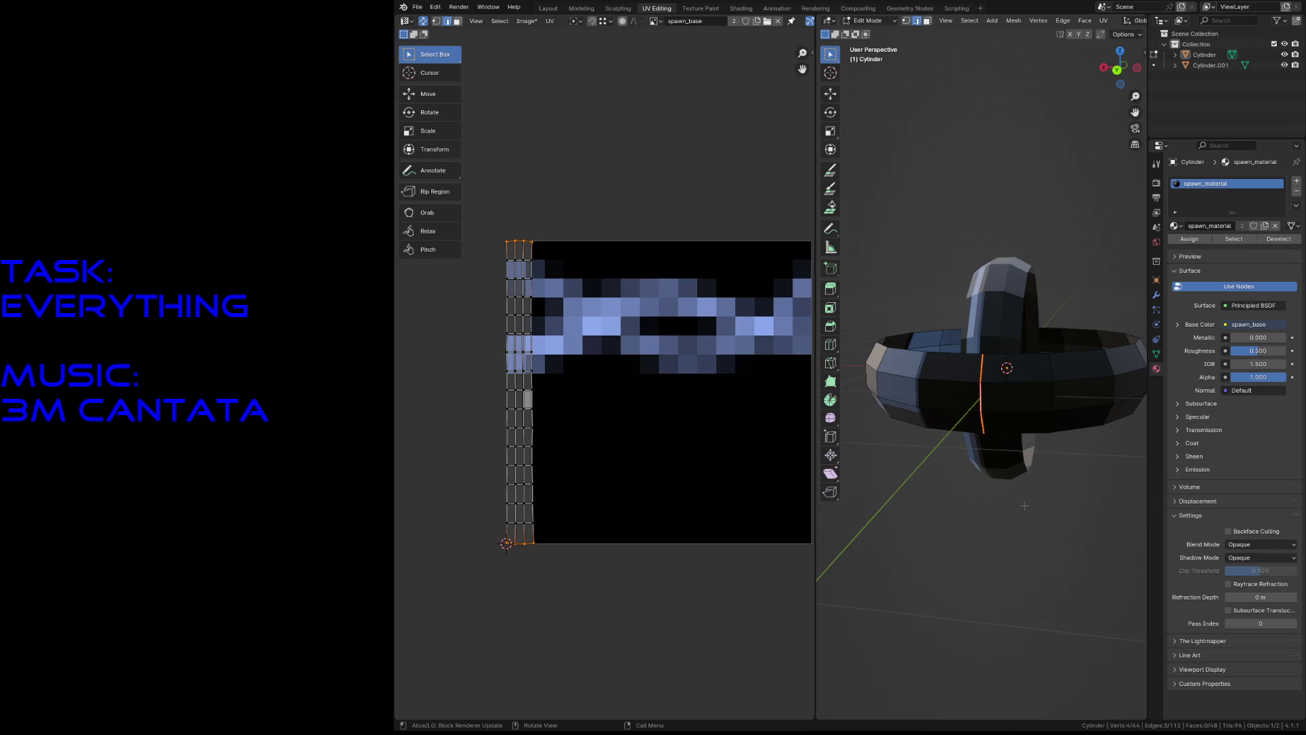
pyautogui.hotkey('alt', 'a')
# Re-unwrap the ring from two selected edge loops into new UV islands.
pyautogui.hotkey('shift', '`')
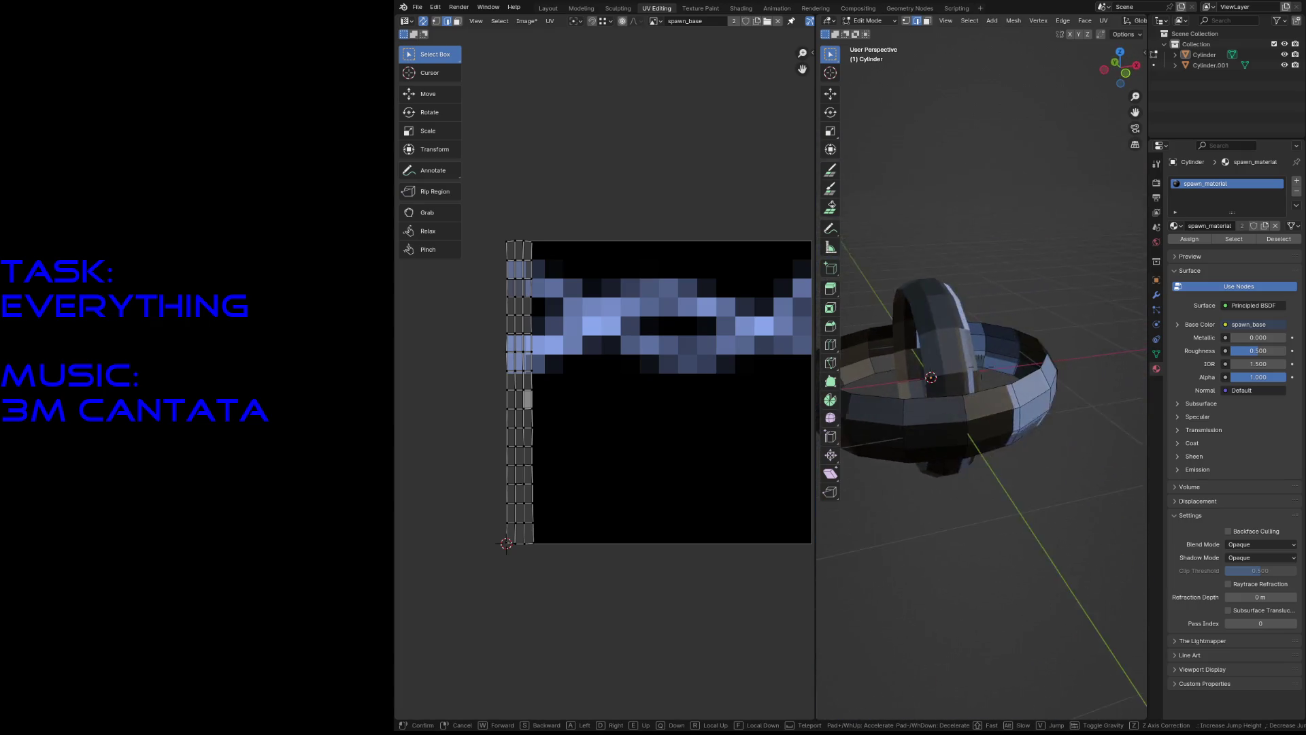
pyautogui.click(986, 398)
pyautogui.keyDown('alt'); pyautogui.click(971, 408); pyautogui.keyUp('alt')
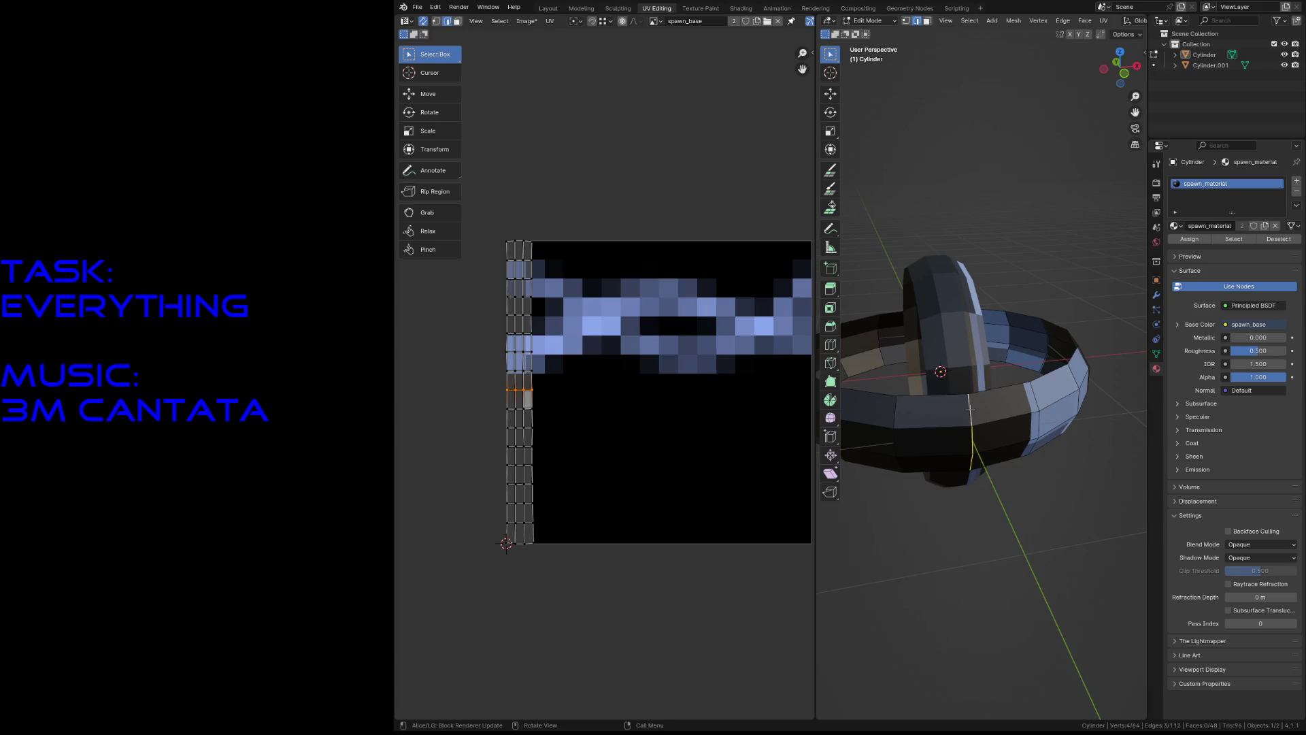
pyautogui.press('u')
pyautogui.click(1011, 428)
pyautogui.hotkey('alt', 'a')
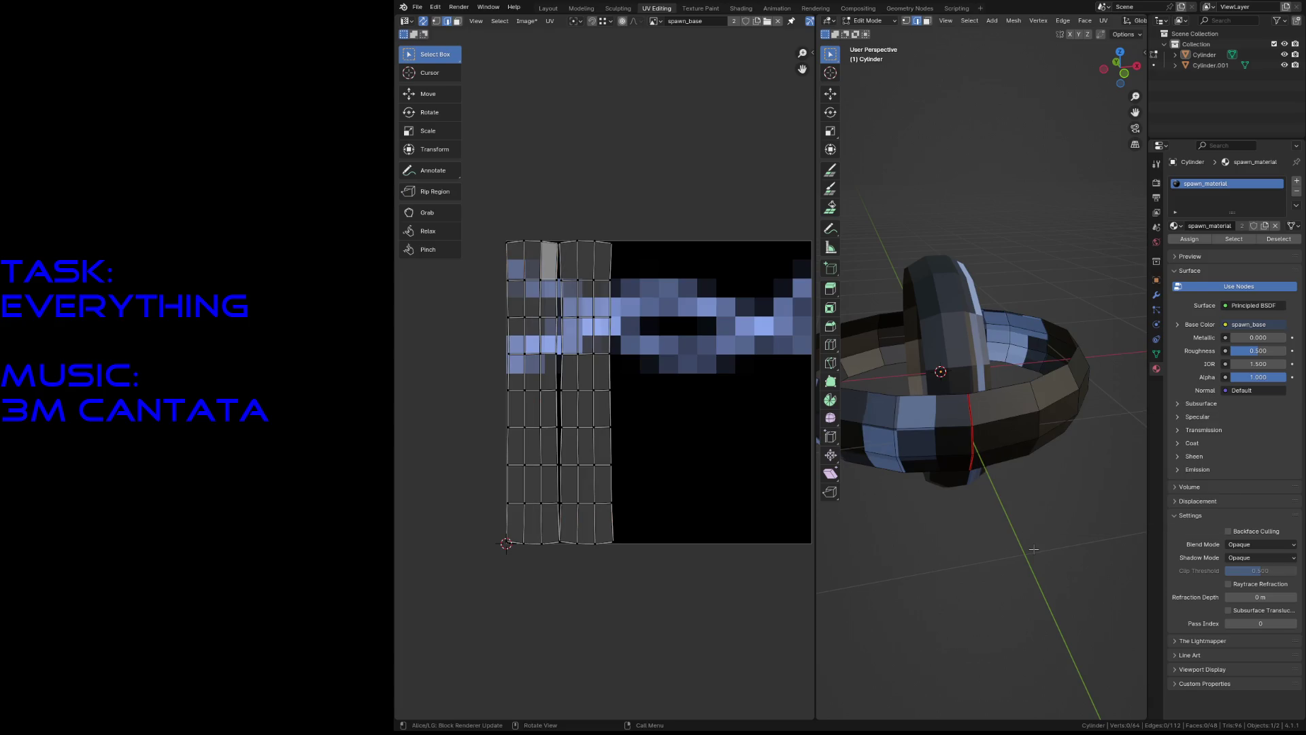
pyautogui.moveTo(1022, 517); pyautogui.dragTo(973, 351)
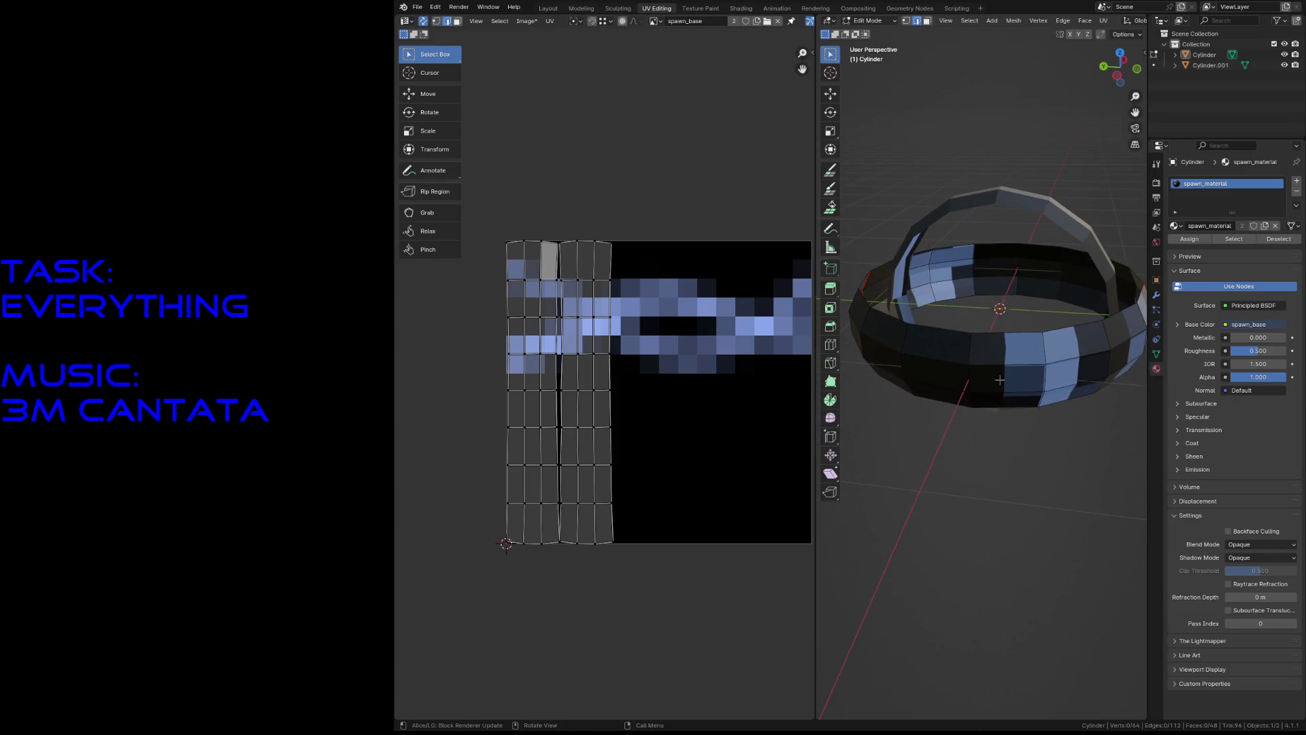
pyautogui.keyDown('alt'); pyautogui.click(973, 351); pyautogui.keyUp('alt')
pyautogui.press('u')
pyautogui.click(1011, 371)
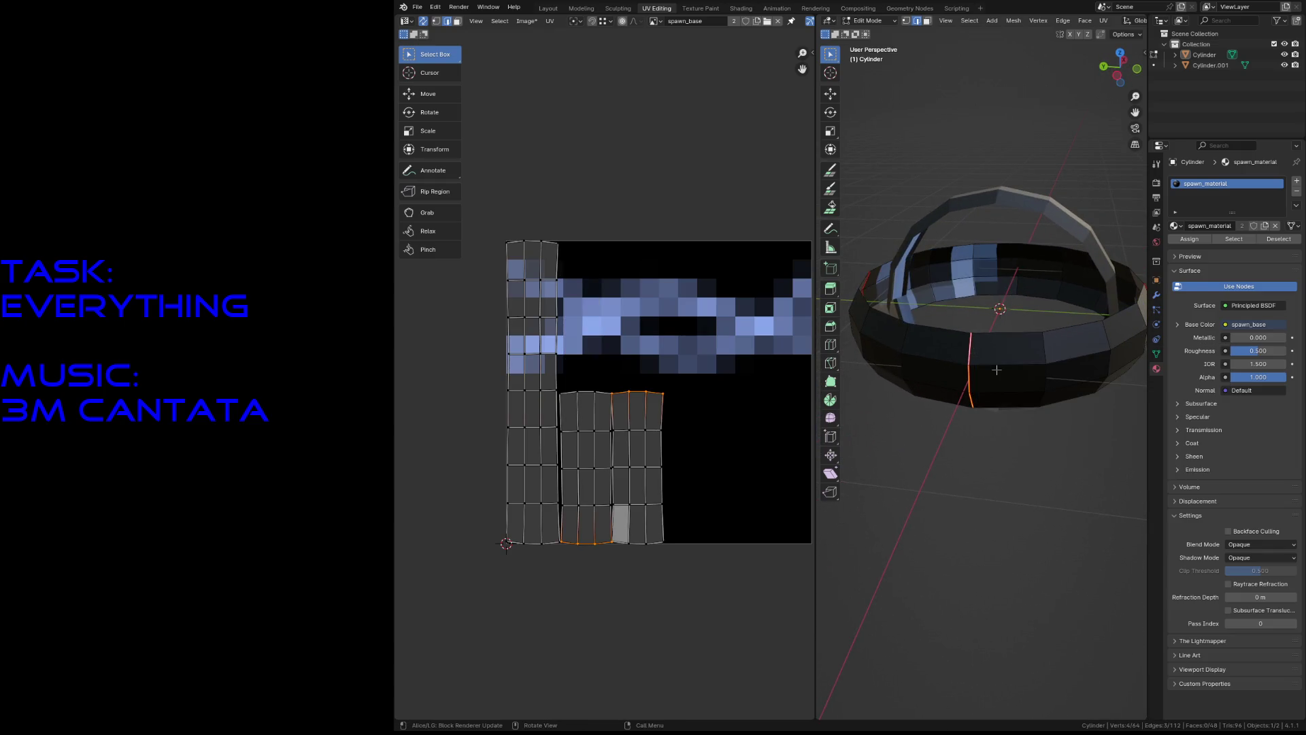
# Mark another edge loop on the ring as a seam.
pyautogui.hotkey('shift', '`')
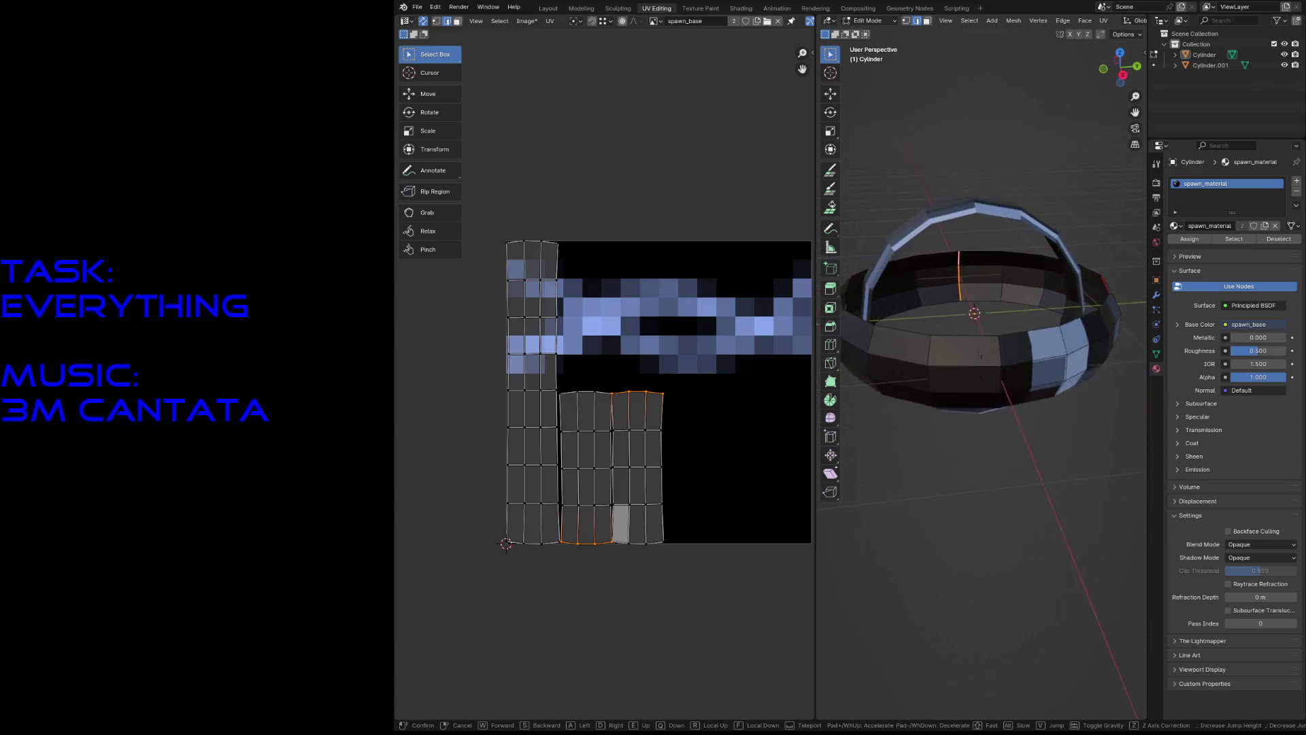
pyautogui.click(999, 366)
pyautogui.keyDown('alt'); pyautogui.click(962, 361); pyautogui.keyUp('alt')
pyautogui.press('F3')
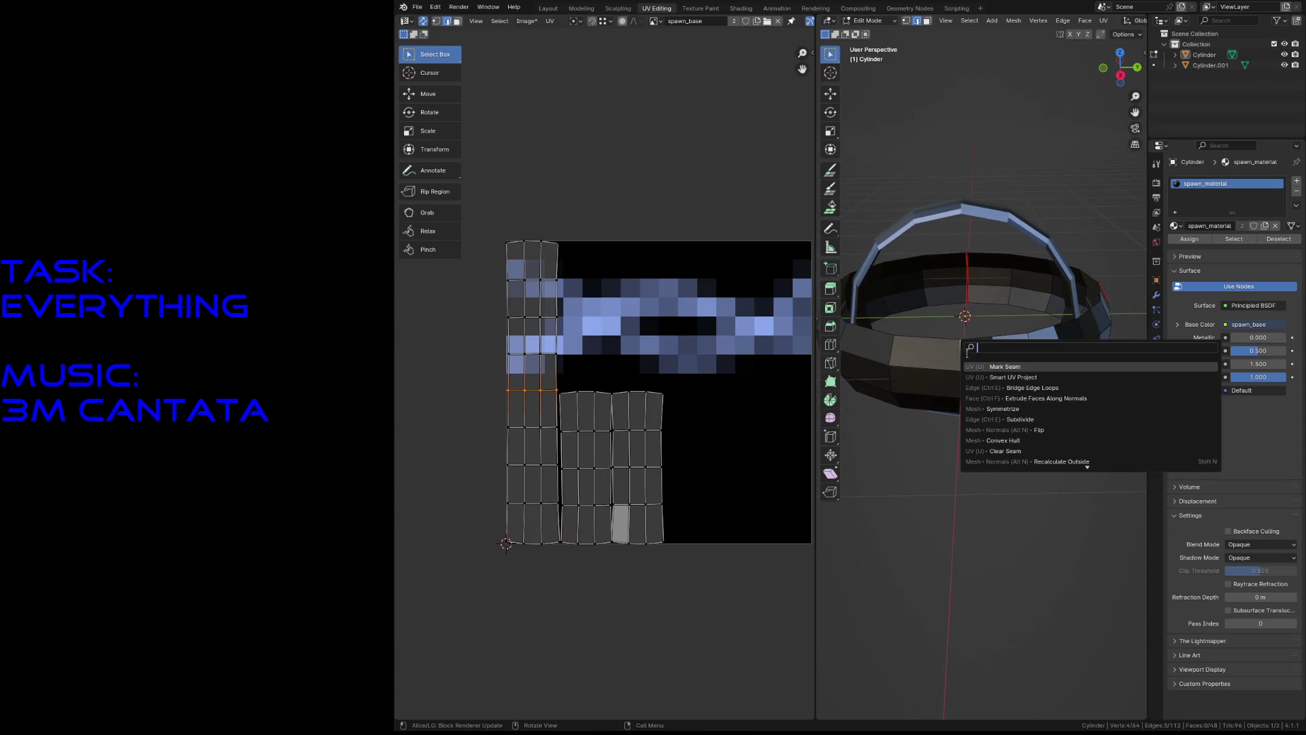
pyautogui.click(981, 366)
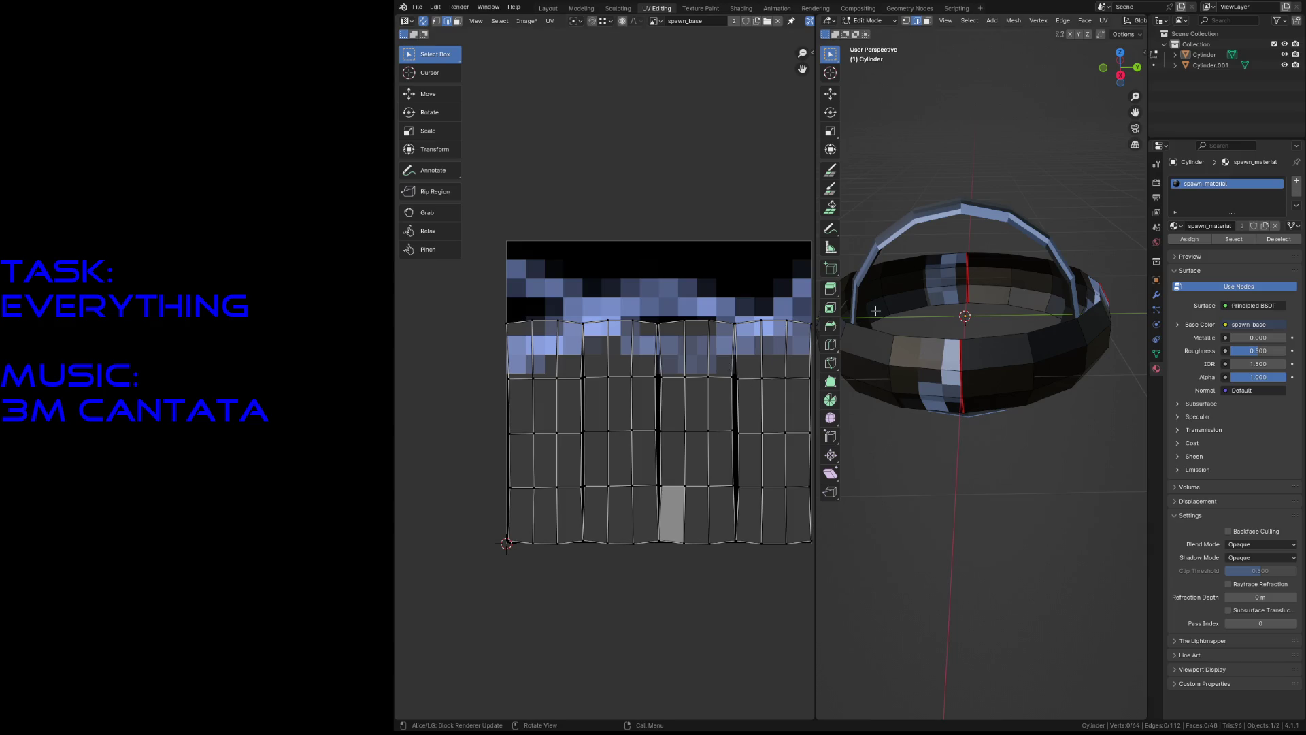
# Delete the arch handle object and resume editing the ring mesh.
pyautogui.press('Tab')
pyautogui.click(892, 221)
pyautogui.press('x')
pyautogui.click(891, 221)
pyautogui.click(923, 361)
pyautogui.press('Tab')
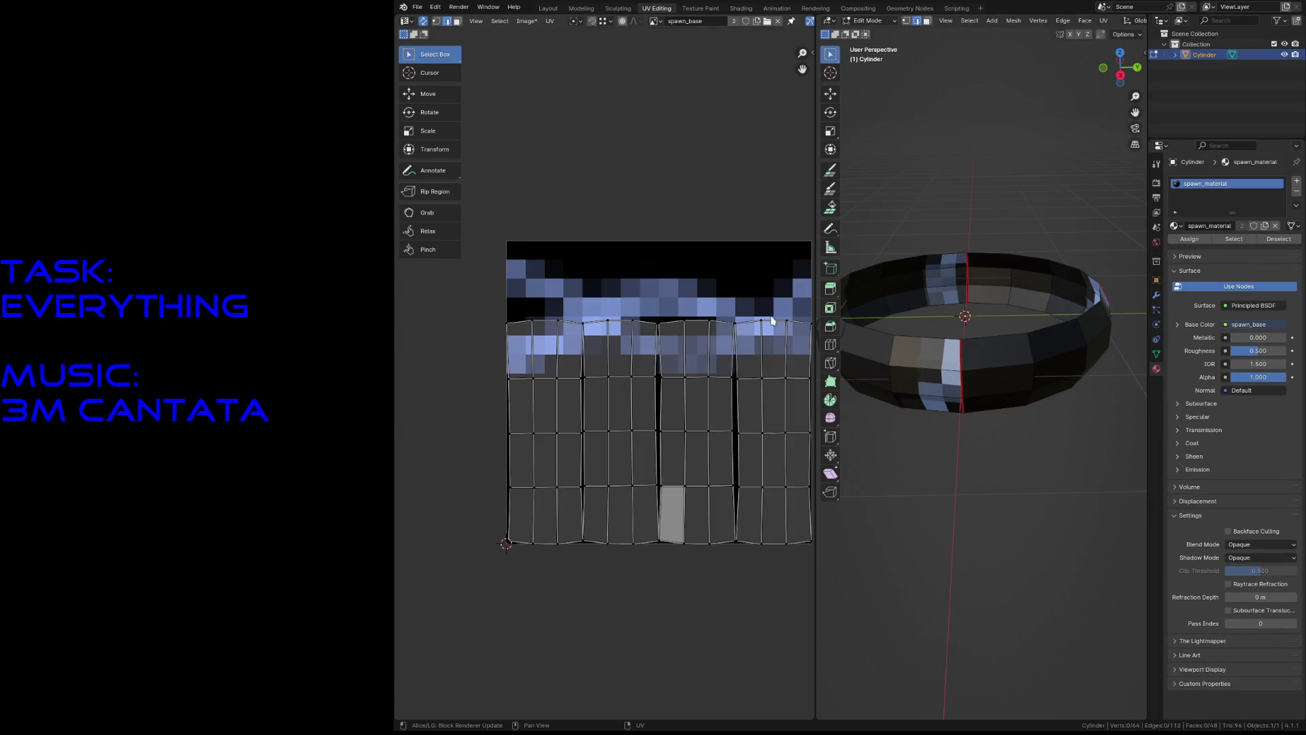
# Move the UV islands upward and rotate them 90°.
pyautogui.press('g')
pyautogui.press('y')
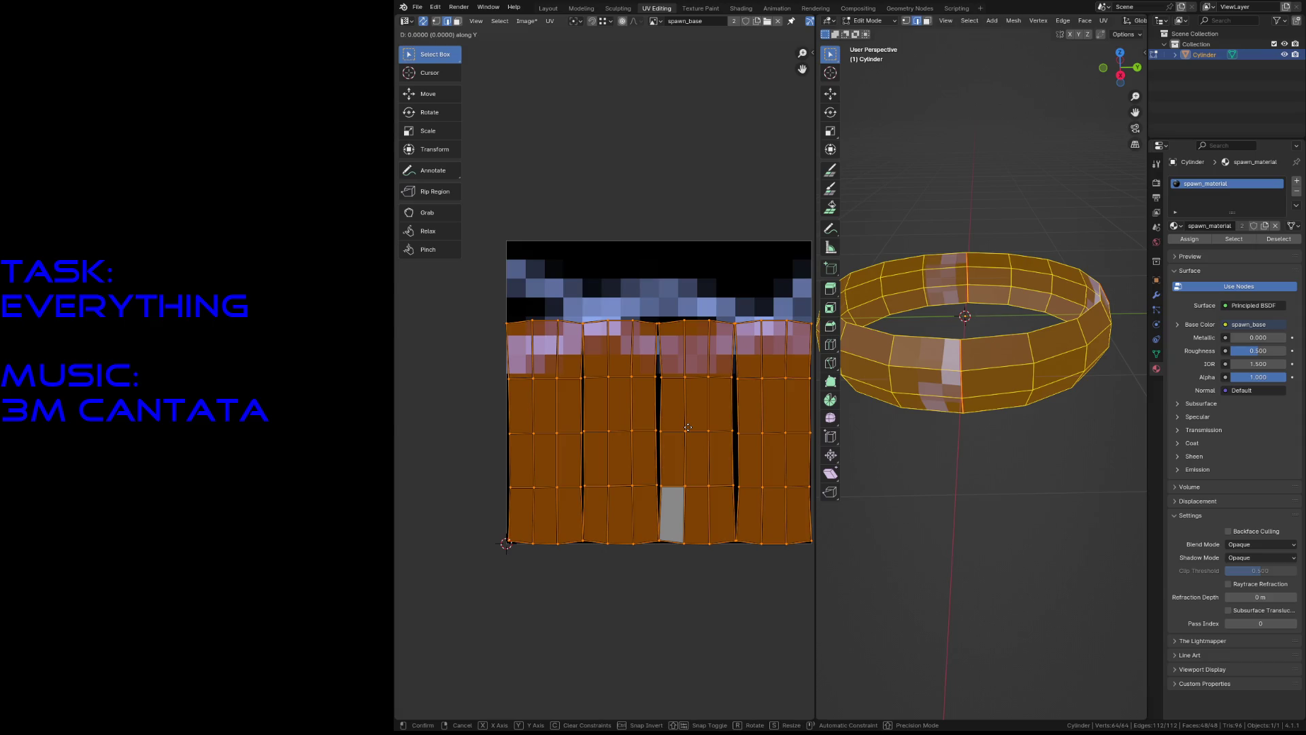
pyautogui.click(686, 373)
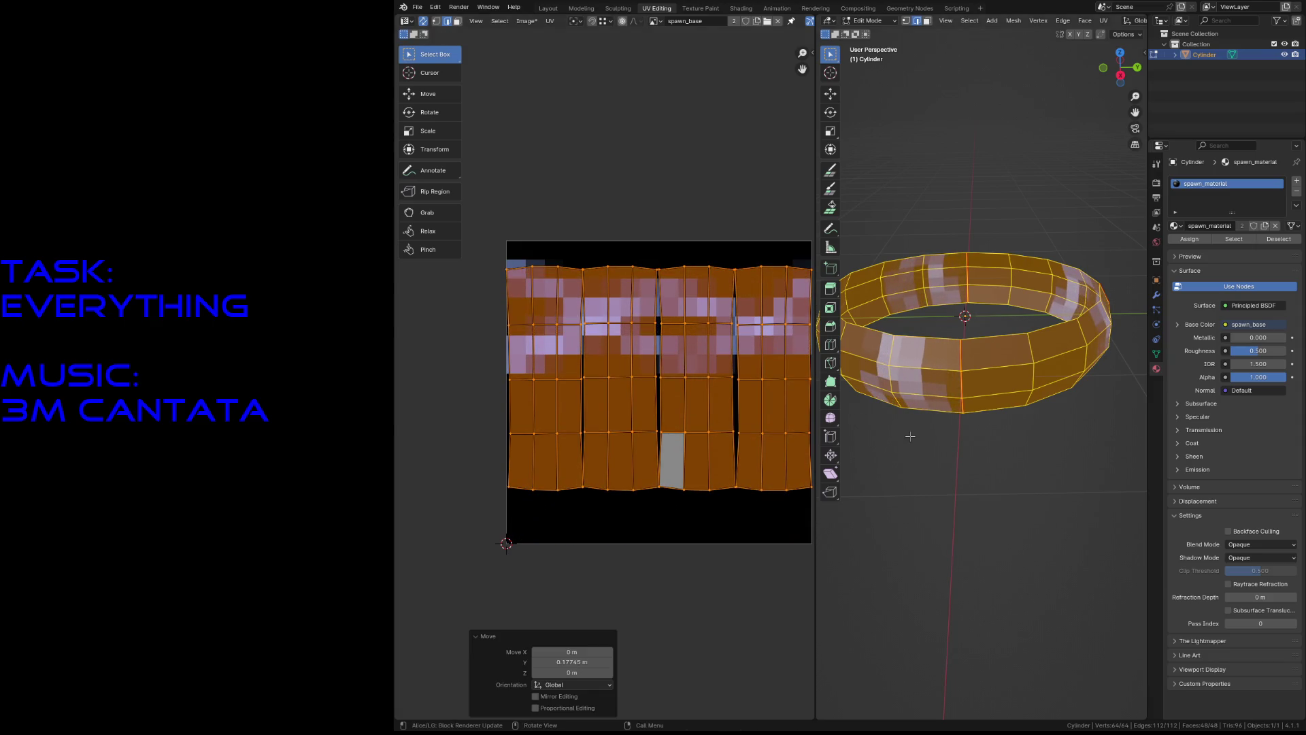
pyautogui.press('r')
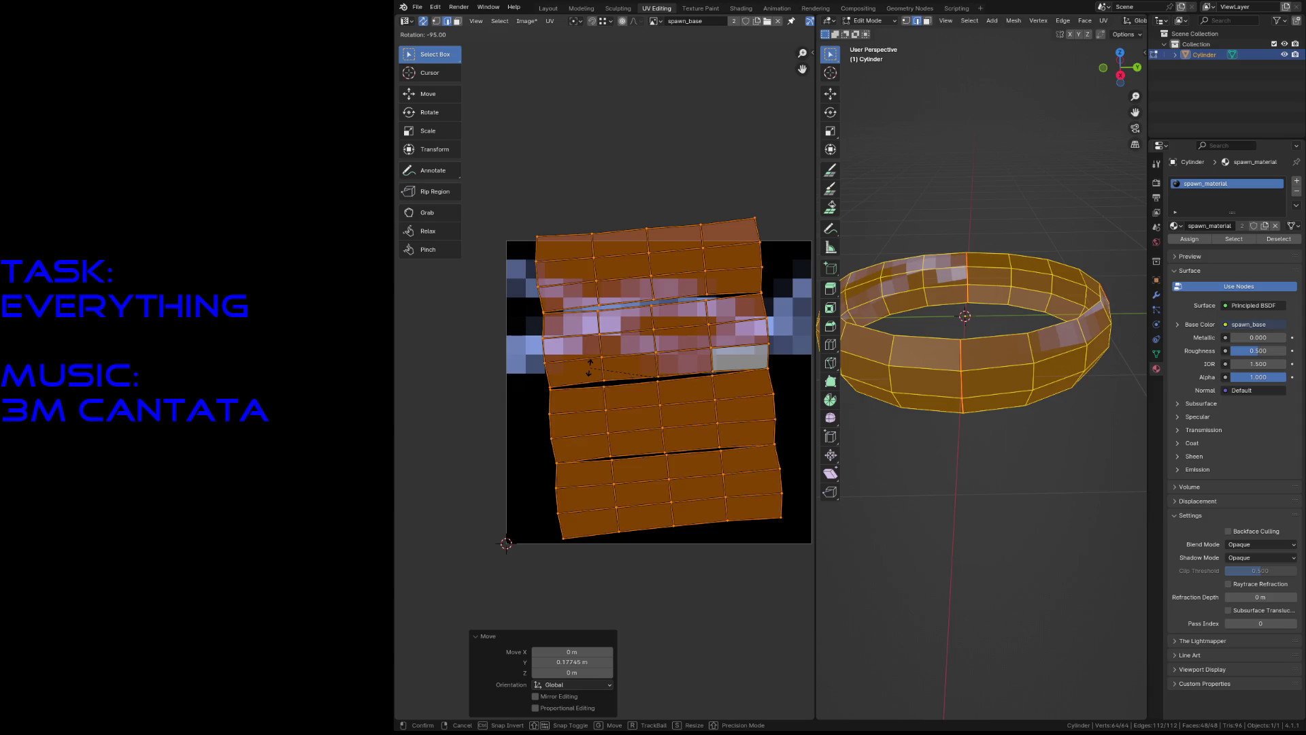
pyautogui.click(775, 455)
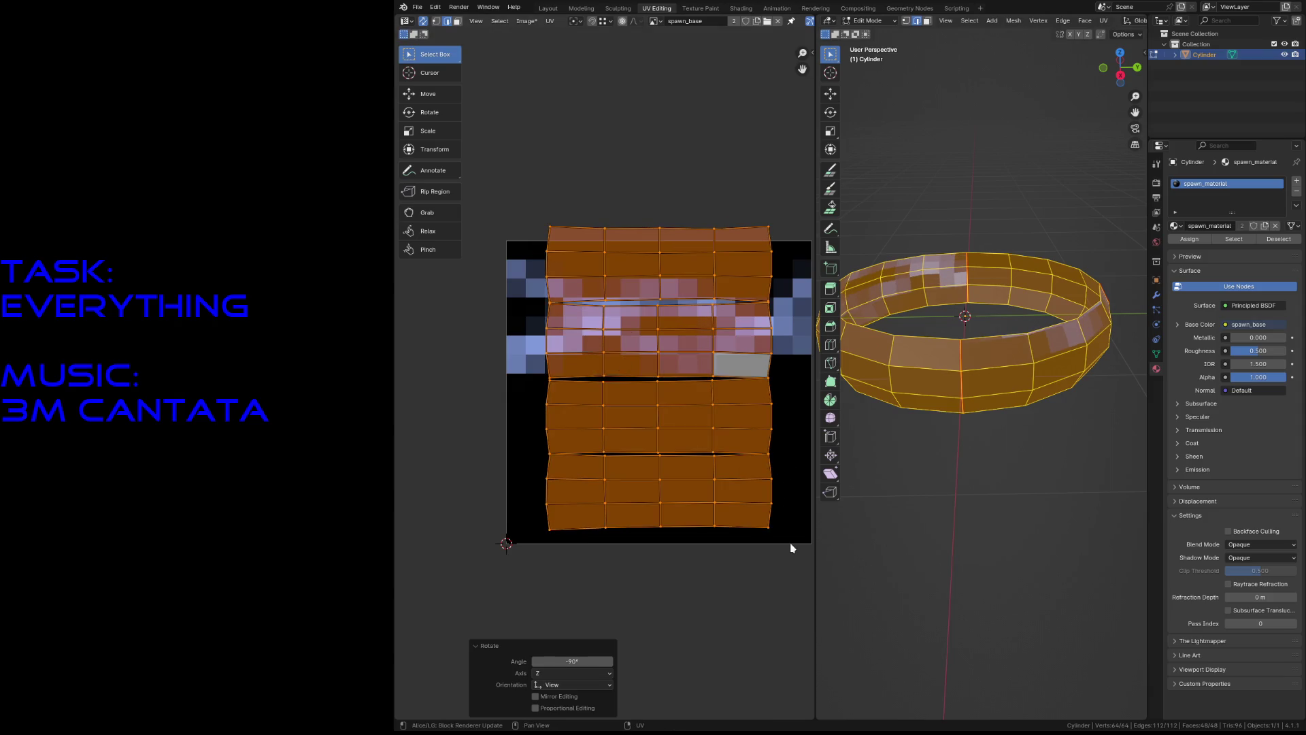
pyautogui.moveTo(792, 545); pyautogui.dragTo(766, 538)
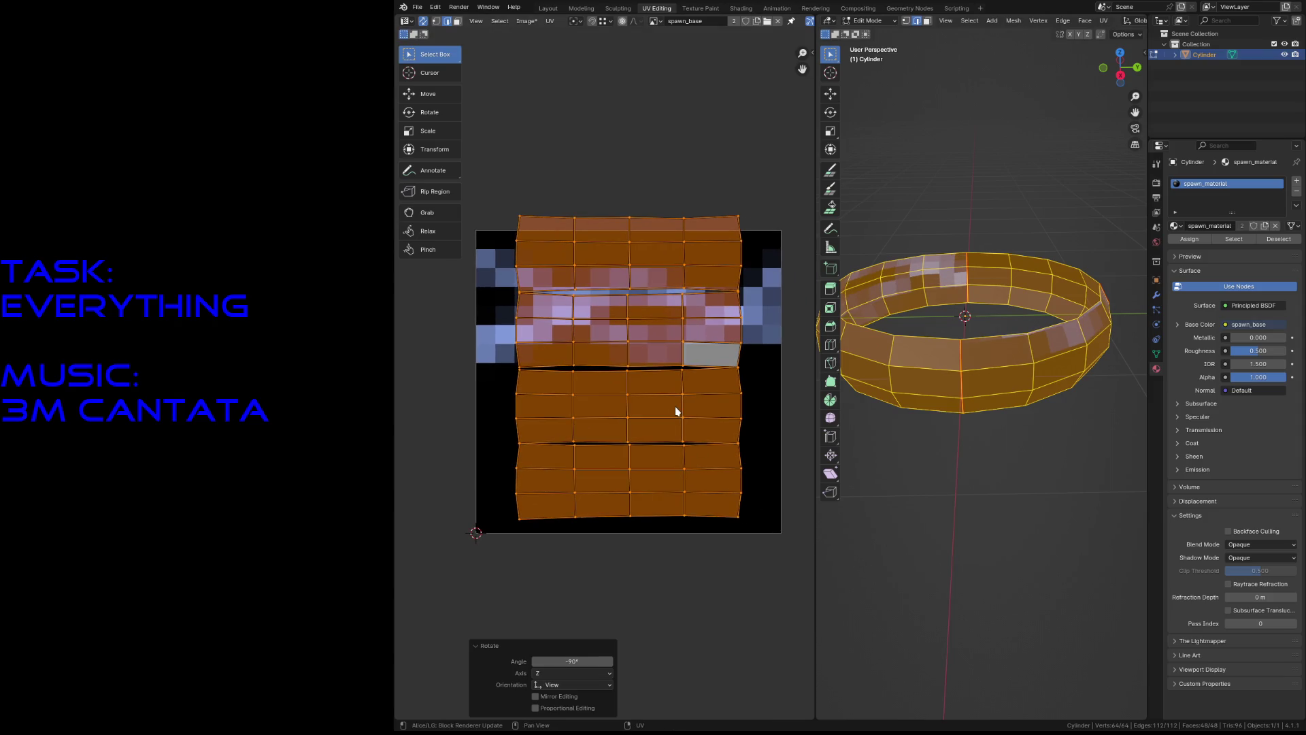
# Scale the UV islands to 0.866, place them over the texture, and save spawn.blend.
pyautogui.press('s')
pyautogui.press('Return')
pyautogui.press('g')
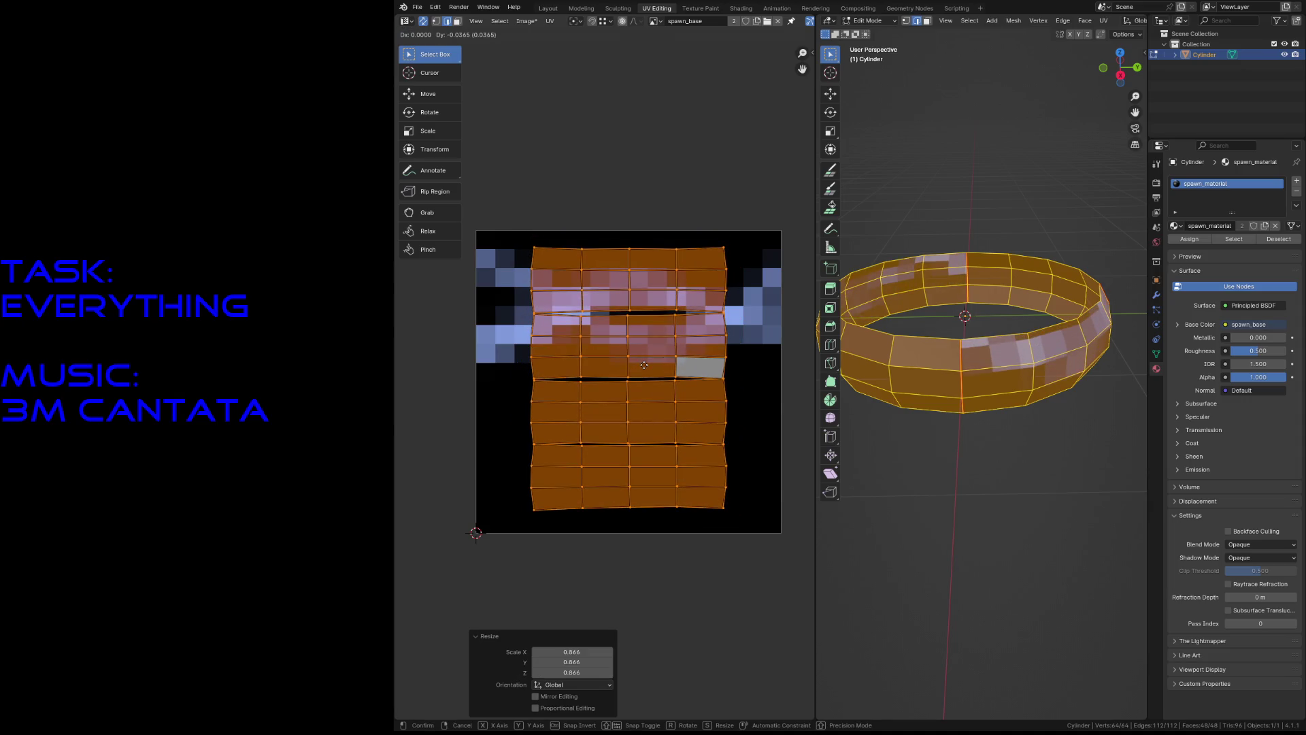
pyautogui.click(644, 368)
pyautogui.hotkey('alt', 'a')
pyautogui.hotkey('ctrl', 's')
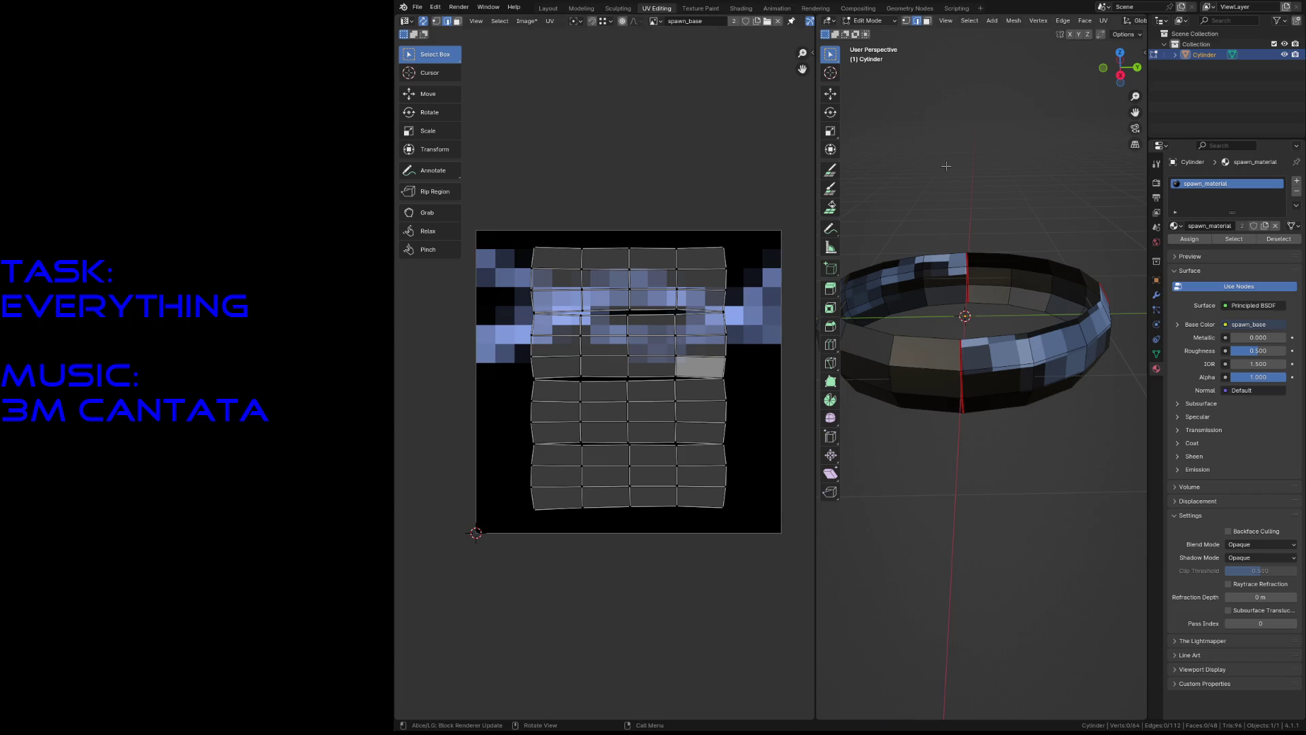
pyautogui.click(700, 9)
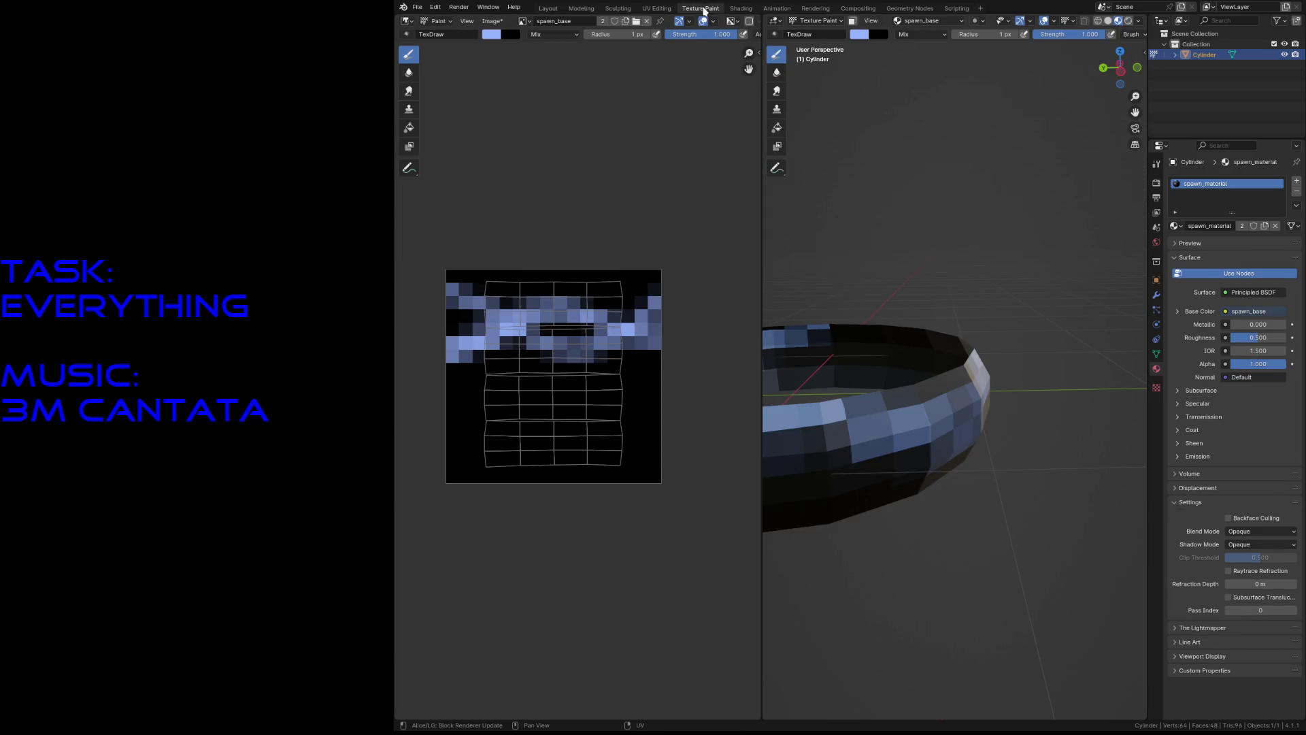
# Paint two light-blue stripes across the lower part of spawn_base.
pyautogui.moveTo(590, 381)
pyautogui.mouseDown()
pyautogui.moveTo(461, 393)
pyautogui.moveTo(647, 397)
pyautogui.mouseUp()
pyautogui.moveTo(476, 446); pyautogui.dragTo(637, 437)
pyautogui.hotkey('shift', '`')
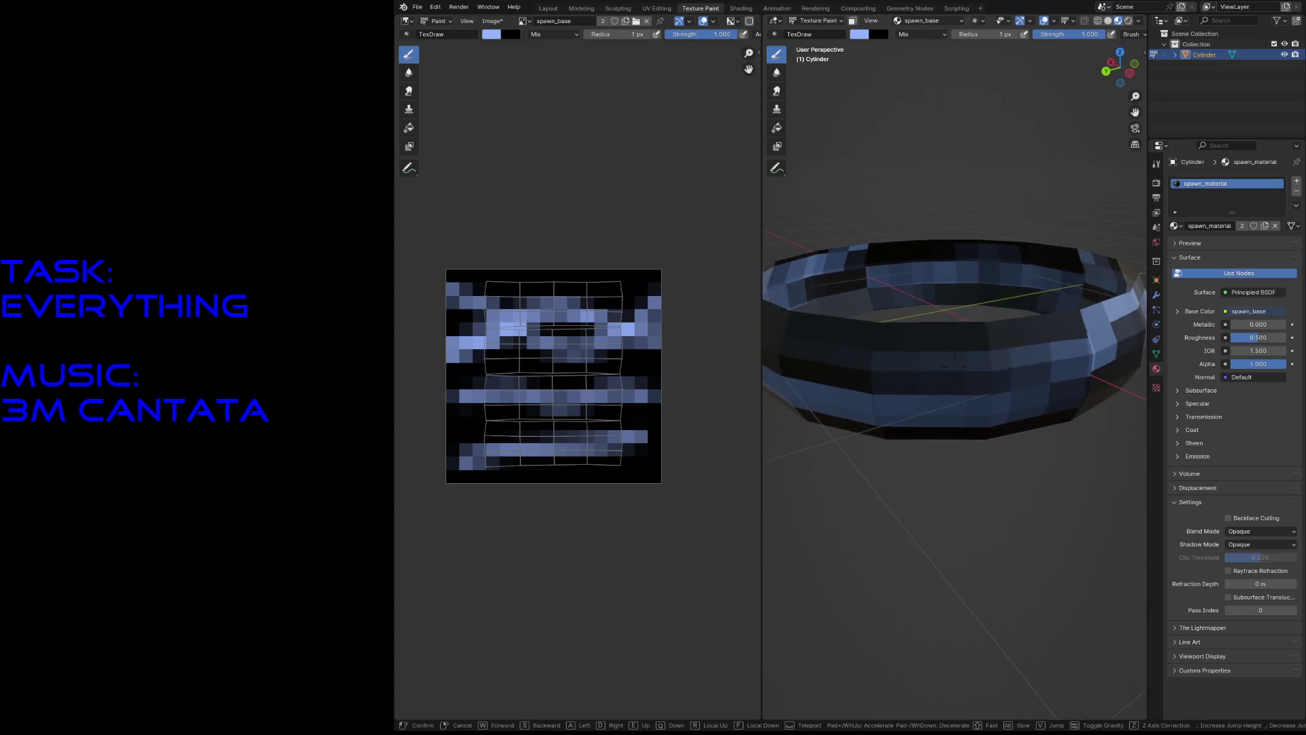
pyautogui.click(955, 368)
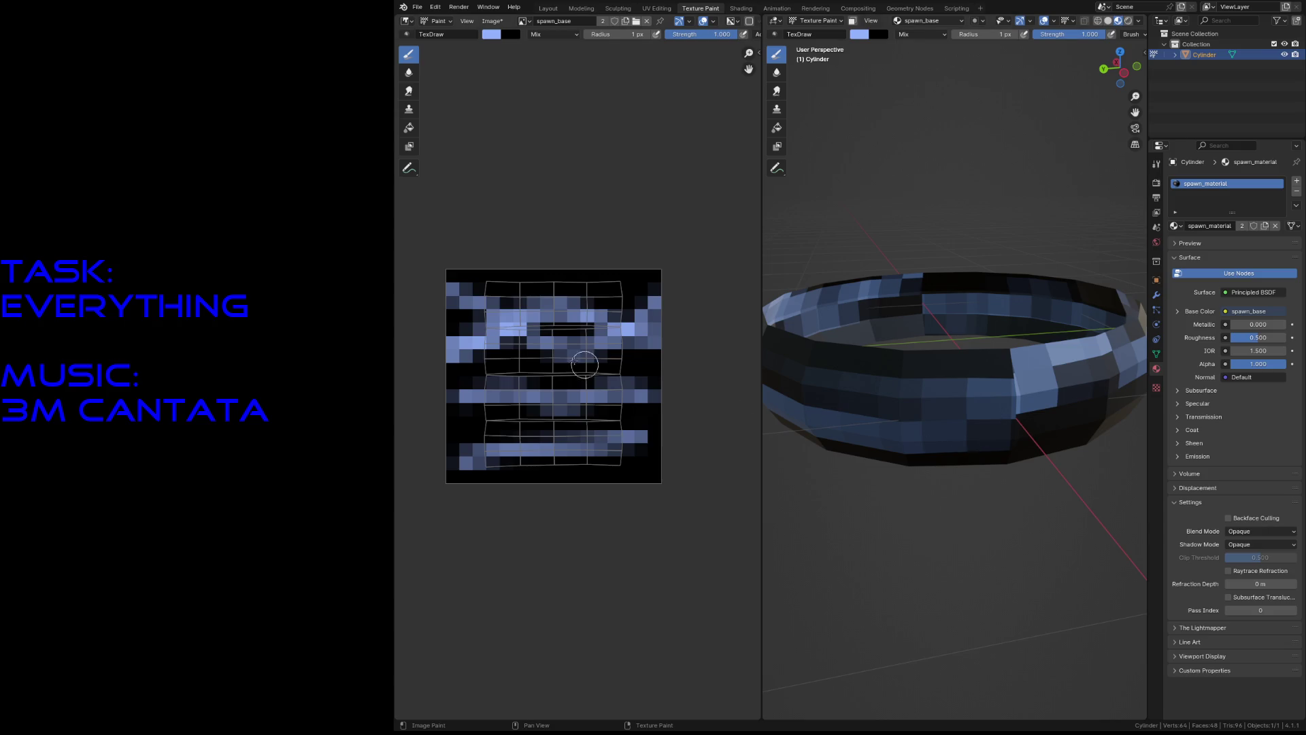
# Box-select the whole UV layout in the UV editor.
pyautogui.scroll(1, 565, 357)
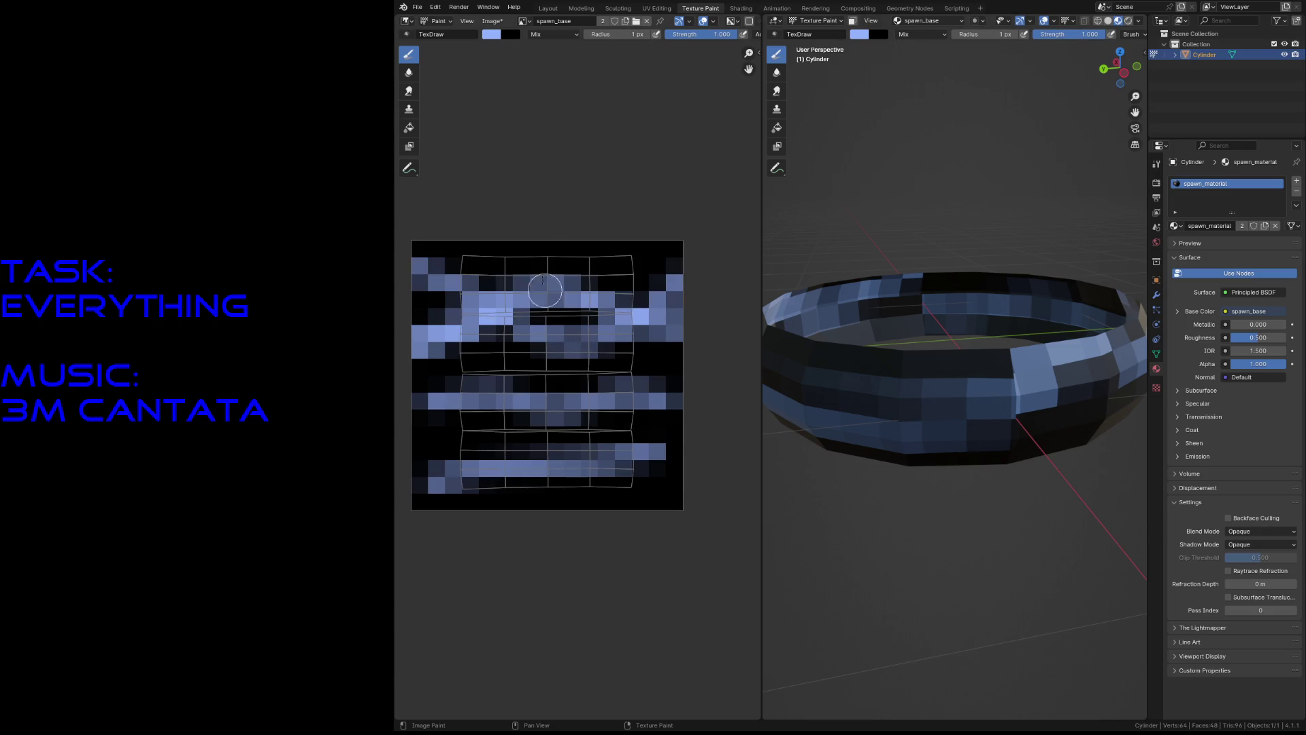
pyautogui.click(656, 8)
pyautogui.moveTo(514, 202); pyautogui.dragTo(750, 578)
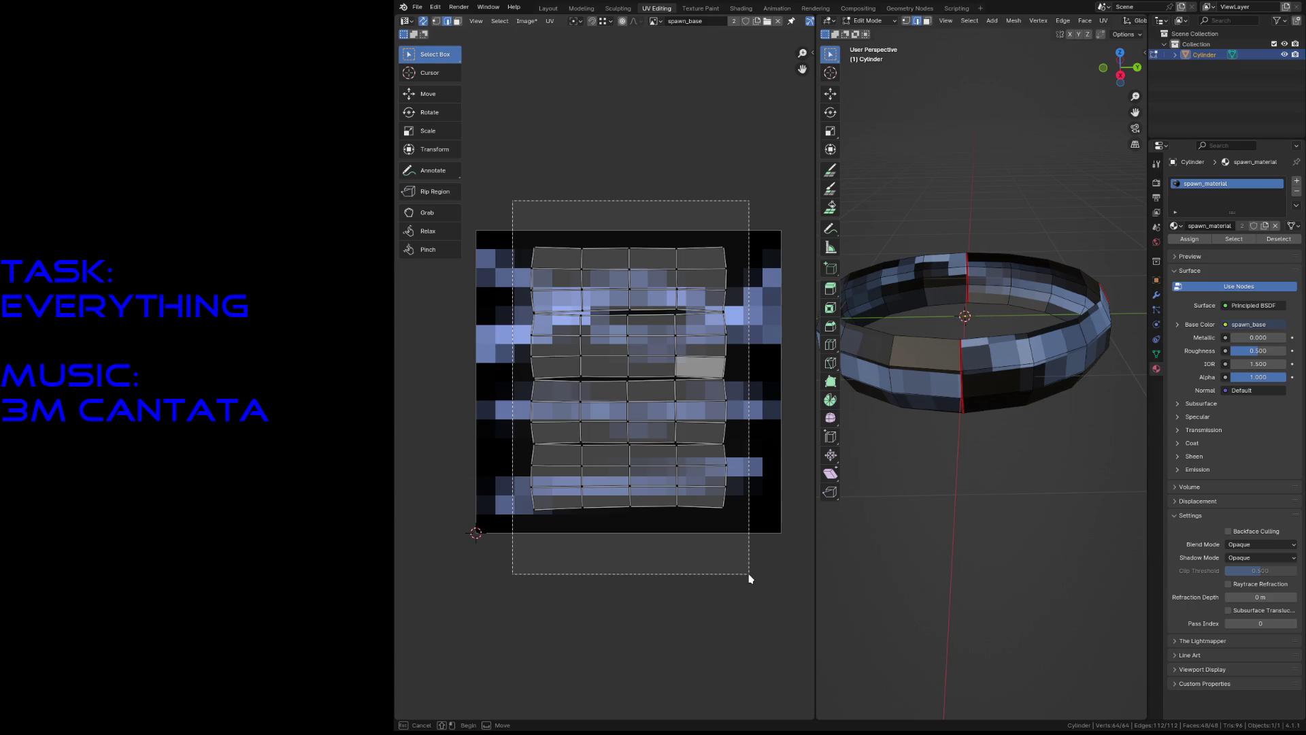
# Mark a vertical edge loop and adjoining edge rings on the ring as seams.
pyautogui.moveTo(751, 578); pyautogui.dragTo(712, 523)
pyautogui.keyDown('alt'); pyautogui.click(892, 350); pyautogui.keyUp('alt')
pyautogui.keyDown('ctrl'); pyautogui.keyDown('alt'); pyautogui.keyDown('shift'); pyautogui.click(892, 374); pyautogui.keyUp('shift'); pyautogui.keyUp('alt'); pyautogui.keyUp('ctrl')
pyautogui.keyDown('ctrl'); pyautogui.keyDown('alt'); pyautogui.keyDown('shift'); pyautogui.click(891, 356); pyautogui.keyUp('shift'); pyautogui.keyUp('alt'); pyautogui.keyUp('ctrl')
pyautogui.press('F3')
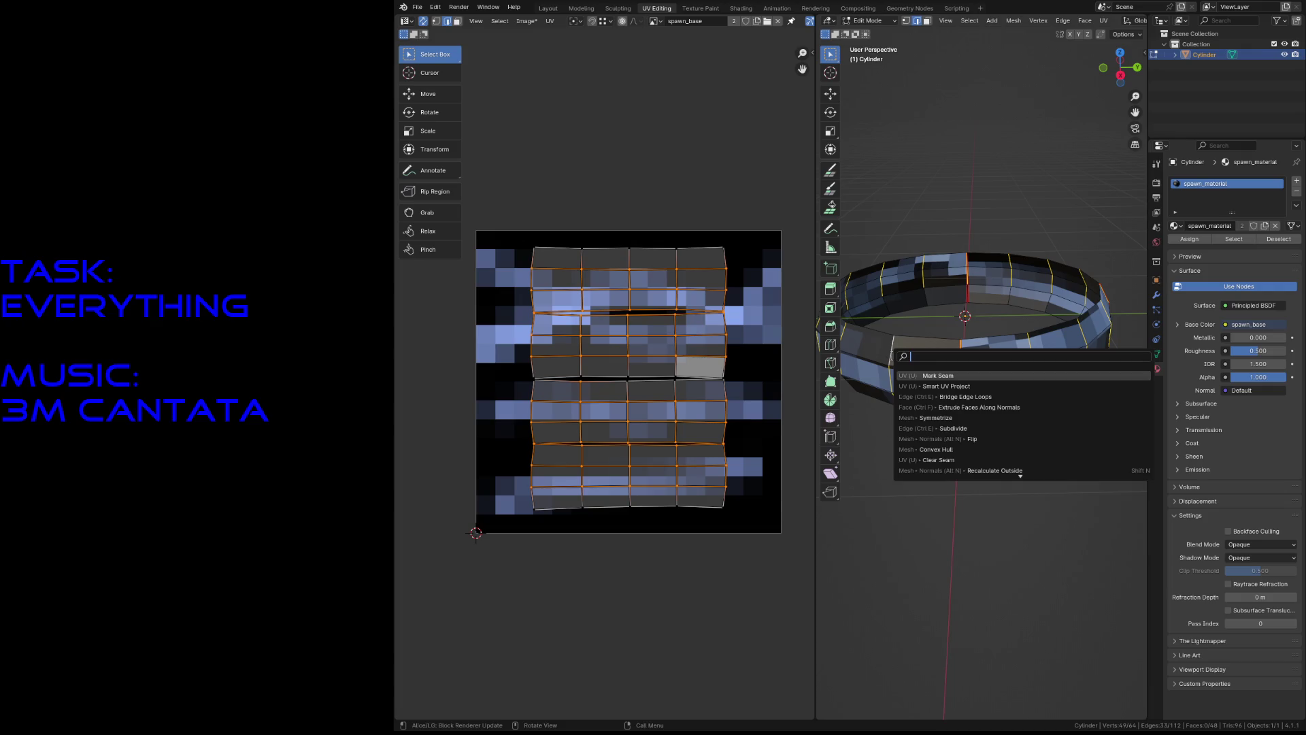
pyautogui.click(920, 375)
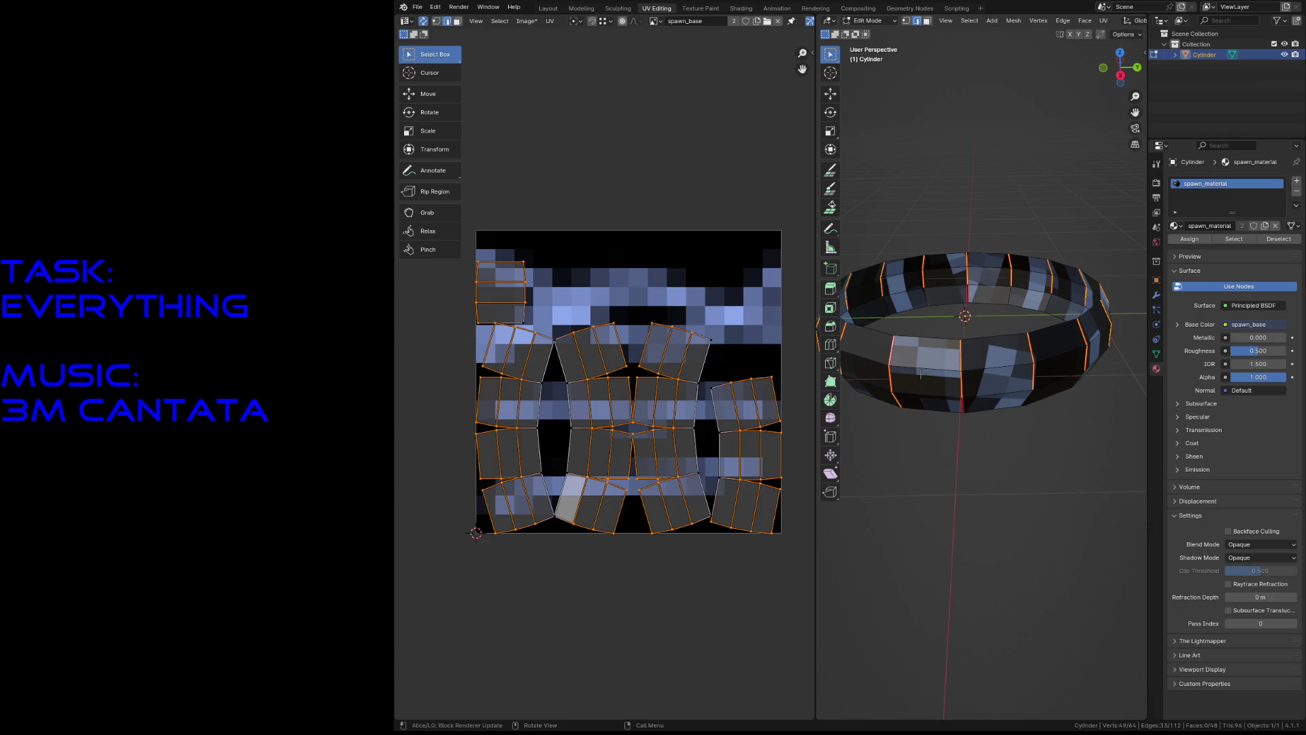
# Mark one more edge ring around the cylinder as a seam.
pyautogui.keyDown('alt'); pyautogui.keyDown('shift'); pyautogui.click(1028, 401); pyautogui.keyUp('shift'); pyautogui.keyUp('alt')
pyautogui.keyDown('alt'); pyautogui.keyDown('shift'); pyautogui.click(1031, 400); pyautogui.keyUp('shift'); pyautogui.keyUp('alt')
pyautogui.keyDown('alt'); pyautogui.keyDown('shift'); pyautogui.click(1035, 398); pyautogui.keyUp('shift'); pyautogui.keyUp('alt')
pyautogui.hotkey('alt', 'a')
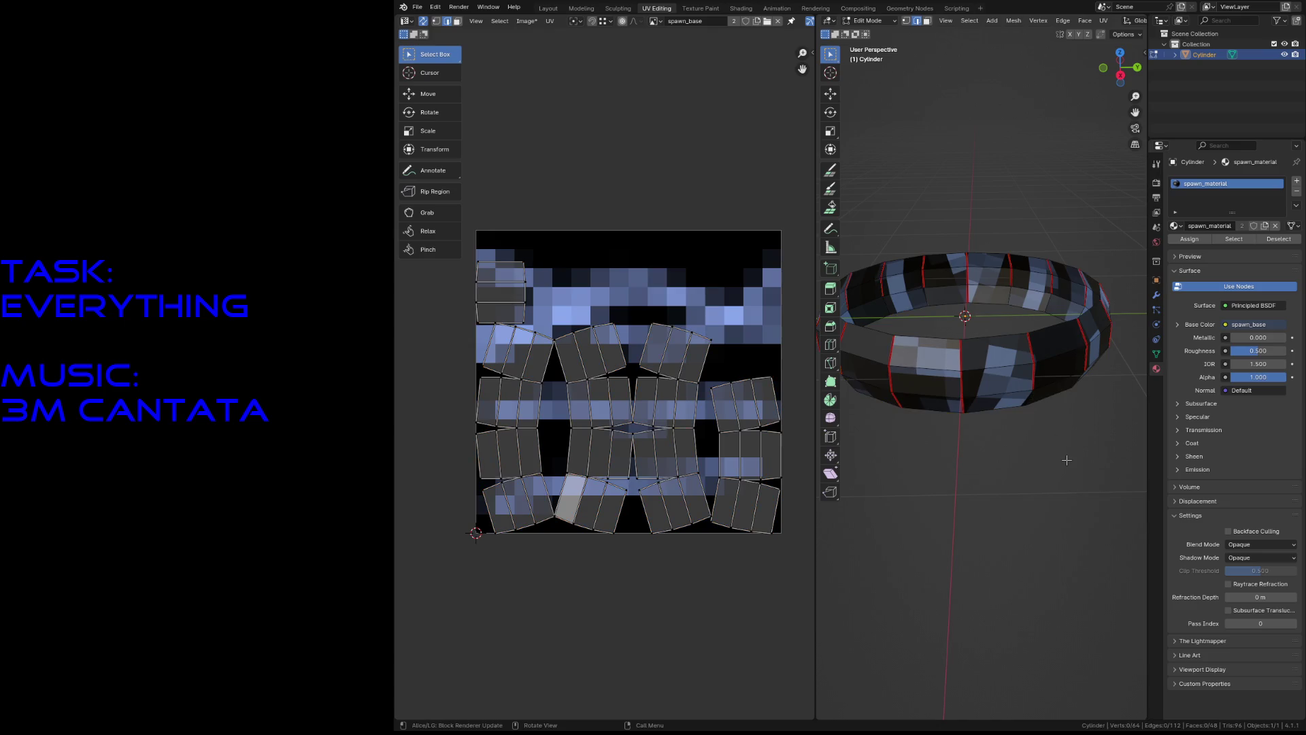
pyautogui.hotkey('shift', '`')
pyautogui.click(961, 430)
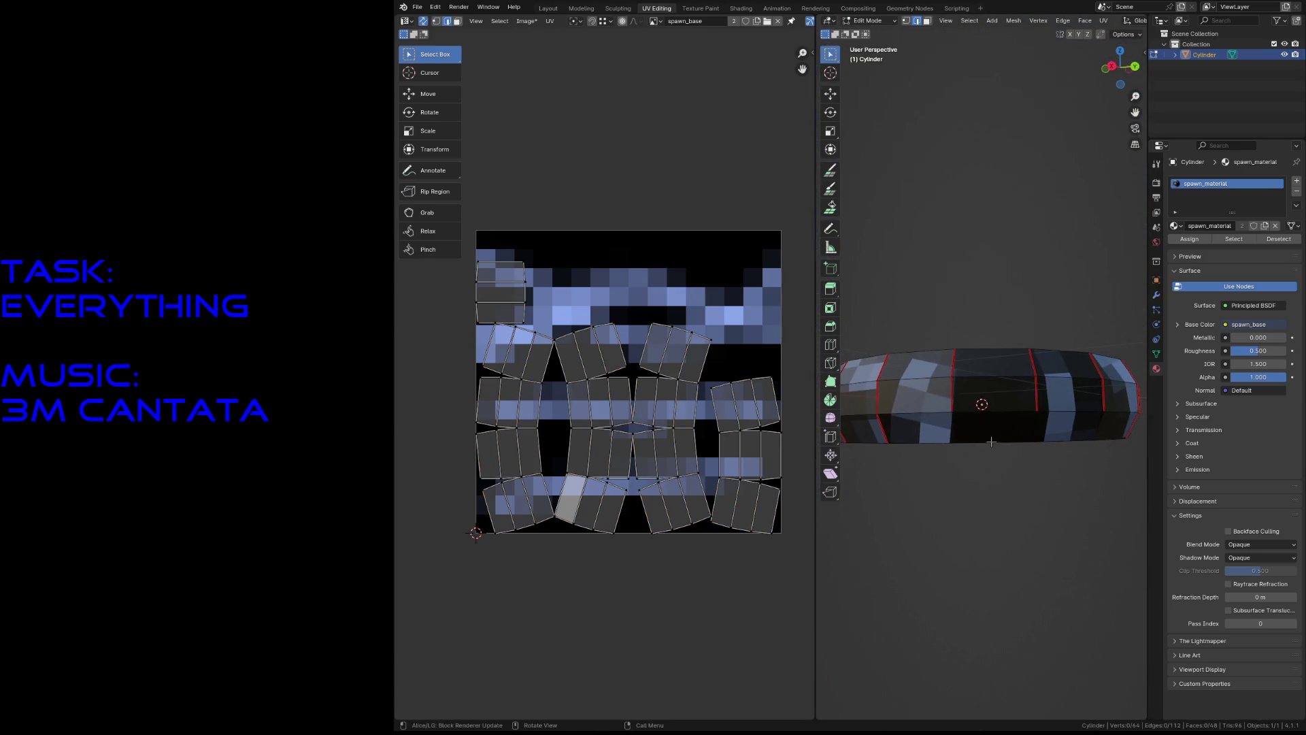
pyautogui.keyDown('ctrl'); pyautogui.keyDown('alt'); pyautogui.click(957, 428); pyautogui.keyUp('alt'); pyautogui.keyUp('ctrl')
pyautogui.press('u')
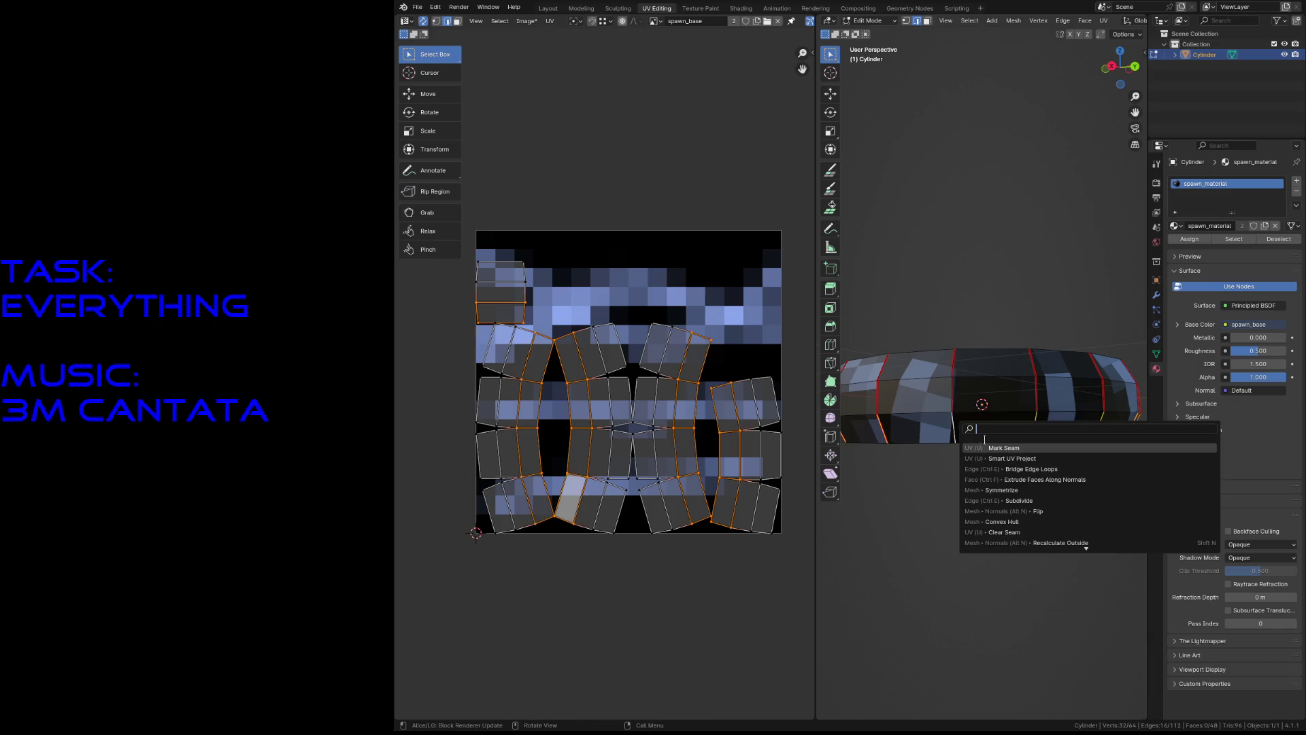
pyautogui.click(999, 446)
pyautogui.hotkey('alt', 'a')
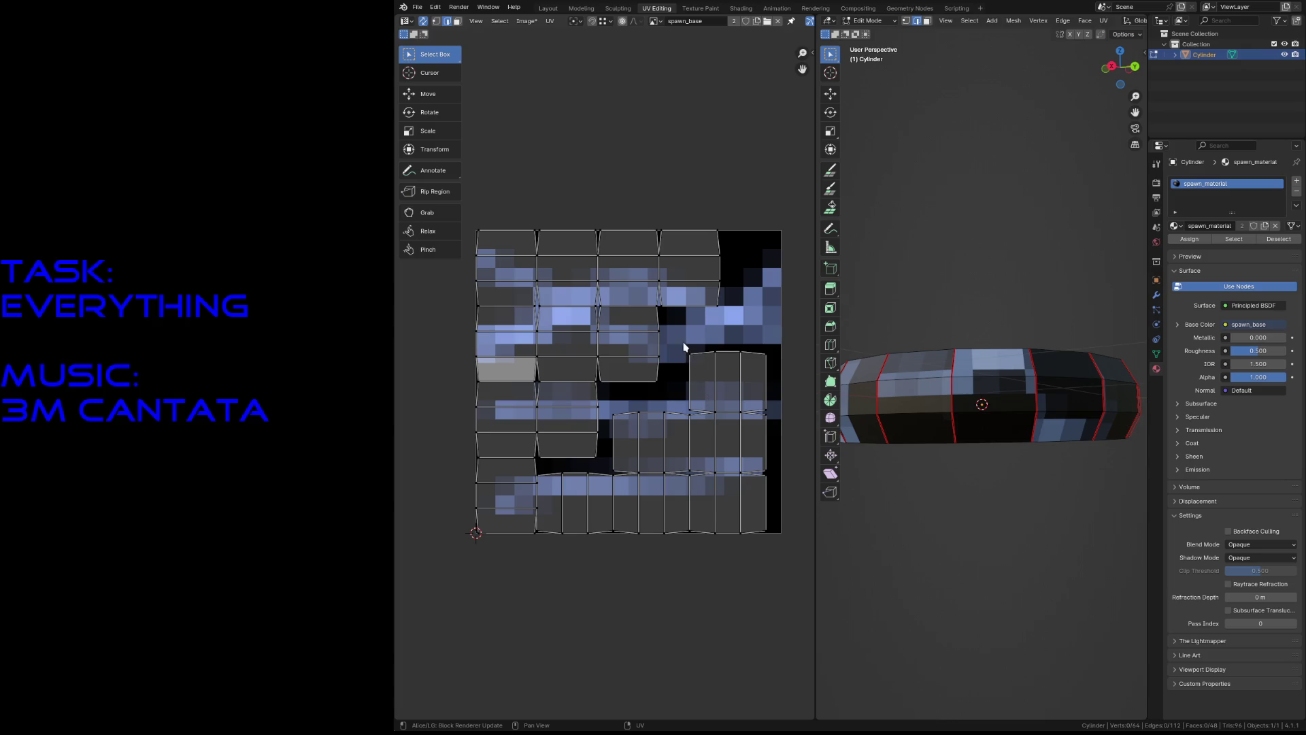
# Select the right-column UV island, rotate it 90 degrees and move it to the texture's right.
pyautogui.moveTo(683, 344)
pyautogui.mouseDown()
pyautogui.moveTo(768, 539)
pyautogui.moveTo(725, 539)
pyautogui.moveTo(612, 410)
pyautogui.mouseUp()
pyautogui.press('3')
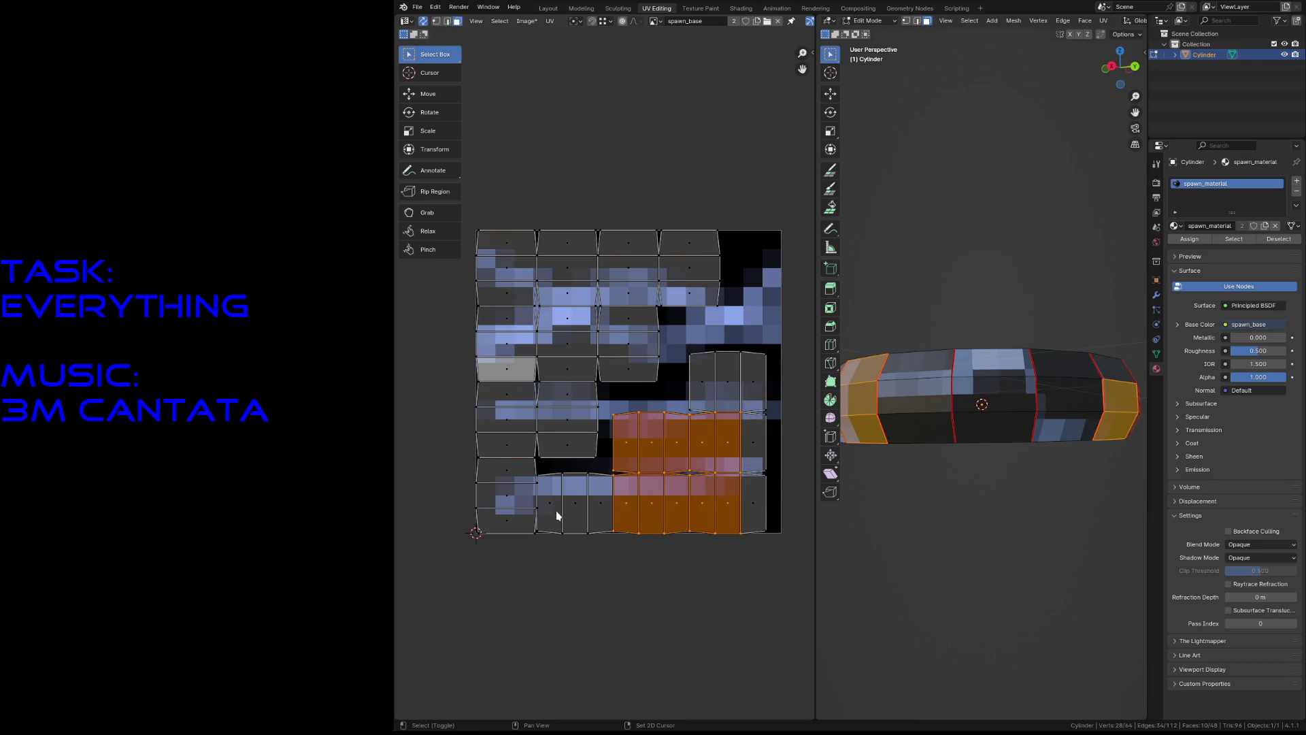
pyautogui.keyDown('shift'); pyautogui.click(557, 510); pyautogui.keyUp('shift')
pyautogui.keyDown('shift'); pyautogui.click(727, 382); pyautogui.keyUp('shift')
pyautogui.keyDown('shift'); pyautogui.click(754, 493); pyautogui.keyUp('shift')
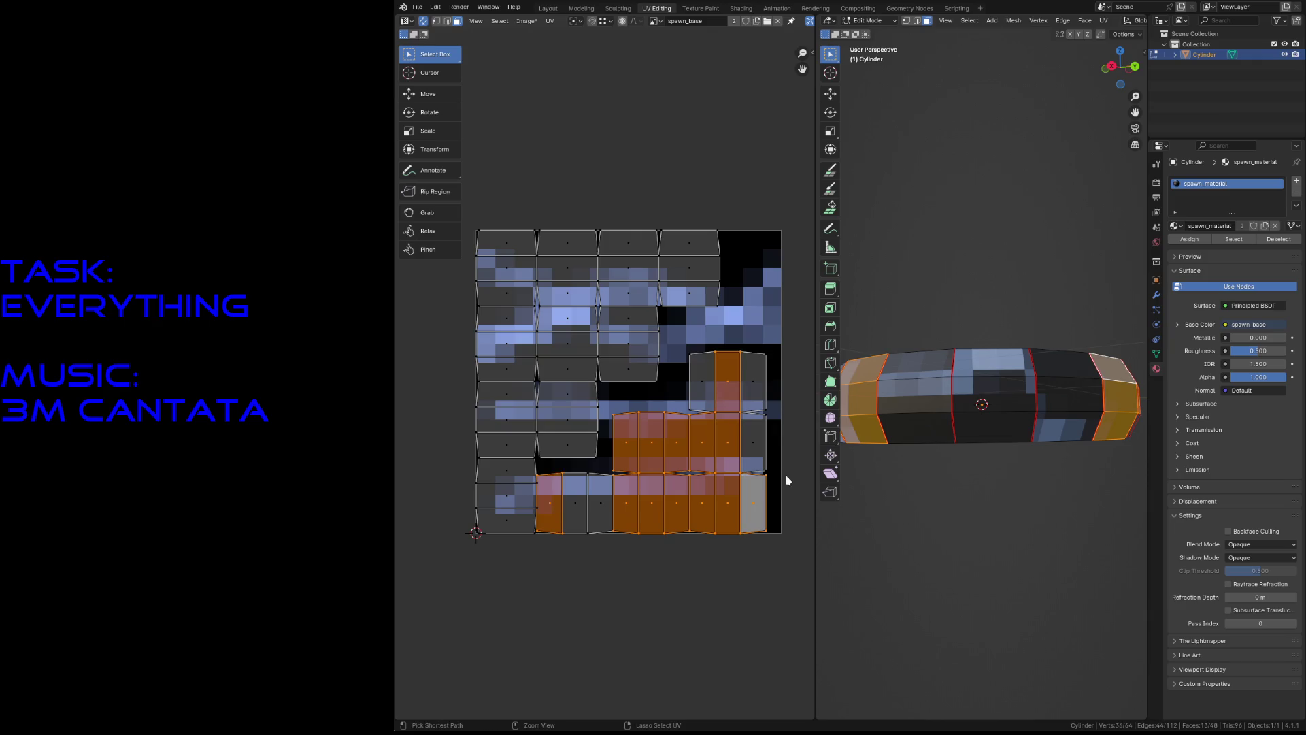
pyautogui.hotkey('ctrl', 'l')
pyautogui.write('r60')
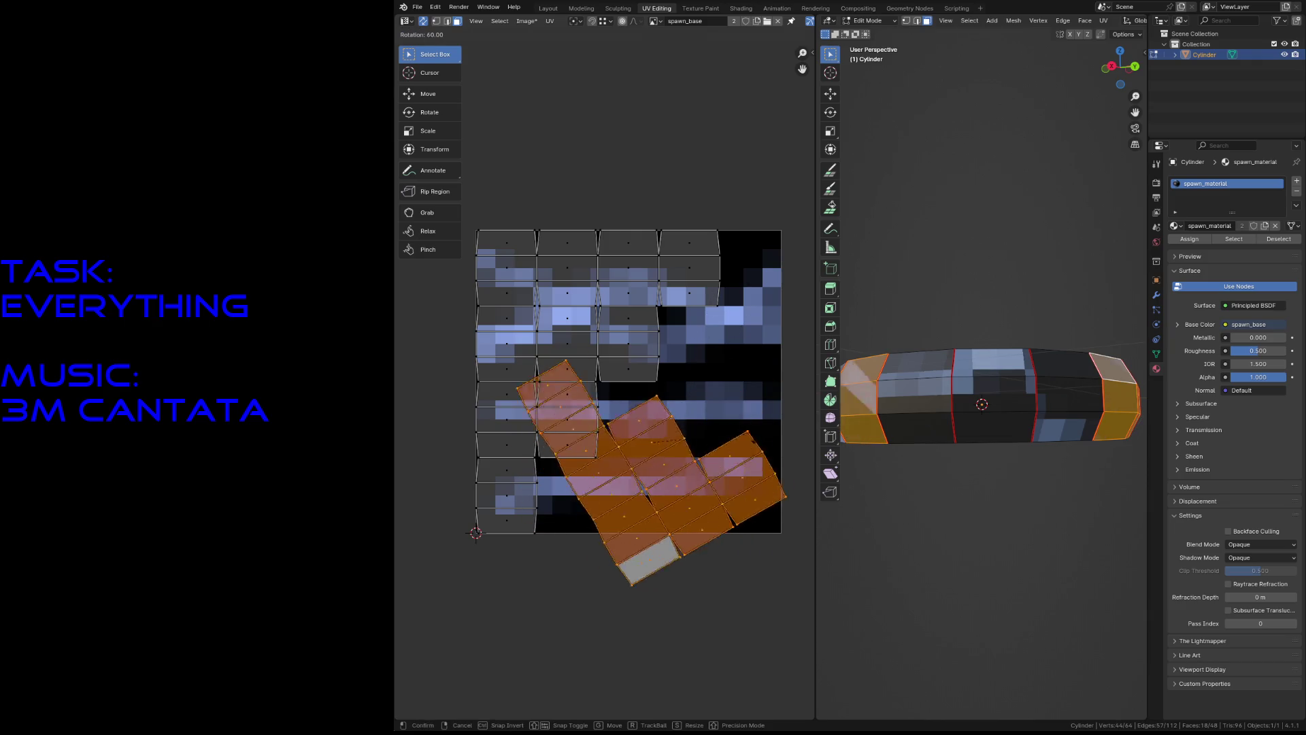
pyautogui.press('BackSpace')
pyautogui.press('BackSpace')
pyautogui.write('90')
pyautogui.press('Return')
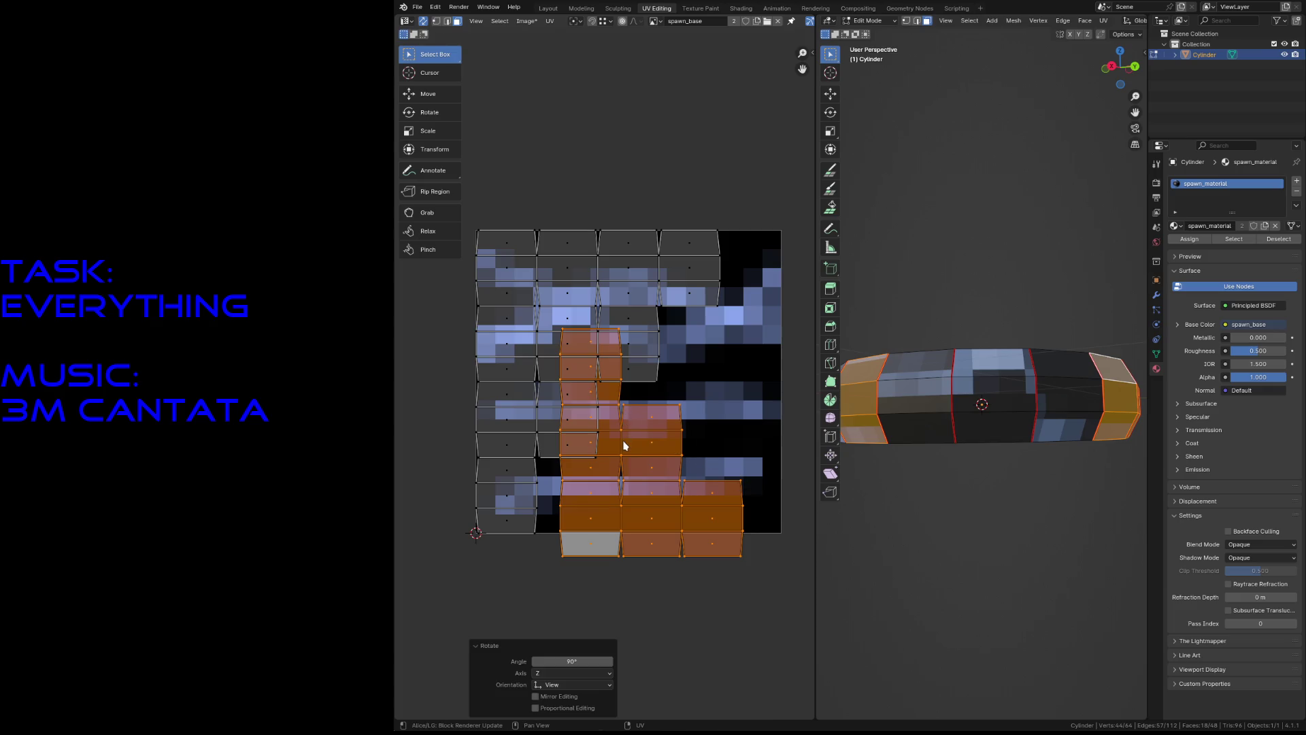
pyautogui.press('g')
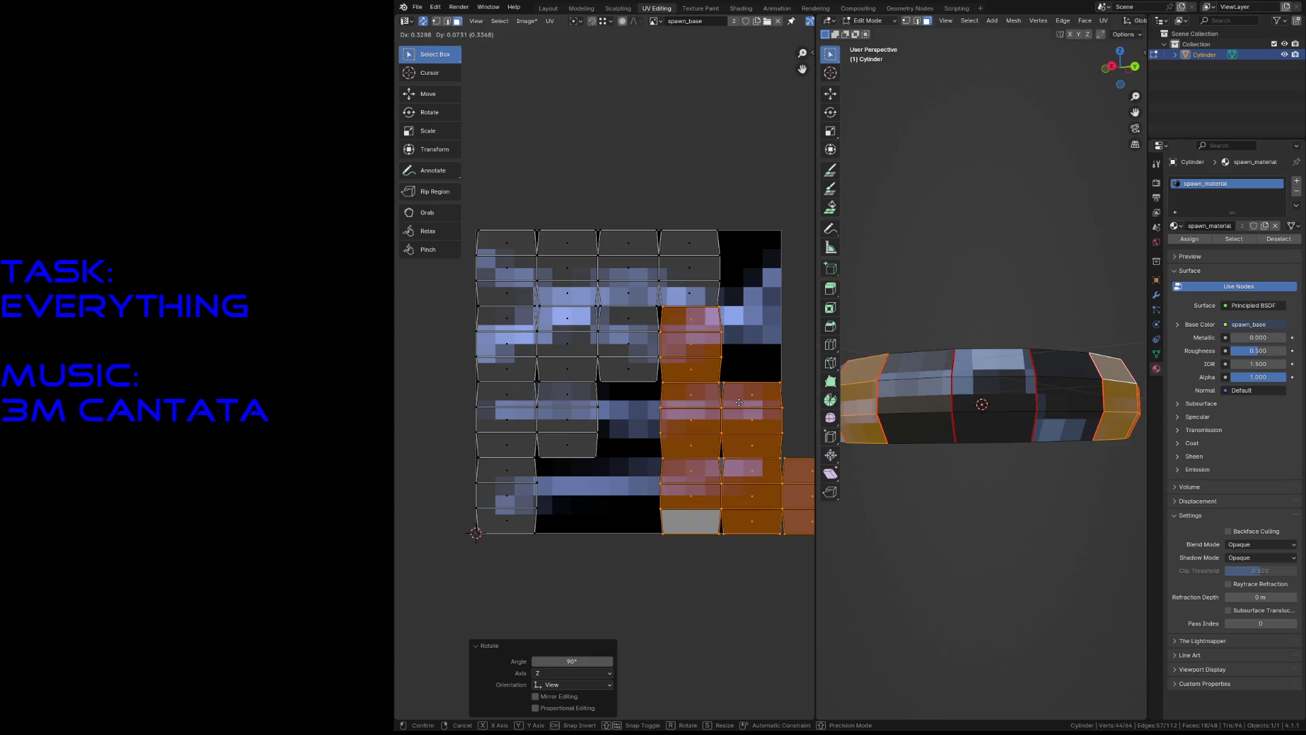
pyautogui.click(738, 402)
# Move another column of faces and the small three-face island left into the grid.
pyautogui.scroll(-1, 680, 431)
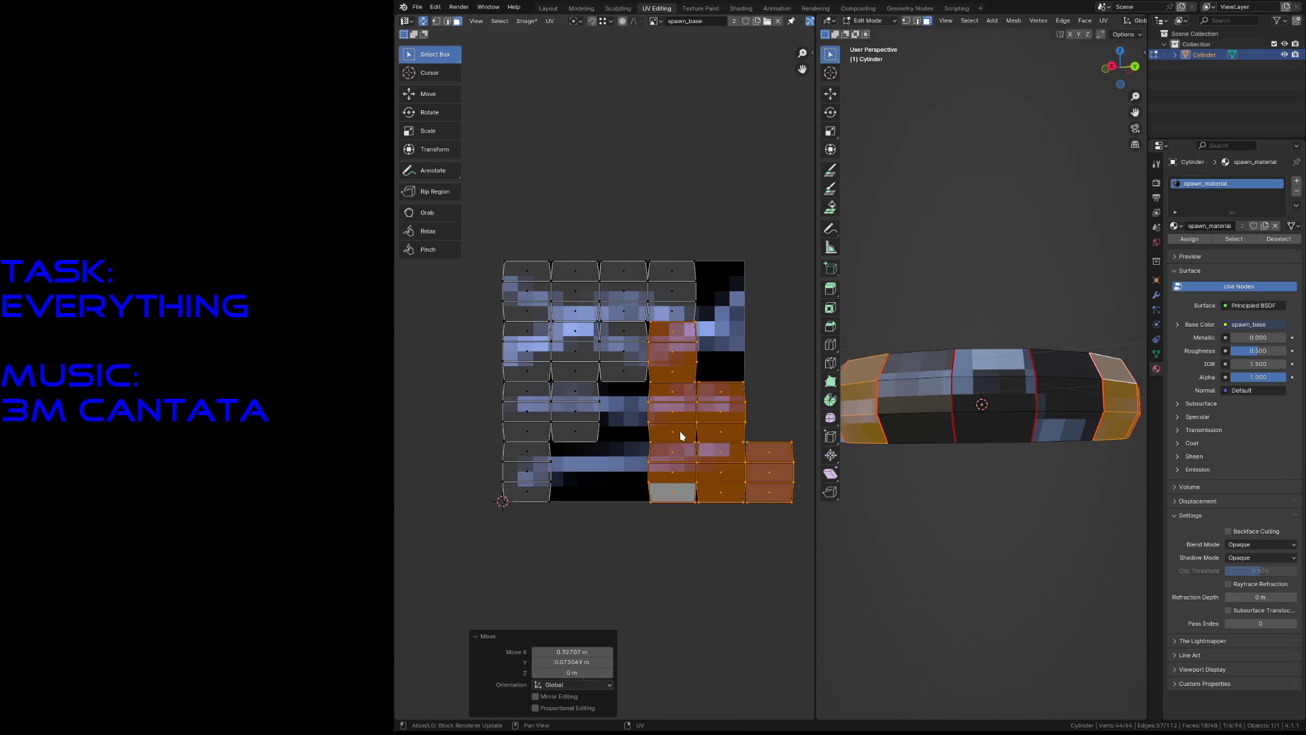
pyautogui.click(756, 382)
pyautogui.moveTo(735, 379); pyautogui.dragTo(720, 519)
pyautogui.press('g')
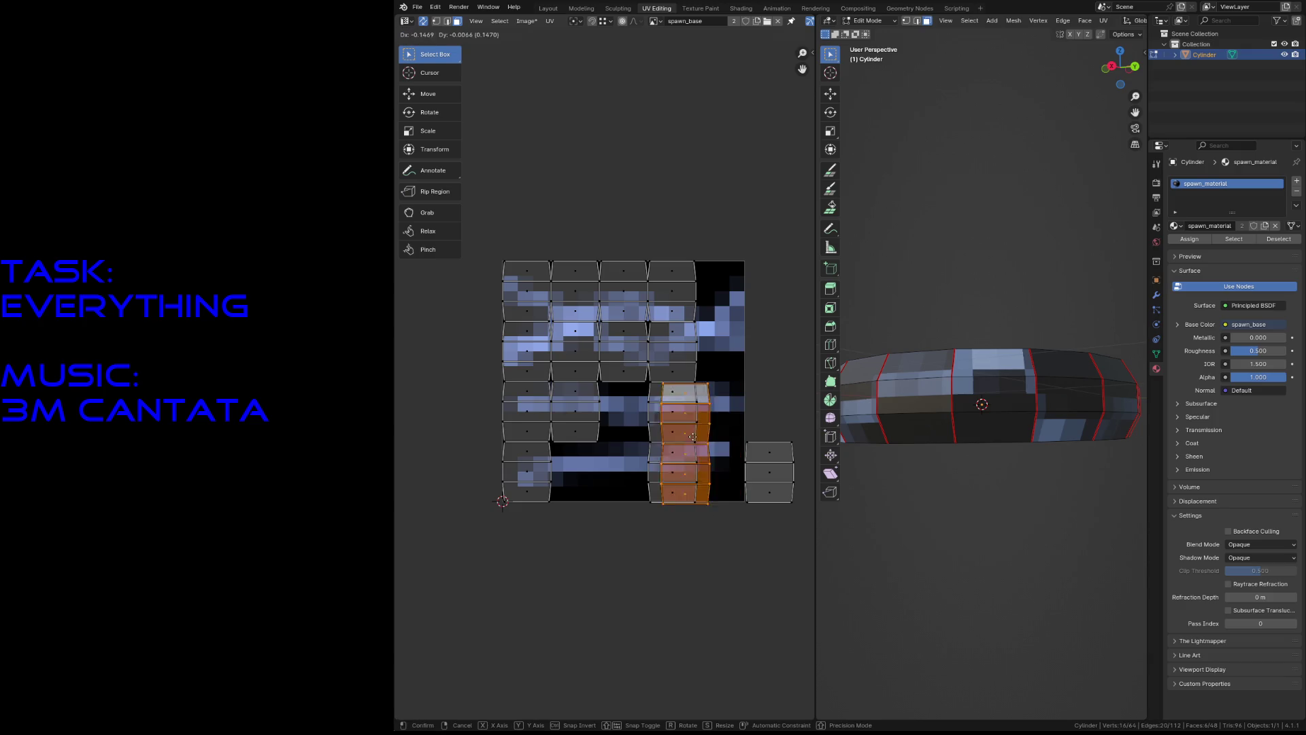
pyautogui.click(638, 435)
pyautogui.click(769, 472)
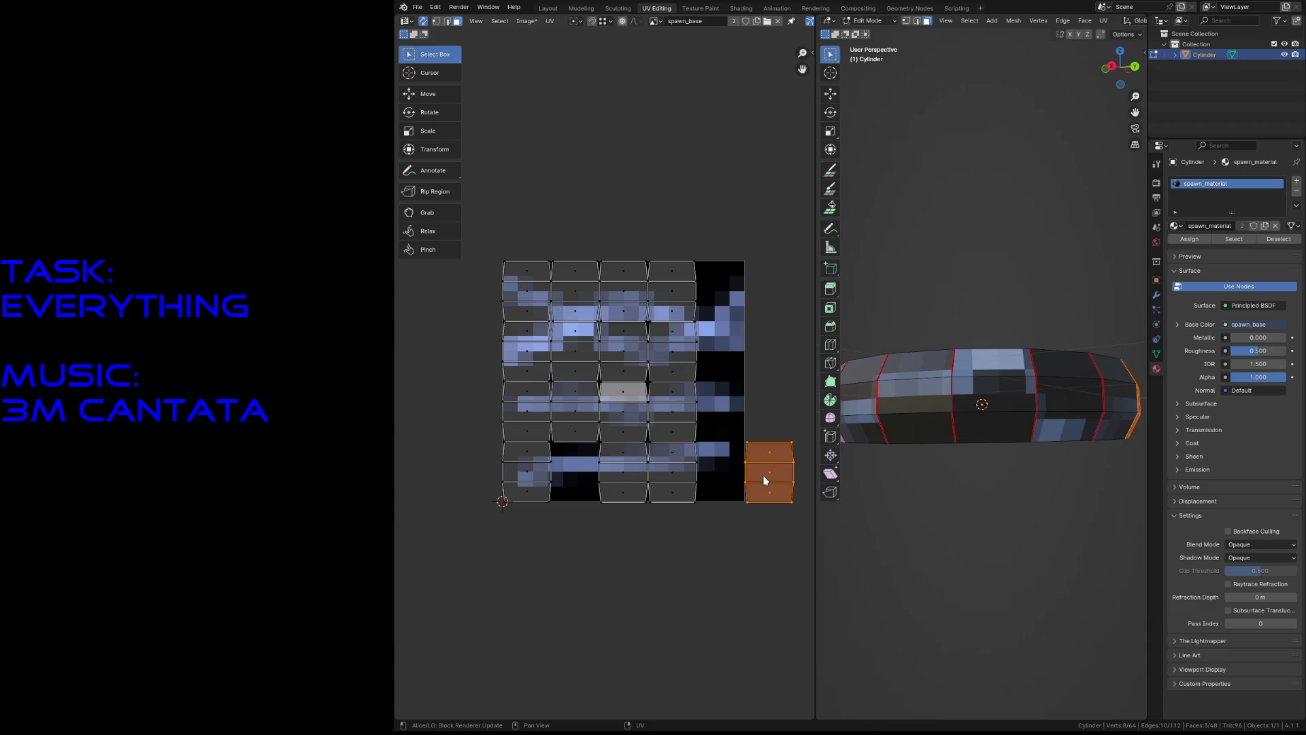
pyautogui.press('g')
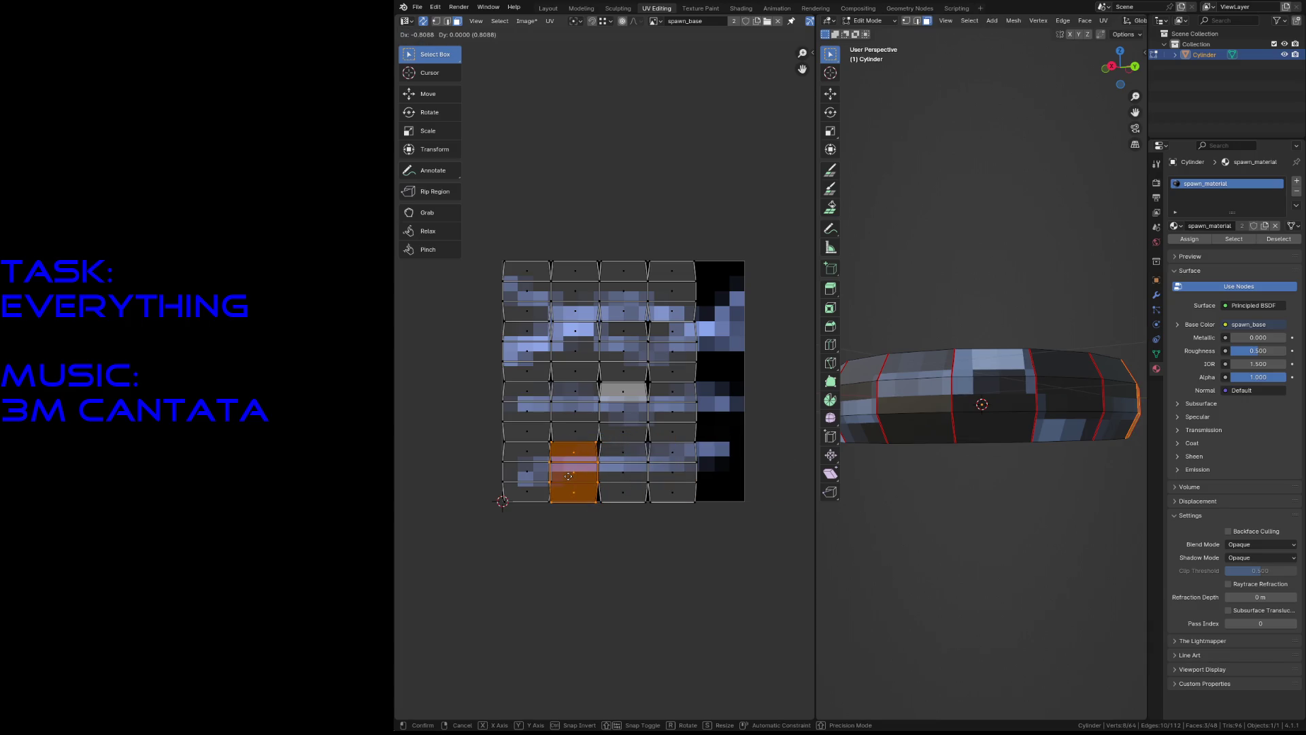
pyautogui.click(568, 476)
# Deselect all UVs and fly the 3D view toward the ring's far end.
pyautogui.hotkey('alt', 'a')
pyautogui.hotkey('shift', '`')
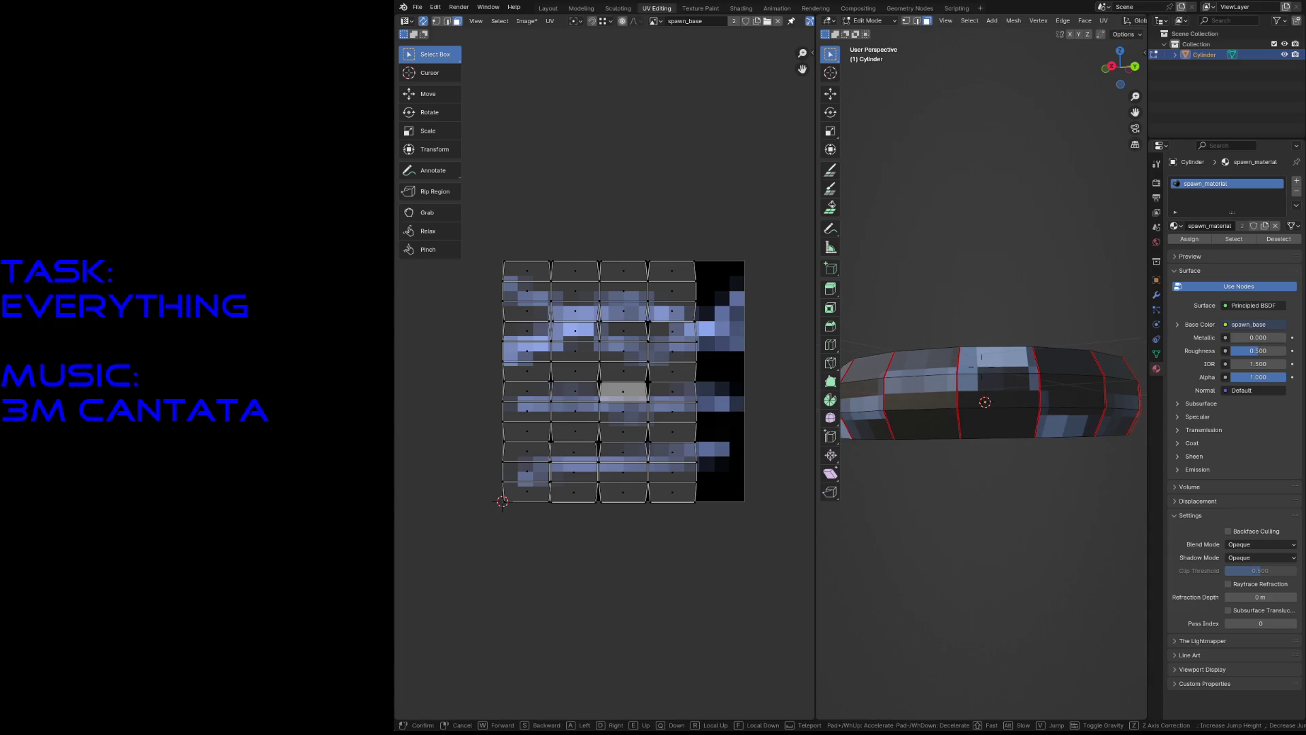
pyautogui.press('a')
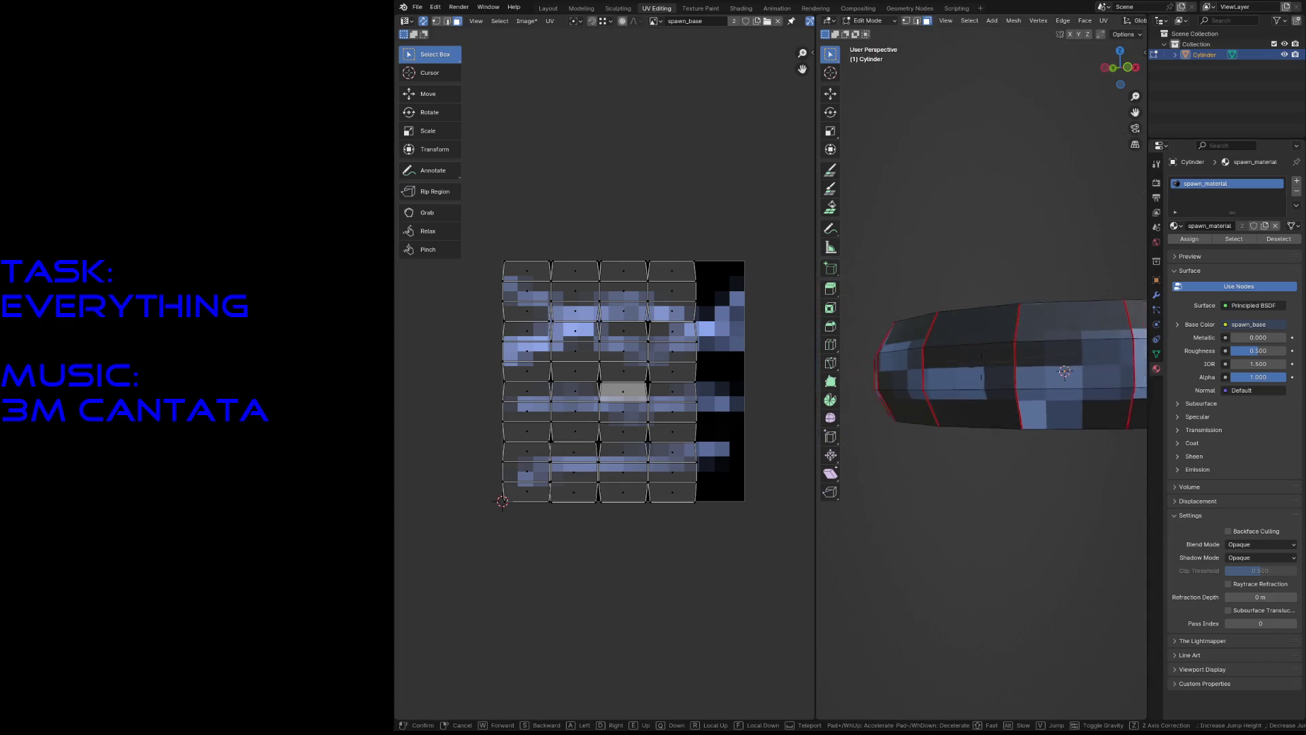
pyautogui.press('Return')
# Select all UVs and snap them to the texture pixels.
pyautogui.press('a')
pyautogui.press('u')
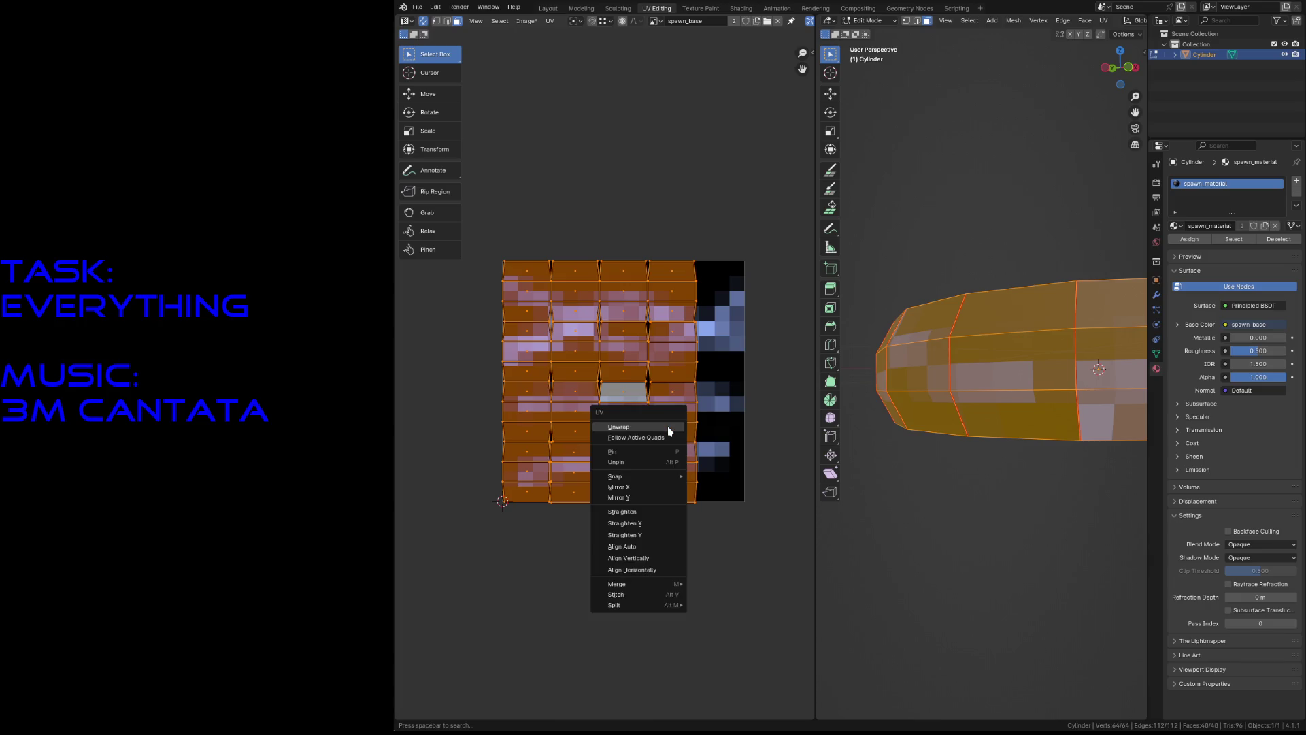
pyautogui.moveTo(632, 478)
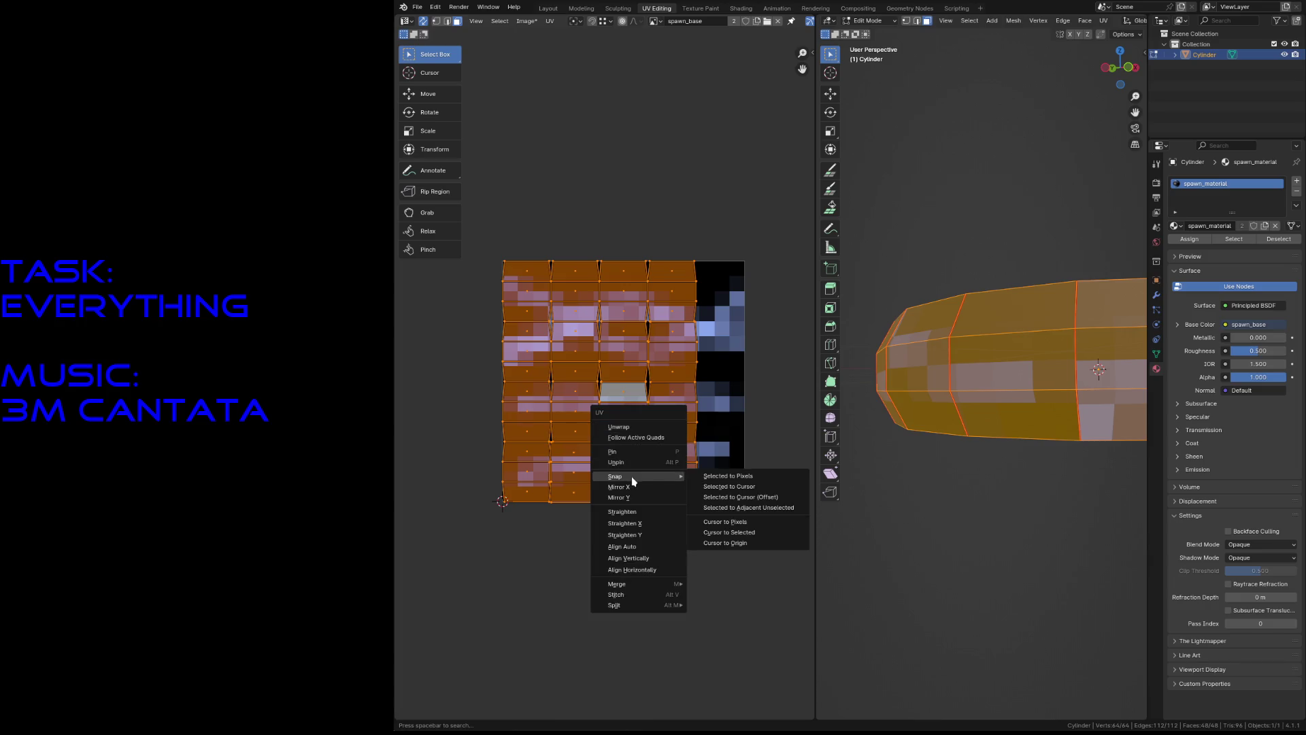
pyautogui.click(706, 475)
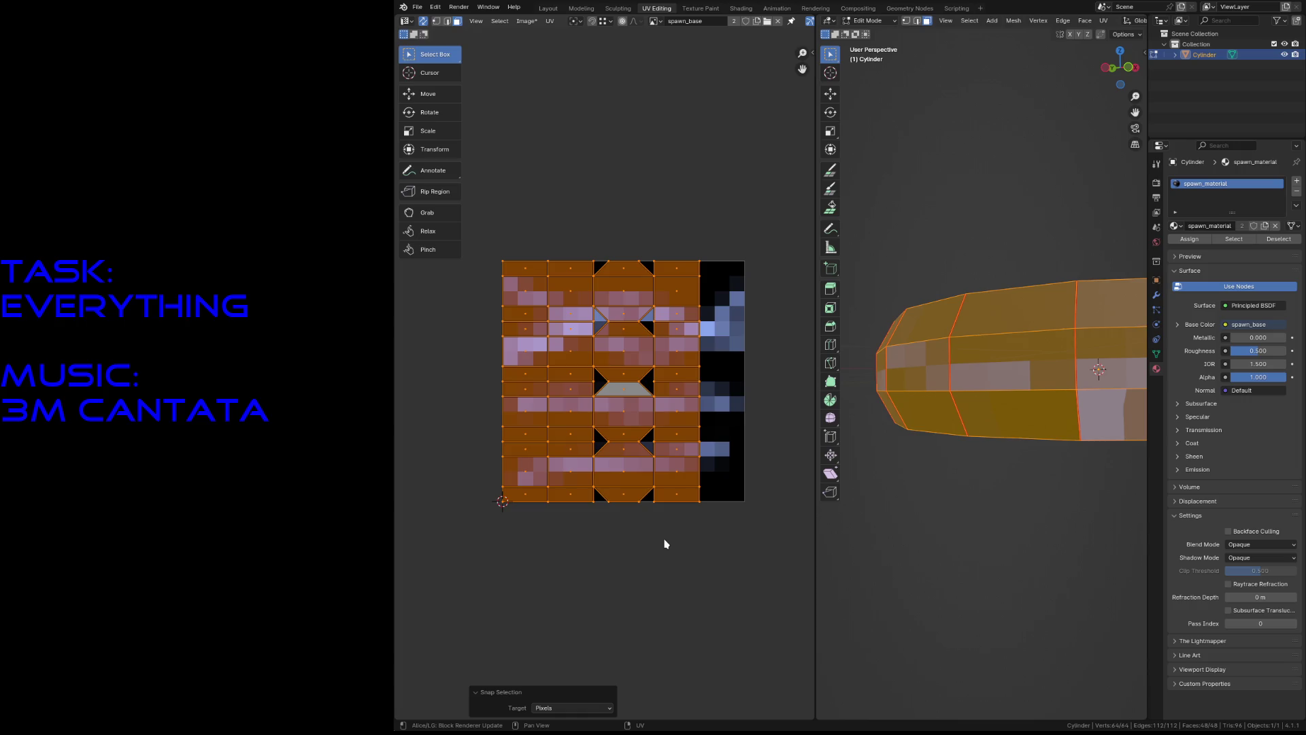
# Nudge stray UV vertices, including the triangle tip and top-edge vertex, onto pixel edges.
pyautogui.hotkey('alt', 'a')
pyautogui.hotkey('shift', '`')
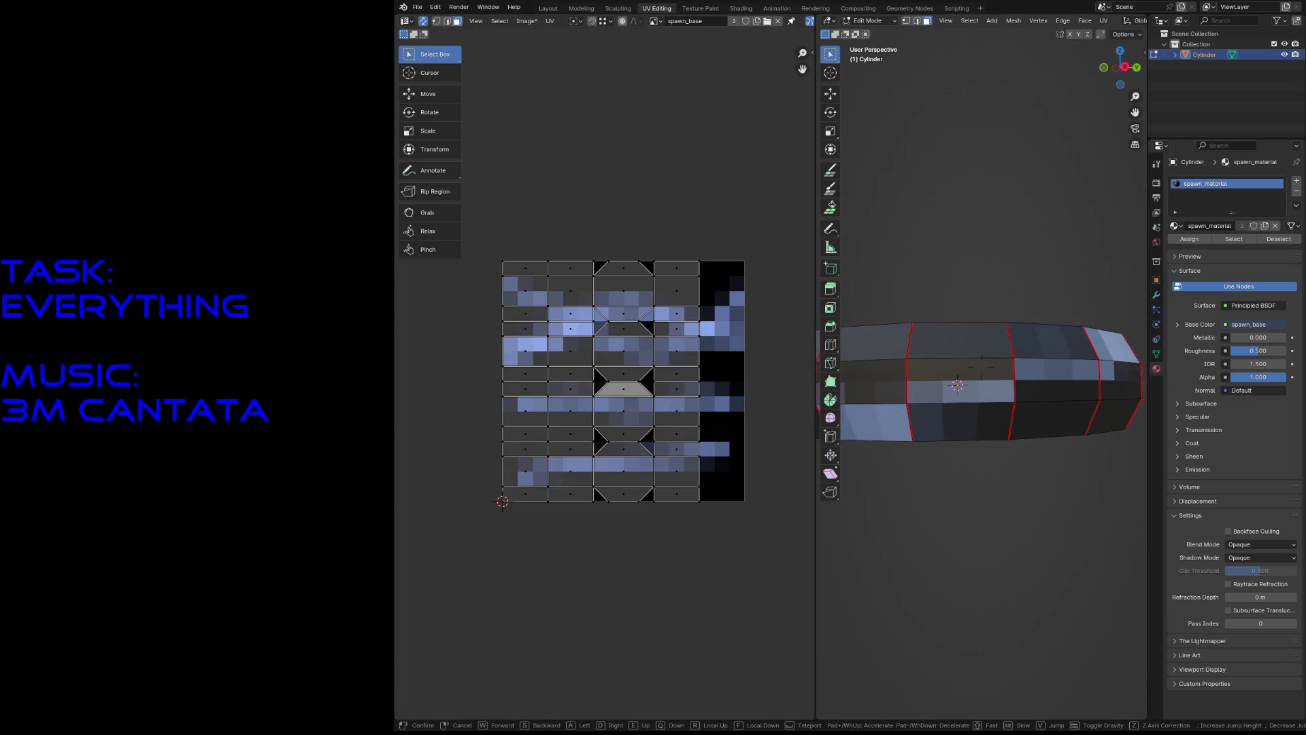
pyautogui.click(708, 491)
pyautogui.scroll(3, 708, 491)
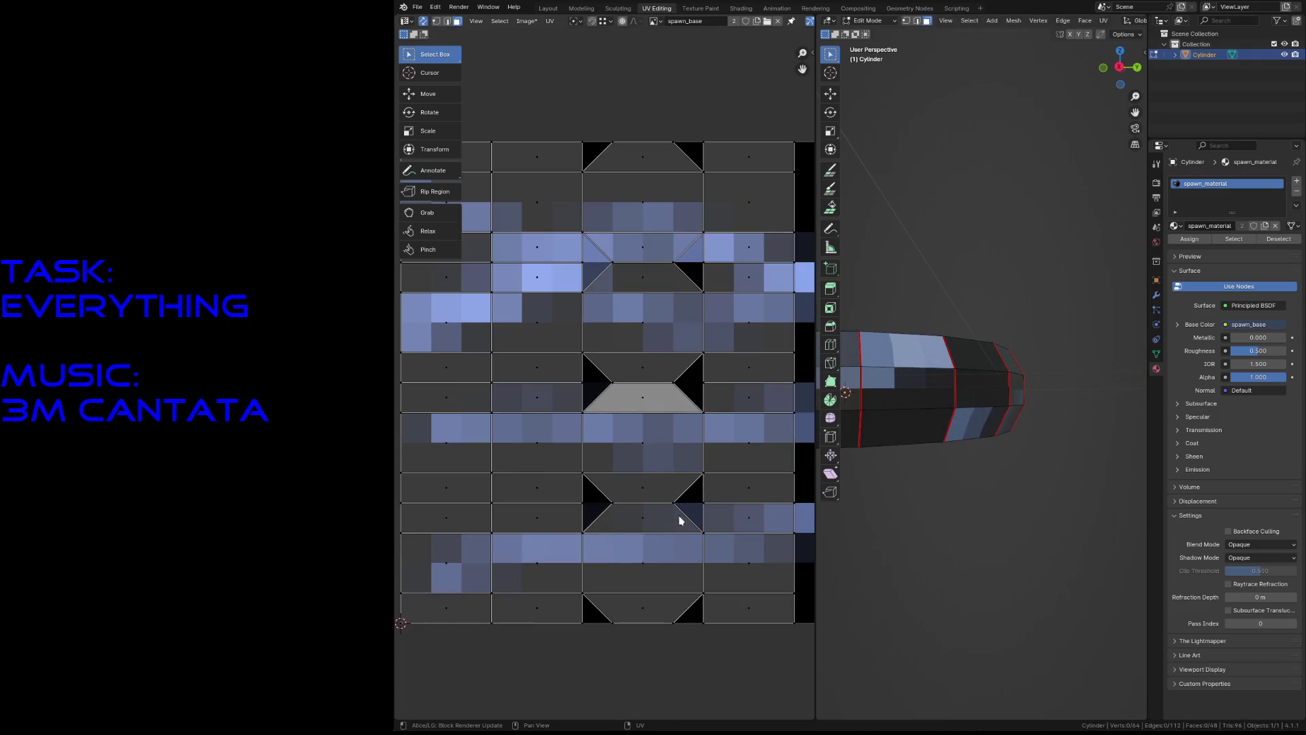
pyautogui.moveTo(682, 504); pyautogui.dragTo(704, 502)
pyautogui.moveTo(617, 495); pyautogui.dragTo(585, 496)
pyautogui.scroll(-2, 586, 496)
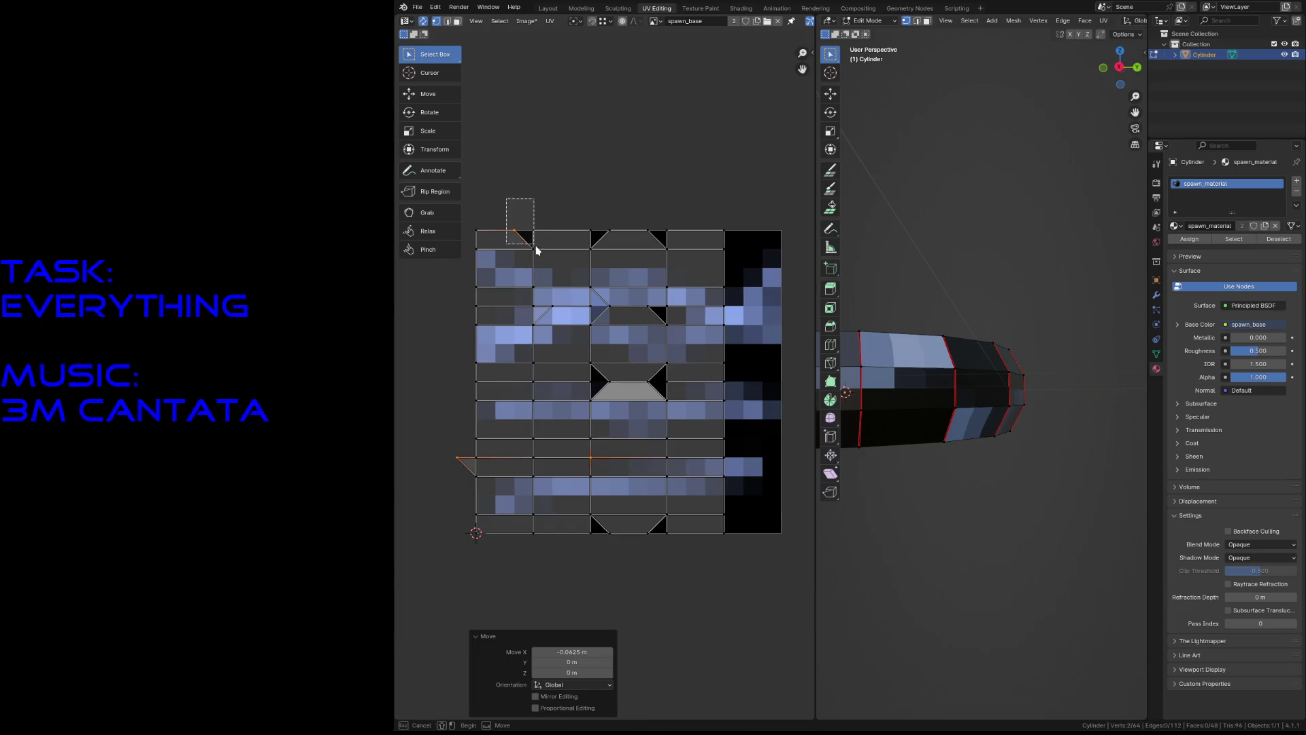
pyautogui.moveTo(515, 232); pyautogui.dragTo(534, 233)
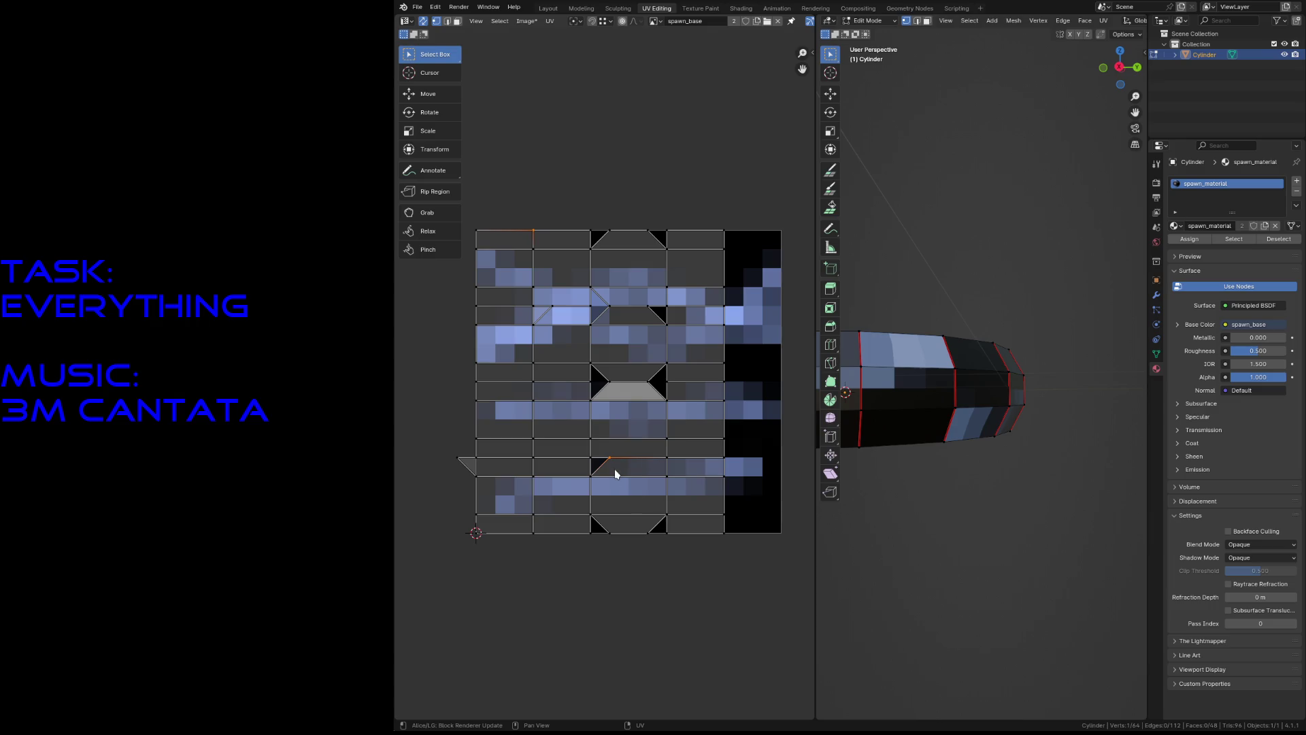
pyautogui.moveTo(533, 231); pyautogui.dragTo(525, 233)
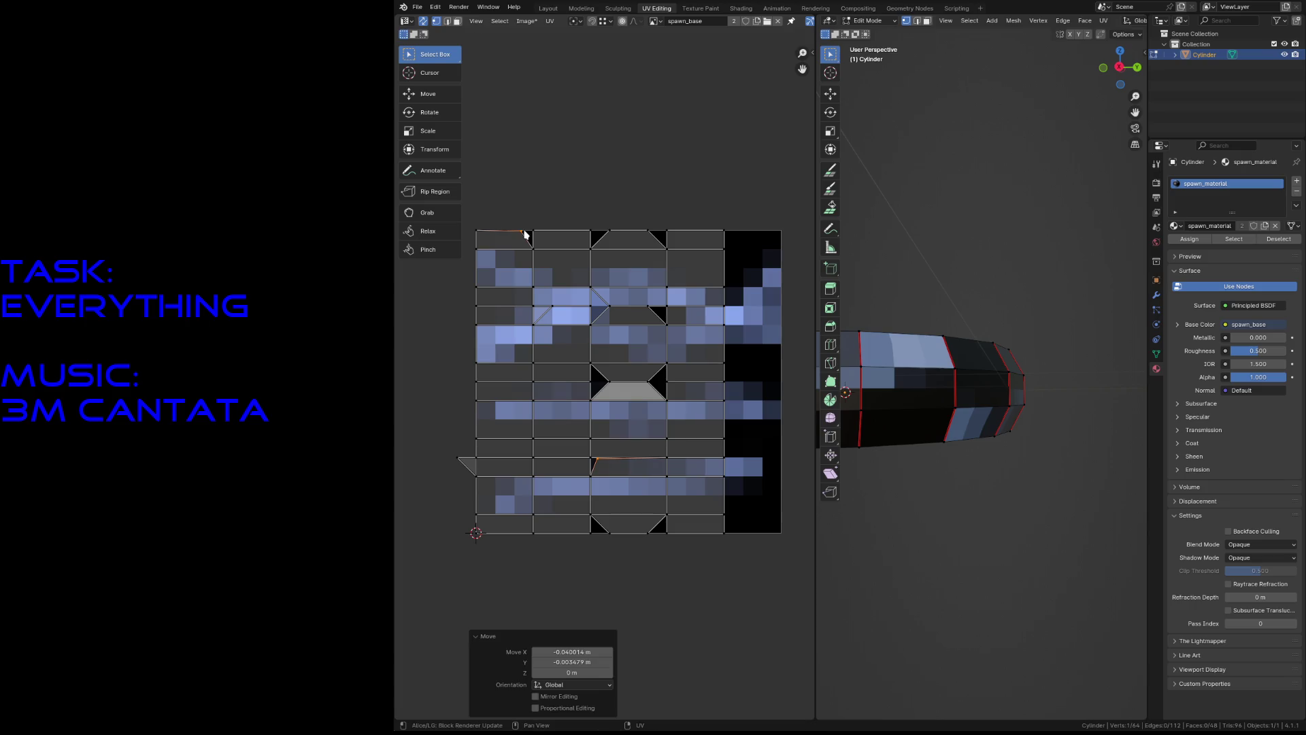
# Snap the lower middle face and the top-left face to texture pixels.
pyautogui.click(597, 464)
pyautogui.press('3')
pyautogui.click(613, 470)
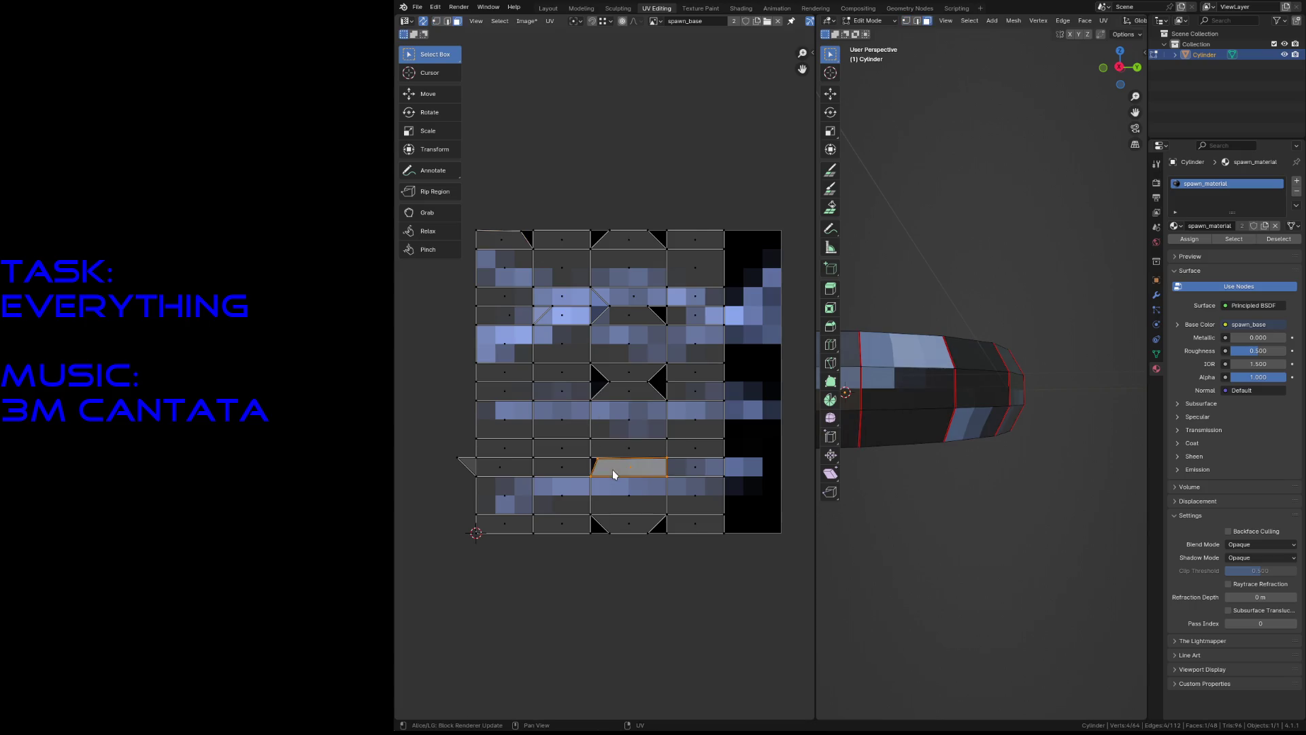
pyautogui.press('F3')
pyautogui.press('Escape')
pyautogui.rightClick(602, 463)
pyautogui.click(644, 477)
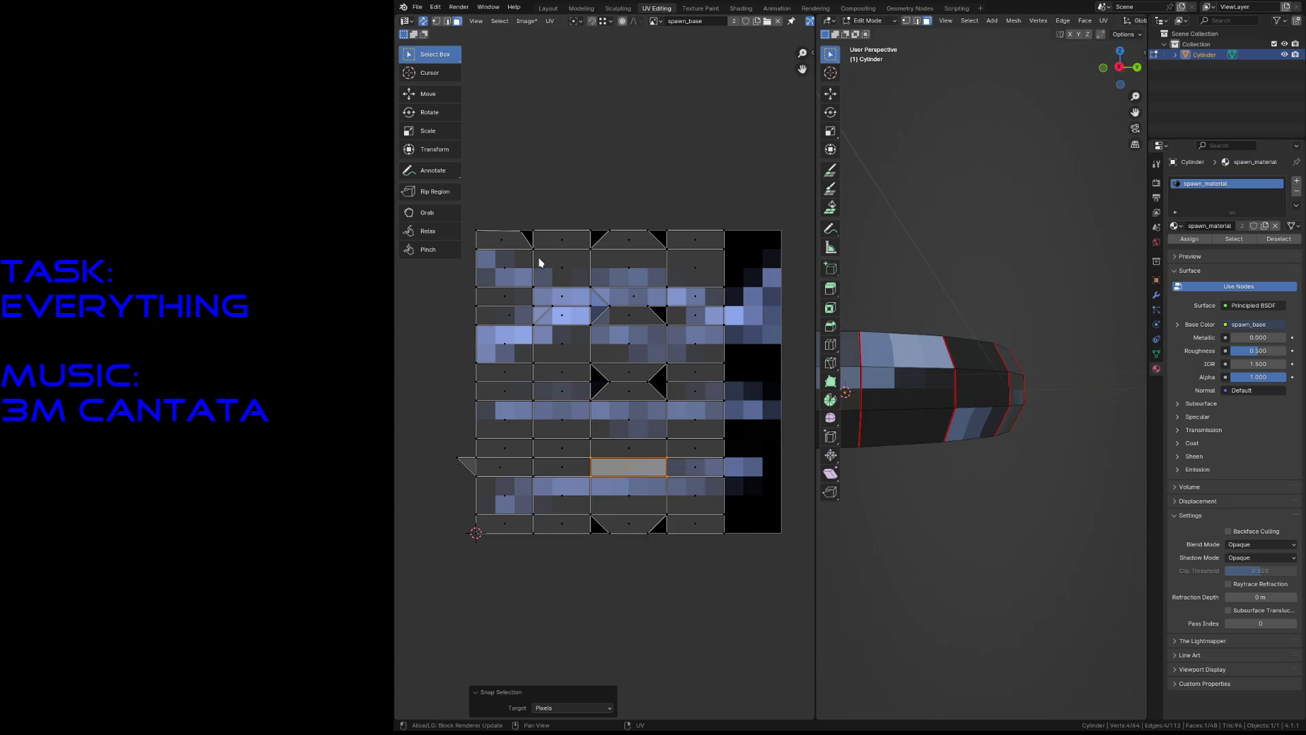
pyautogui.click(519, 247)
pyautogui.rightClick(519, 247)
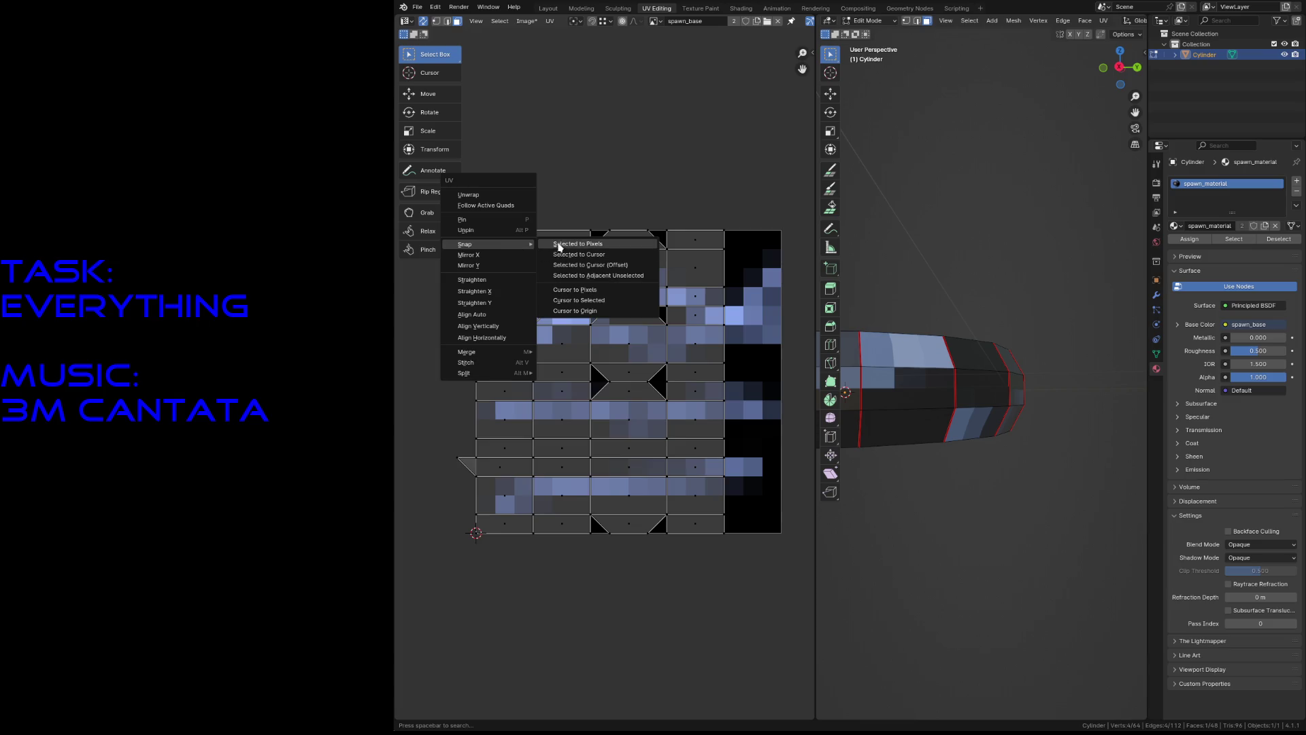
pyautogui.click(557, 245)
# Adjust the top-left corner vertex, then re-snap the top-left and lower middle faces to pixels.
pyautogui.press('1')
pyautogui.click(529, 232)
pyautogui.press('g')
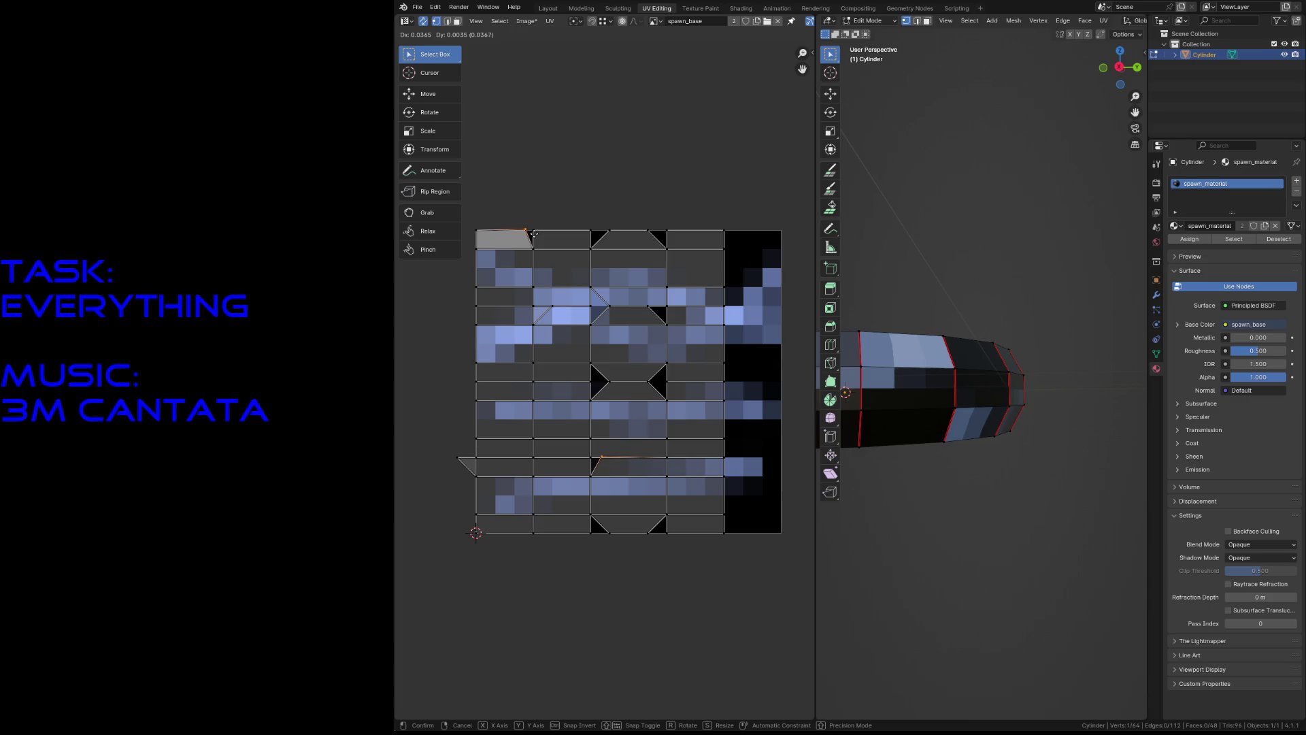
pyautogui.press('3')
pyautogui.click(518, 236)
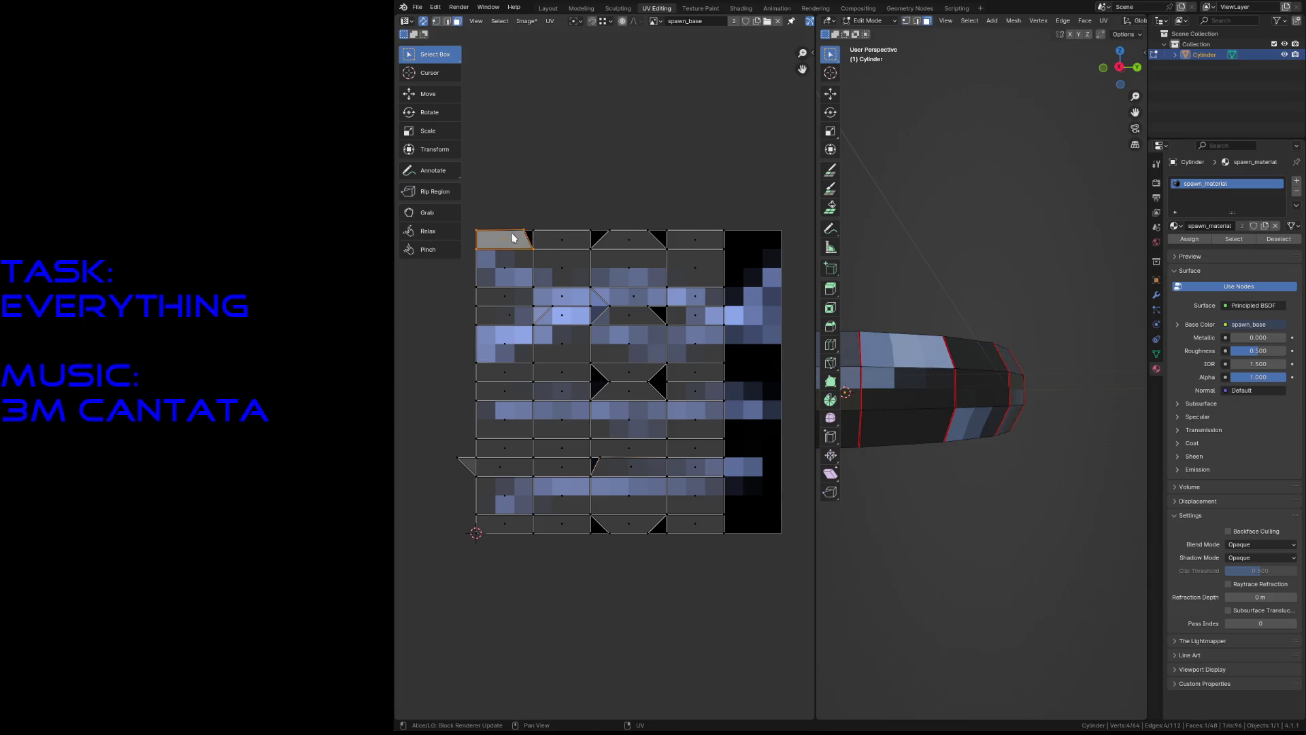
pyautogui.rightClick(513, 234)
pyautogui.moveTo(514, 234)
pyautogui.click(554, 238)
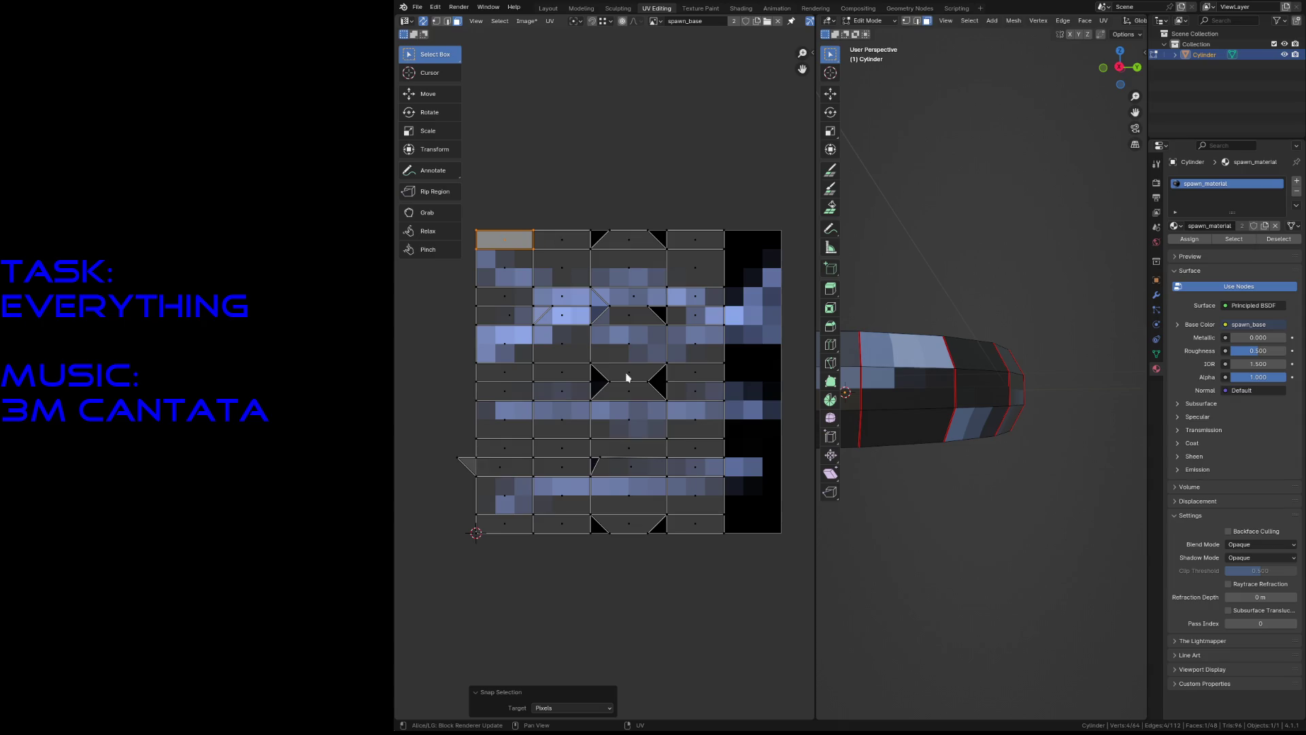
pyautogui.click(621, 469)
pyautogui.rightClick(621, 468)
pyautogui.moveTo(621, 468)
pyautogui.click(667, 471)
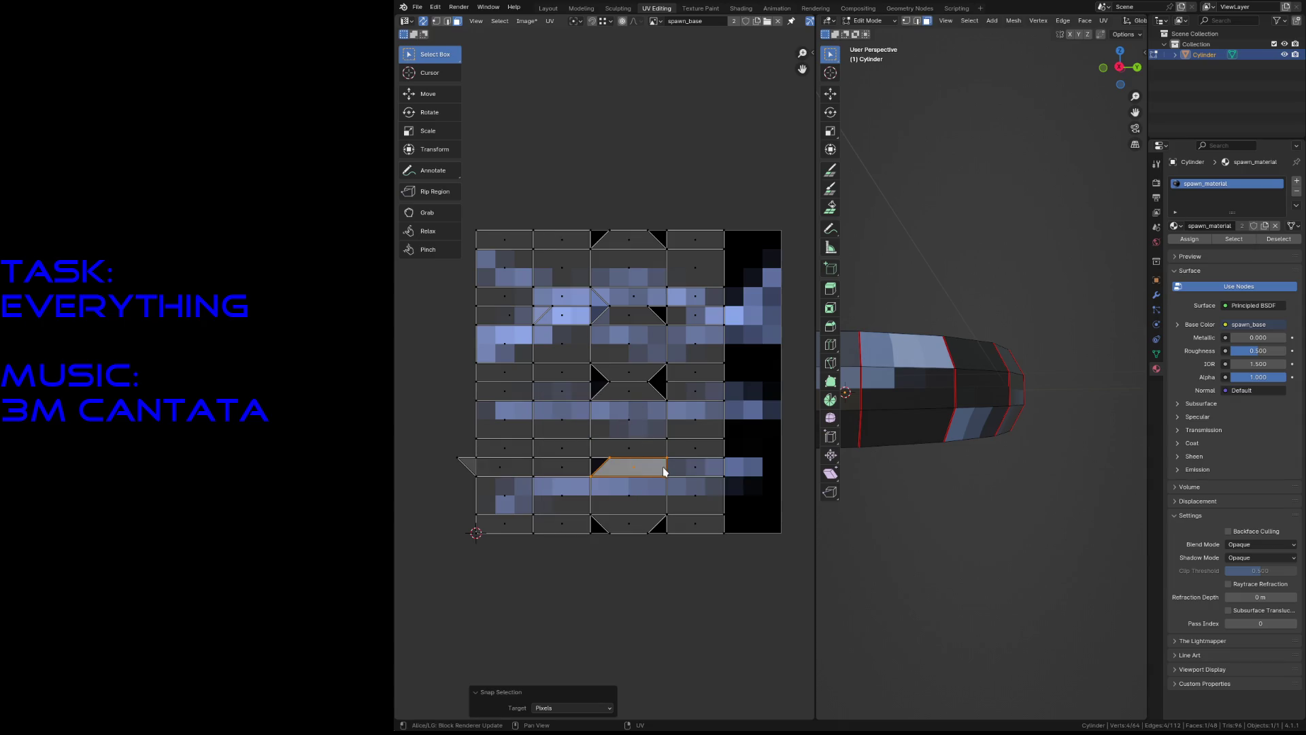
# Scale the top trapezoid face up, then slightly down, snapping it to pixels each time.
pyautogui.click(628, 185)
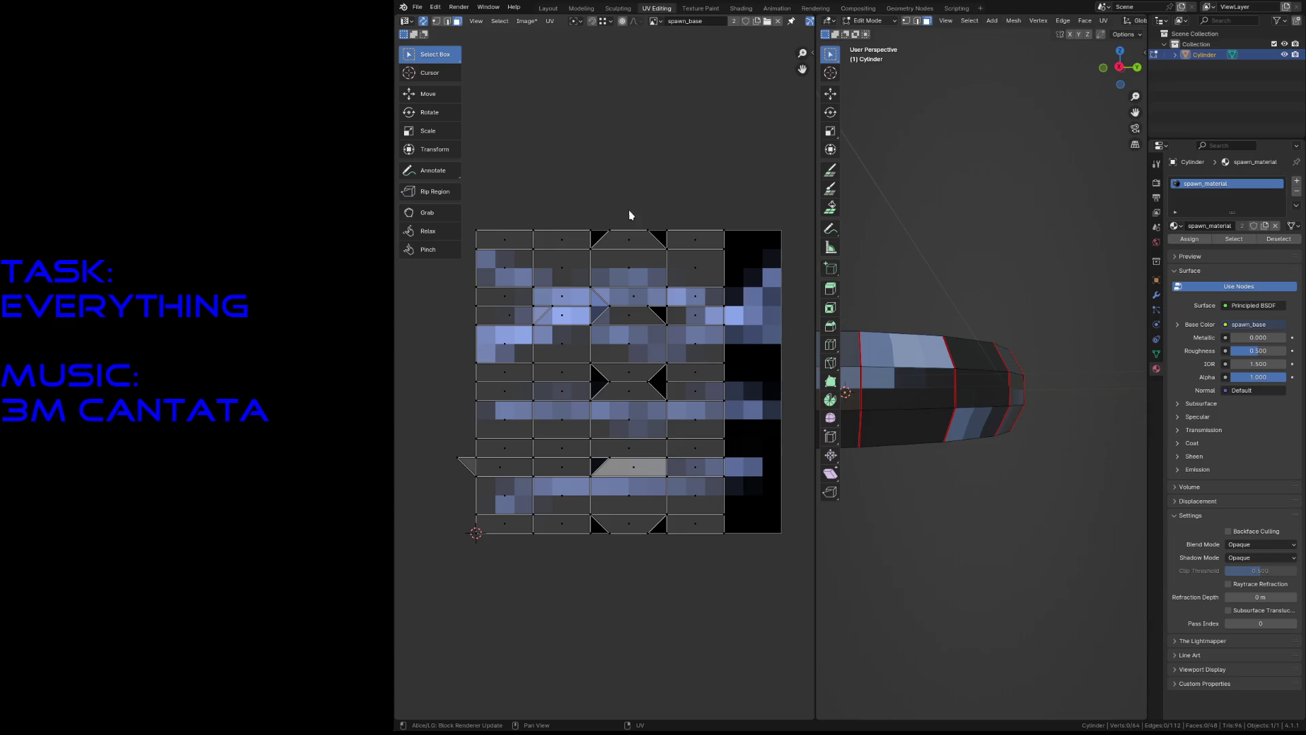
pyautogui.click(627, 241)
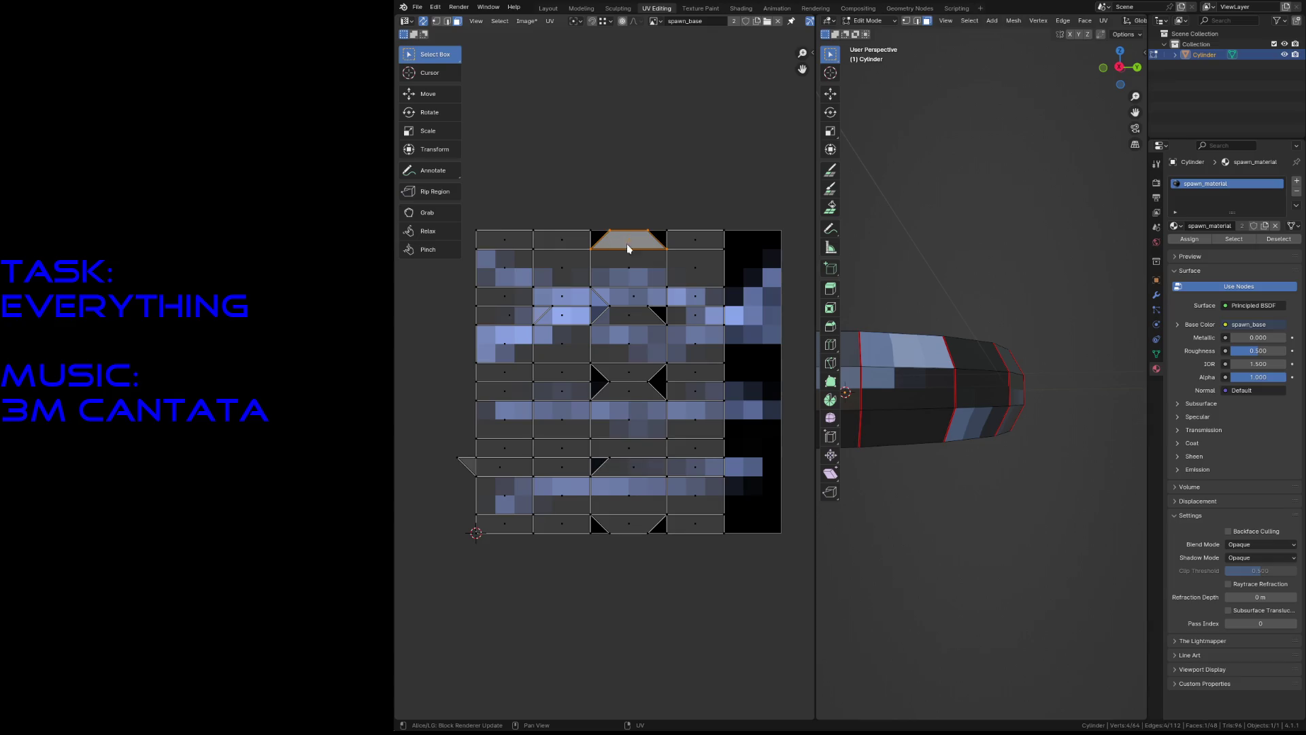
pyautogui.press('s')
pyautogui.click(687, 251)
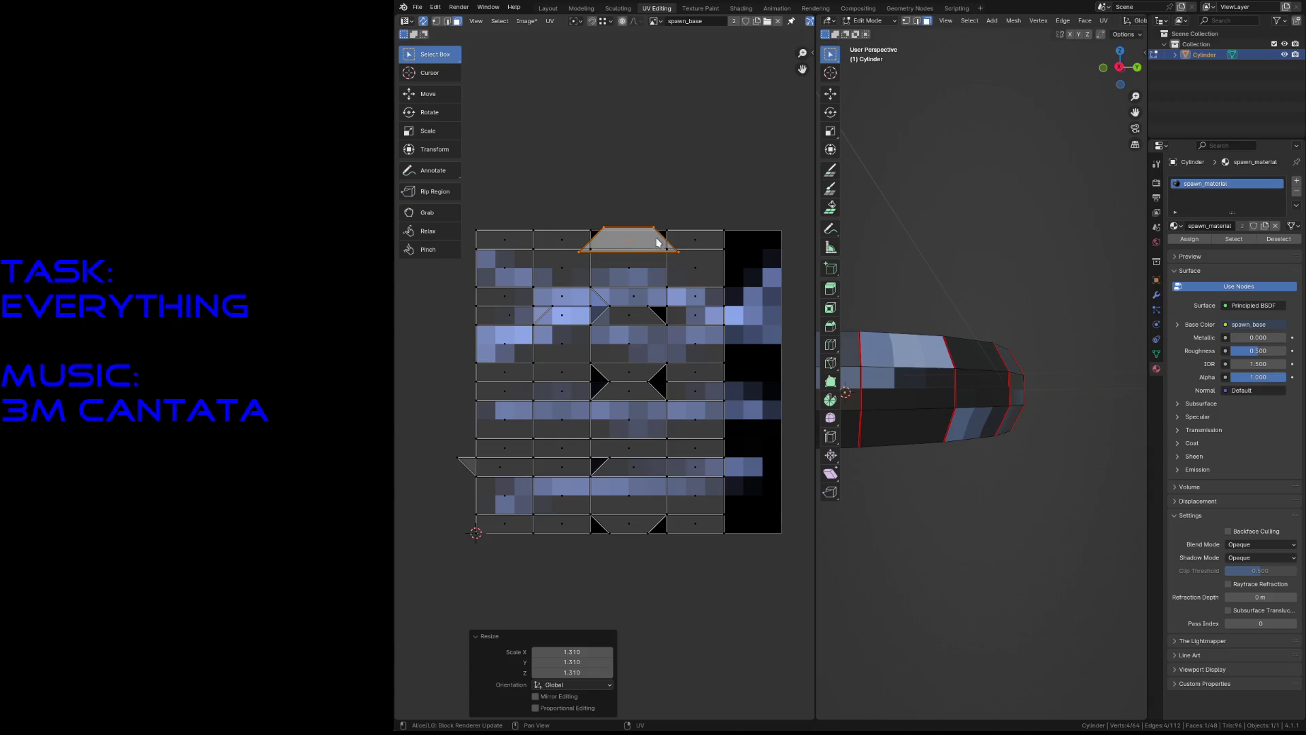
pyautogui.rightClick(647, 238)
pyautogui.click(681, 239)
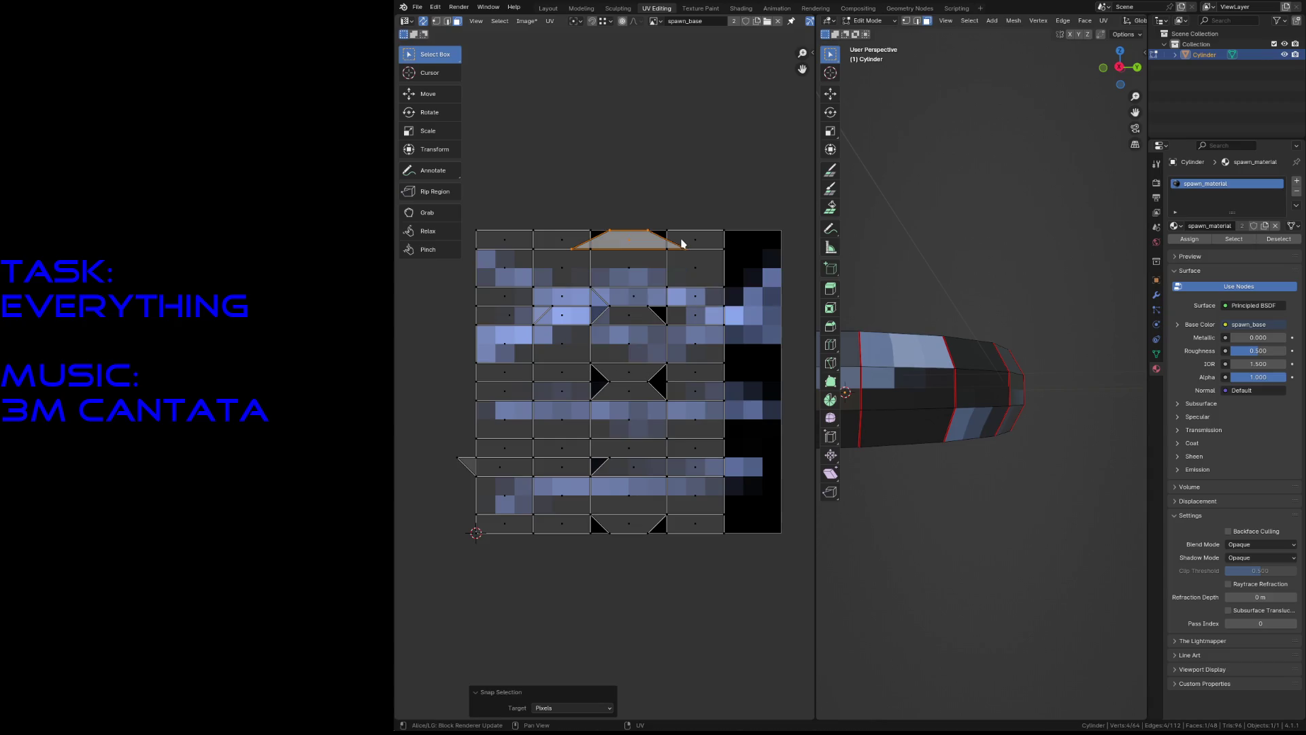
pyautogui.press('s')
pyautogui.click(671, 259)
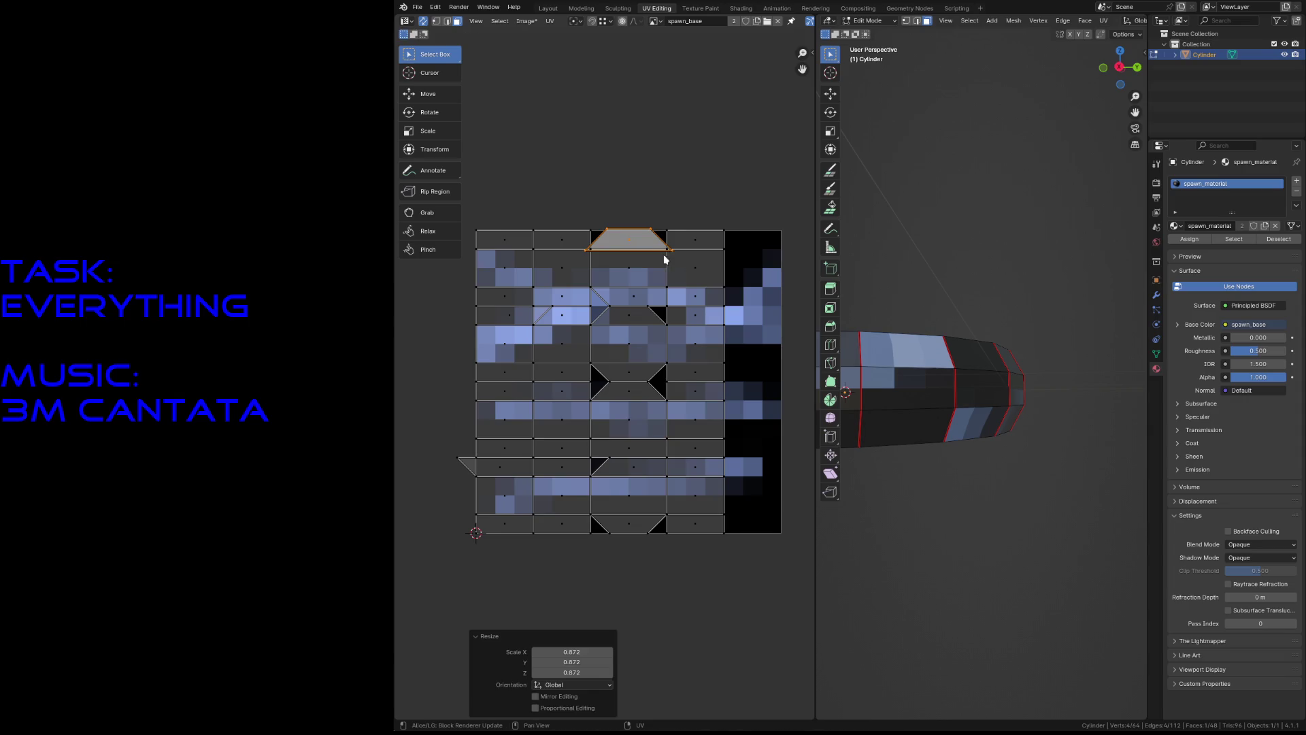
pyautogui.rightClick(641, 248)
pyautogui.click(668, 245)
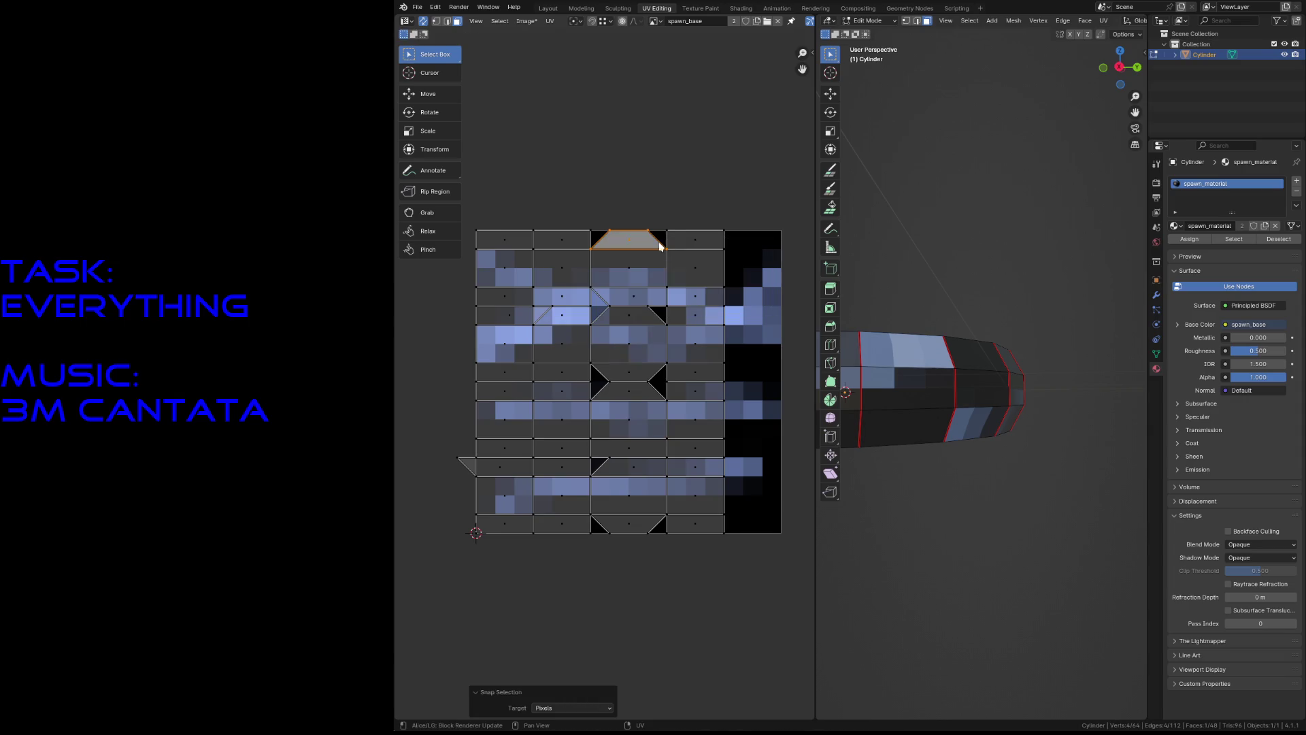
pyautogui.click(636, 226)
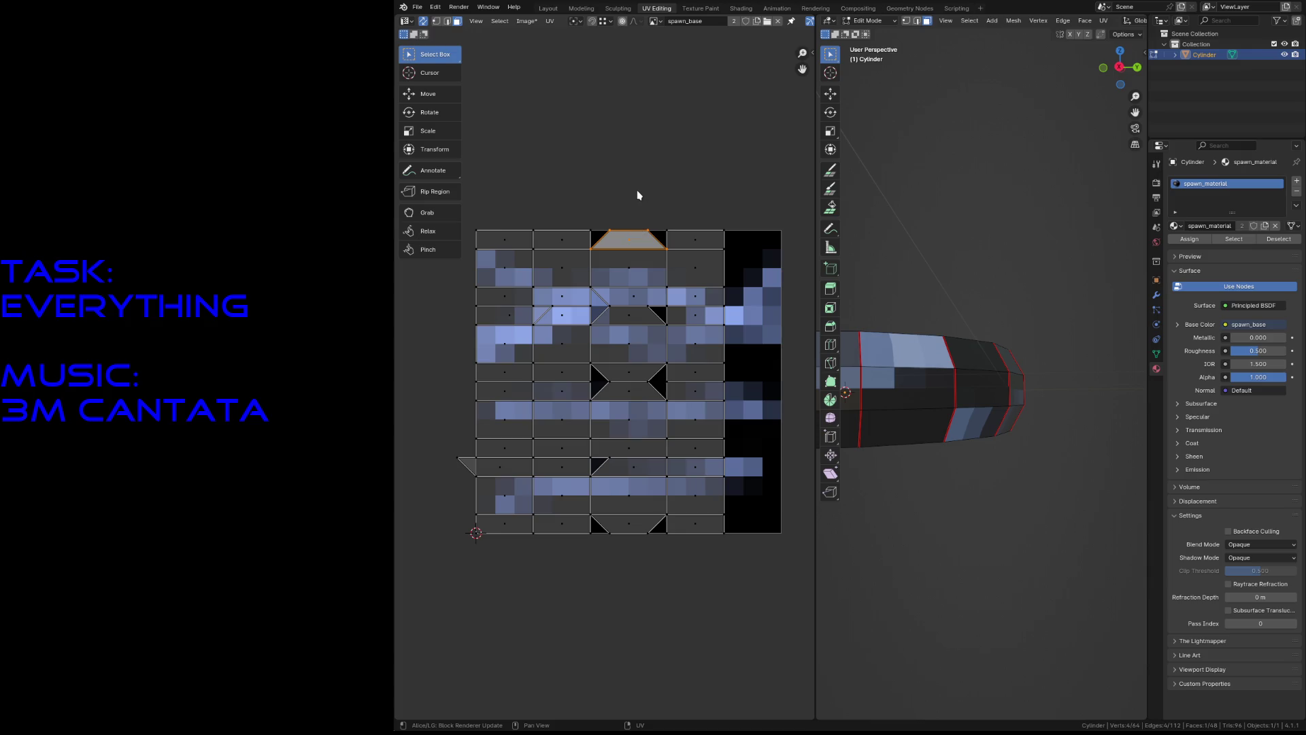
# Select the middle column of UV faces and narrow it horizontally to 0.691.
pyautogui.press('1')
pyautogui.moveTo(638, 190); pyautogui.dragTo(682, 560)
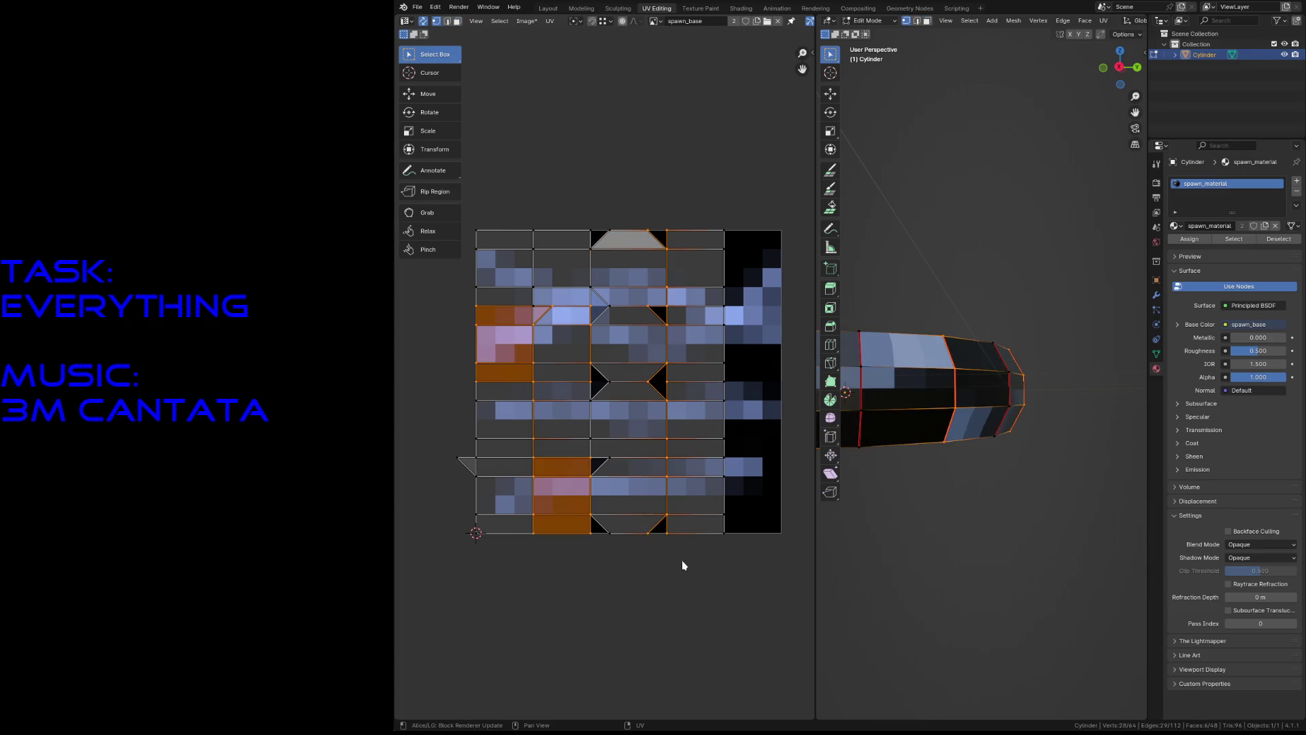
pyautogui.press('3')
pyautogui.moveTo(629, 201)
pyautogui.mouseDown()
pyautogui.moveTo(665, 563)
pyautogui.moveTo(648, 576)
pyautogui.mouseUp()
pyautogui.press('s')
pyautogui.press('x')
pyautogui.press('x')
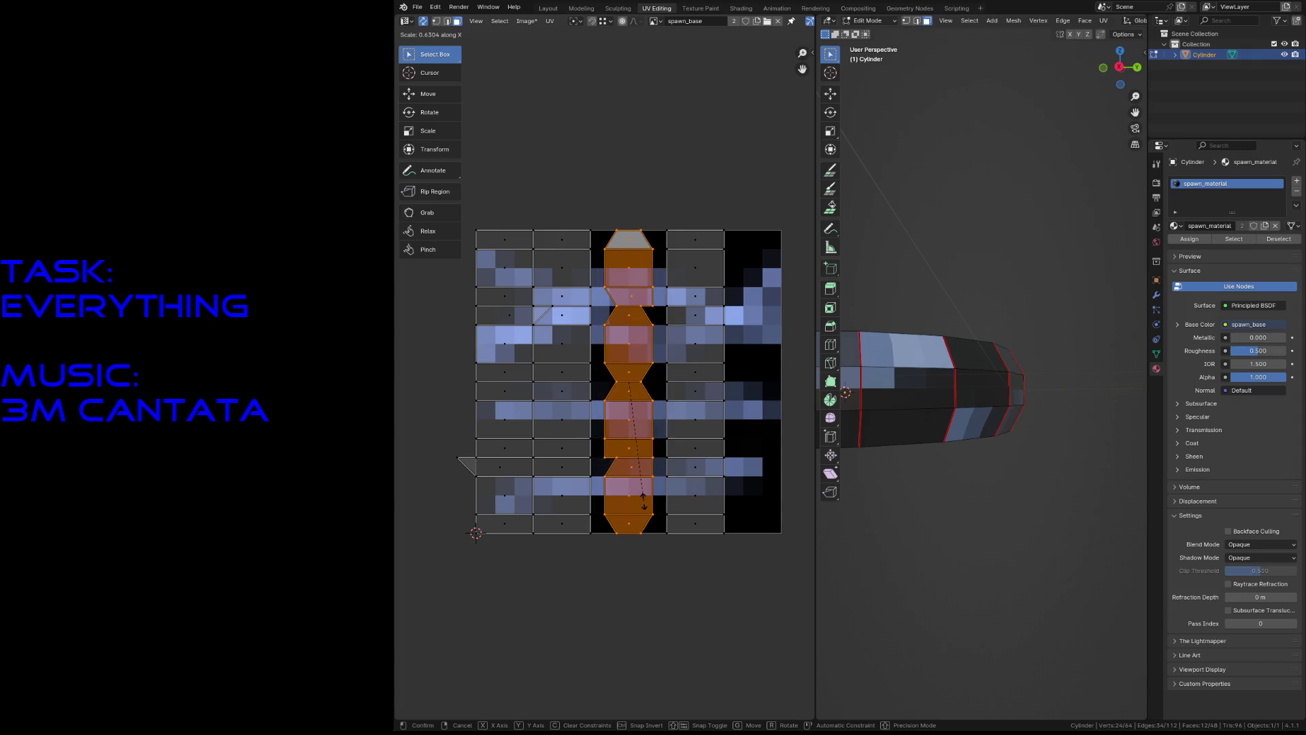
pyautogui.click(648, 507)
# Shift the narrowed column left along X and snap it to the texture pixels.
pyautogui.press('g')
pyautogui.press('x')
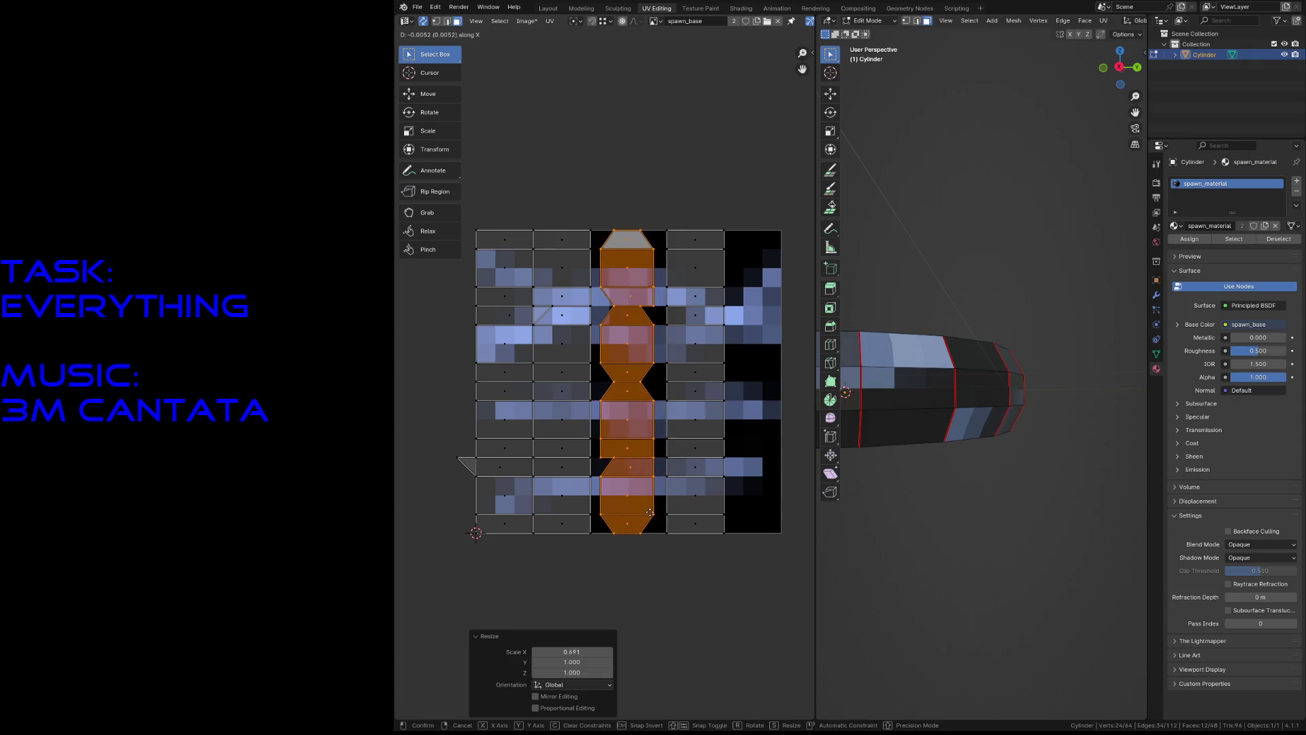
pyautogui.click(642, 511)
pyautogui.press('F3')
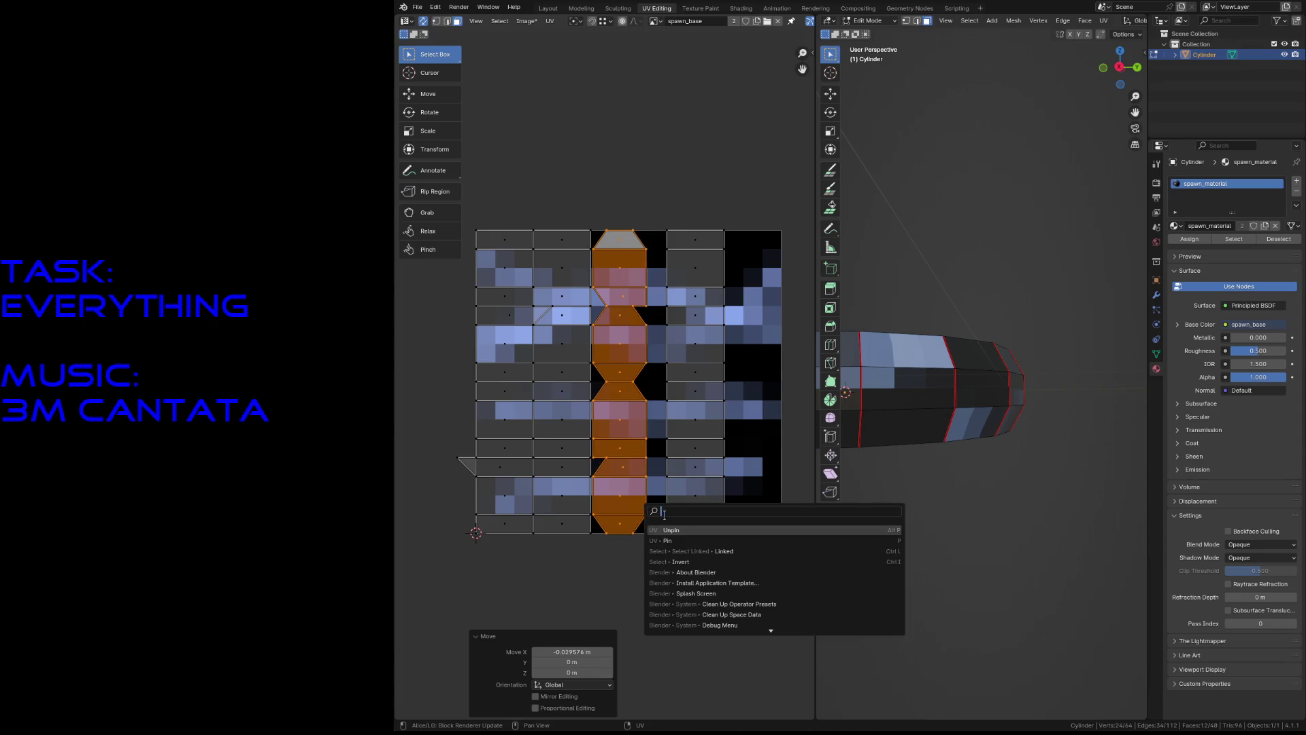
pyautogui.rightClick(614, 424)
pyautogui.click(650, 423)
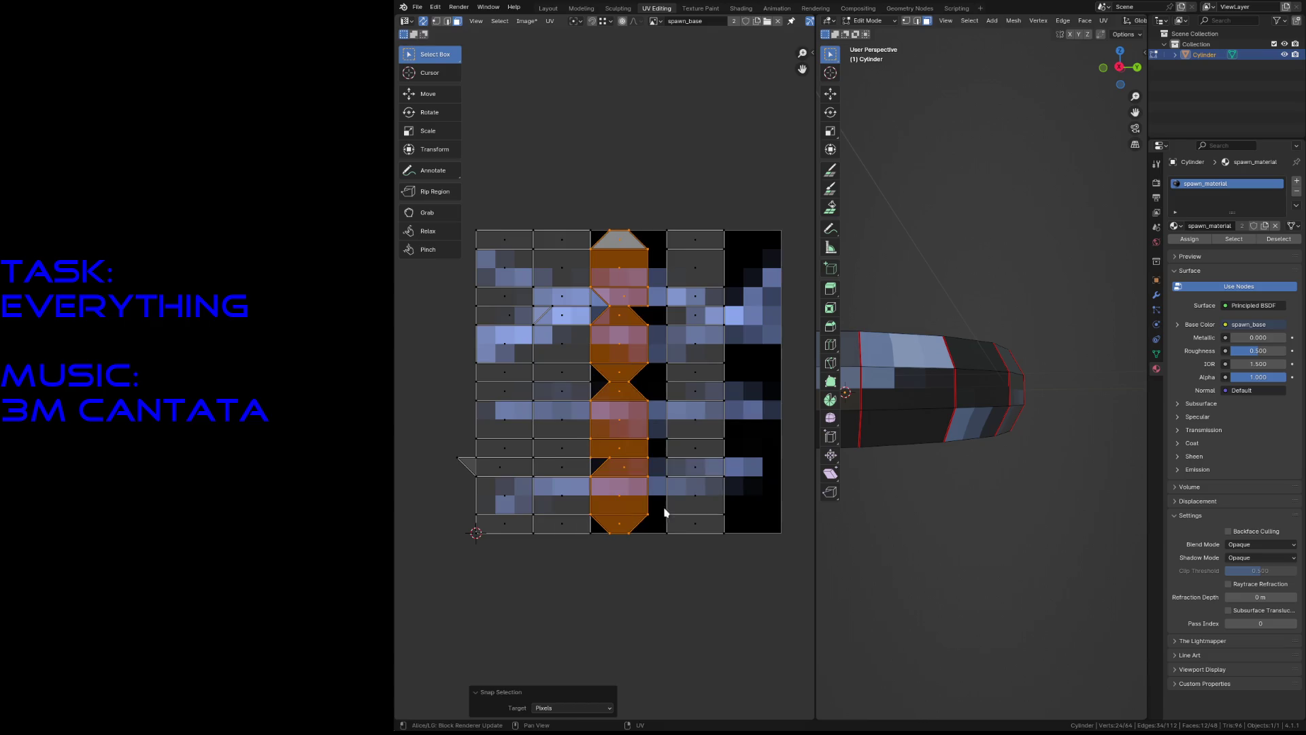
pyautogui.click(665, 558)
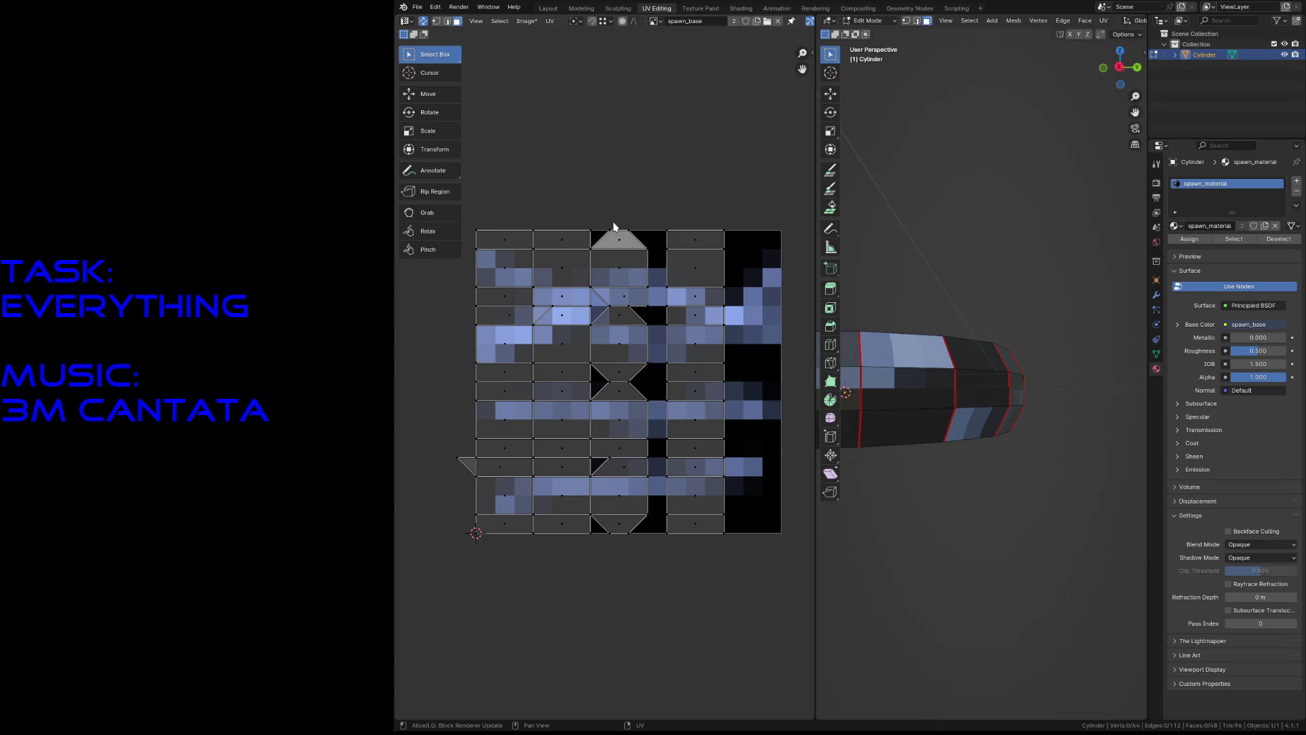
# Nudge a left-side UV vertex one pixel right and an upper-edge vertex one pixel left.
pyautogui.click(618, 234)
pyautogui.click(469, 465)
pyautogui.moveTo(438, 443); pyautogui.dragTo(468, 478)
pyautogui.press('g')
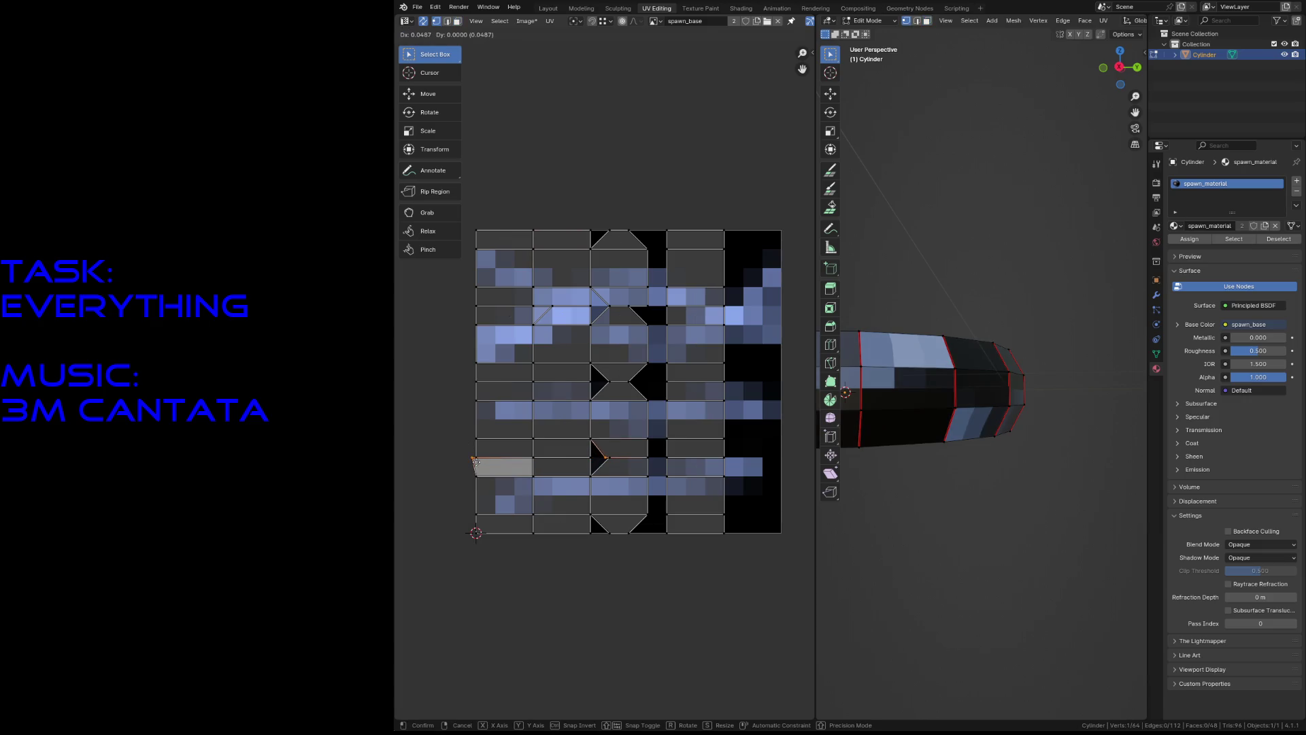
pyautogui.click(477, 462)
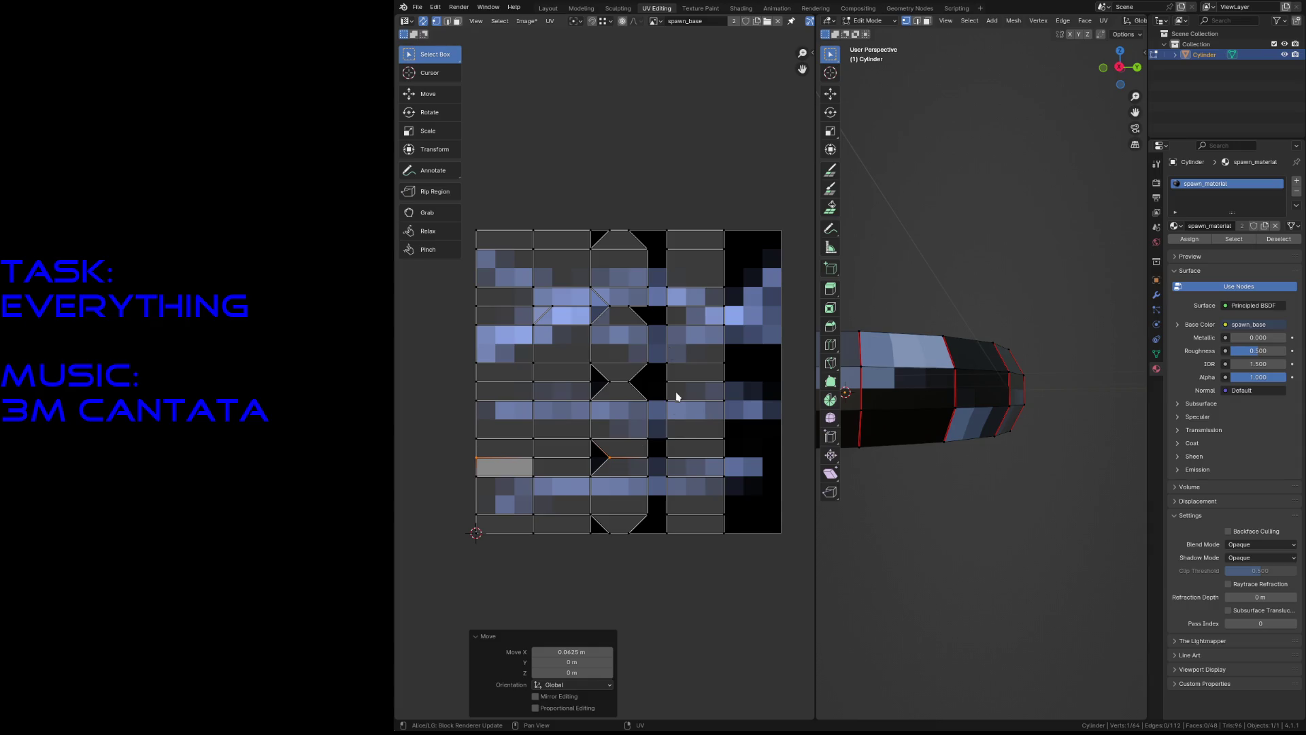
pyautogui.click(673, 591)
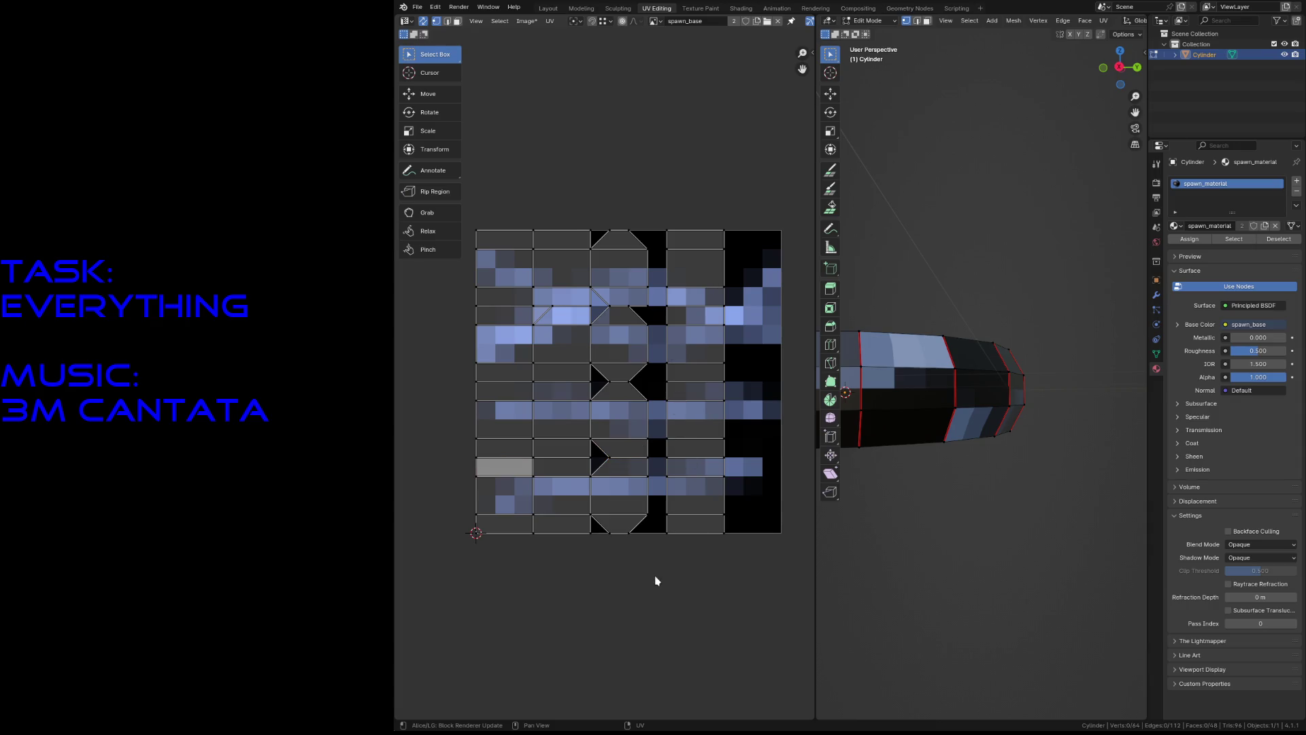
pyautogui.scroll(1, 656, 580)
pyautogui.click(539, 284)
pyautogui.press('g')
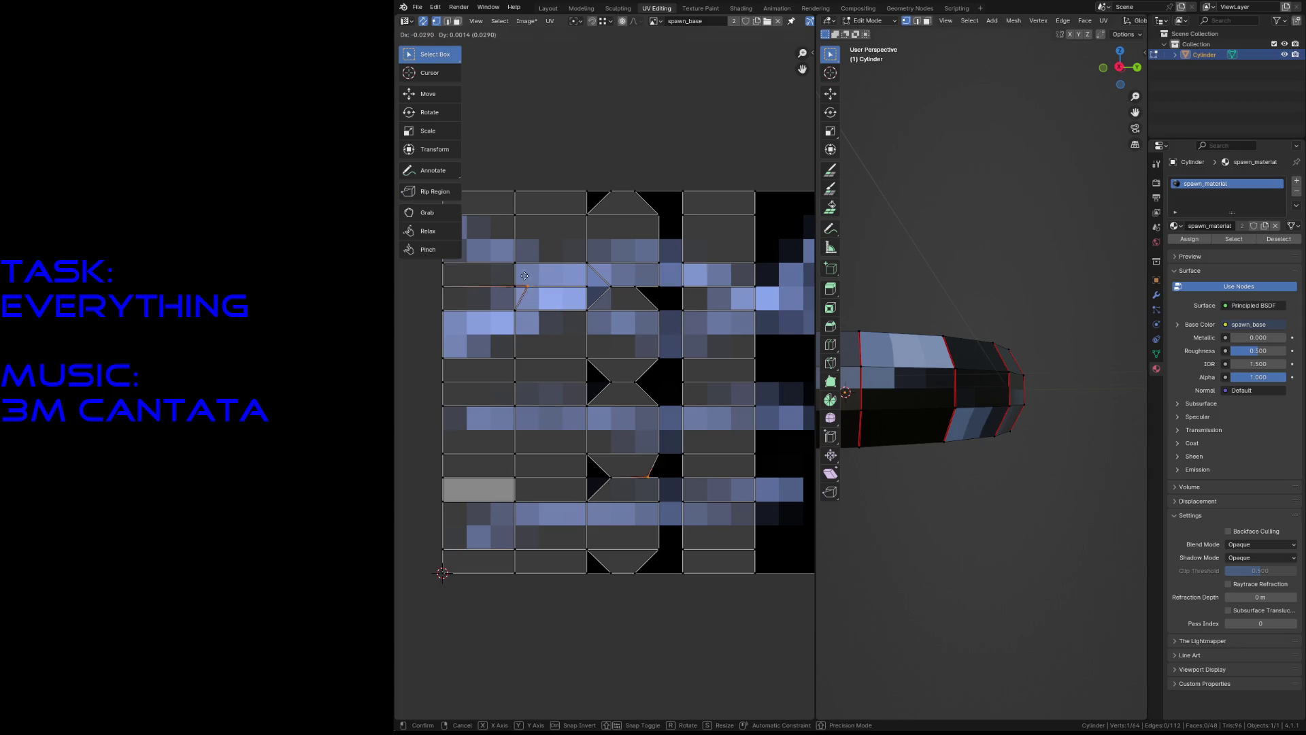
pyautogui.click(517, 286)
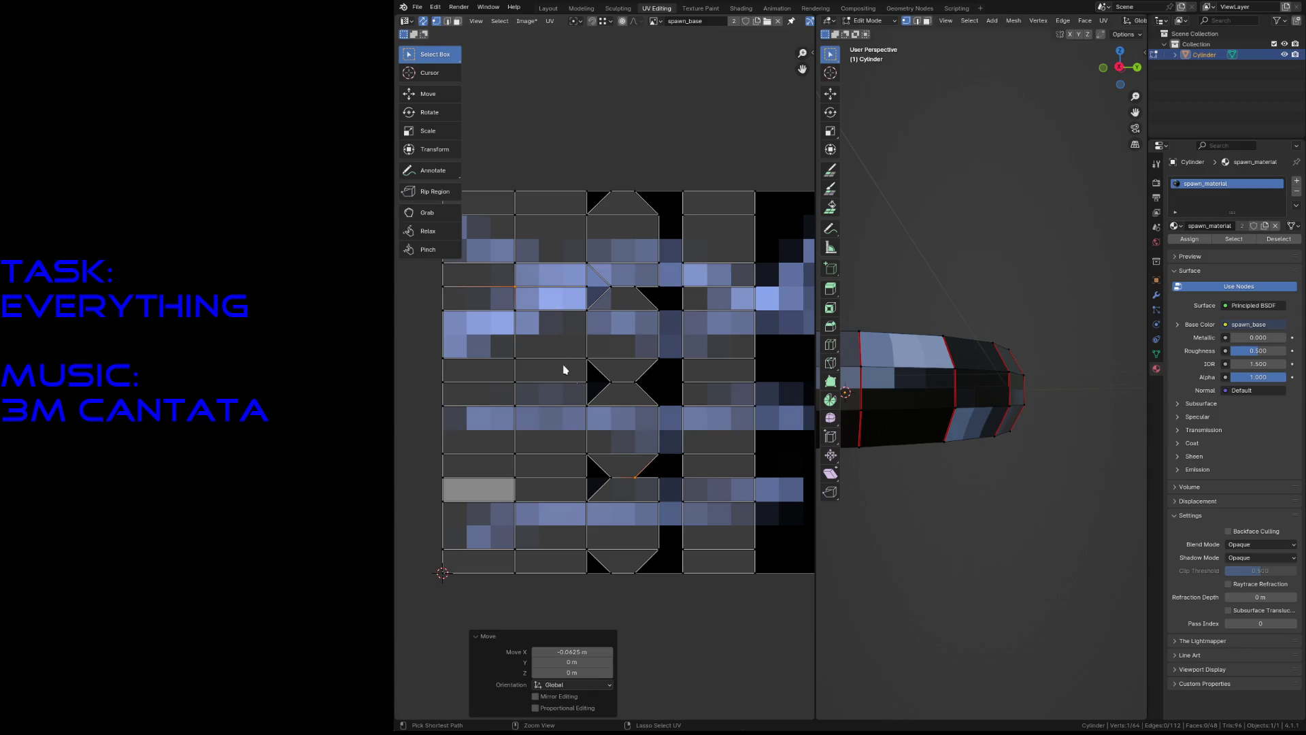
# Try moving the trapezoid's stray vertex, undo it, and check the face, edge and vertex selections.
pyautogui.click(659, 477)
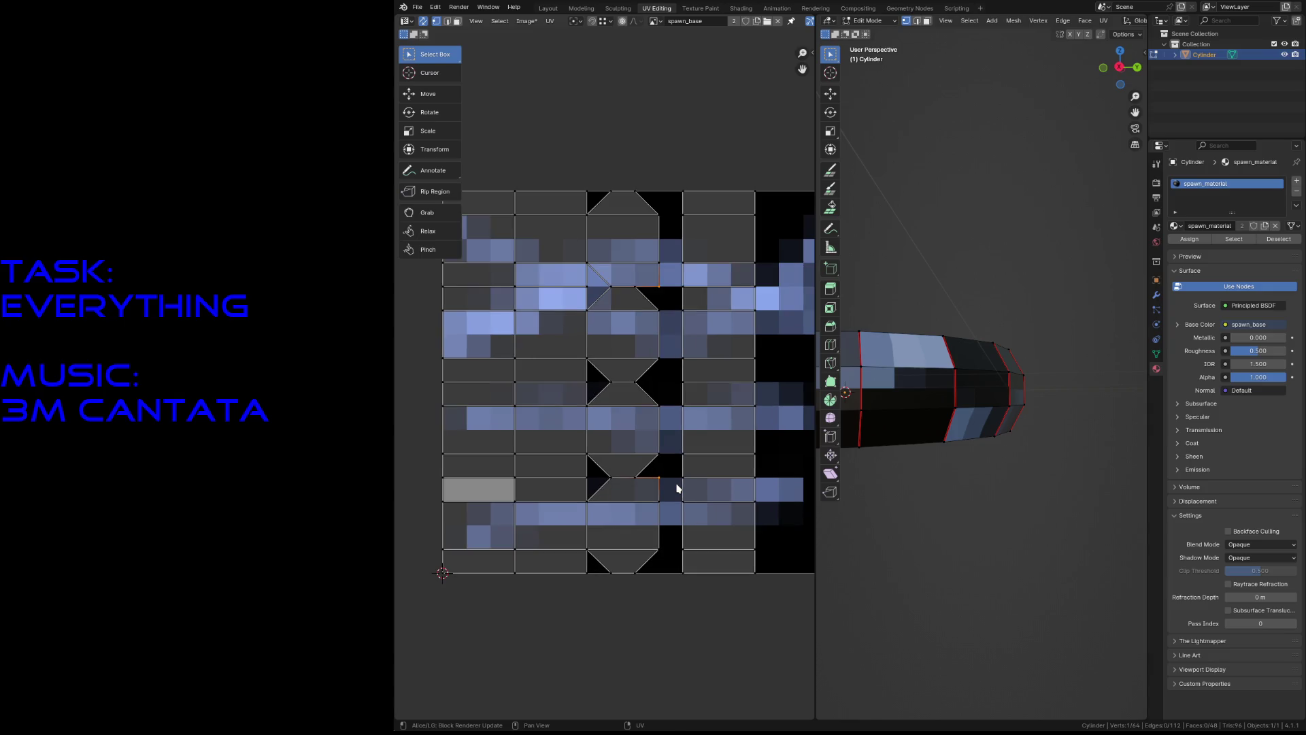
pyautogui.press('g')
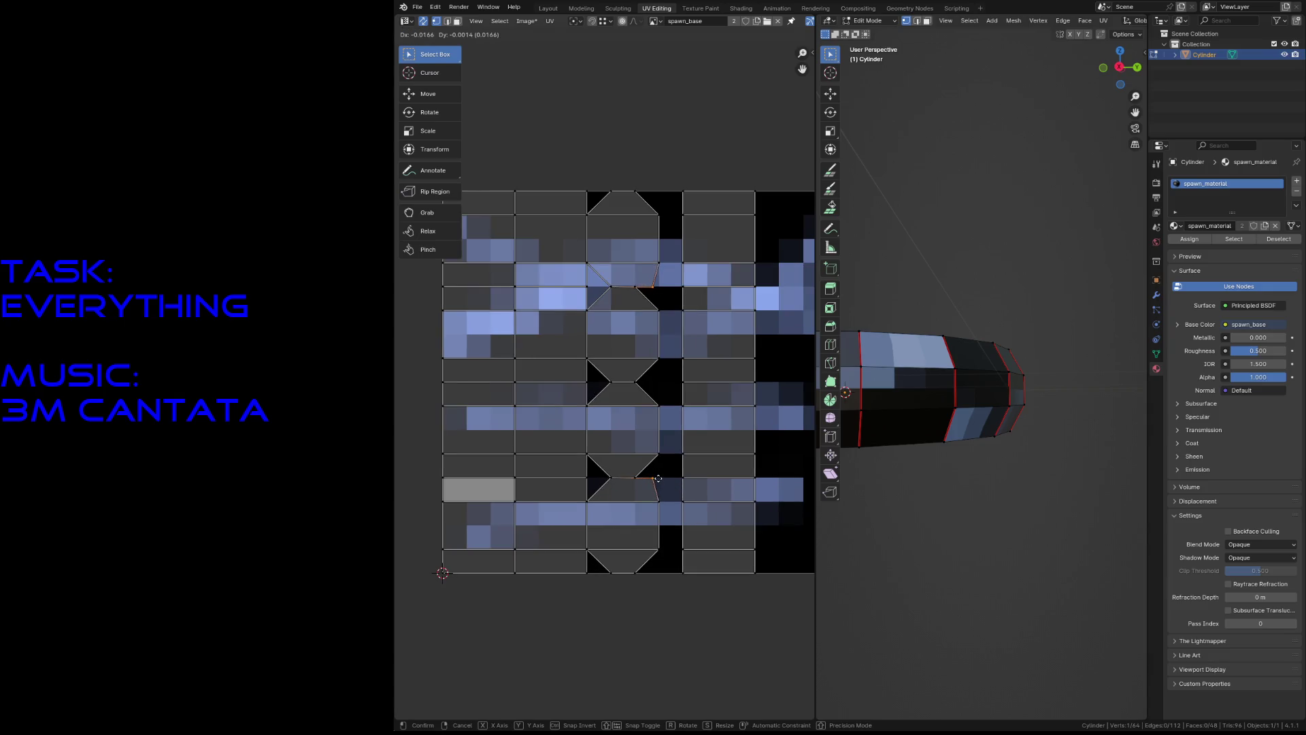
pyautogui.click(660, 480)
pyautogui.hotkey('ctrl', 'z')
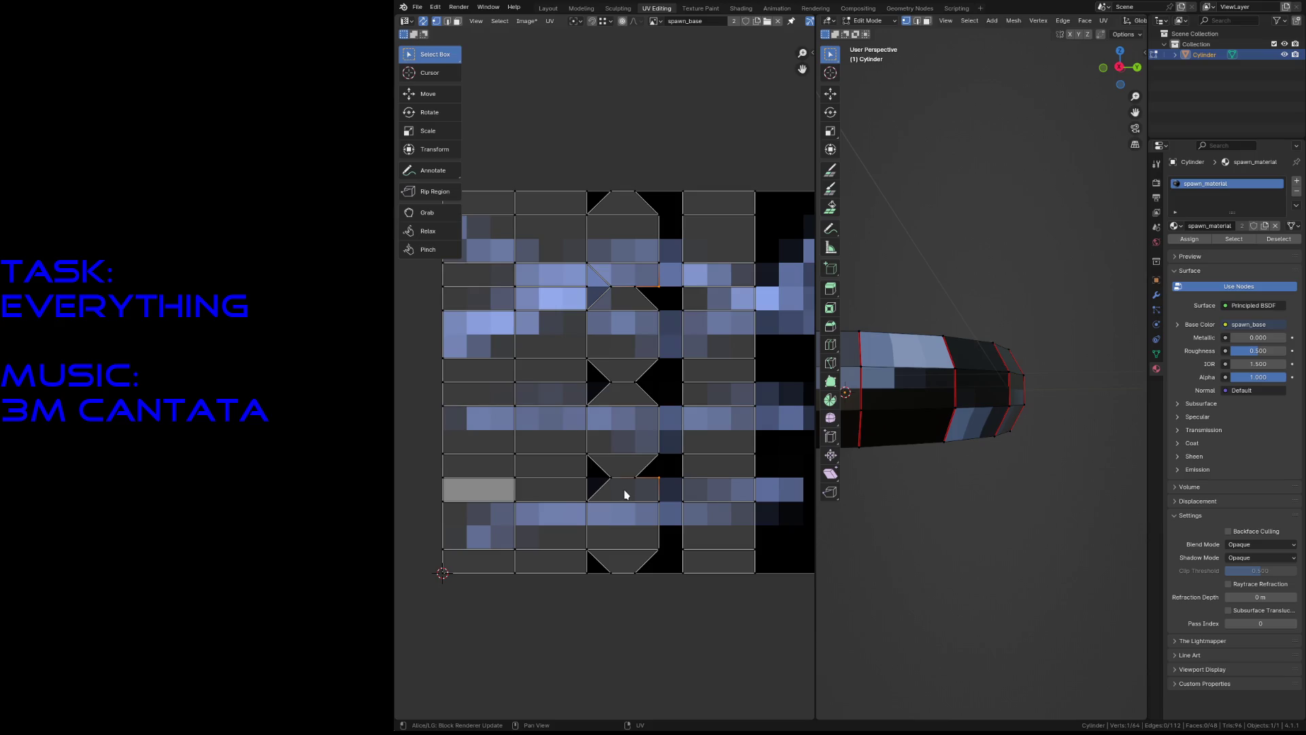
pyautogui.press('3')
pyautogui.click(624, 488)
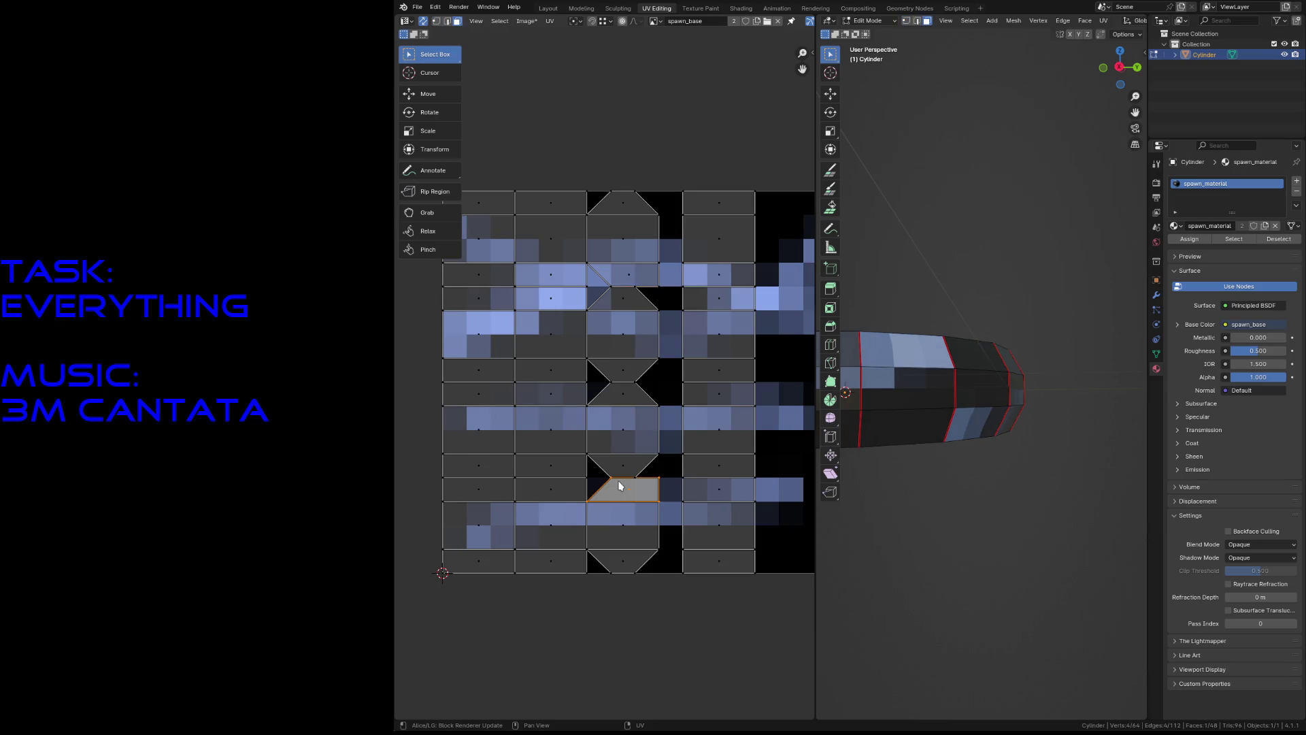
pyautogui.press('2')
pyautogui.click(643, 479)
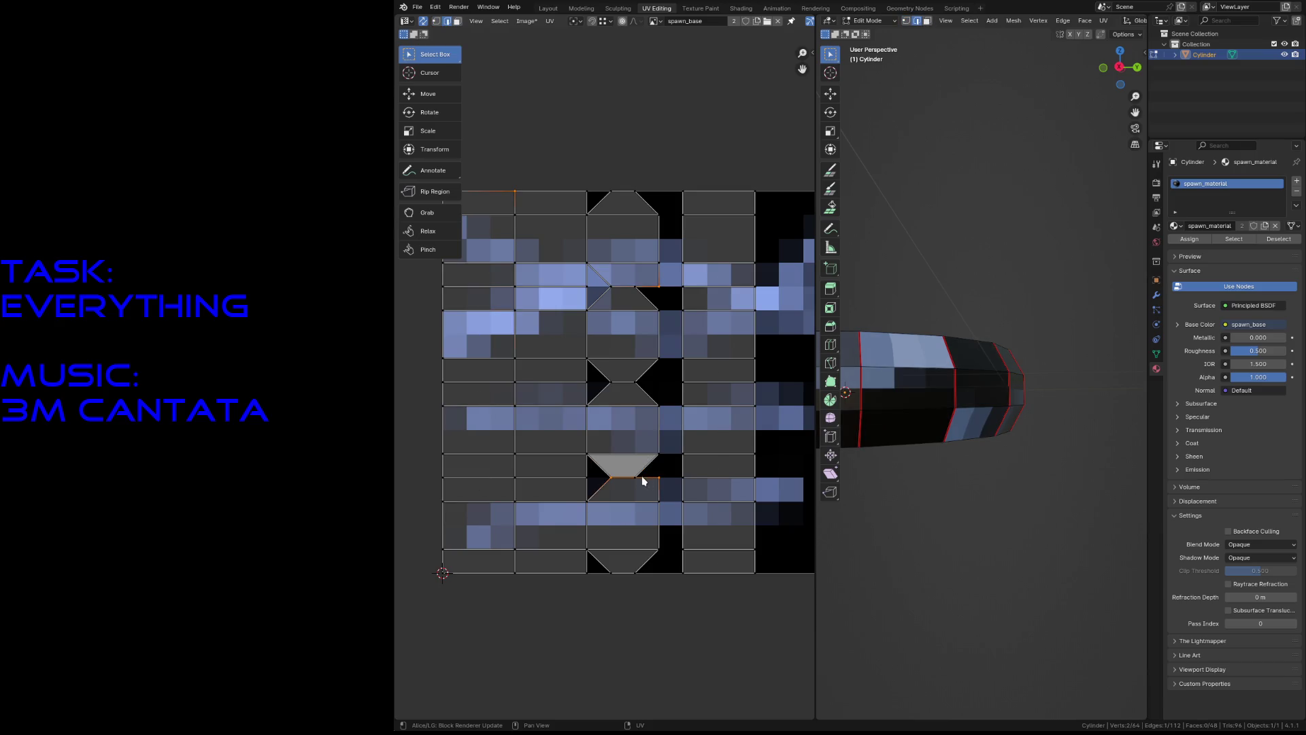
pyautogui.press('1')
pyautogui.click(614, 481)
# Save spawn.blend and box-select the vertices of the right UV column.
pyautogui.scroll(4, 611, 484)
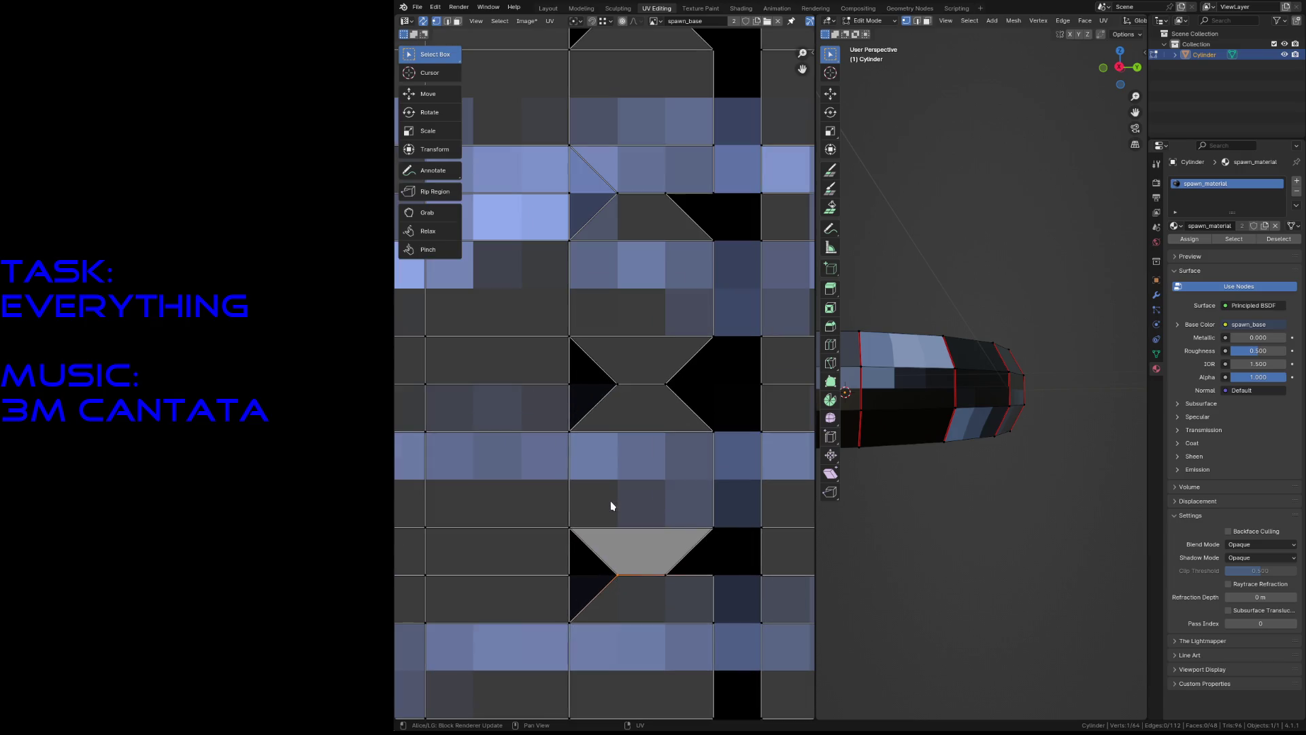
pyautogui.hotkey('ctrl', 's')
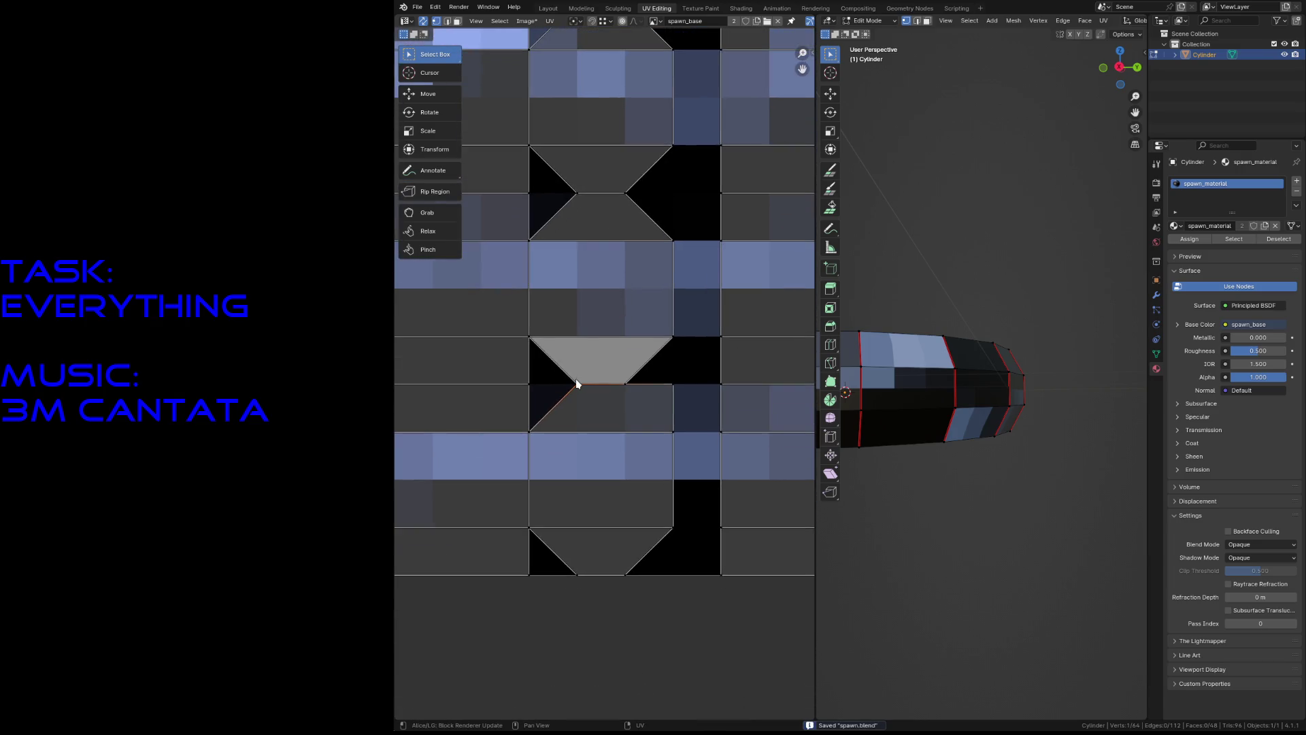
pyautogui.scroll(-4, 577, 384)
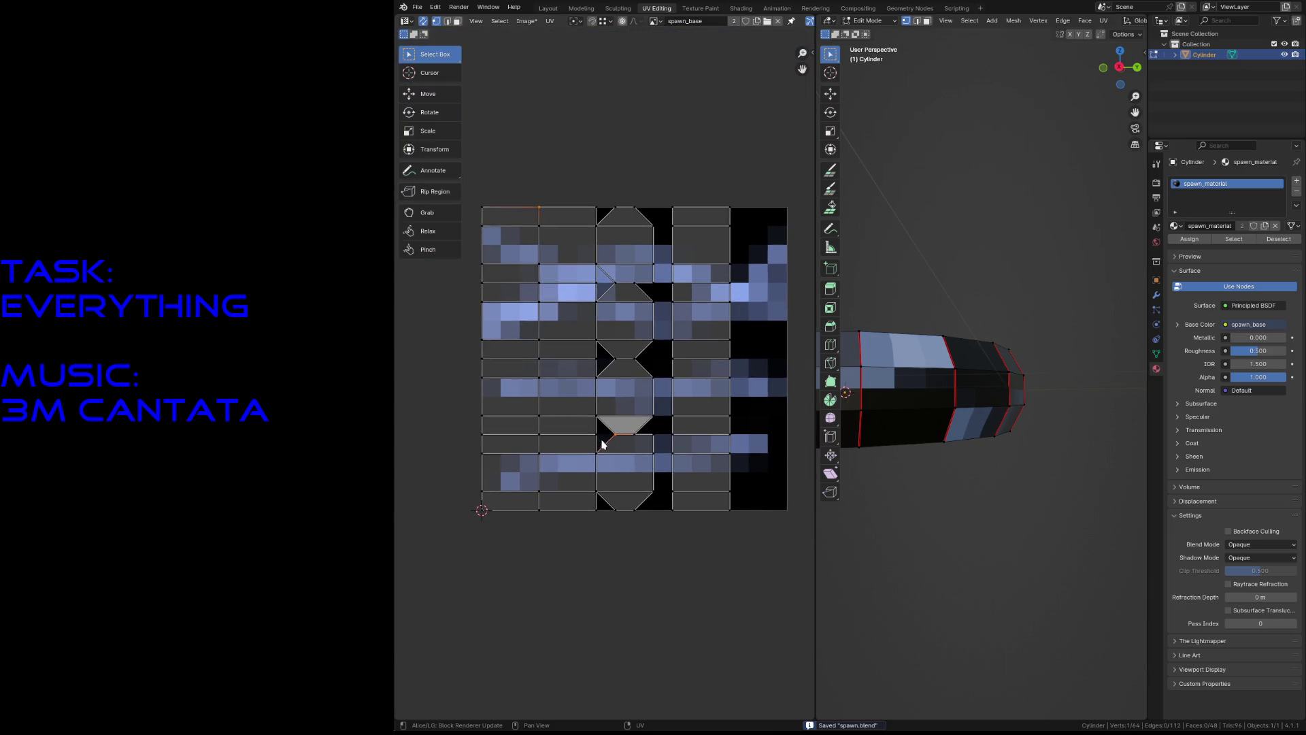
pyautogui.moveTo(676, 179); pyautogui.dragTo(782, 566)
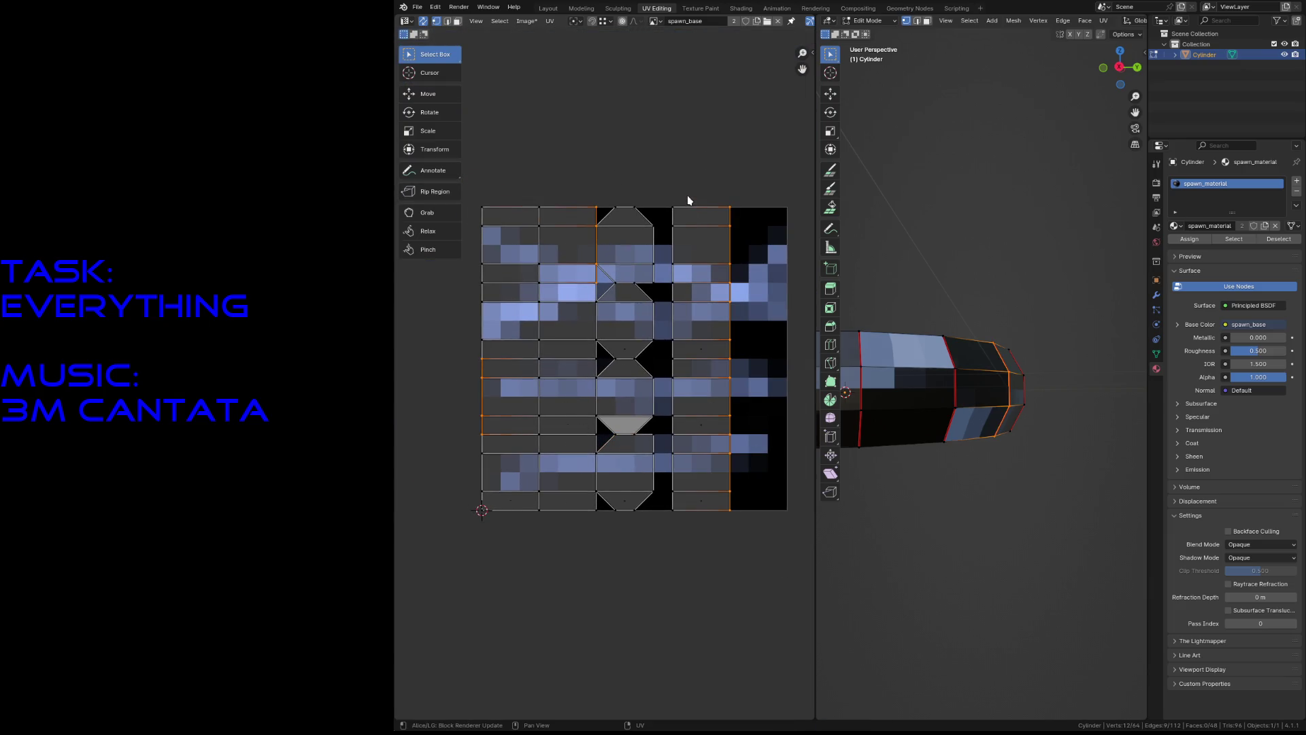
# Shift the fourth UV column one pixel left and save spawn.blend.
pyautogui.press('3')
pyautogui.moveTo(688, 200); pyautogui.dragTo(758, 569)
pyautogui.press('v')
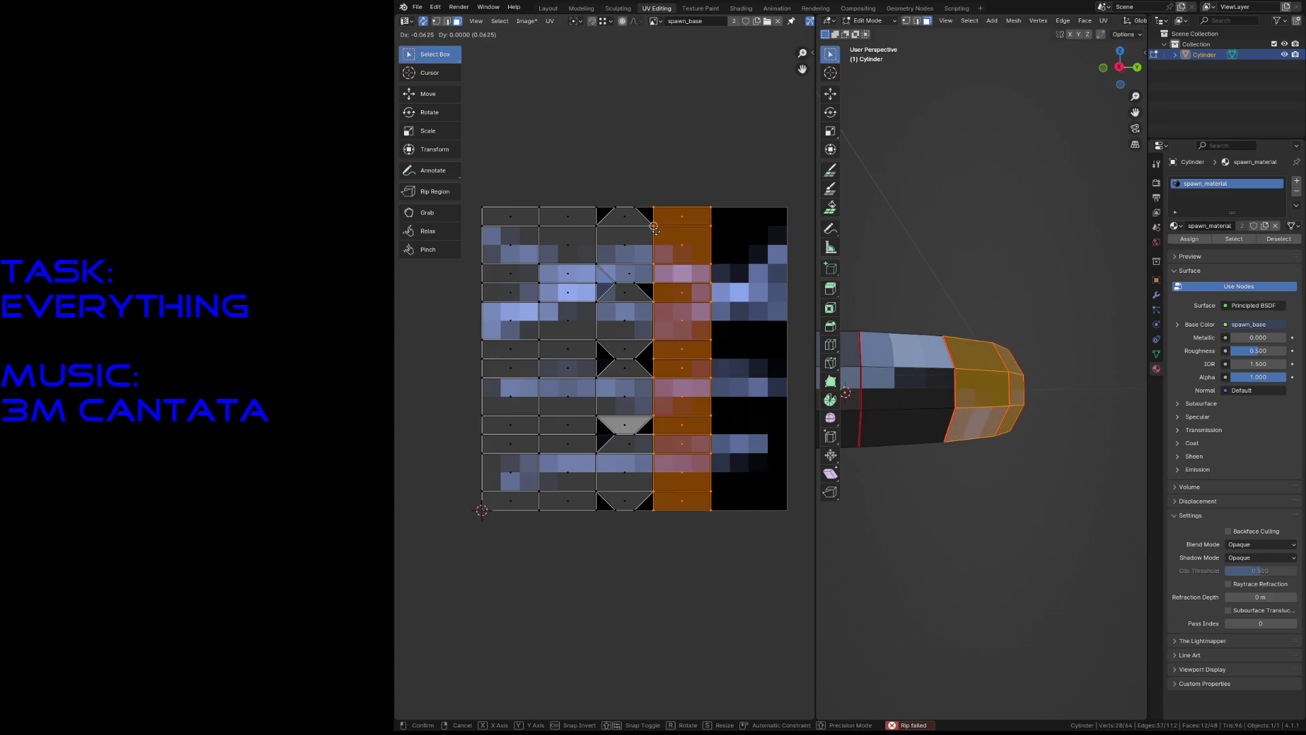
pyautogui.click(638, 183)
pyautogui.click(639, 182)
pyautogui.click(639, 170)
pyautogui.hotkey('ctrl', 's')
# Move the octagon column of UV faces to the texture's right edge.
pyautogui.scroll(2, 641, 333)
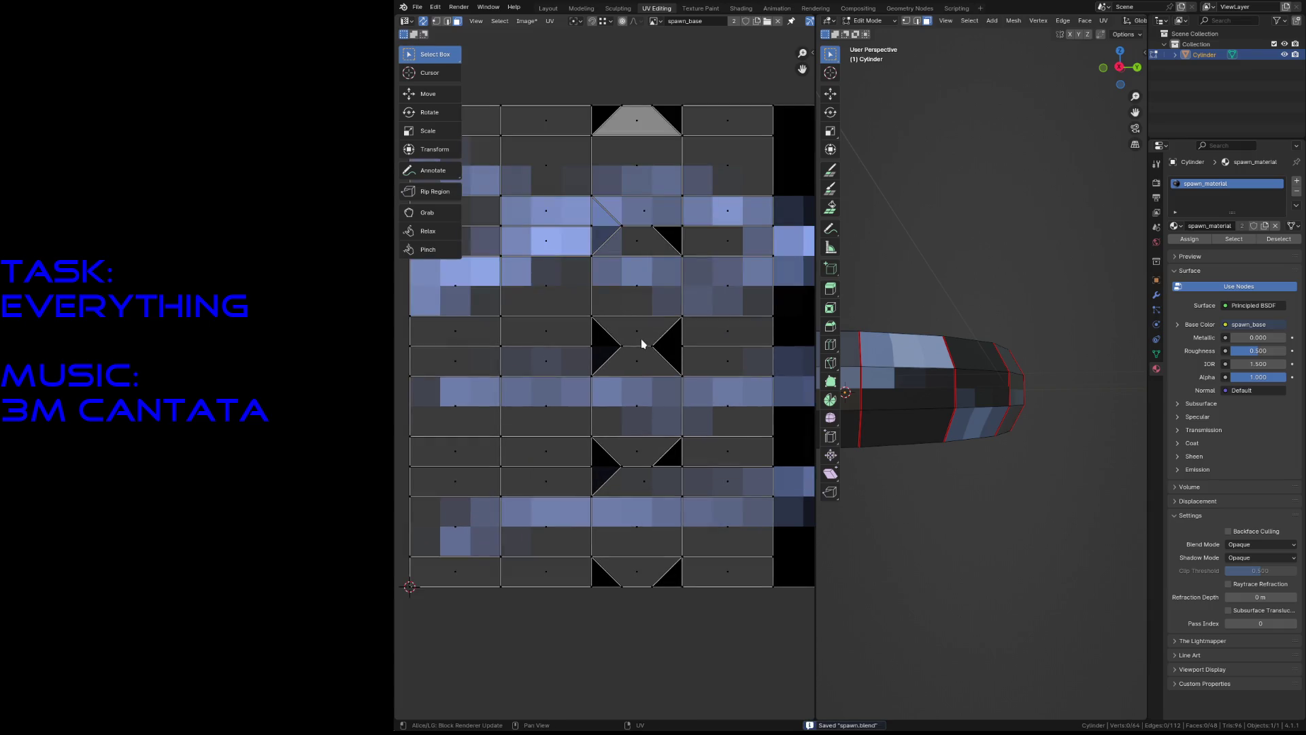
pyautogui.click(632, 348)
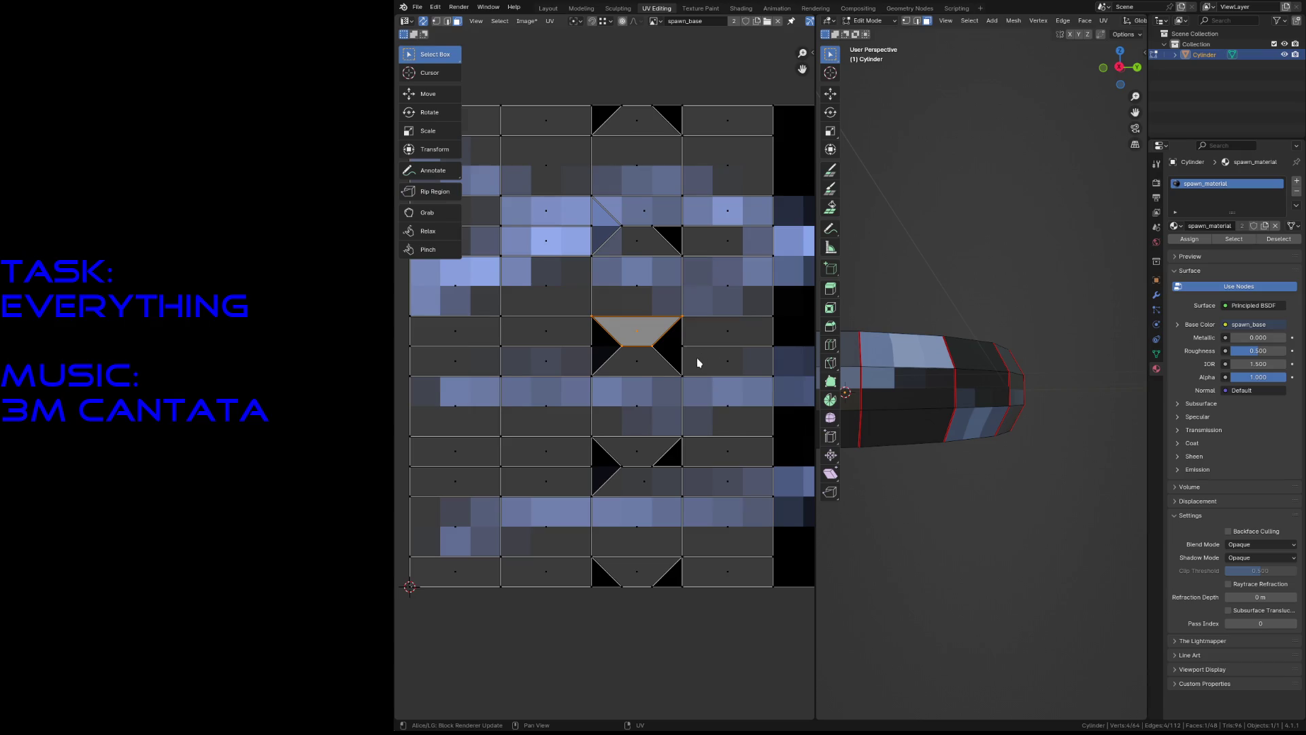
pyautogui.scroll(-4, 698, 363)
pyautogui.moveTo(607, 266)
pyautogui.mouseDown()
pyautogui.moveTo(630, 487)
pyautogui.moveTo(622, 458)
pyautogui.mouseUp()
pyautogui.press('g')
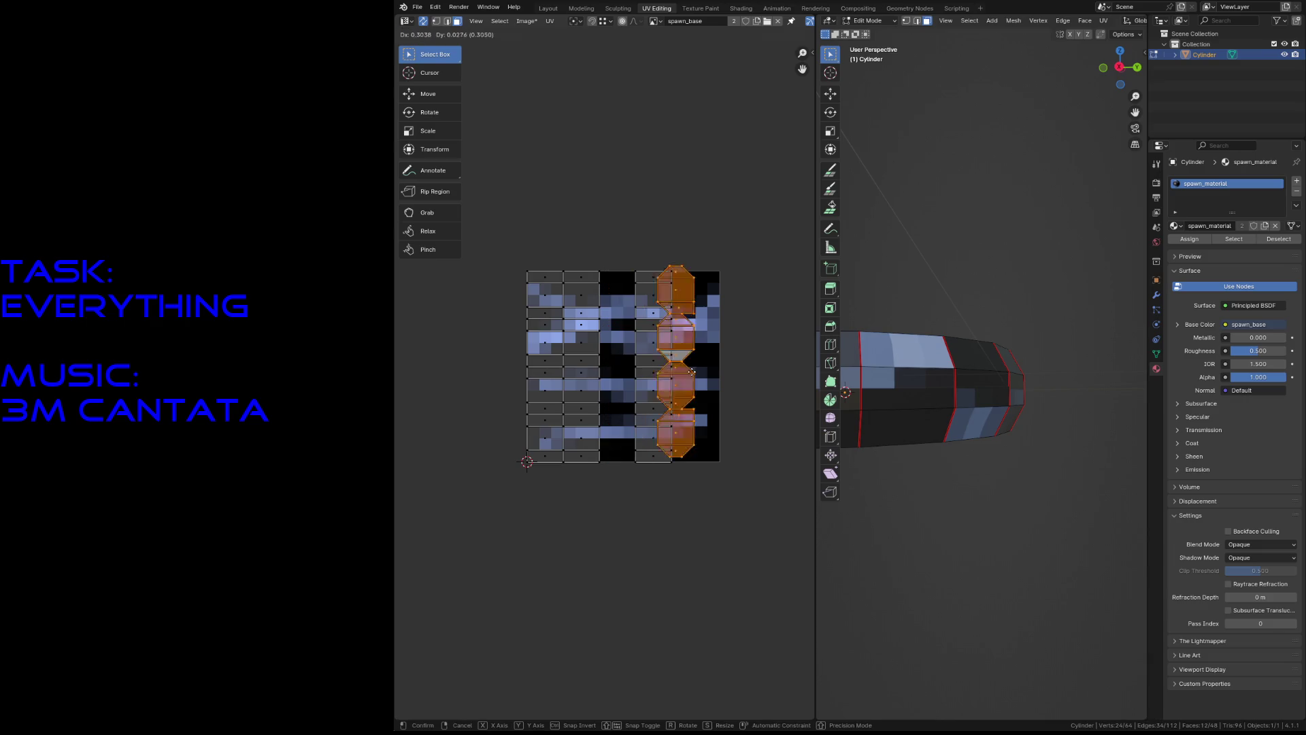
pyautogui.click(739, 373)
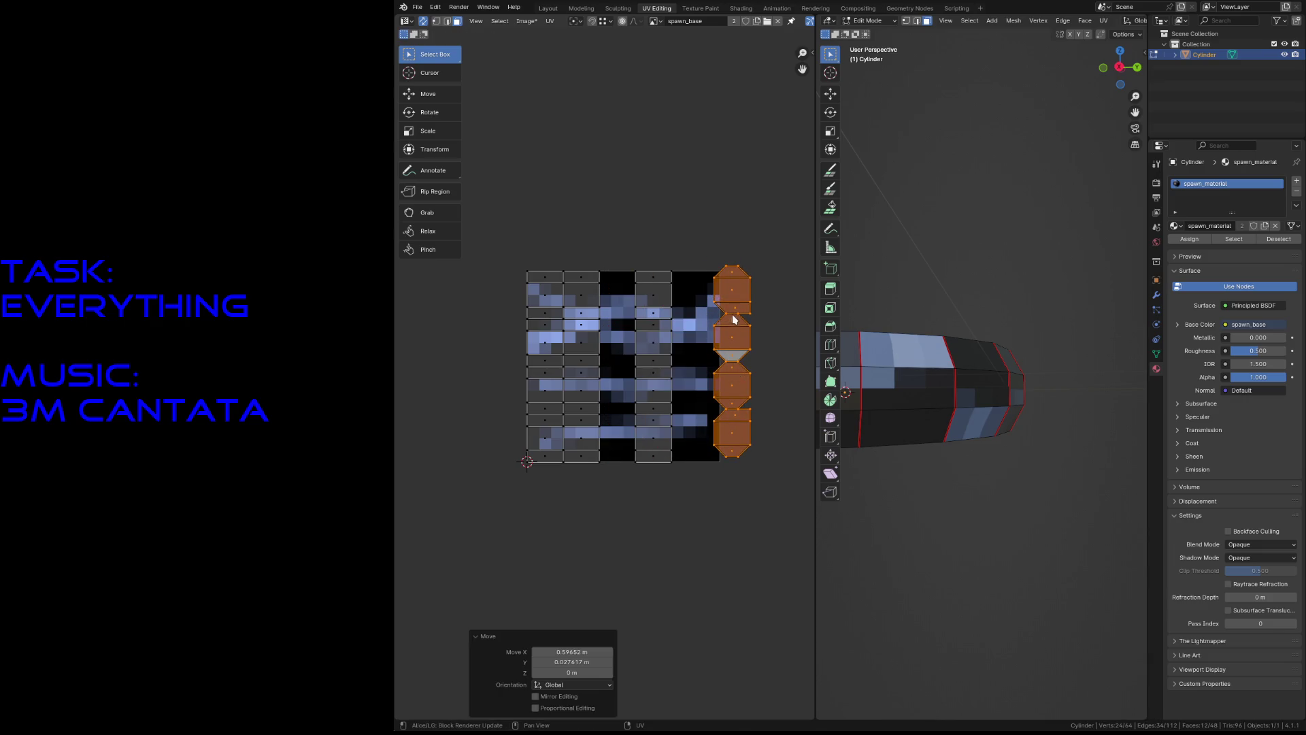
# Snap the six thin connector faces in the right column to texture pixels.
pyautogui.click(737, 307)
pyautogui.keyDown('shift'); pyautogui.click(738, 354); pyautogui.keyUp('shift')
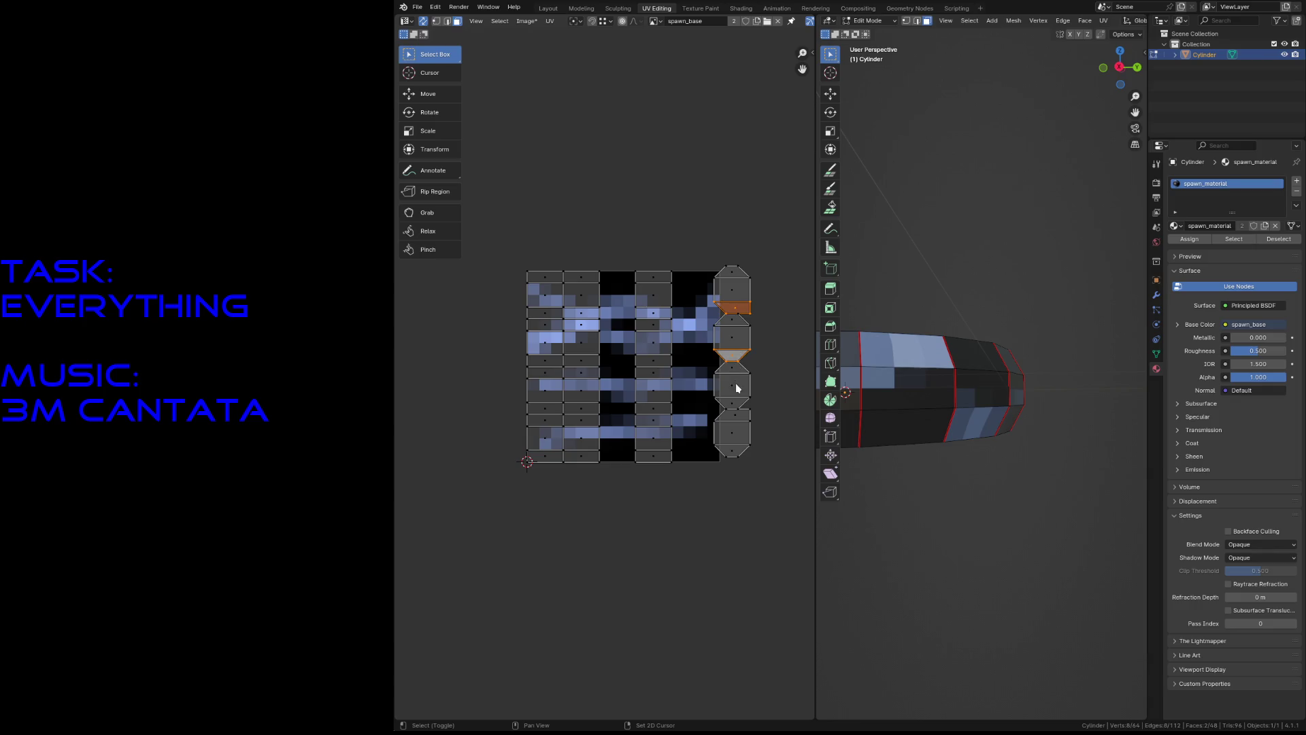
pyautogui.keyDown('shift'); pyautogui.click(729, 371); pyautogui.keyUp('shift')
pyautogui.keyDown('shift'); pyautogui.click(737, 402); pyautogui.keyUp('shift')
pyautogui.keyDown('shift'); pyautogui.click(735, 416); pyautogui.keyUp('shift')
pyautogui.keyDown('shift'); pyautogui.click(734, 454); pyautogui.keyUp('shift')
pyautogui.rightClick(733, 455)
pyautogui.click(763, 452)
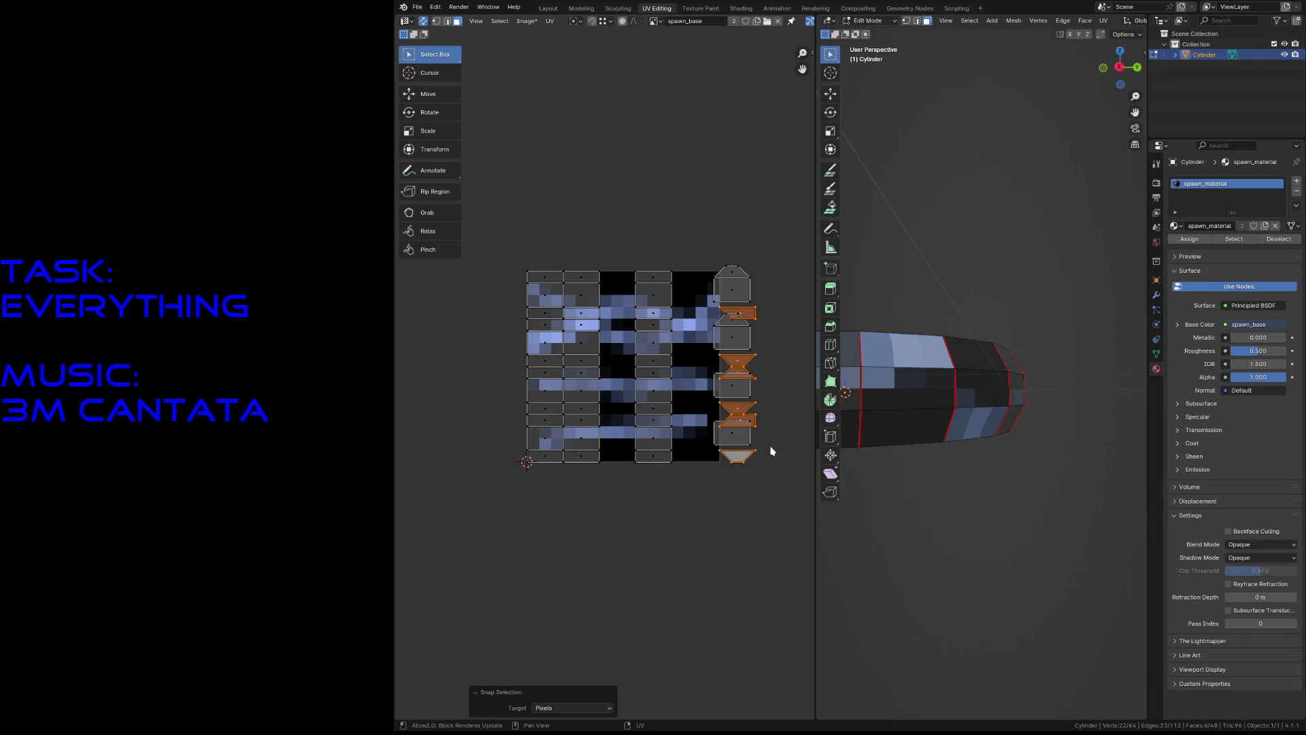
pyautogui.scroll(2, 778, 272)
pyautogui.hscroll(5, 653, 319)
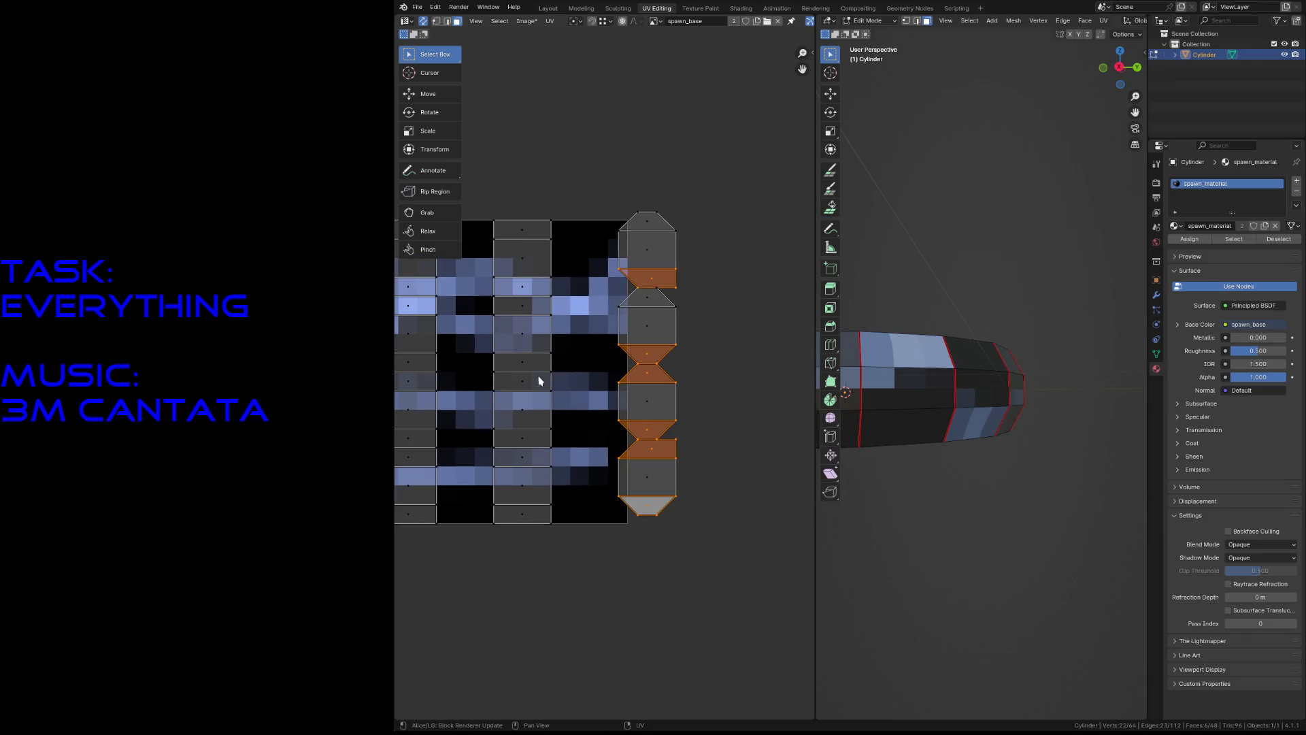
pyautogui.click(650, 276)
# Snap the previously placed single face to texture pixels.
pyautogui.rightClick(665, 276)
pyautogui.moveTo(660, 269)
pyautogui.click(714, 271)
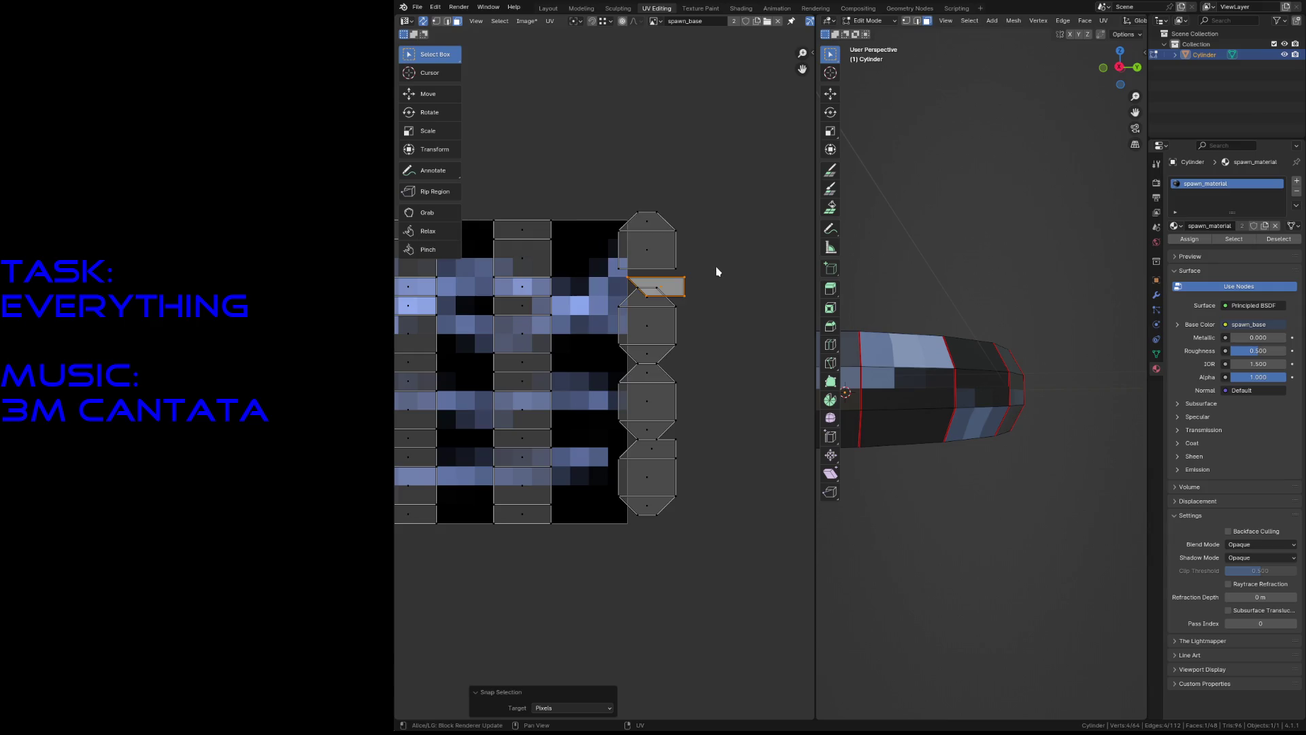
# Move the top octagon and small face below it above the right strip, rotated 13.5°, and snap them to pixels.
pyautogui.moveTo(618, 198); pyautogui.dragTo(669, 284)
pyautogui.press('g')
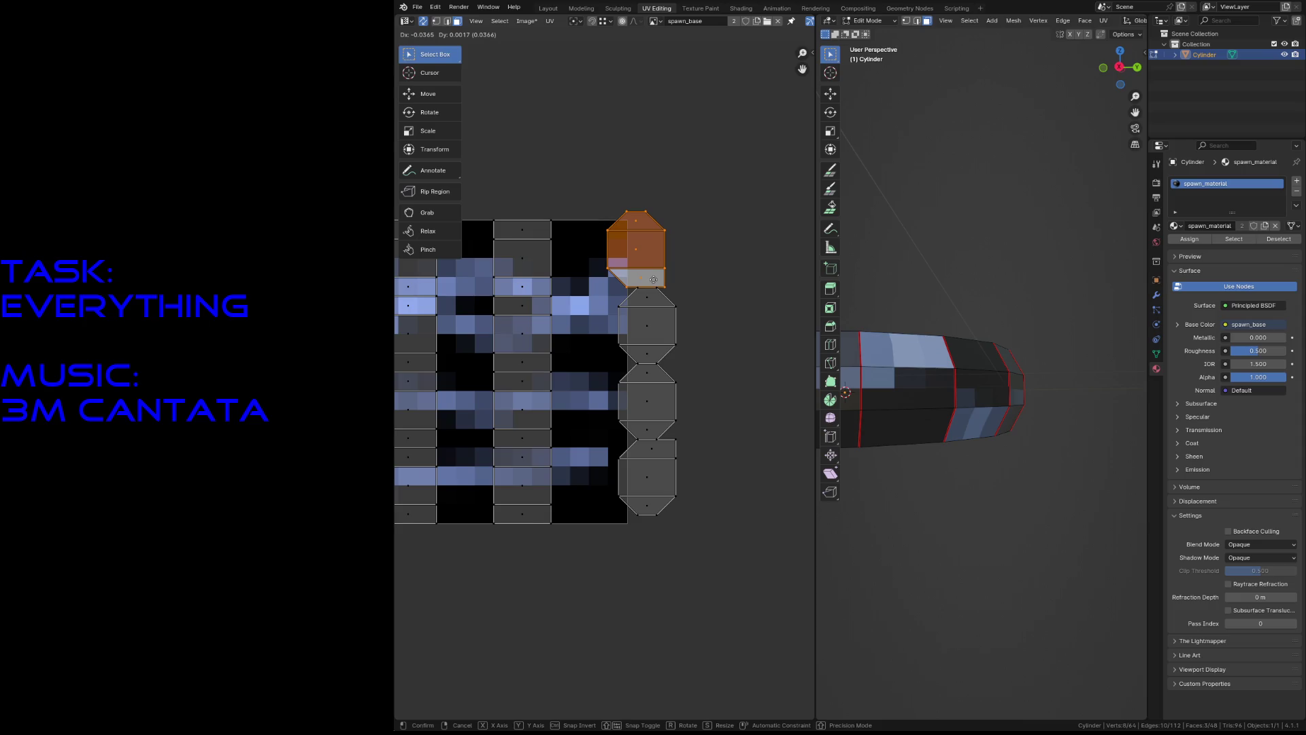
pyautogui.click(642, 281)
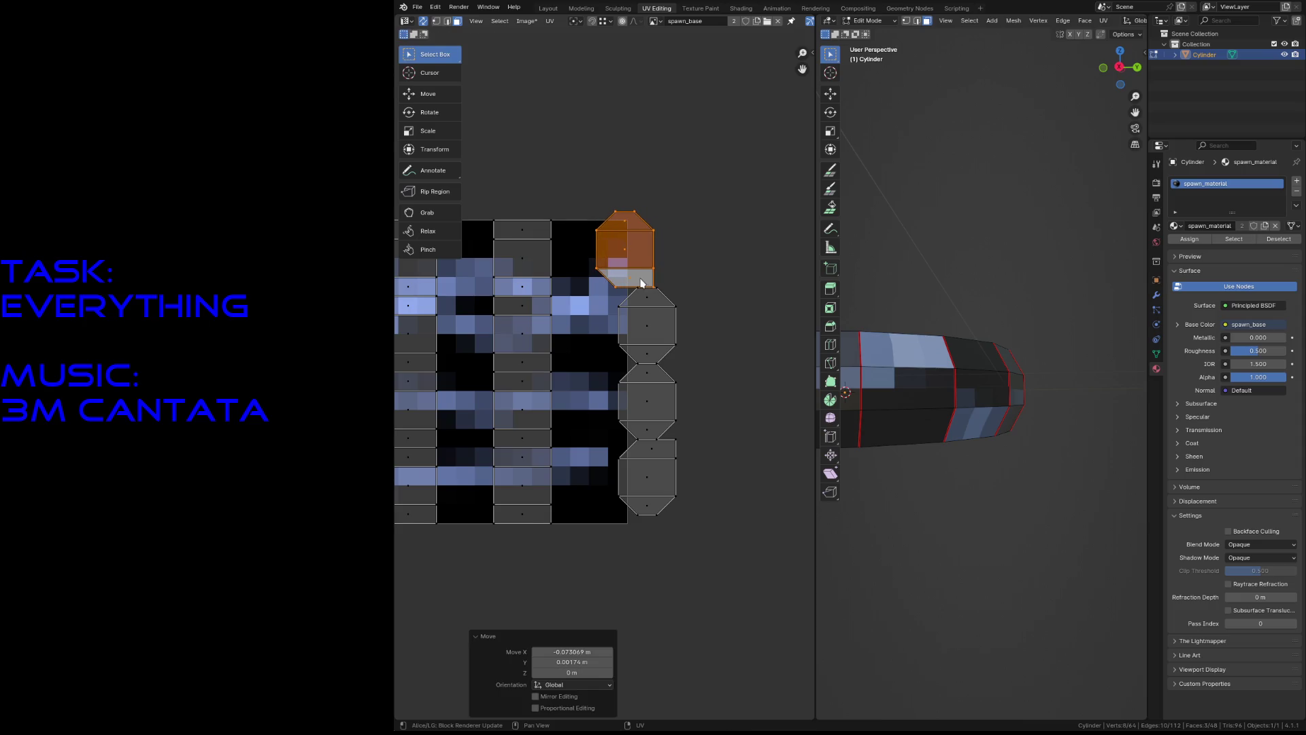
pyautogui.press('r')
pyautogui.click(639, 243)
pyautogui.press('g')
pyautogui.click(650, 262)
pyautogui.rightClick(650, 263)
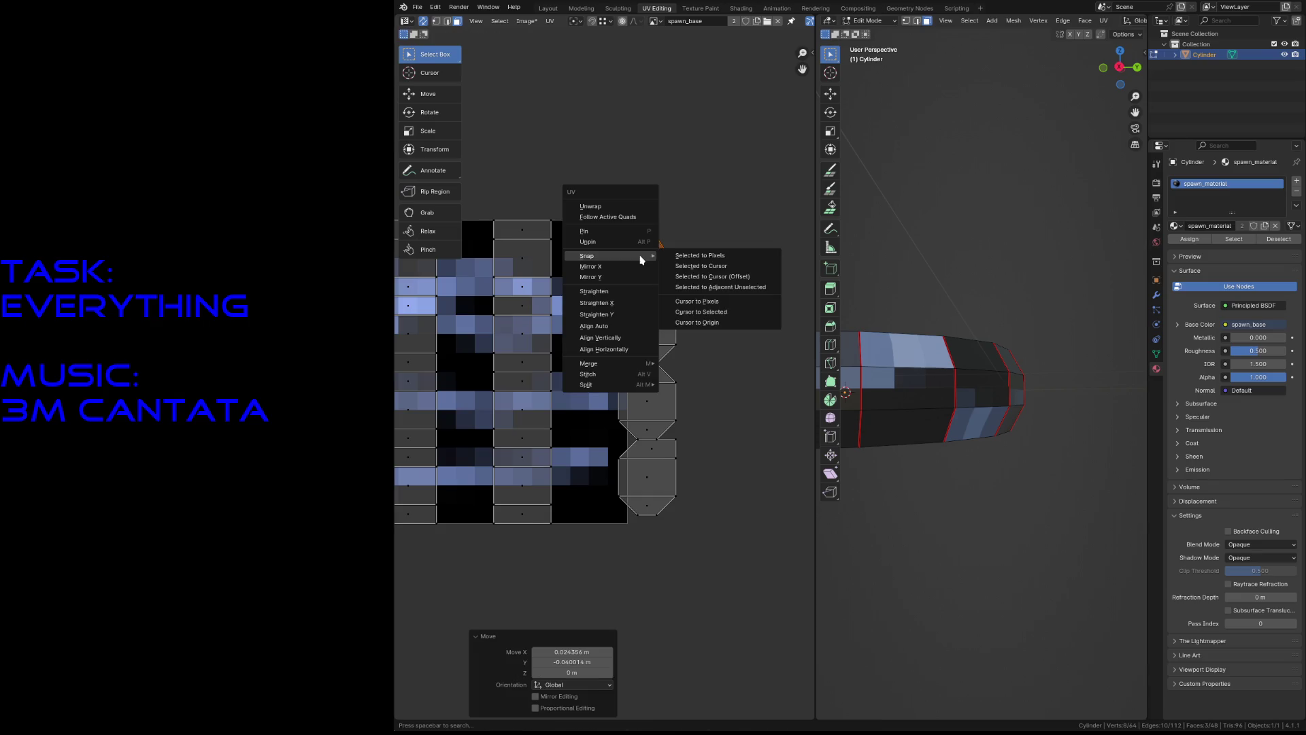
pyautogui.click(676, 253)
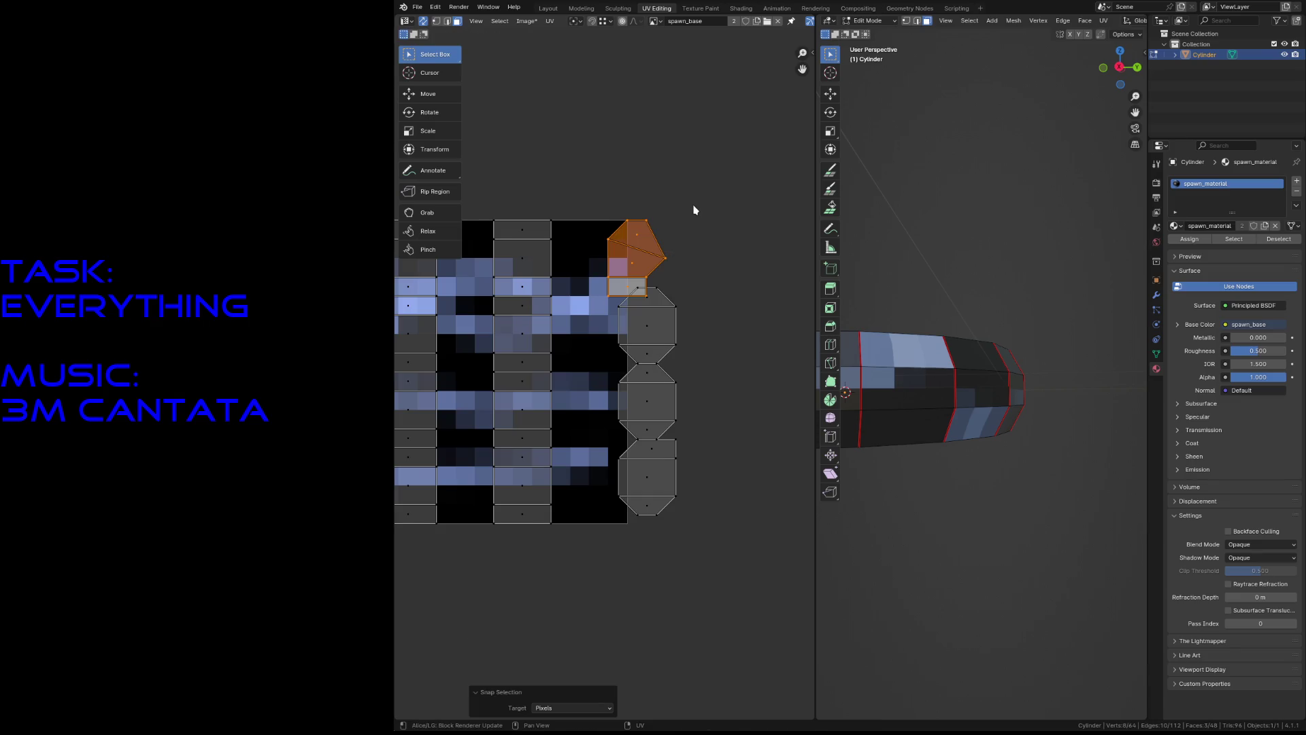
# Rotate the octagon island back by -17.7° until upright, re-snapping to pixels, then return to vertex selection.
pyautogui.press('r')
pyautogui.click(669, 206)
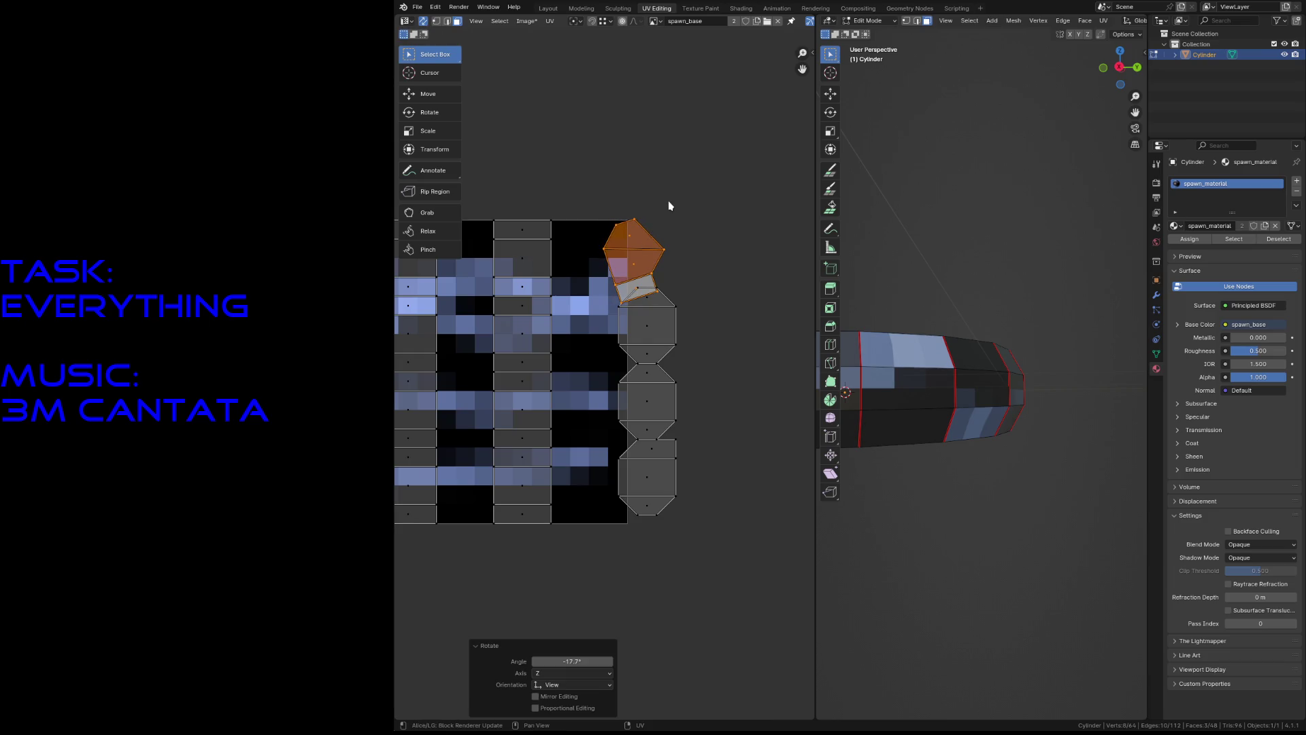
pyautogui.rightClick(626, 256)
pyautogui.click(663, 260)
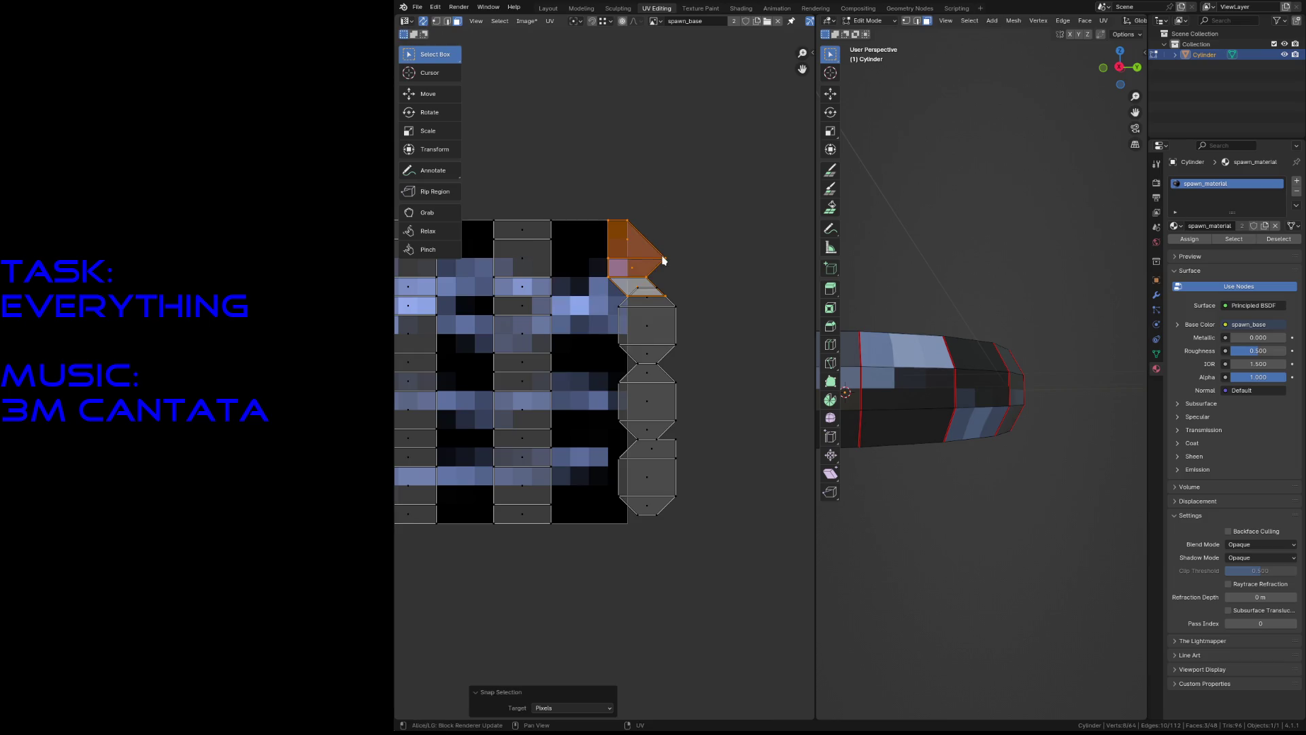
pyautogui.press('r')
pyautogui.click(698, 252)
pyautogui.press('1')
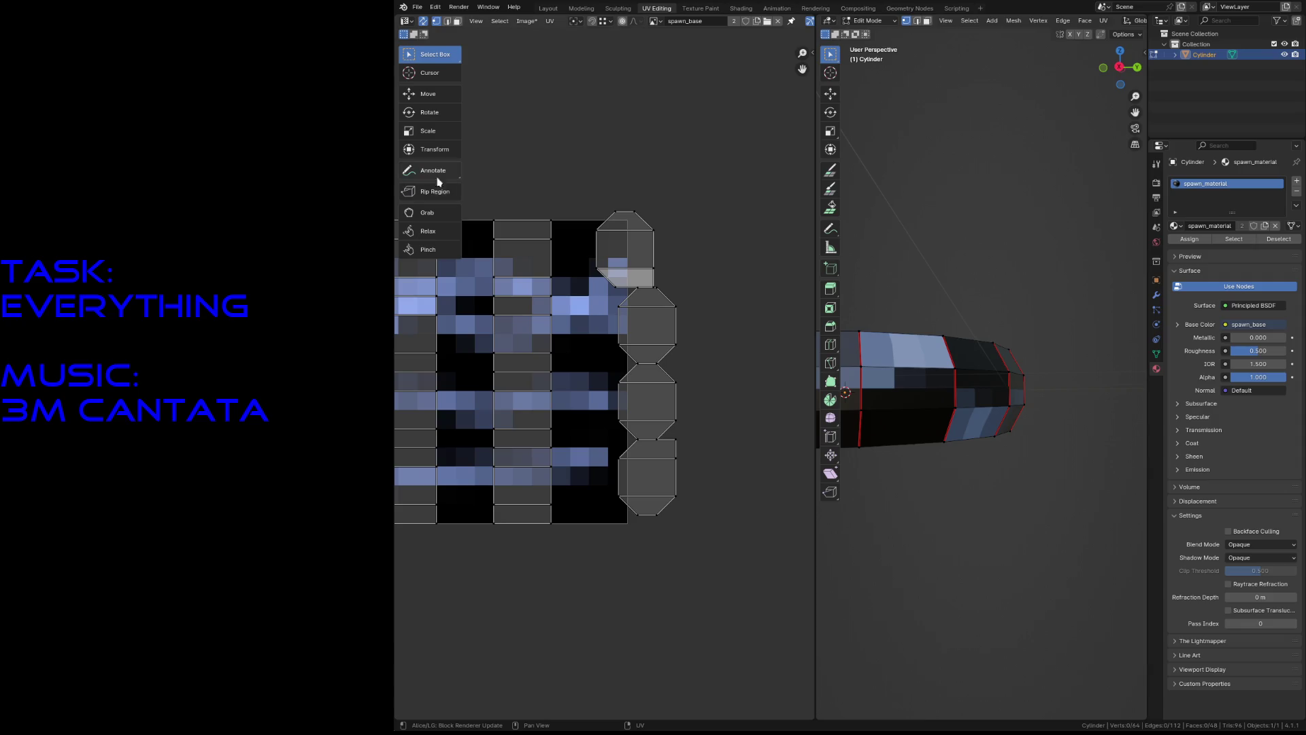
# Turn off UV sync selection and select all of the ring's UV islands.
pyautogui.click(423, 21)
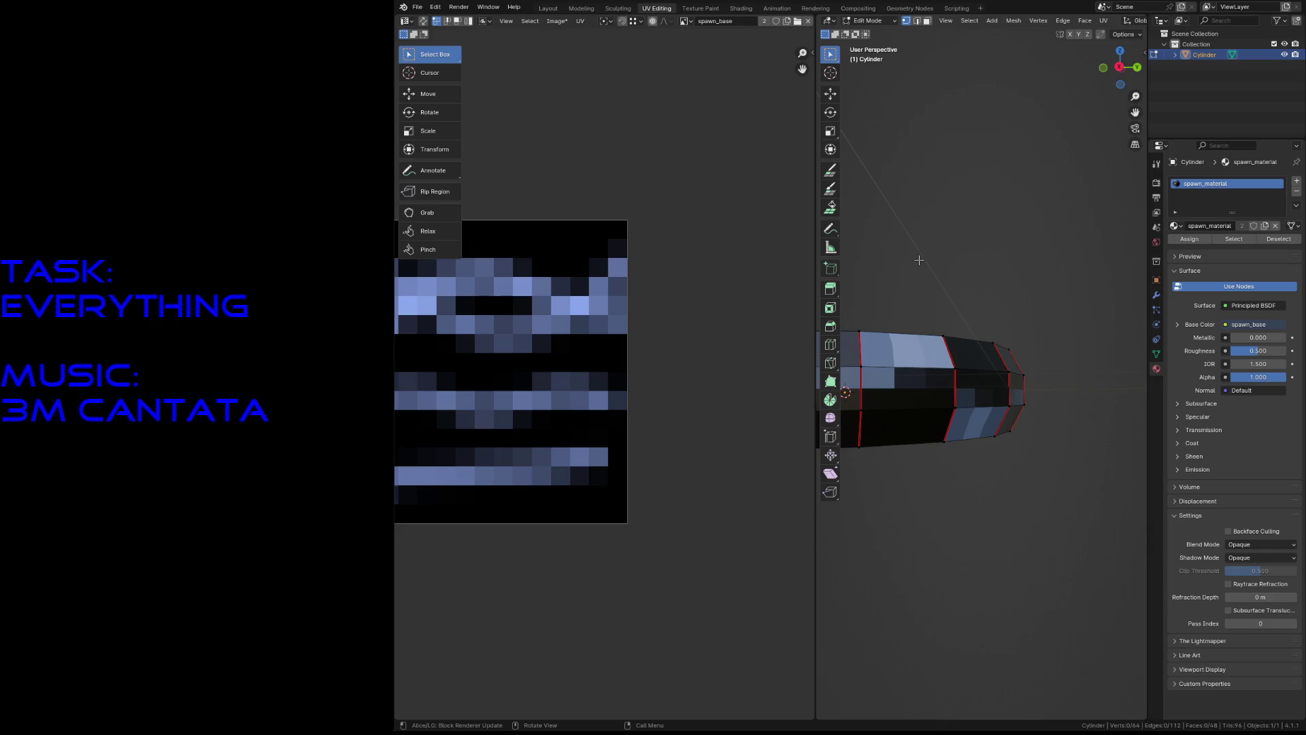
pyautogui.press('a')
pyautogui.moveTo(593, 187); pyautogui.dragTo(670, 285)
pyautogui.click(597, 212)
pyautogui.press('3')
pyautogui.moveTo(591, 204)
pyautogui.mouseDown()
pyautogui.moveTo(646, 286)
pyautogui.moveTo(676, 286)
pyautogui.mouseUp()
pyautogui.hotkey('shift', '`')
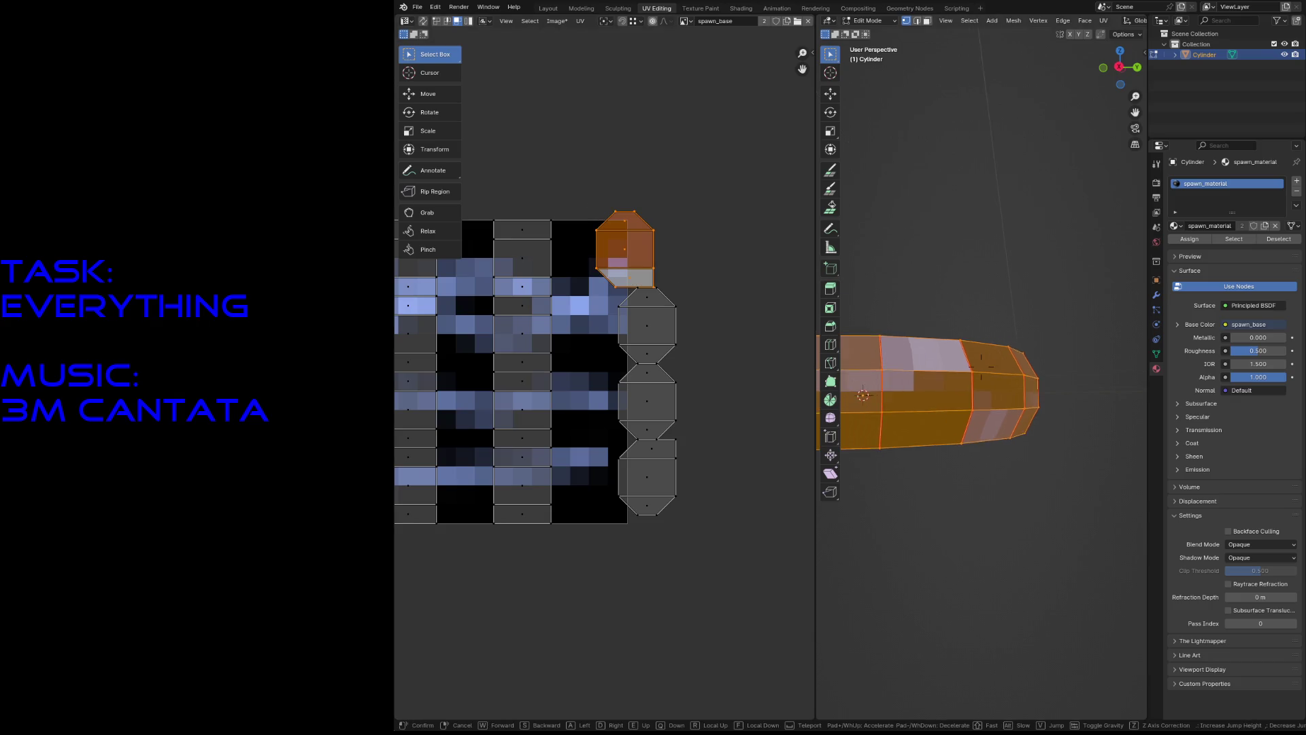
pyautogui.hotkey('alt', 'a')
pyautogui.moveTo(981, 367)
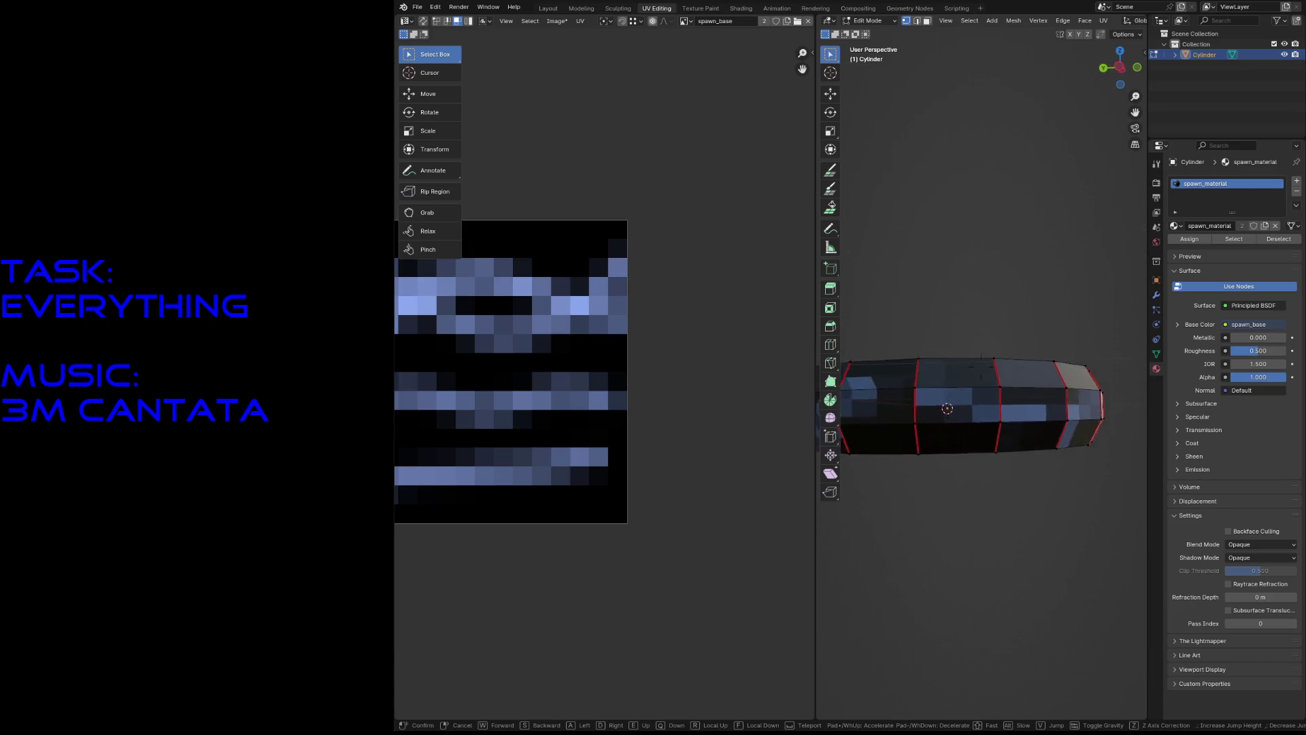
pyautogui.click(981, 367)
pyautogui.press('3')
pyautogui.click(923, 368)
pyautogui.press('1')
pyautogui.press('a')
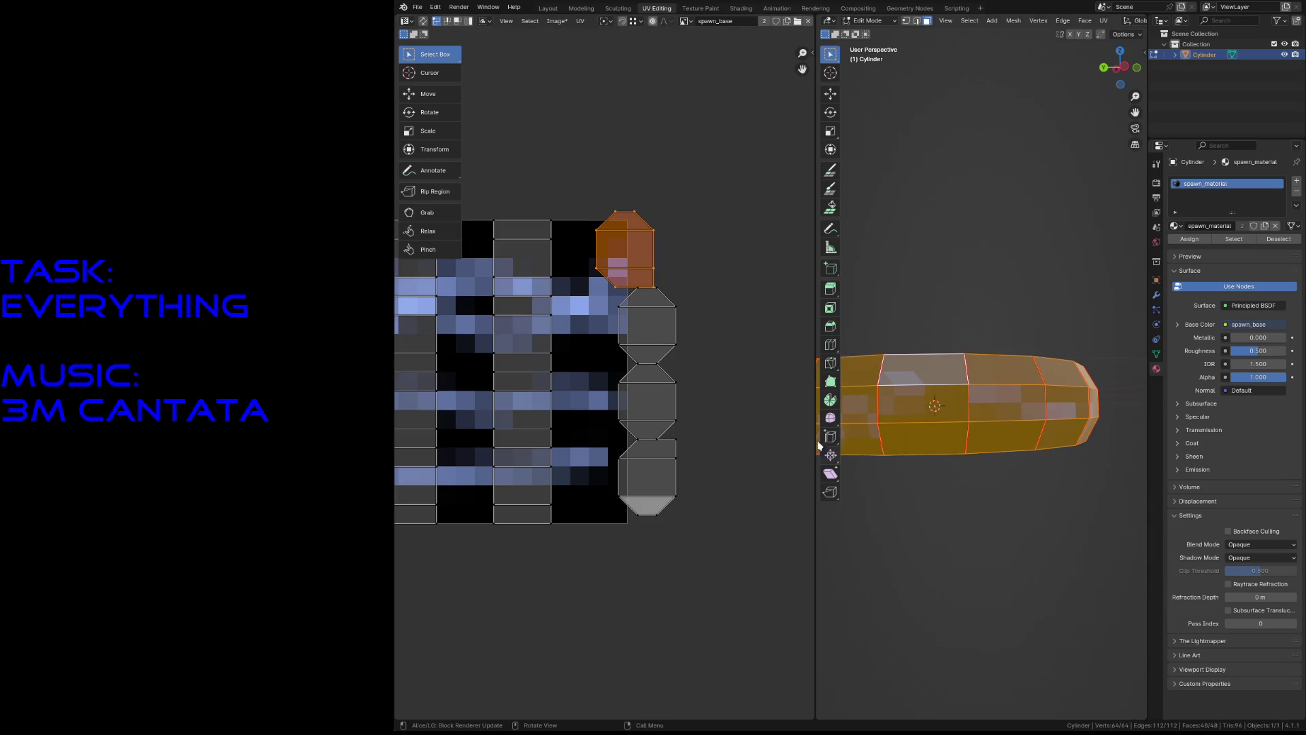
# Move all UV islands onto the spawn_base texture and align them with its pixel grid.
pyautogui.press('g')
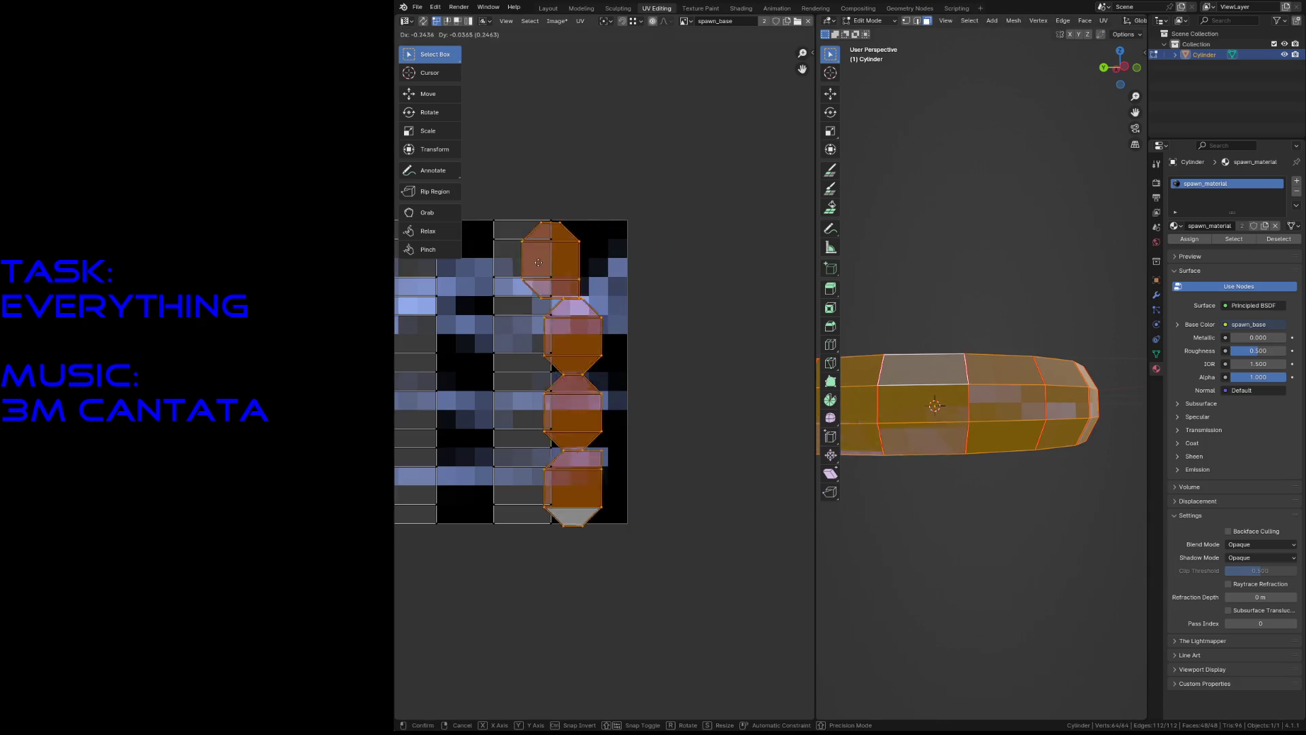
pyautogui.click(534, 269)
pyautogui.press('g')
pyautogui.click(510, 280)
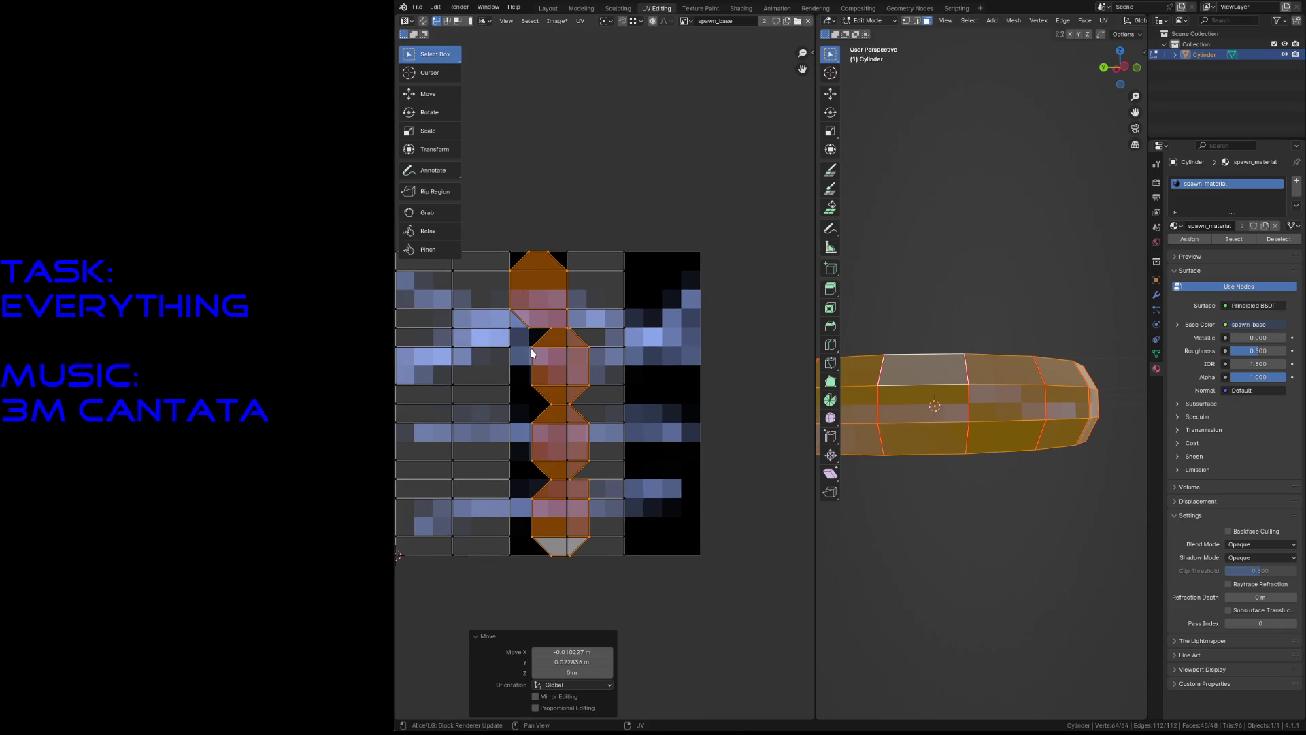
# Shift the side UV strip, excluding its top faces, left onto a grid column.
pyautogui.click(544, 577)
pyautogui.hotkey('ctrl', 'z')
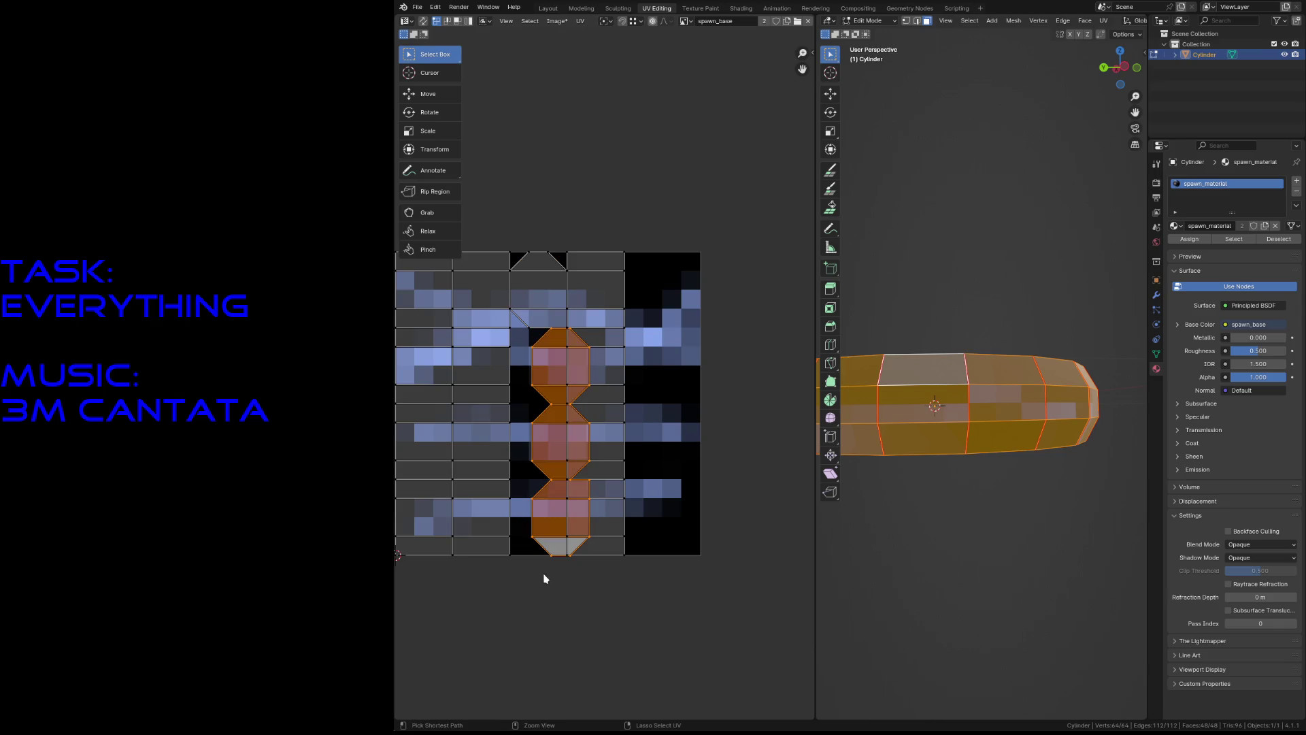
pyautogui.press('g')
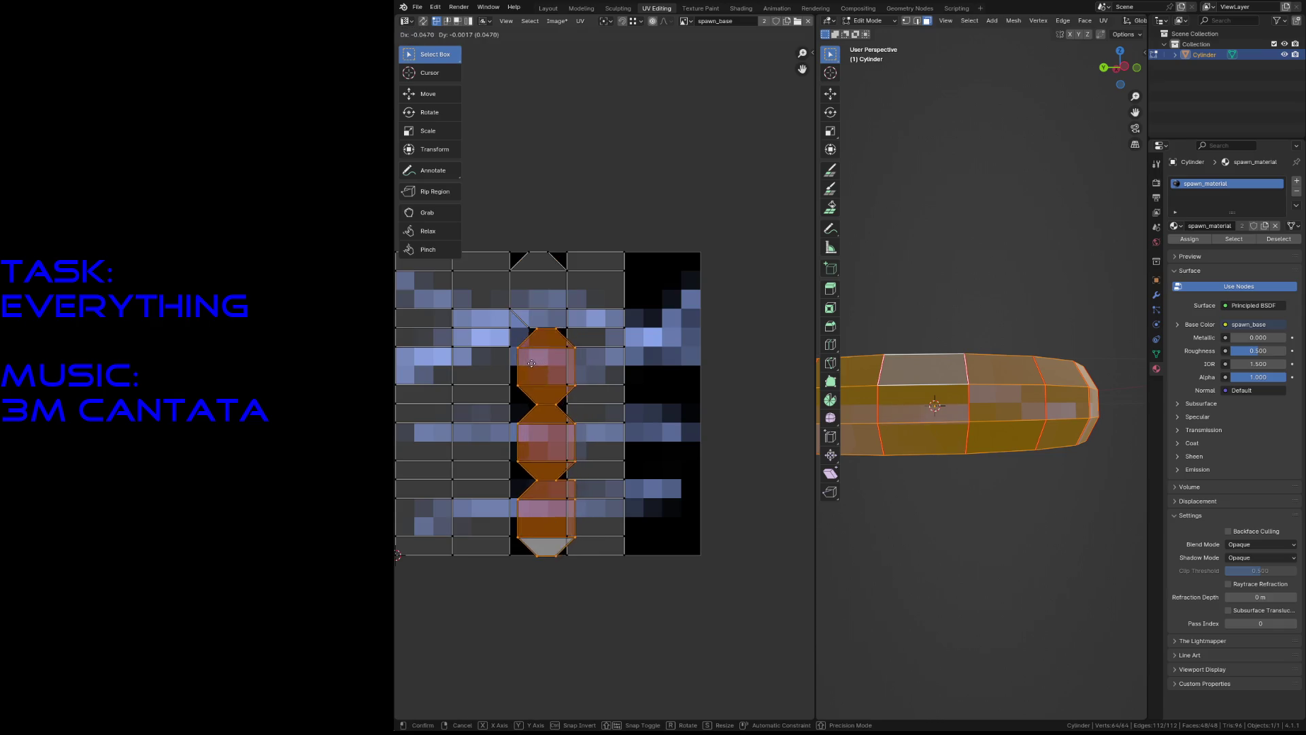
pyautogui.click(527, 363)
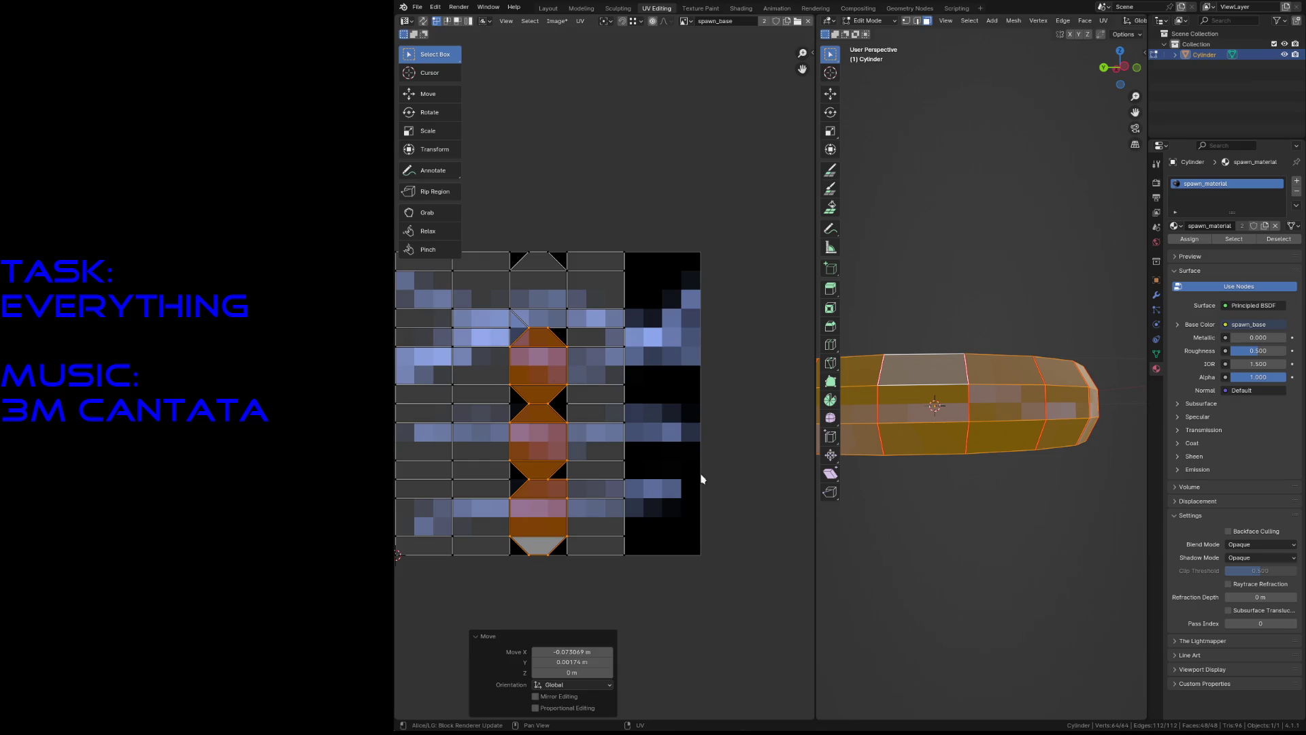
pyautogui.click(712, 495)
pyautogui.press('3')
pyautogui.click(945, 511)
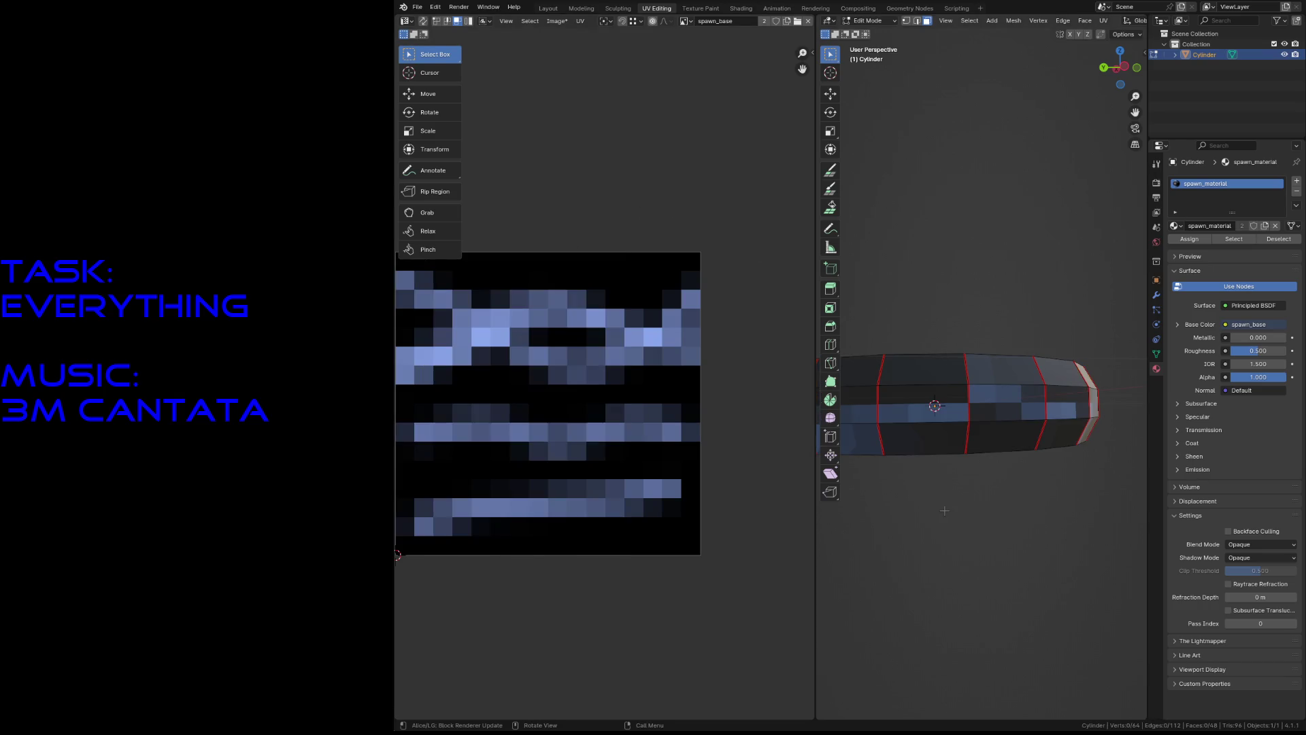
# Straighten a lower ring face's UVs by sliding one corner horizontally onto the grid.
pyautogui.hotkey('shift', '`')
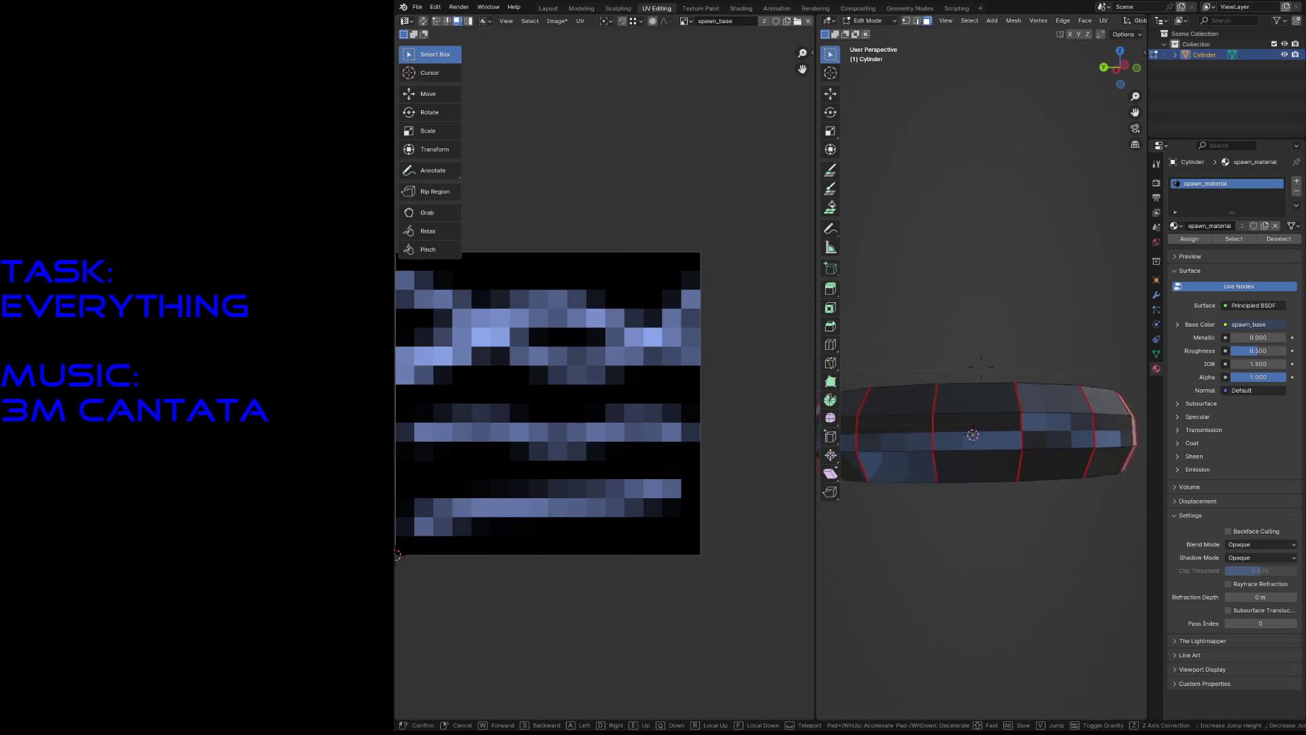
pyautogui.click(981, 366)
pyautogui.click(878, 480)
pyautogui.press('1')
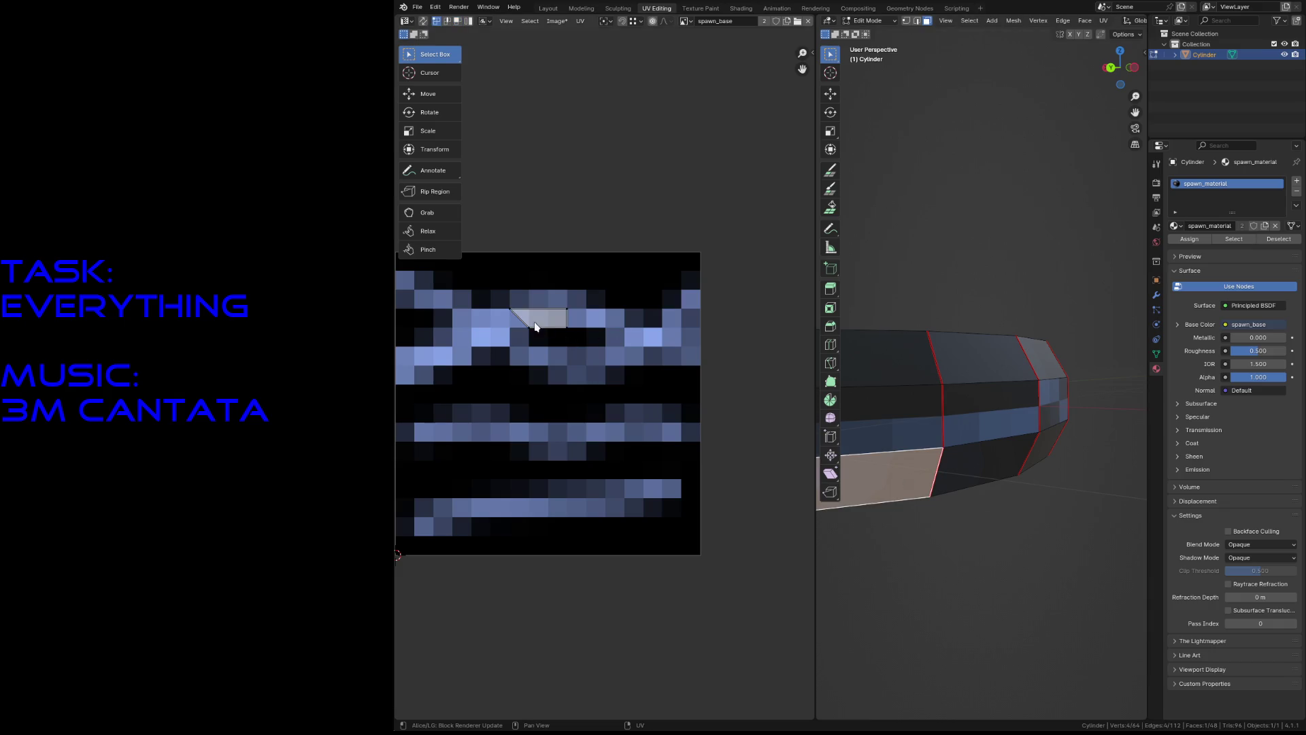
pyautogui.press('g')
pyautogui.press('x')
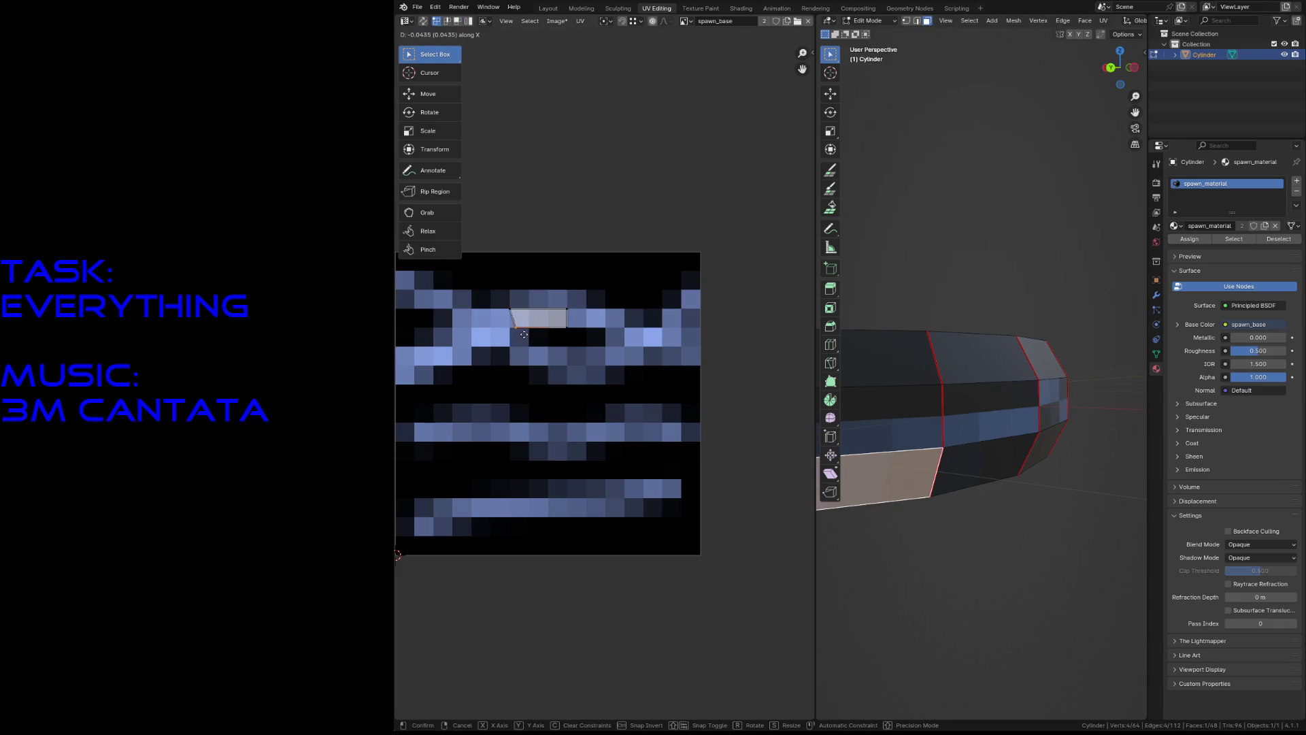
pyautogui.click(509, 309)
# Square up a side face's UVs by sliding two corners horizontally onto grid lines.
pyautogui.hotkey('alt', 'a')
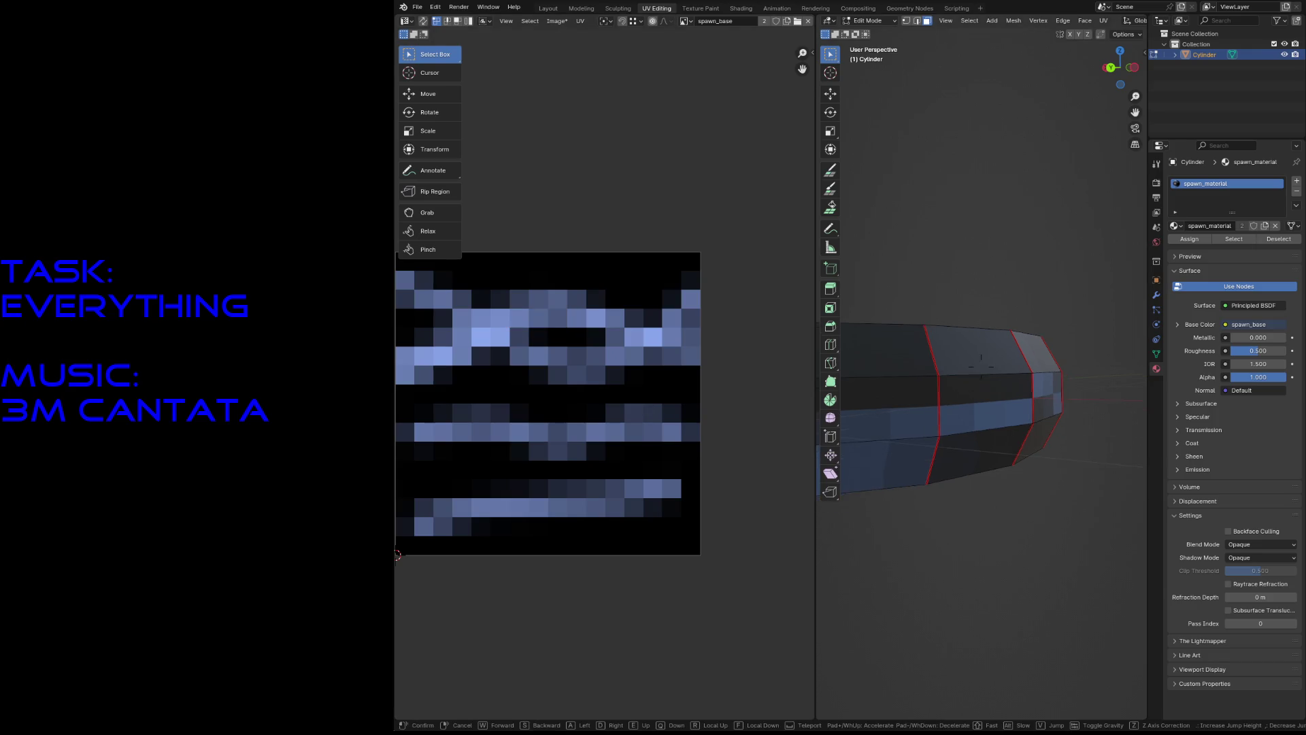
pyautogui.hotkey('shift', '`')
pyautogui.click(997, 446)
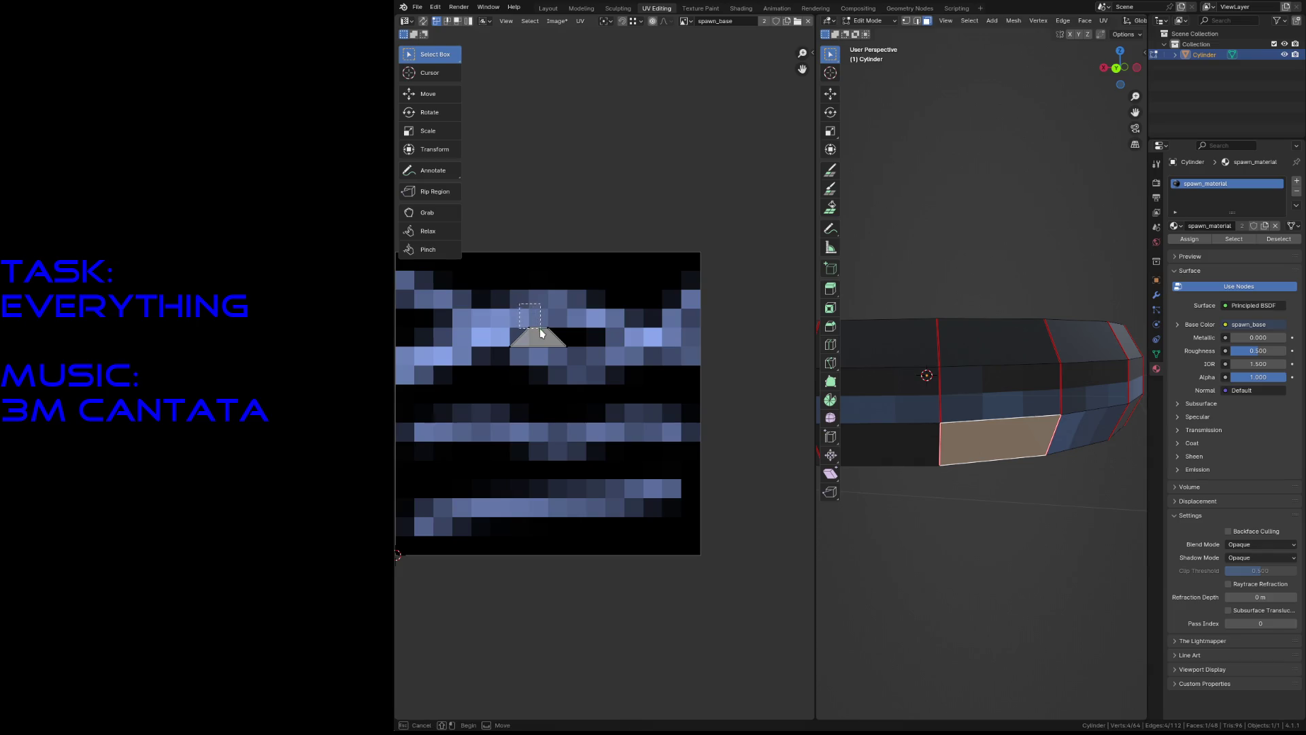
pyautogui.press('g')
pyautogui.press('x')
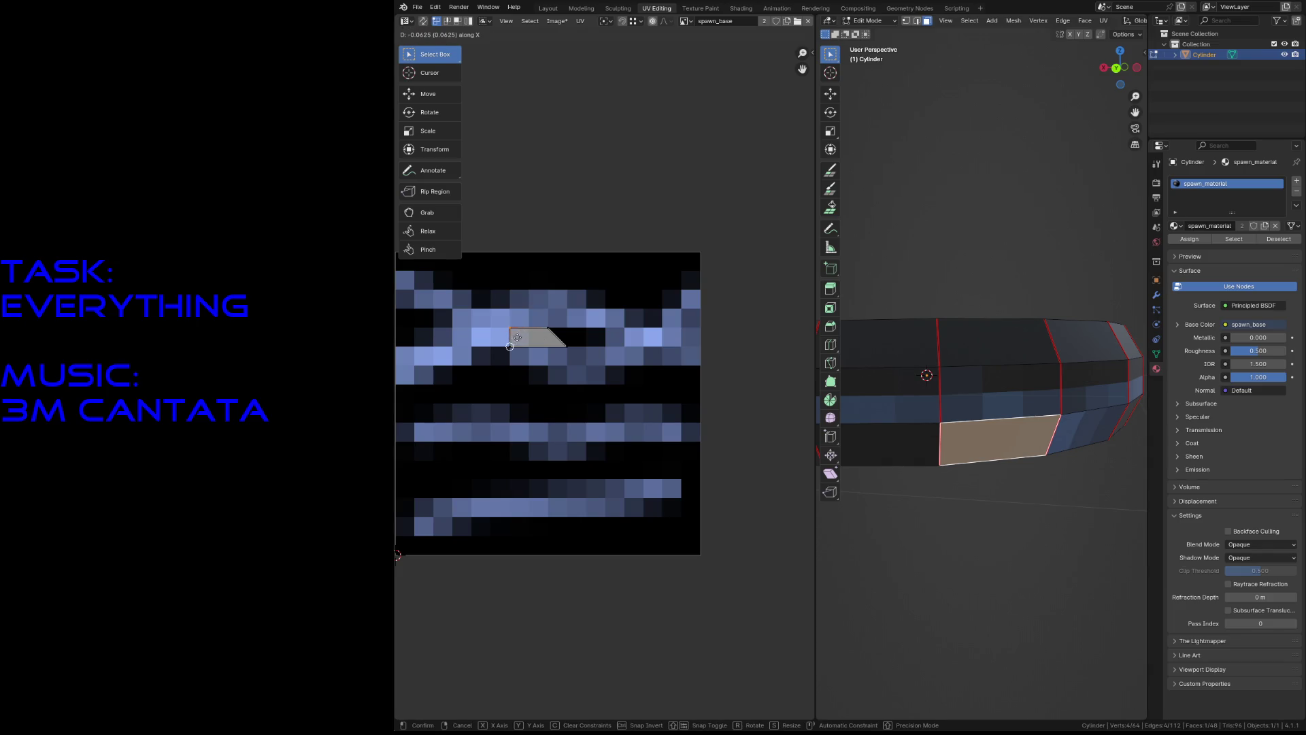
pyautogui.click(516, 345)
pyautogui.press('g')
pyautogui.press('x')
pyautogui.click(565, 344)
# Select the whole ring mesh and switch to the Texture Paint workspace.
pyautogui.hotkey('shift', '`')
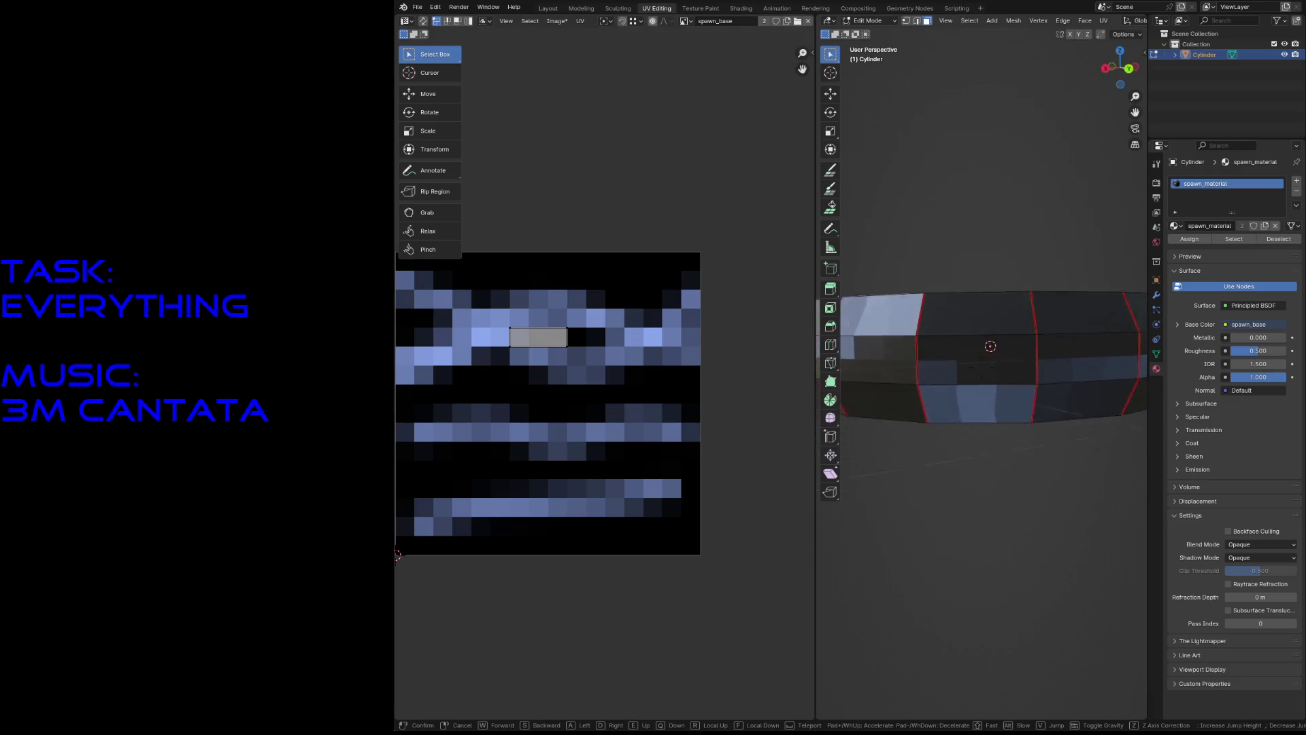
pyautogui.click(986, 410)
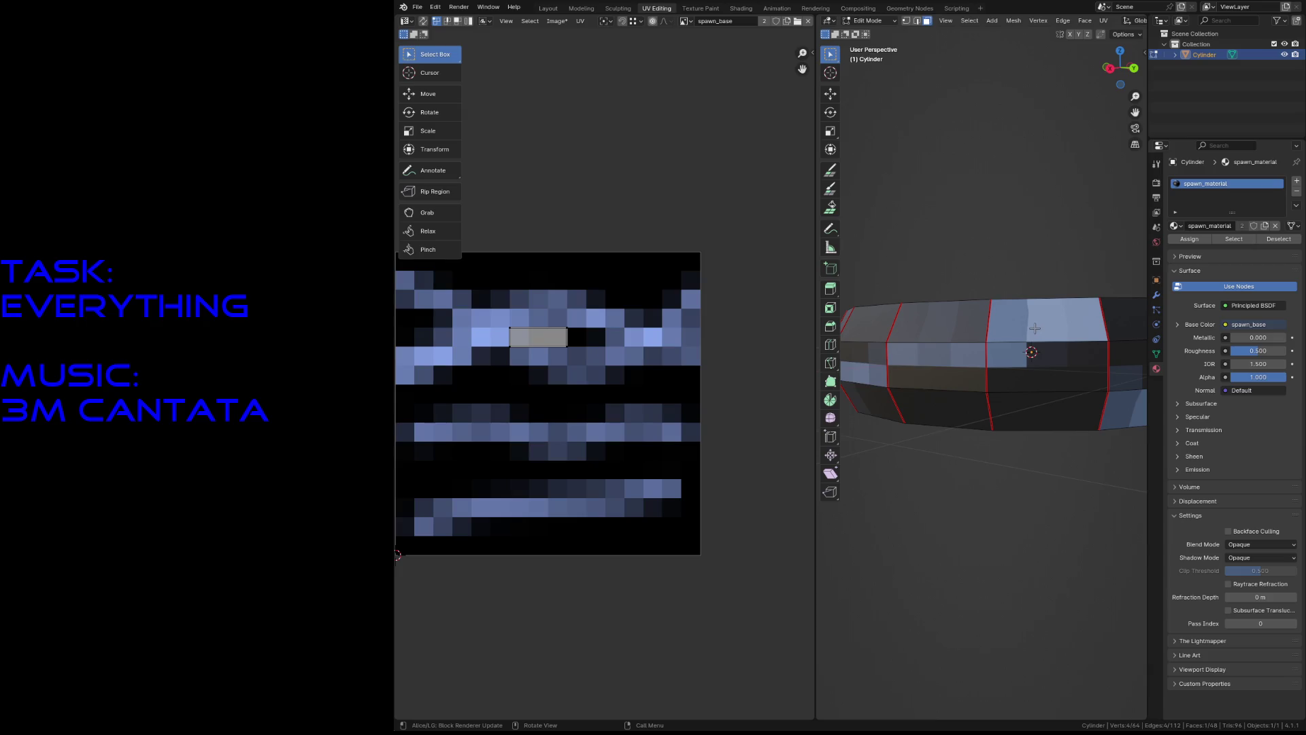
pyautogui.press('a')
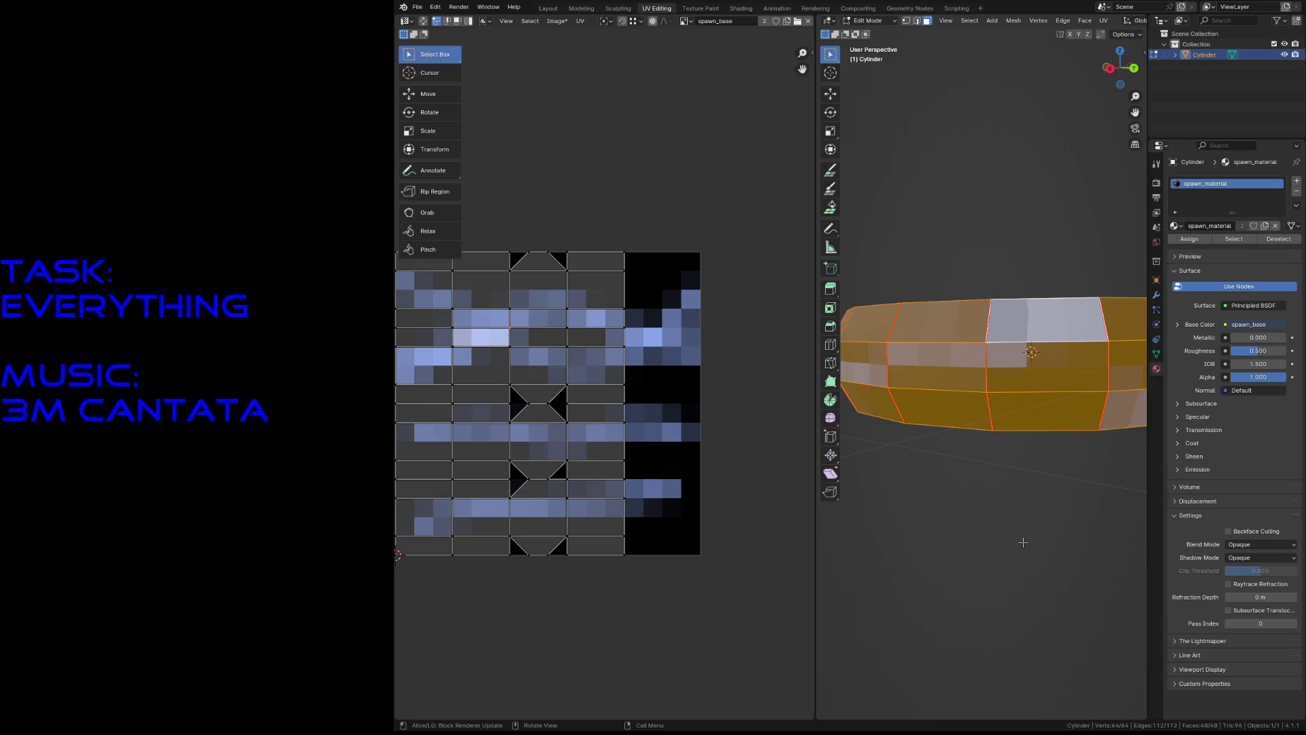
pyautogui.hotkey('alt', 'a')
pyautogui.press('a')
pyautogui.hotkey('ctrl', 'pagedown')
# Paint light-blue strokes down the texture's centre column, top to bottom, then return to UV Editing.
pyautogui.moveTo(544, 252); pyautogui.dragTo(538, 267)
pyautogui.moveTo(540, 464); pyautogui.dragTo(540, 517)
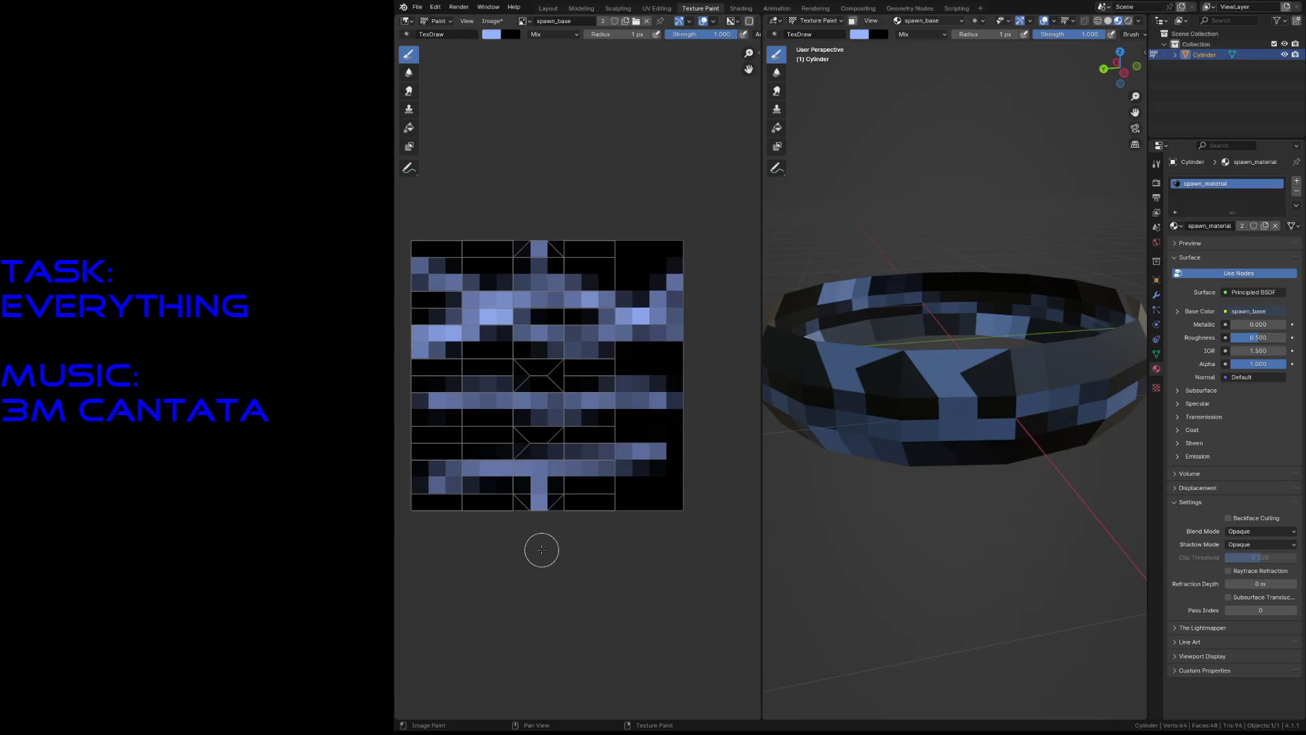
pyautogui.moveTo(548, 459); pyautogui.dragTo(539, 344)
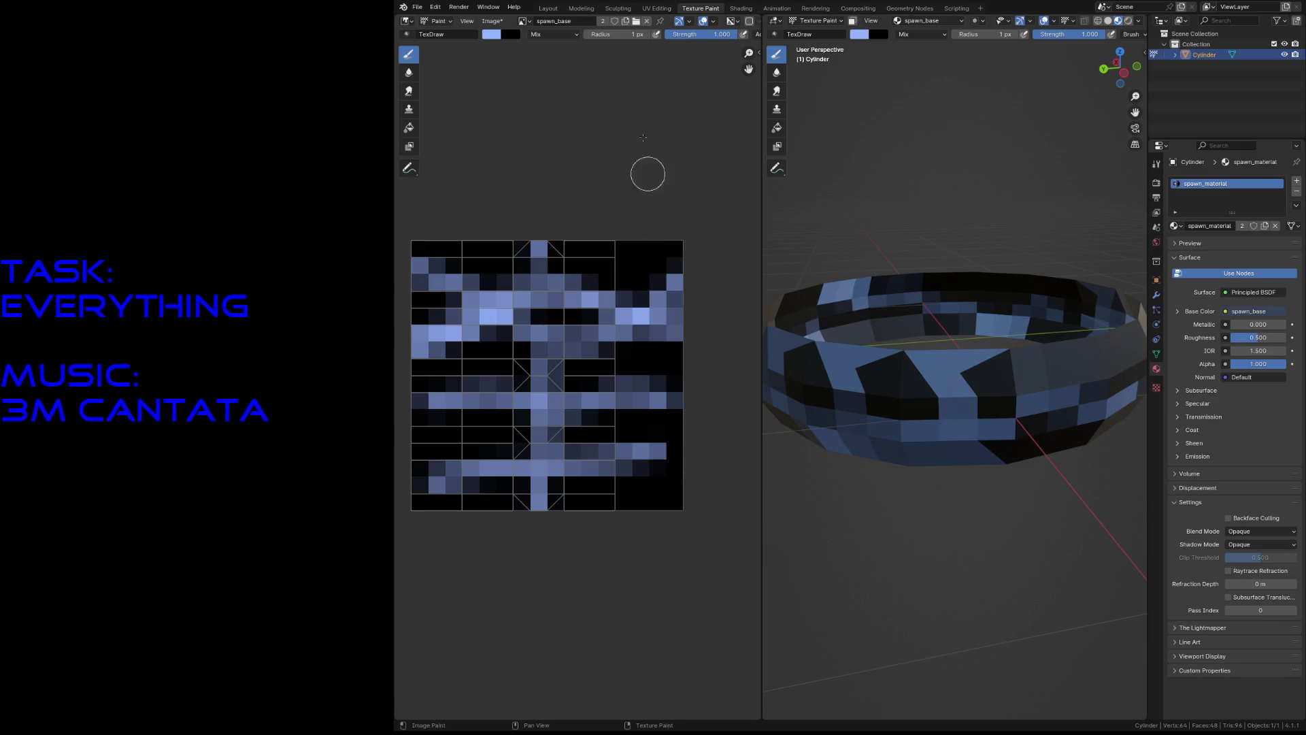
pyautogui.click(657, 9)
pyautogui.hotkey('alt', 'a')
pyautogui.hotkey('shift', '`')
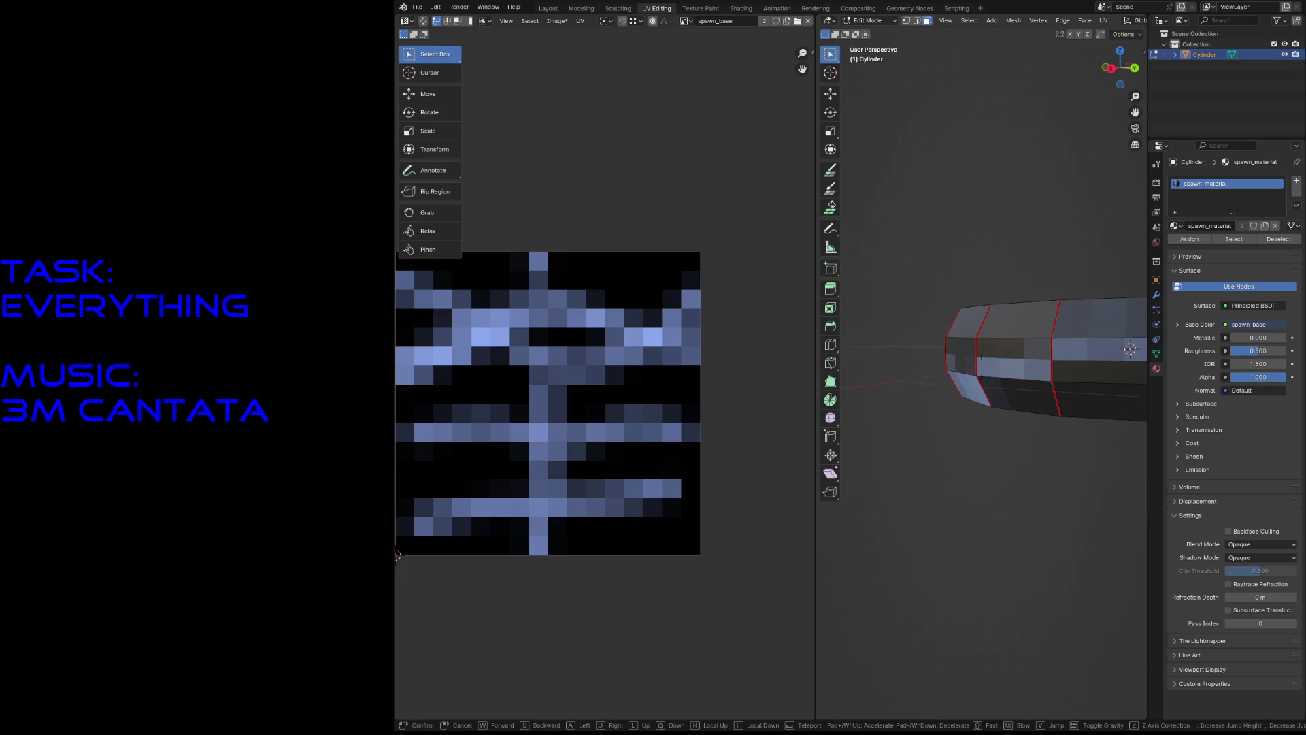
# Shift the UV corners of two top ring faces left onto the pixel grid.
pyautogui.click(982, 365)
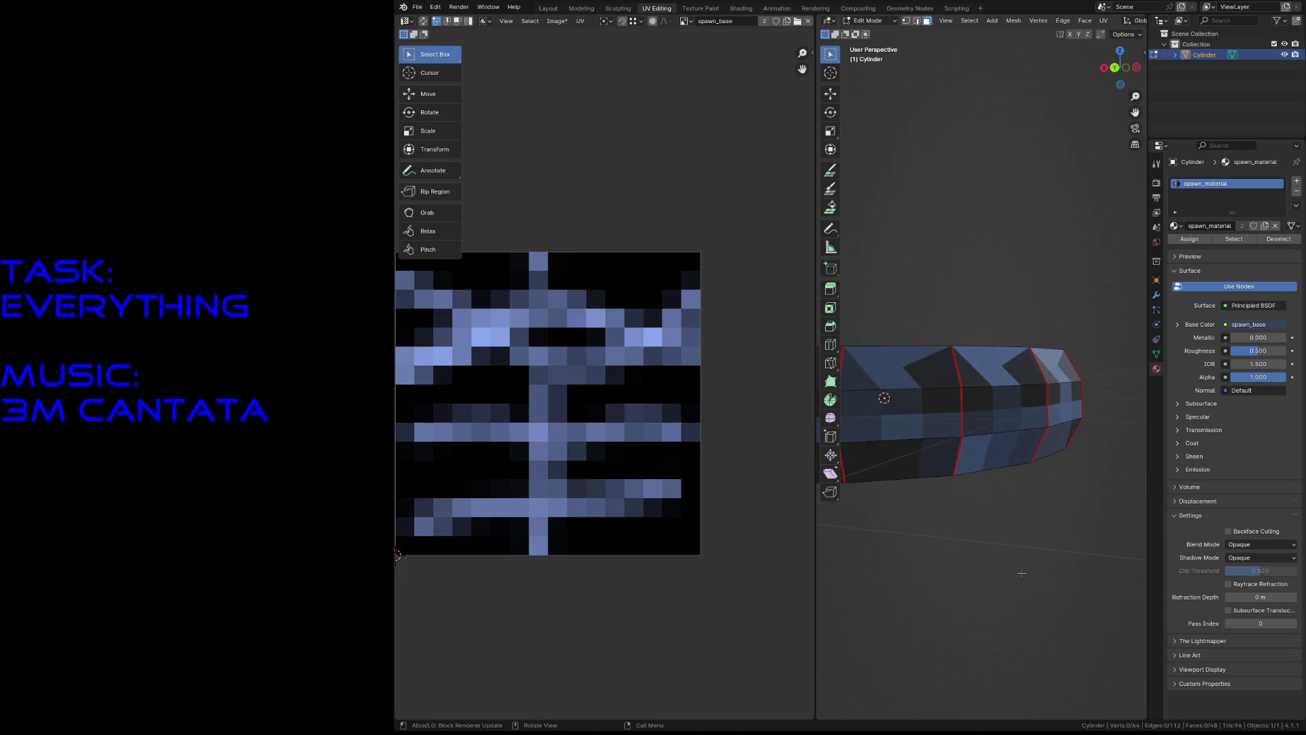
pyautogui.click(889, 361)
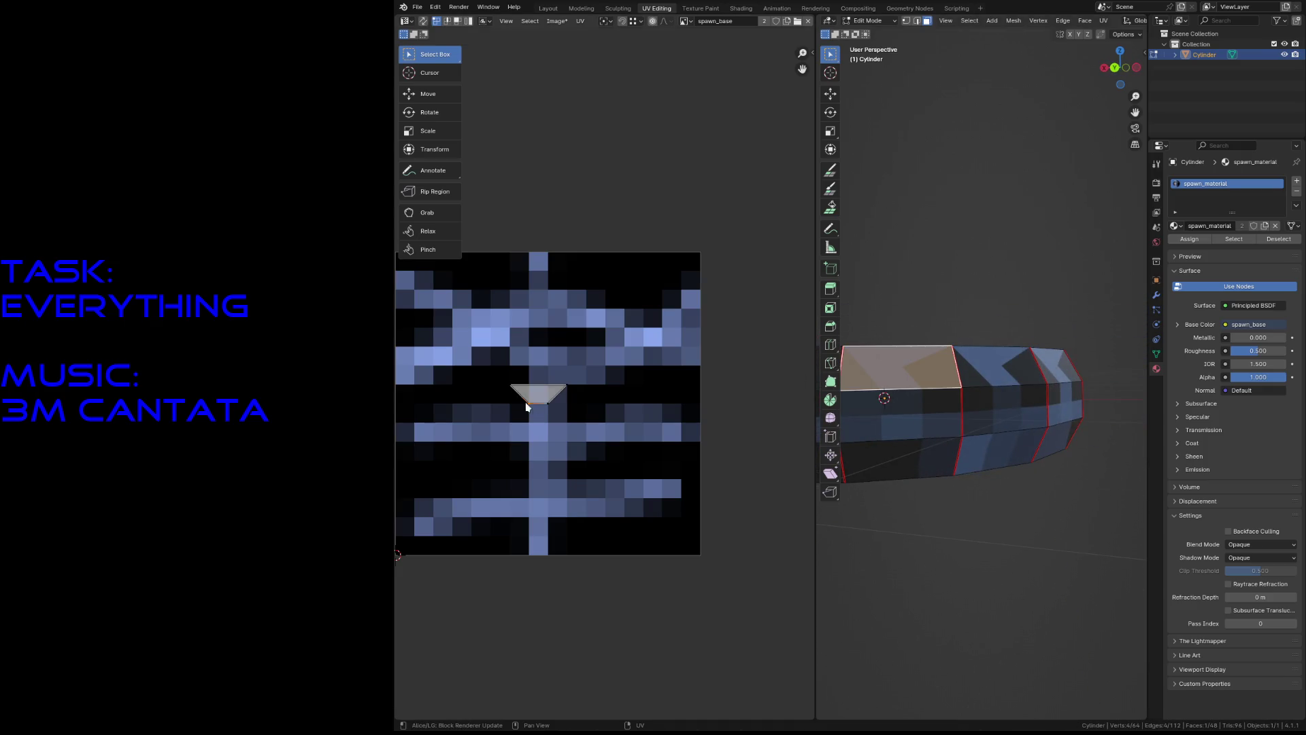
pyautogui.moveTo(530, 403)
pyautogui.mouseDown()
pyautogui.moveTo(510, 403)
pyautogui.moveTo(566, 405)
pyautogui.mouseUp()
pyautogui.click(986, 378)
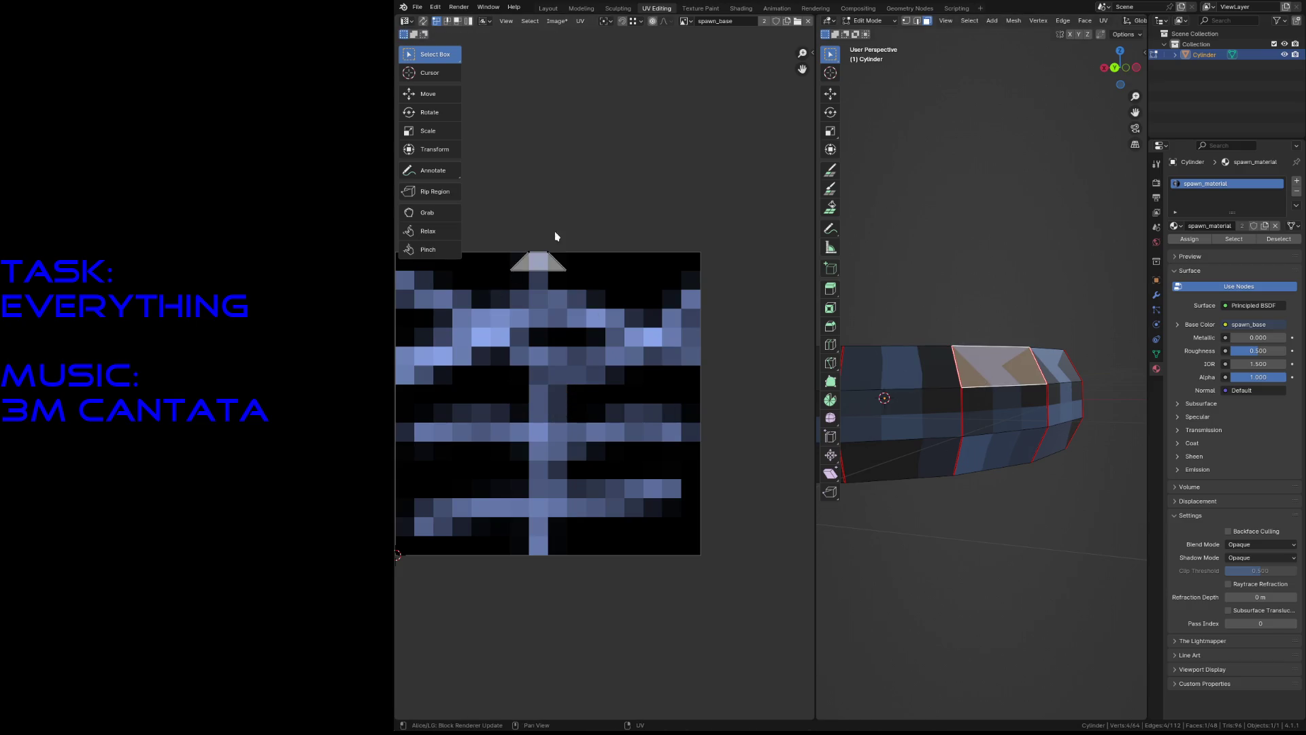
pyautogui.moveTo(536, 252)
pyautogui.mouseDown()
pyautogui.moveTo(511, 253)
pyautogui.moveTo(567, 252)
pyautogui.mouseUp()
pyautogui.hotkey('shift', '`')
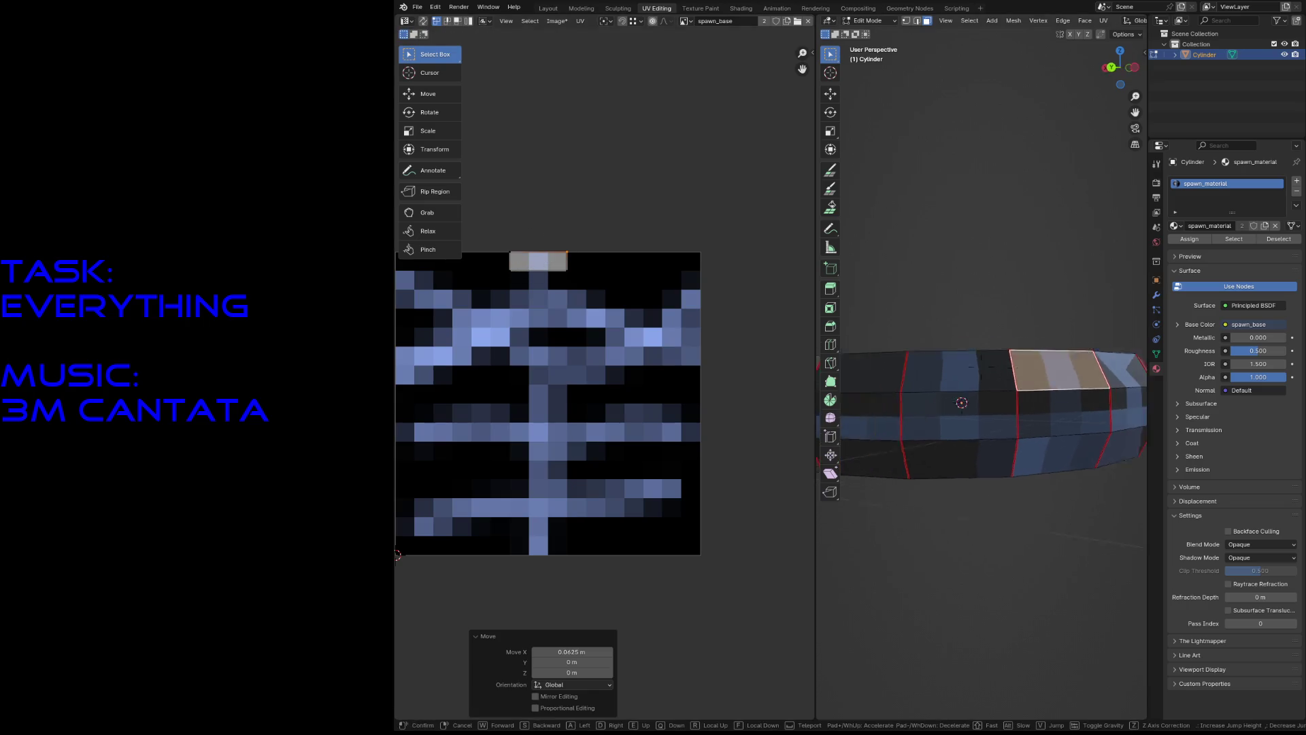
pyautogui.press('Return')
# Move the UVs of four more ring faces one texture cell over horizontally.
pyautogui.click(1021, 373)
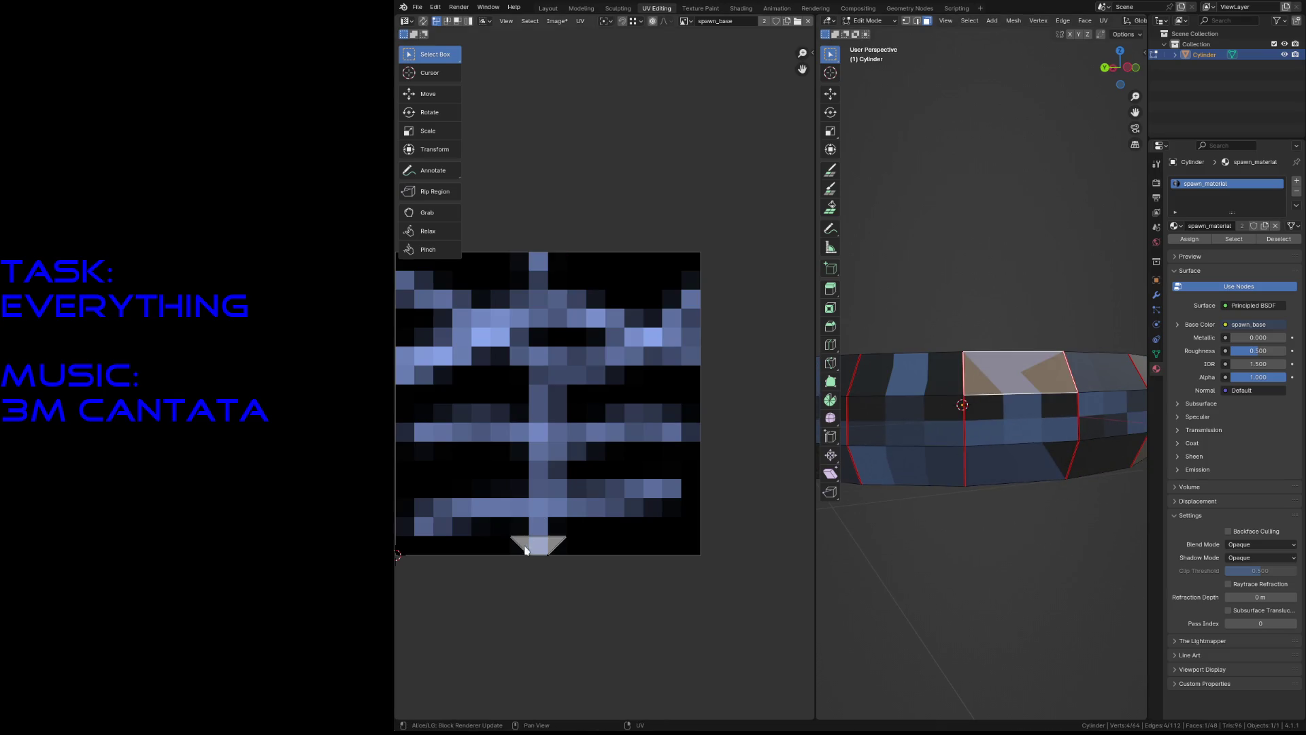
pyautogui.moveTo(528, 554)
pyautogui.mouseDown()
pyautogui.moveTo(510, 555)
pyautogui.moveTo(584, 567)
pyautogui.mouseUp()
pyautogui.click(1020, 476)
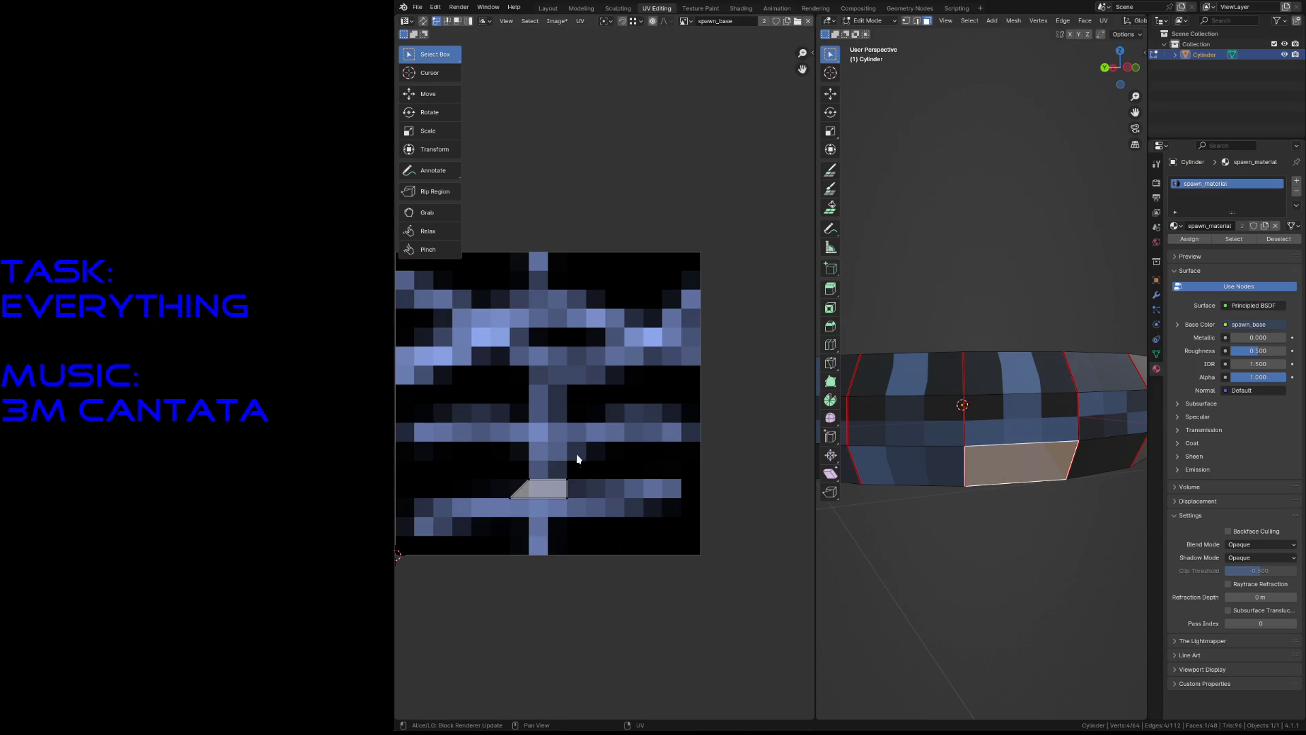
pyautogui.moveTo(533, 490); pyautogui.dragTo(512, 495)
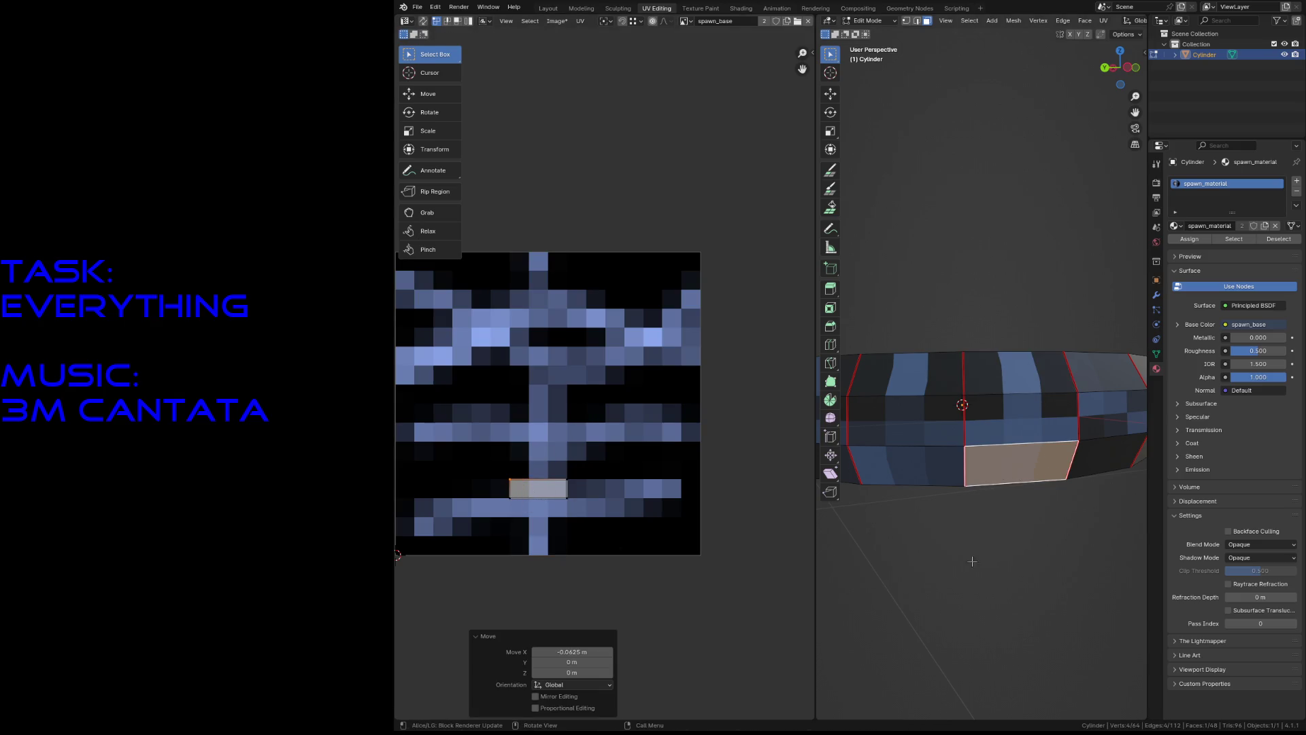
pyautogui.click(901, 393)
pyautogui.hotkey('shift', '`')
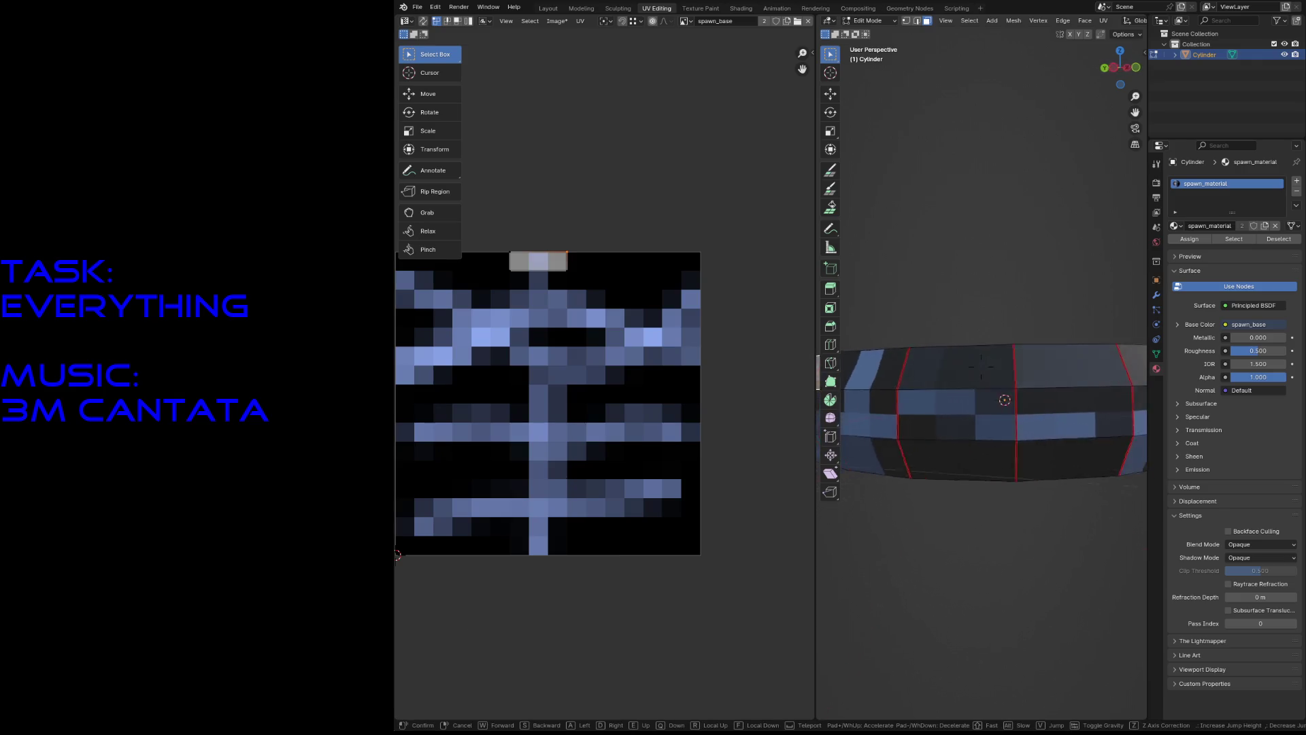
pyautogui.click(981, 366)
pyautogui.click(933, 345)
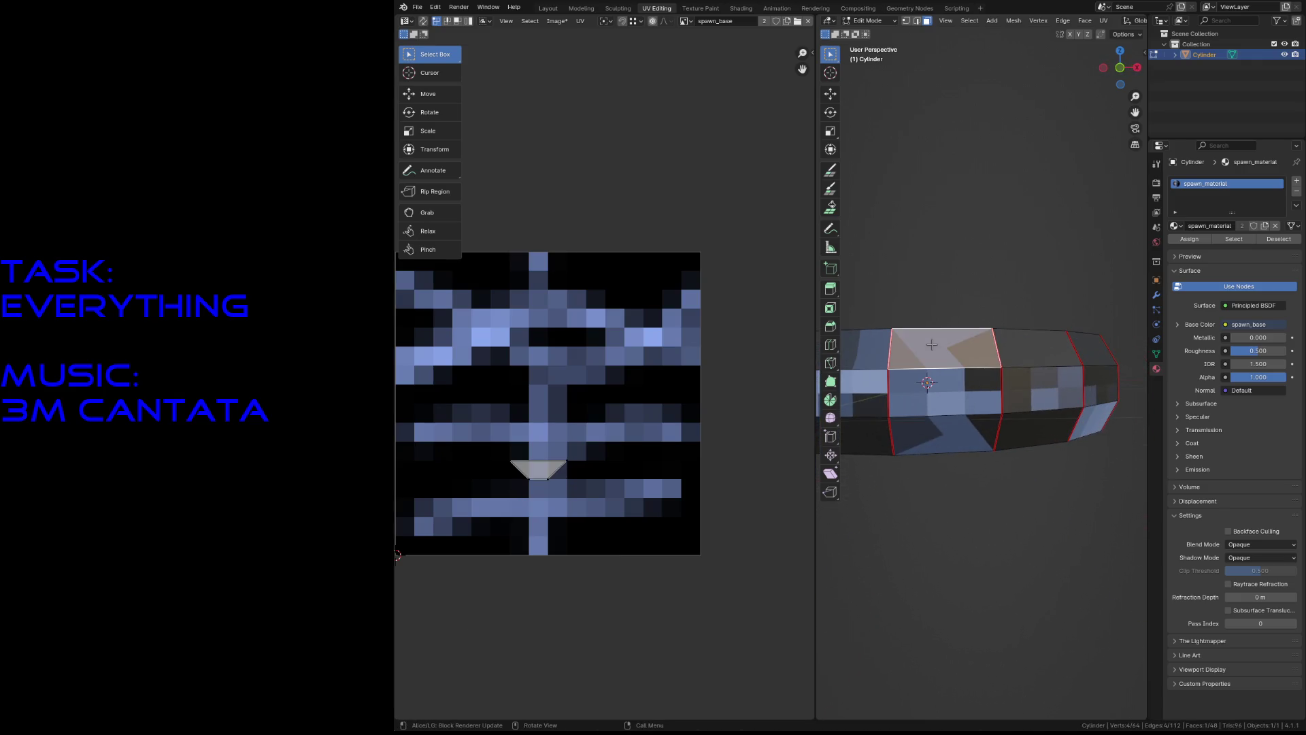
pyautogui.moveTo(528, 479)
pyautogui.mouseDown()
pyautogui.moveTo(510, 479)
pyautogui.moveTo(569, 500)
pyautogui.moveTo(569, 464)
pyautogui.mouseUp()
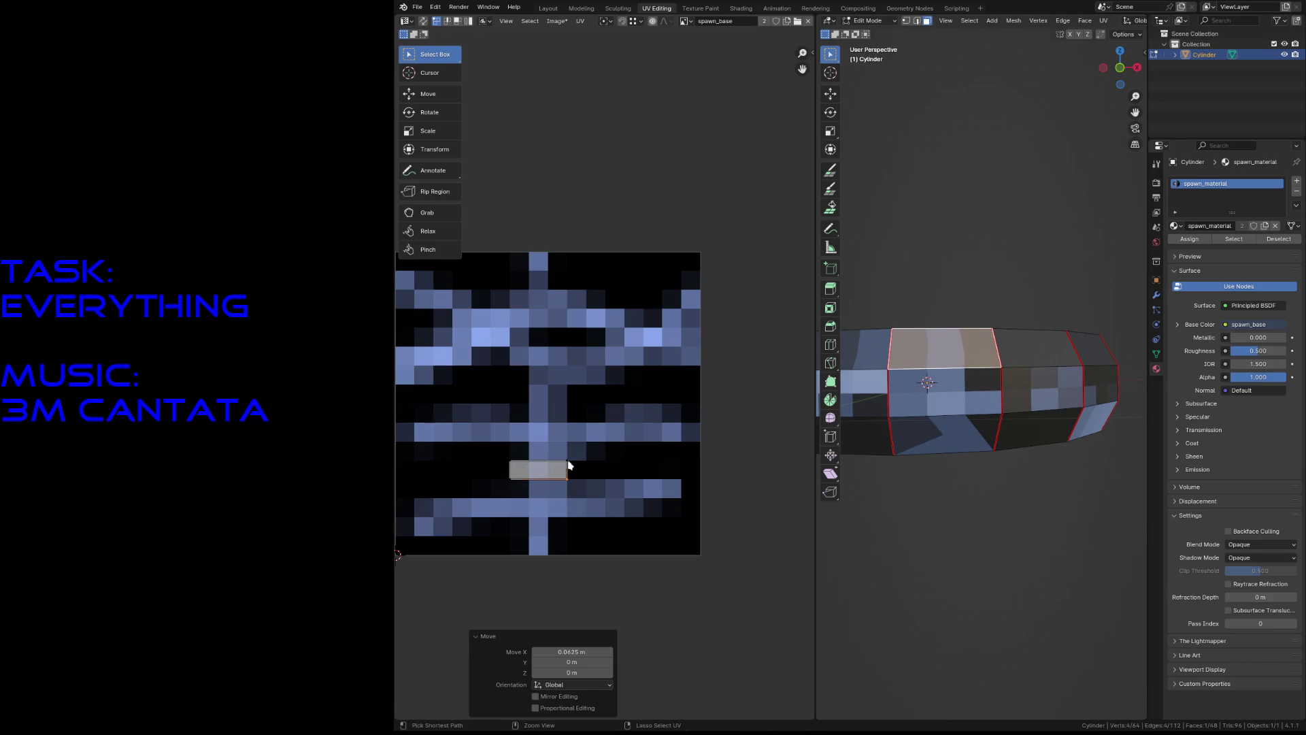
pyautogui.click(949, 437)
pyautogui.moveTo(529, 403)
pyautogui.mouseDown()
pyautogui.moveTo(510, 404)
pyautogui.moveTo(569, 425)
pyautogui.moveTo(567, 404)
pyautogui.mouseUp()
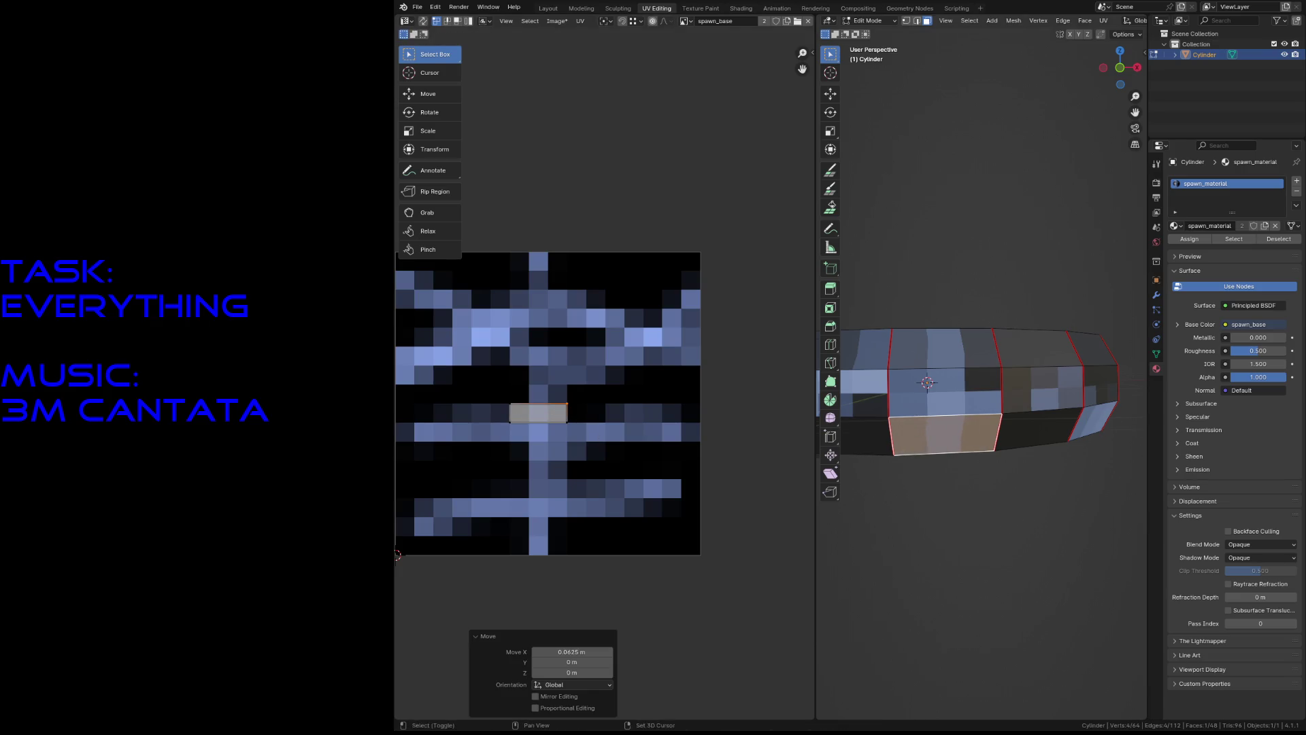
# Fly back to view the whole ring, deselect everything and save spawn.blend.
pyautogui.hotkey('shift', '`')
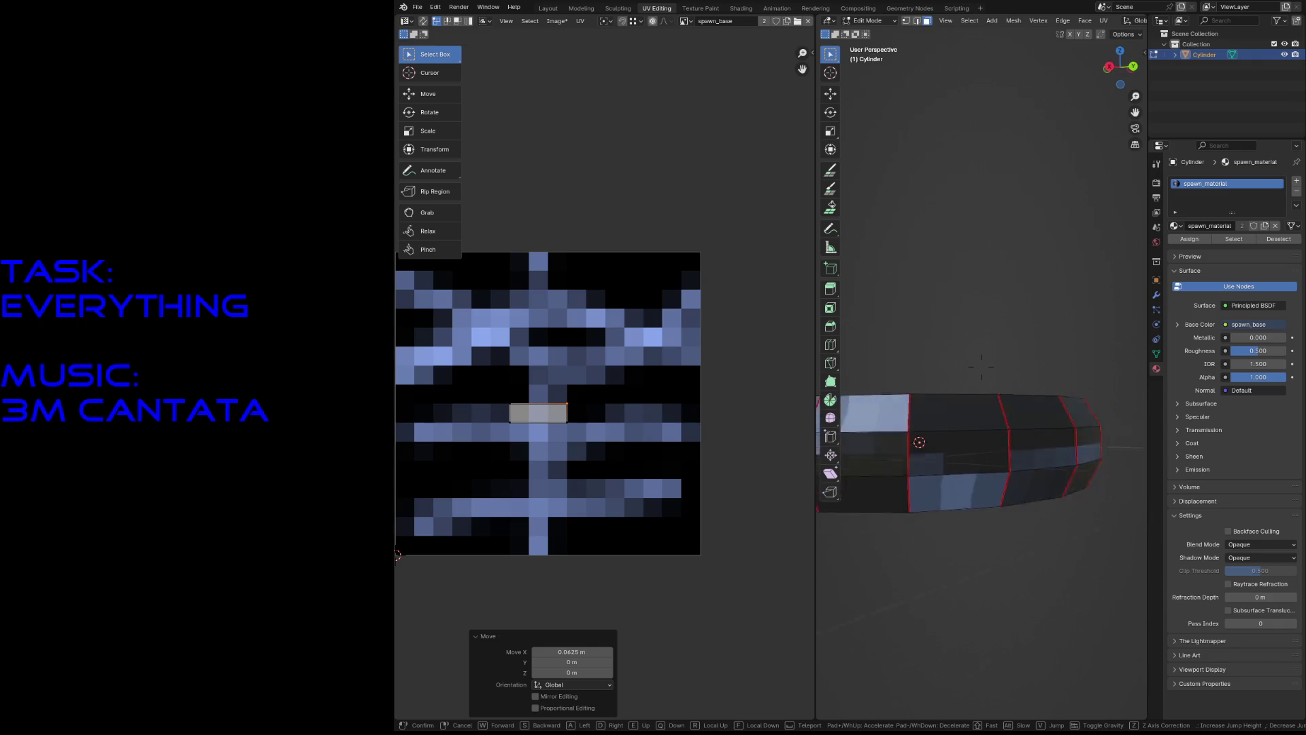
pyautogui.press('s')
pyautogui.click(1016, 436)
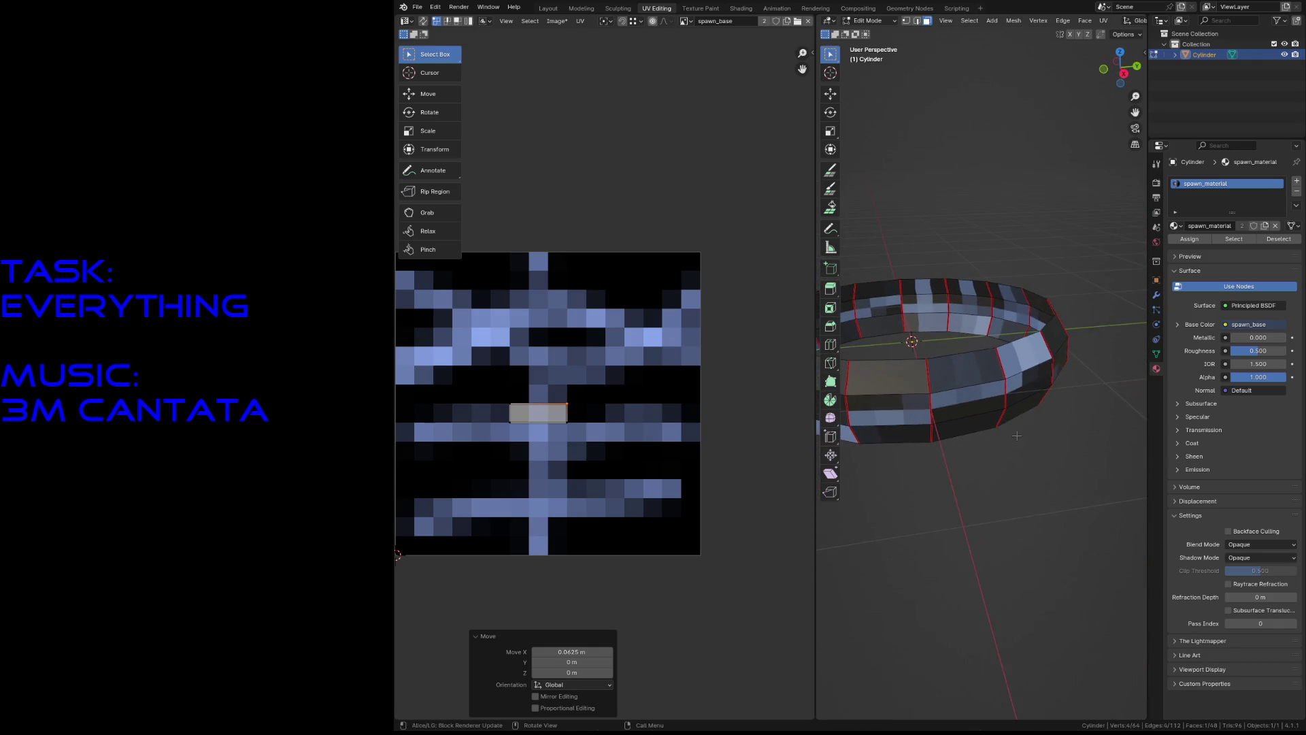
pyautogui.hotkey('alt', 'a')
pyautogui.hotkey('ctrl', 's')
pyautogui.press('a')
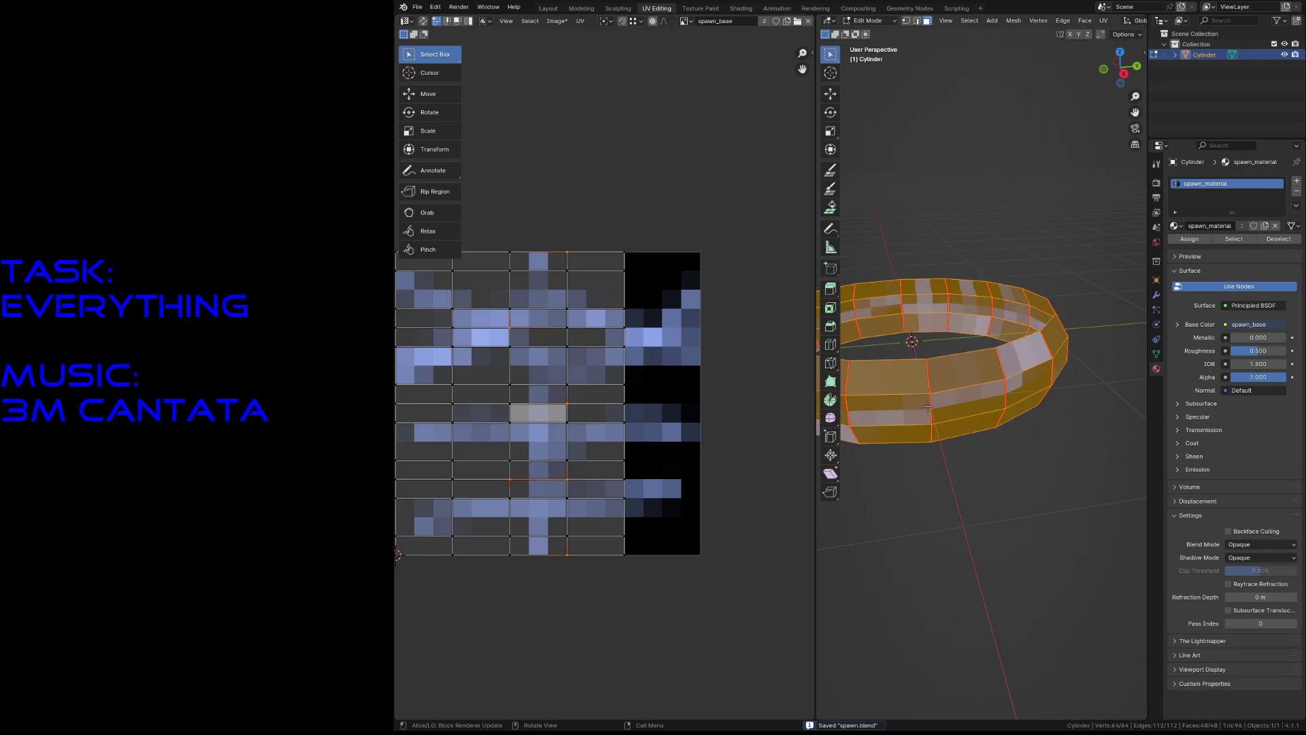
pyautogui.scroll(-2, 692, 408)
pyautogui.hotkey('alt', 'a')
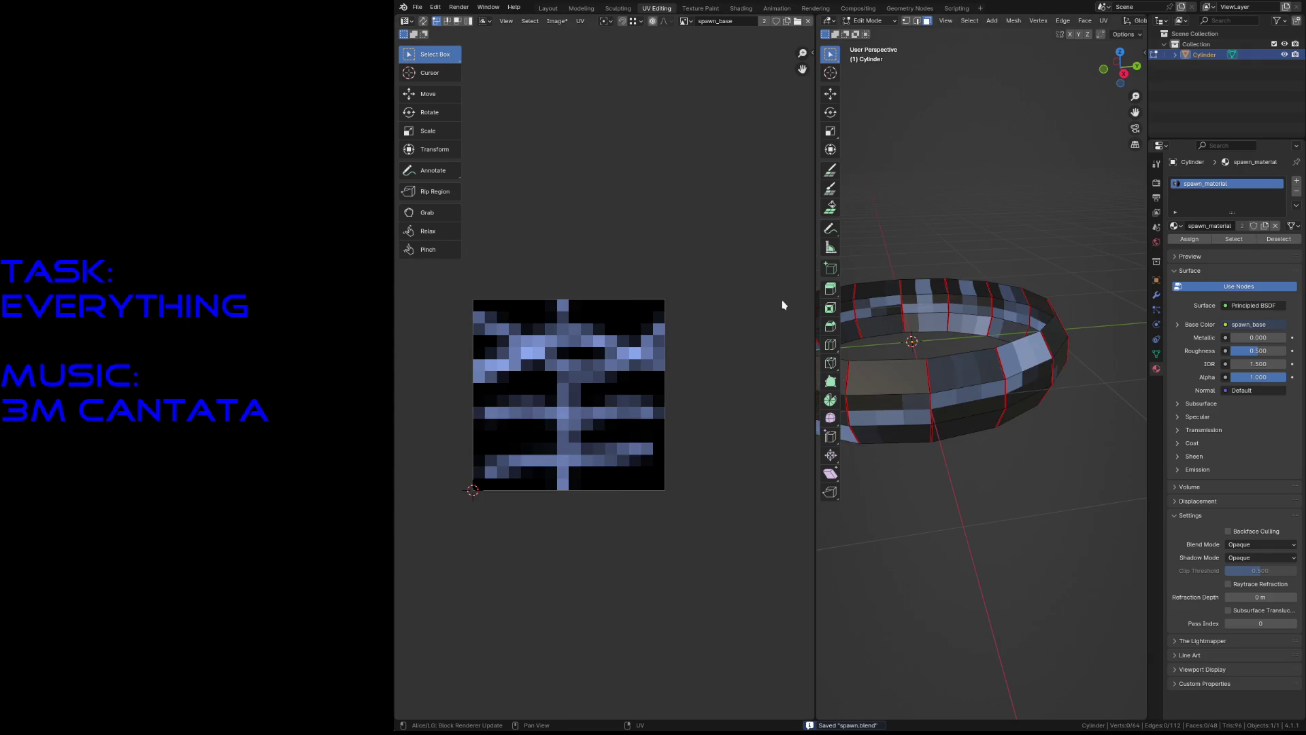
# Turn on UV Sync Selection and save the file.
pyautogui.click(421, 22)
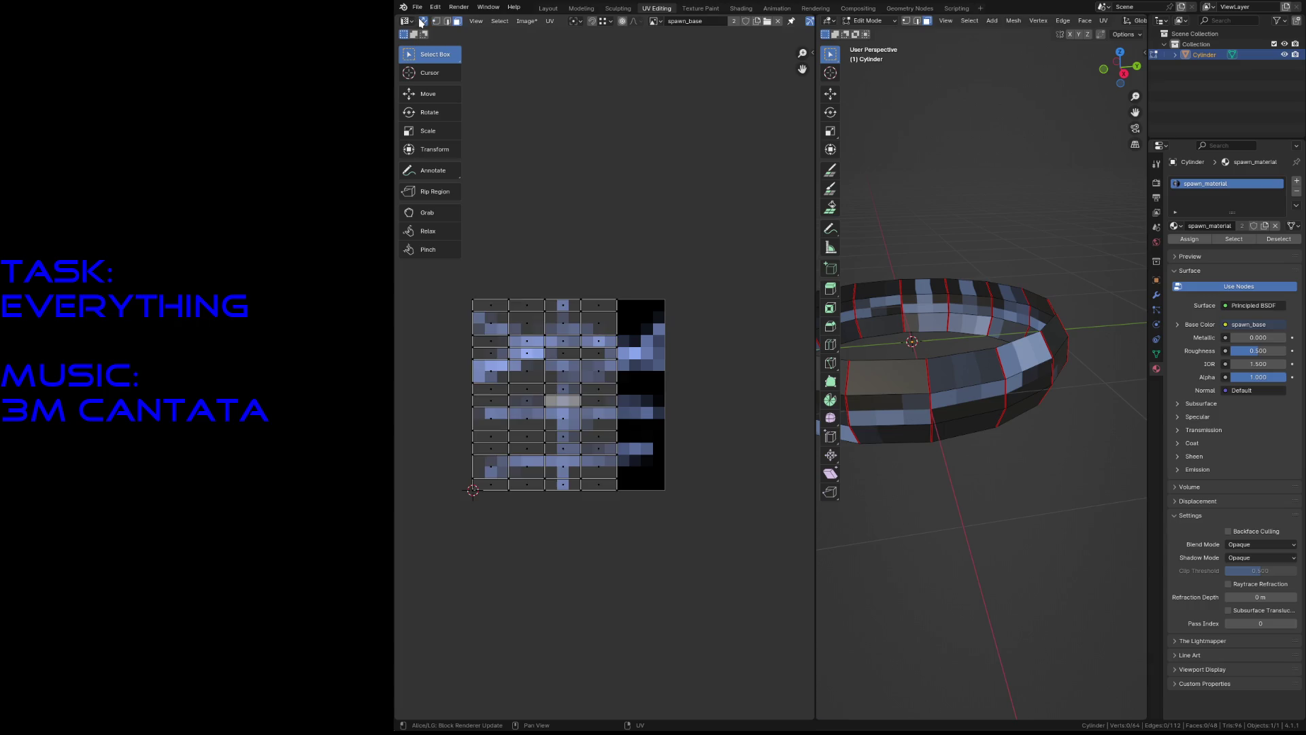
pyautogui.hotkey('ctrl', 's')
pyautogui.moveTo(1022, 449); pyautogui.dragTo(963, 387)
# With a 25 px brush, paint a large light-blue patch on the ring's front, then return to UV Editing.
pyautogui.click(700, 8)
pyautogui.press('f')
pyautogui.click(999, 511)
pyautogui.moveTo(874, 377); pyautogui.dragTo(978, 356)
pyautogui.moveTo(819, 372)
pyautogui.mouseDown()
pyautogui.moveTo(959, 395)
pyautogui.moveTo(850, 402)
pyautogui.mouseUp()
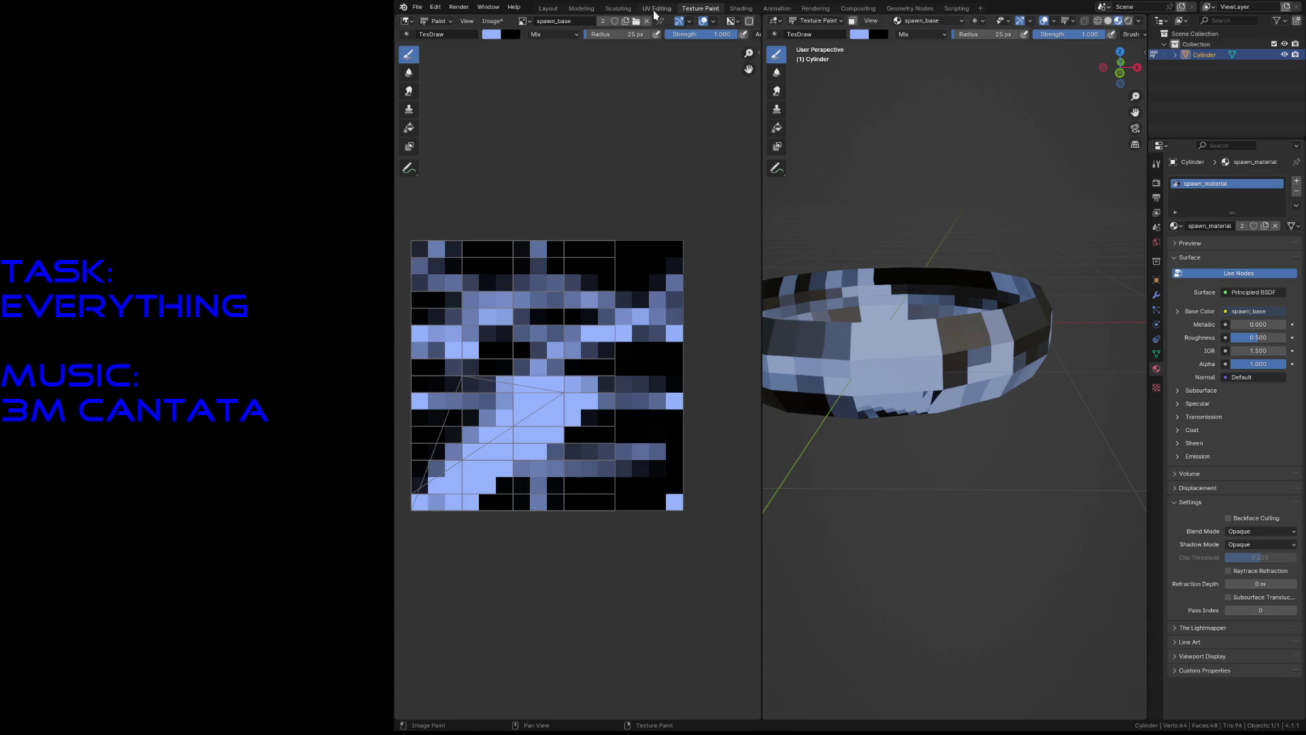
pyautogui.hotkey('ctrl', 'pageup')
# Re-enable UV sync selection and select a single face on the ring's front.
pyautogui.click(523, 424)
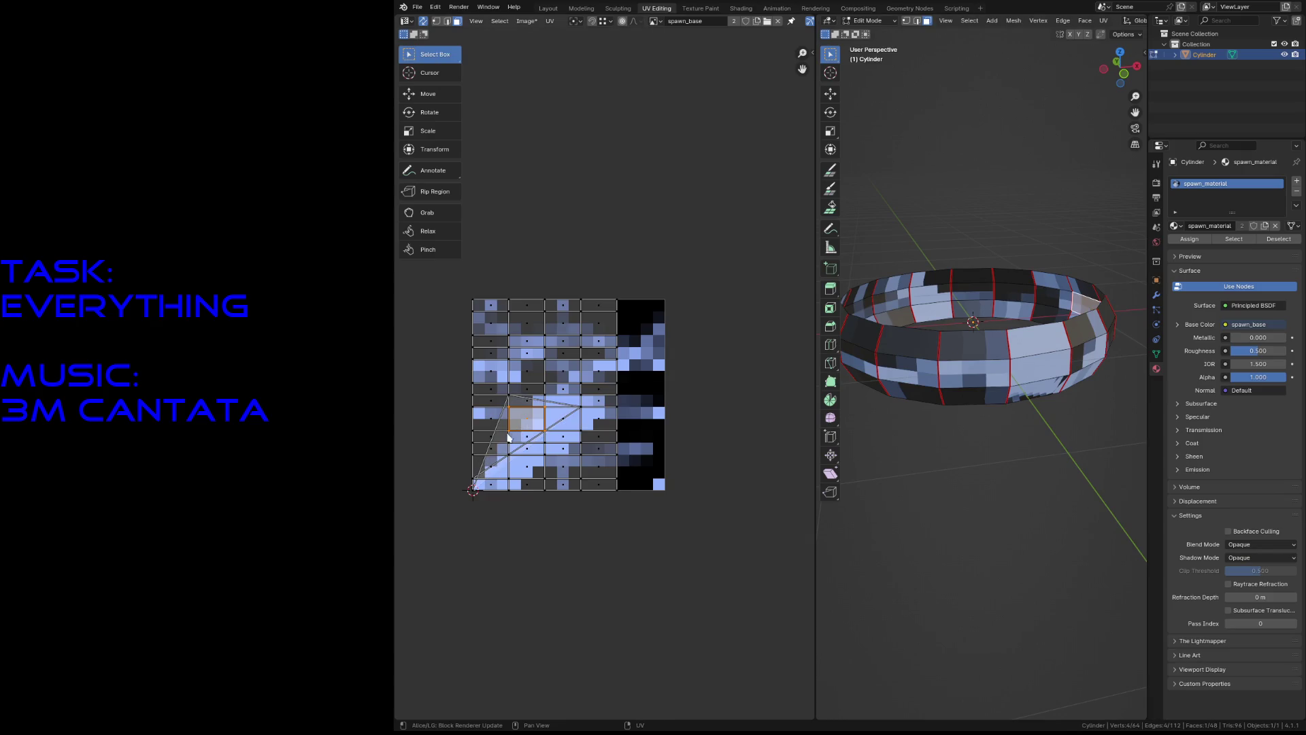
pyautogui.press('1')
pyautogui.click(545, 426)
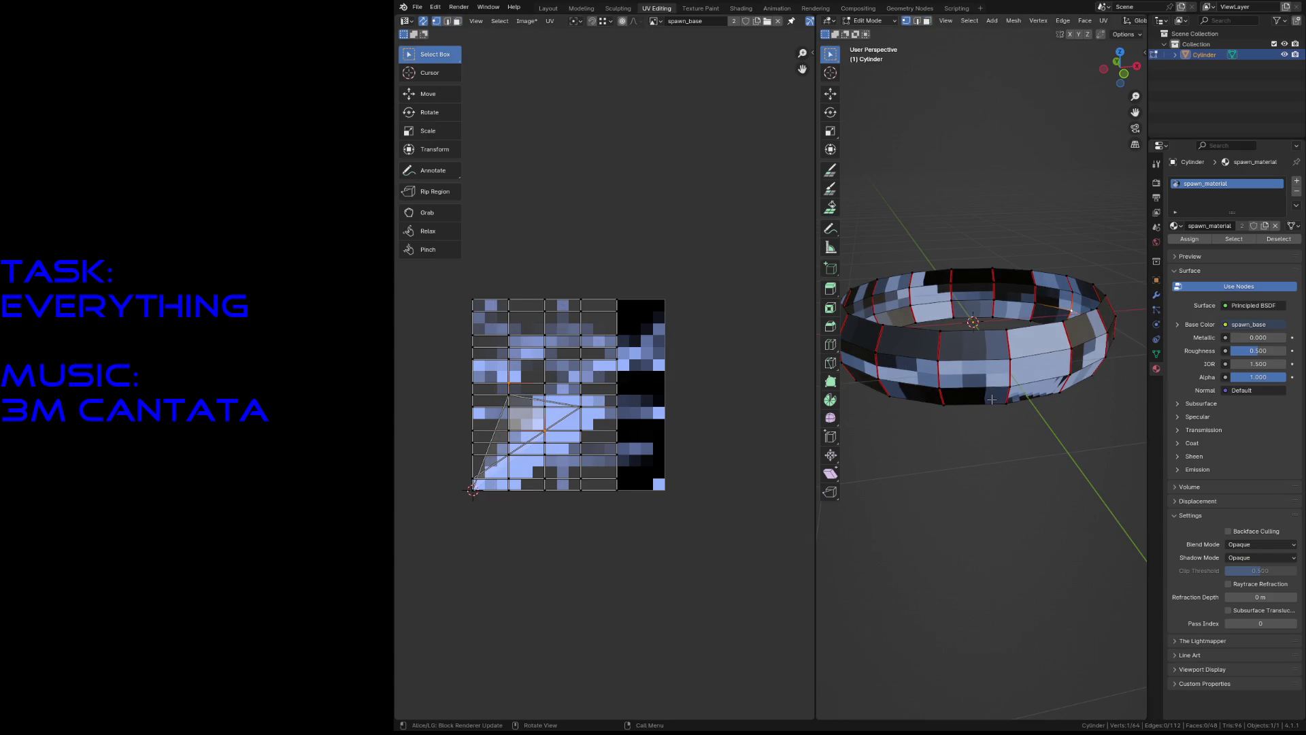
pyautogui.press('3')
pyautogui.click(1028, 391)
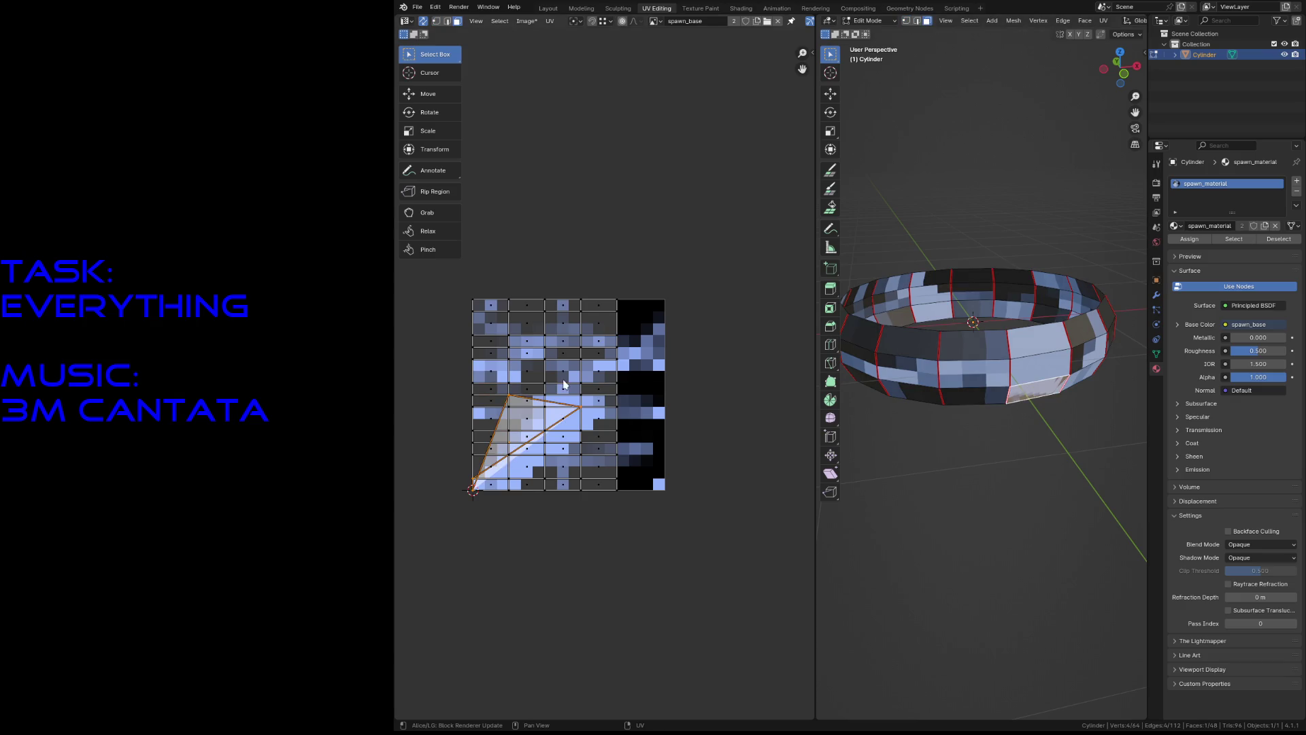
pyautogui.scroll(1, 513, 465)
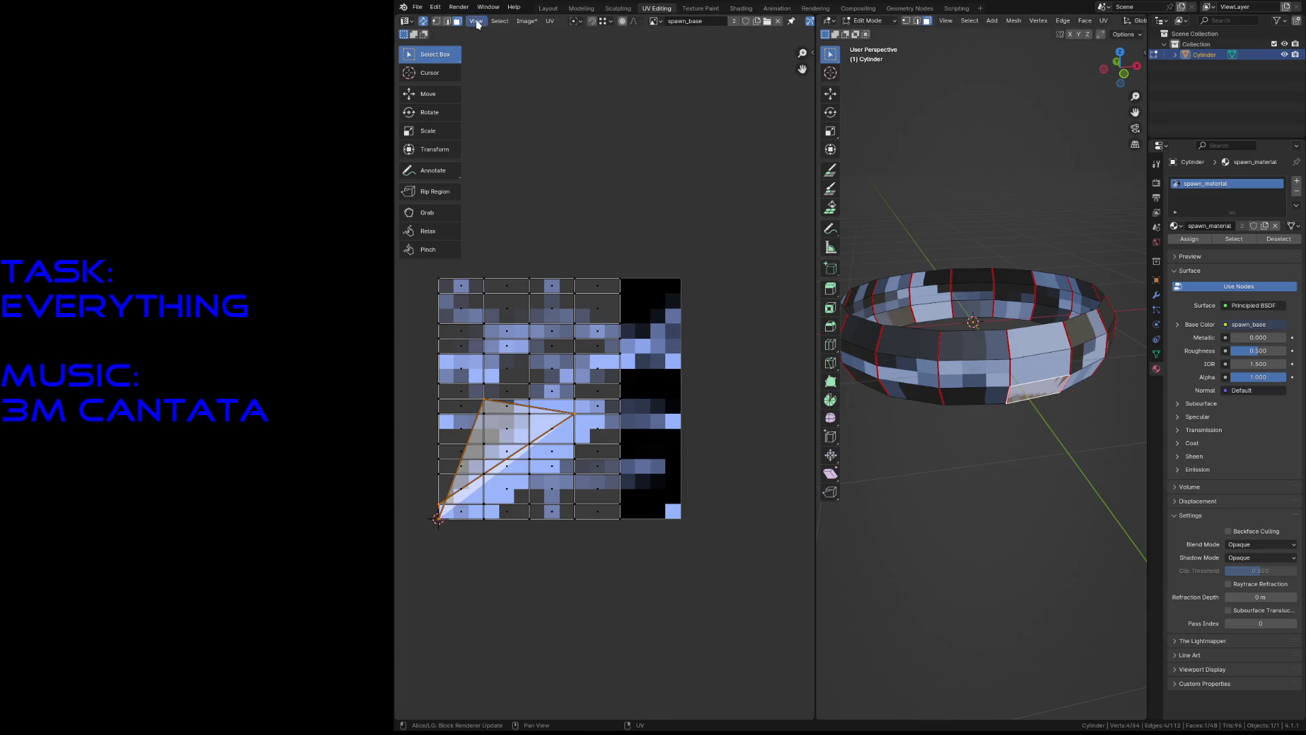
pyautogui.click(422, 21)
pyautogui.hotkey('alt', 'a')
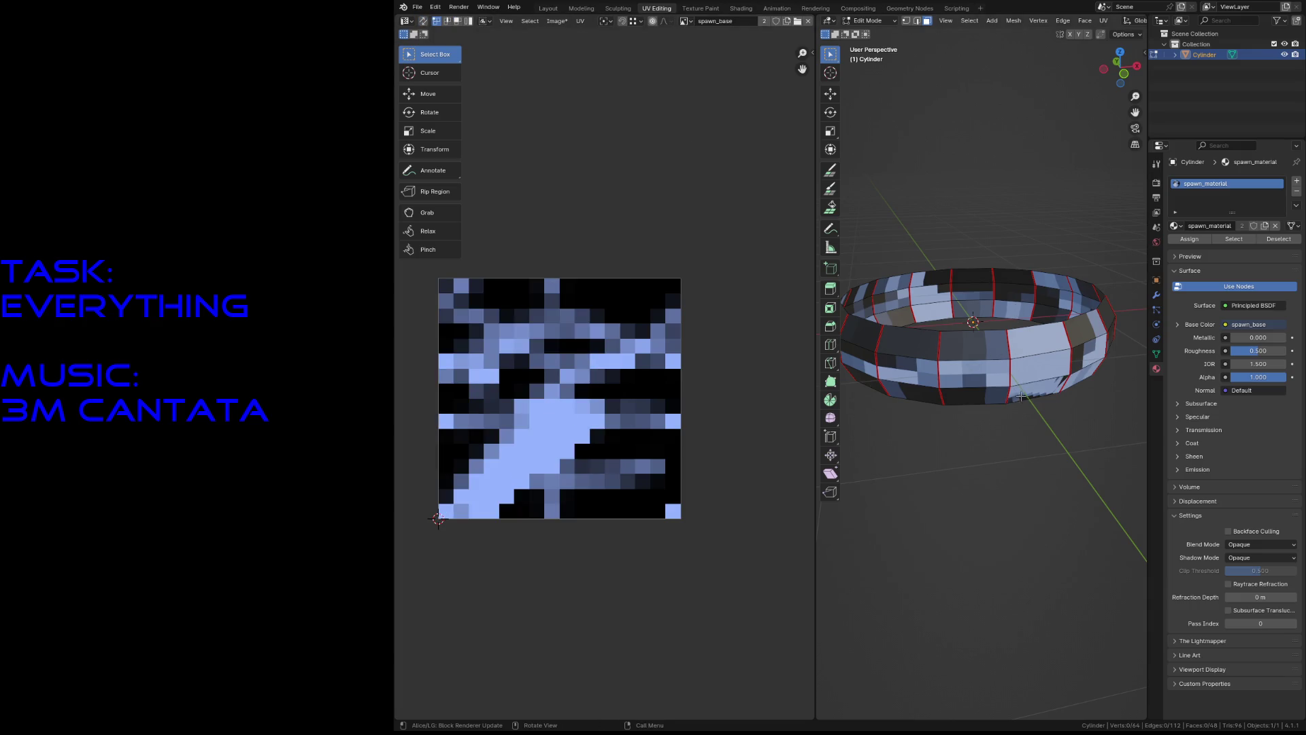
pyautogui.click(1022, 396)
# Collapse the face's UVs into a zero-width sliver at the texture's bottom-left, then save.
pyautogui.press('g')
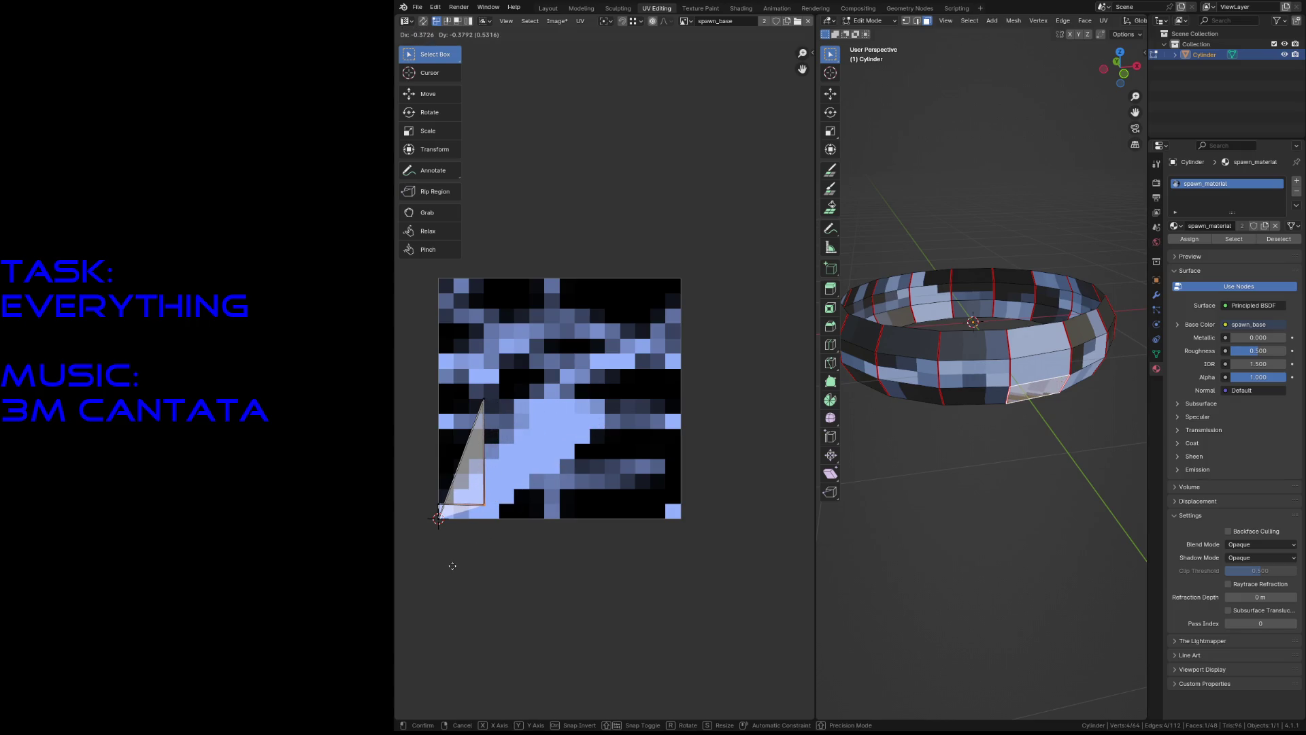
pyautogui.press('y')
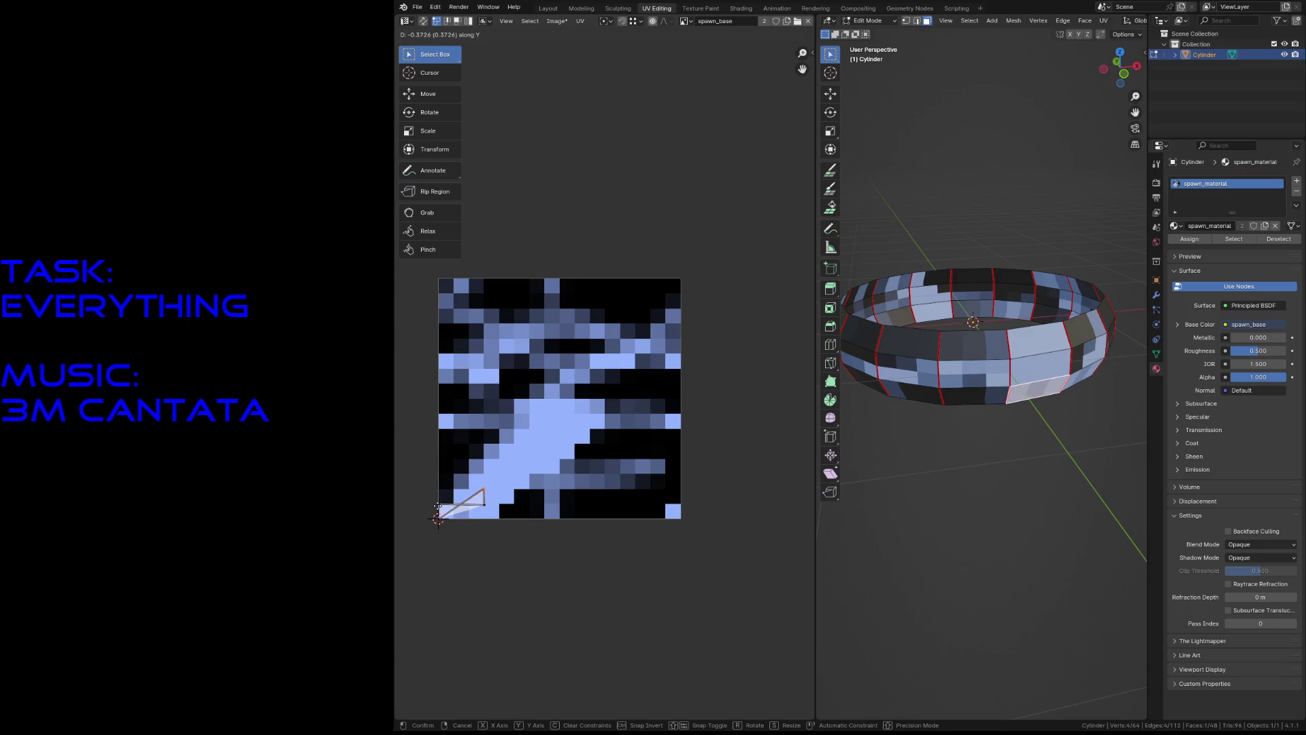
pyautogui.click(438, 519)
pyautogui.click(484, 504)
pyautogui.press('g')
pyautogui.press('x')
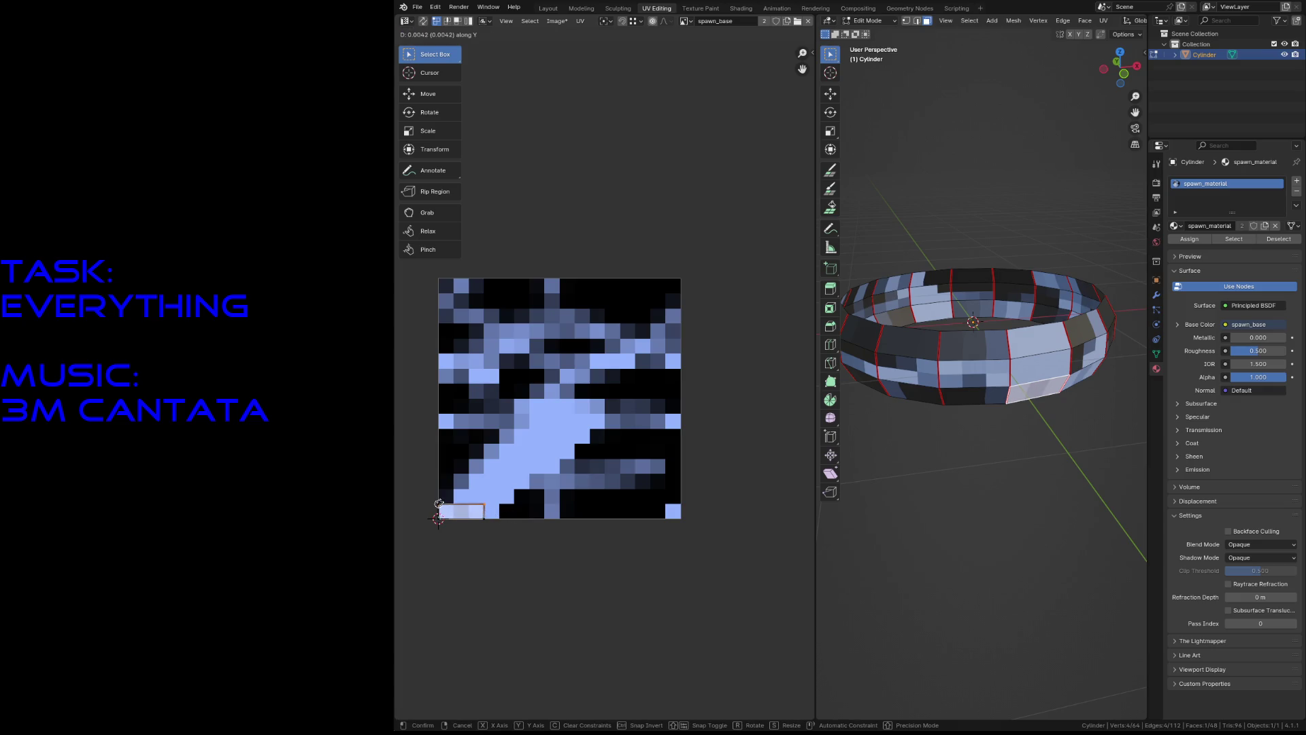
pyautogui.click(439, 503)
pyautogui.press('s')
pyautogui.press('x')
pyautogui.press('Return')
pyautogui.hotkey('ctrl', 's')
pyautogui.hotkey('alt', 'a')
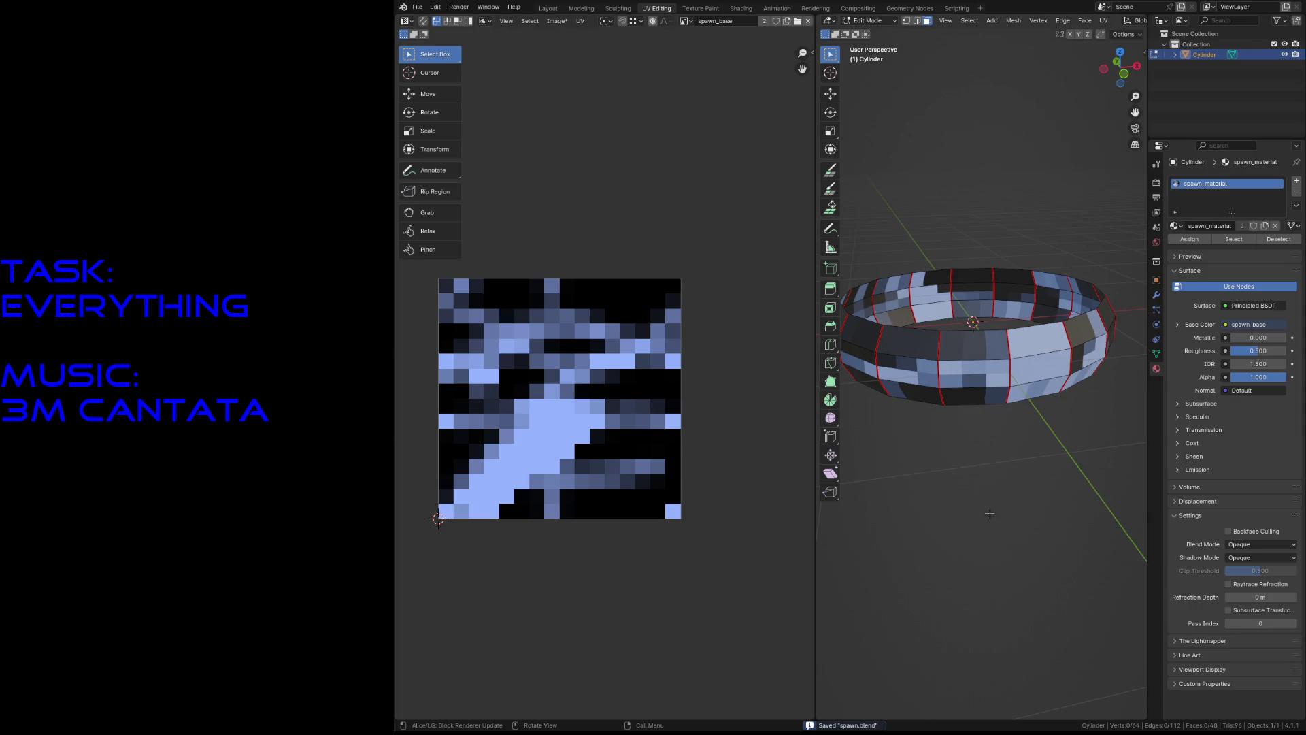
# In Texture Paint, save and set the brush radius to 12 px.
pyautogui.click(702, 8)
pyautogui.hotkey('shift', '`')
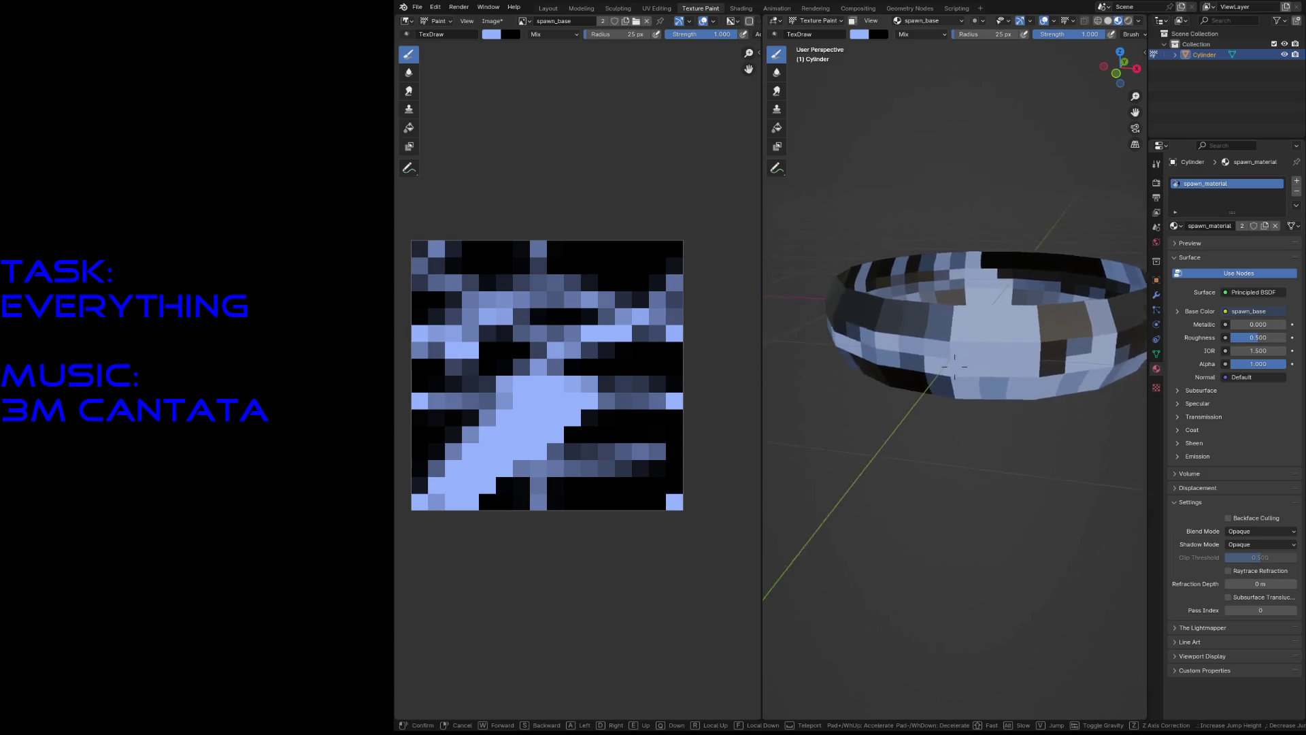
pyautogui.click(955, 366)
pyautogui.hotkey('ctrl', 's')
pyautogui.press('f')
pyautogui.click(589, 500)
# Pin all the ring's UV vertices, save spawn.blend, and go back to Texture Paint.
pyautogui.click(657, 8)
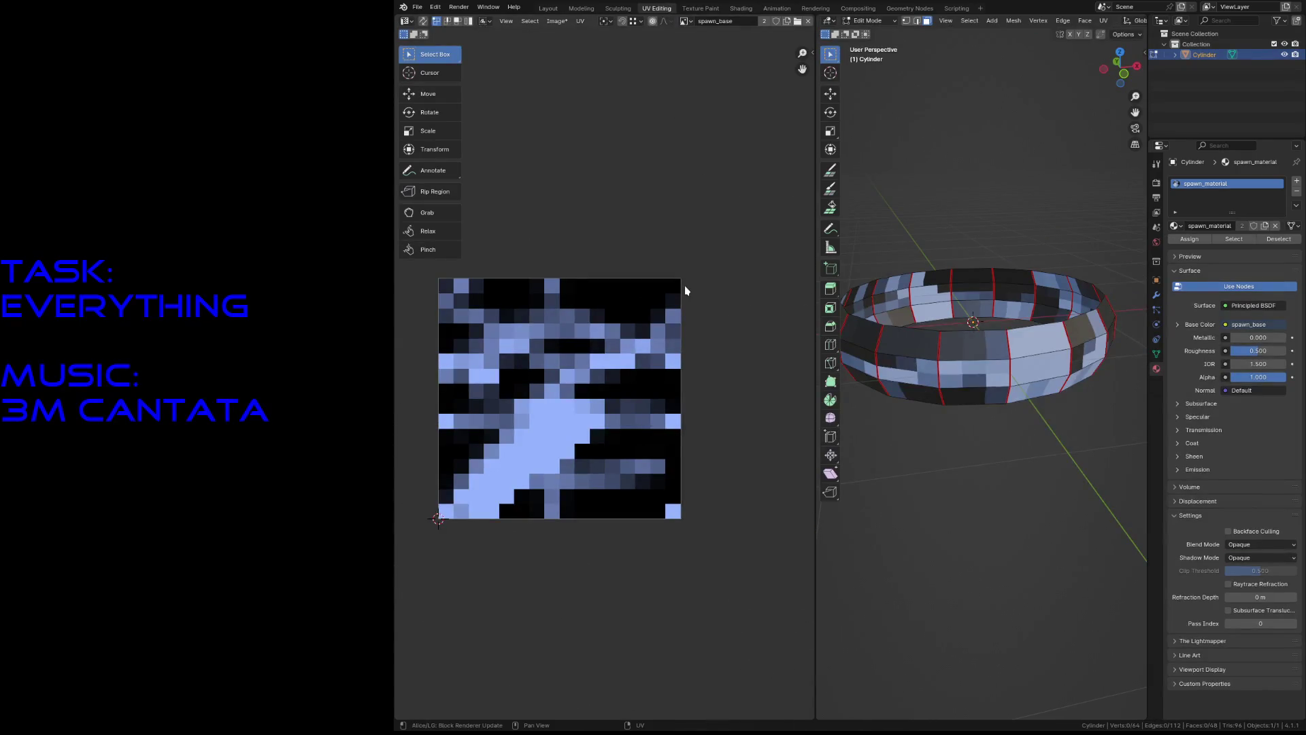
pyautogui.press('a')
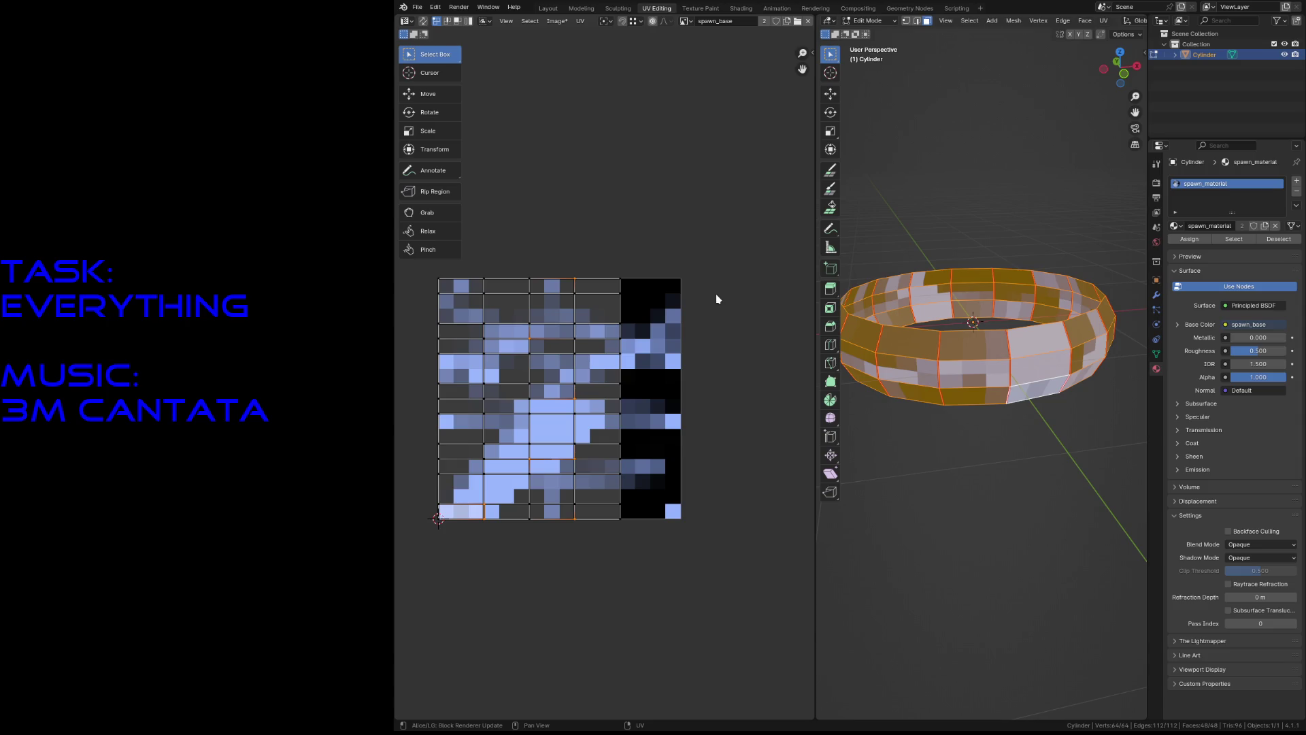
pyautogui.press('p')
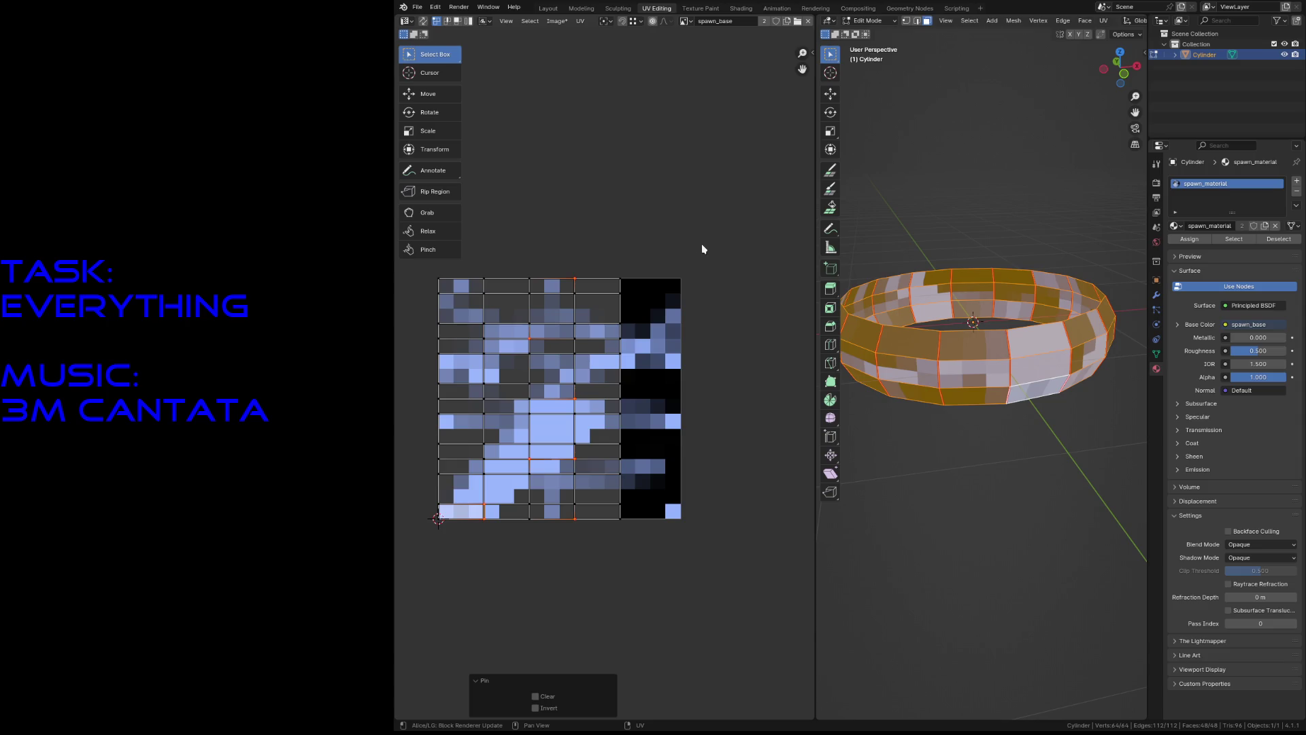
pyautogui.click(694, 202)
pyautogui.moveTo(688, 204); pyautogui.dragTo(401, 579)
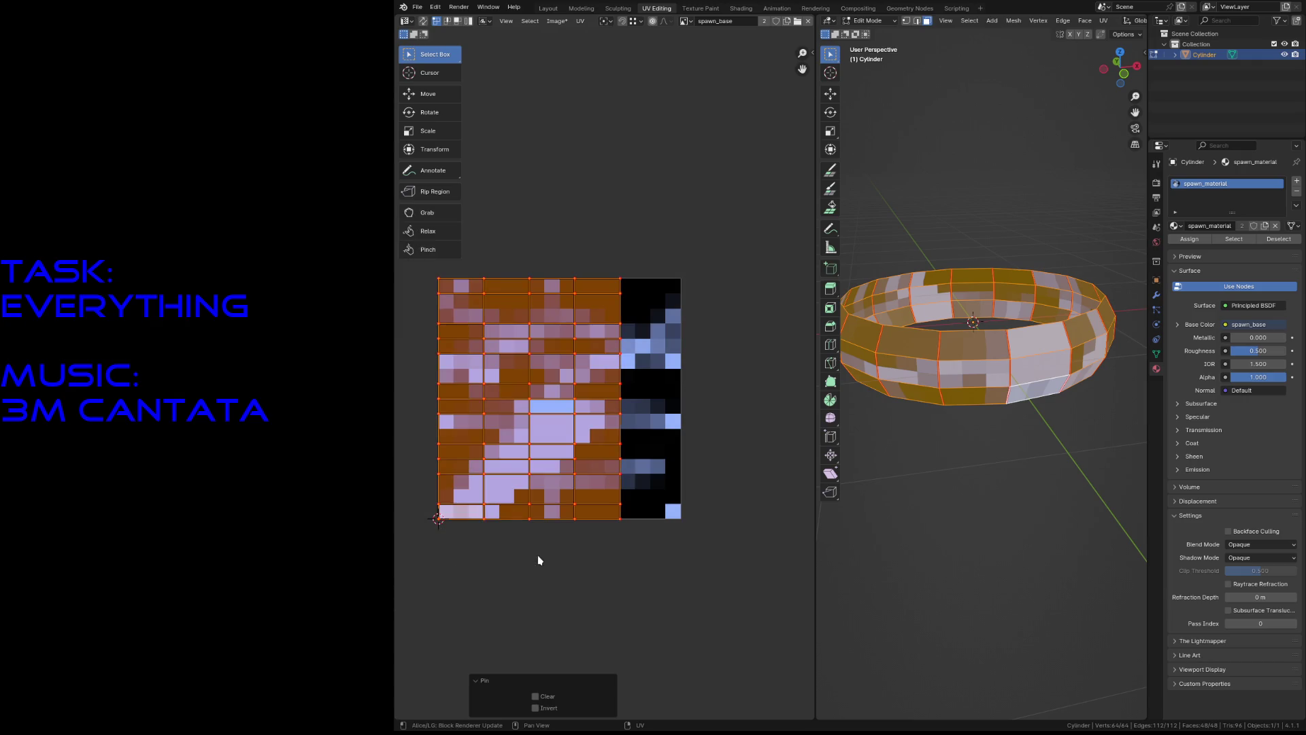
pyautogui.click(585, 567)
pyautogui.hotkey('ctrl', 's')
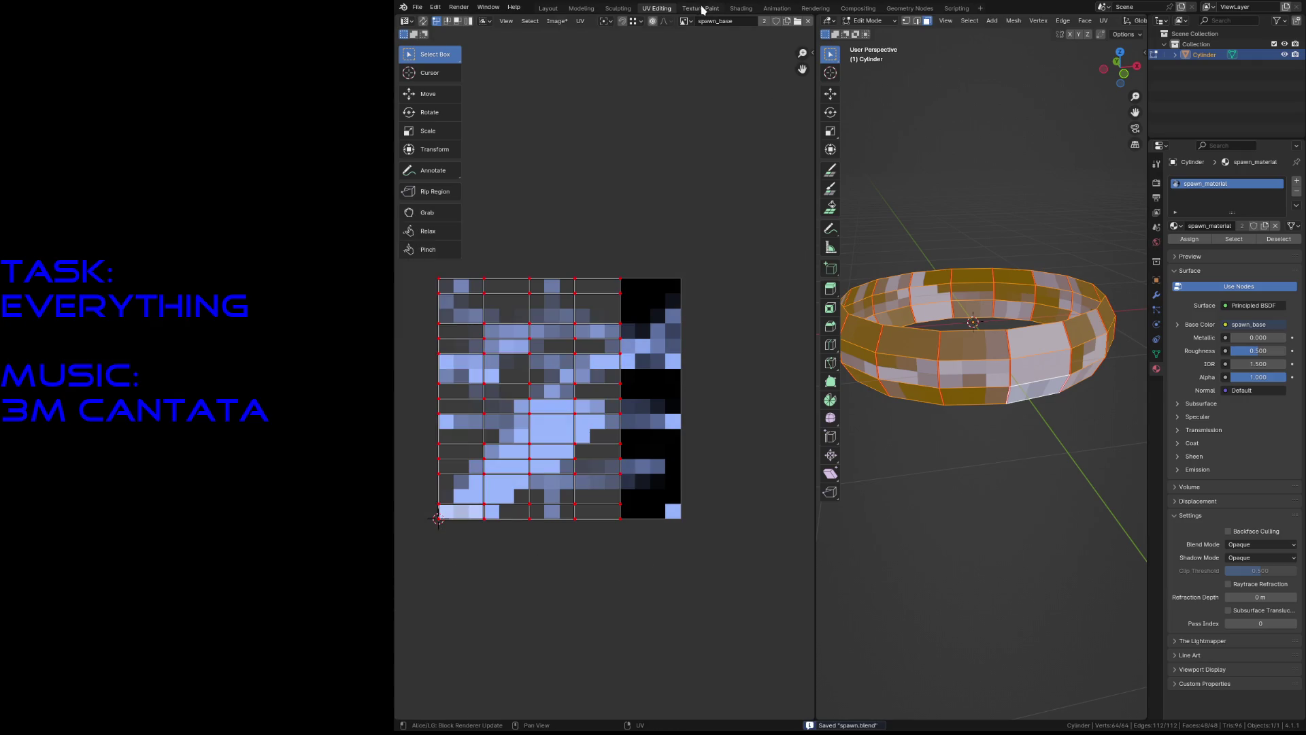
pyautogui.click(702, 10)
# Shrink the paint brush to 1 px, paint a light-blue texture pixel, then undo it.
pyautogui.press('f')
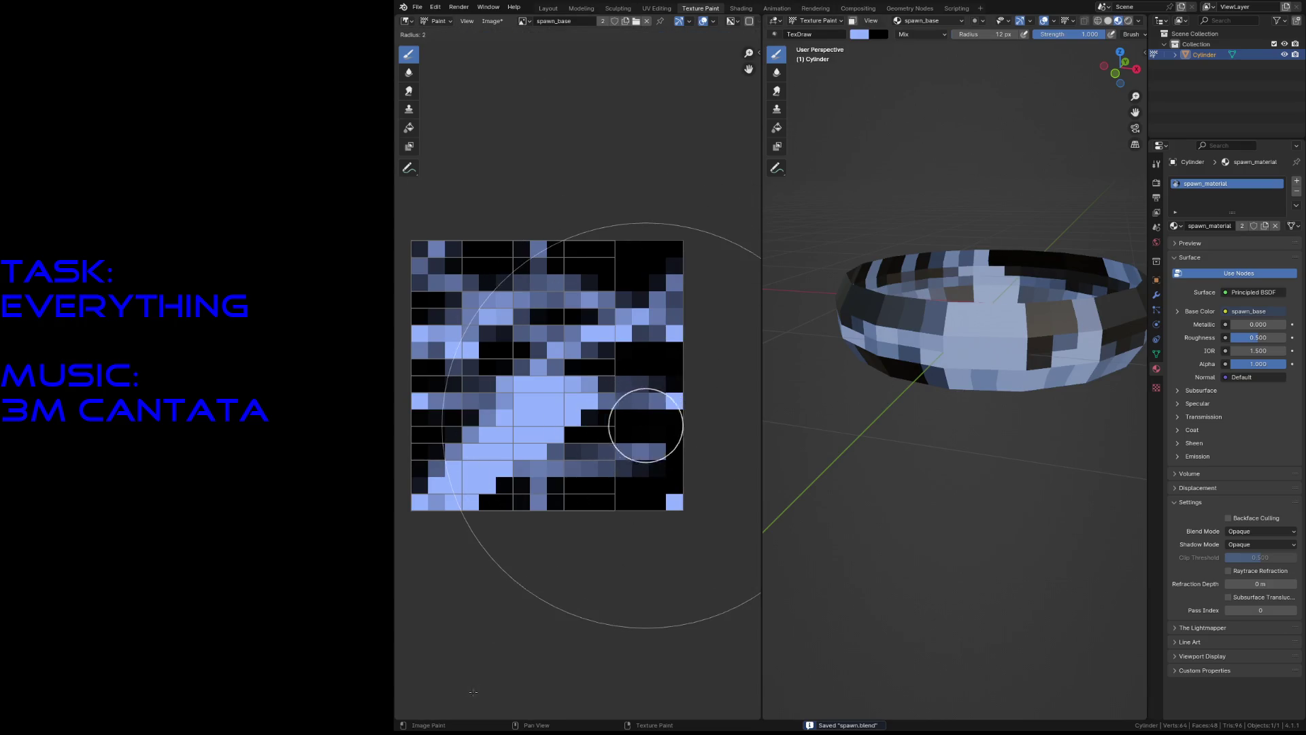
pyautogui.click(476, 687)
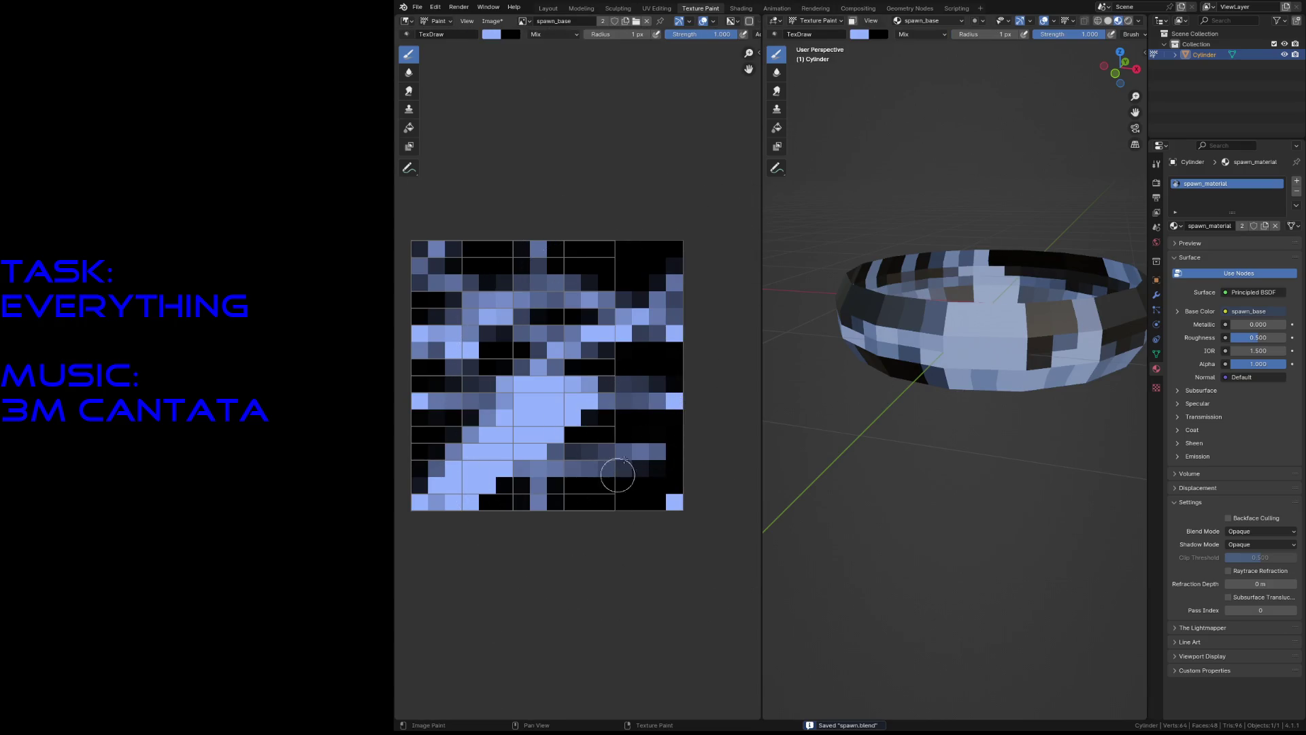
pyautogui.click(638, 429)
pyautogui.hotkey('ctrl', 'z')
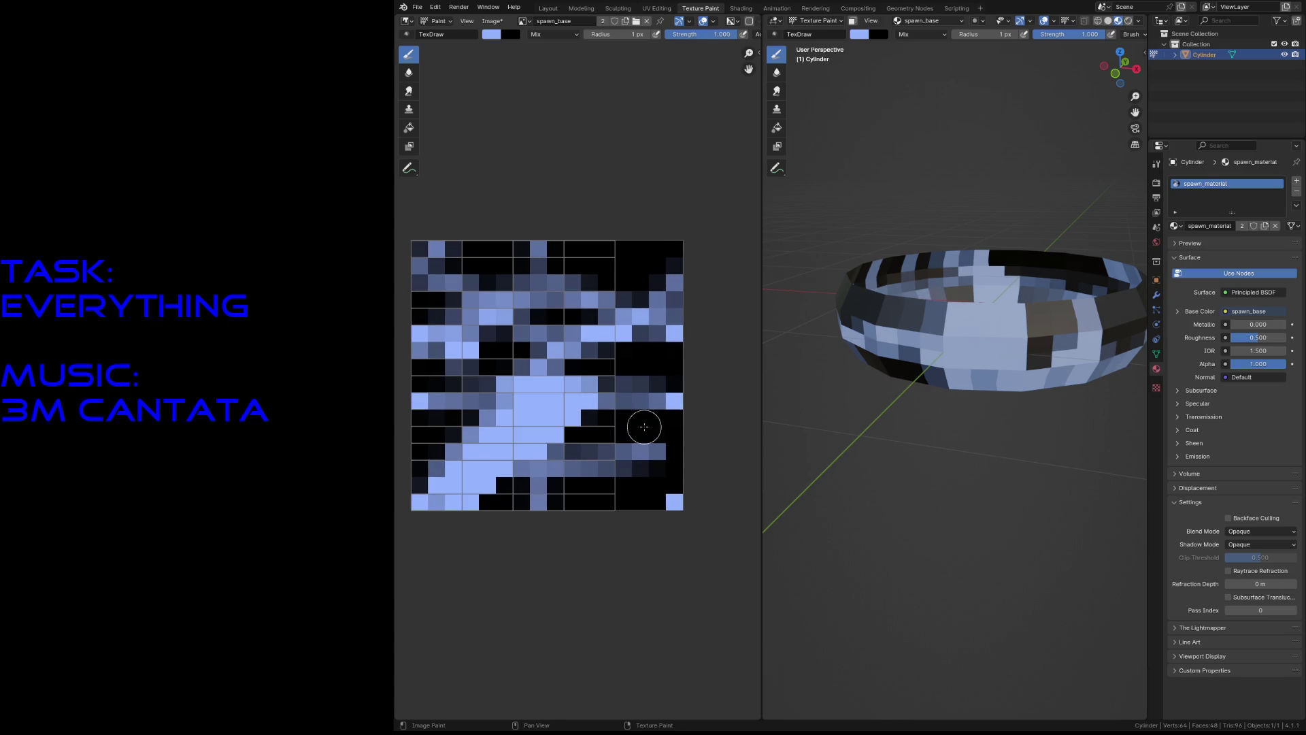
pyautogui.hotkey('ctrl', 'z')
pyautogui.hotkey('ctrl', 'z')
pyautogui.hotkey('ctrl', 'z')
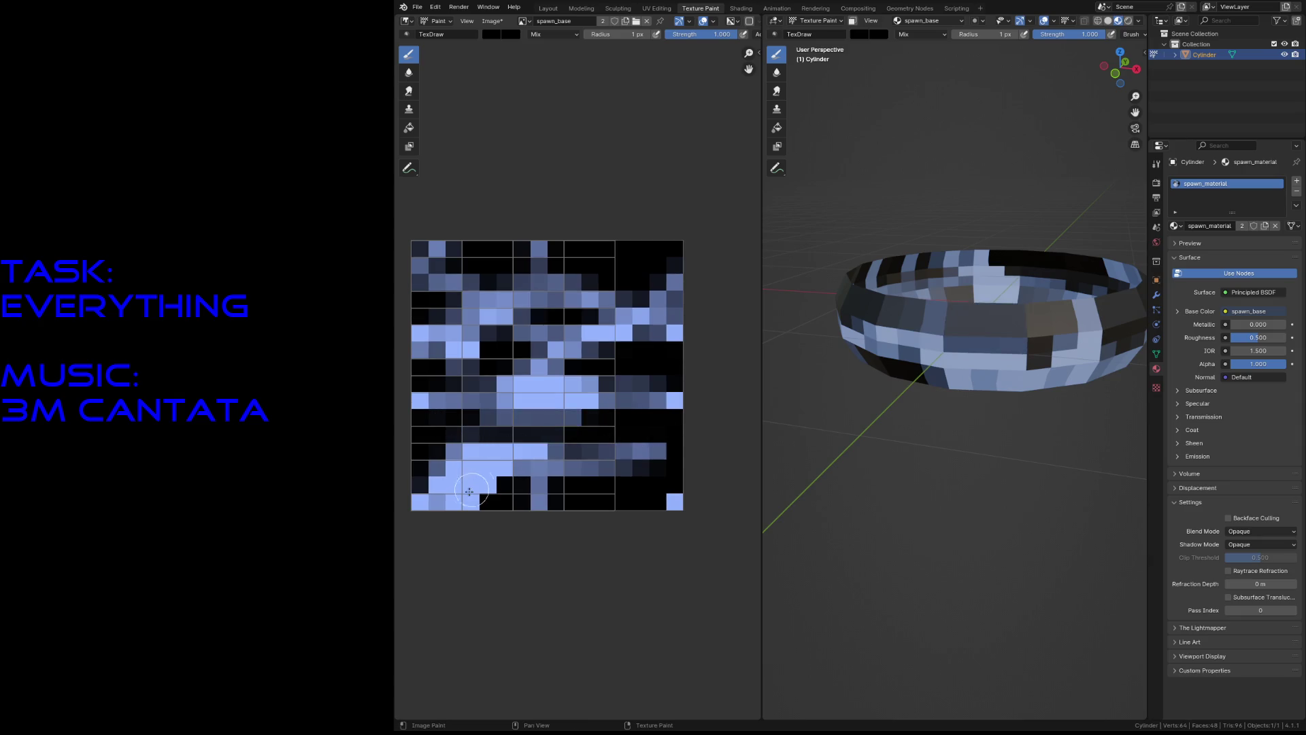
pyautogui.hotkey('ctrl', 'z')
pyautogui.hotkey('ctrl', 'z')
pyautogui.hotkey('ctrl', 'z')
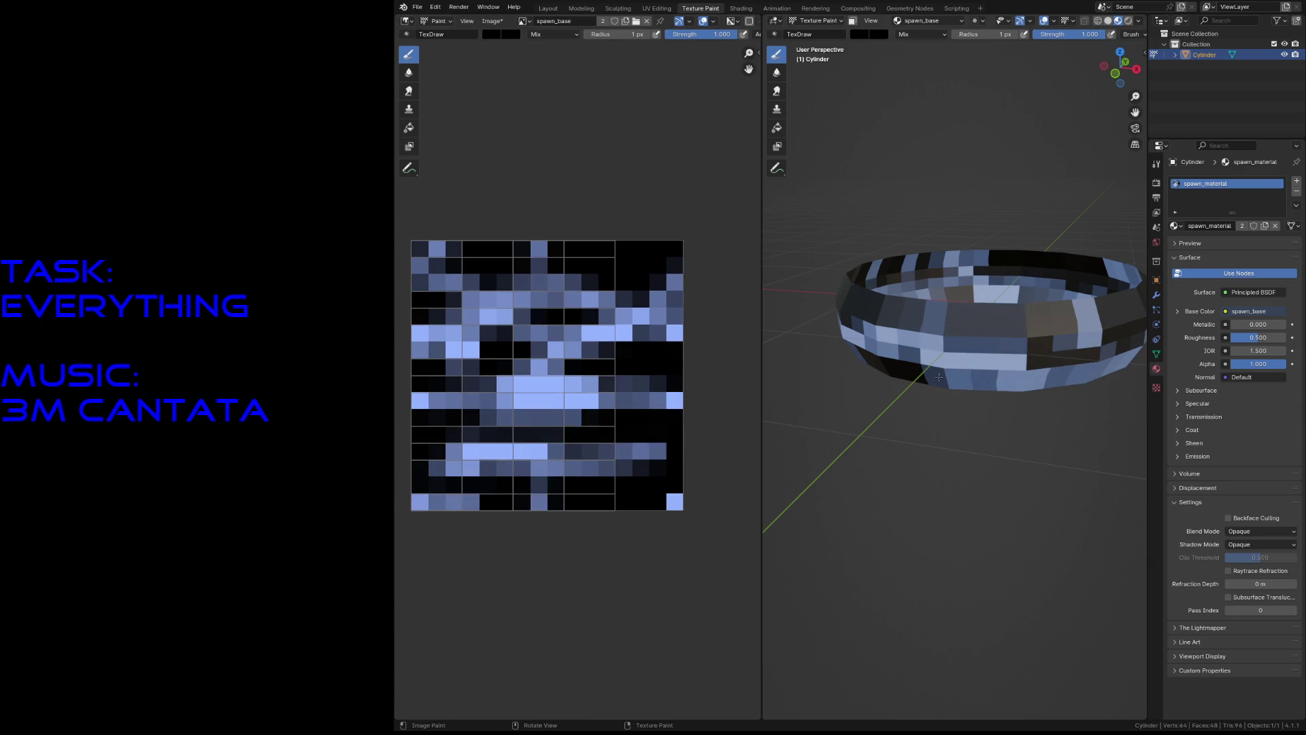
# Set the brush radius to 44 px and paint dark strokes across the ring texture.
pyautogui.press('f')
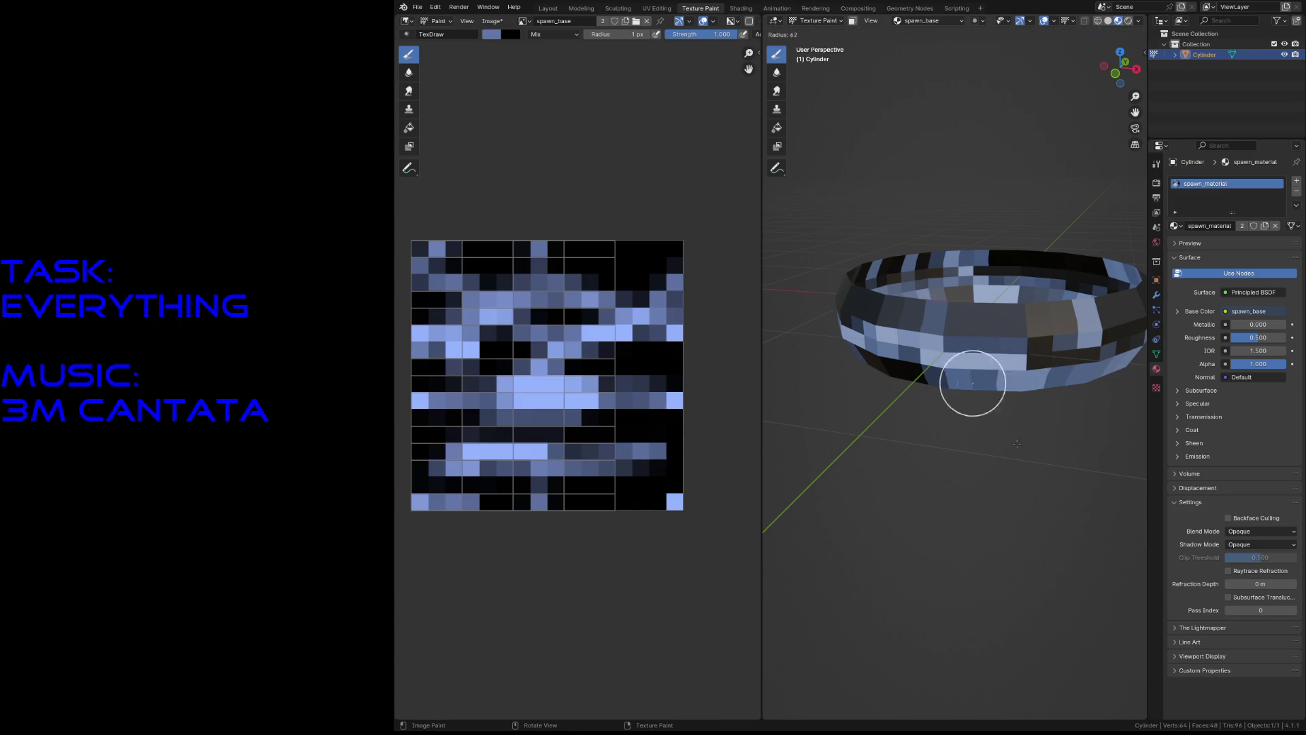
pyautogui.click(987, 412)
pyautogui.press('f')
pyautogui.click(1024, 384)
pyautogui.moveTo(932, 390); pyautogui.dragTo(1097, 381)
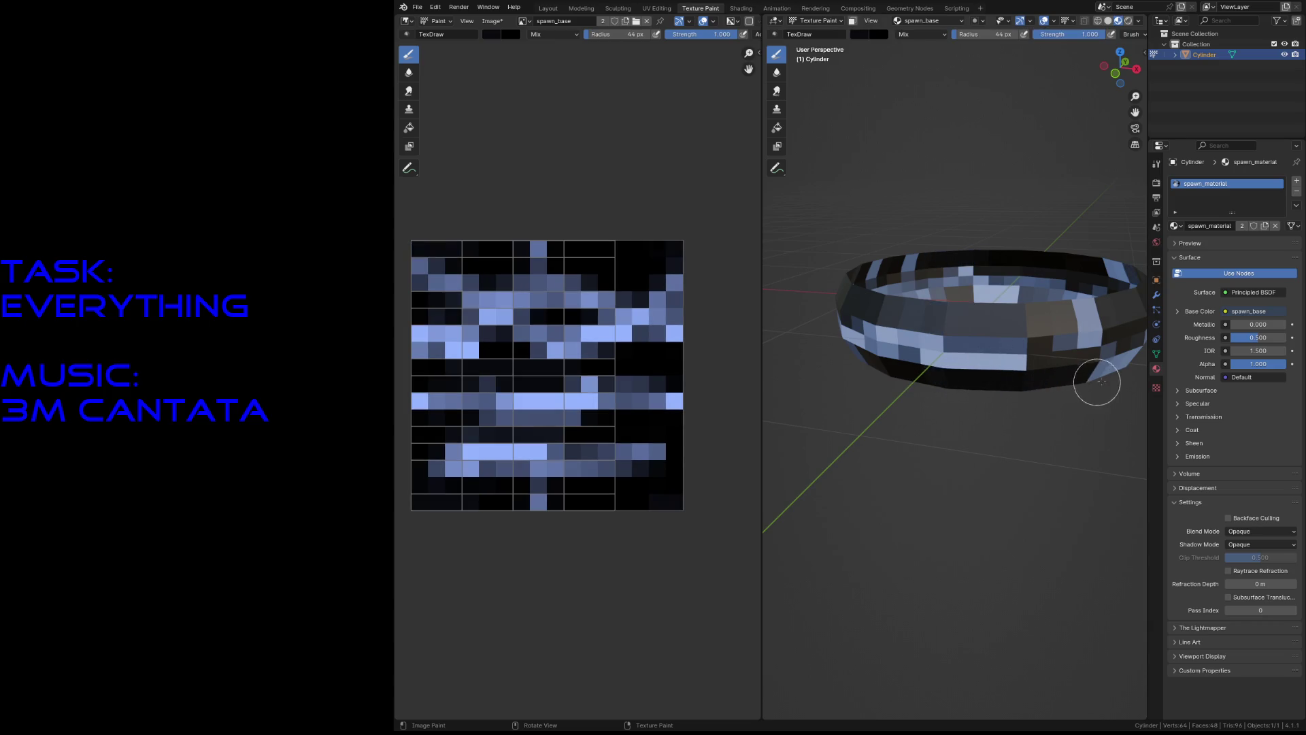
pyautogui.moveTo(1035, 349)
pyautogui.mouseDown()
pyautogui.moveTo(918, 384)
pyautogui.moveTo(916, 438)
pyautogui.moveTo(962, 442)
pyautogui.moveTo(921, 442)
pyautogui.mouseUp()
pyautogui.moveTo(1055, 422); pyautogui.dragTo(961, 403)
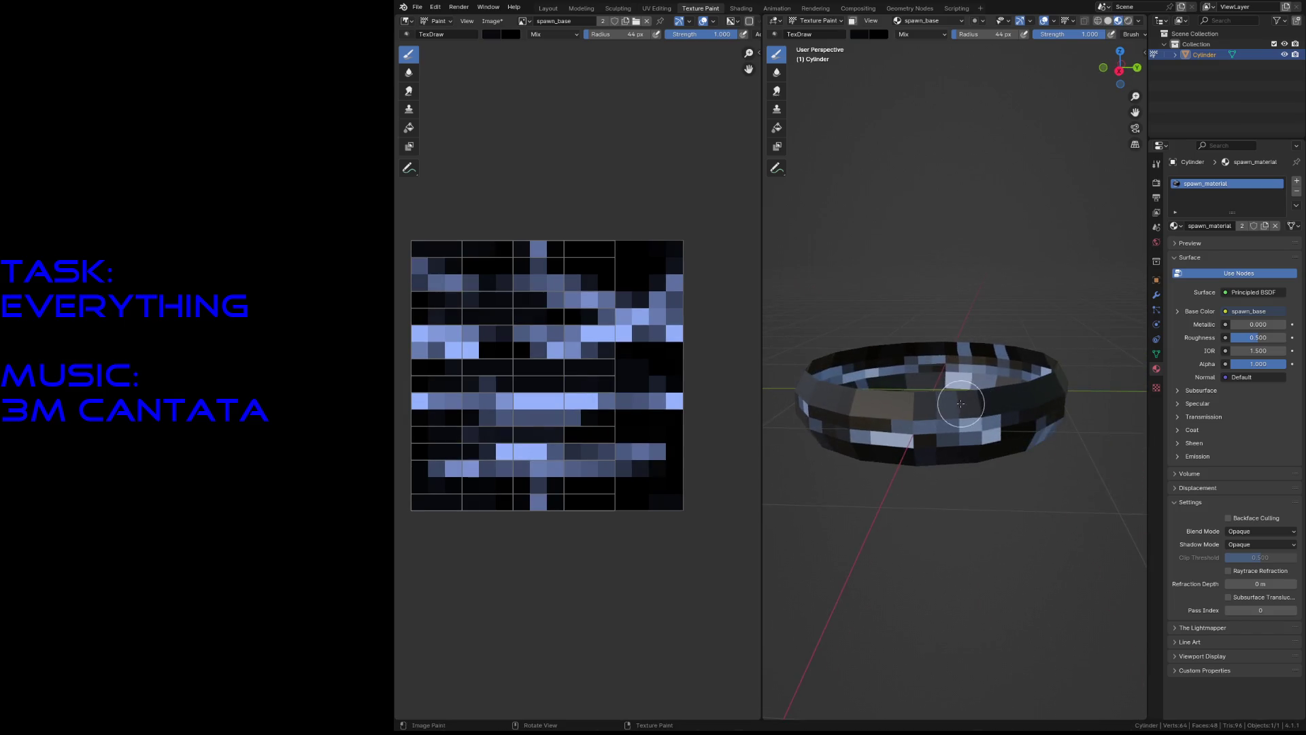
pyautogui.hotkey('shift', '`')
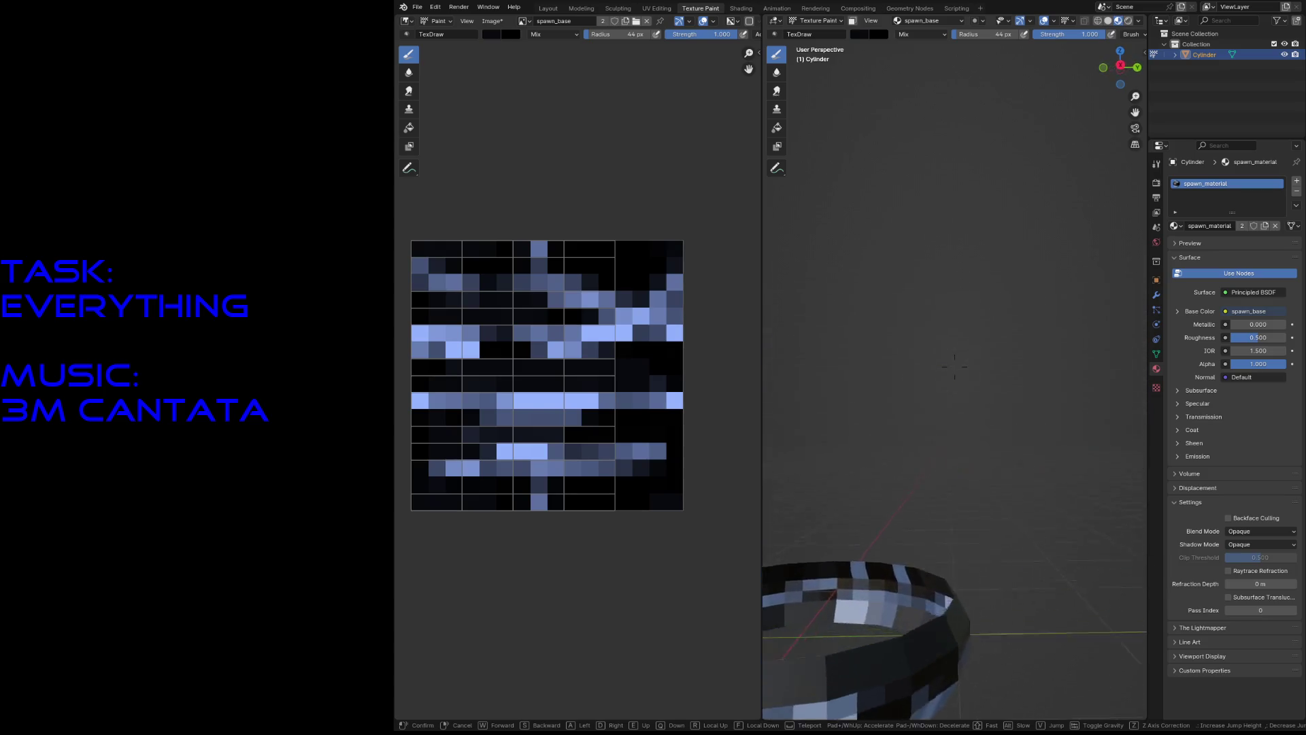
pyautogui.click(966, 407)
pyautogui.moveTo(912, 422)
pyautogui.mouseDown()
pyautogui.moveTo(963, 485)
pyautogui.moveTo(994, 457)
pyautogui.moveTo(1032, 355)
pyautogui.moveTo(1085, 362)
pyautogui.moveTo(1081, 436)
pyautogui.moveTo(1009, 426)
pyautogui.mouseUp()
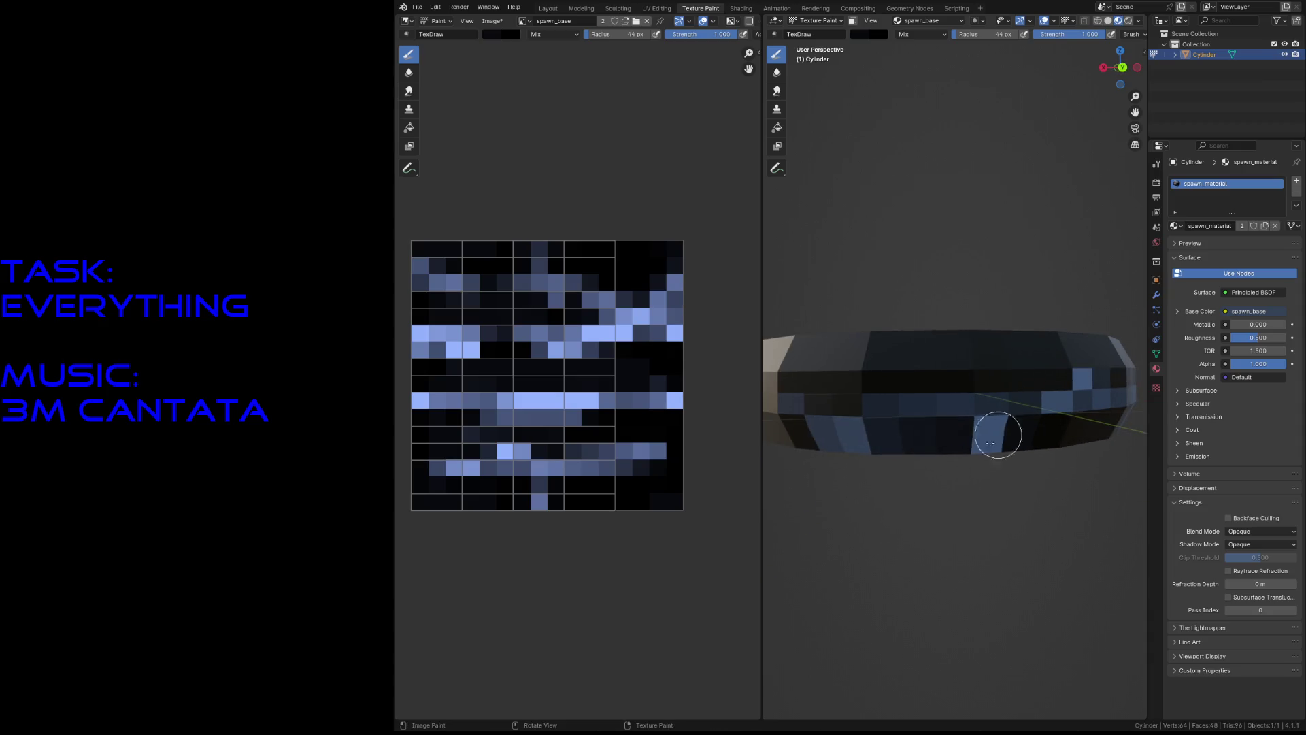
pyautogui.moveTo(879, 453); pyautogui.dragTo(846, 475)
# Reframe the ring, then paint light-blue strokes along it with a 21 px brush.
pyautogui.hotkey('shift', '`')
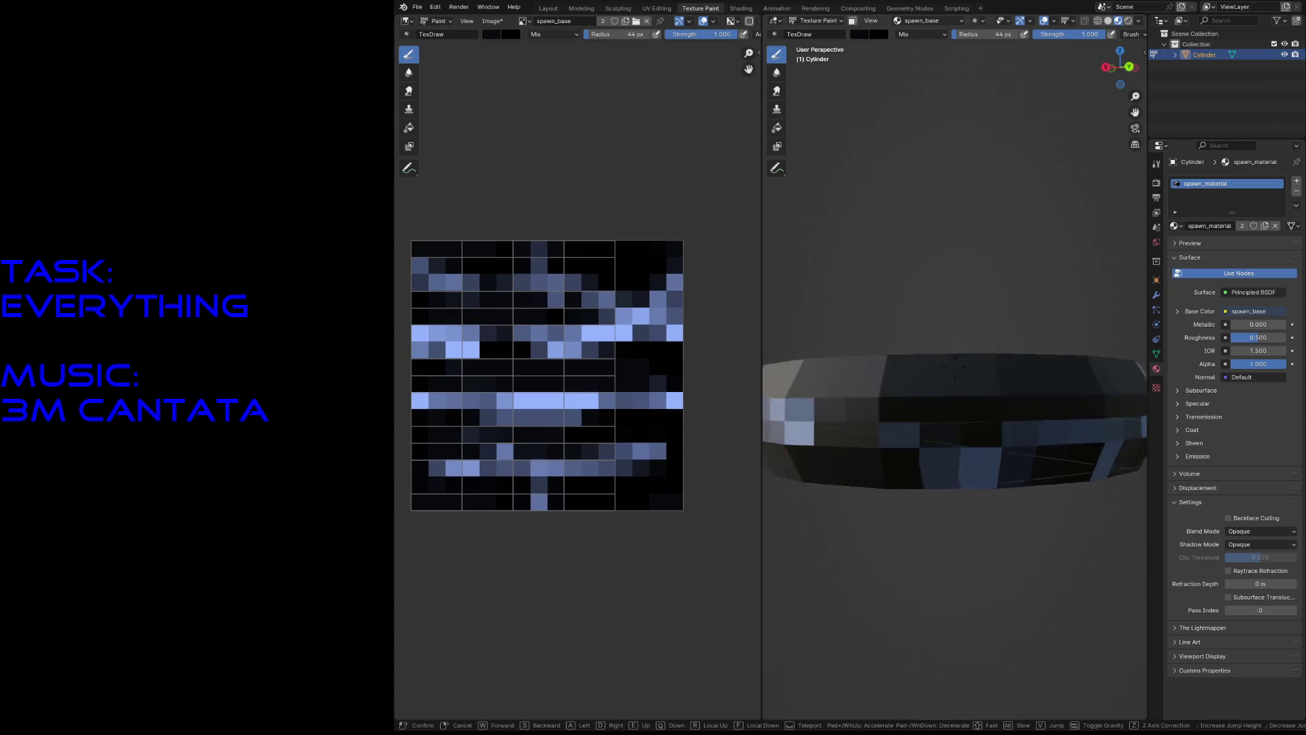
pyautogui.press('s')
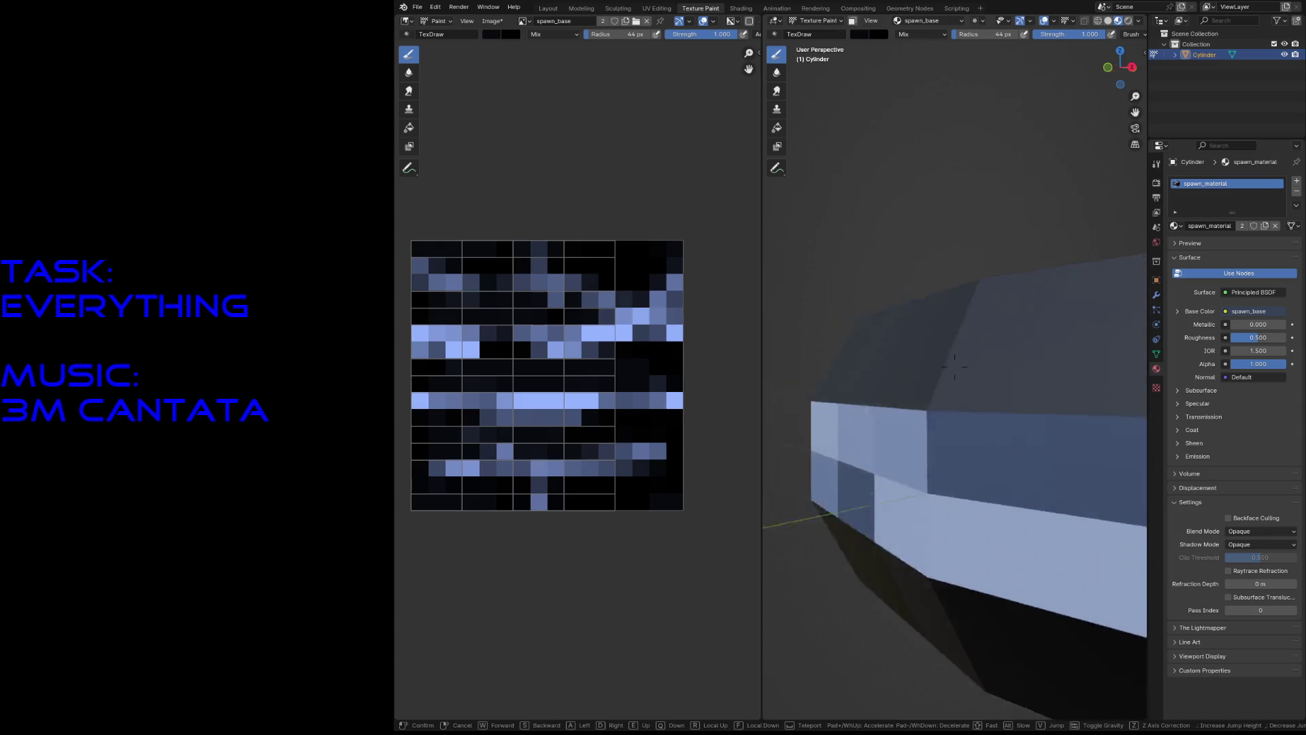
pyautogui.press('w')
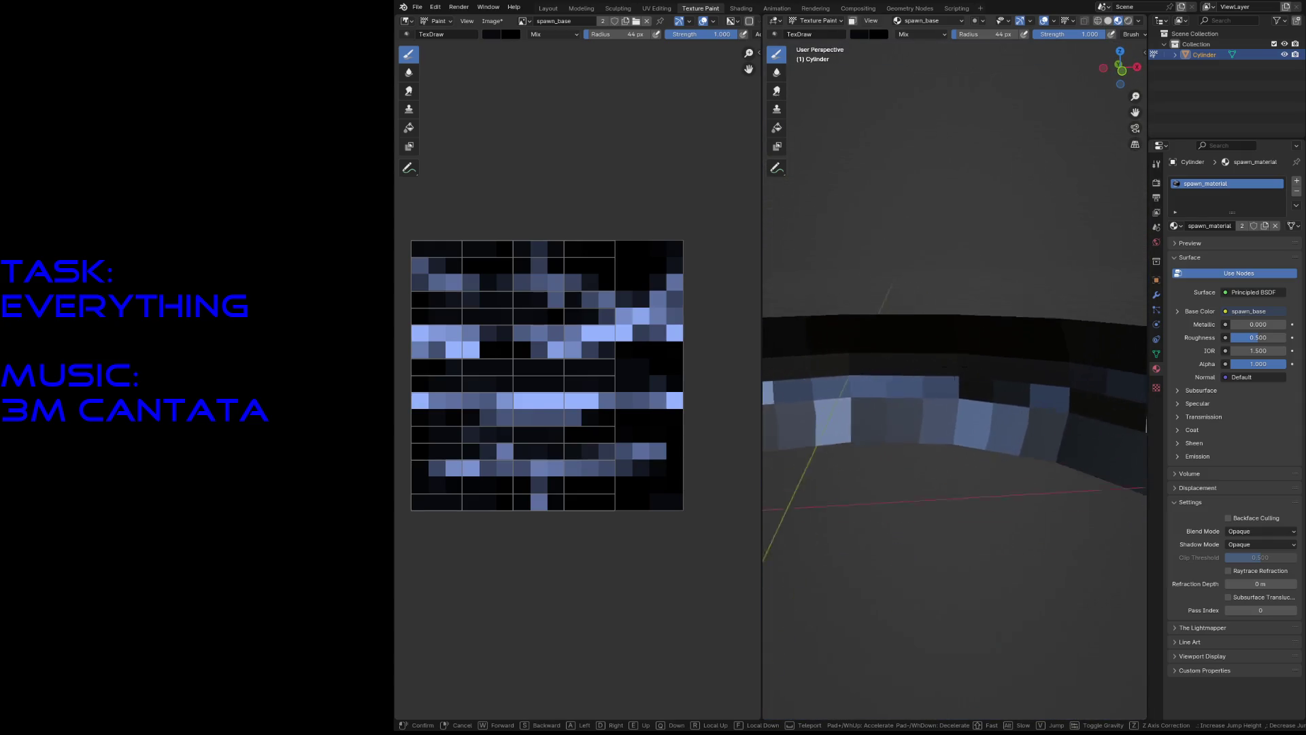
pyautogui.press('s')
pyautogui.press('w')
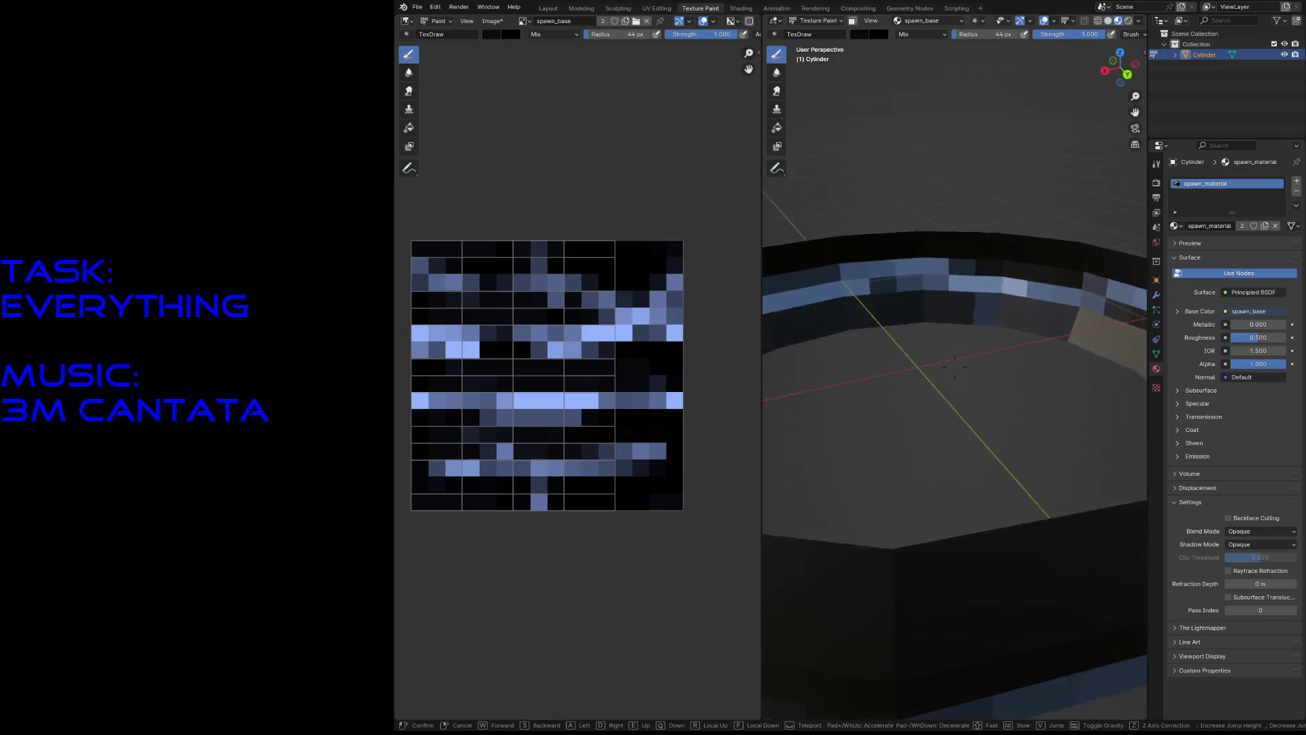
pyautogui.press('s')
pyautogui.click(871, 525)
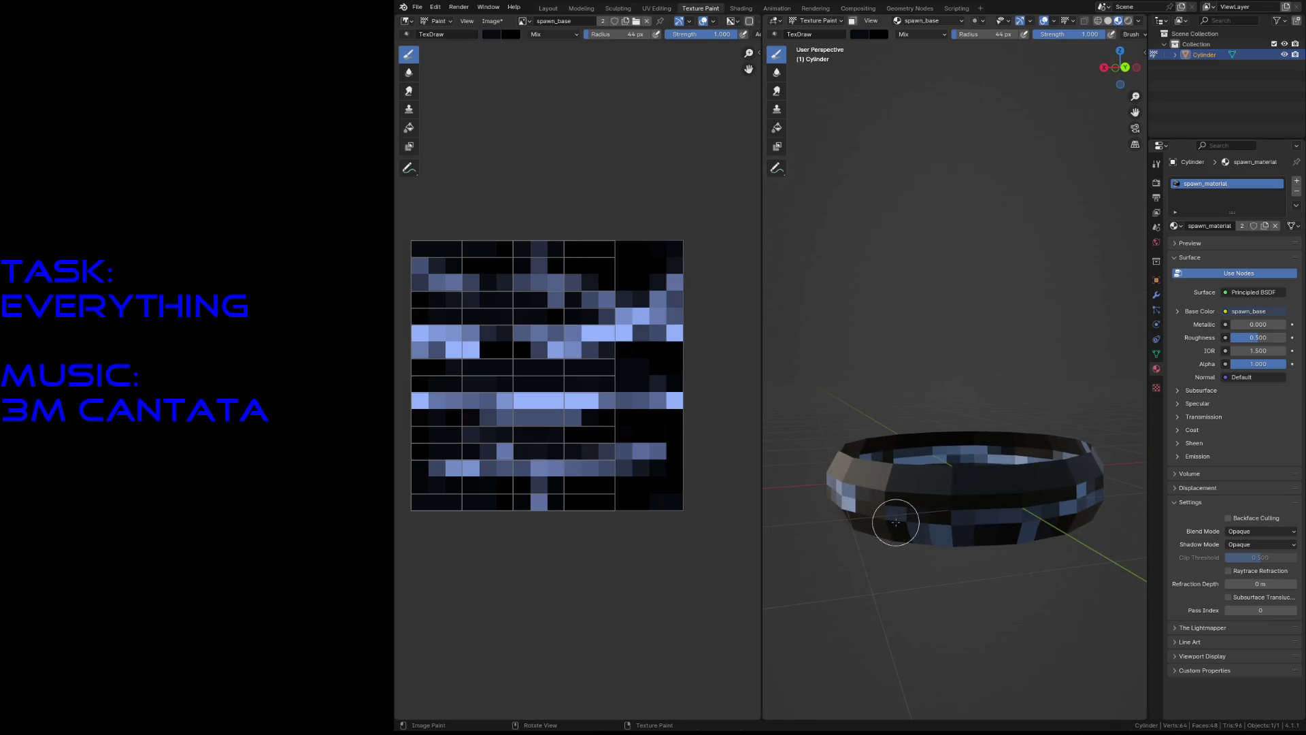
pyautogui.press('f')
pyautogui.click(880, 544)
pyautogui.press('s')
pyautogui.moveTo(851, 504)
pyautogui.mouseDown()
pyautogui.moveTo(943, 509)
pyautogui.moveTo(915, 512)
pyautogui.moveTo(947, 525)
pyautogui.moveTo(929, 523)
pyautogui.mouseUp()
# Dab more light-blue cells onto the ring and save spawn.blend.
pyautogui.hotkey('shift', '`')
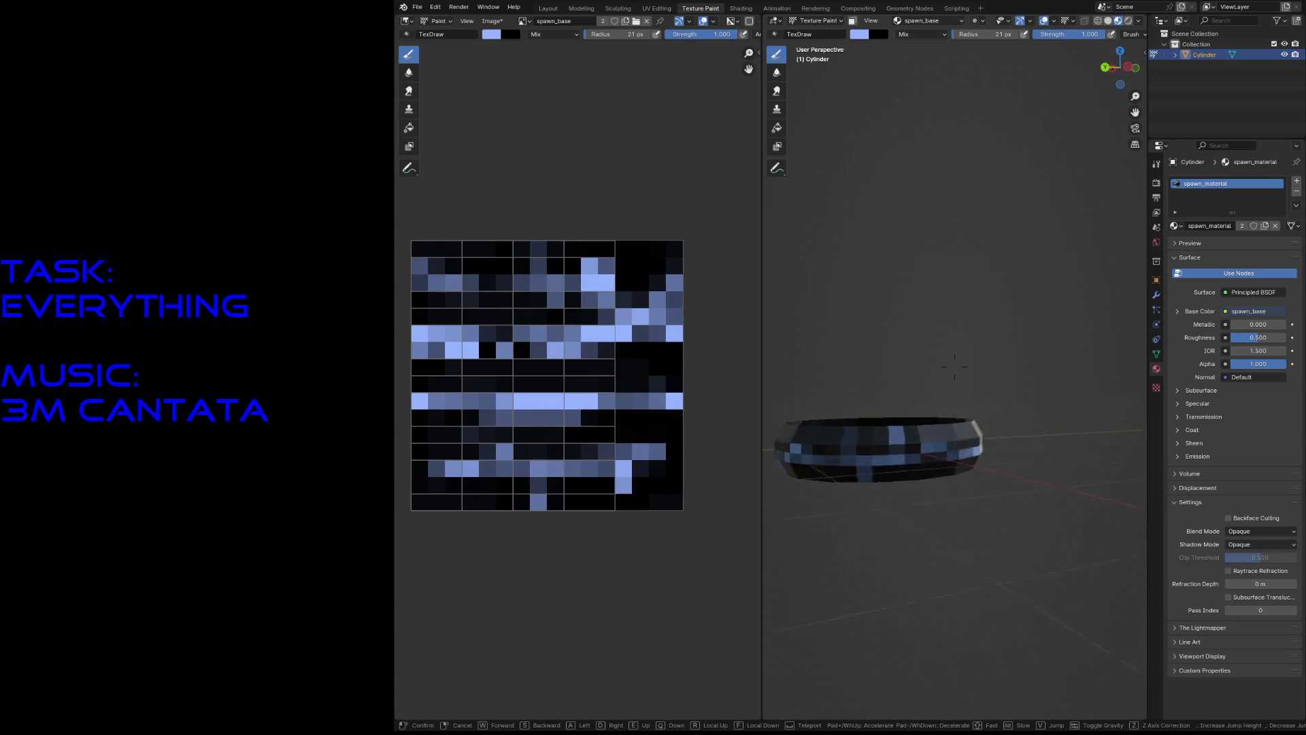
pyautogui.click(955, 367)
pyautogui.click(789, 436)
pyautogui.hotkey('shift', '`')
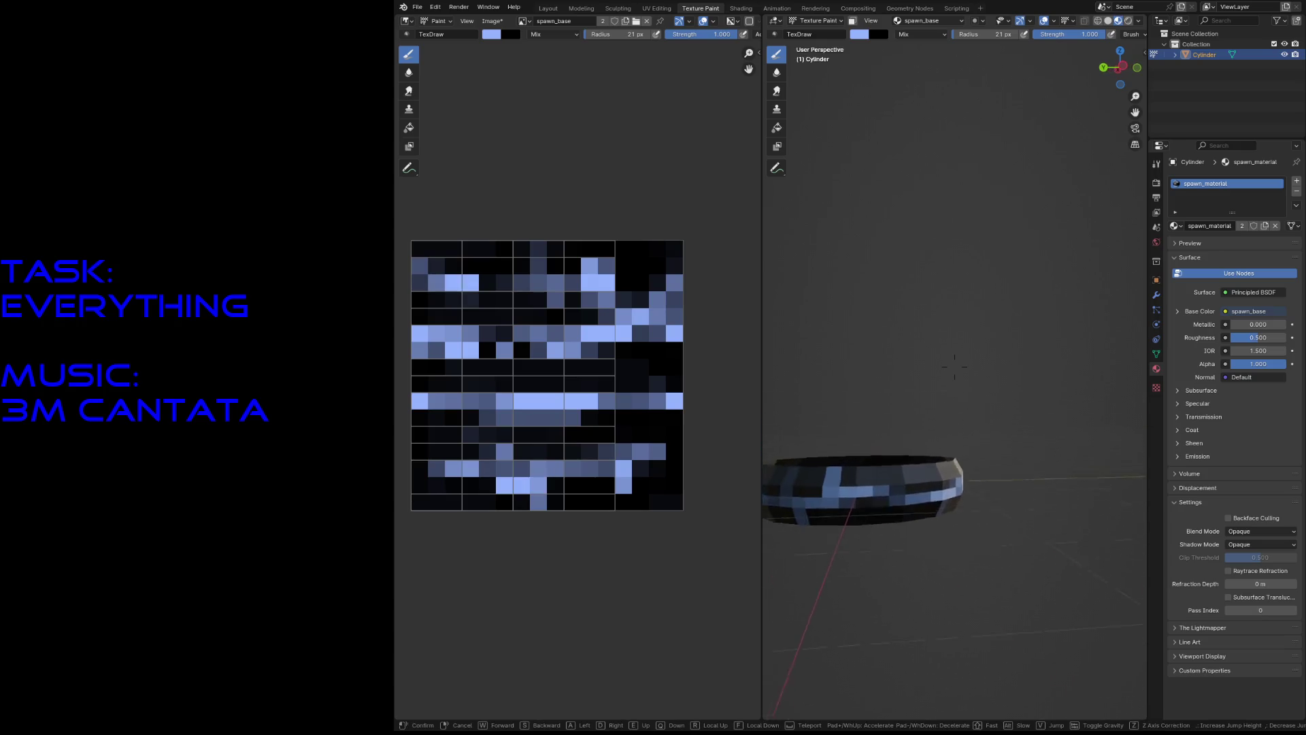
pyautogui.click(955, 359)
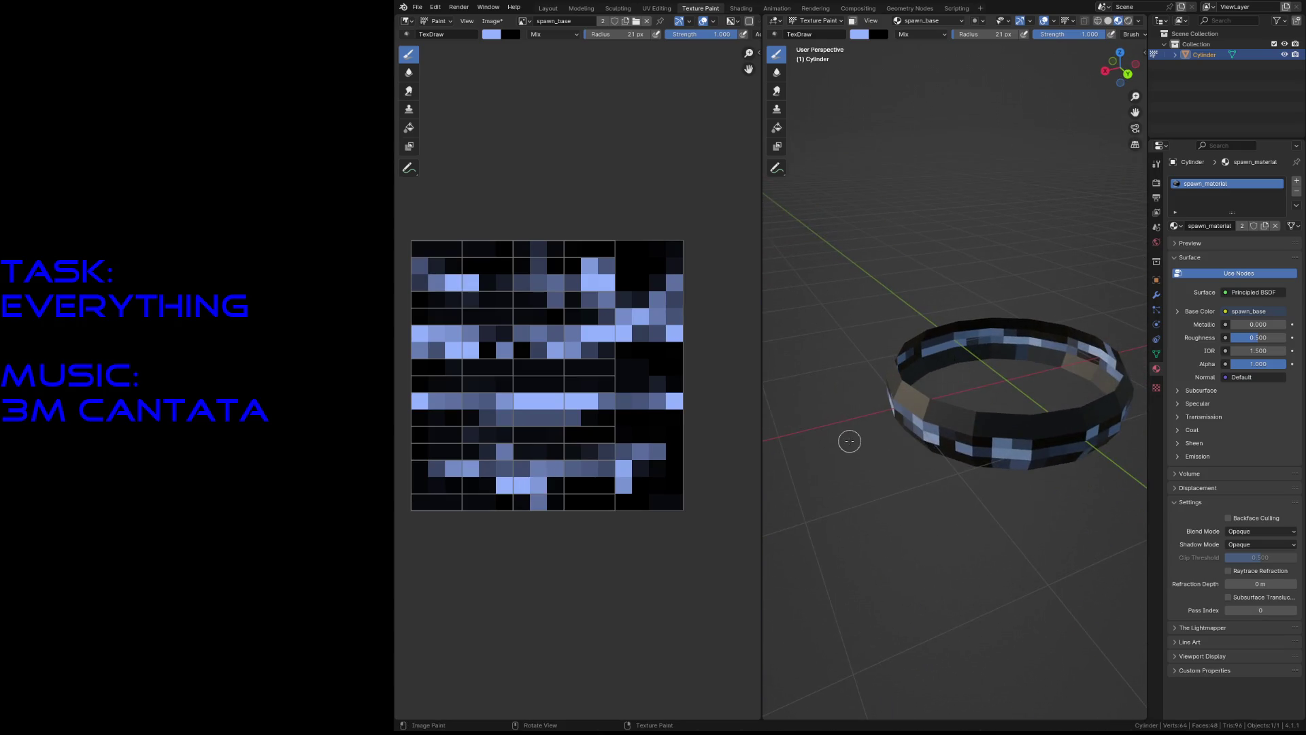
pyautogui.hotkey('ctrl', 's')
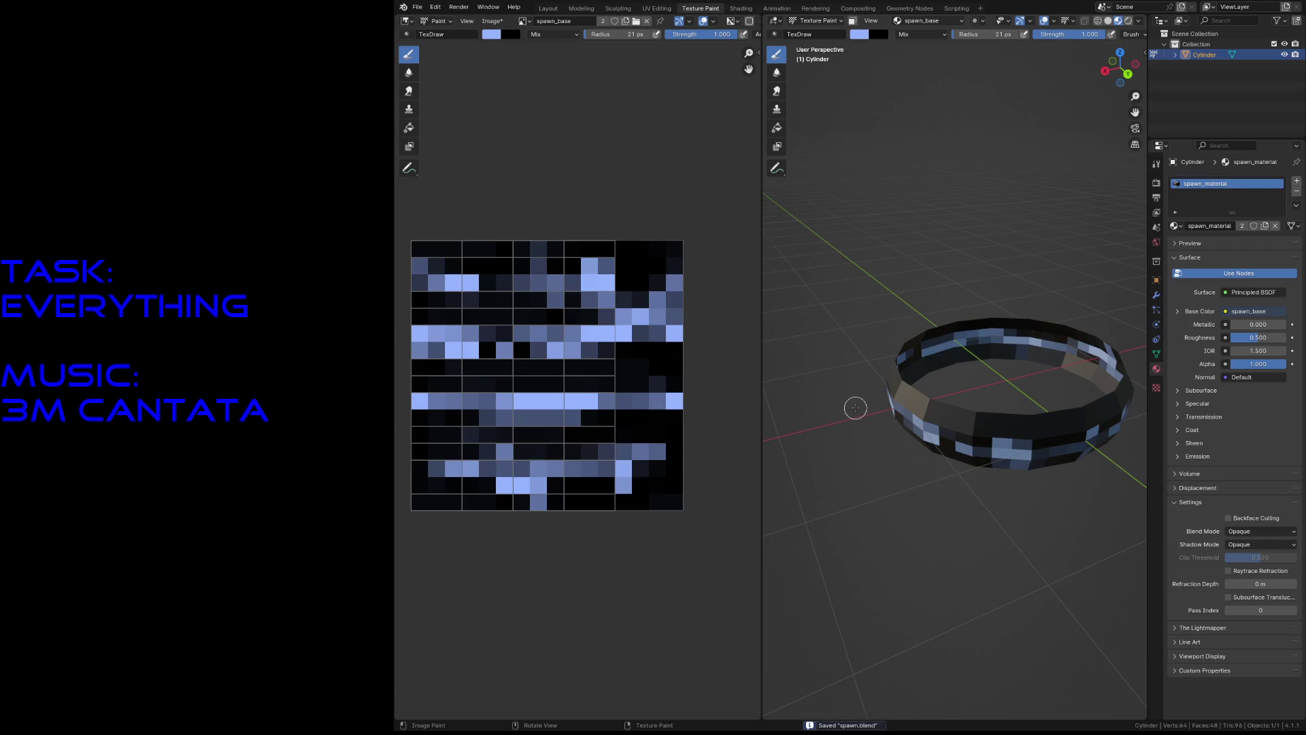
# In the Layout workspace with material preview shading, duplicate the ring in place.
pyautogui.click(547, 8)
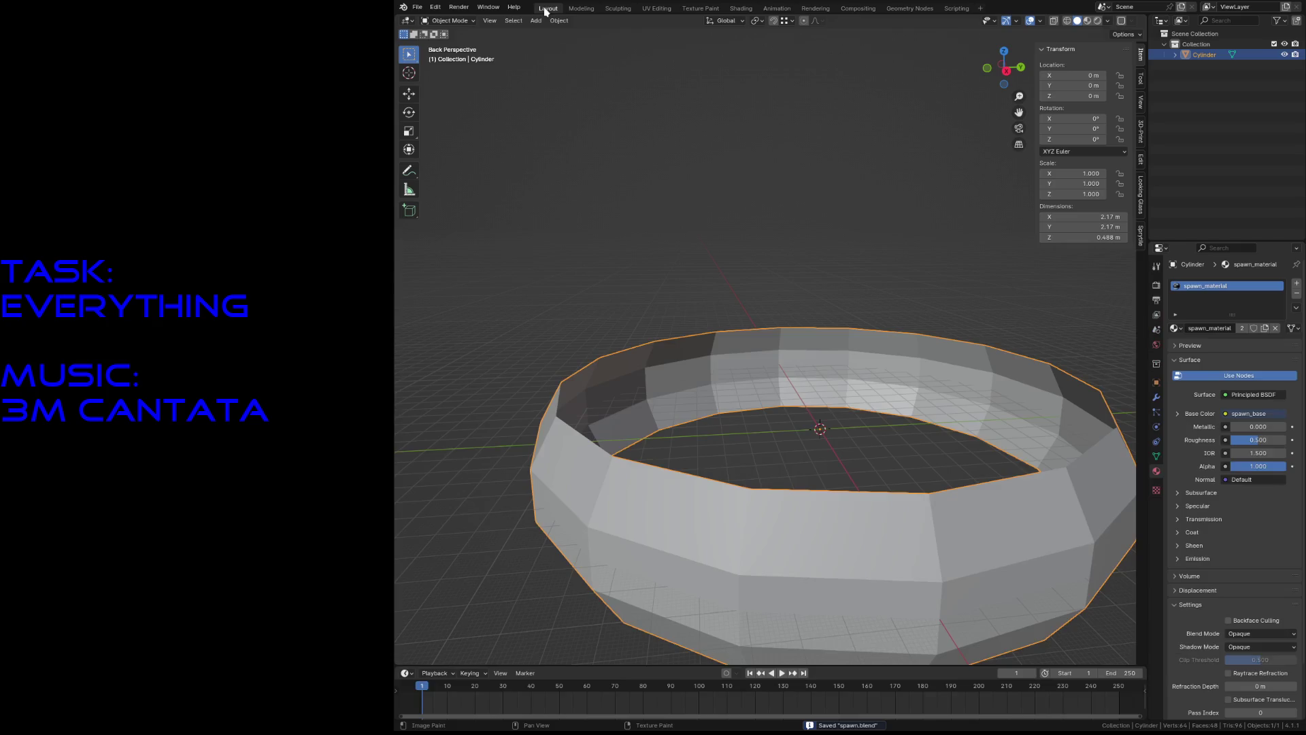
pyautogui.press('z')
pyautogui.click(793, 340)
pyautogui.hotkey('ctrl', 's')
pyautogui.hotkey('shift', 'd')
pyautogui.rightClick(1020, 460)
# Scale the duplicate ring to 0.698 and rotate it 90° about X.
pyautogui.press('s')
pyautogui.hotkey('shift', 'z')
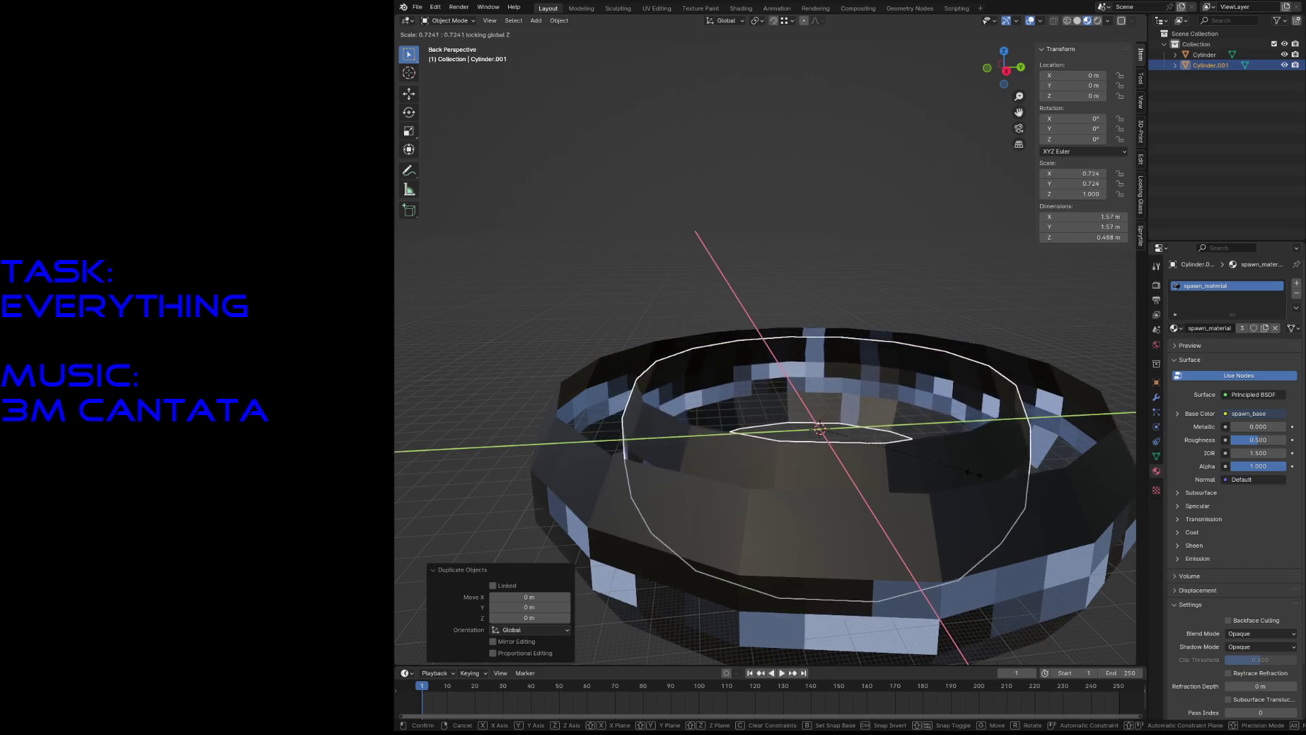
pyautogui.hotkey('ctrl', 'z')
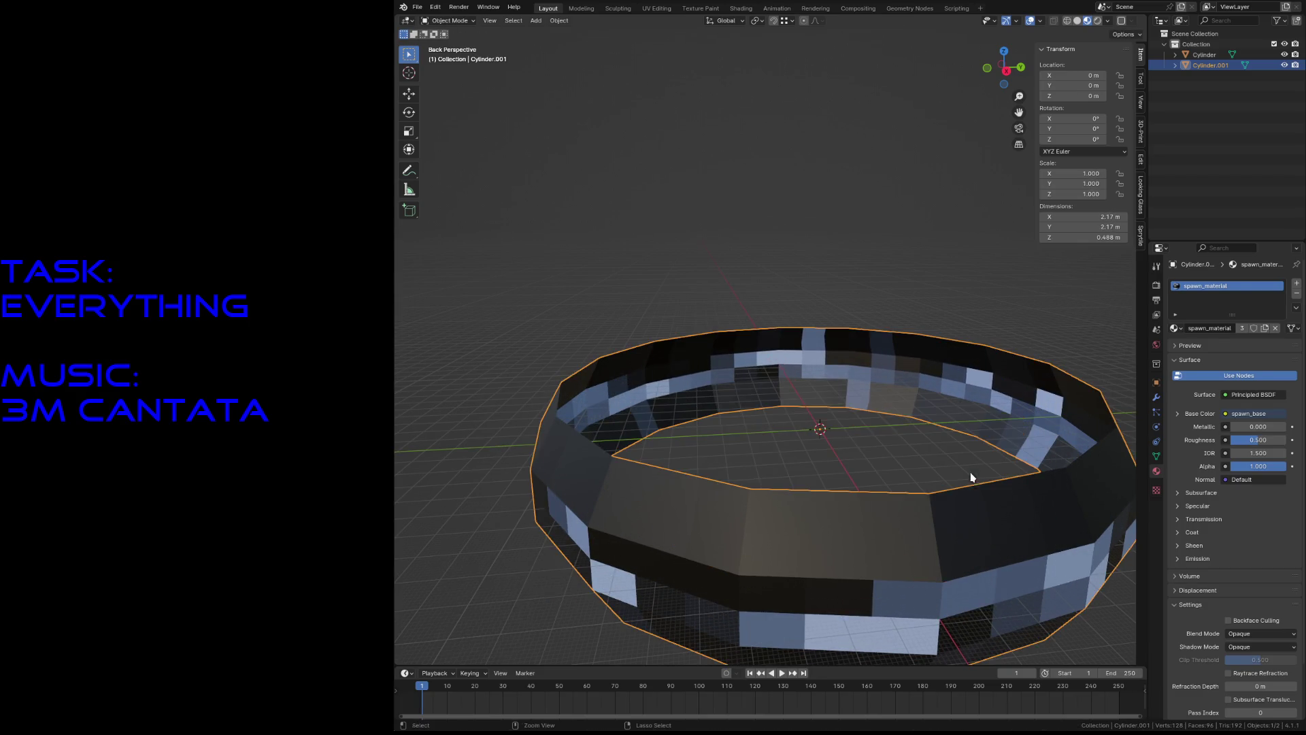
pyautogui.press('s')
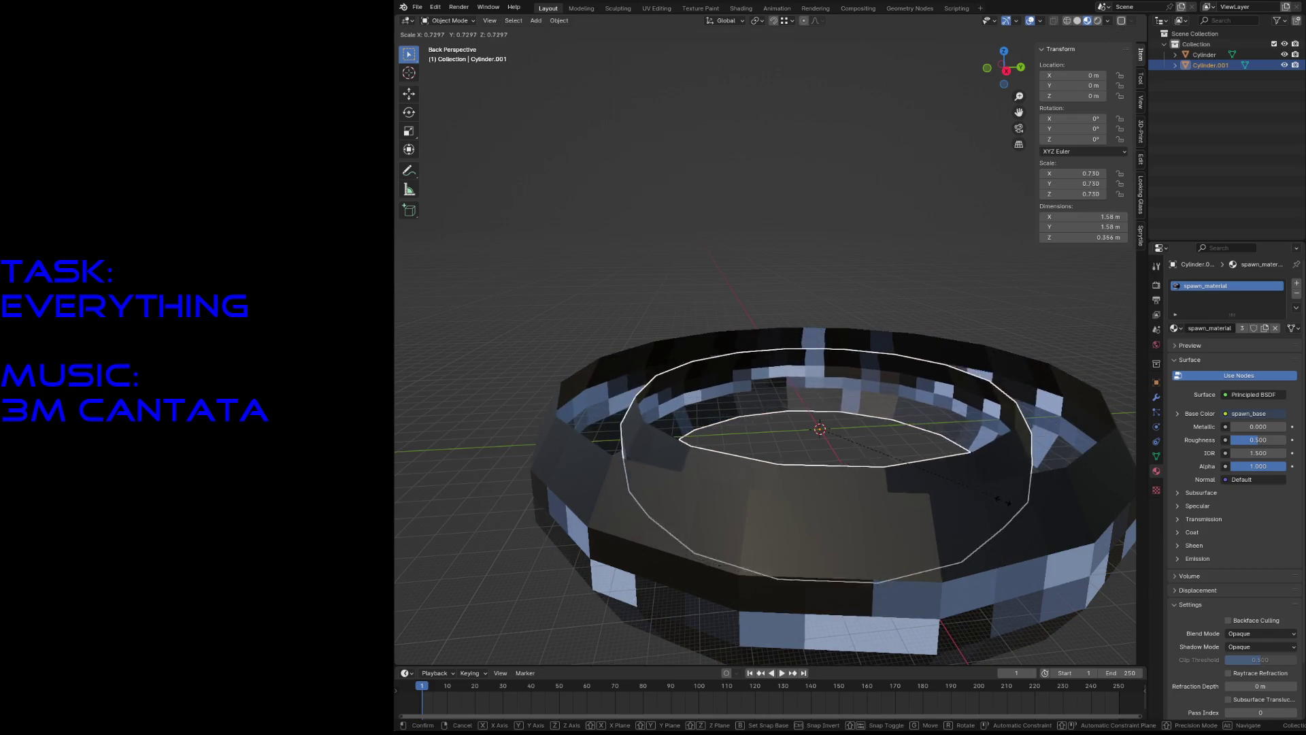
pyautogui.click(998, 502)
pyautogui.write('rx')
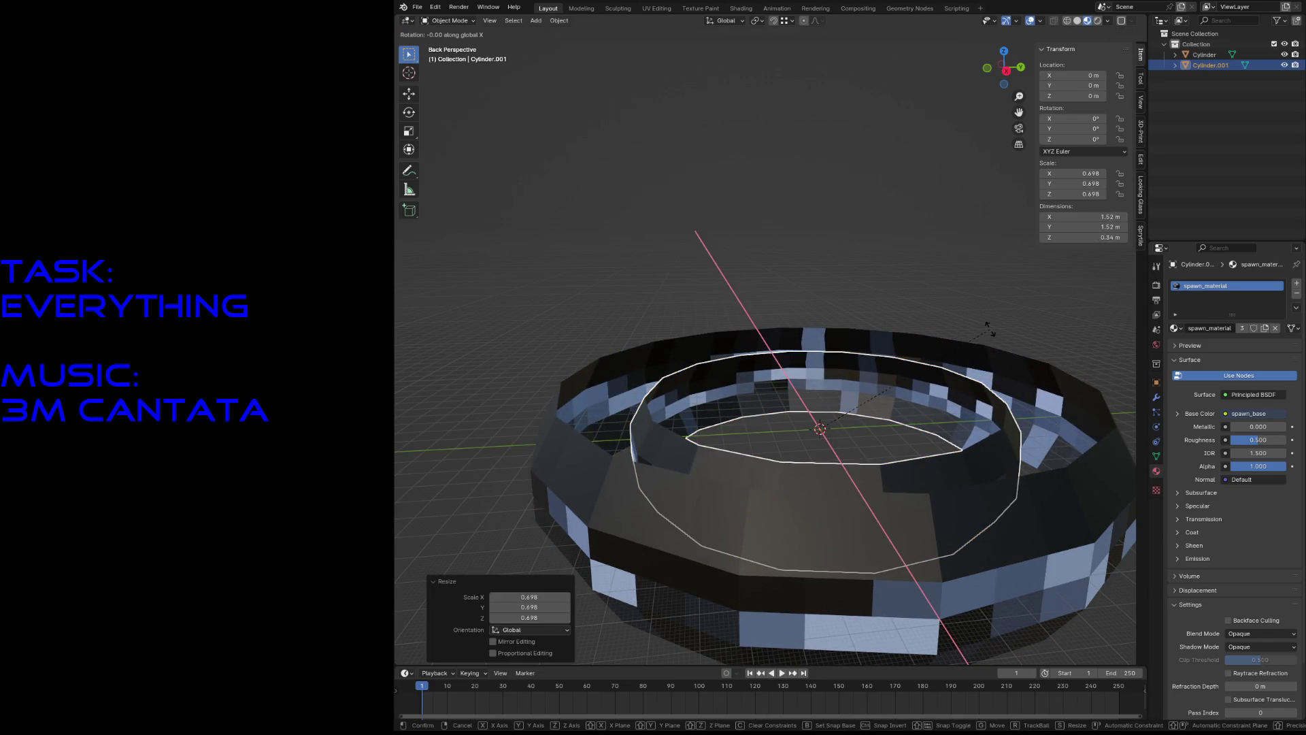
pyautogui.write('90')
pyautogui.press('Return')
# Frame both rings, save the file, and switch to the Animation workspace.
pyautogui.hotkey('shift', '`')
pyautogui.press('s')
pyautogui.press('w')
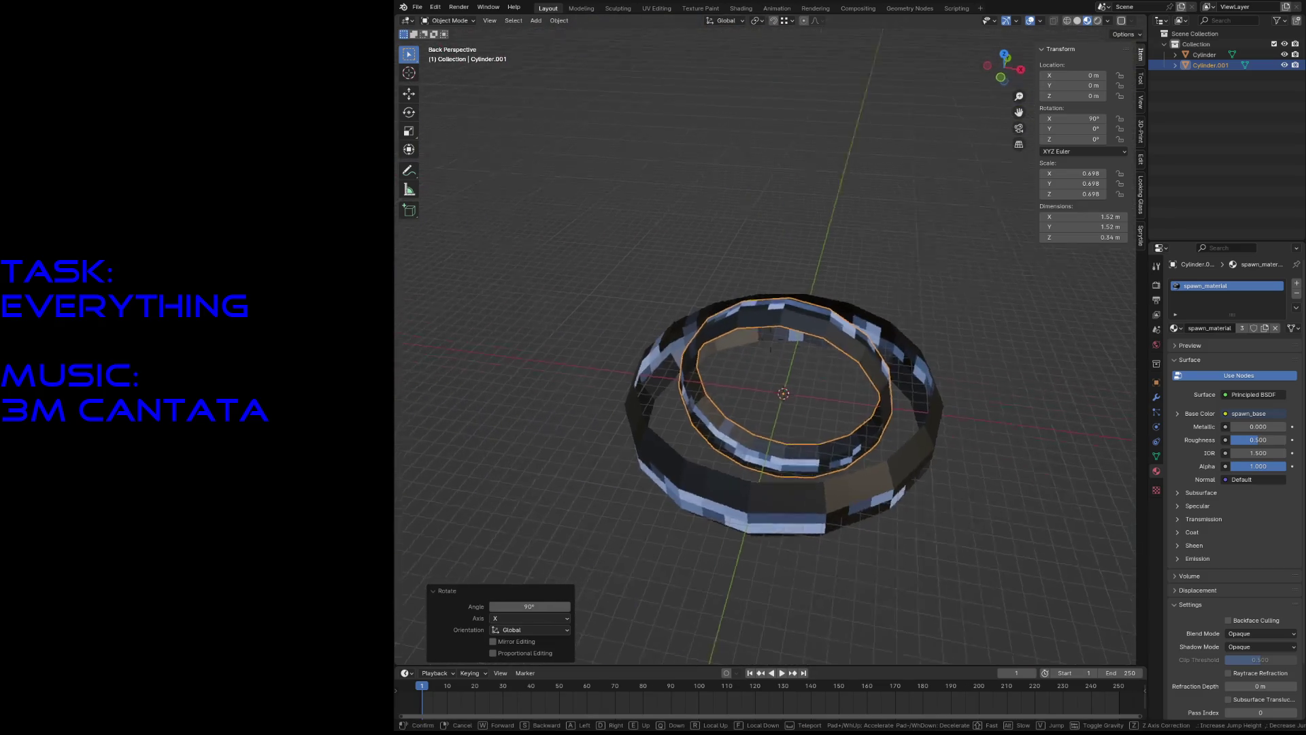
pyautogui.press('Return')
pyautogui.hotkey('ctrl', 's')
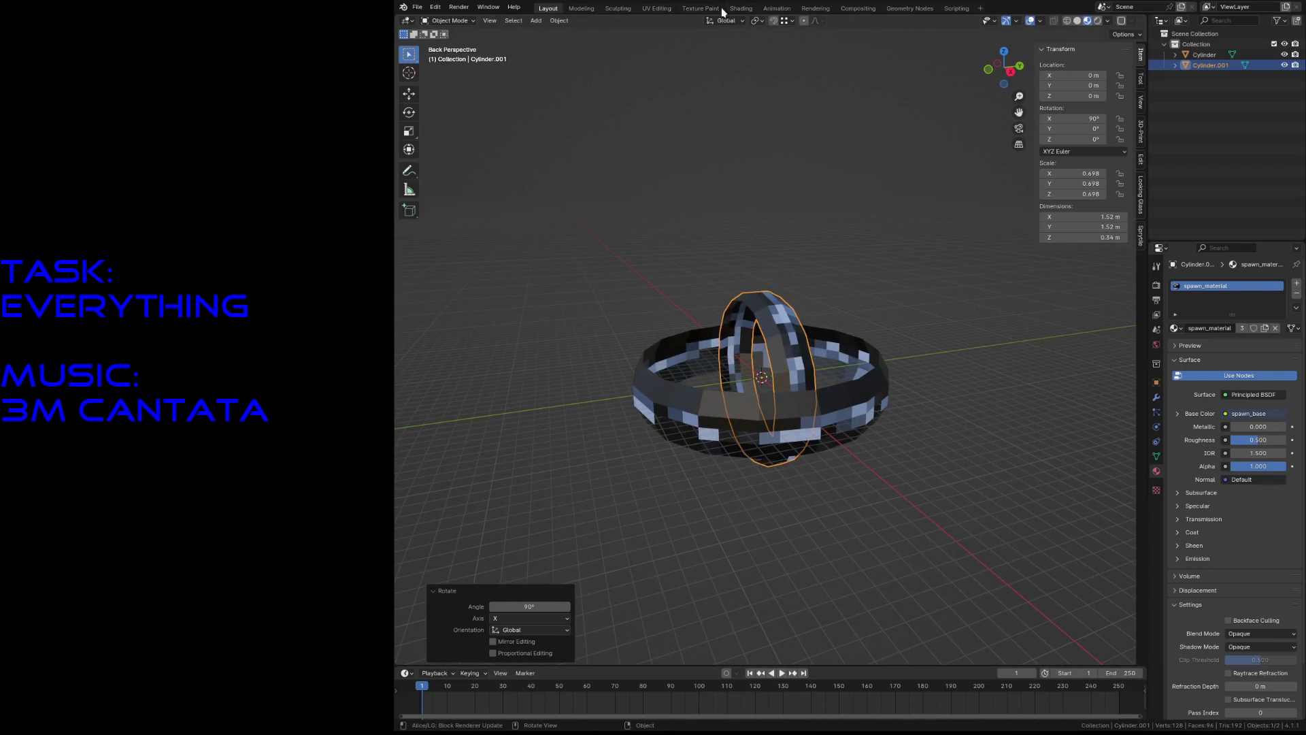
pyautogui.click(767, 11)
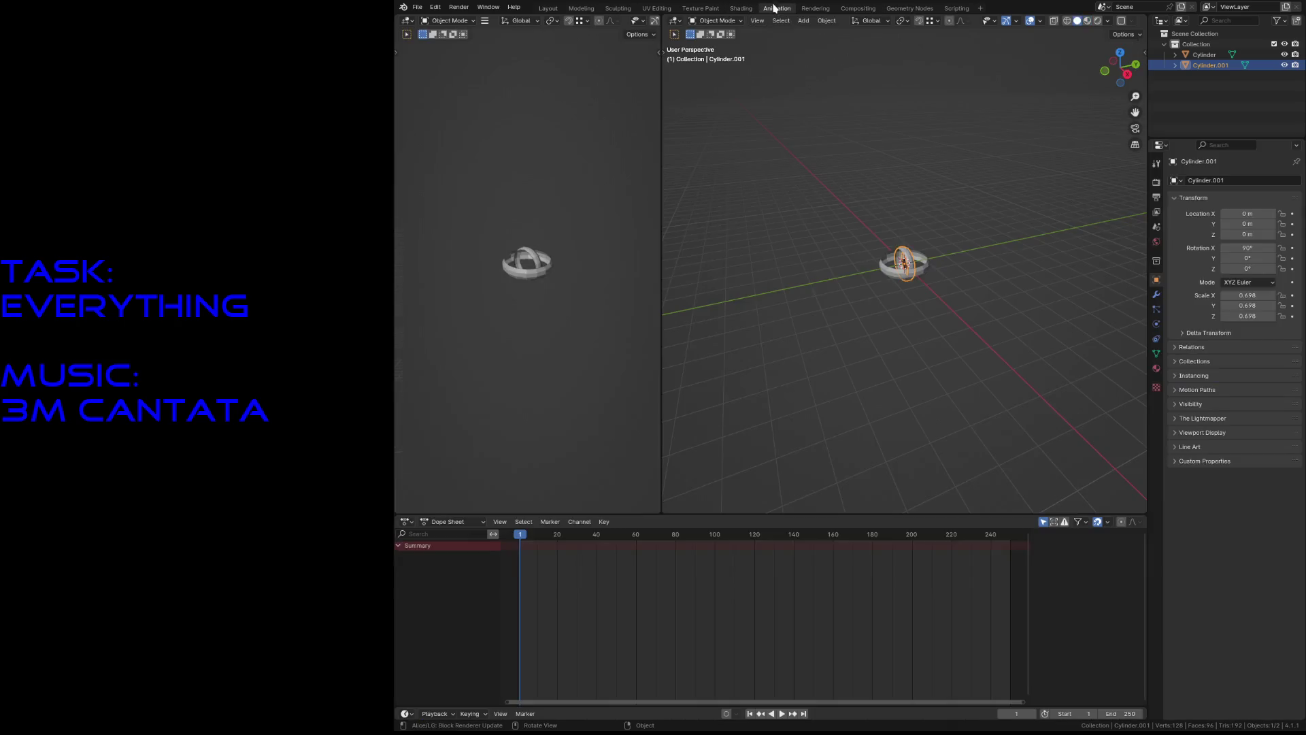
# Select both rings in material preview and insert transform keyframes for them at frame 0.
pyautogui.click(810, 210)
pyautogui.hotkey('shift', '`')
pyautogui.press('w')
pyautogui.click(808, 207)
pyautogui.press('z')
pyautogui.click(808, 267)
pyautogui.hotkey('ctrl', 's')
pyautogui.moveTo(786, 149); pyautogui.dragTo(1032, 399)
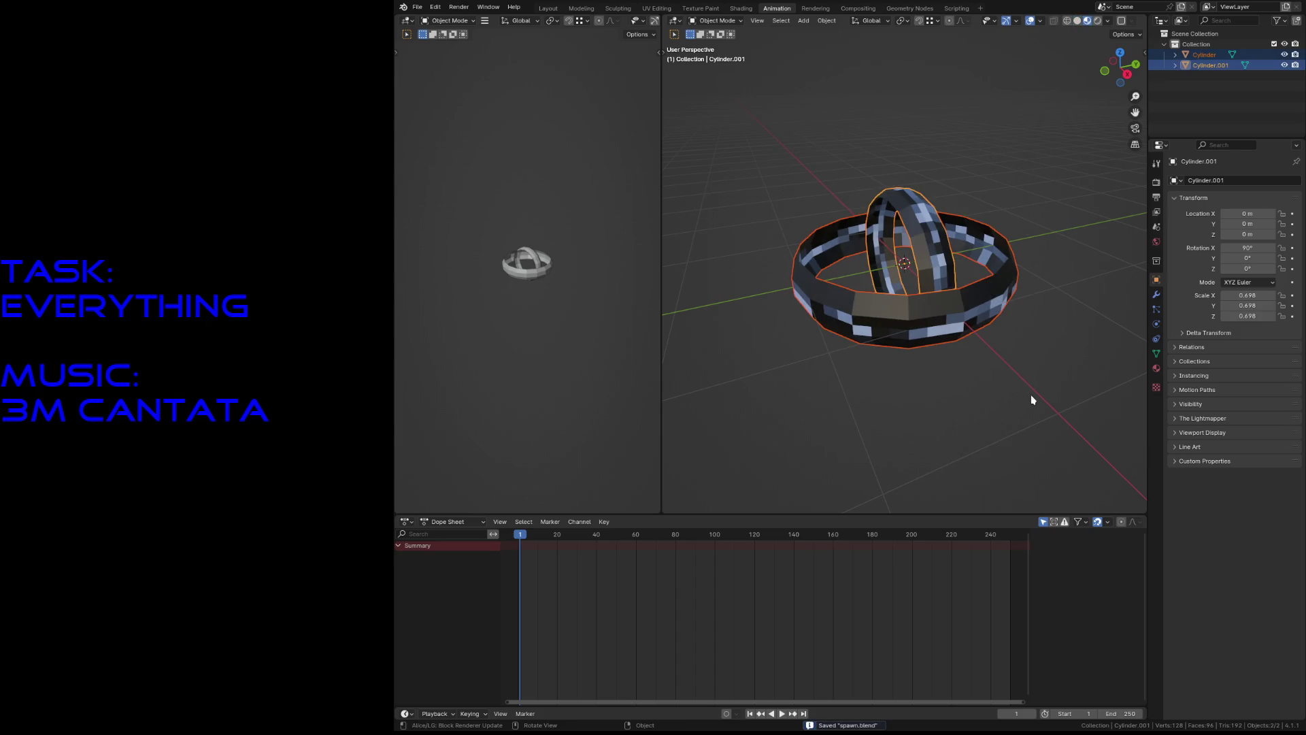
pyautogui.press('i')
pyautogui.click(1032, 399)
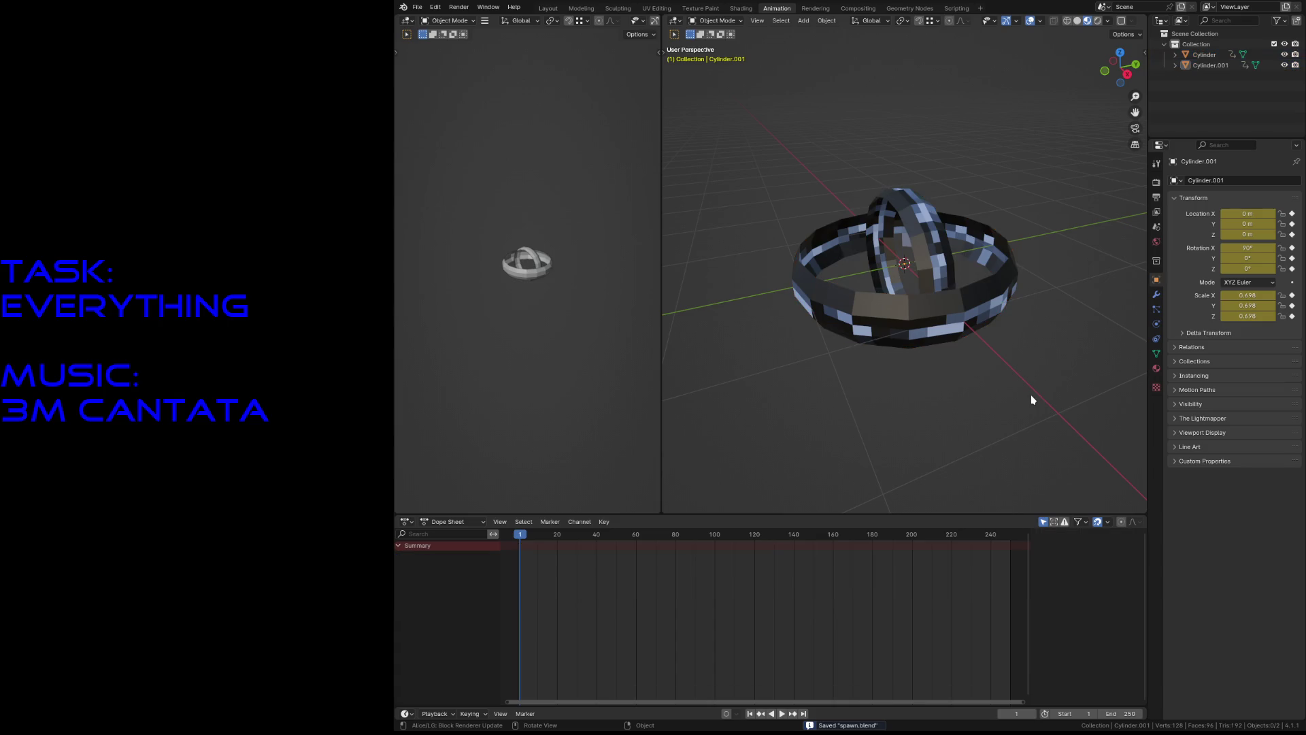
# At frame 10, rotate the outer ring 120° about X and keyframe it.
pyautogui.click(979, 311)
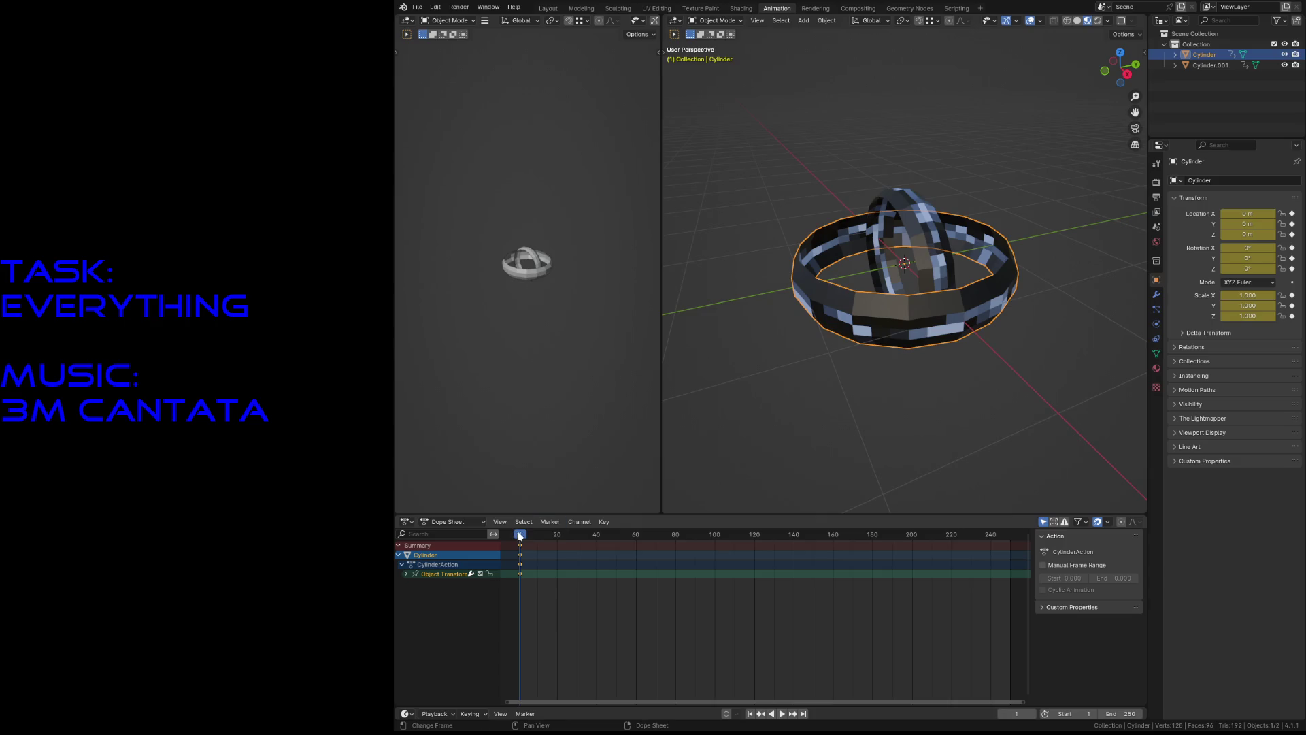
pyautogui.press('space')
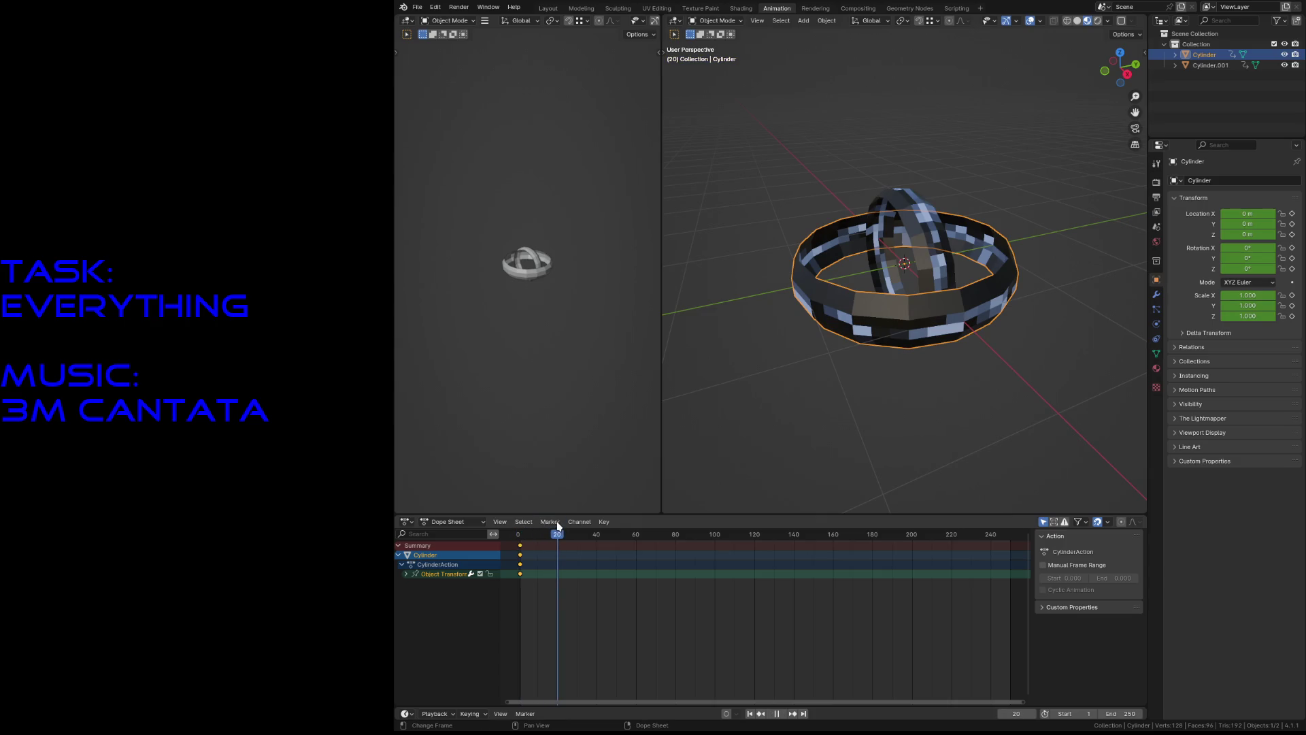
pyautogui.moveTo(558, 531); pyautogui.dragTo(538, 531)
pyautogui.press('space')
pyautogui.press('r')
pyautogui.press('x')
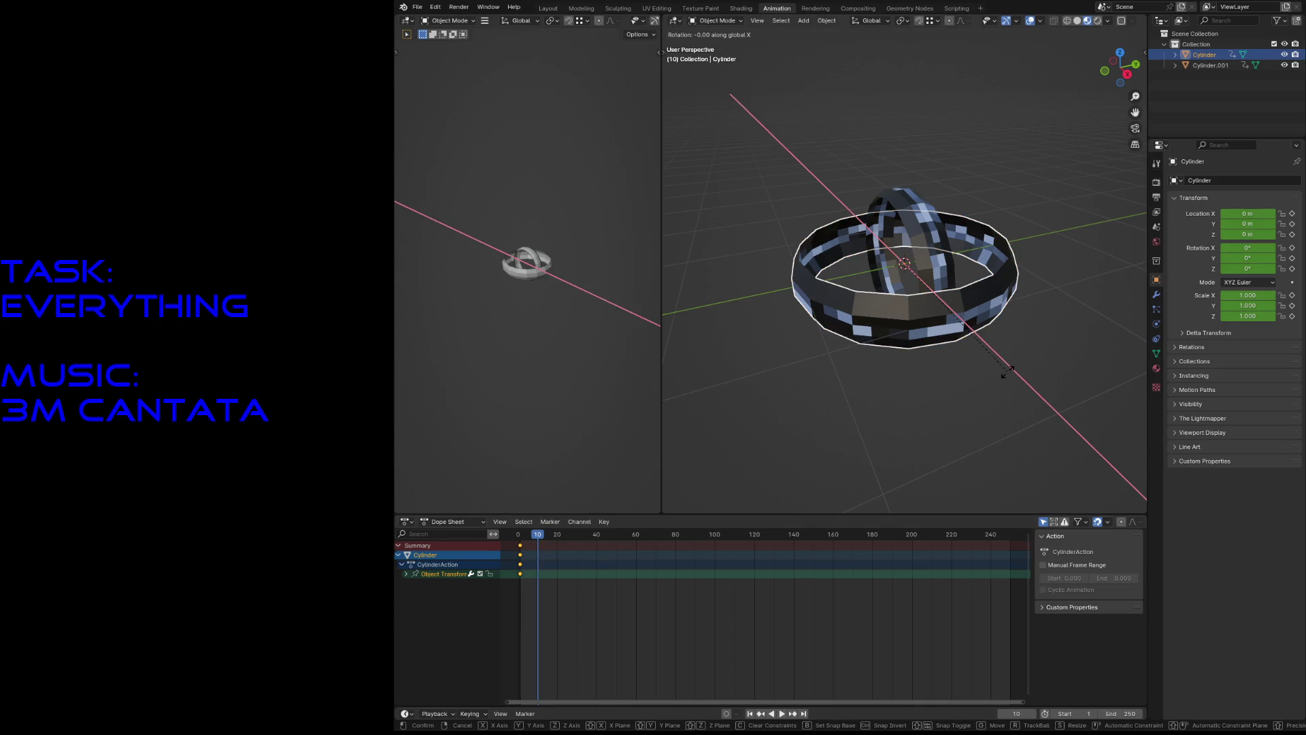
pyautogui.write('120')
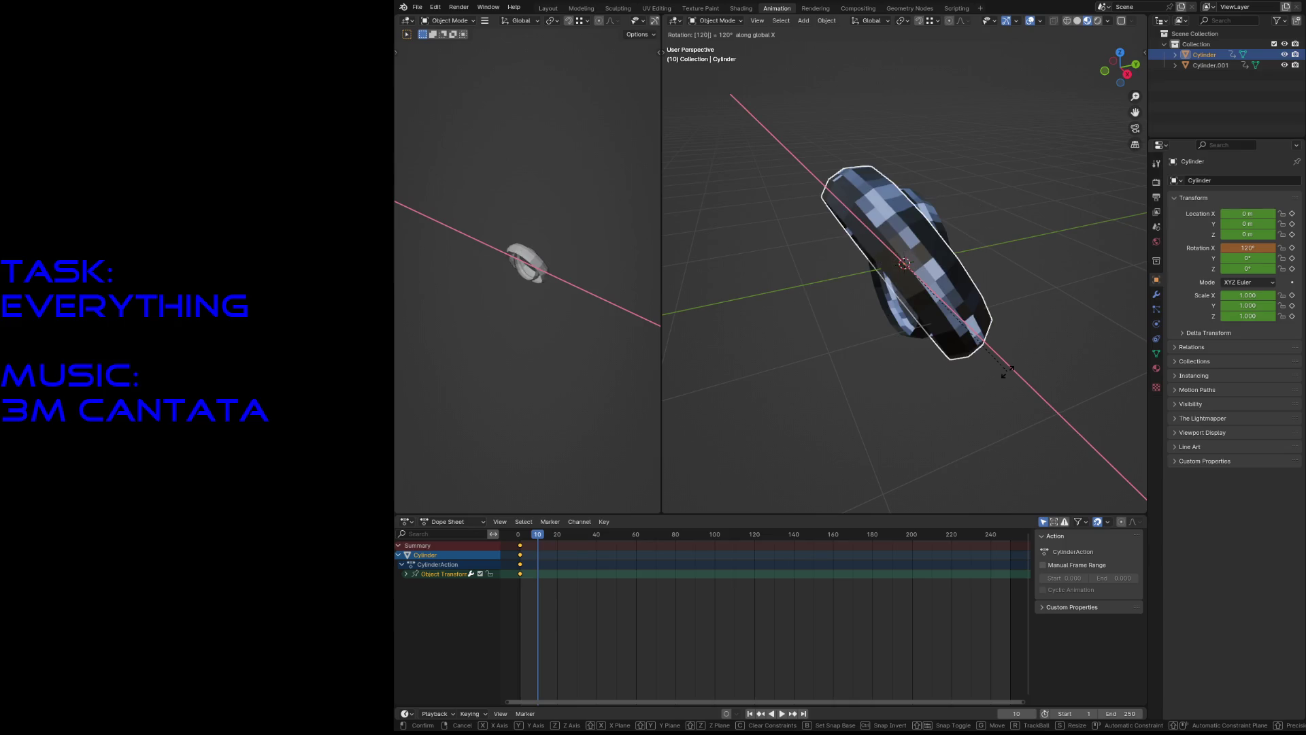
pyautogui.press('Return')
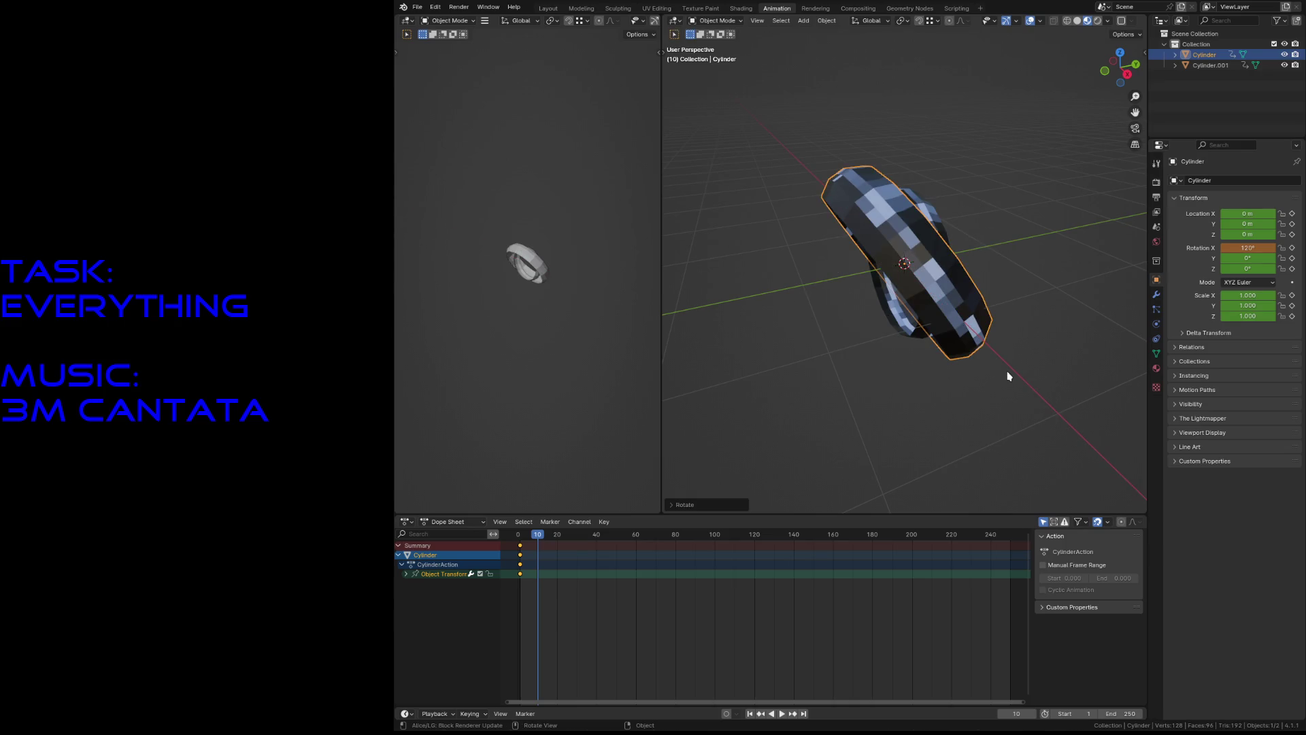
pyautogui.press('i')
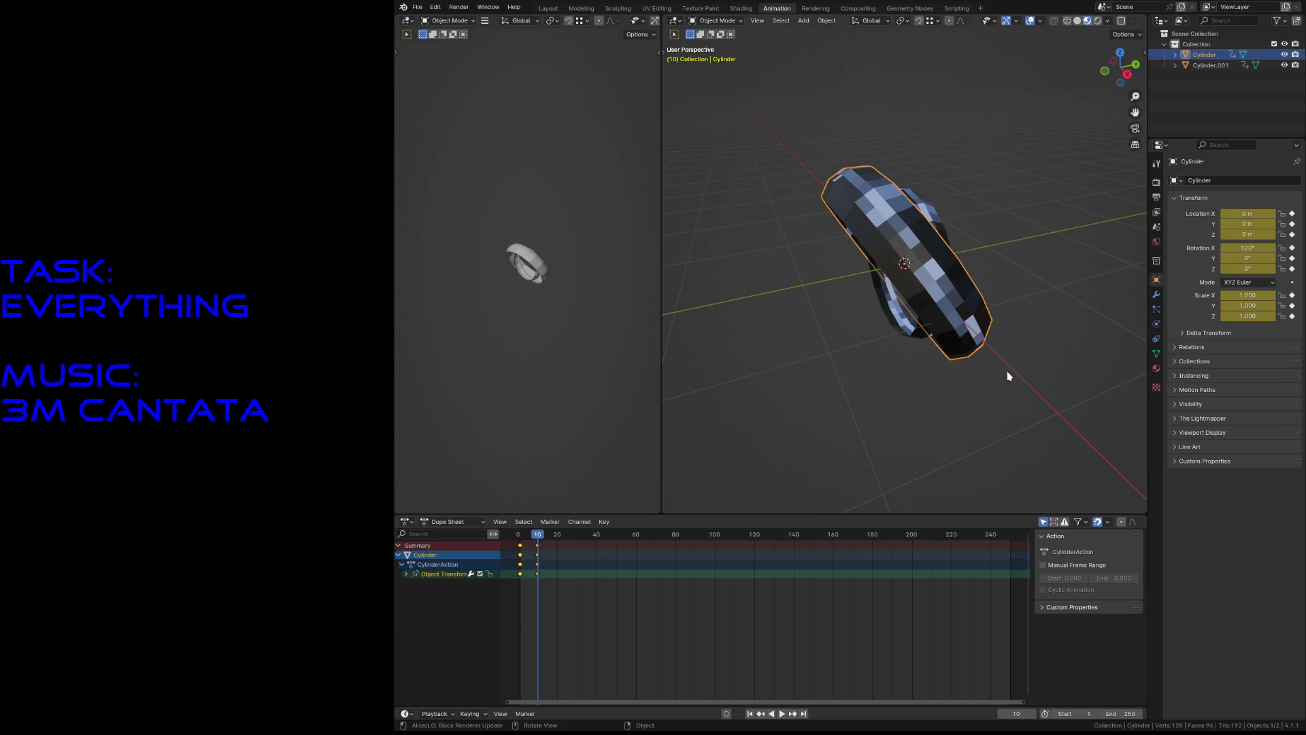
# At frame 20, rotate the outer ring another 120° about X and keyframe it.
pyautogui.moveTo(535, 540); pyautogui.dragTo(555, 539)
pyautogui.click(558, 534)
pyautogui.press('r')
pyautogui.press('x')
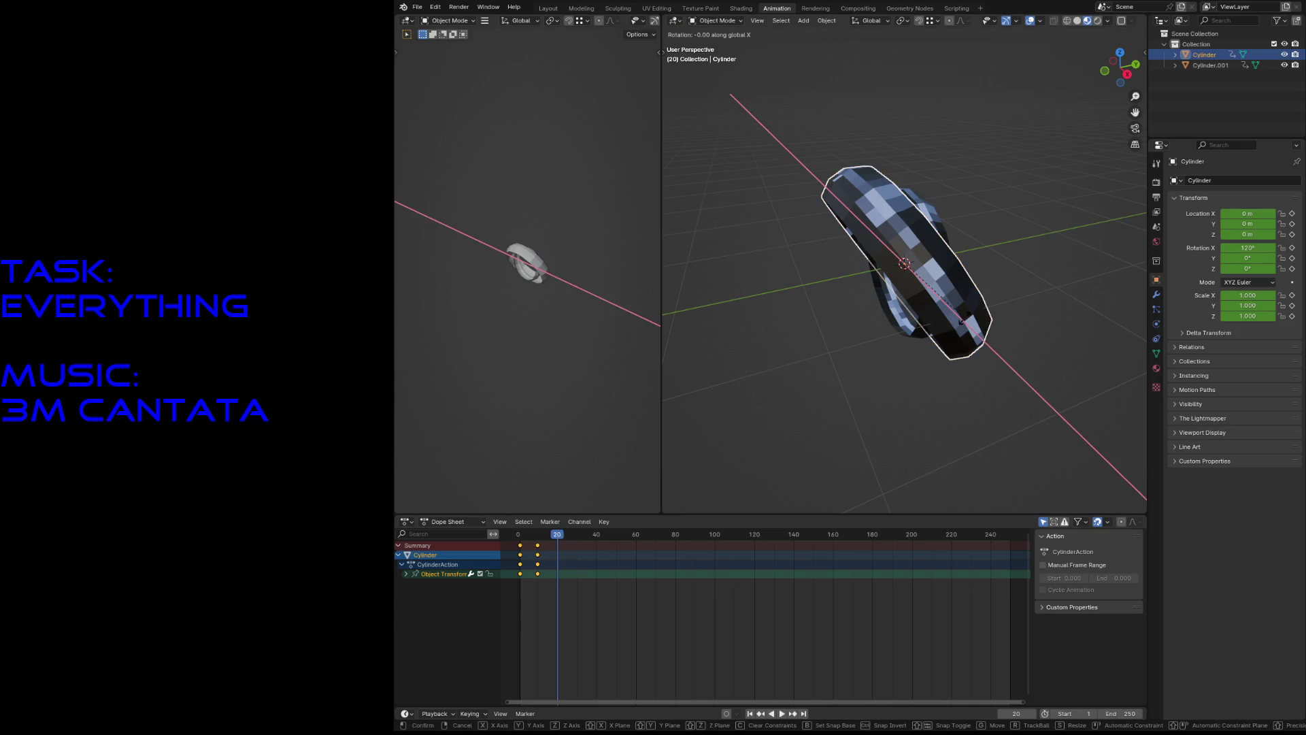
pyautogui.write('120')
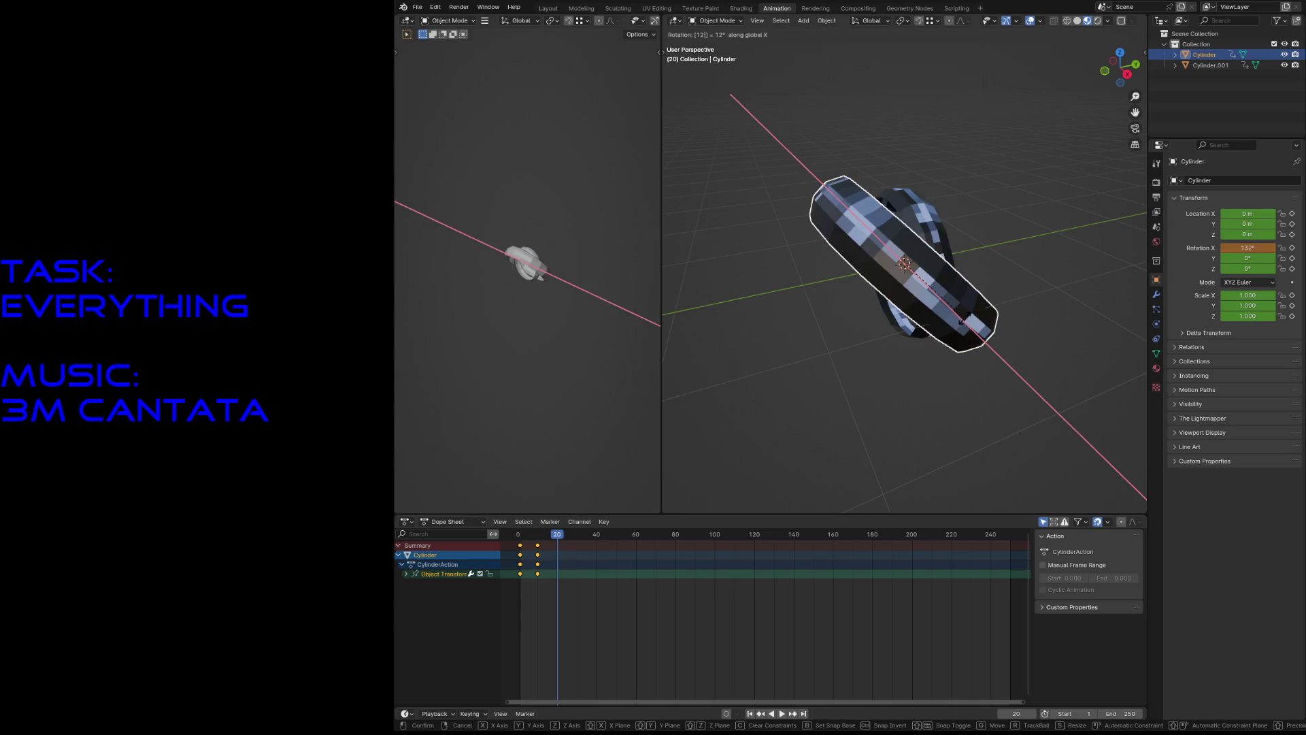
pyautogui.press('Return')
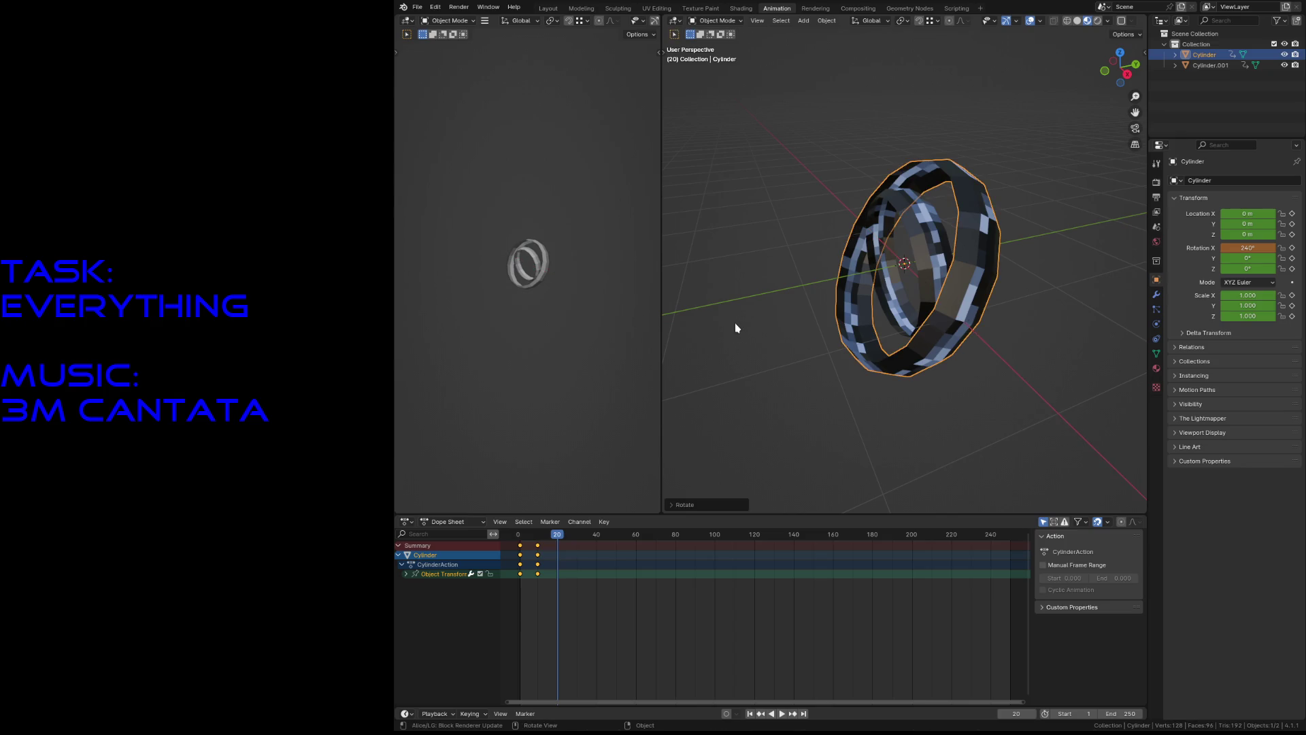
pyautogui.press('i')
# At frame 30, rotate the outer ring to 360° on X and keyframe it.
pyautogui.moveTo(561, 536); pyautogui.dragTo(577, 536)
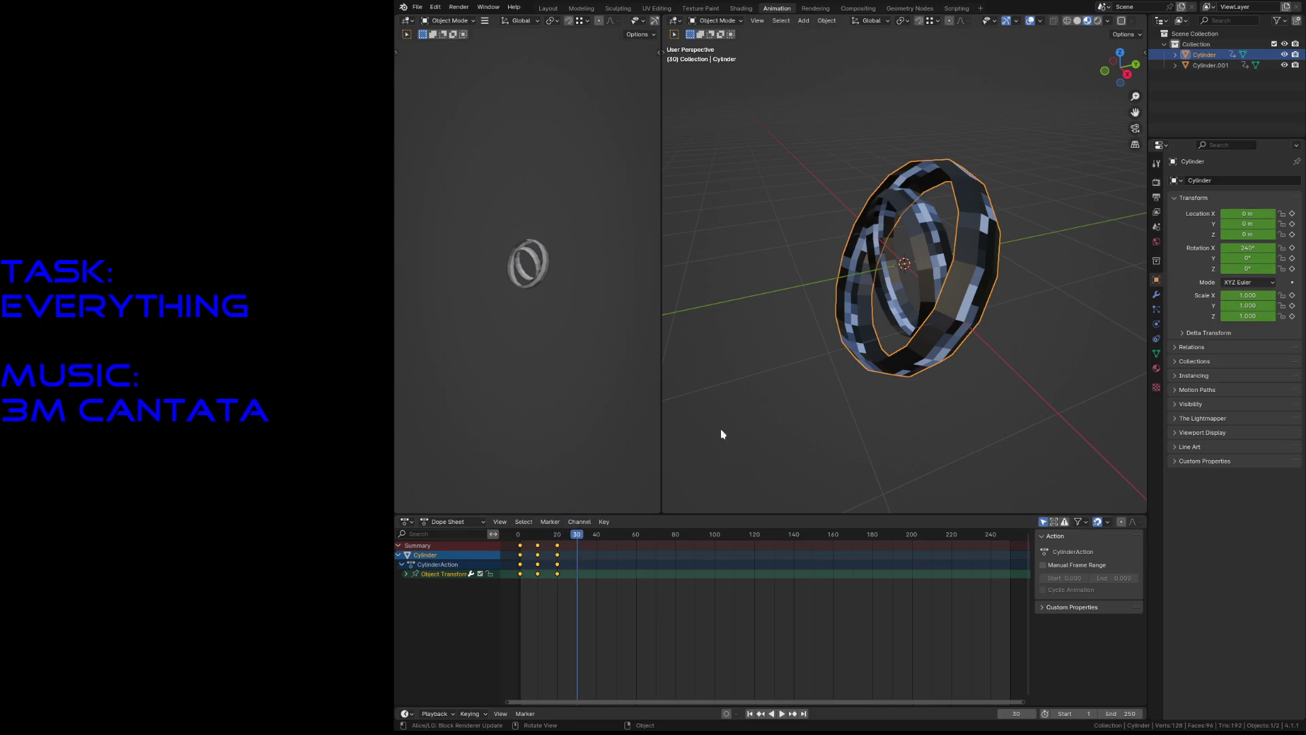
pyautogui.press('r')
pyautogui.press('y')
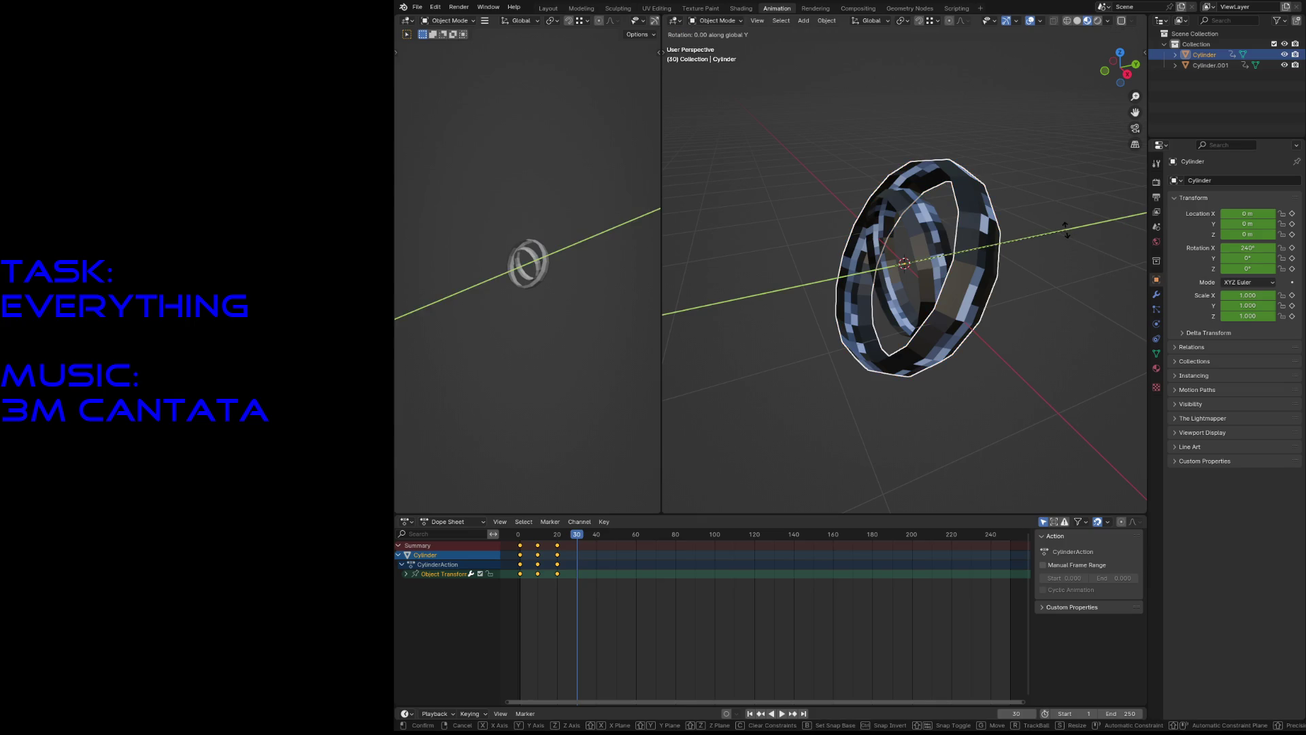
pyautogui.press('x')
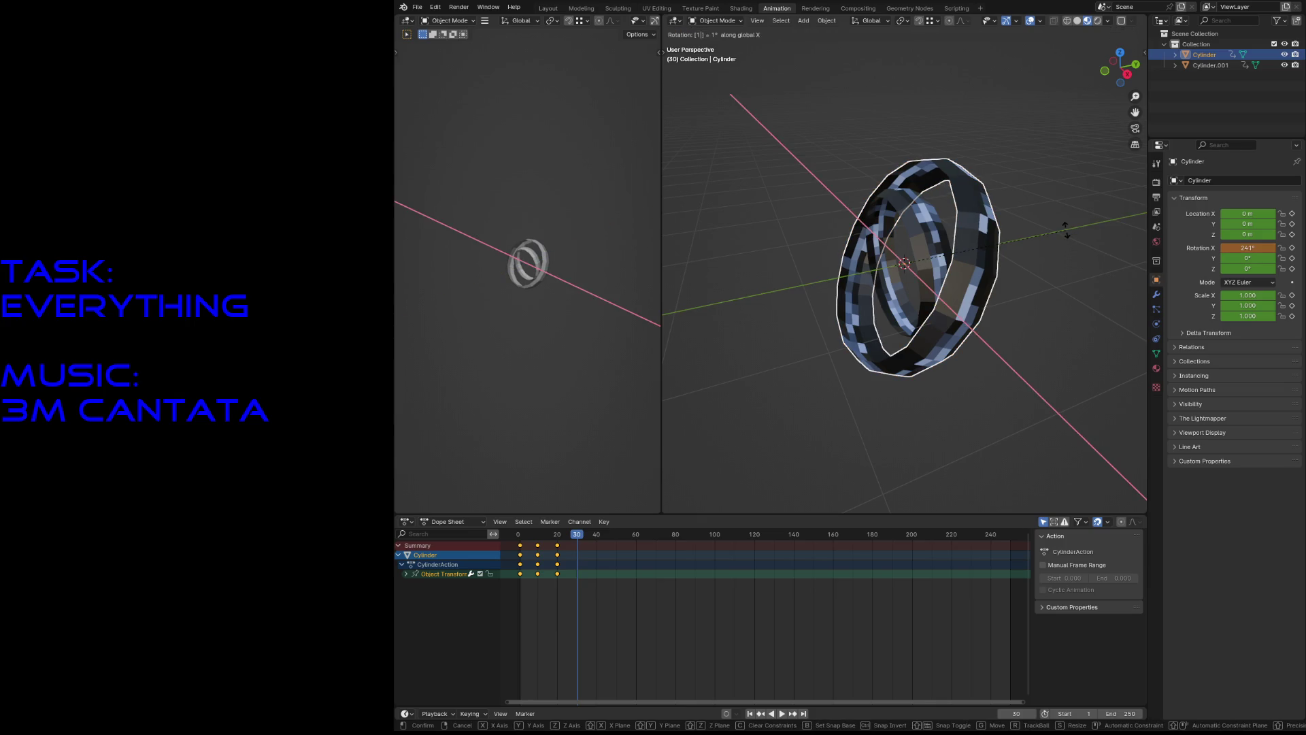
pyautogui.click(1066, 234)
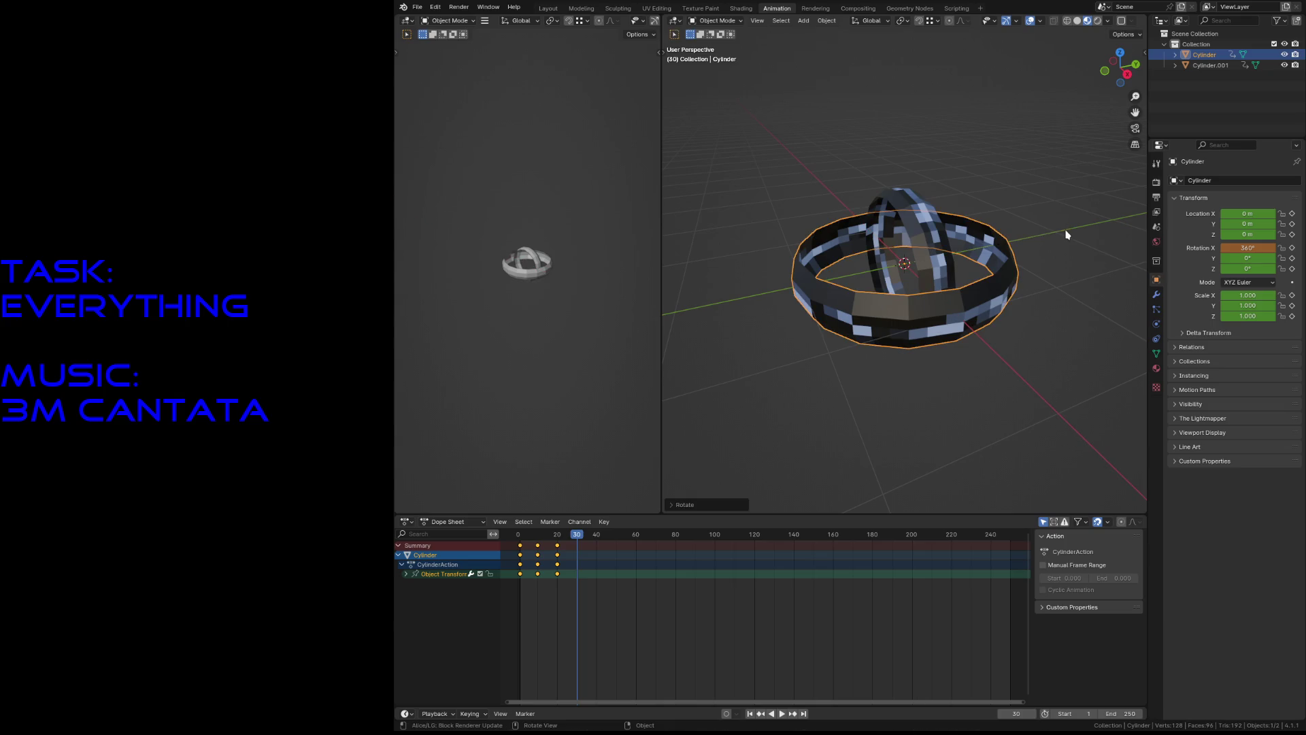
pyautogui.press('i')
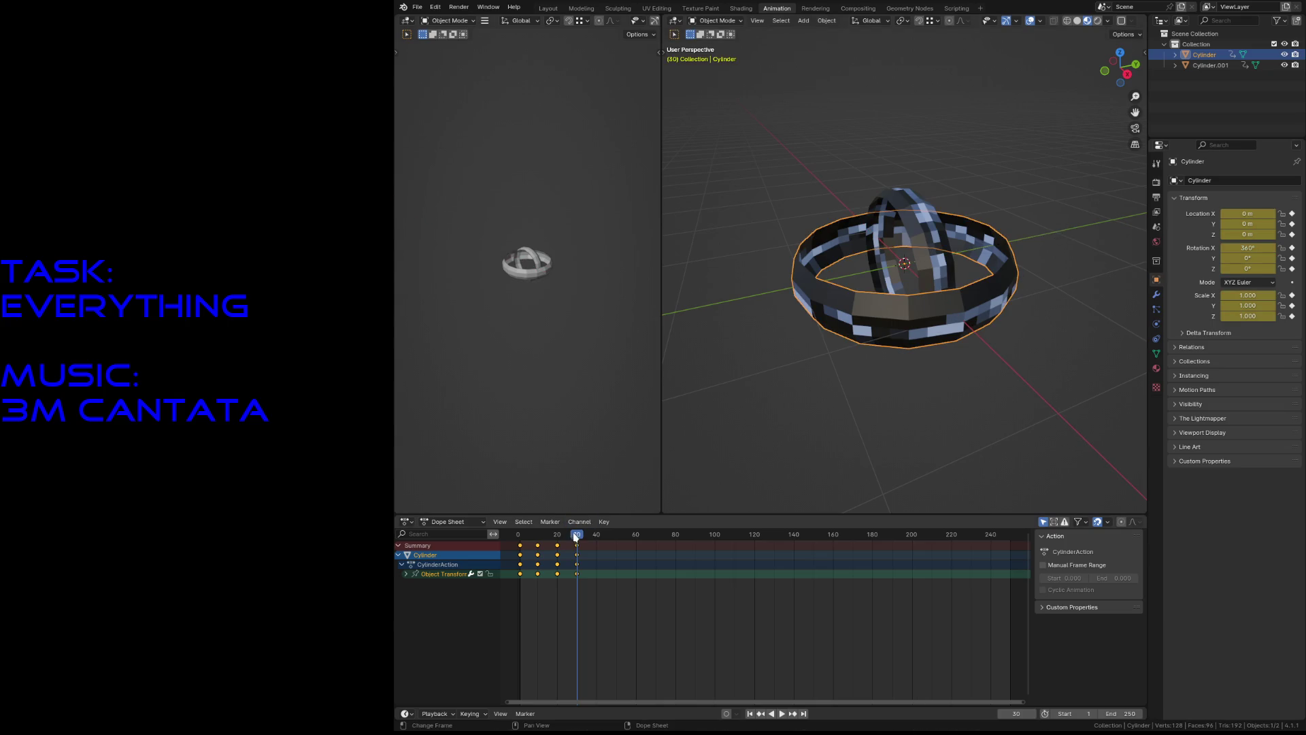
# Preview the spin animation and return the timeline to frame 0.
pyautogui.click(571, 539)
pyautogui.press('space')
pyautogui.moveTo(572, 539); pyautogui.dragTo(517, 539)
pyautogui.press('space')
# Select Cylinder.001, rotate it 120° about Z at frame 10, and keyframe it.
pyautogui.click(924, 239)
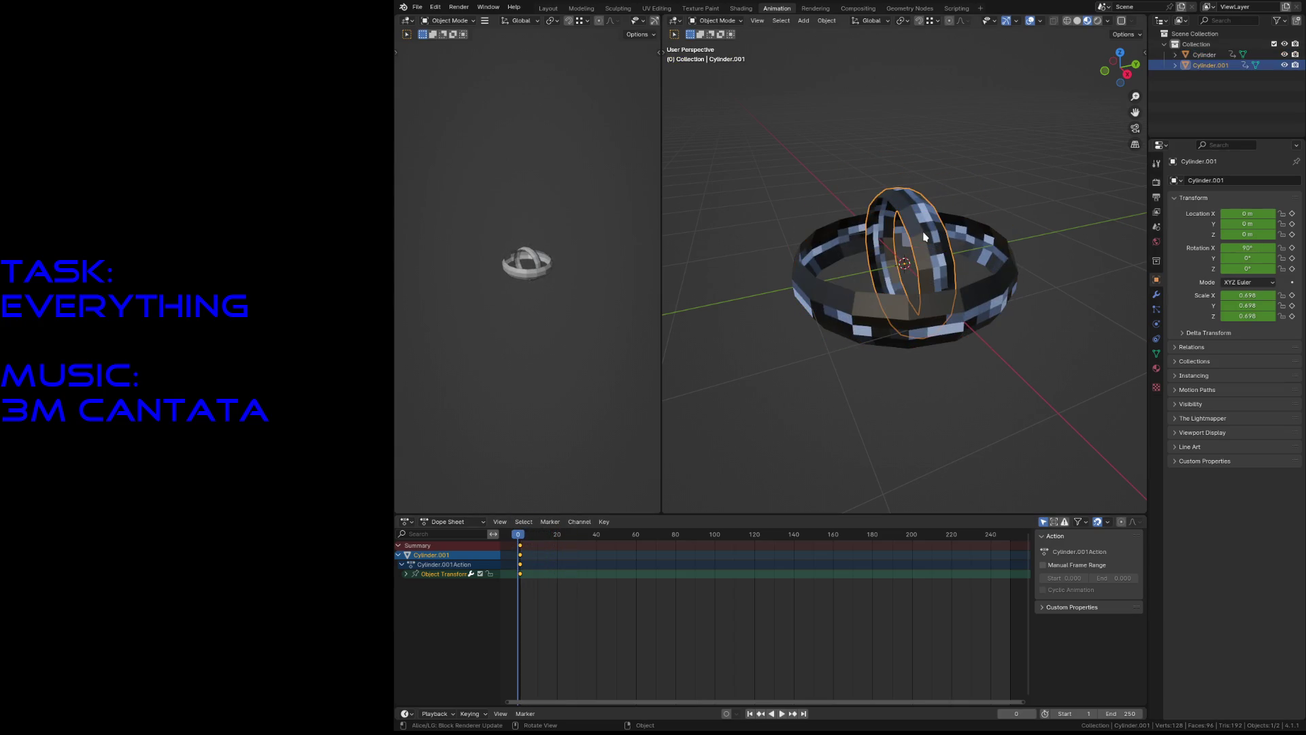
pyautogui.press('space')
pyautogui.moveTo(518, 539); pyautogui.dragTo(536, 539)
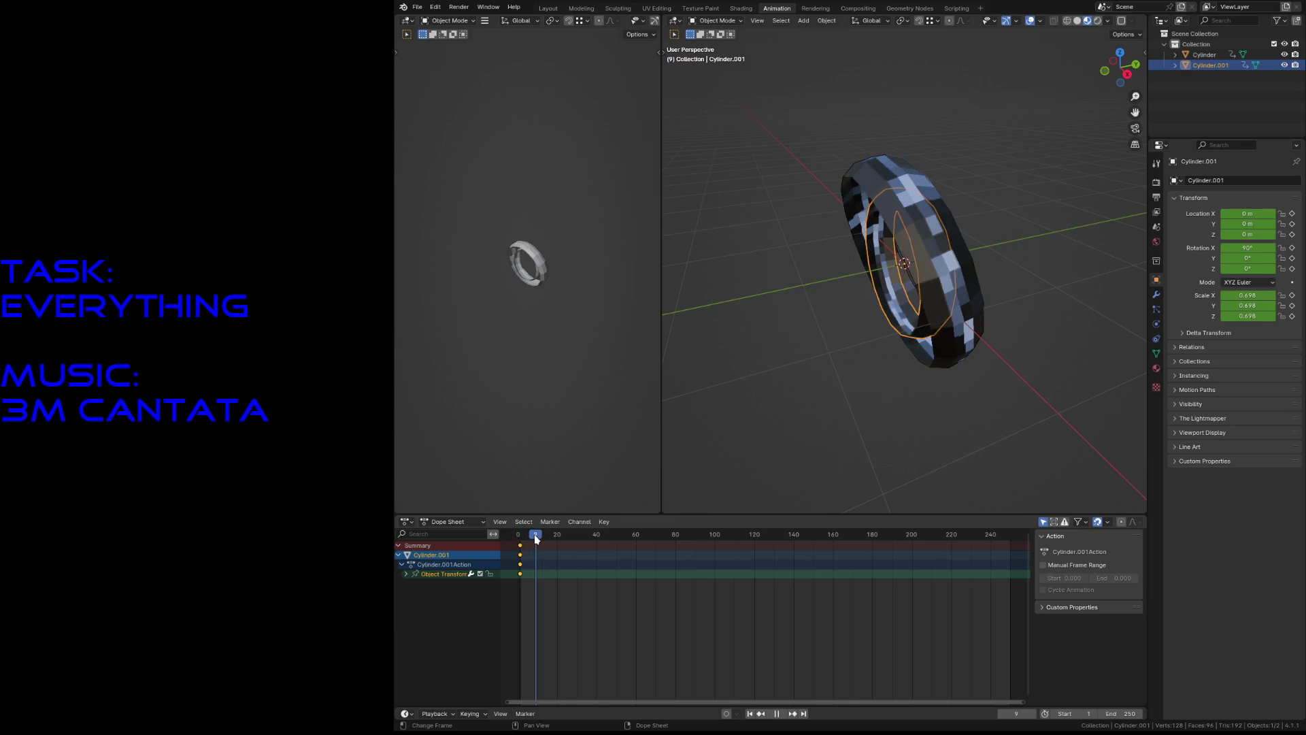
pyautogui.press('space')
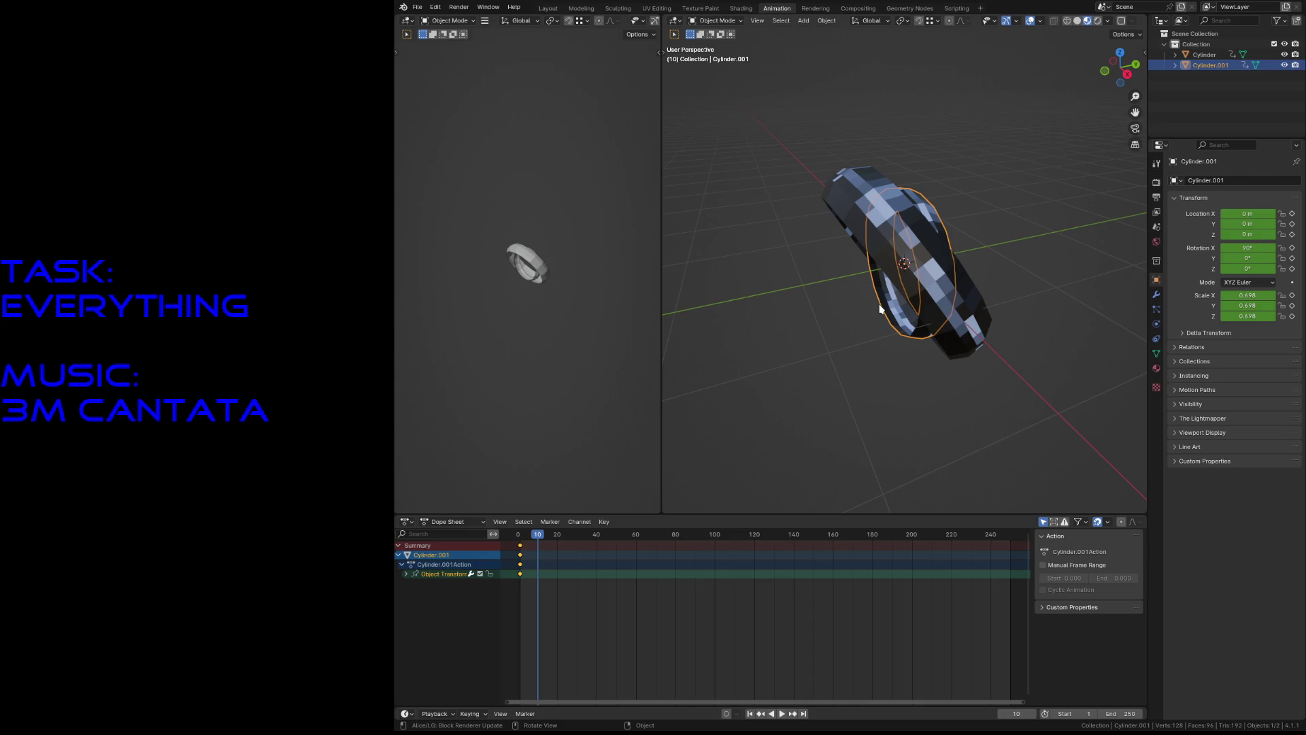
pyautogui.press('r')
pyautogui.press('y')
pyautogui.press('z')
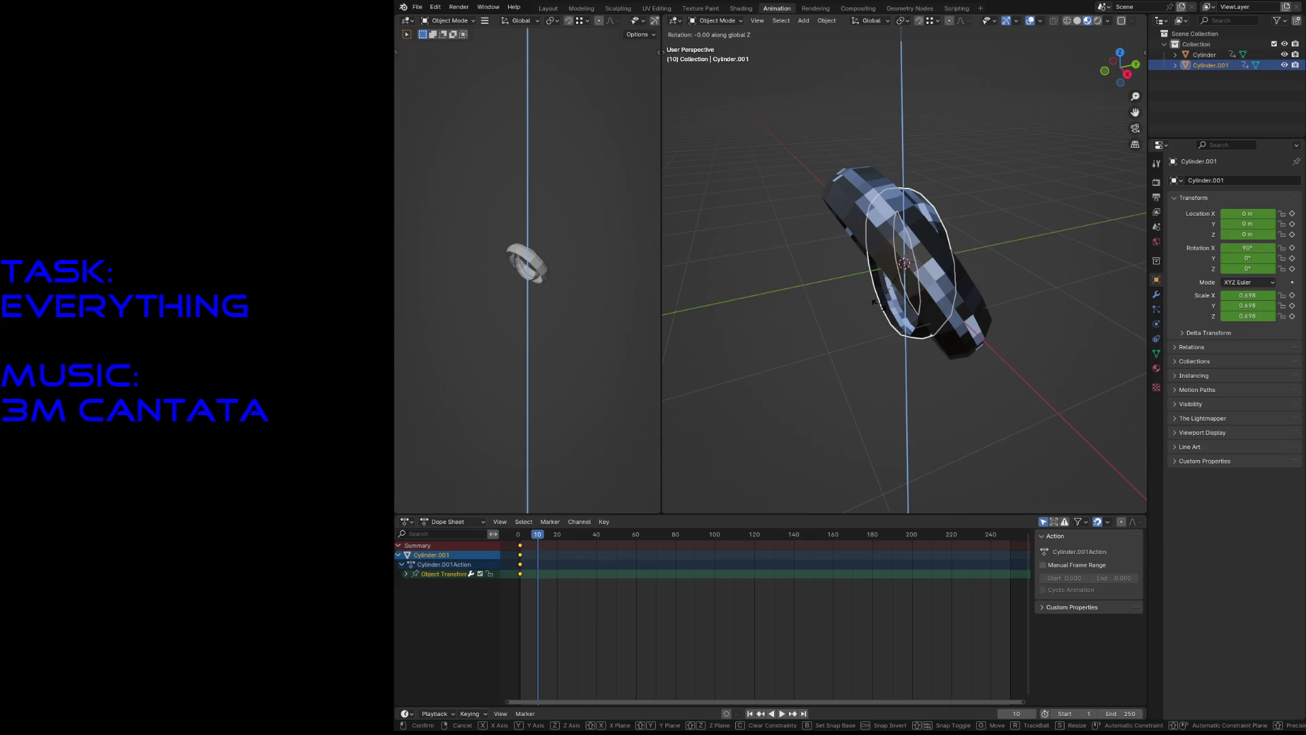
pyautogui.click(812, 301)
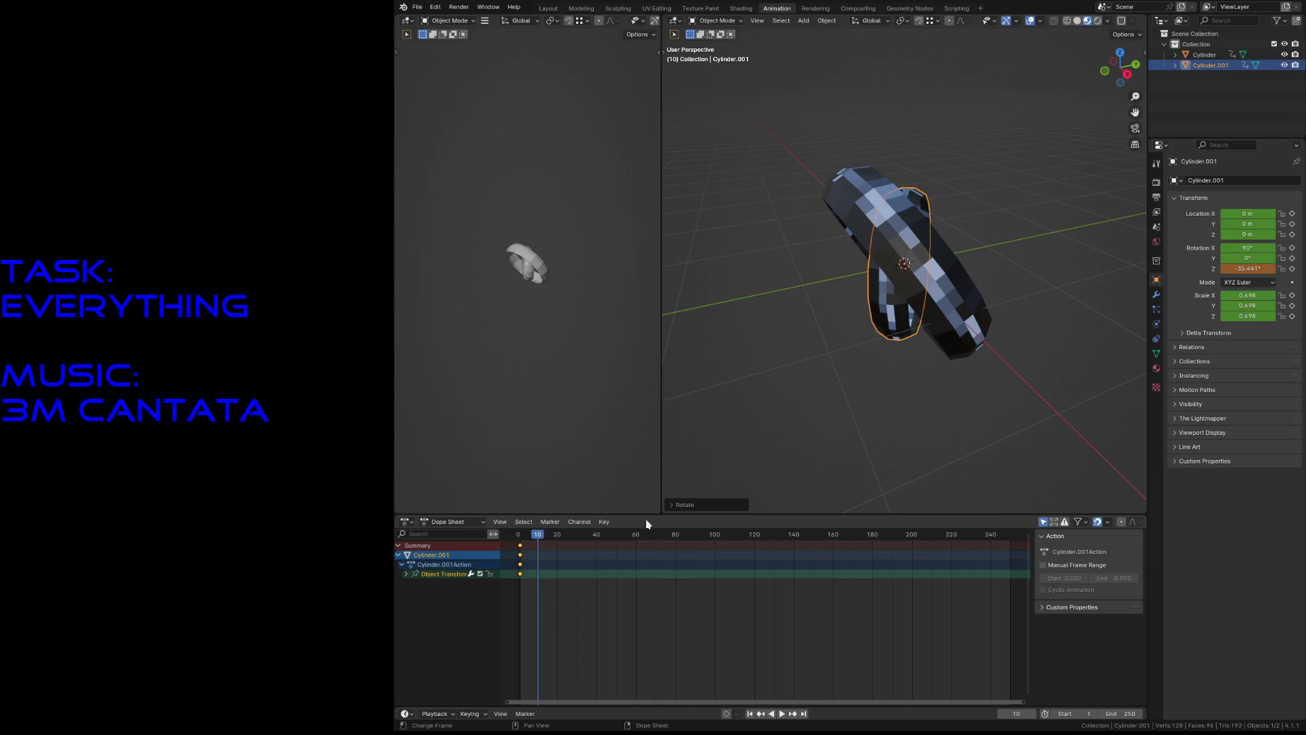
pyautogui.click(680, 505)
pyautogui.click(747, 454)
pyautogui.write('120')
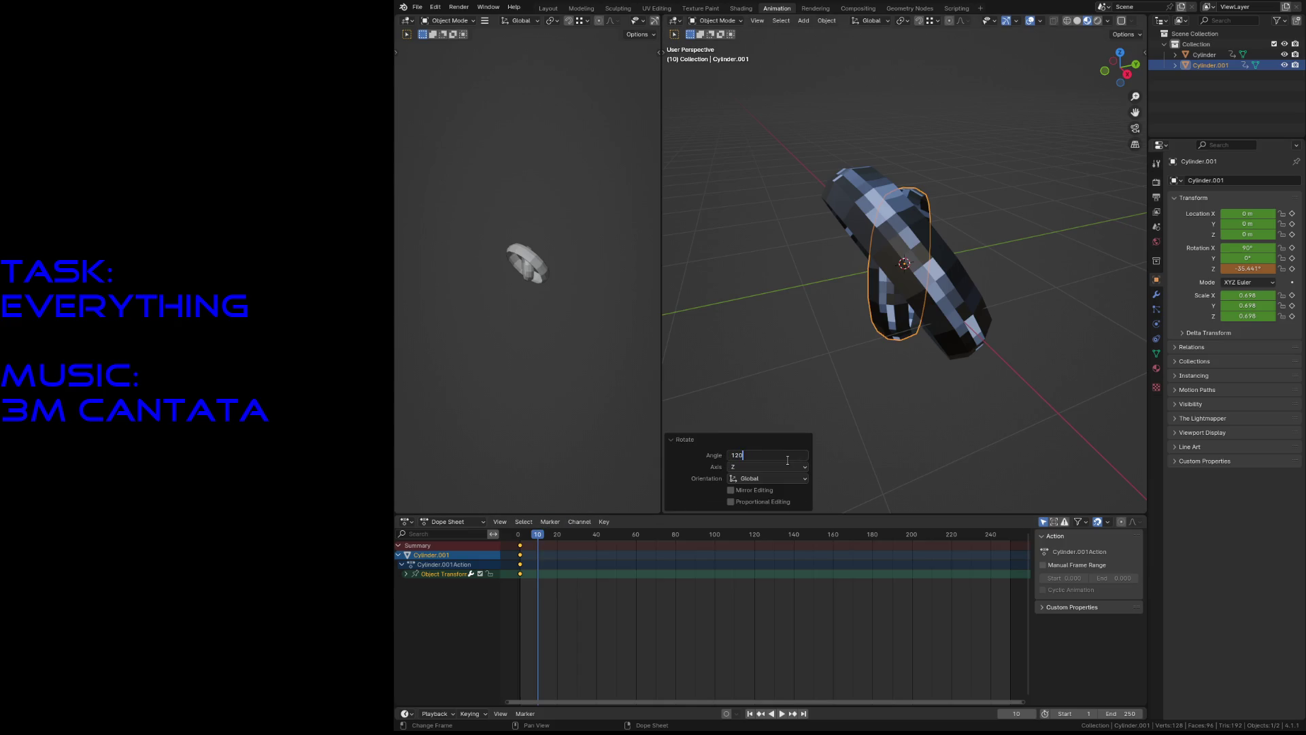
pyautogui.press('Return')
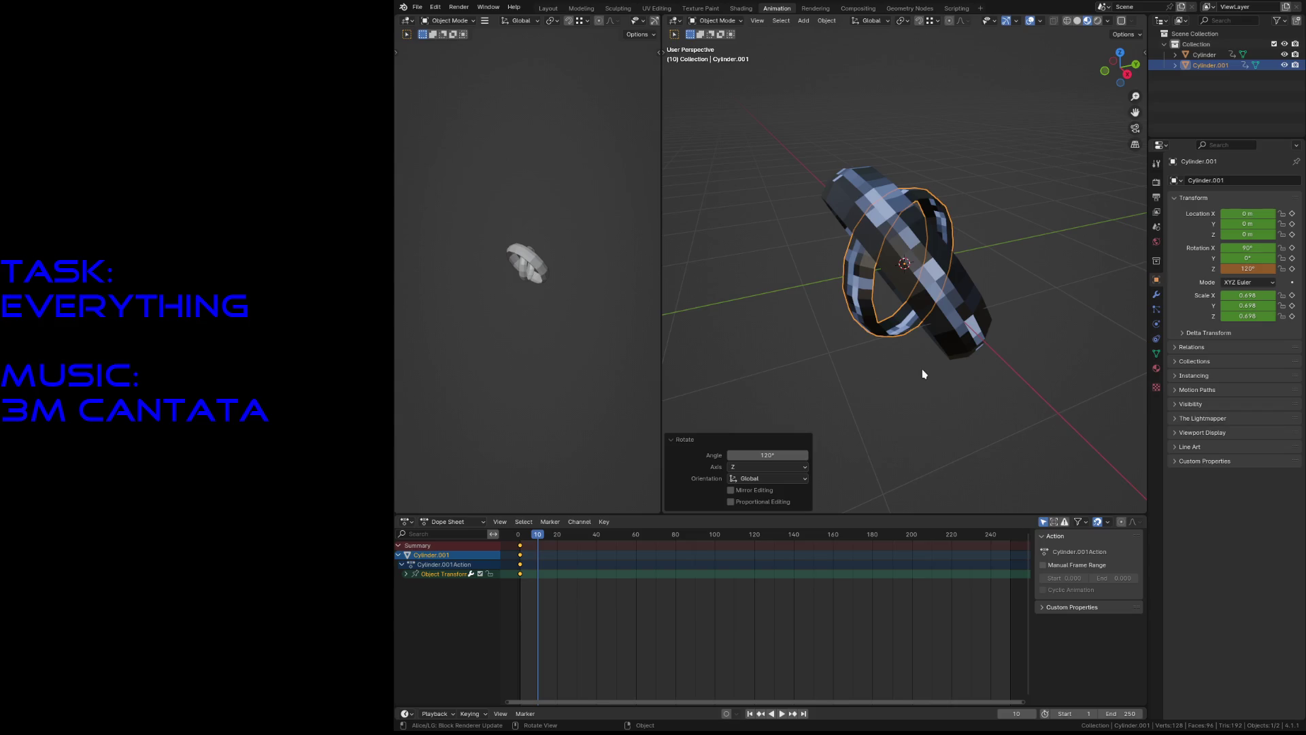
pyautogui.press('i')
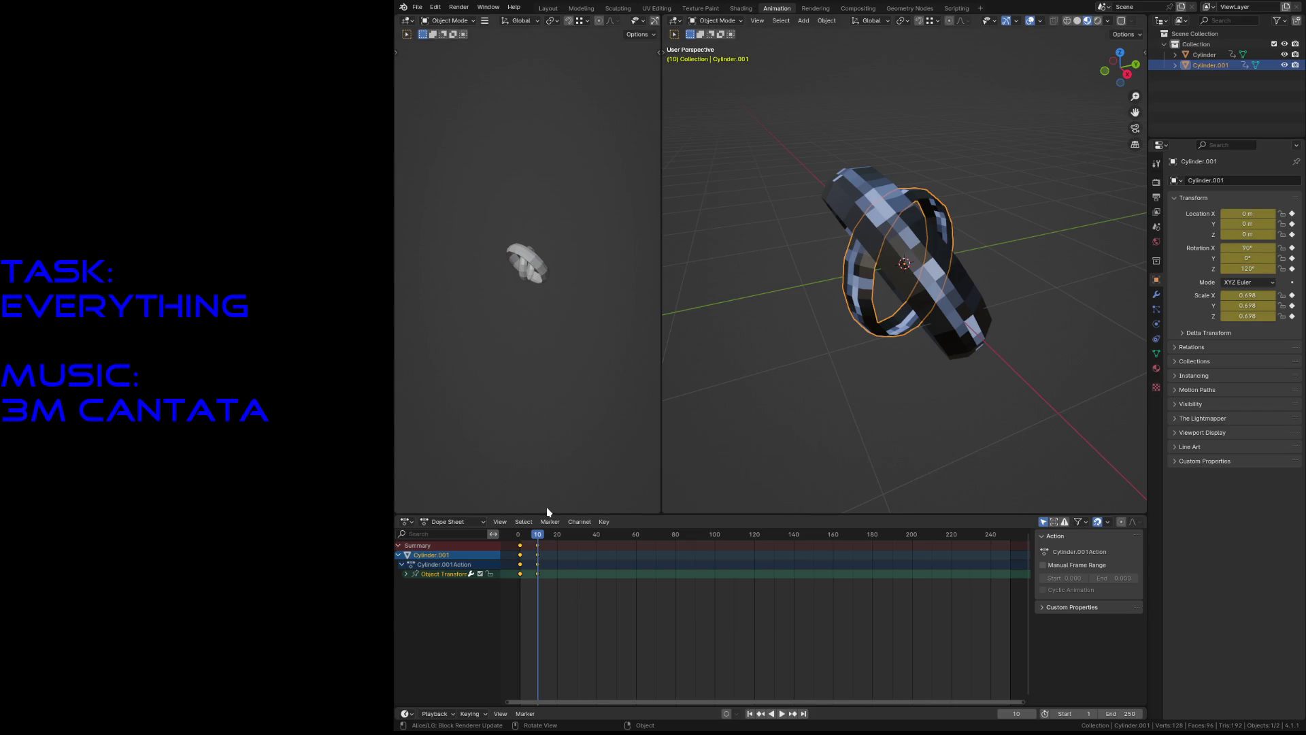
# At frame 20, rotate the inner ring another 120° about Z and keyframe it.
pyautogui.moveTo(543, 535); pyautogui.dragTo(558, 538)
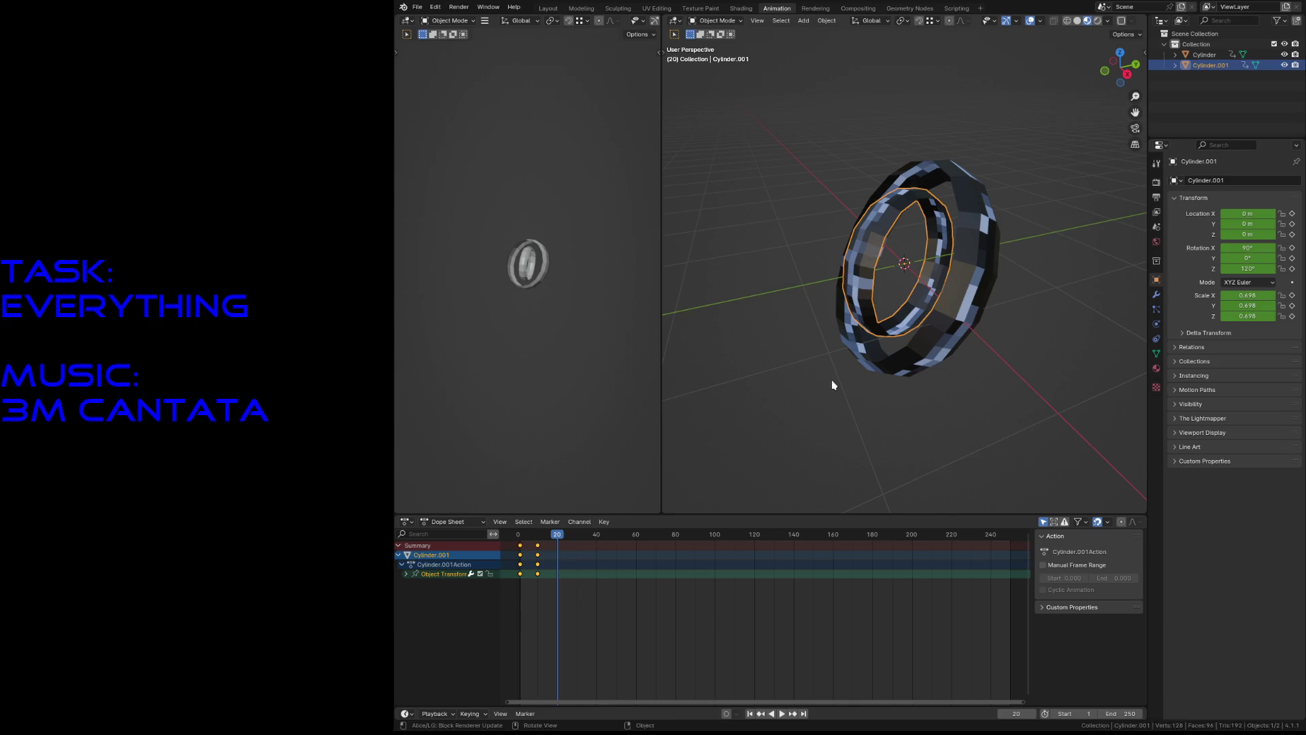
pyautogui.press('r')
pyautogui.press('y')
pyautogui.press('z')
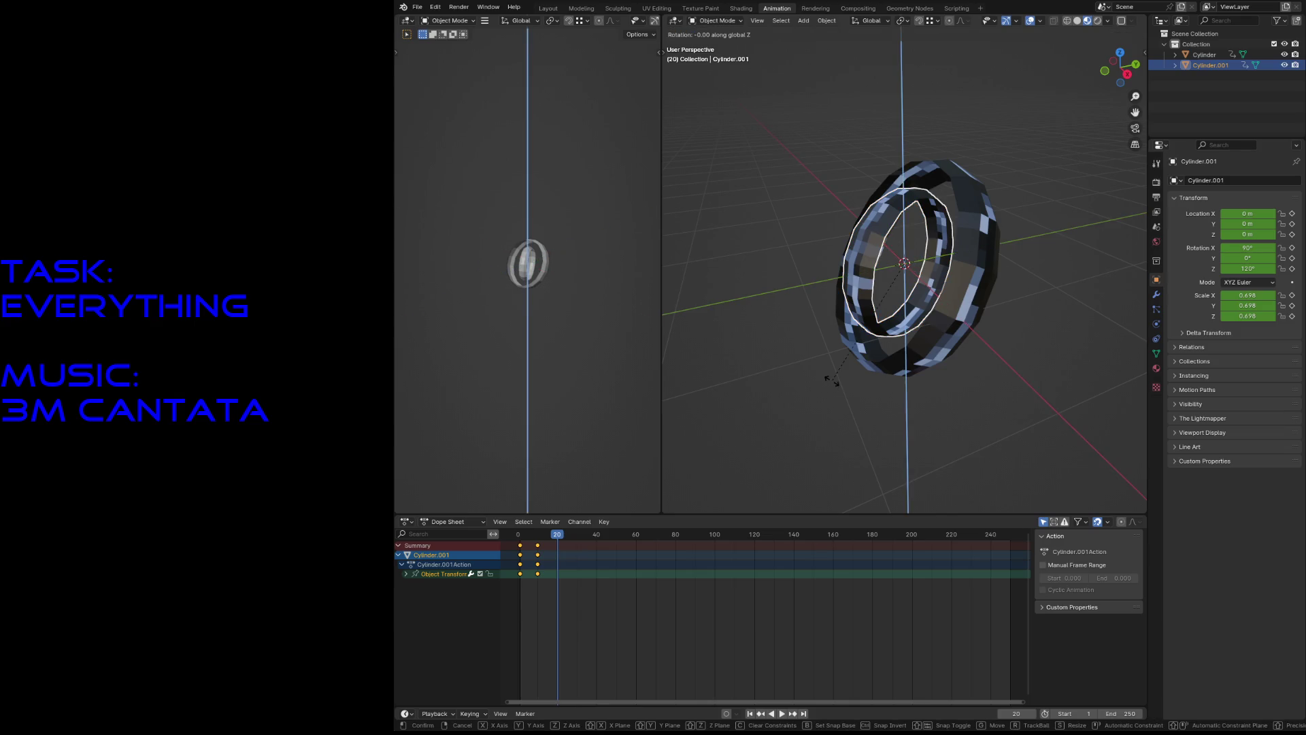
pyautogui.write('12')
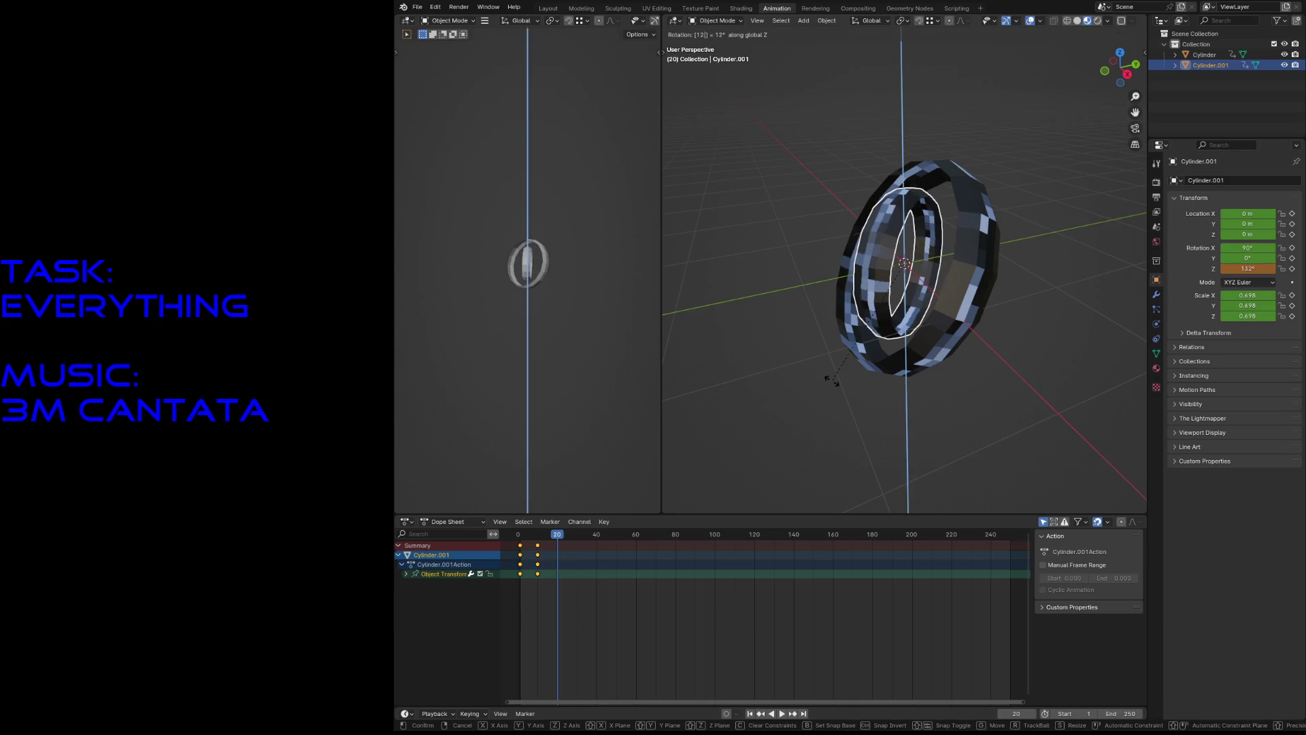
pyautogui.write('0')
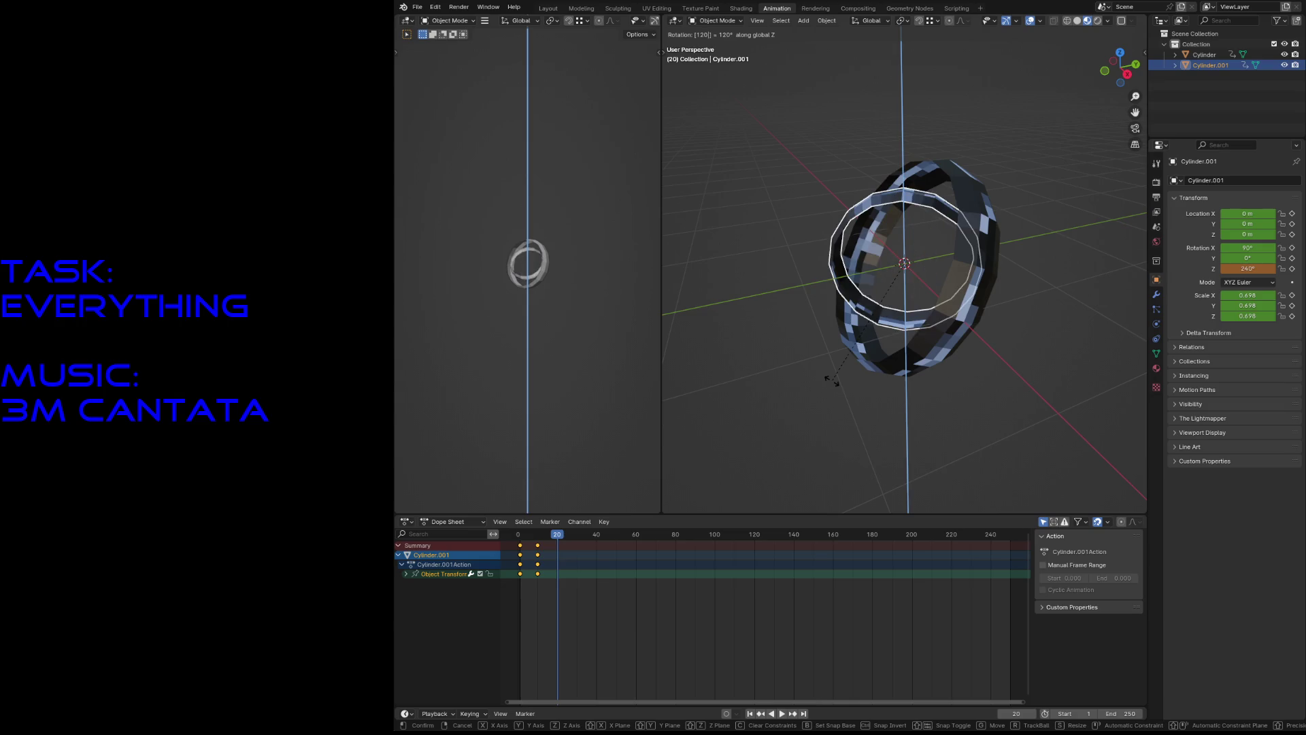
pyautogui.press('Return')
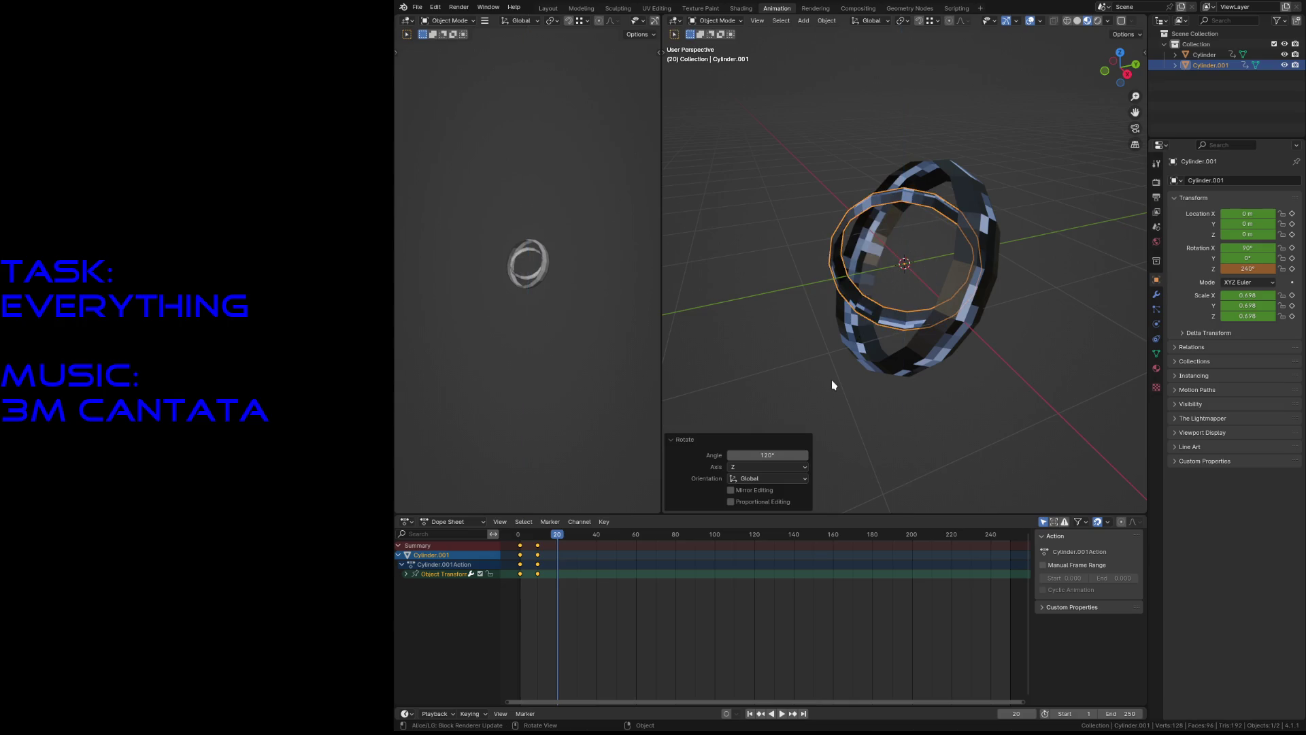
pyautogui.press('i')
# At frame 30, turn the inner ring to 360° on Z, keyframe it, and preview back to frame 0.
pyautogui.moveTo(559, 536); pyautogui.dragTo(578, 538)
pyautogui.press('r')
pyautogui.press('y')
pyautogui.write('z')
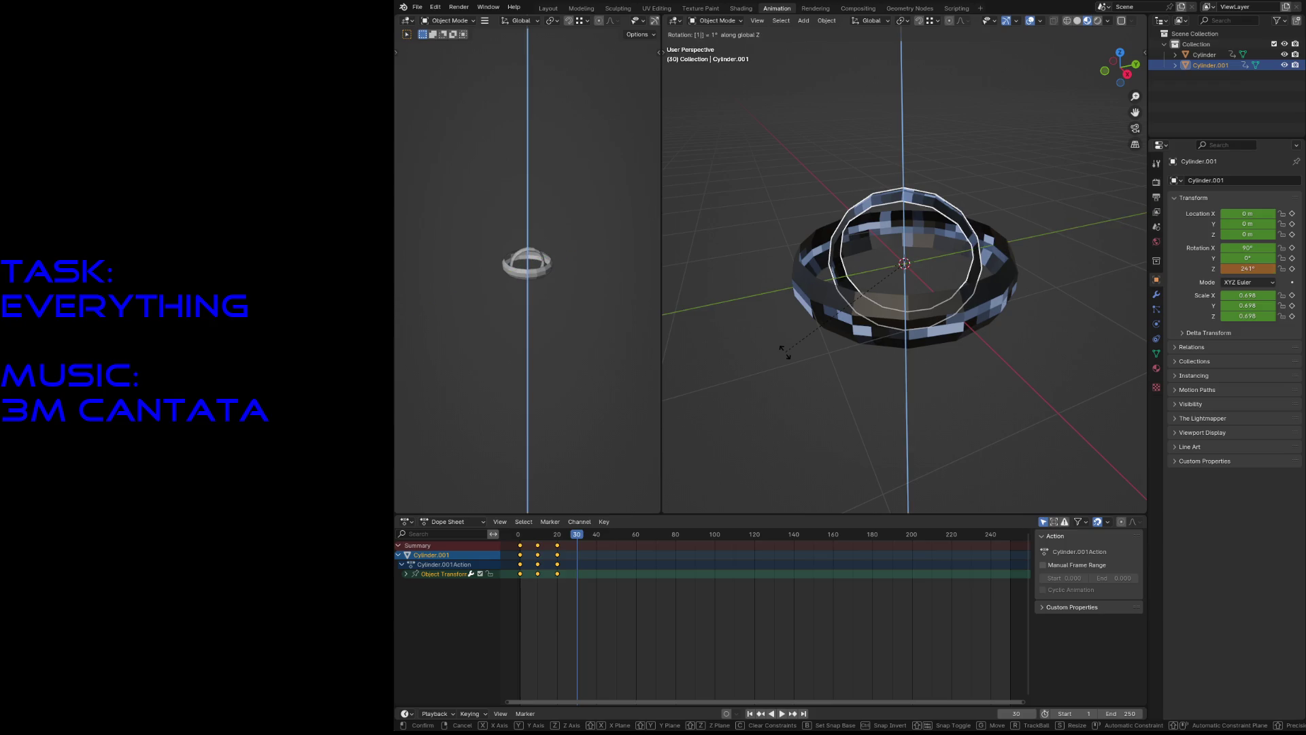
pyautogui.write('120')
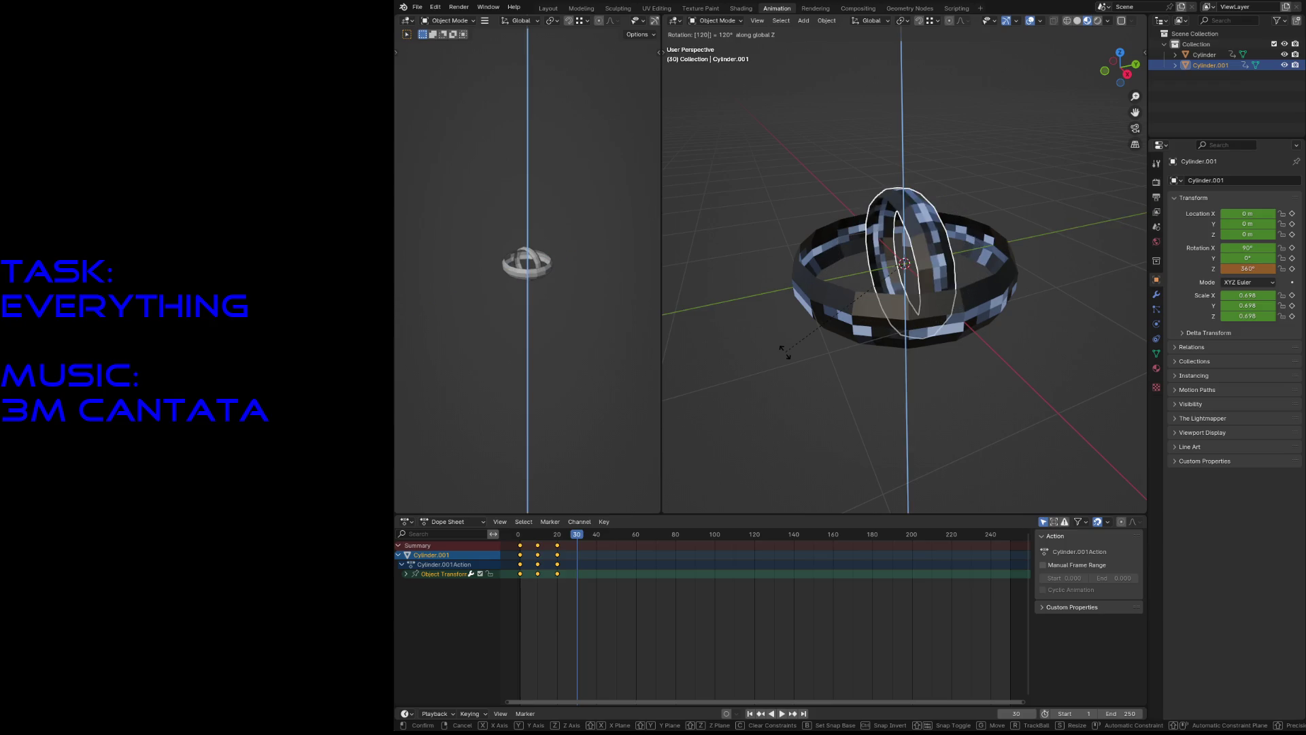
pyautogui.press('Return')
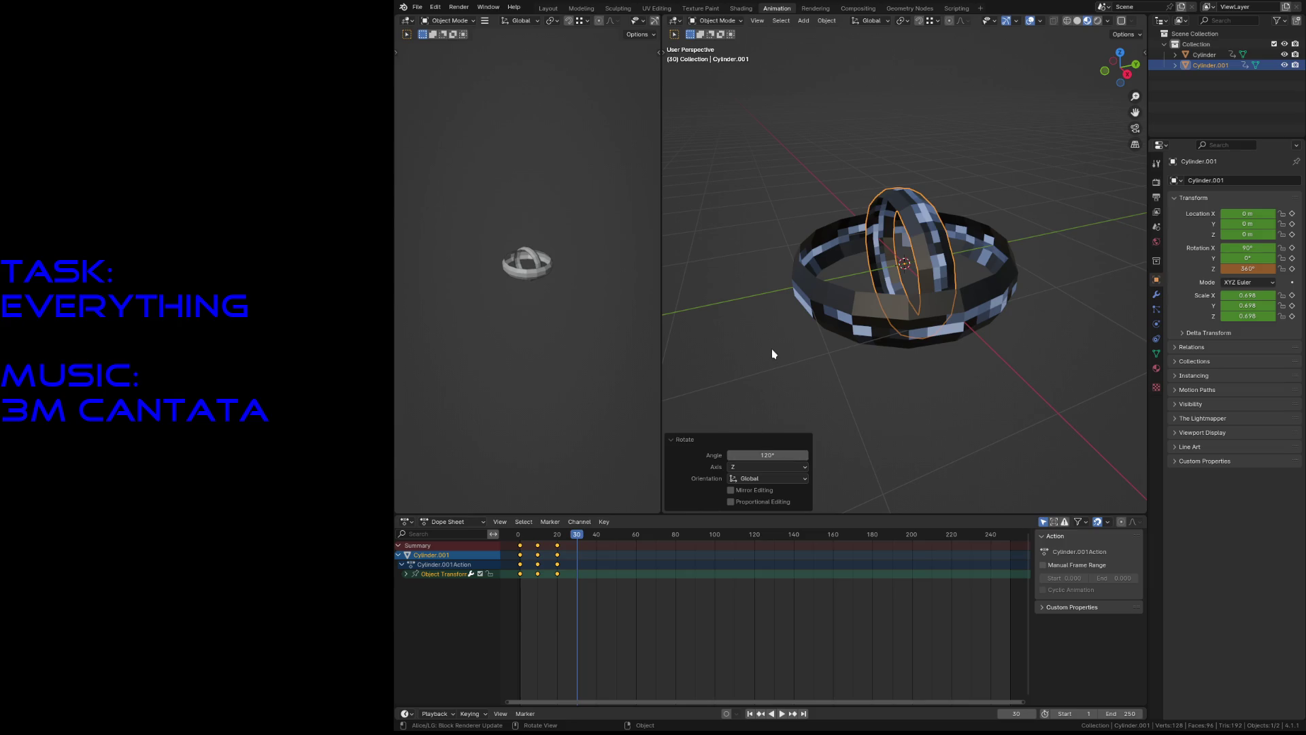
pyautogui.press('i')
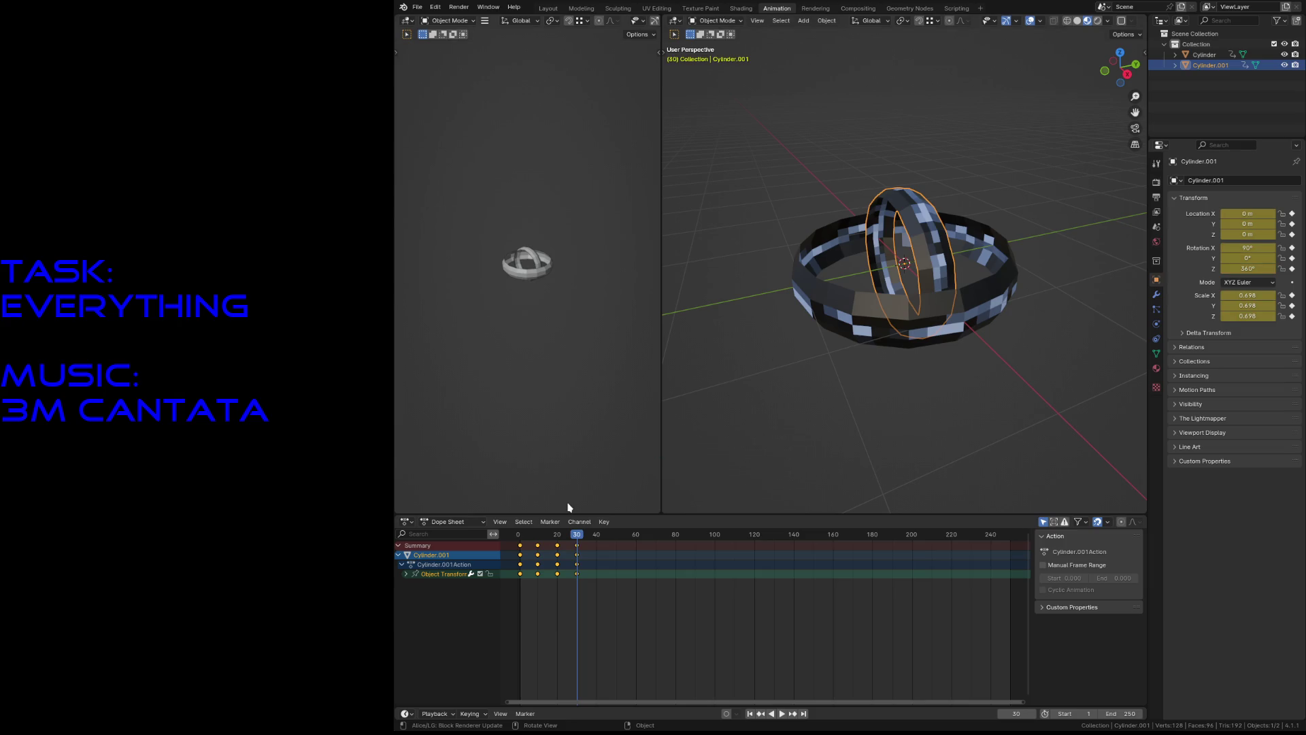
pyautogui.moveTo(575, 539)
pyautogui.mouseDown()
pyautogui.moveTo(517, 545)
pyautogui.moveTo(595, 543)
pyautogui.moveTo(517, 548)
pyautogui.mouseUp()
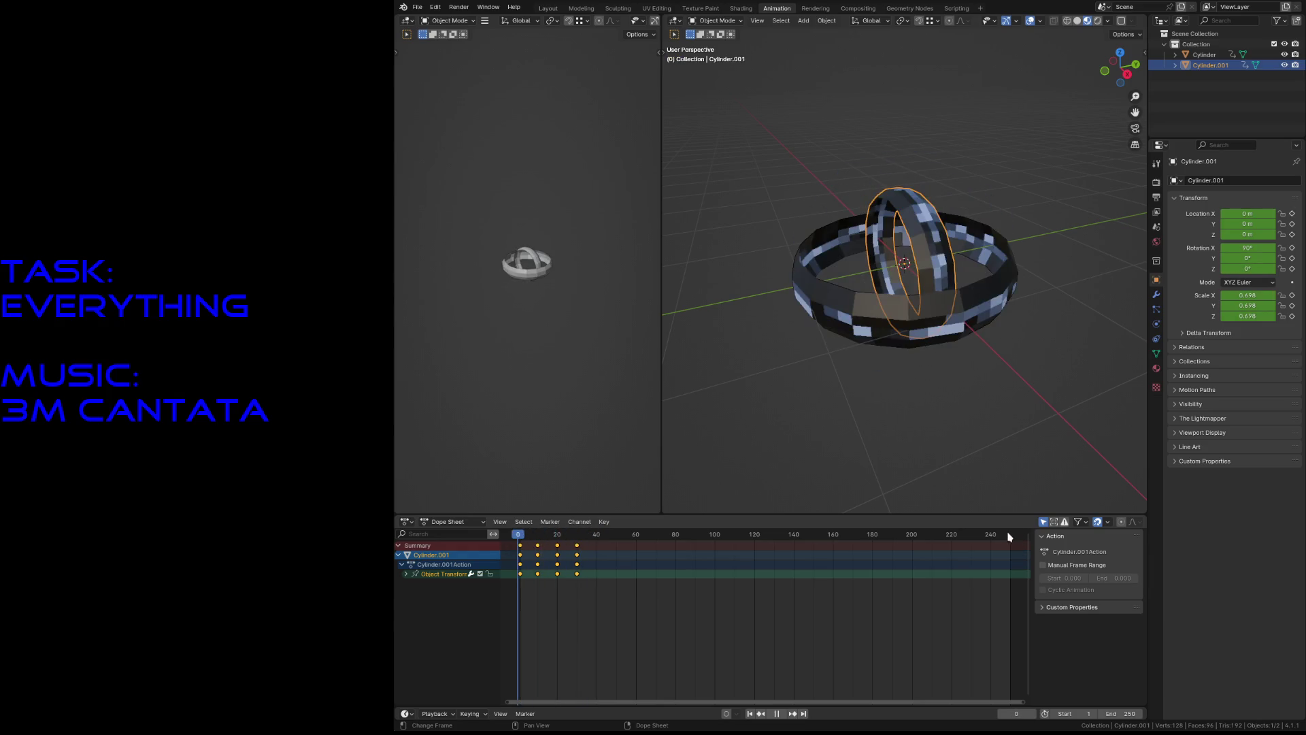
pyautogui.press('Escape')
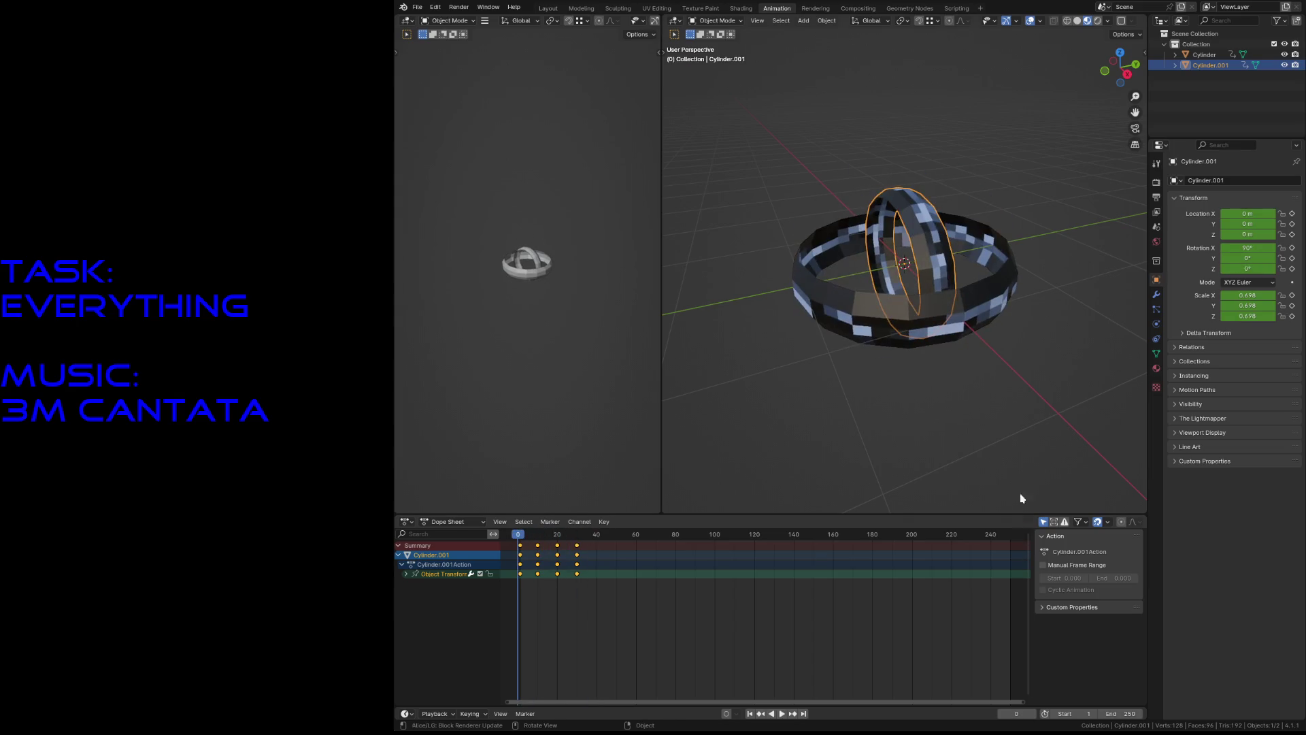
# Save, then show the outer Cylinder's actions in the Action Editor and Nonlinear Animation editor.
pyautogui.hotkey('ctrl', 's')
pyautogui.click(445, 521)
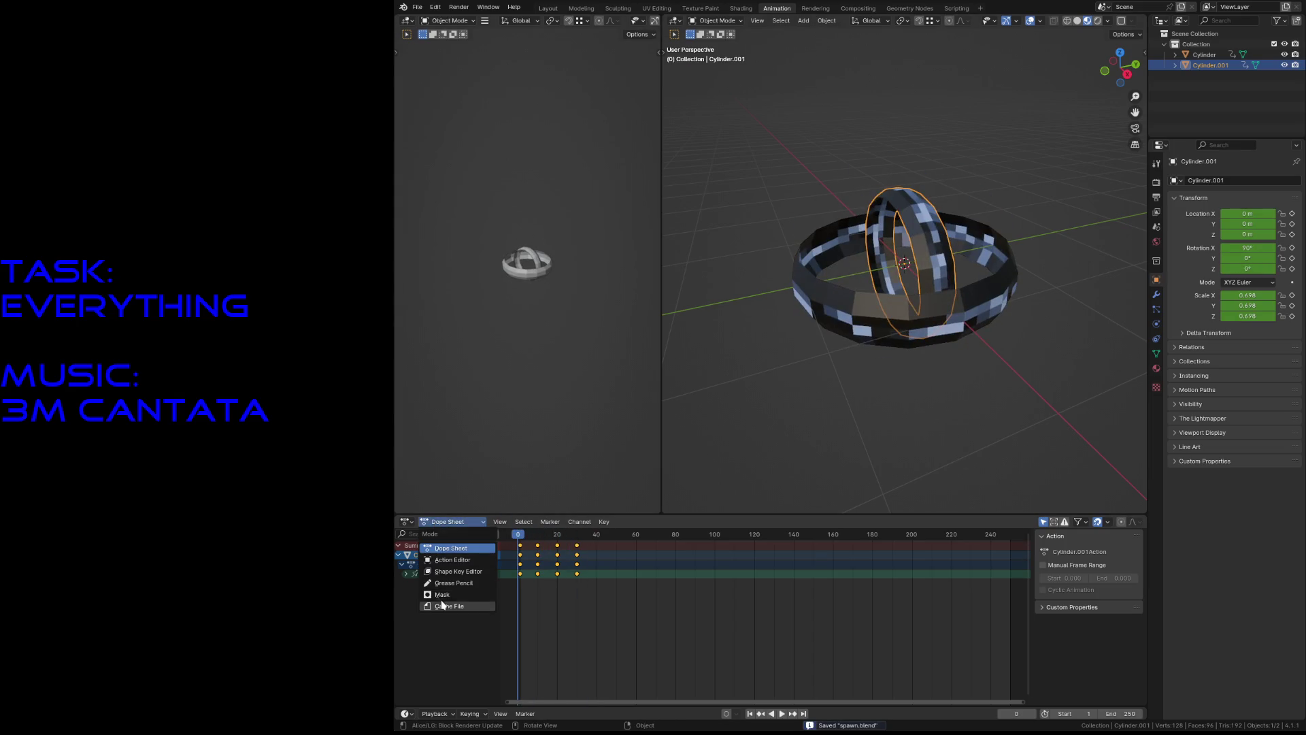
pyautogui.click(462, 560)
pyautogui.click(816, 353)
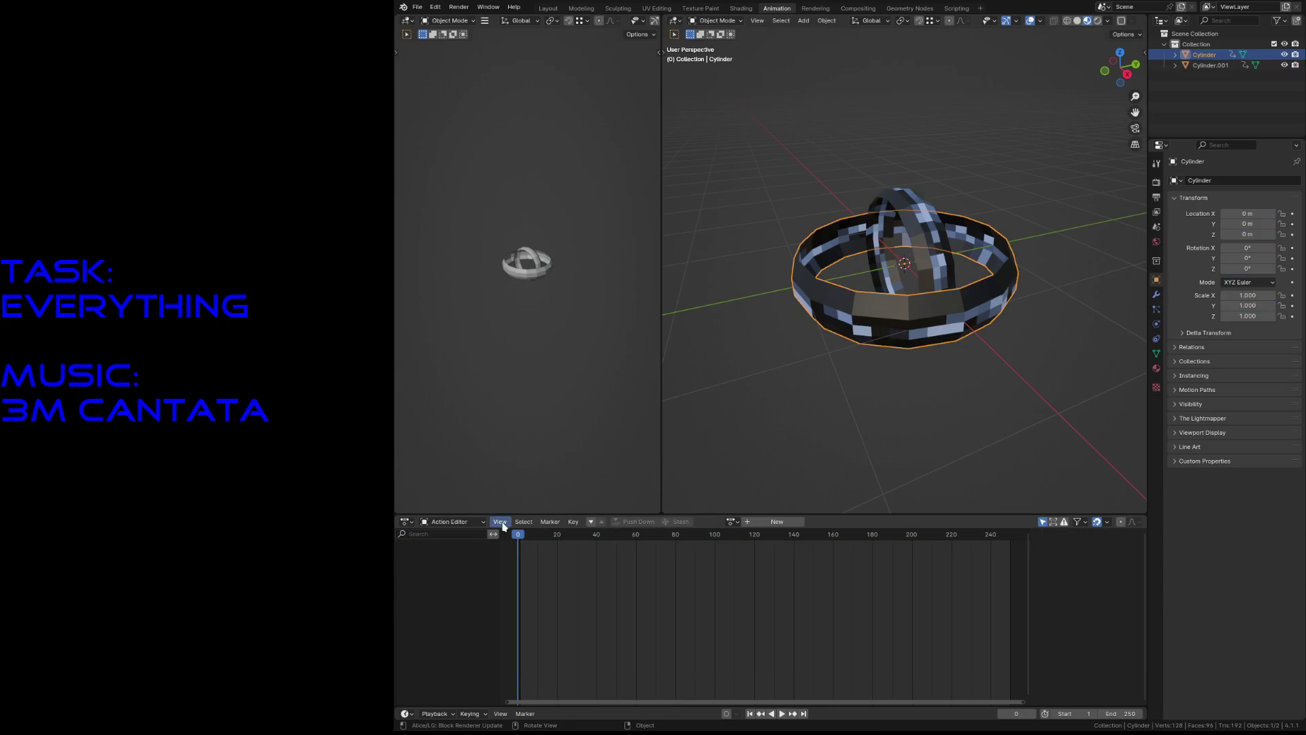
pyautogui.click(406, 522)
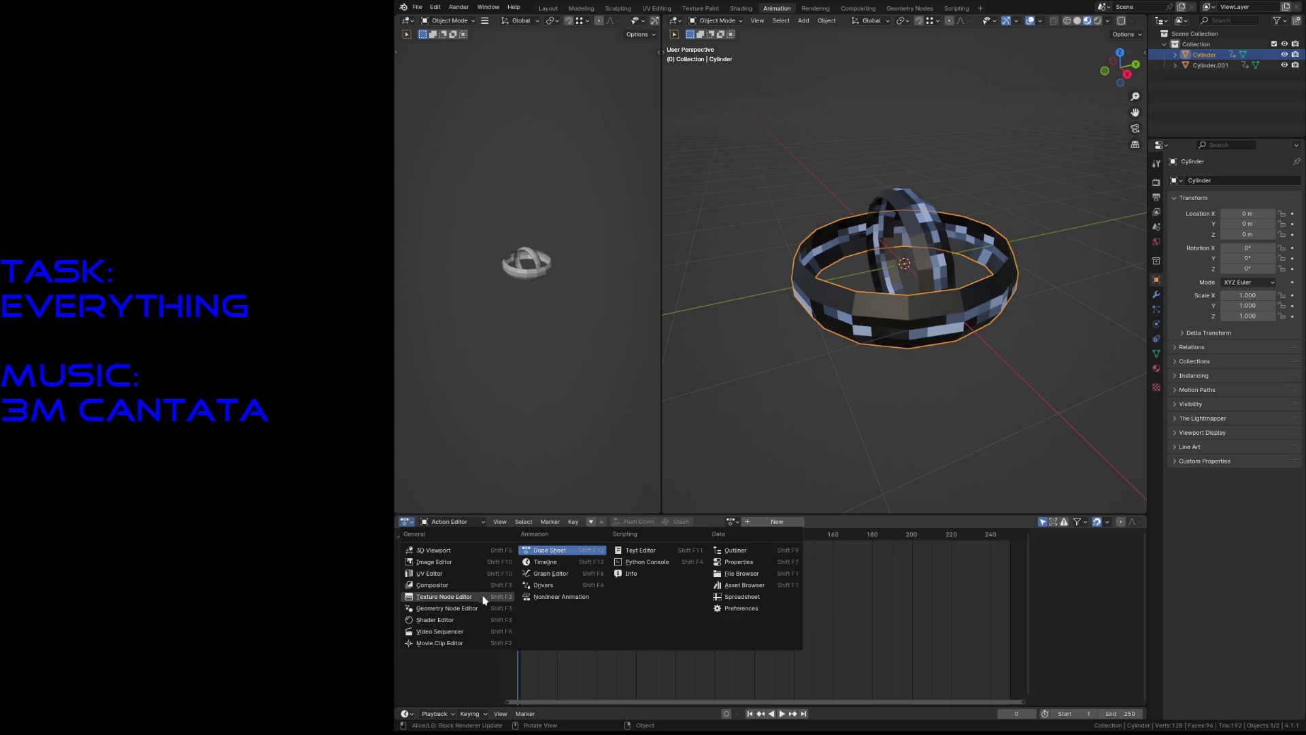
pyautogui.click(559, 596)
# Rename both cylinders' [Action Stash] tracks to 'Play' and save spawn.blend.
pyautogui.doubleClick(439, 575)
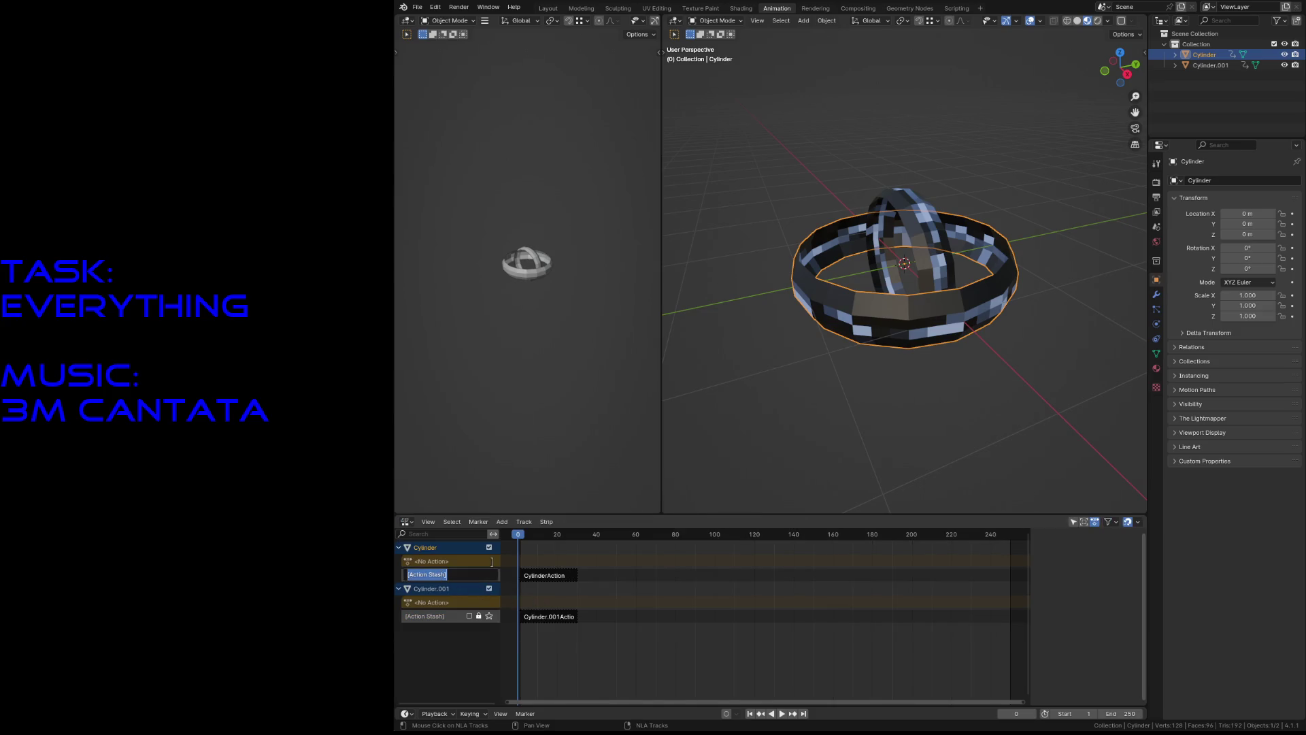
pyautogui.write('Play')
pyautogui.press('Return')
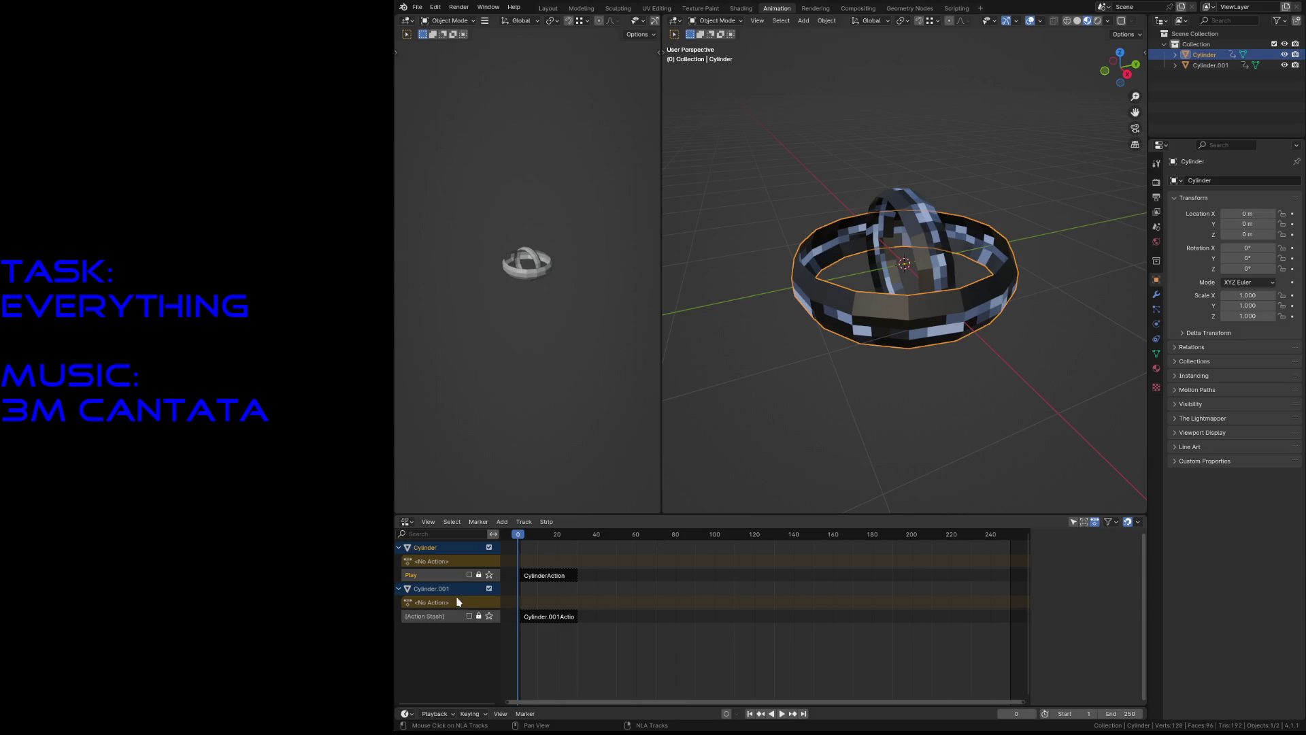
pyautogui.doubleClick(437, 616)
pyautogui.write('Play')
pyautogui.press('Return')
pyautogui.hotkey('ctrl', 's')
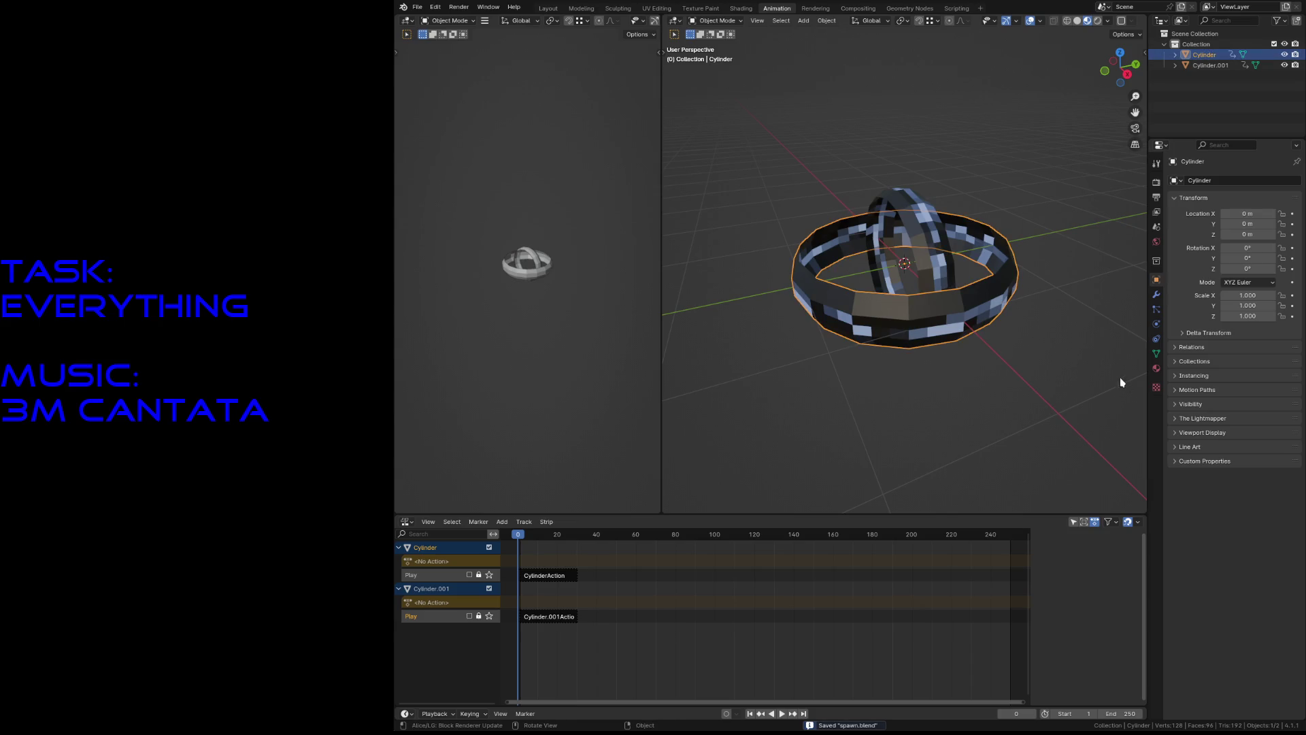
pyautogui.click(1156, 369)
# In the Texture Paint workspace, save the spawn_base image from the Image menu, then save spawn.blend.
pyautogui.click(867, 147)
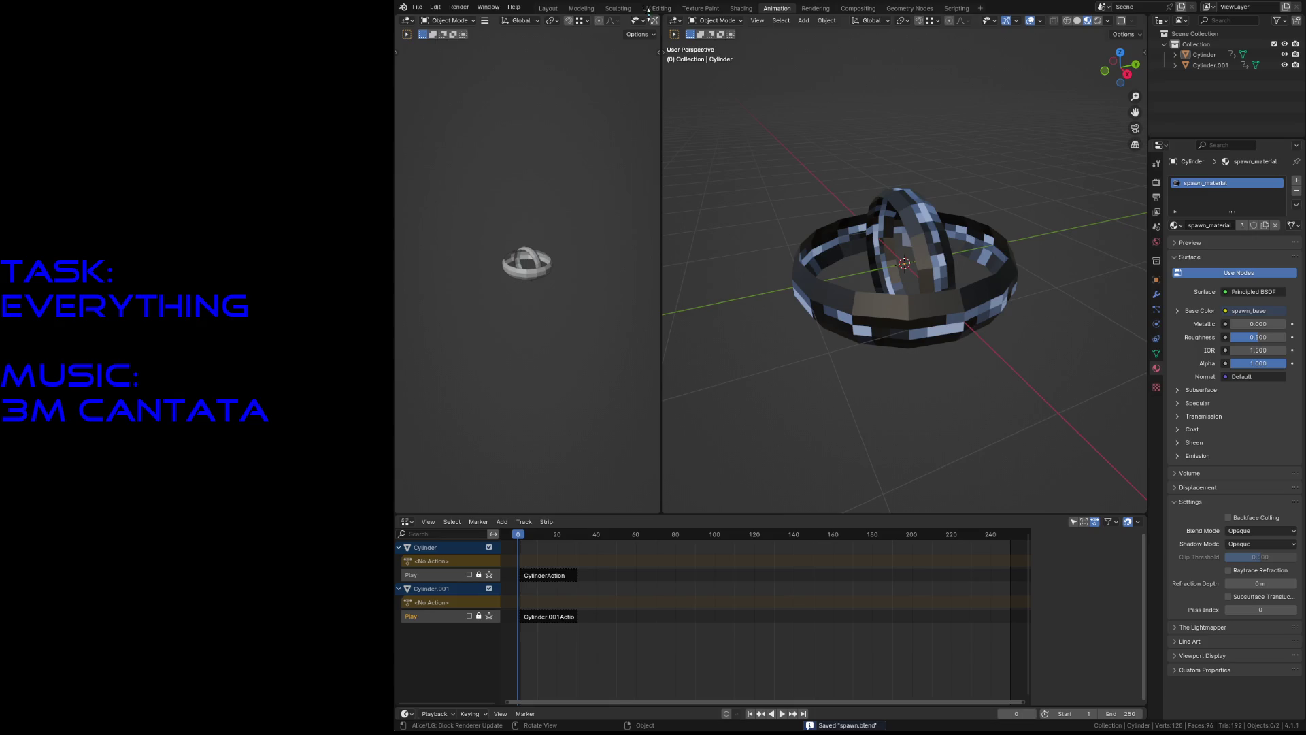
pyautogui.click(700, 8)
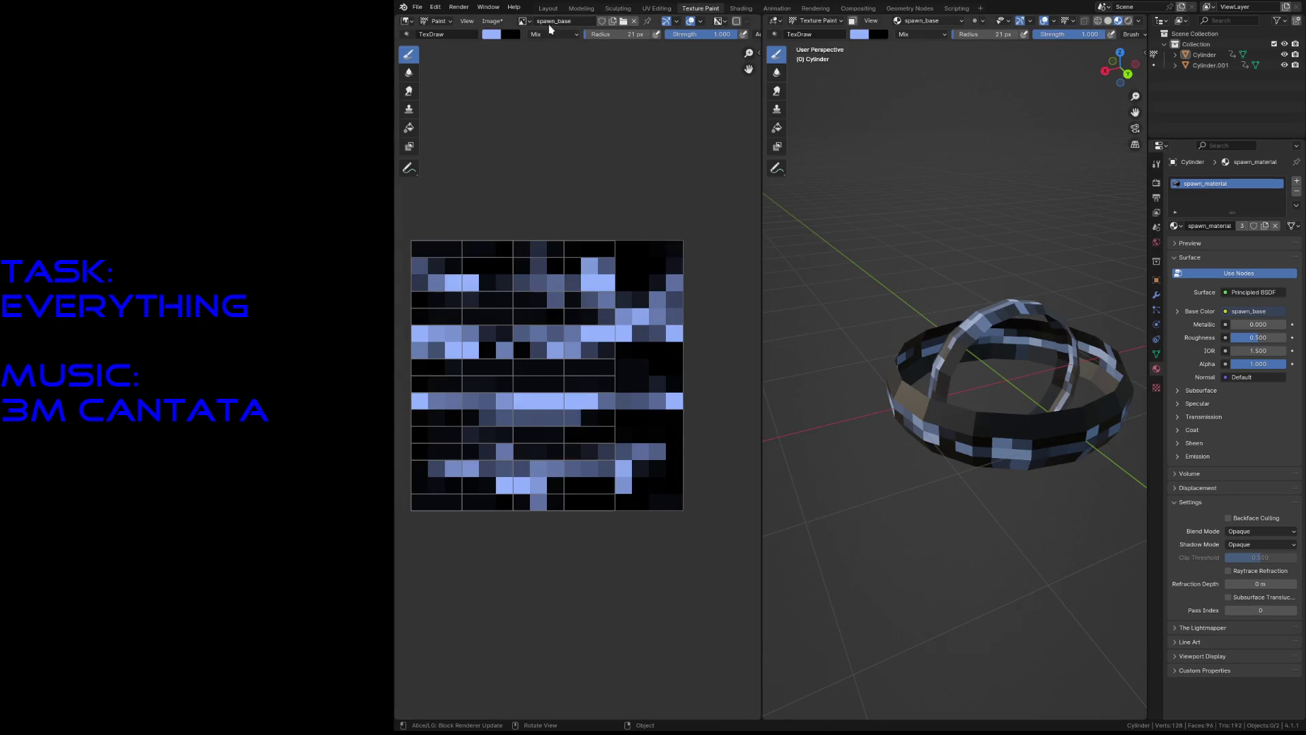
pyautogui.click(492, 21)
pyautogui.click(517, 101)
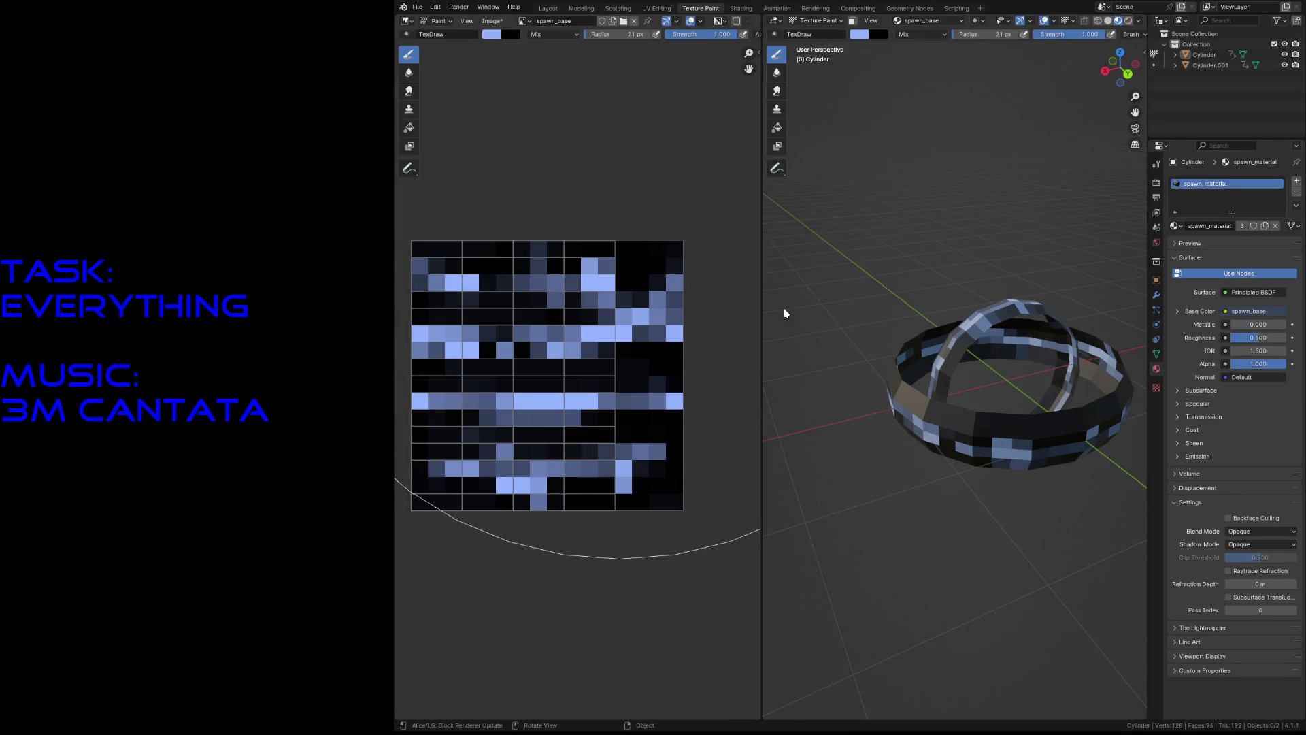
pyautogui.hotkey('ctrl', 's')
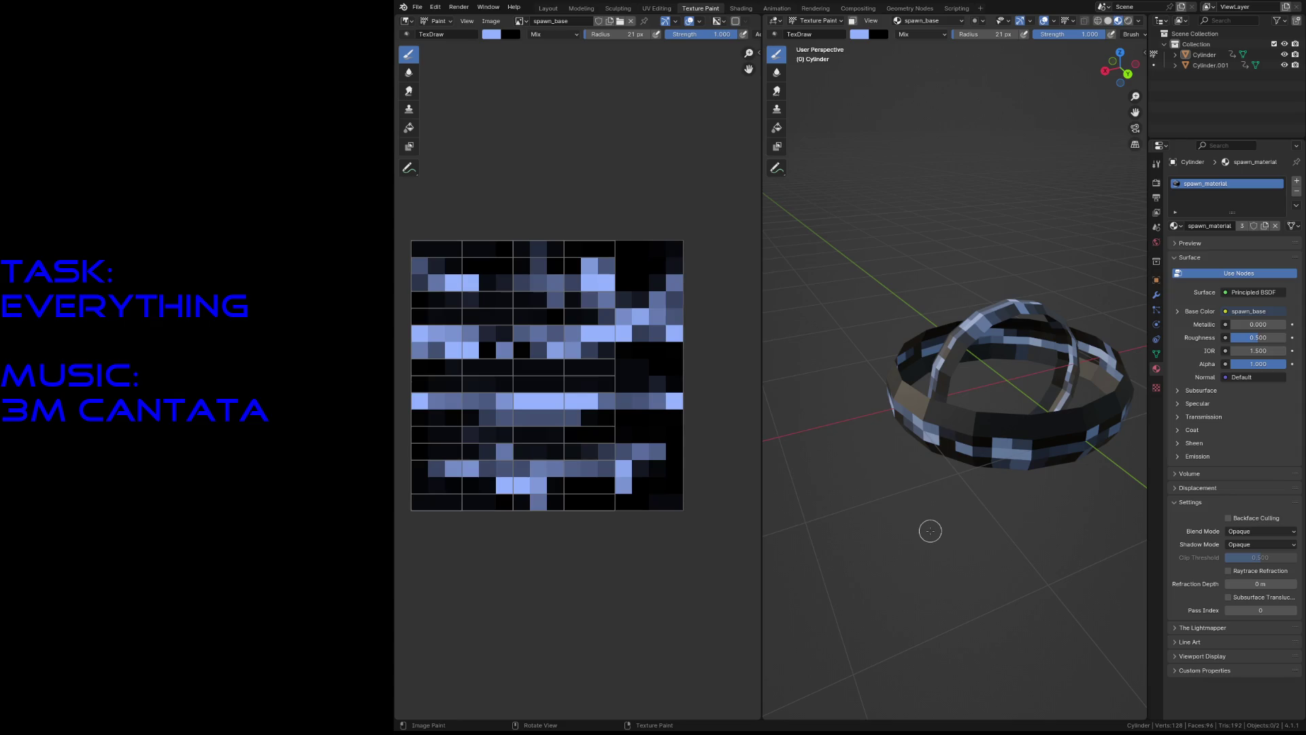
pyautogui.hotkey('ctrl', 's')
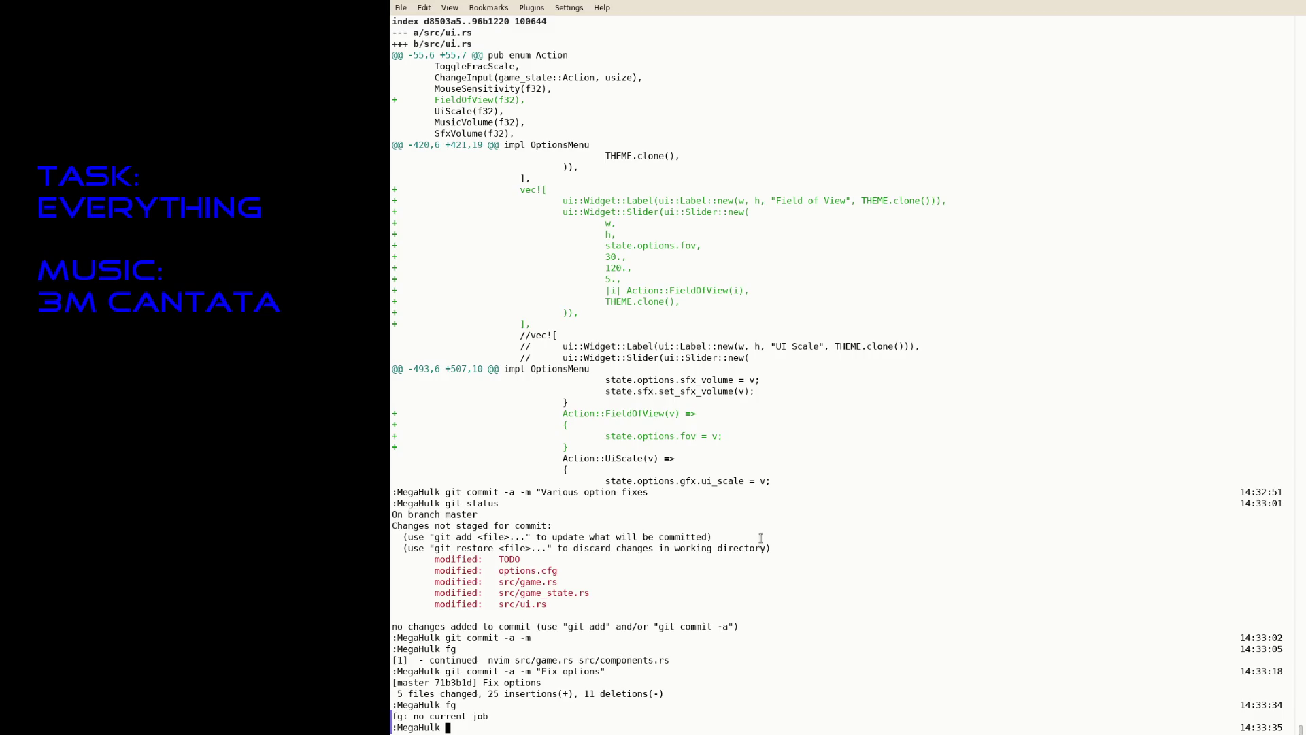
# Try fg to resume a job, then launch vim on src/game.rs and data/explosion_material.cfg.
pyautogui.write('fg')
pyautogui.press('Return')
pyautogui.write('vim data')
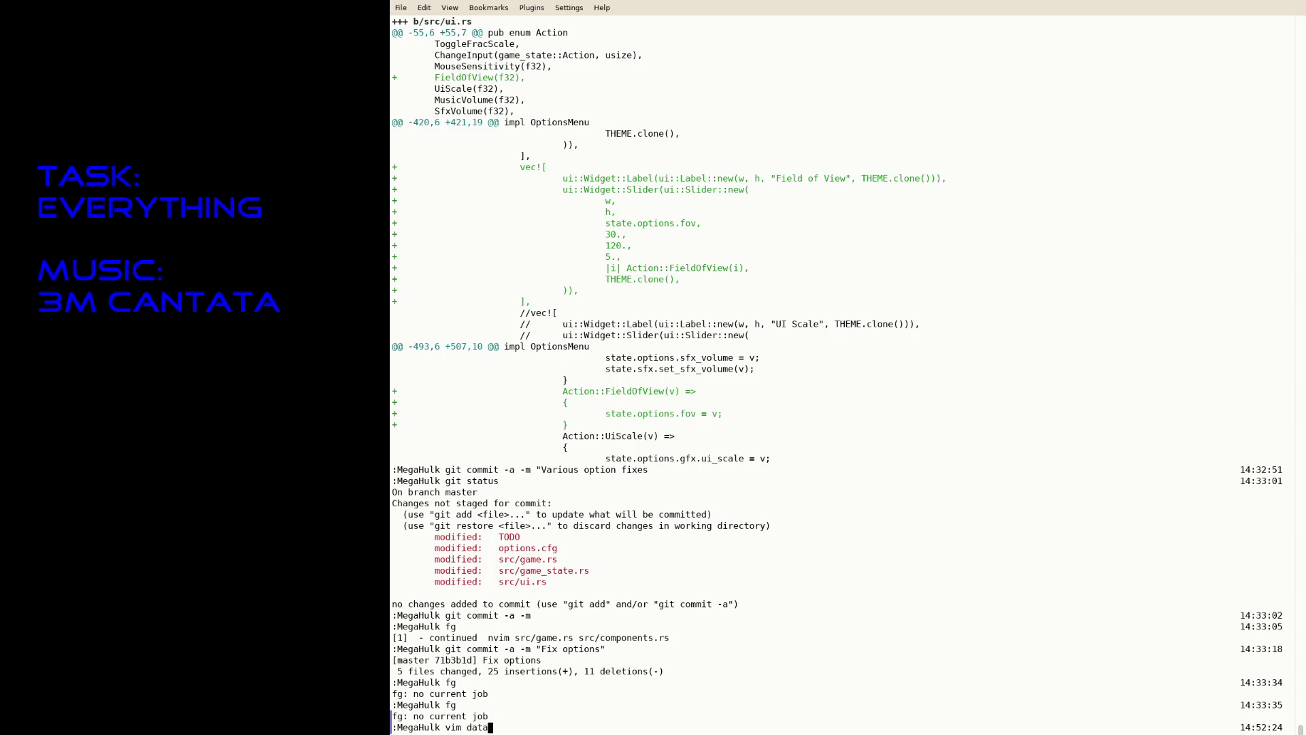
pyautogui.press('BackSpace')
pyautogui.press('BackSpace')
pyautogui.press('BackSpace')
pyautogui.write('src/game')
pyautogui.write('.rs data/explo')
pyautogui.write('sion_material.cfg')
pyautogui.press('Return')
# Show both files in tabs and save the explosion material as data/spawn_material.cfg.
pyautogui.write(':tab sball')
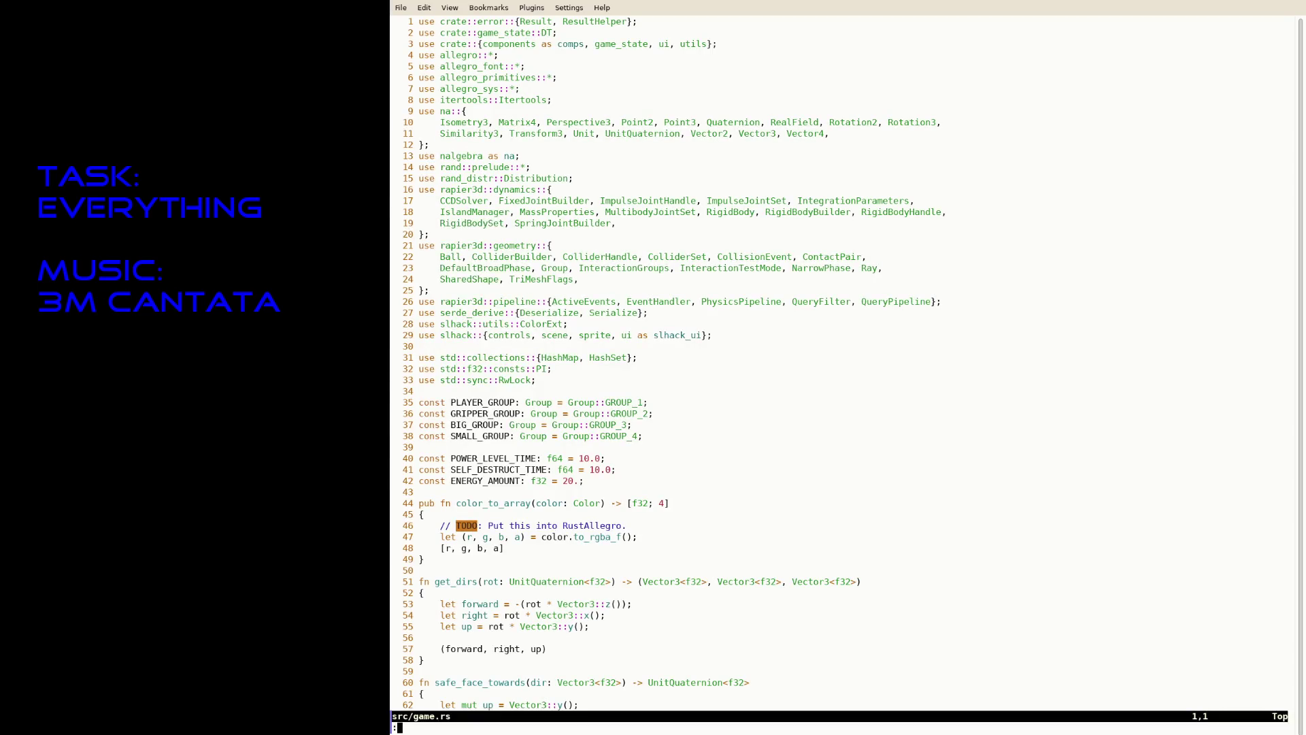
pyautogui.press('Return')
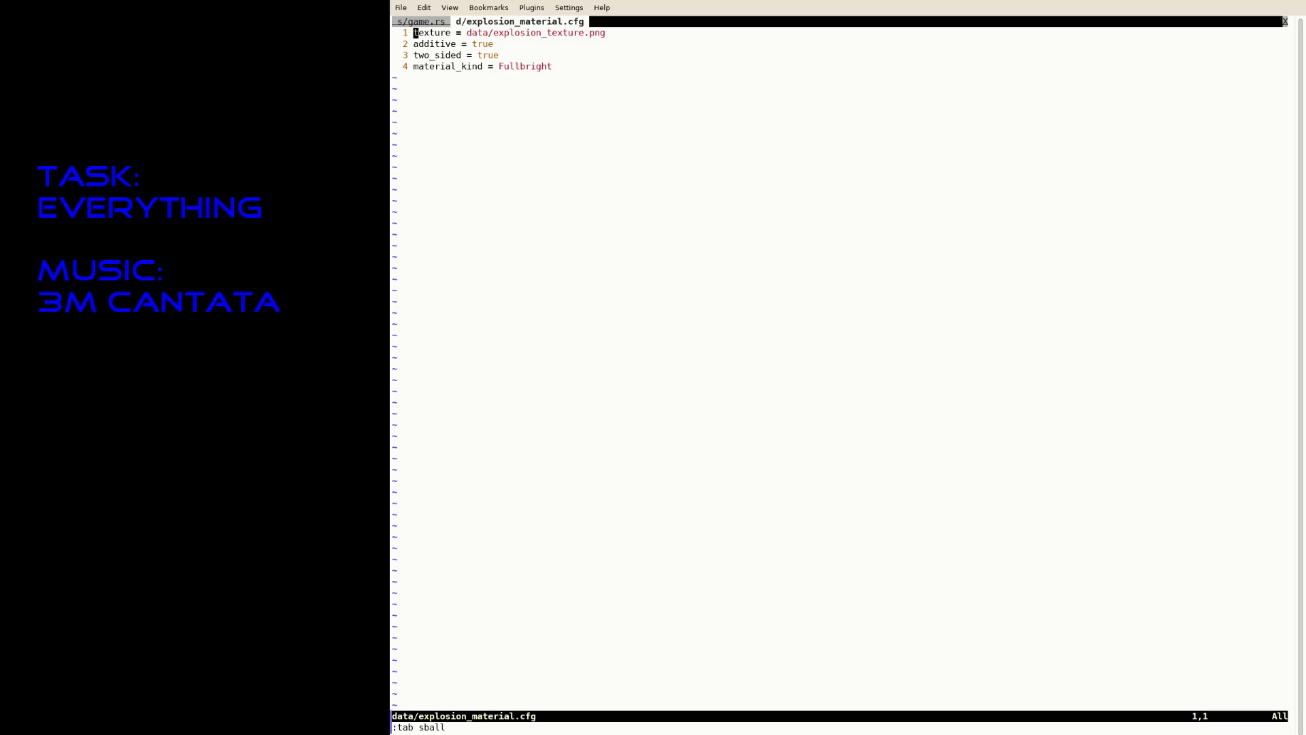
pyautogui.write(':saveas')
pyautogui.press('Tab')
pyautogui.write('data/spawn_material.cfg')
pyautogui.press('Return')
# Change the copy's texture path to data/spawn_base.png and return to the game.rs tab.
pyautogui.press('f')
pyautogui.press('/')
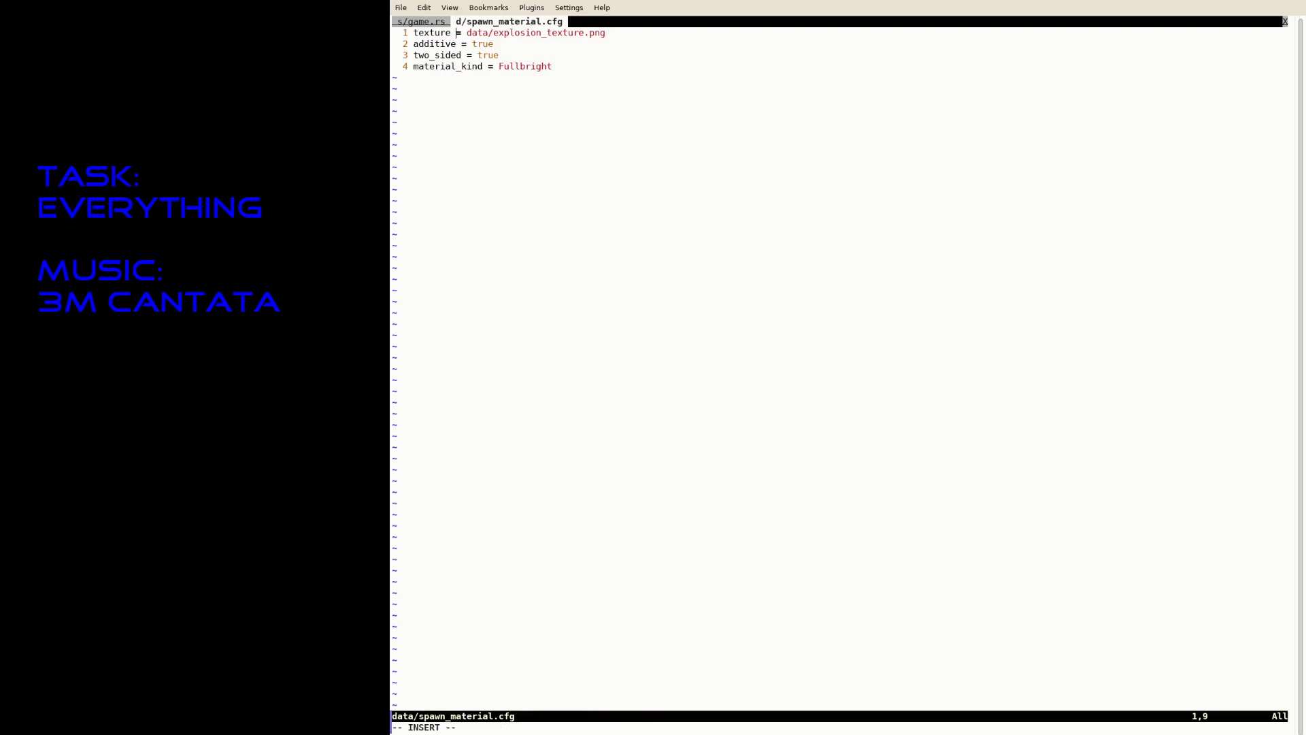
pyautogui.write('a/spawn')
pyautogui.press('Delete')
pyautogui.press('Delete')
pyautogui.press('Delete')
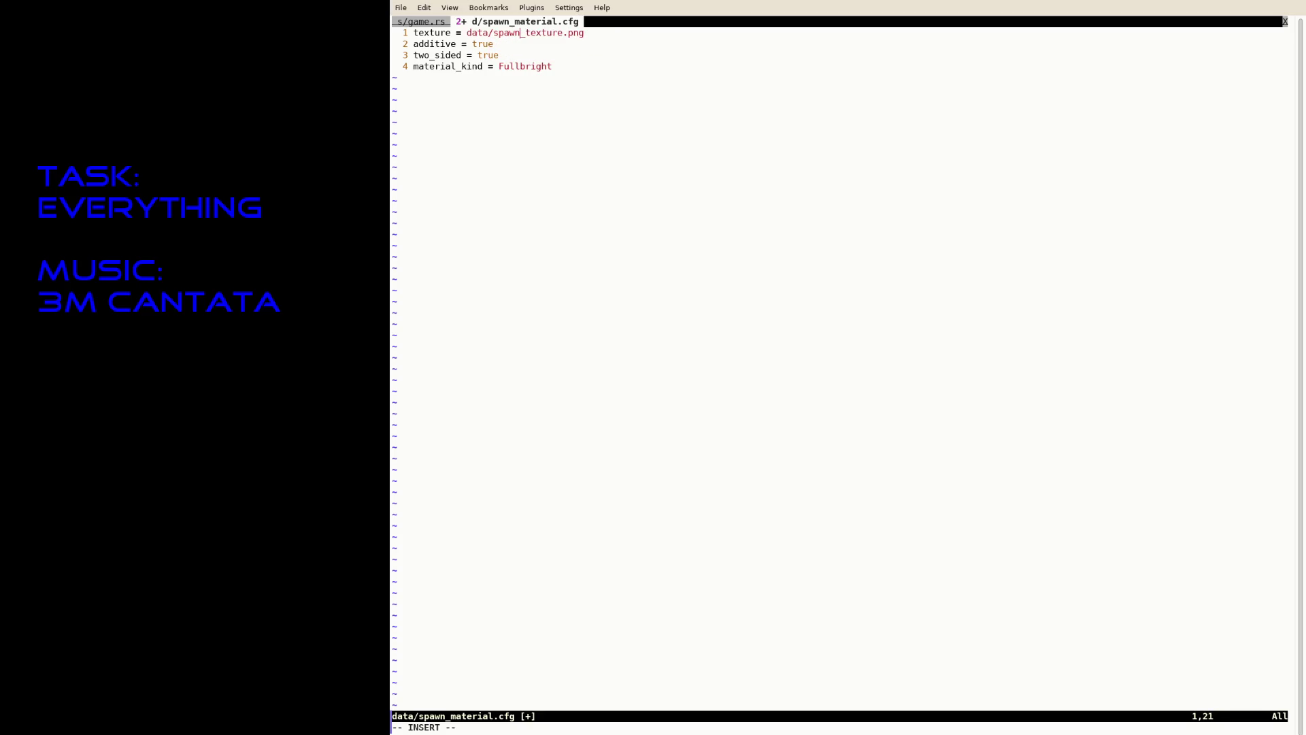
pyautogui.write('_base')
pyautogui.press('Delete')
pyautogui.press('Delete')
pyautogui.press('Delete')
pyautogui.press('Escape')
pyautogui.write(':tabn')
pyautogui.press('Return')
# Find the spawn_hit function and paste a duplicate of it.
pyautogui.write('/spawn')
pyautogui.write('_g')
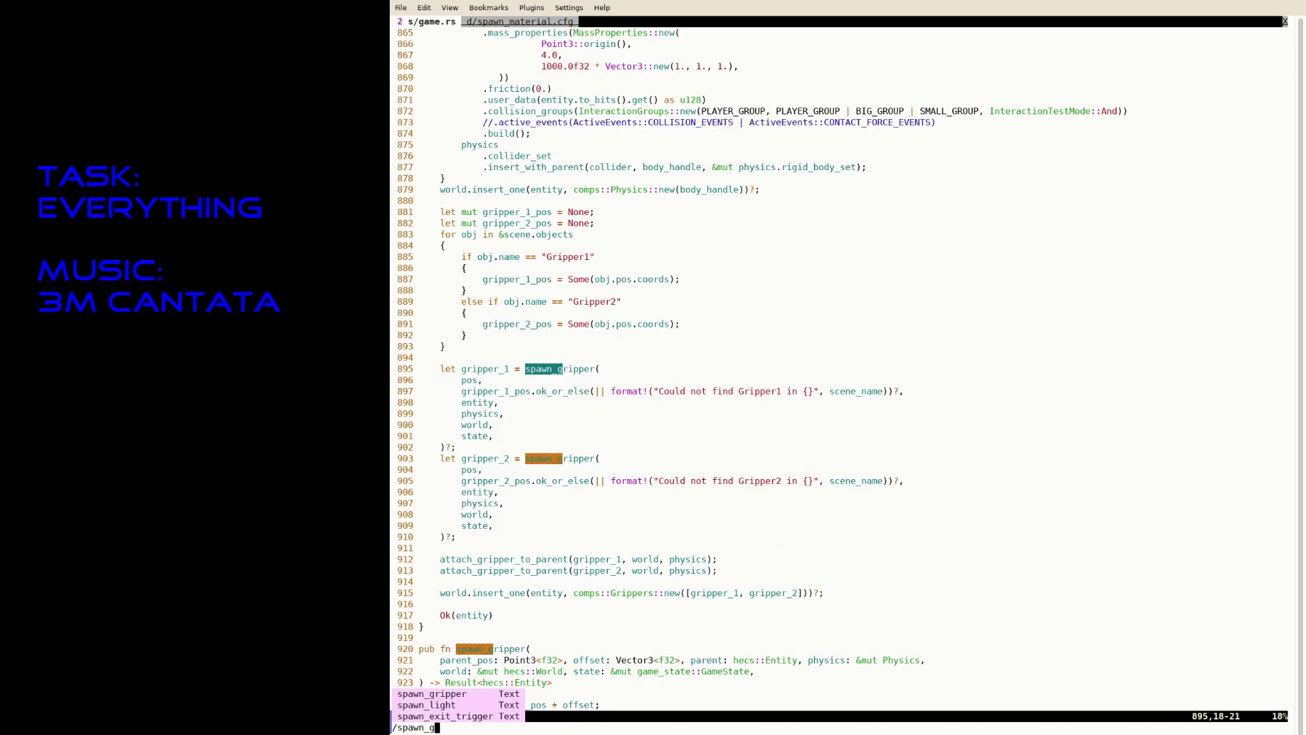
pyautogui.press('BackSpace')
pyautogui.write('h')
pyautogui.press('Return')
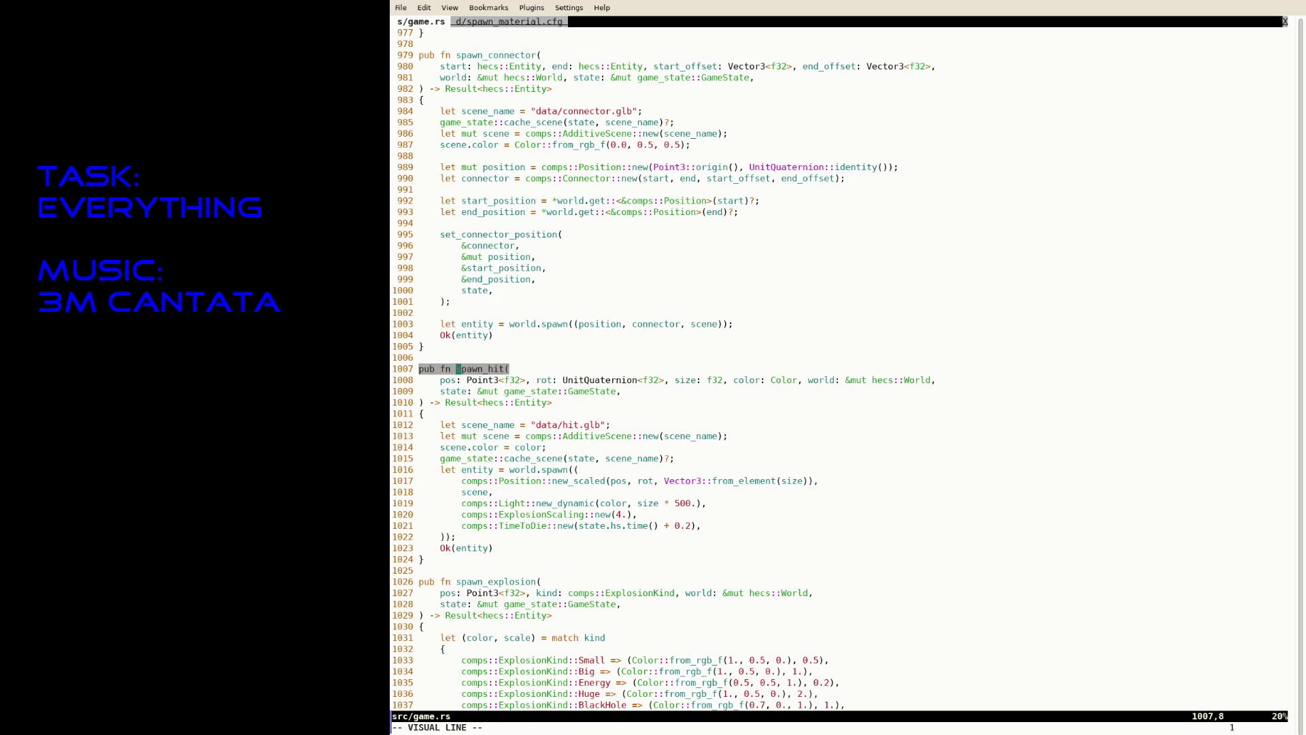
pyautogui.press('V')
pyautogui.press('j')
pyautogui.press('j')
pyautogui.press('j')
pyautogui.press('j')
pyautogui.press('y')
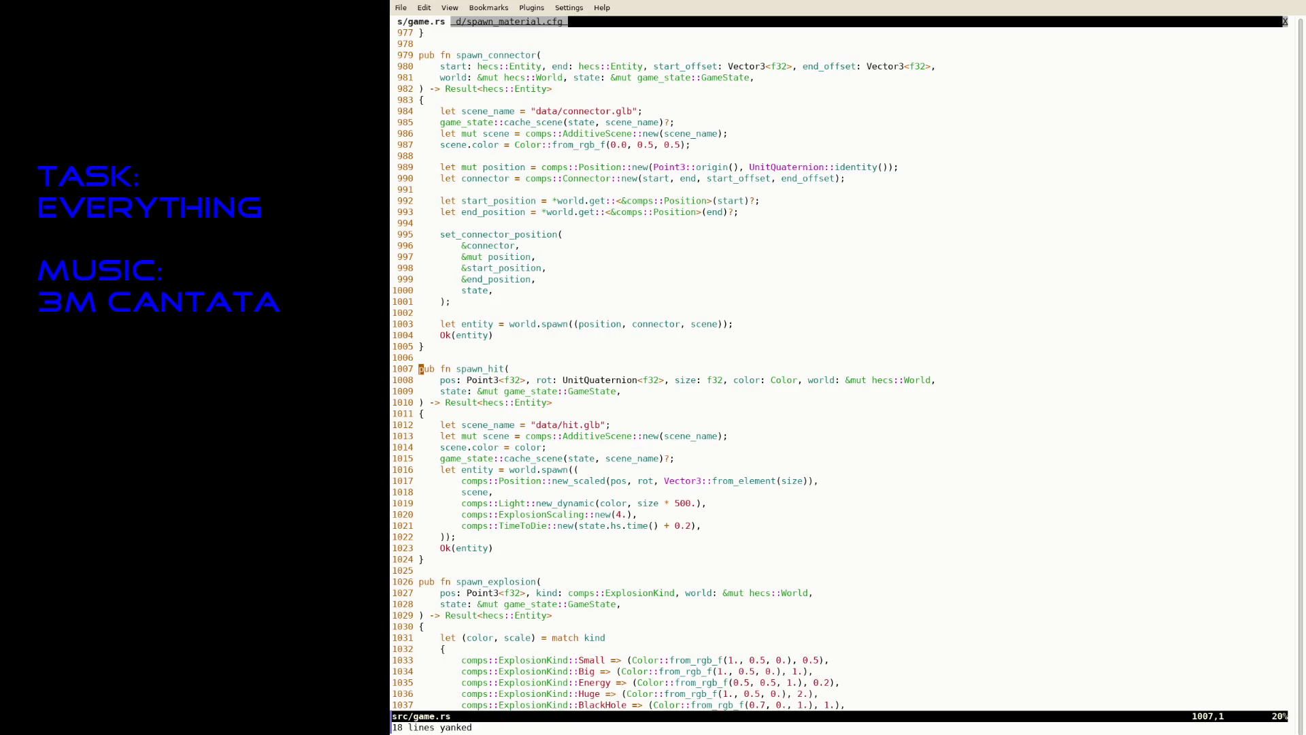
pyautogui.press('}')
pyautogui.press('P')
pyautogui.press('O')
# Rename the function at line 1007 from spawn_hit to spawn_spawn.
pyautogui.click(419, 436)
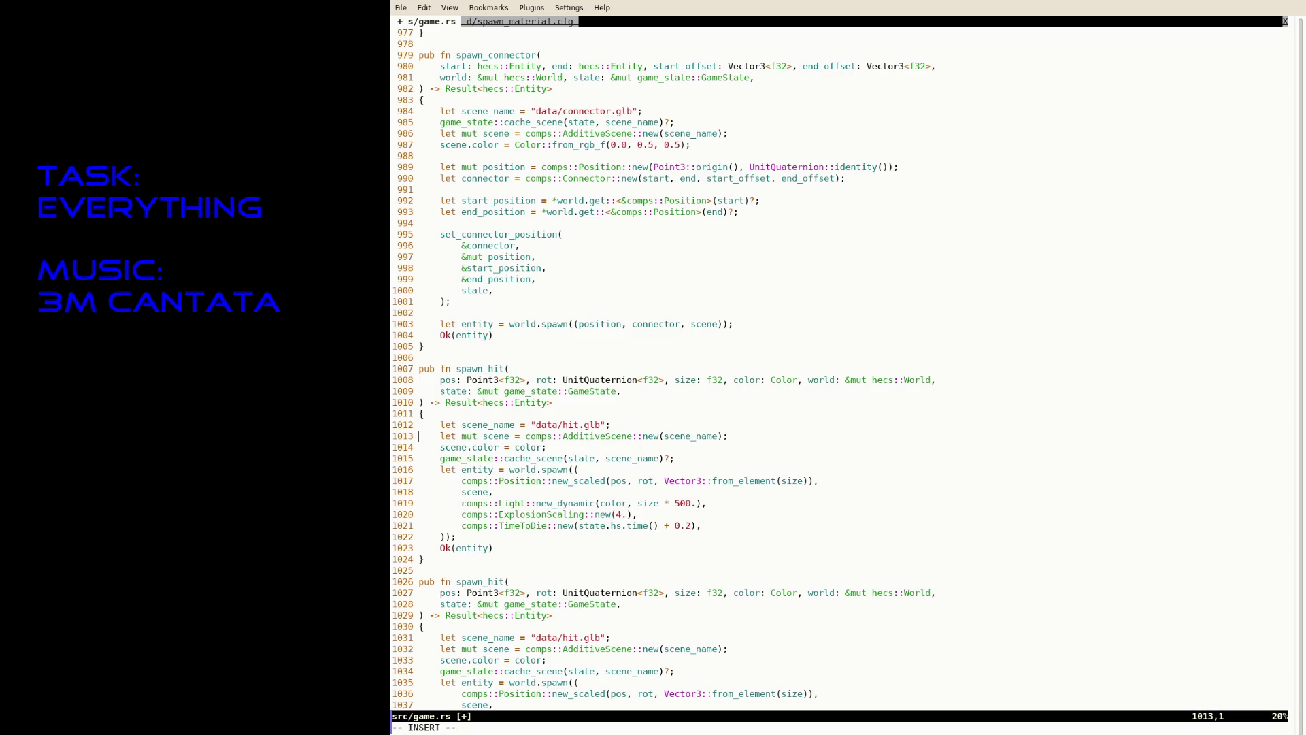
pyautogui.click(507, 369)
pyautogui.press('BackSpace')
pyautogui.press('BackSpace')
pyautogui.press('BackSpace')
pyautogui.write('spawn')
pyautogui.press('Escape')
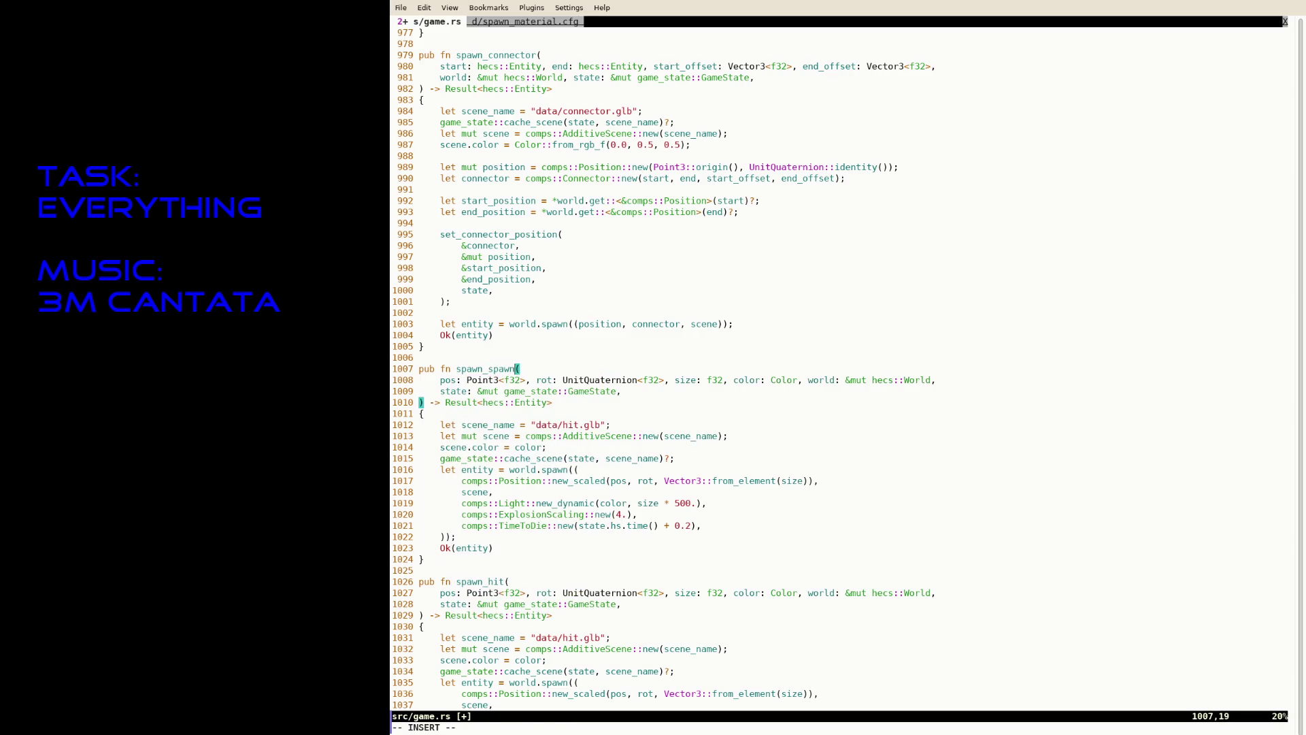
pyautogui.write(':w')
pyautogui.press('Return')
# Point its scene path on line 1012 at data/spawn.glb and save game.rs.
pyautogui.click(512, 379)
pyautogui.click(520, 424)
pyautogui.press('i')
pyautogui.press('Right')
pyautogui.write('spawn')
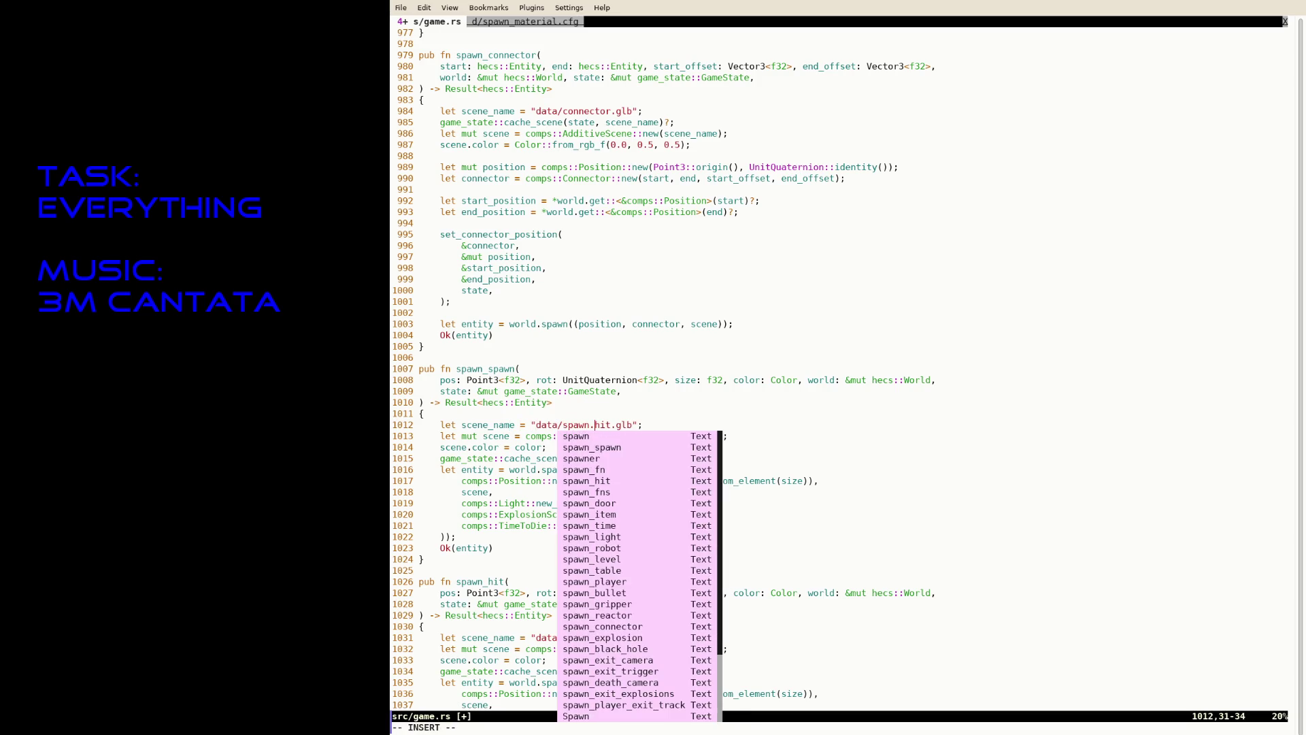
pyautogui.press('Escape')
pyautogui.write('ldw:w')
pyautogui.press('Return')
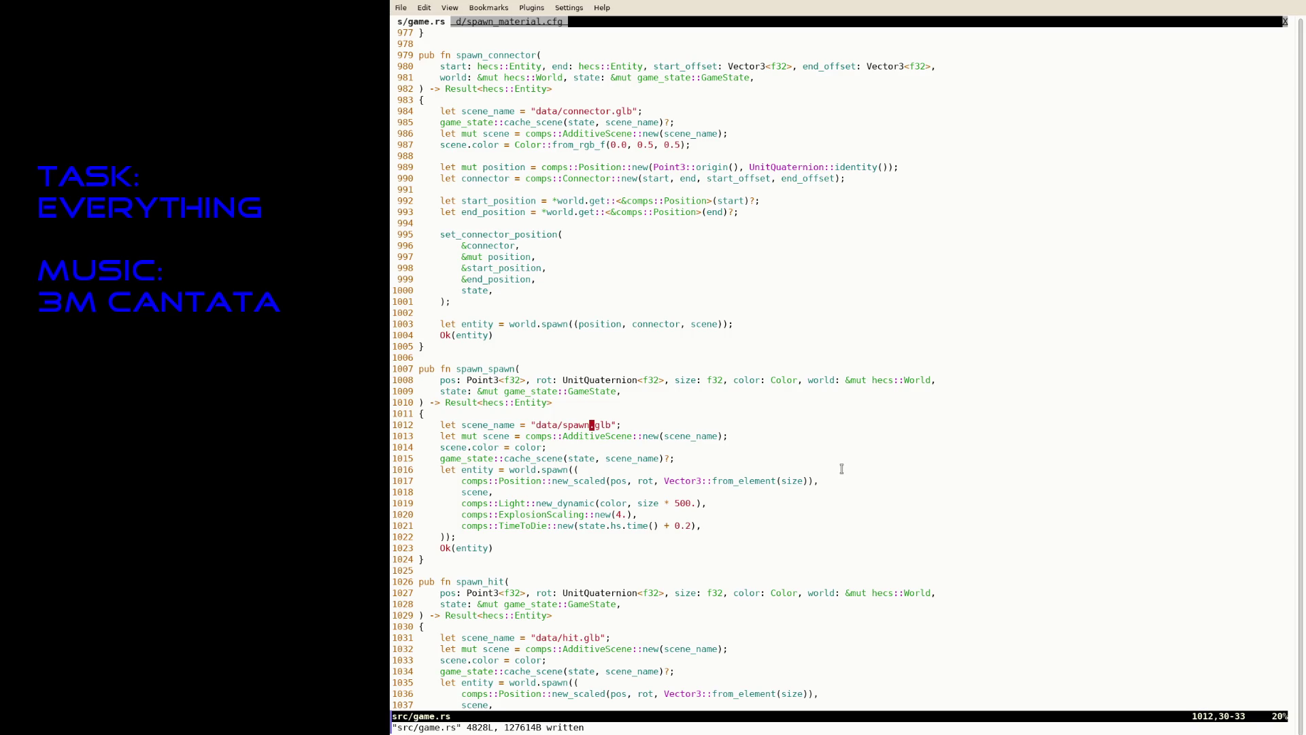
# Set the light colour to Color::from_rgb_f(0.5, 0.5, 1.), drop the size factor, and save.
pyautogui.press('j')
pyautogui.press('j')
pyautogui.press('j')
pyautogui.press('j')
pyautogui.press('k')
pyautogui.press('k')
pyautogui.press('k')
pyautogui.press('j')
pyautogui.press('j')
pyautogui.press('j')
pyautogui.press('a')
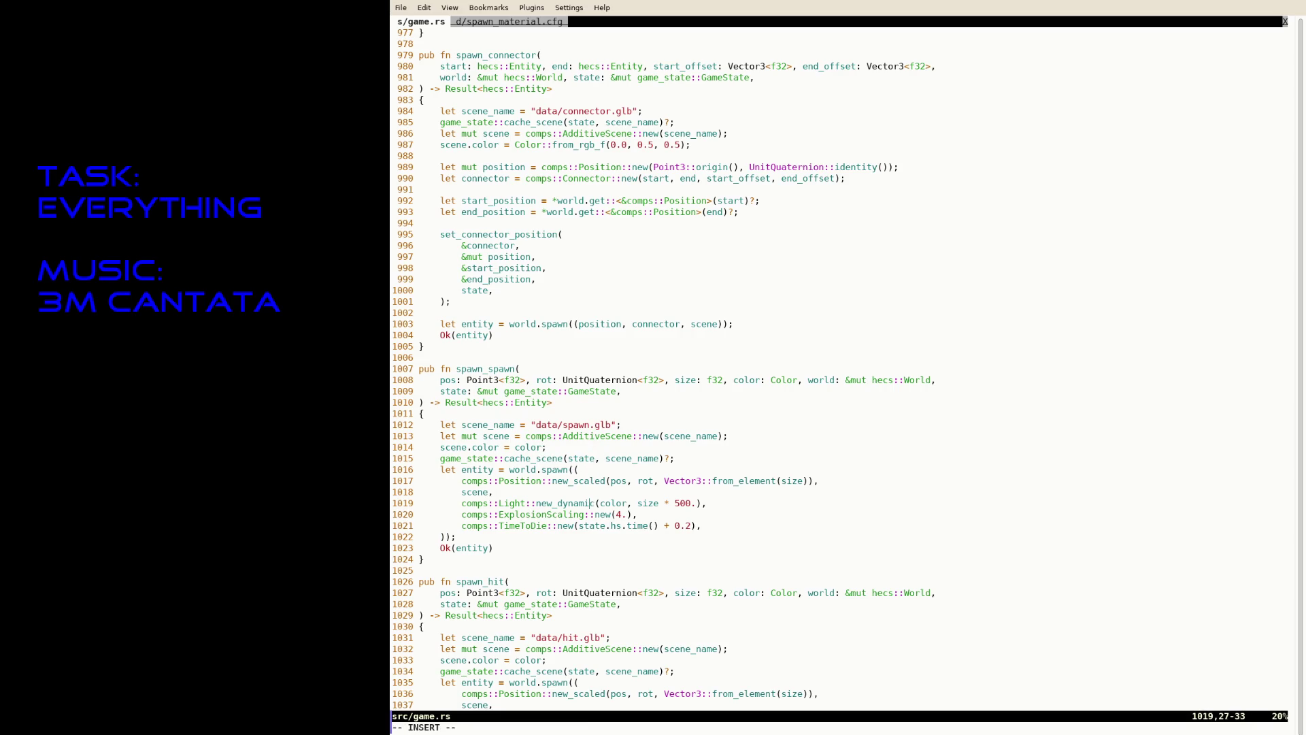
pyautogui.write('Color::')
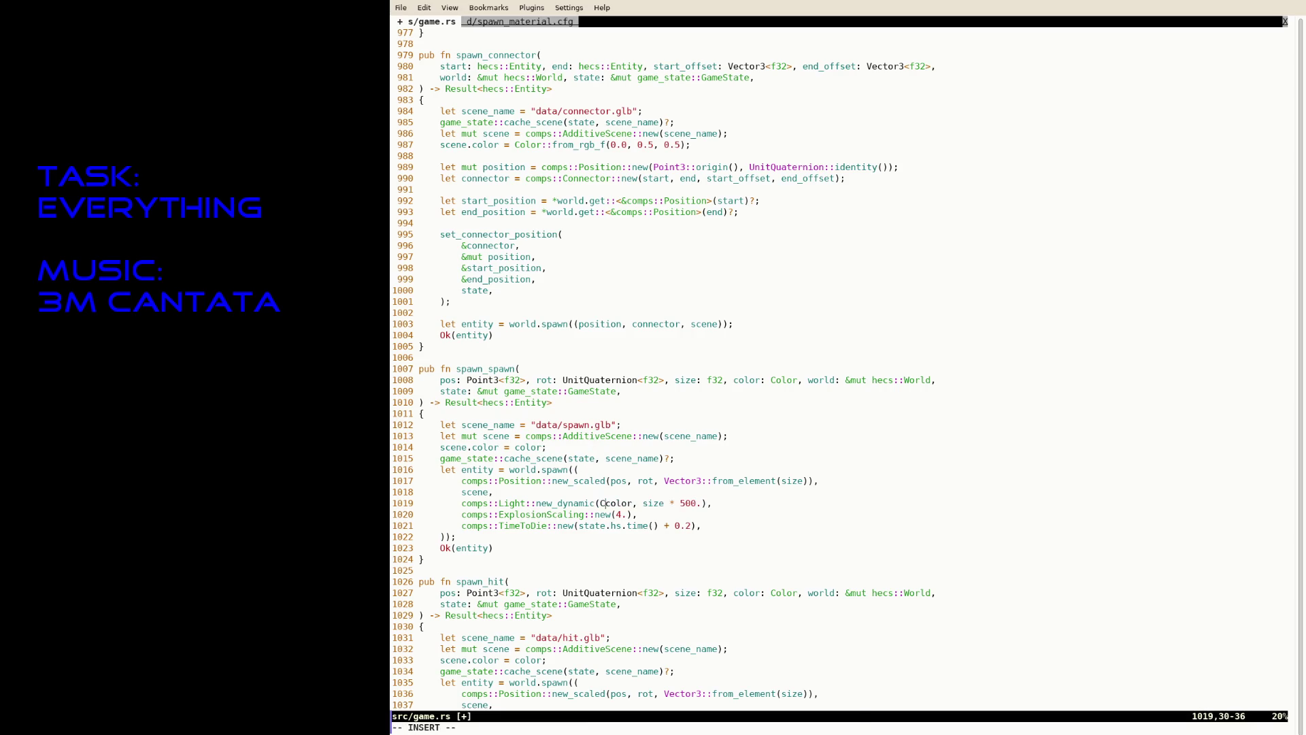
pyautogui.write('from_f')
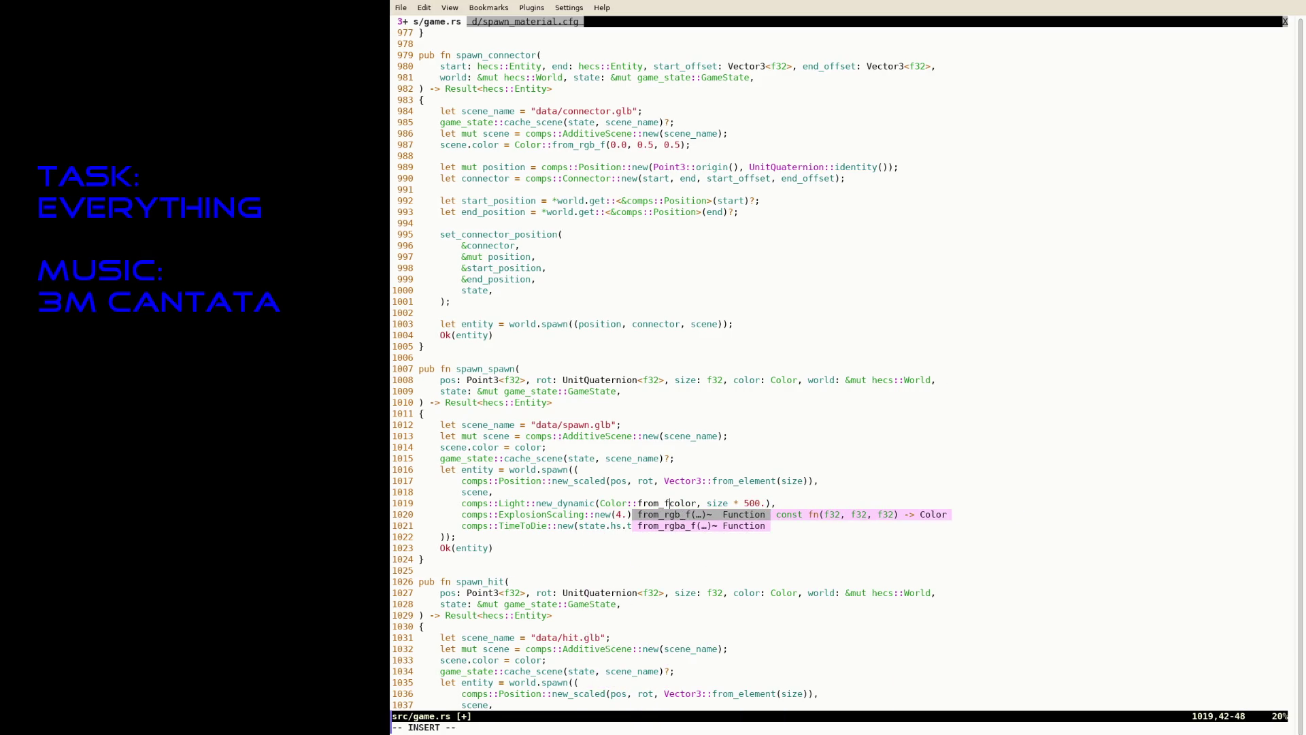
pyautogui.write('rgb')
pyautogui.write('_f(')
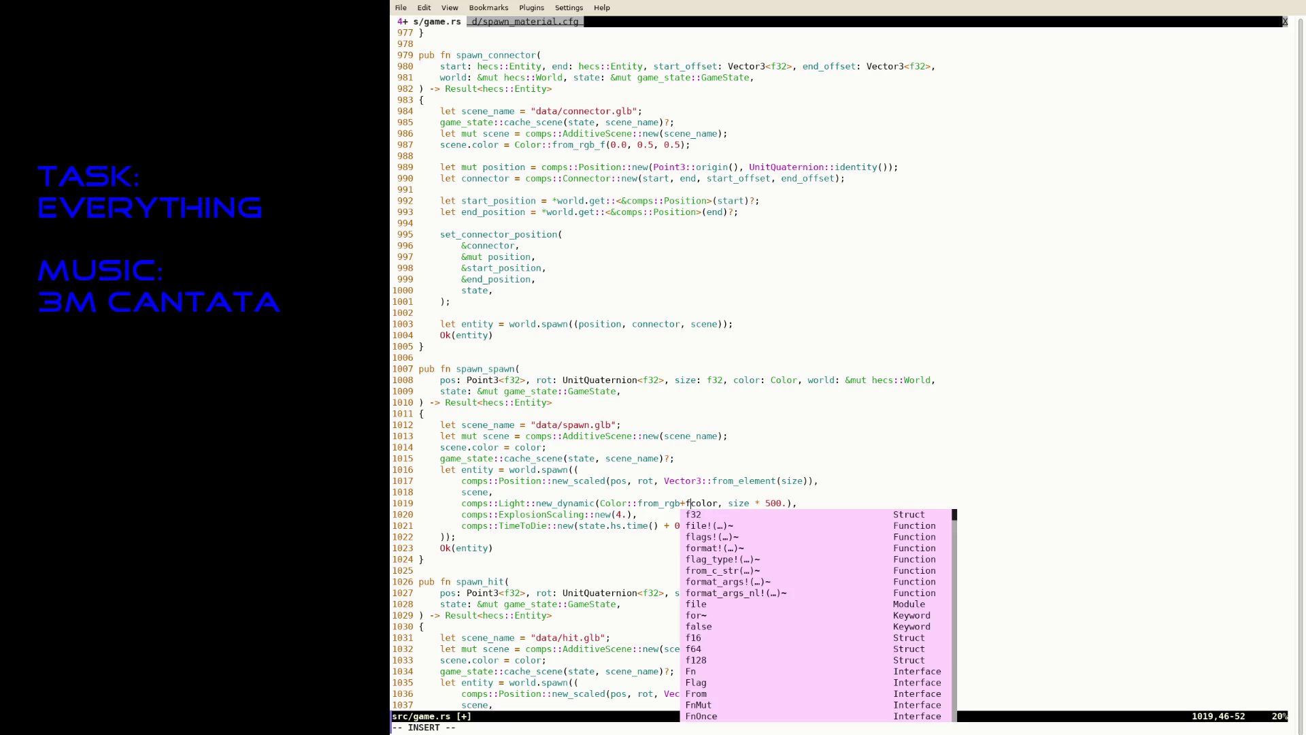
pyautogui.write('0.')
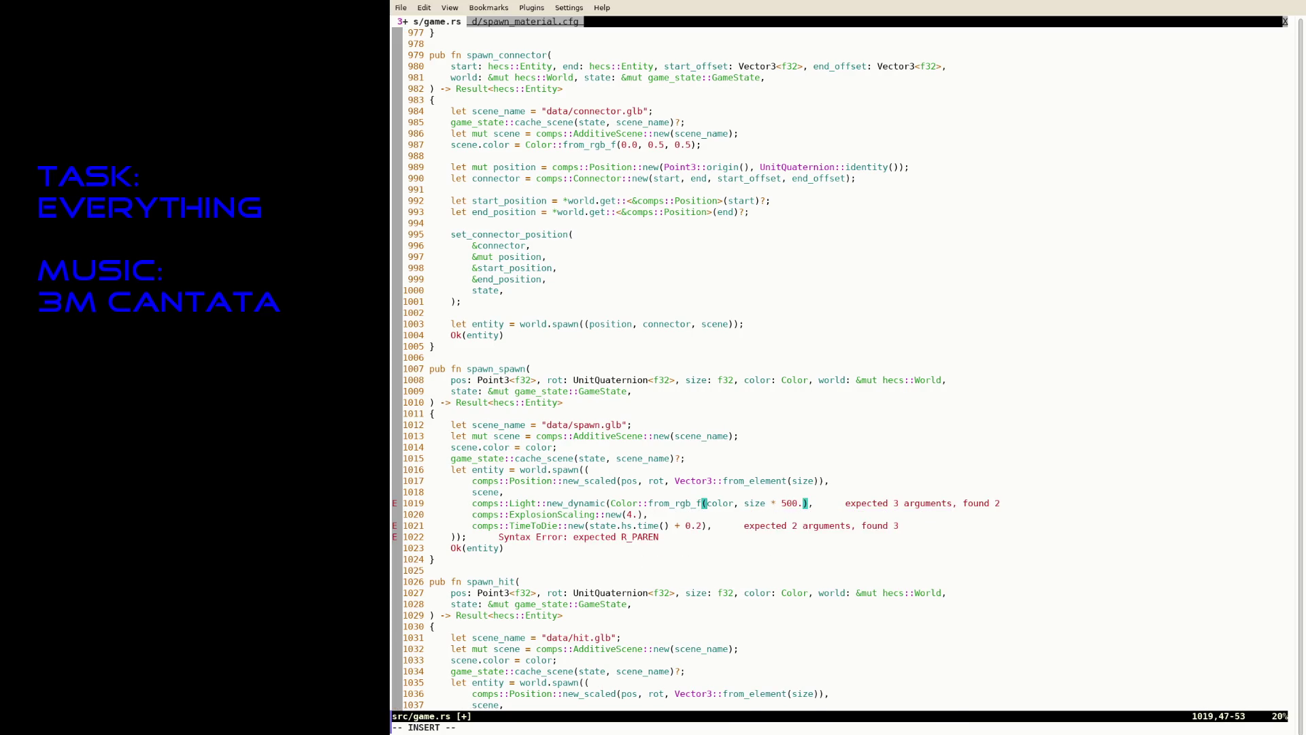
pyautogui.write('5, 0.5, ')
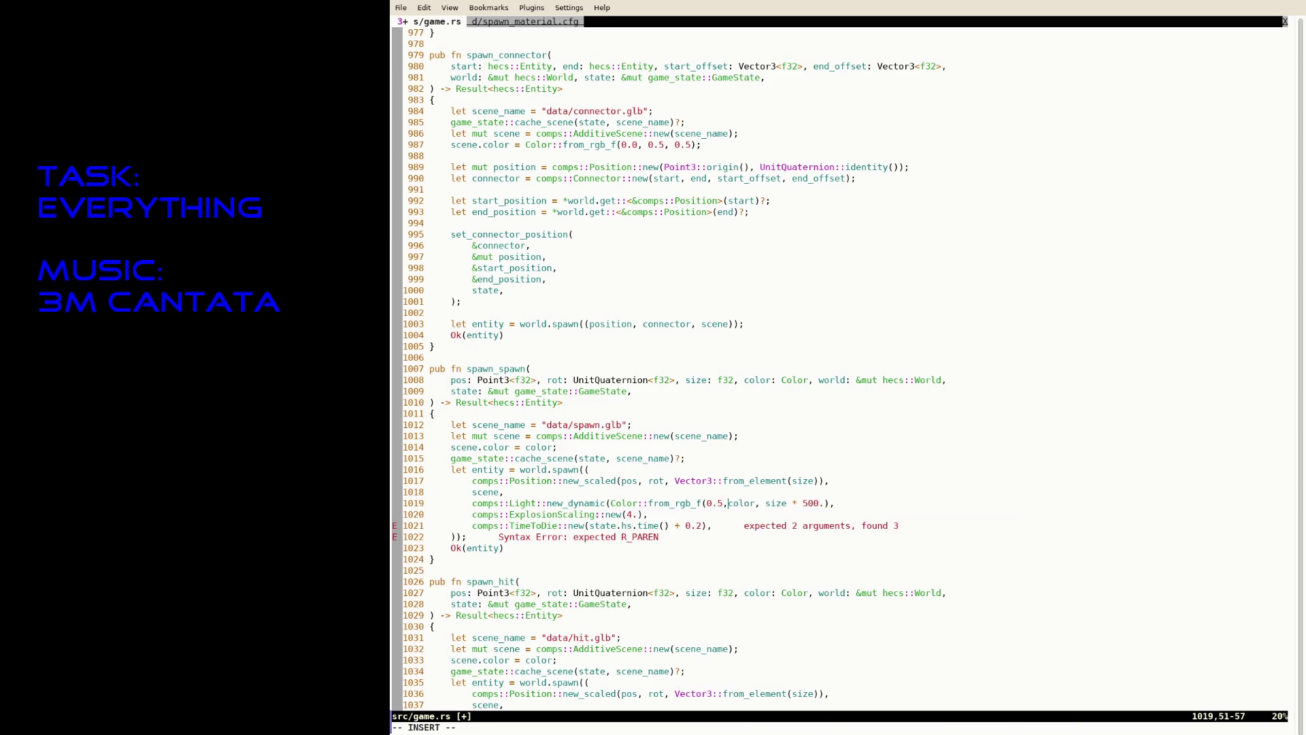
pyautogui.write('1.')
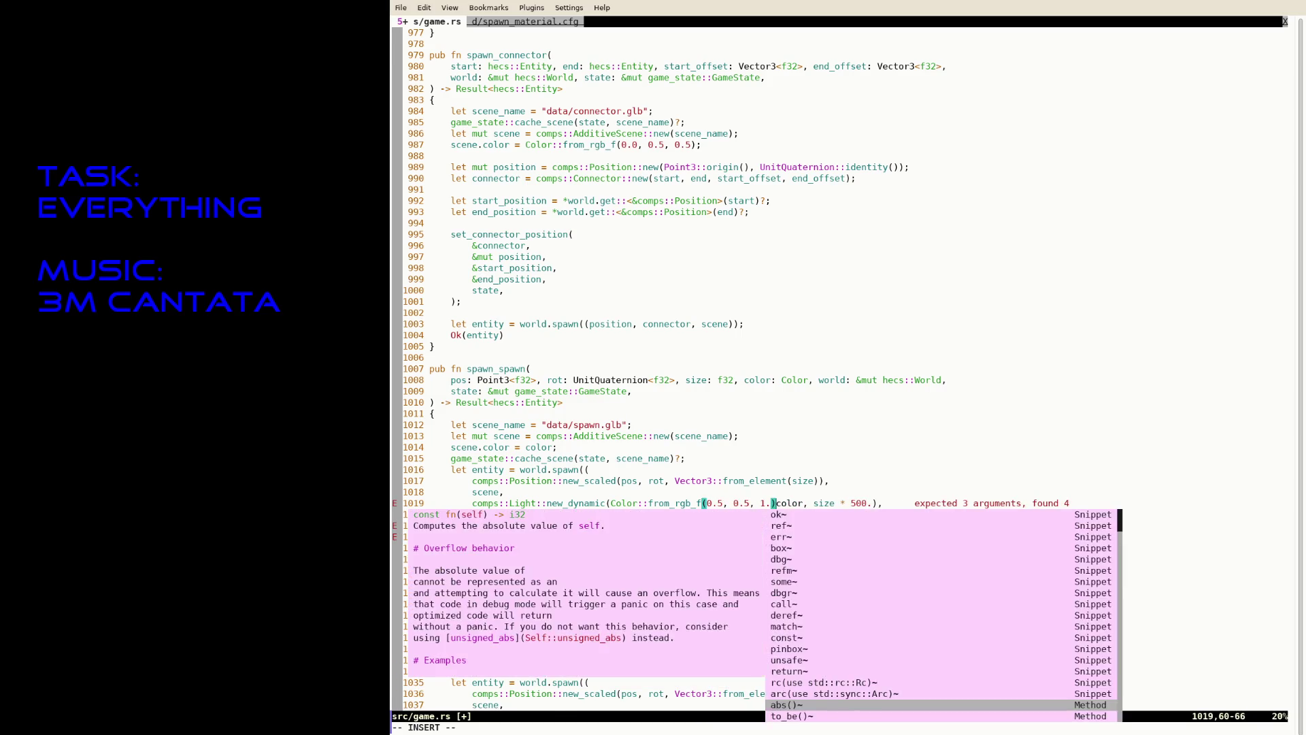
pyautogui.press('Delete')
pyautogui.press('Delete')
pyautogui.press('Delete')
pyautogui.write(')')
pyautogui.press('Right')
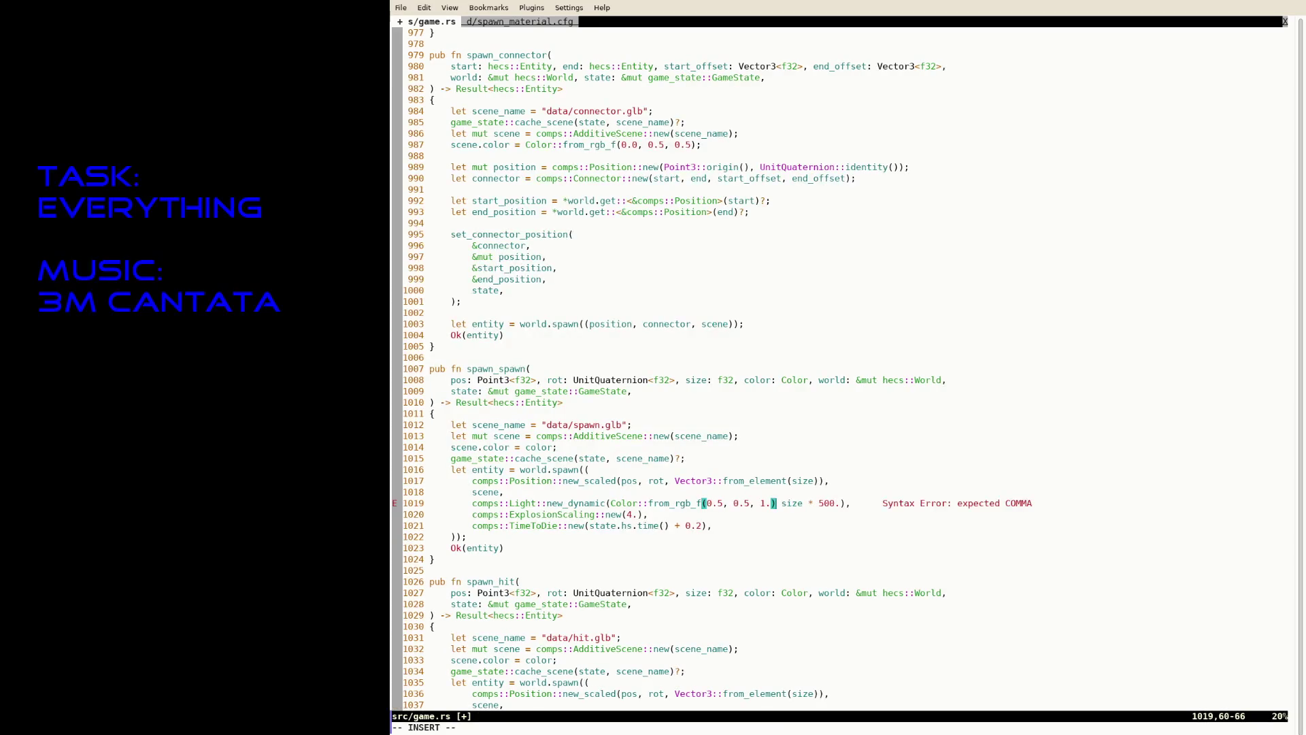
pyautogui.press('Delete')
pyautogui.press('Delete')
pyautogui.press('Delete')
pyautogui.write(',')
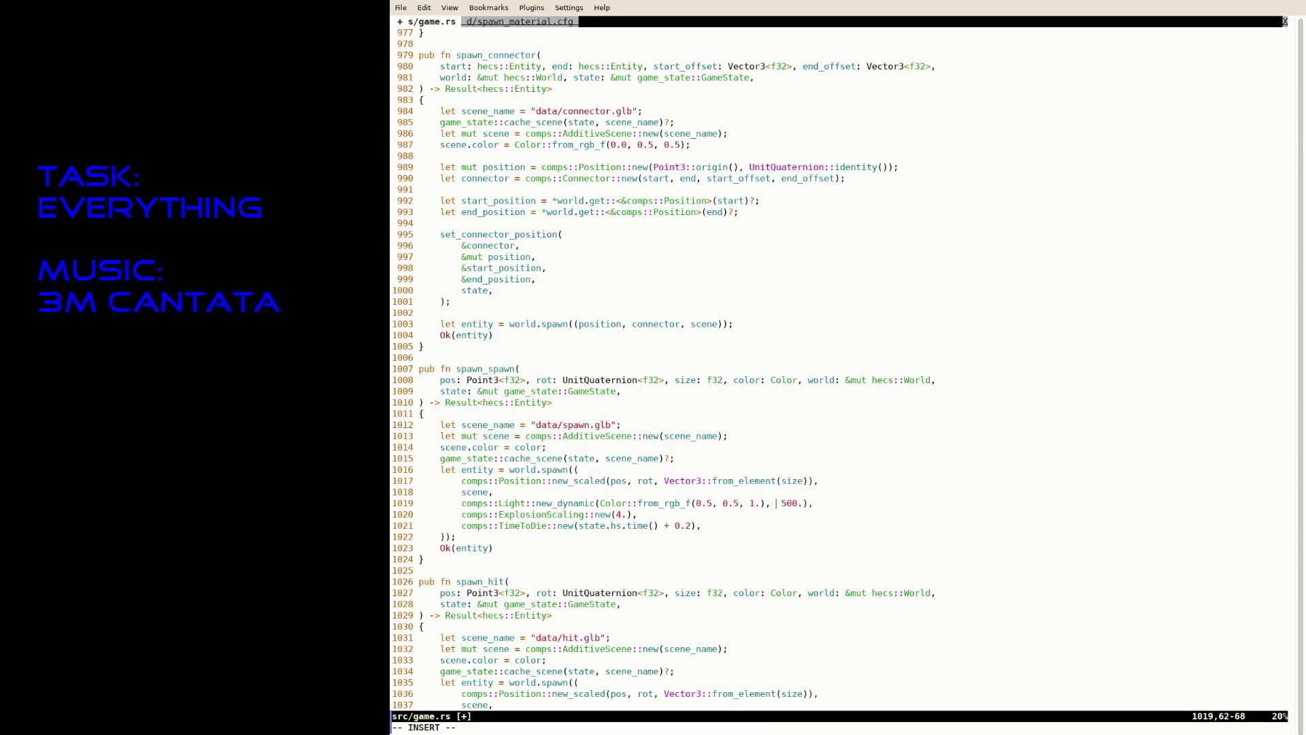
pyautogui.hotkey('ctrl', 's')
# Replace new_scaled with new(pos, UnitQuaternion::identity()), removing the scale argument.
pyautogui.press('Up')
pyautogui.press('Up')
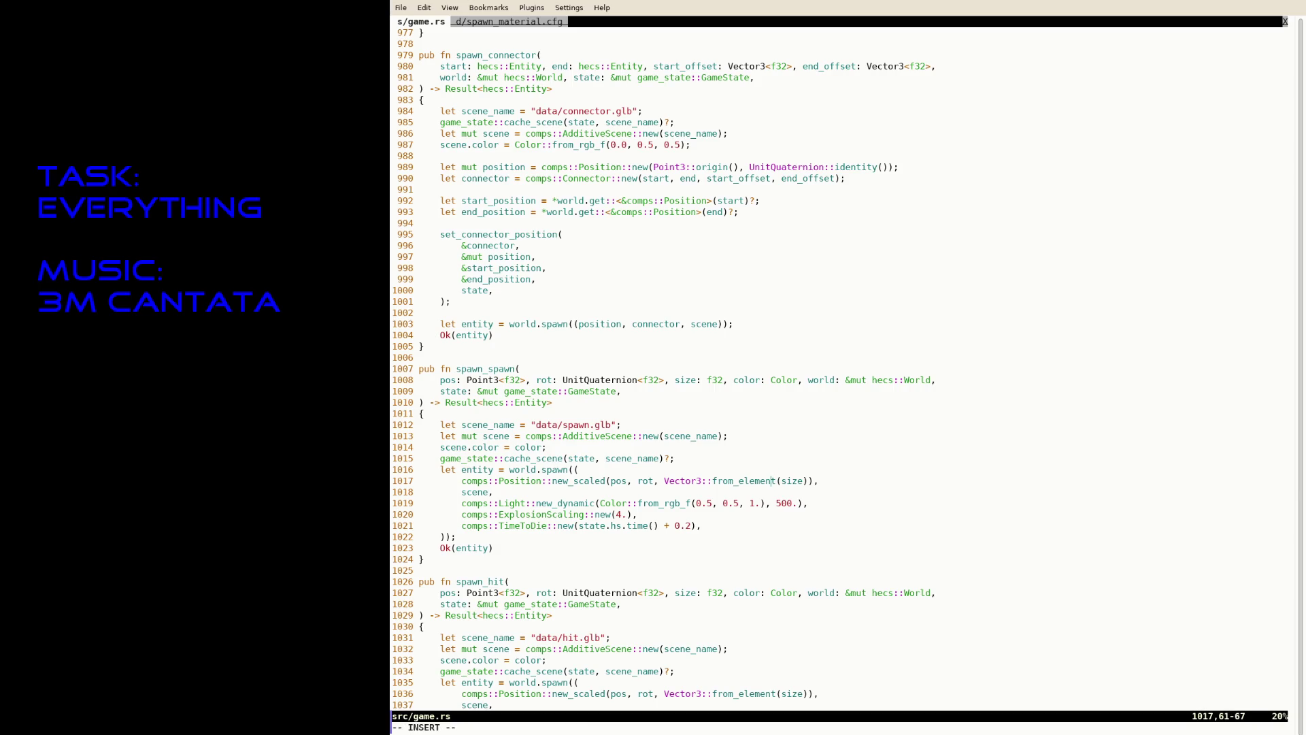
pyautogui.click(664, 480)
pyautogui.press('BackSpace')
pyautogui.press('BackSpace')
pyautogui.press('Escape')
pyautogui.press('l')
pyautogui.press('v')
pyautogui.press('$')
pyautogui.press('h')
pyautogui.press('c')
pyautogui.press('BackSpace')
pyautogui.press('BackSpace')
pyautogui.press('BackSpace')
pyautogui.write('UnitQuaternion::')
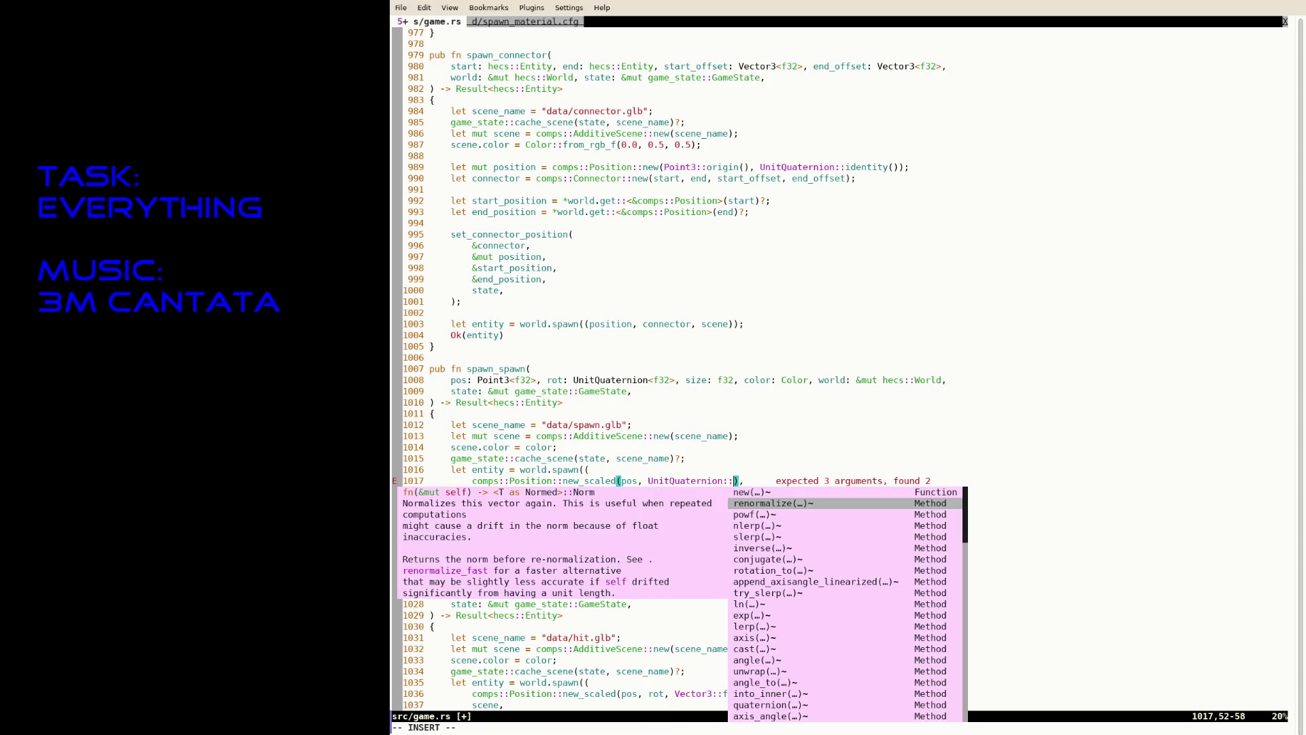
pyautogui.write('identity()')
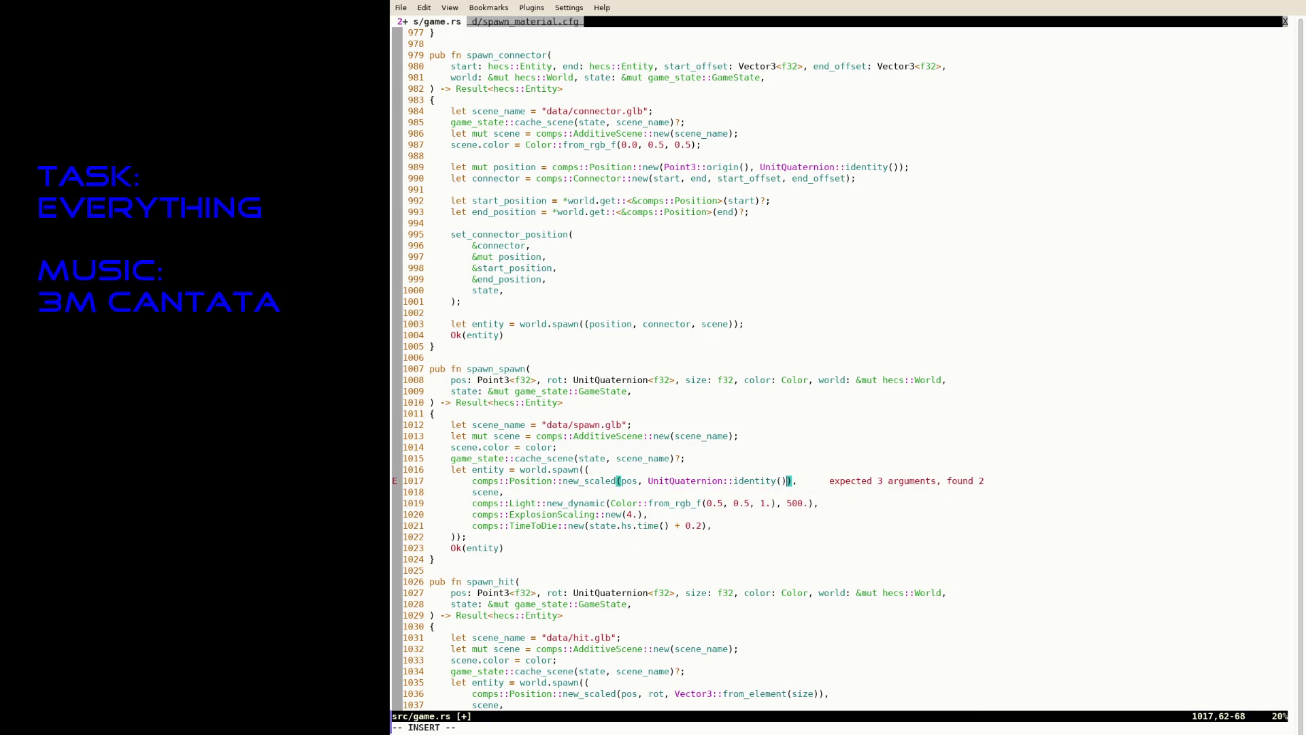
pyautogui.click(616, 480)
pyautogui.press('BackSpace')
pyautogui.press('BackSpace')
pyautogui.press('BackSpace')
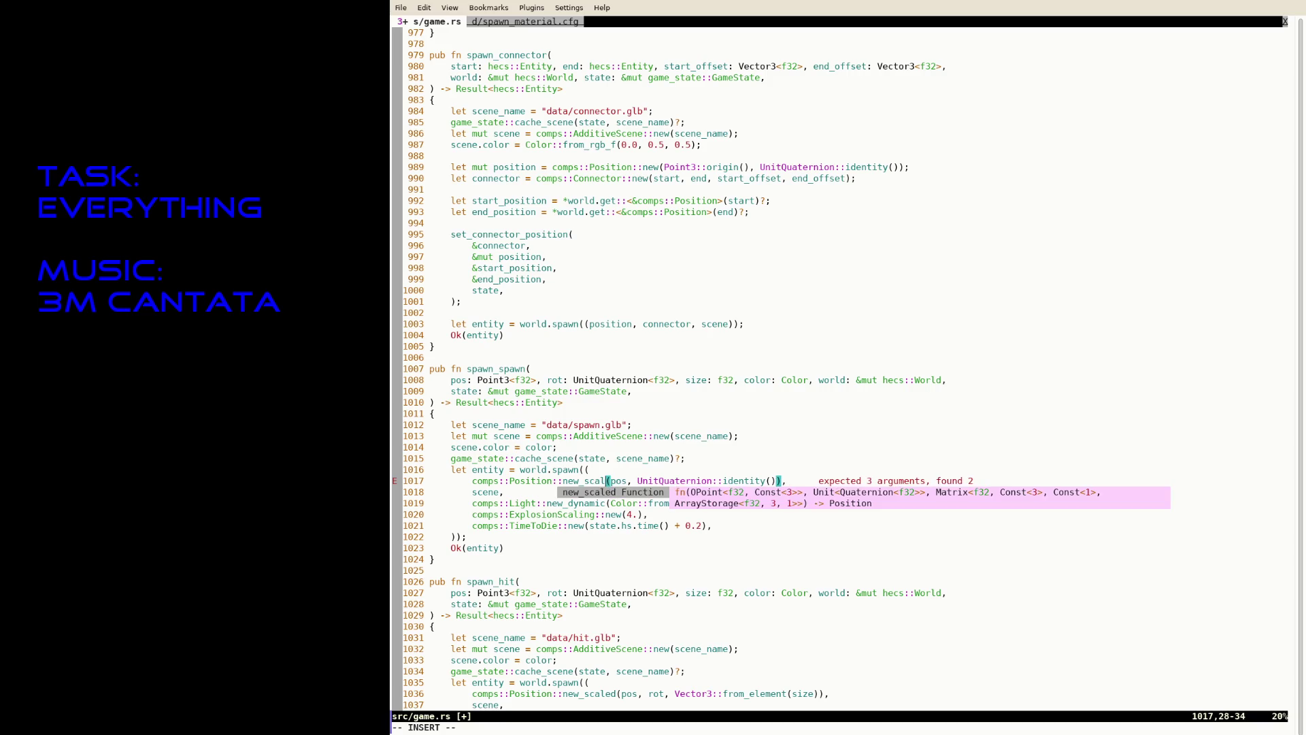
pyautogui.press('BackSpace')
pyautogui.press('BackSpace')
pyautogui.press('Escape')
# Delete the rot, size and color parameters from the signature and save.
pyautogui.press('k')
pyautogui.press('k')
pyautogui.press('k')
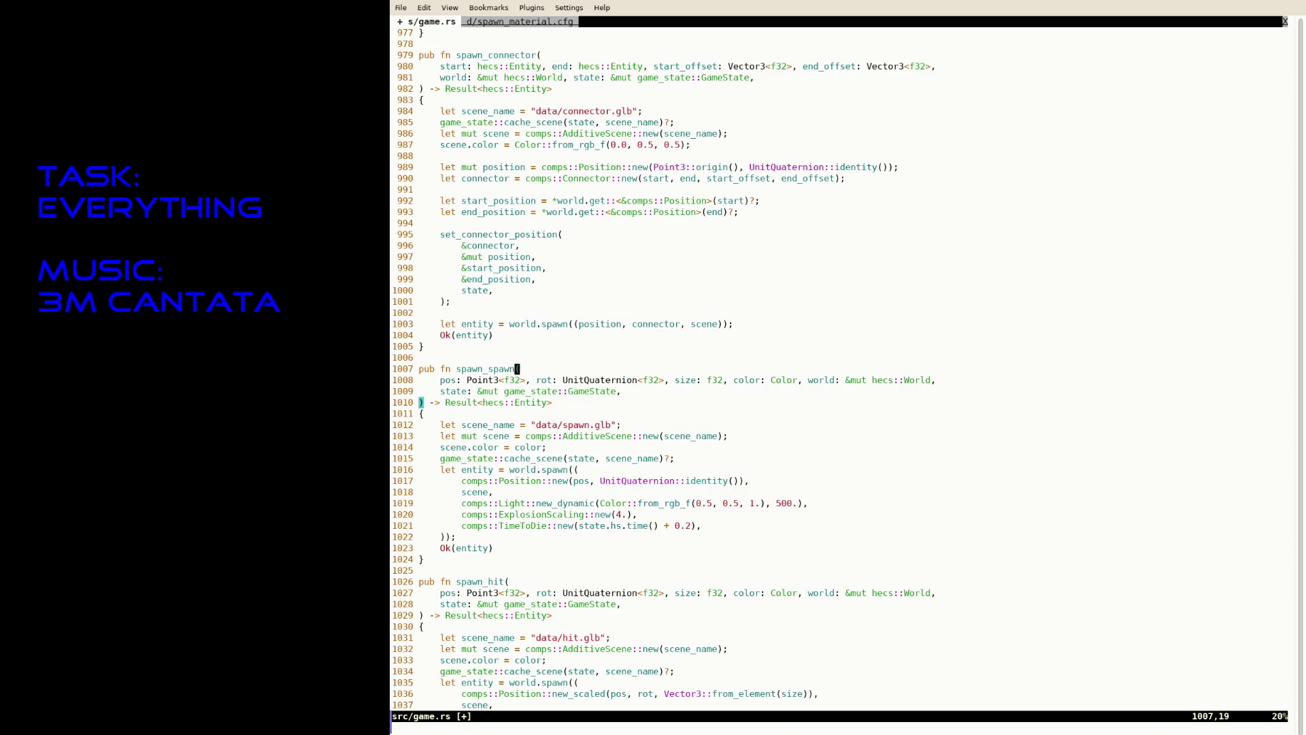
pyautogui.press('b')
pyautogui.press('b')
pyautogui.press('v')
pyautogui.press('E')
pyautogui.press('E')
pyautogui.press('E')
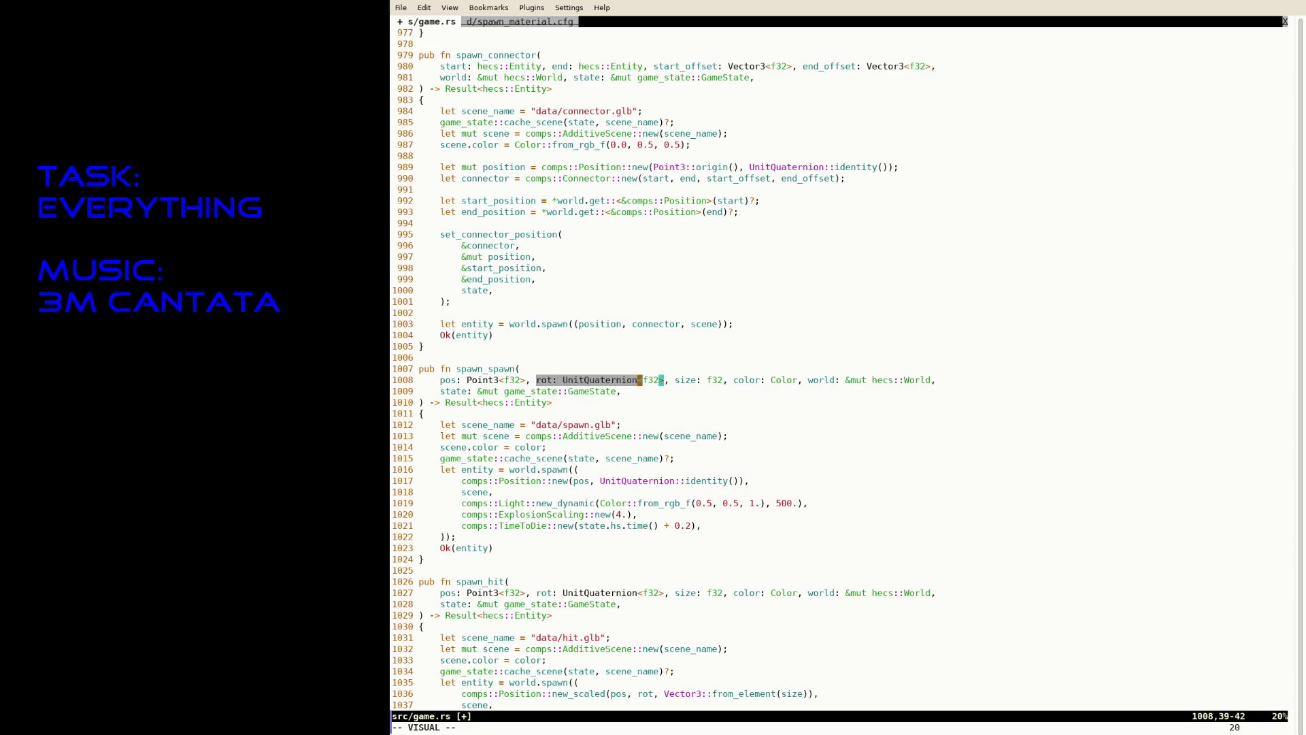
pyautogui.write('Eld:w')
pyautogui.press('Return')
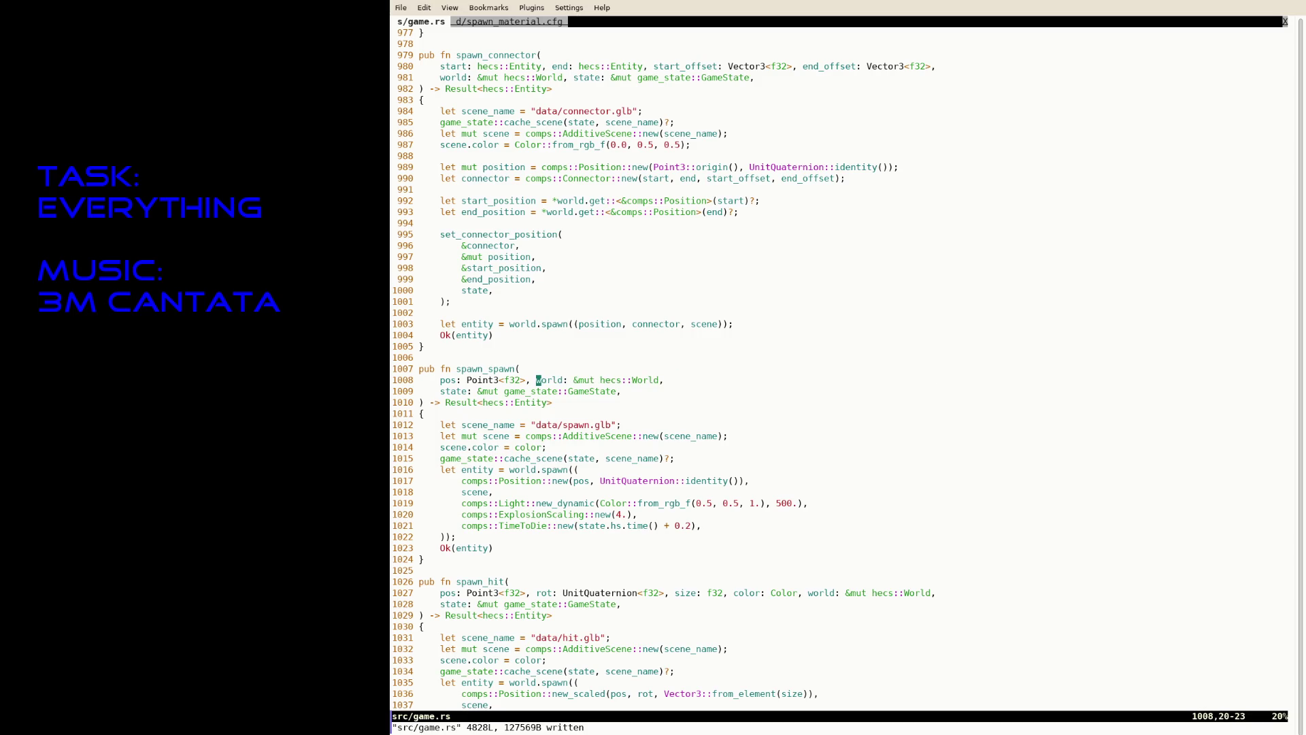
# Change the TimeToDie offset in spawn_spawn from 0.2 to 1. and save.
pyautogui.press('j')
pyautogui.press('j')
pyautogui.press('j')
pyautogui.press('j')
pyautogui.press('A')
pyautogui.press('Left')
pyautogui.press('Left')
pyautogui.press('BackSpace')
pyautogui.press('BackSpace')
pyautogui.press('BackSpace')
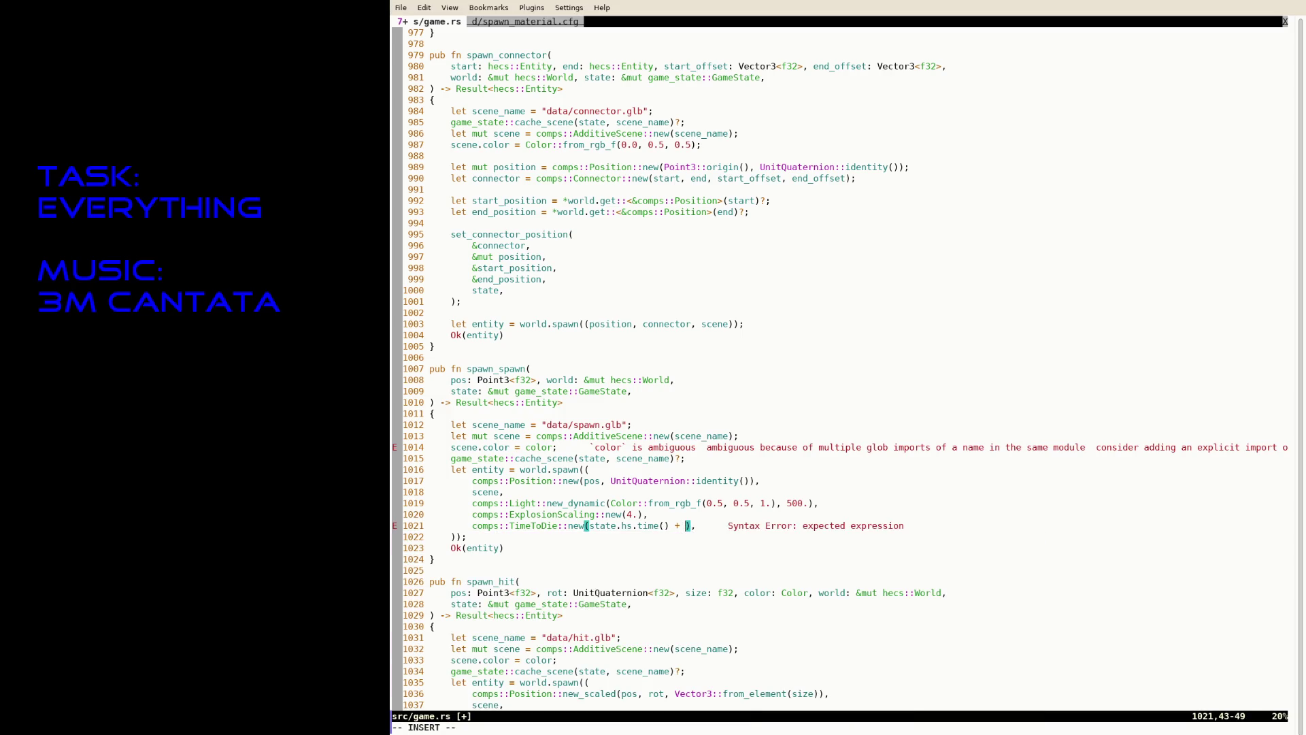
pyautogui.write('0.5')
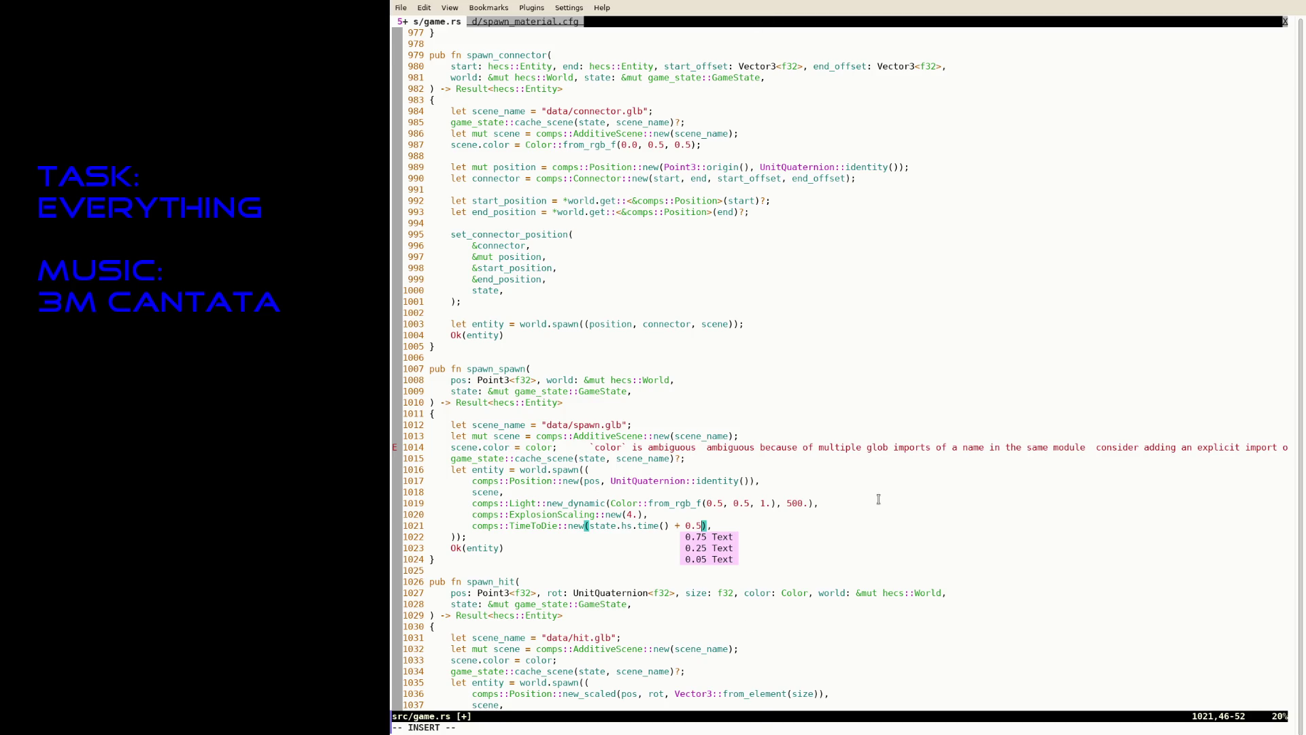
pyautogui.press('BackSpace')
pyautogui.press('BackSpace')
pyautogui.press('BackSpace')
pyautogui.write('1.')
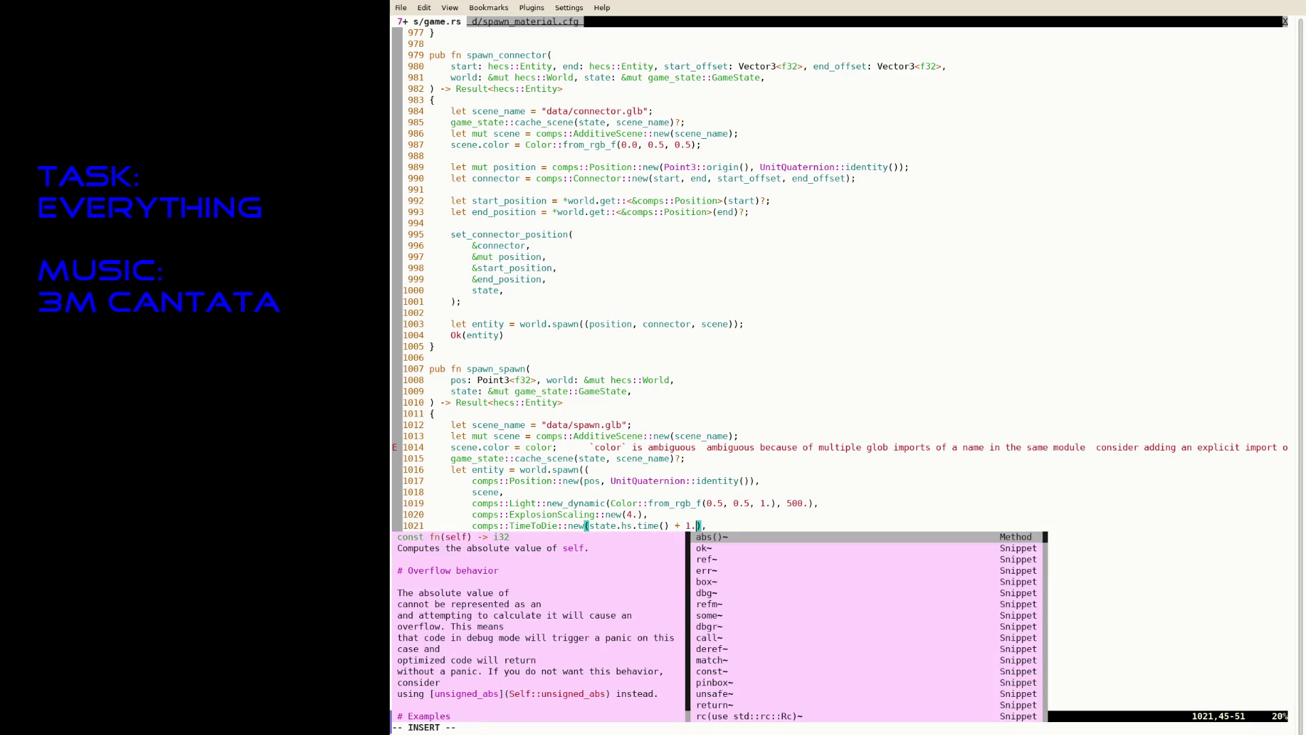
pyautogui.press('Escape')
pyautogui.write(':w')
pyautogui.press('Return')
pyautogui.press('k')
pyautogui.press('k')
pyautogui.press('k')
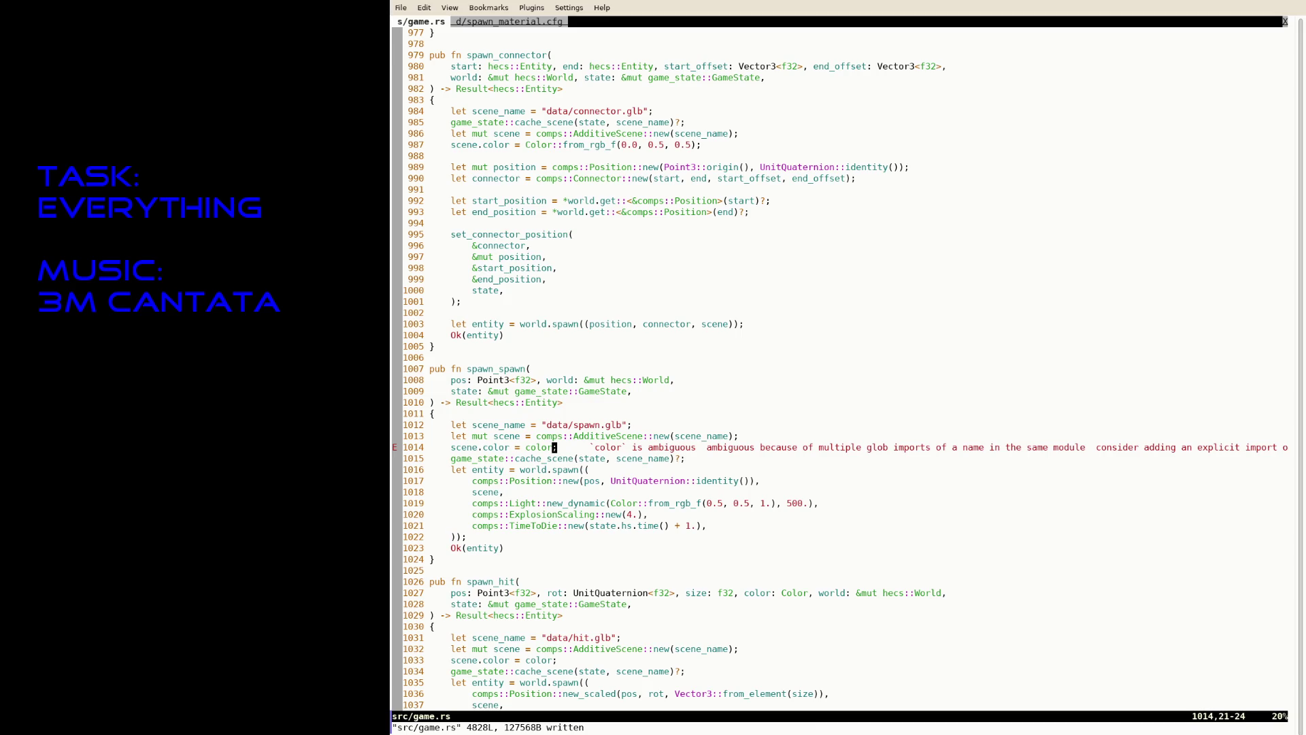
# Delete scene.color, move cache_scene above scene creation as 'let real_scene =', and save.
pyautogui.press('d')
pyautogui.press('d')
pyautogui.press('k')
pyautogui.press('d')
pyautogui.press('d')
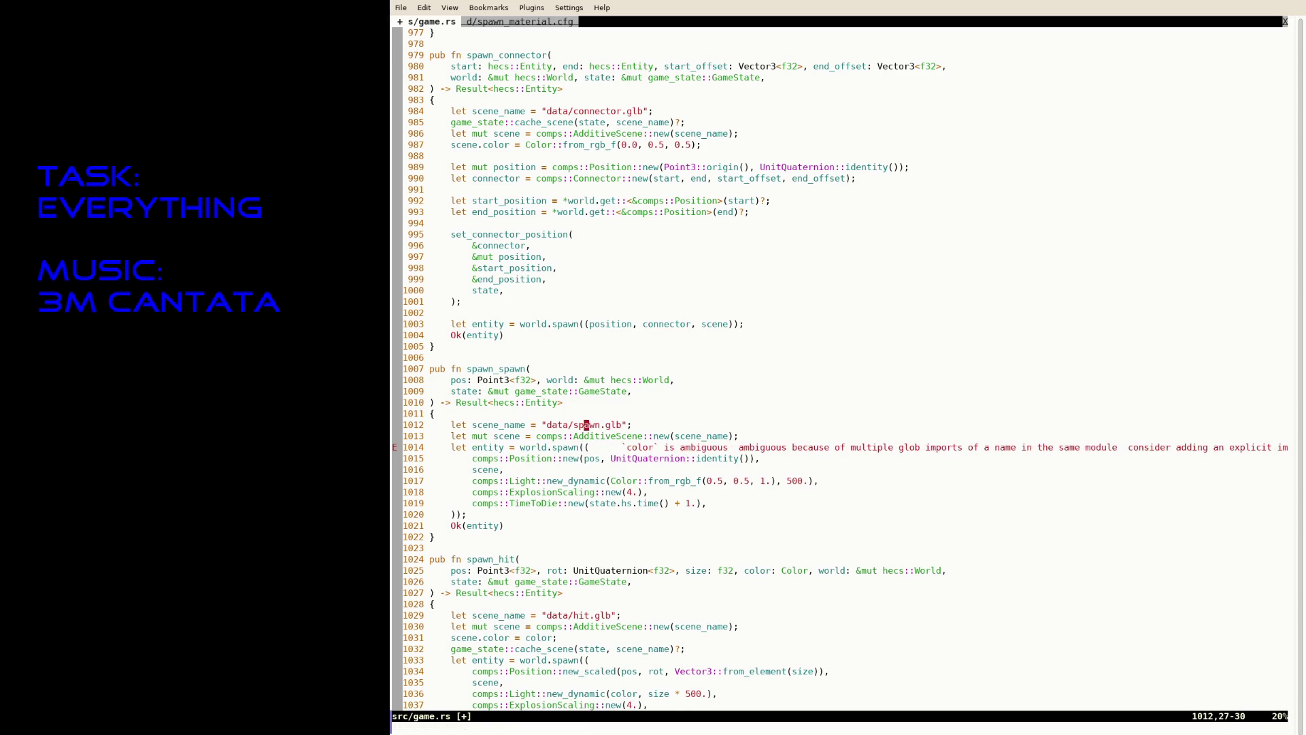
pyautogui.press('p')
pyautogui.press('k')
pyautogui.press('i')
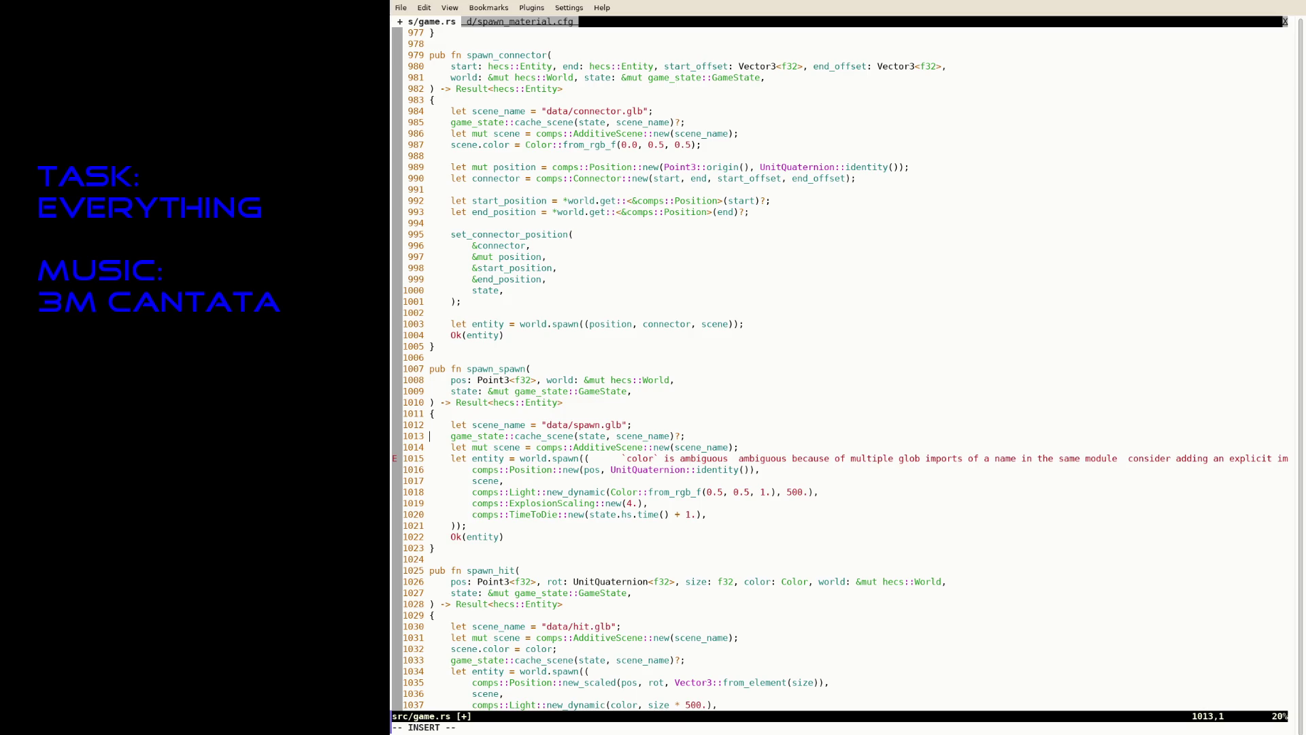
pyautogui.press('Right')
pyautogui.write('let real_scene =')
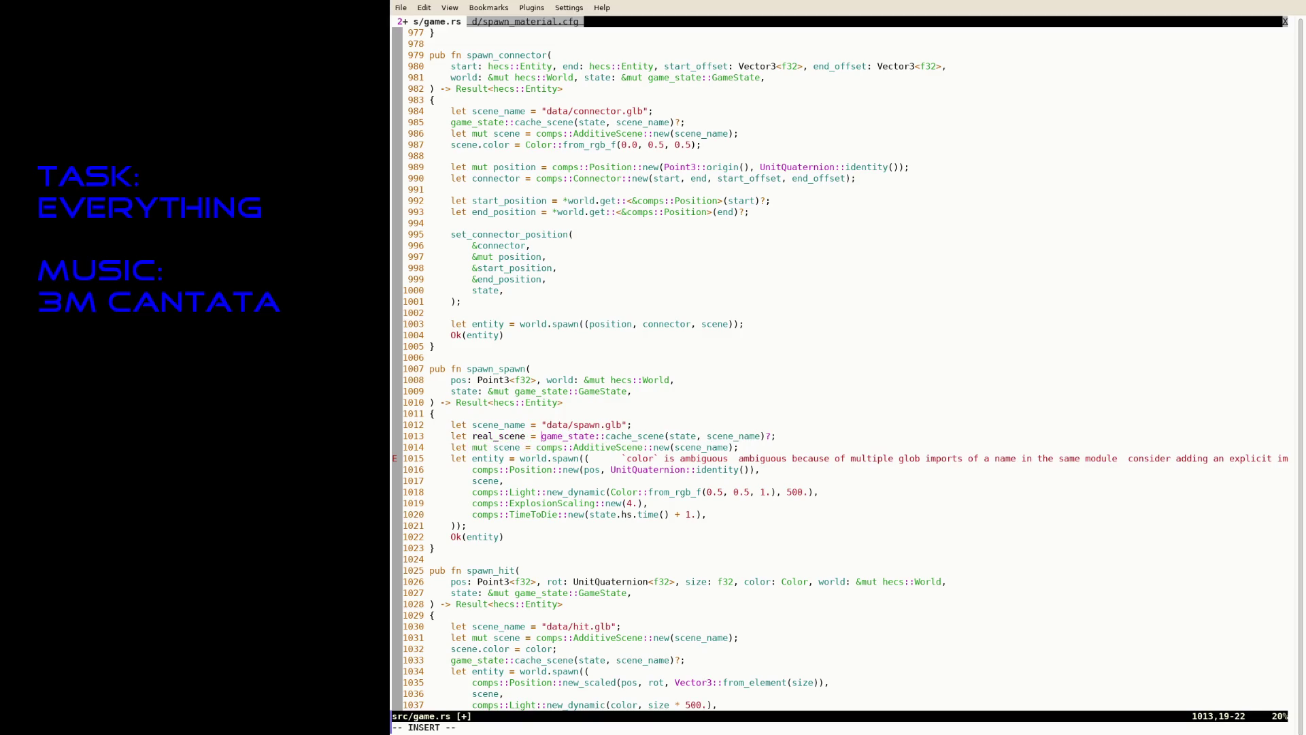
pyautogui.press('Escape')
pyautogui.write(':w')
pyautogui.press('Return')
# Copy the 14-line real_scene animation-state block from around line 738.
pyautogui.write('/real_sce')
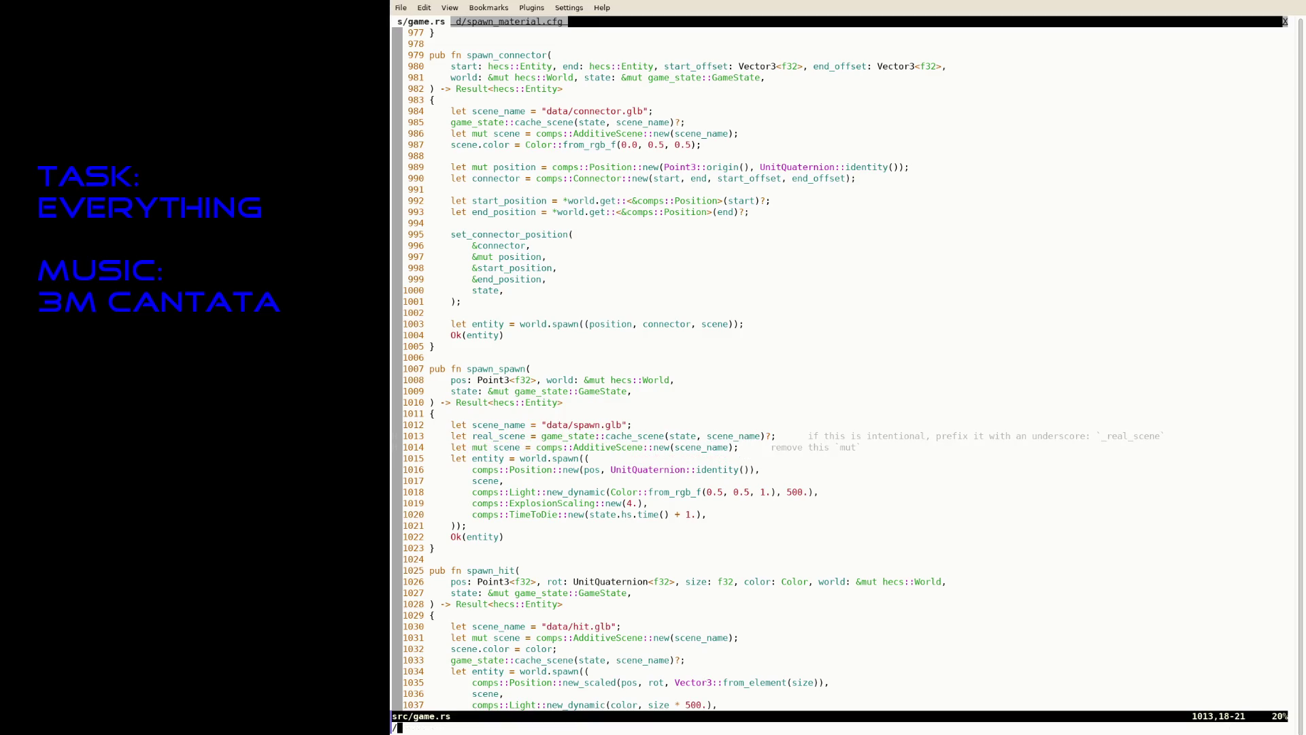
pyautogui.press('Return')
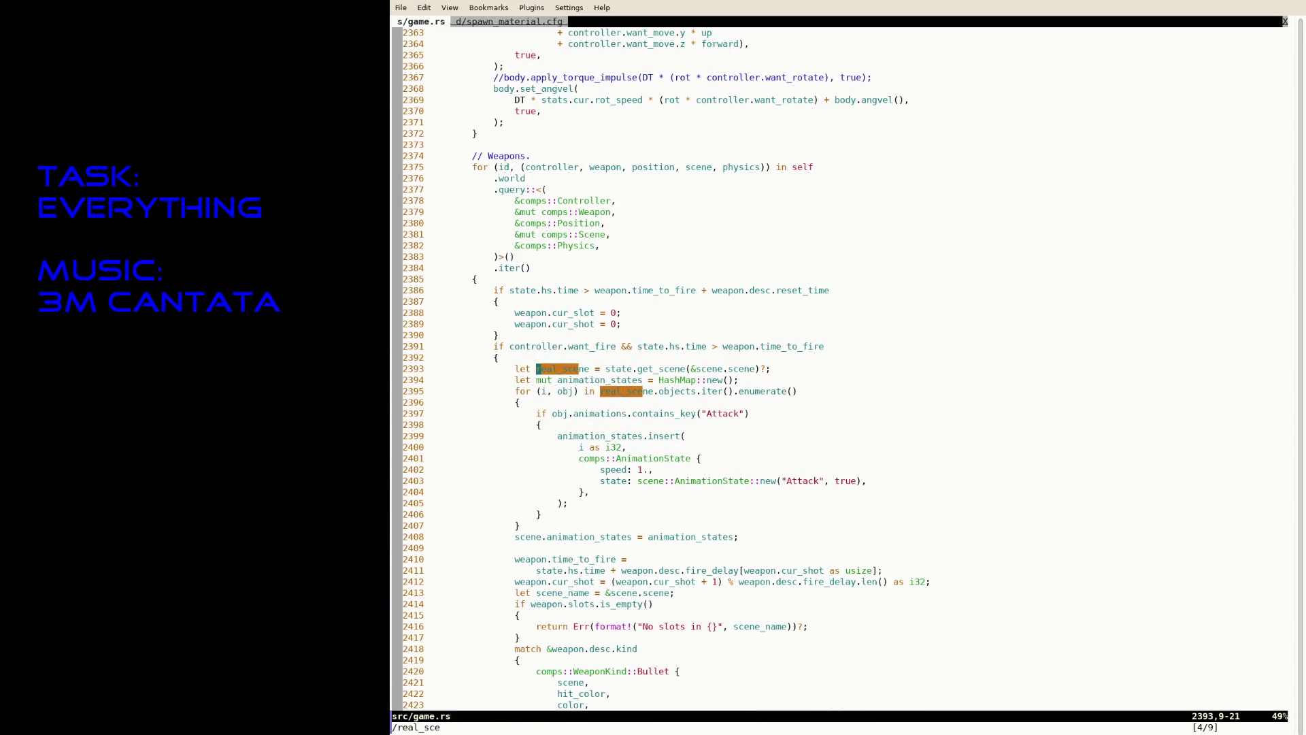
pyautogui.press('j')
pyautogui.press('j')
pyautogui.press('N')
pyautogui.press('N')
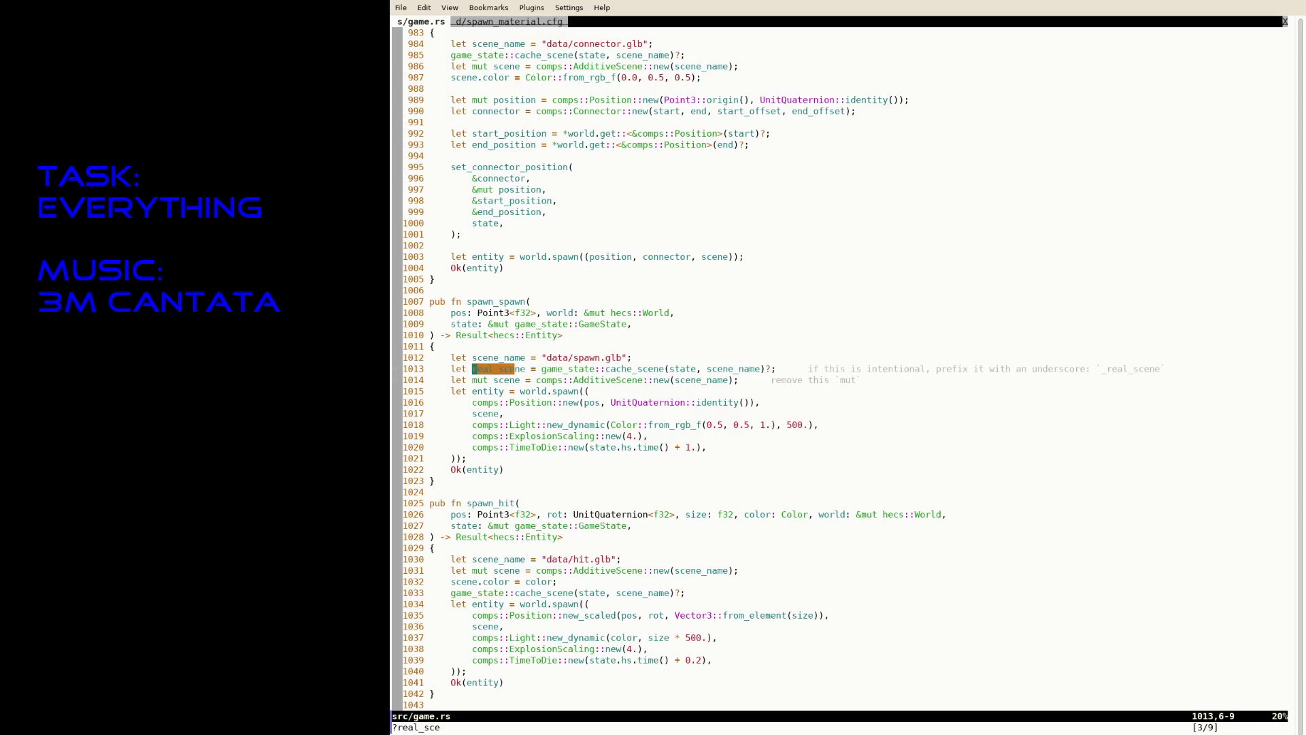
pyautogui.press('N')
pyautogui.press('j')
pyautogui.press('j')
pyautogui.press('j')
pyautogui.press('n')
pyautogui.press('k')
pyautogui.press('V')
pyautogui.press('j')
pyautogui.press('j')
pyautogui.press('j')
pyautogui.press('j')
pyautogui.press('j')
pyautogui.press('j')
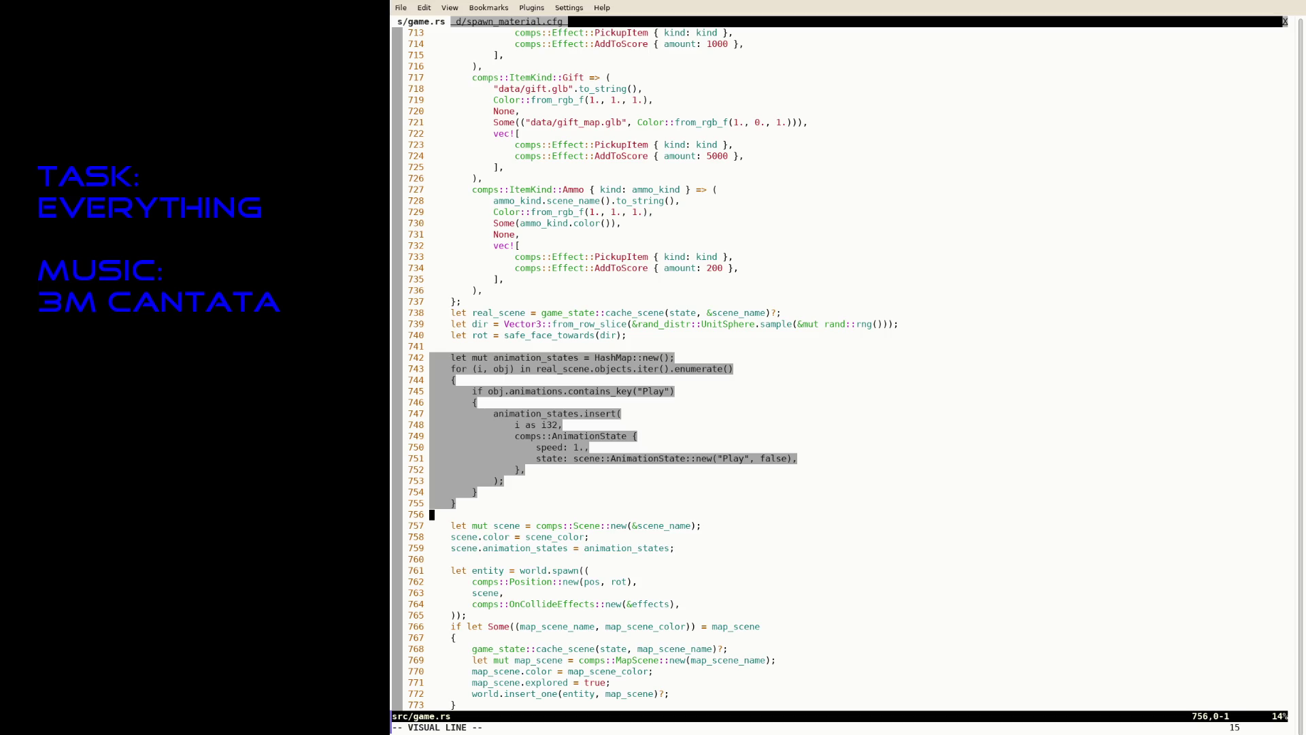
pyautogui.press('y')
pyautogui.hotkey('ctrl', 'o')
pyautogui.press('j')
# Paste the block into spawn_spawn, add 'scene.animation_states = animation_states;', and save.
pyautogui.press('g')
pyautogui.press('P')
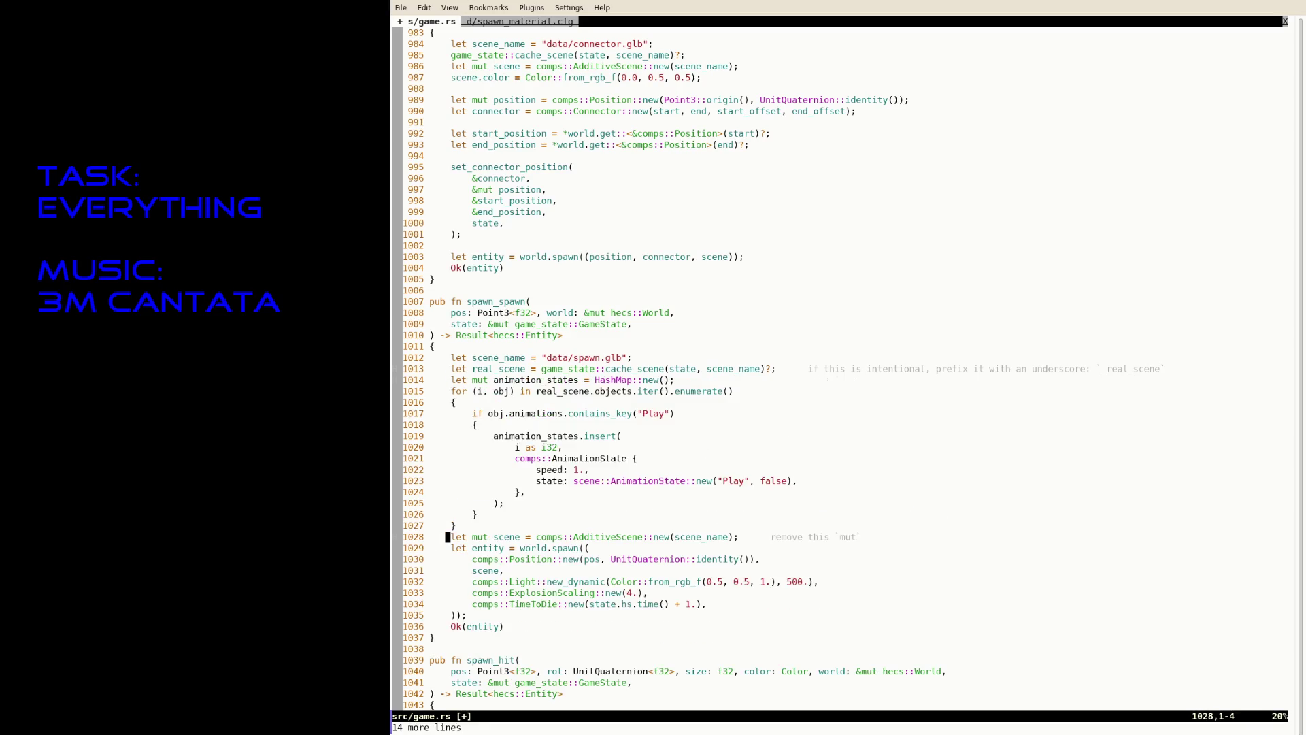
pyautogui.press('i')
pyautogui.press('End')
pyautogui.press('Return')
pyautogui.write('sce')
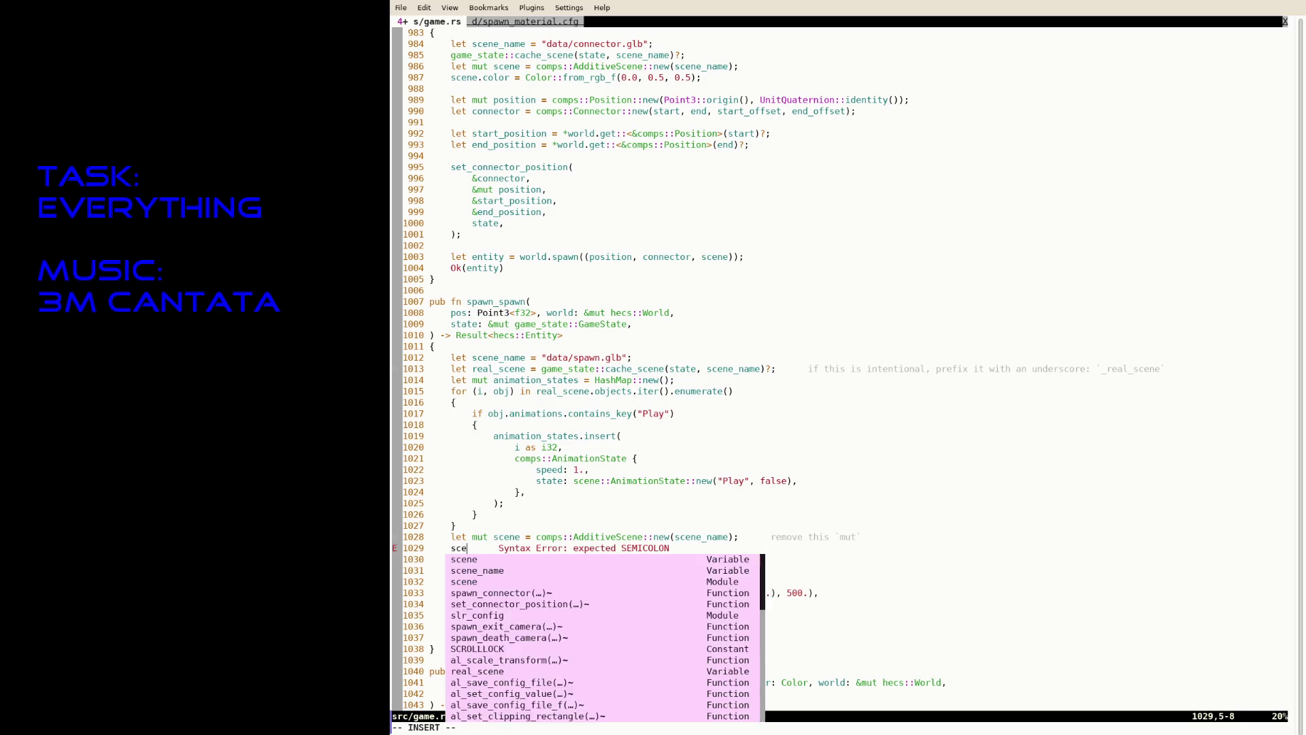
pyautogui.write('ne.animation_states = anim')
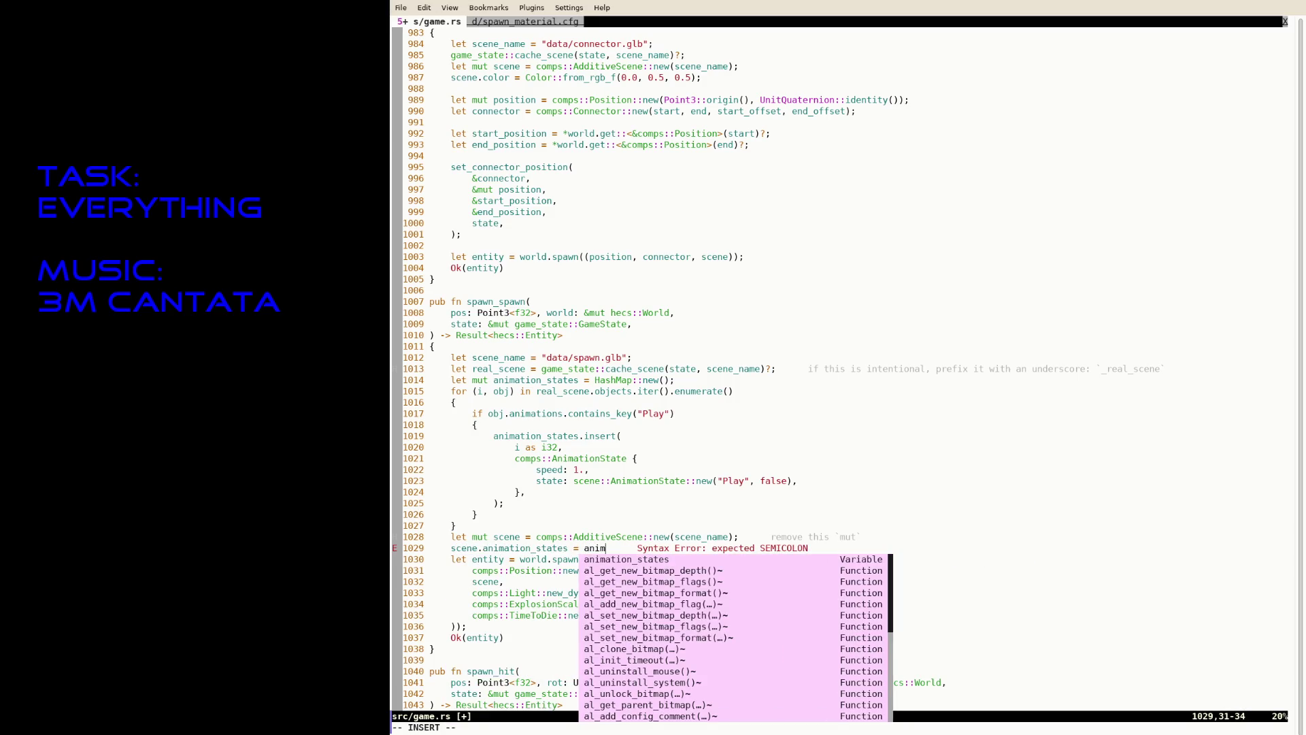
pyautogui.write('ation_states;')
pyautogui.press('Escape')
pyautogui.write(':w')
pyautogui.press('Return')
pyautogui.write('k:w')
pyautogui.press('Return')
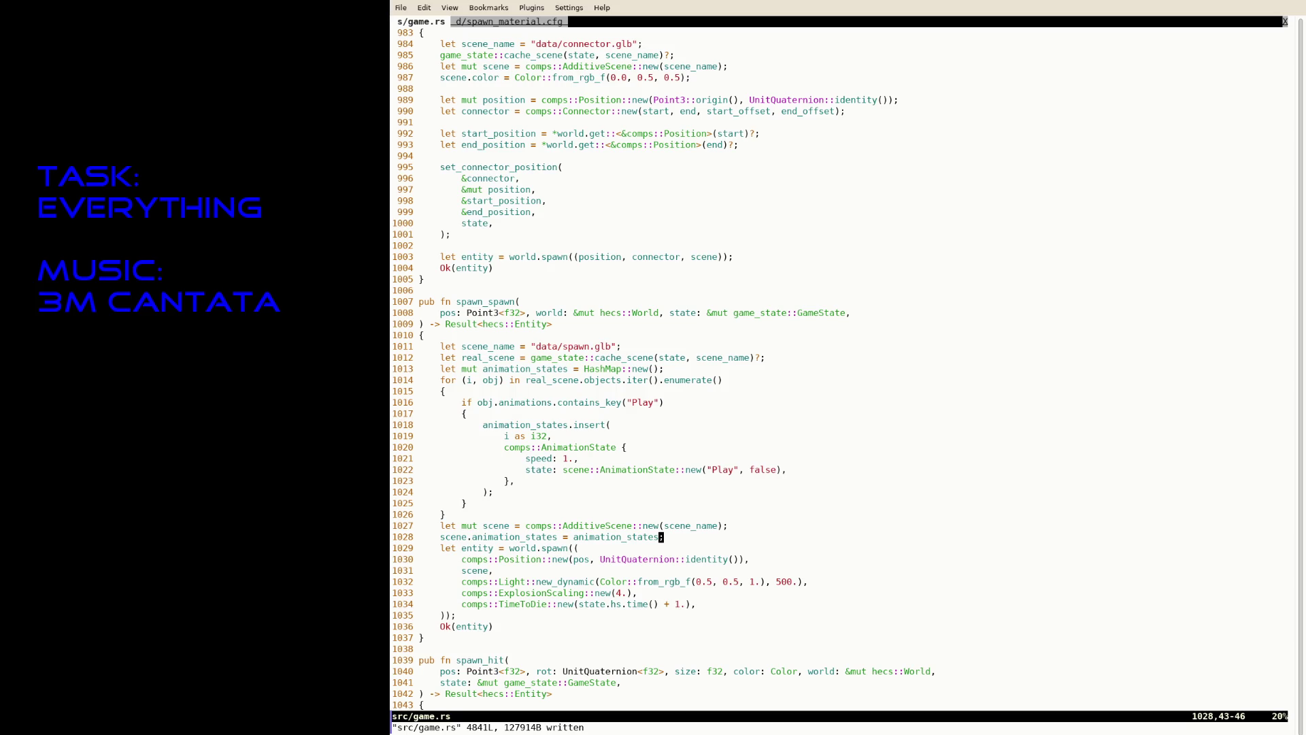
# Add a spawn_spawn(pos, world, state)?; call as the first line of spawn_player (line 816).
pyautogui.write('/spawn_pla')
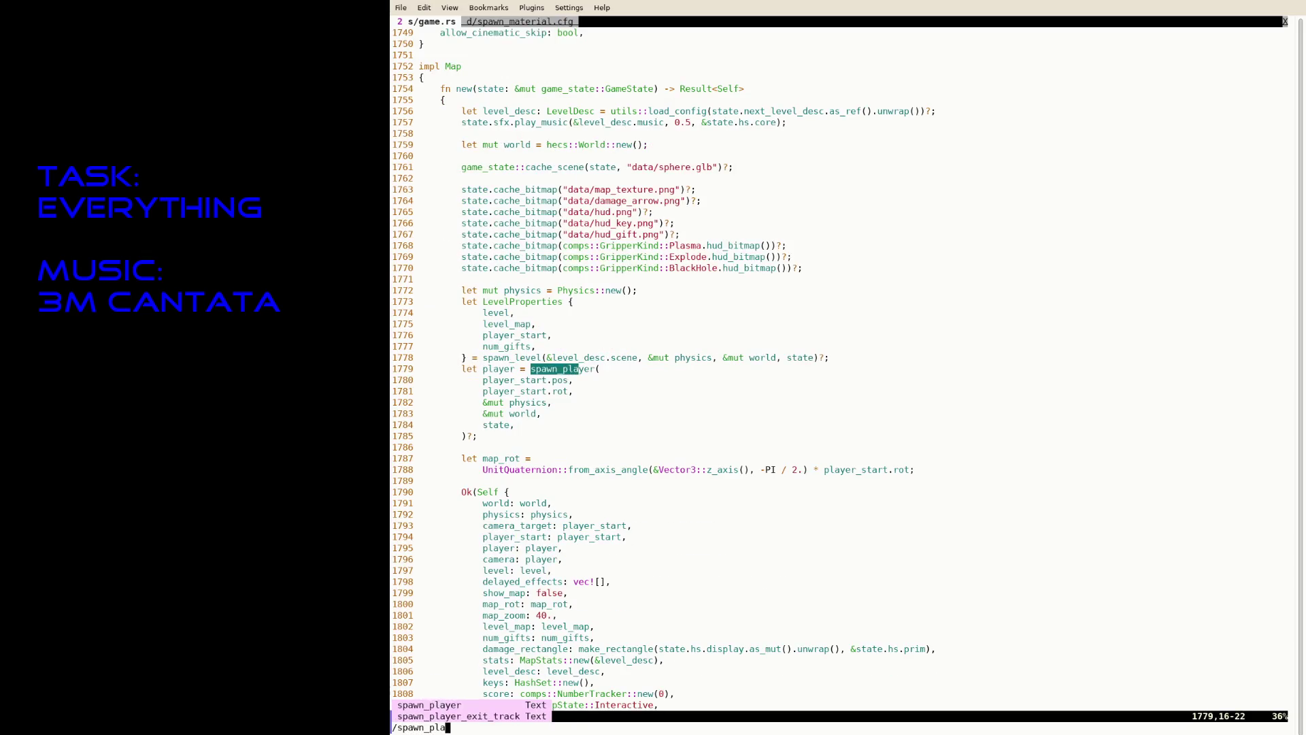
pyautogui.press('Return')
pyautogui.press('n')
pyautogui.press('N')
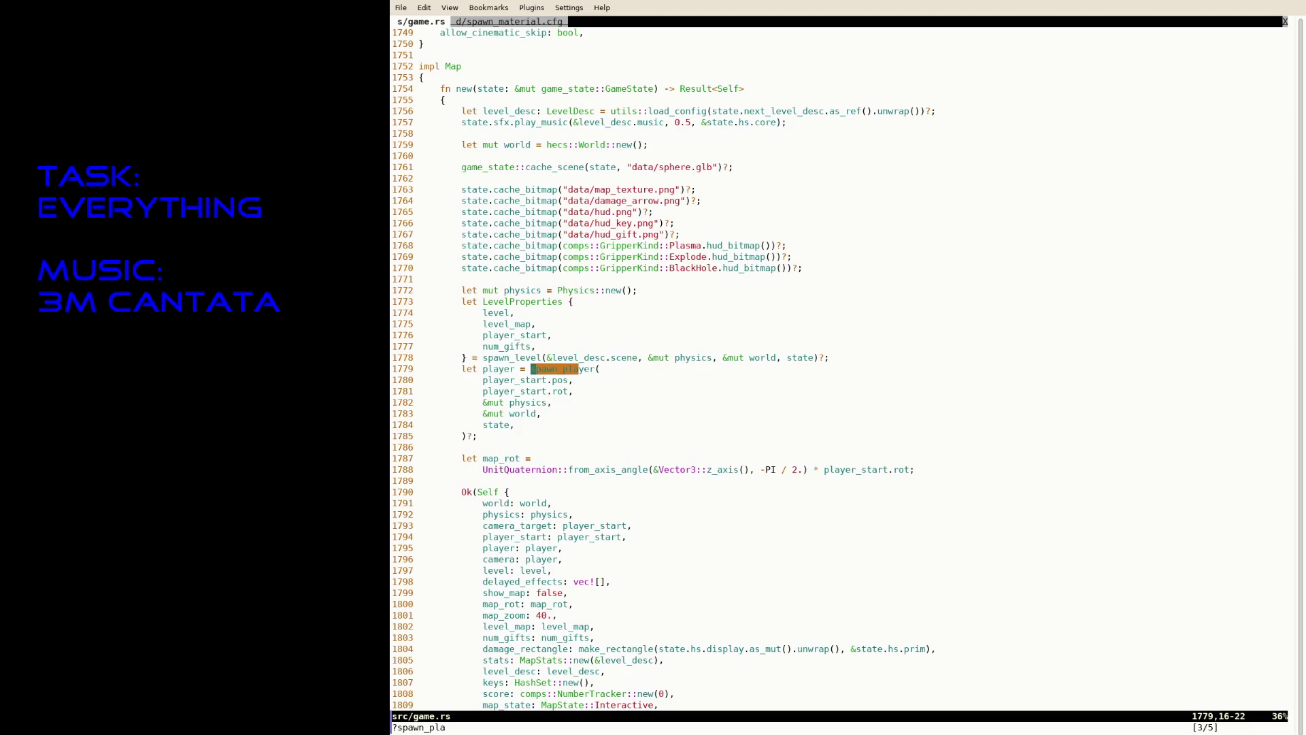
pyautogui.press('n')
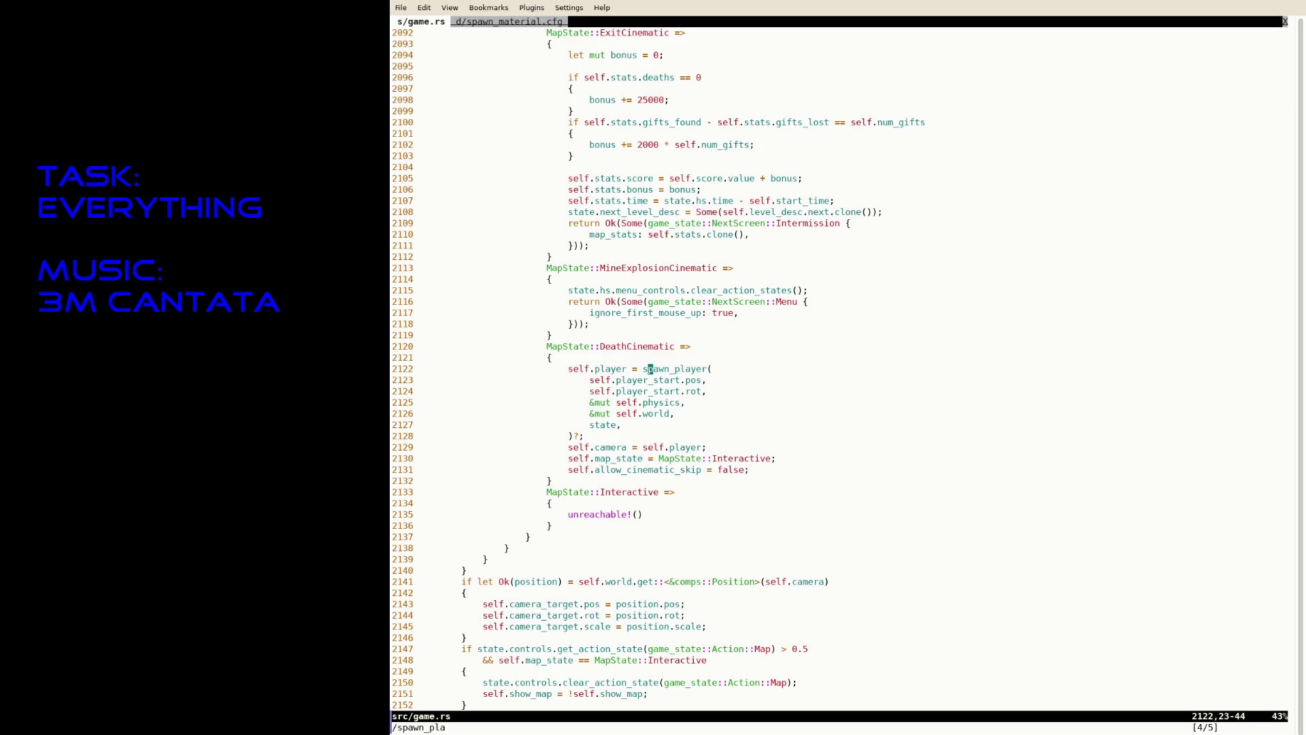
pyautogui.press('n')
pyautogui.press('j')
pyautogui.press('j')
pyautogui.press('j')
pyautogui.press('a')
pyautogui.press('Return')
pyautogui.write('spa')
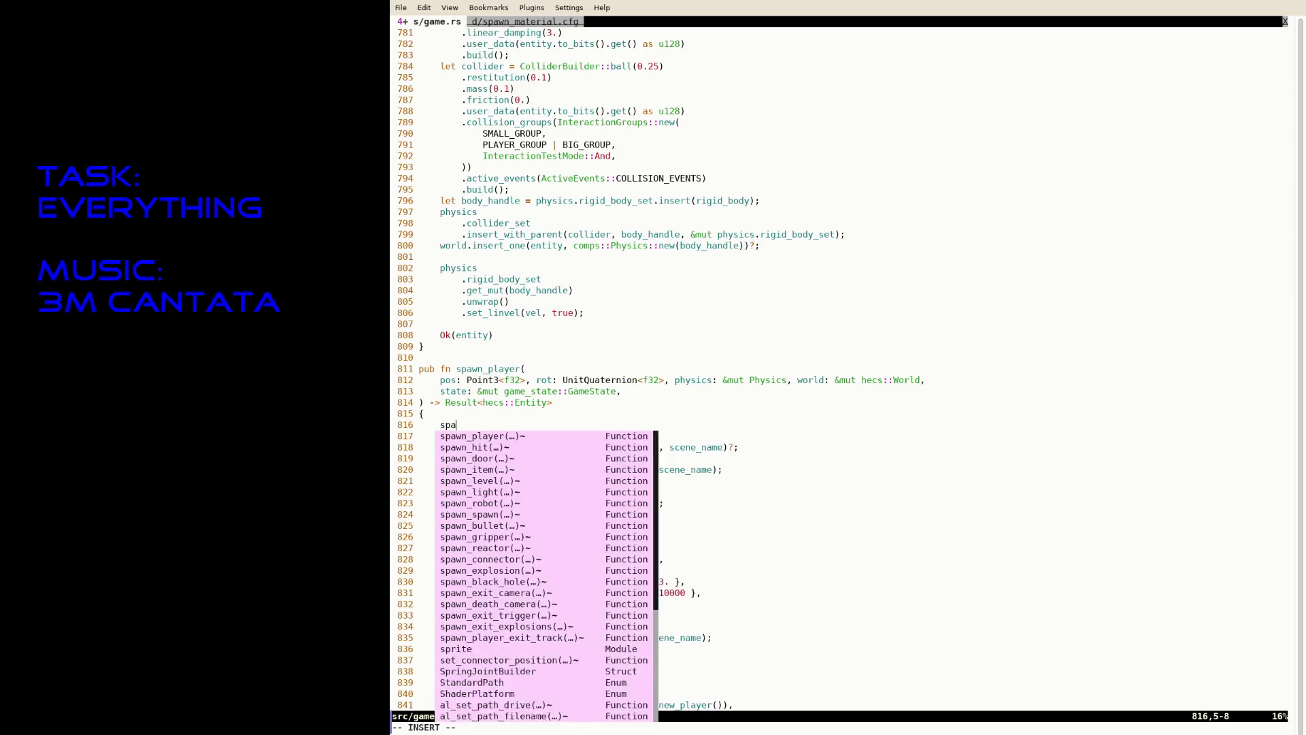
pyautogui.write('wn_spawn(pos,')
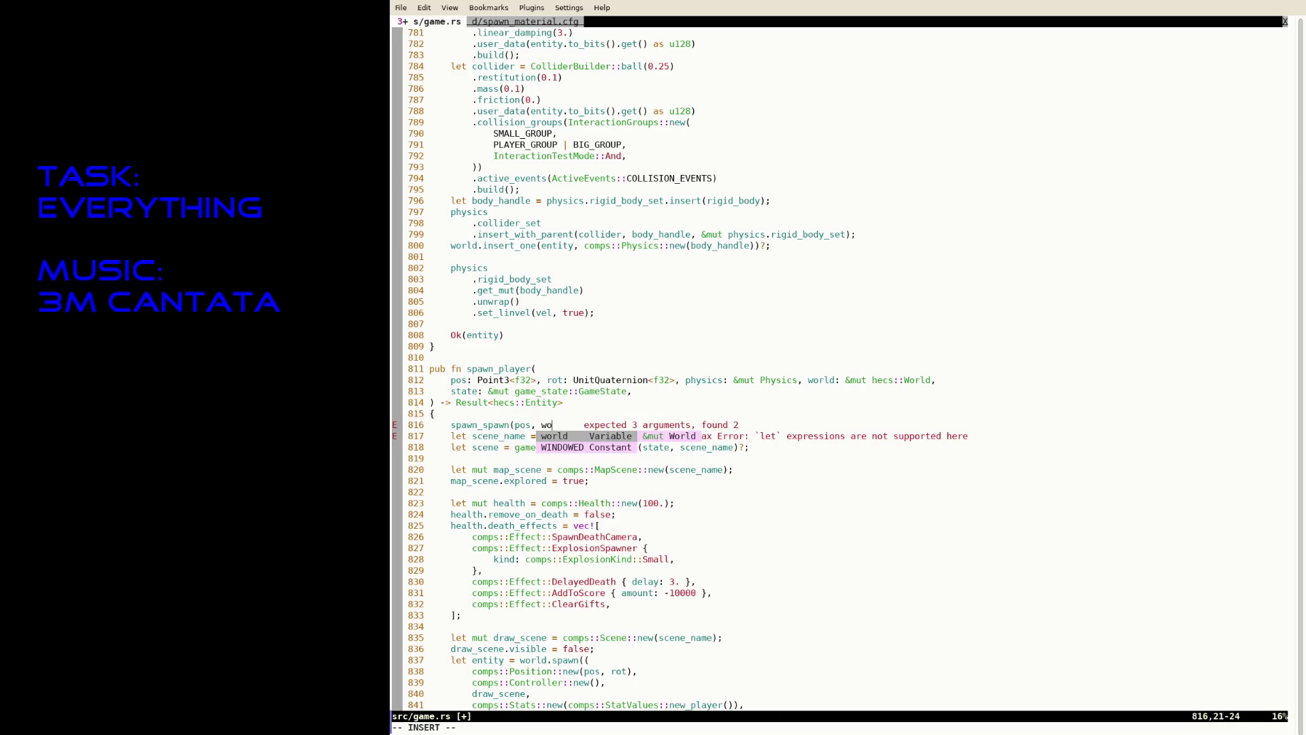
pyautogui.write(' world')
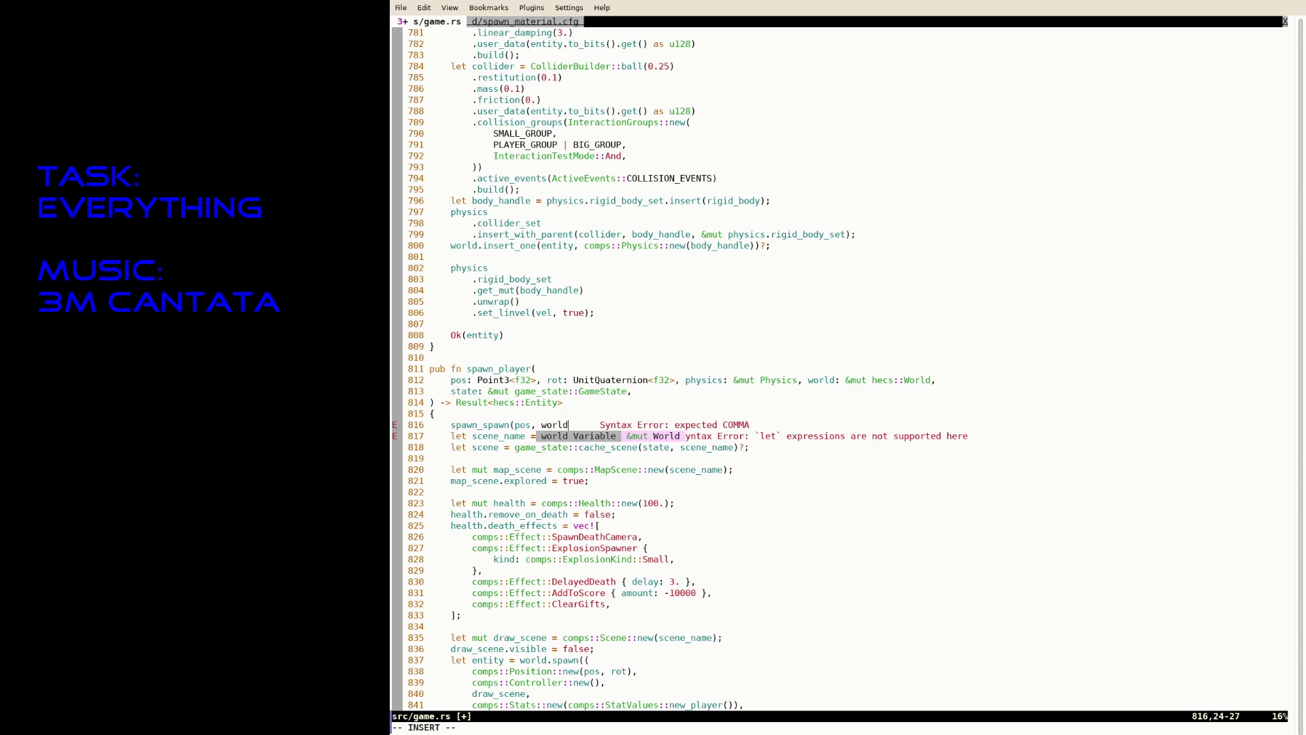
pyautogui.write(', state)?;')
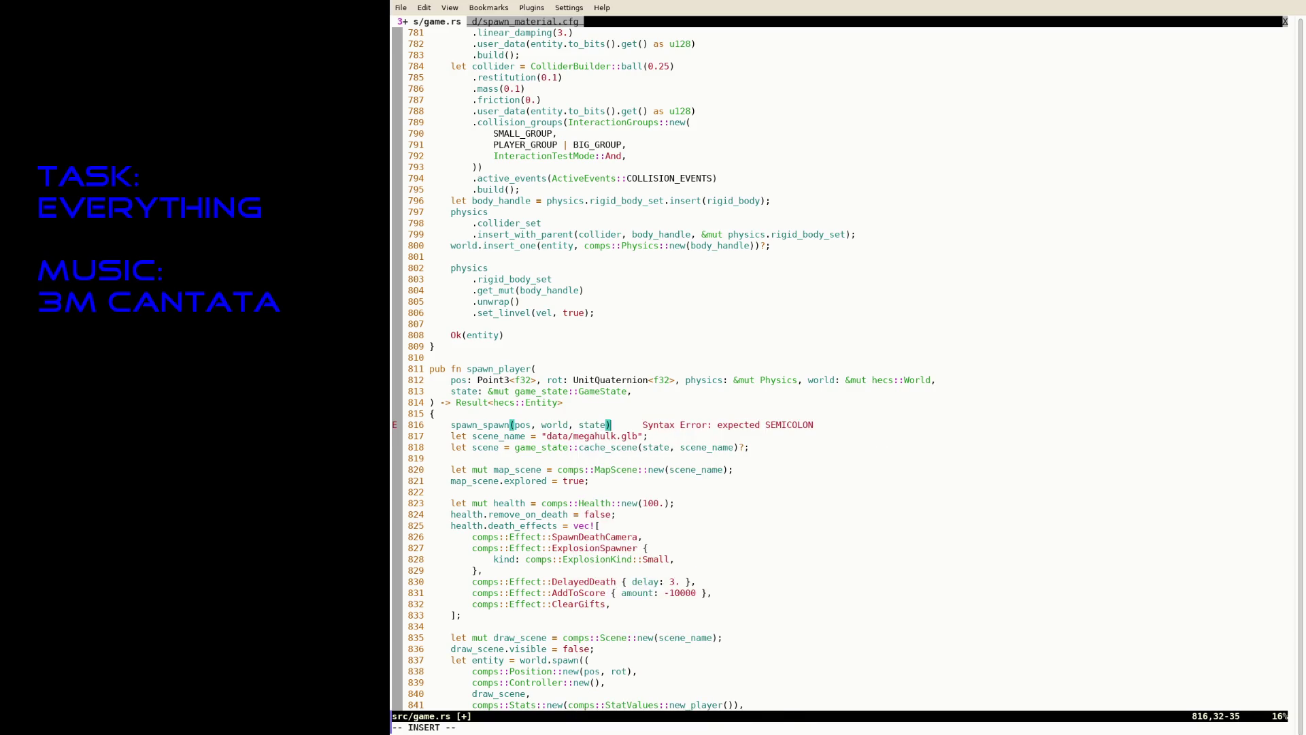
pyautogui.press('Return')
# Save game.rs and build and run the game with RUST_BACKTRACE=1 cargo run --release.
pyautogui.press('Escape')
pyautogui.write(':w')
pyautogui.press('Return')
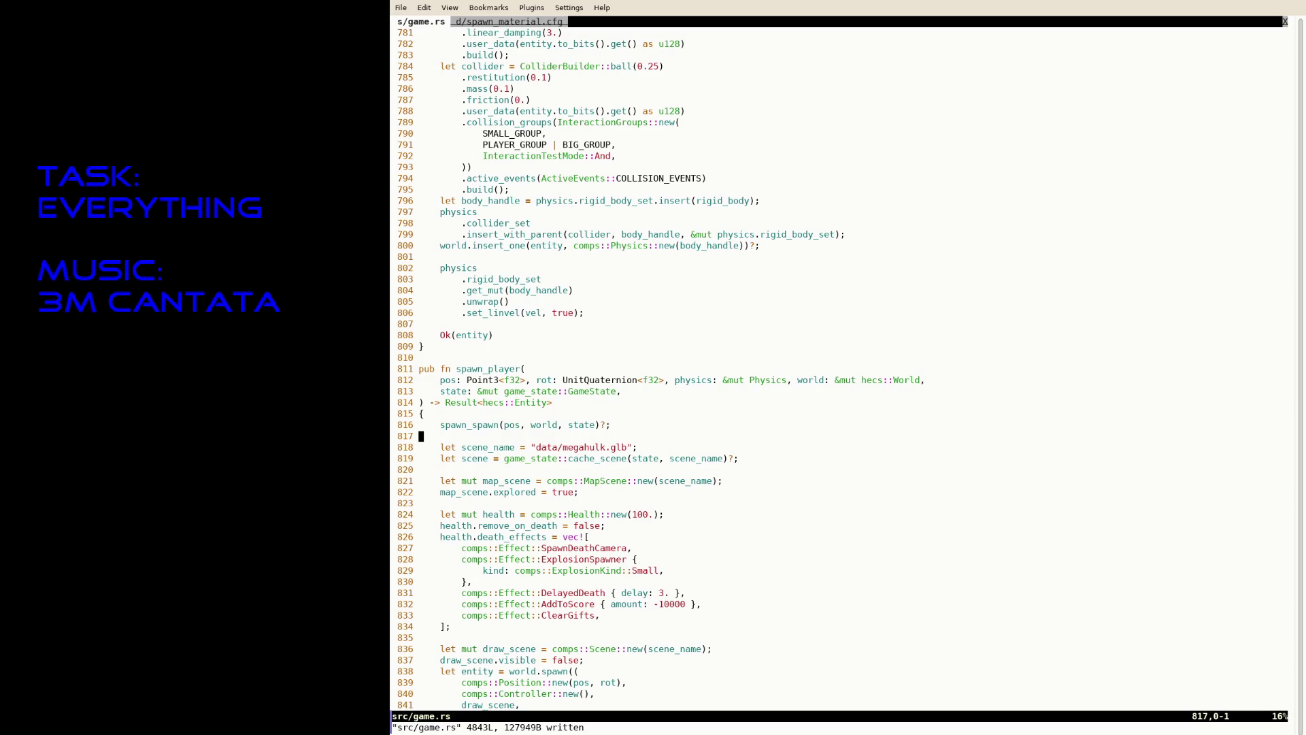
pyautogui.hotkey('ctrl', 'z')
pyautogui.write('R')
pyautogui.press('Right')
pyautogui.press('Return')
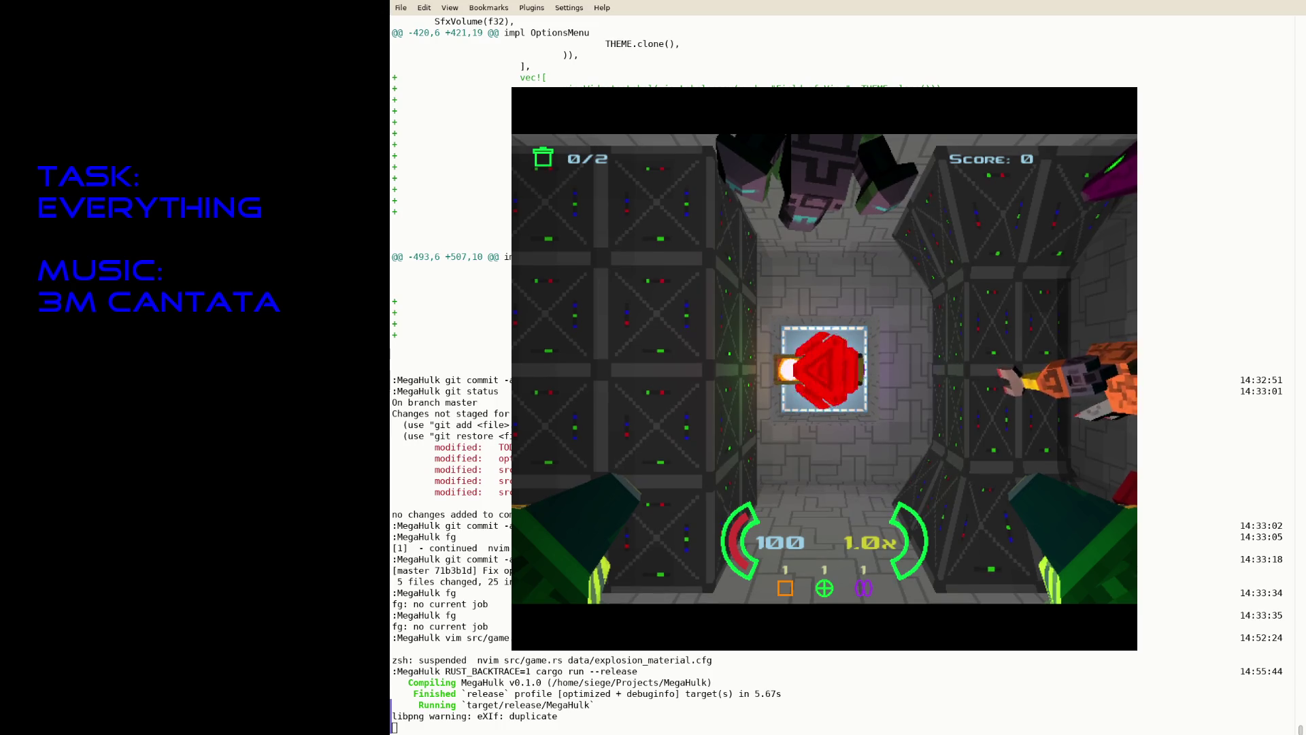
# Close the game, rerun cargo for a second test run, then resume Neovim with fg.
pyautogui.press('Escape')
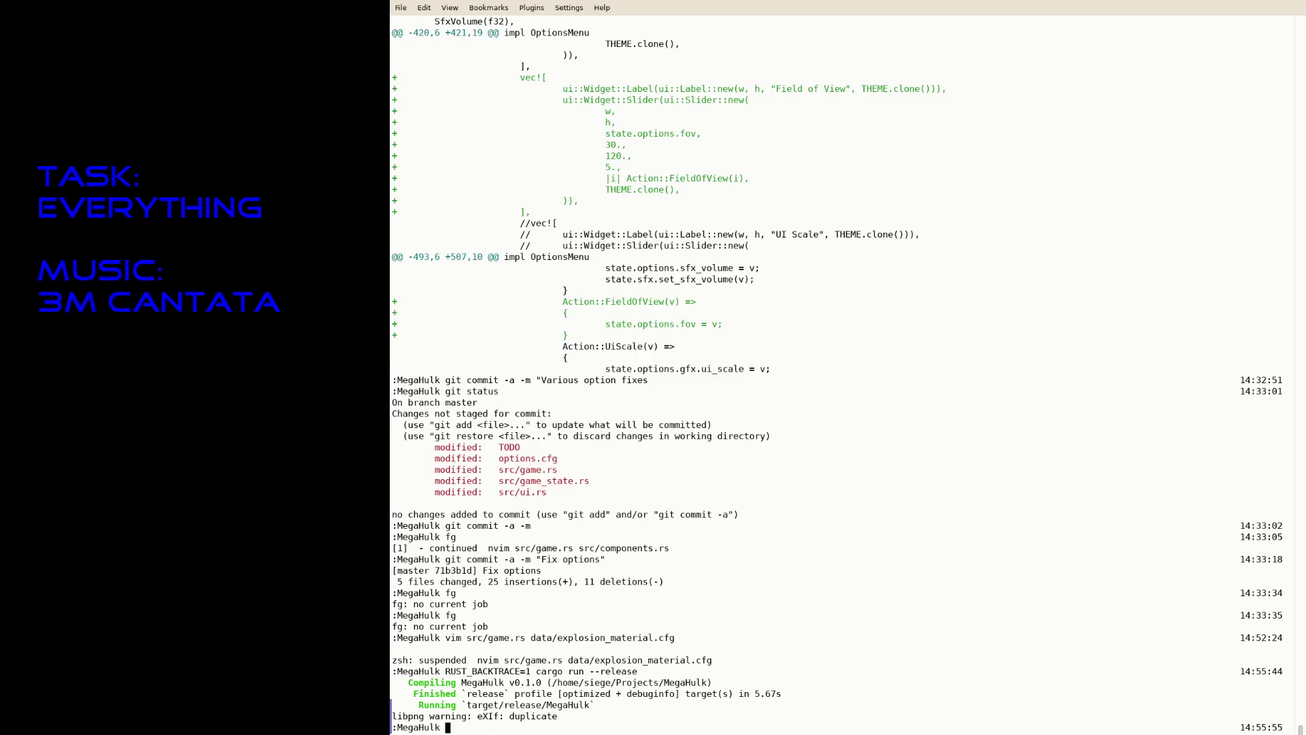
pyautogui.press('Up')
pyautogui.press('Return')
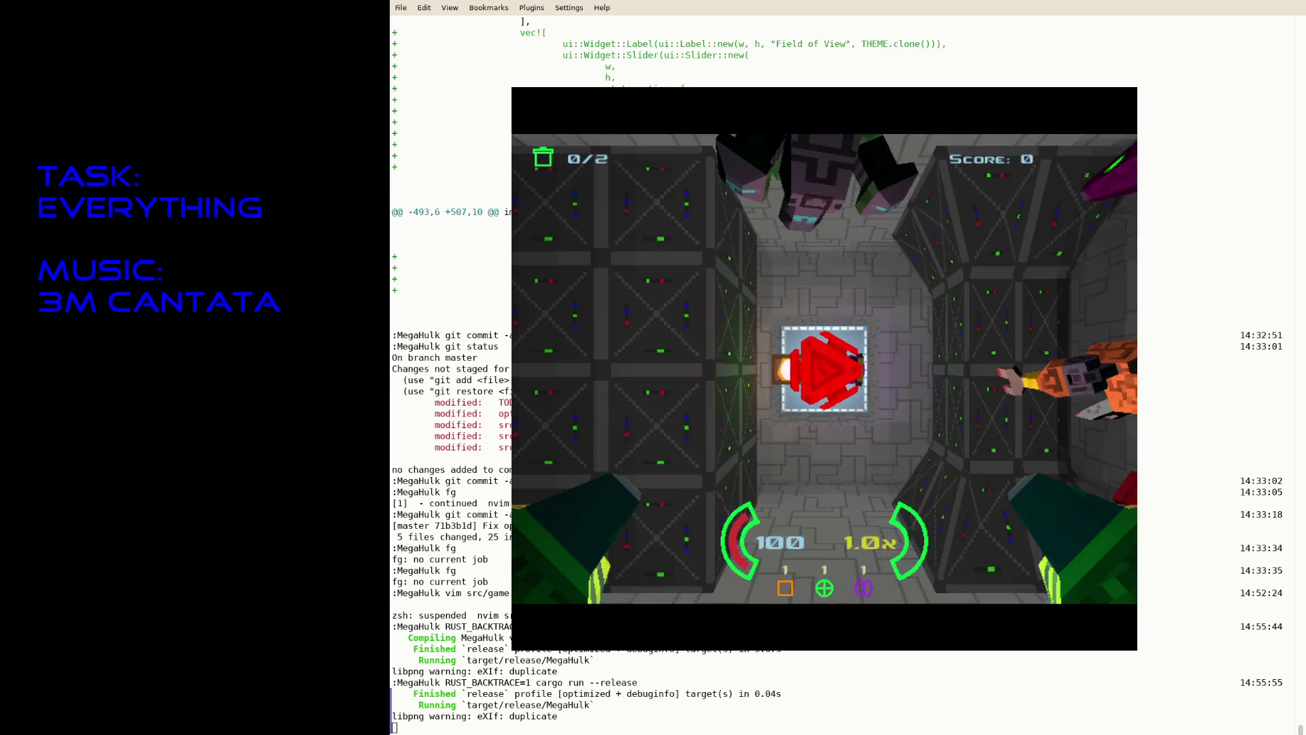
pyautogui.press('Escape')
pyautogui.write('fg')
pyautogui.press('Return')
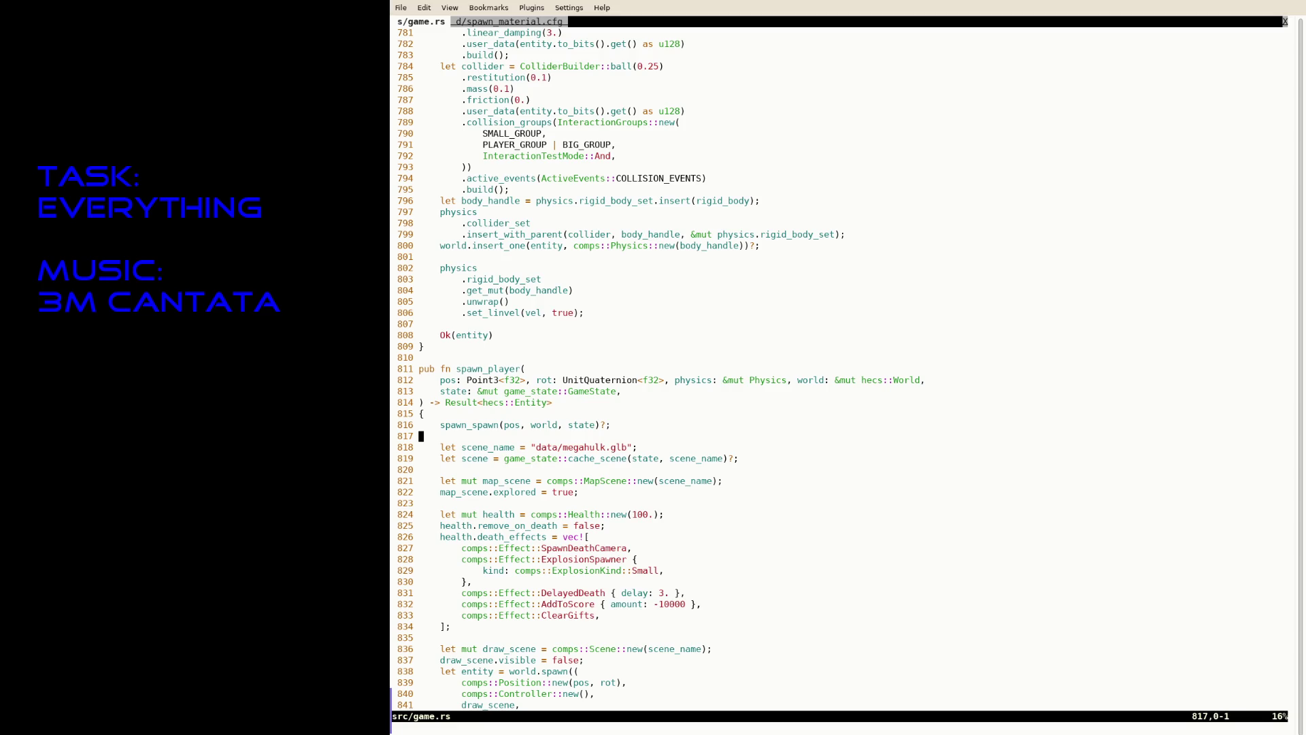
# Delete the ExplosionScaling line from spawn_spawn and save game.rs.
pyautogui.write('/spawn')
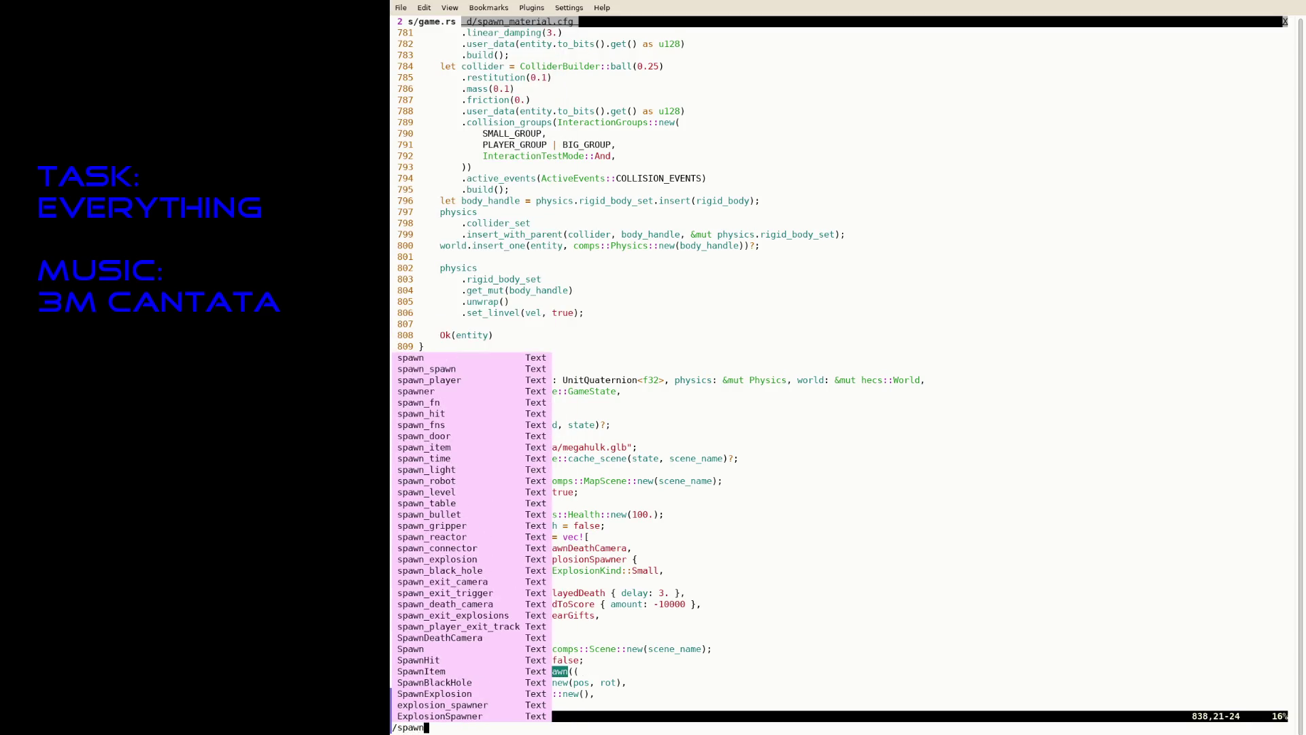
pyautogui.write('_spawn')
pyautogui.press('Return')
pyautogui.press('j')
pyautogui.press('j')
pyautogui.press('j')
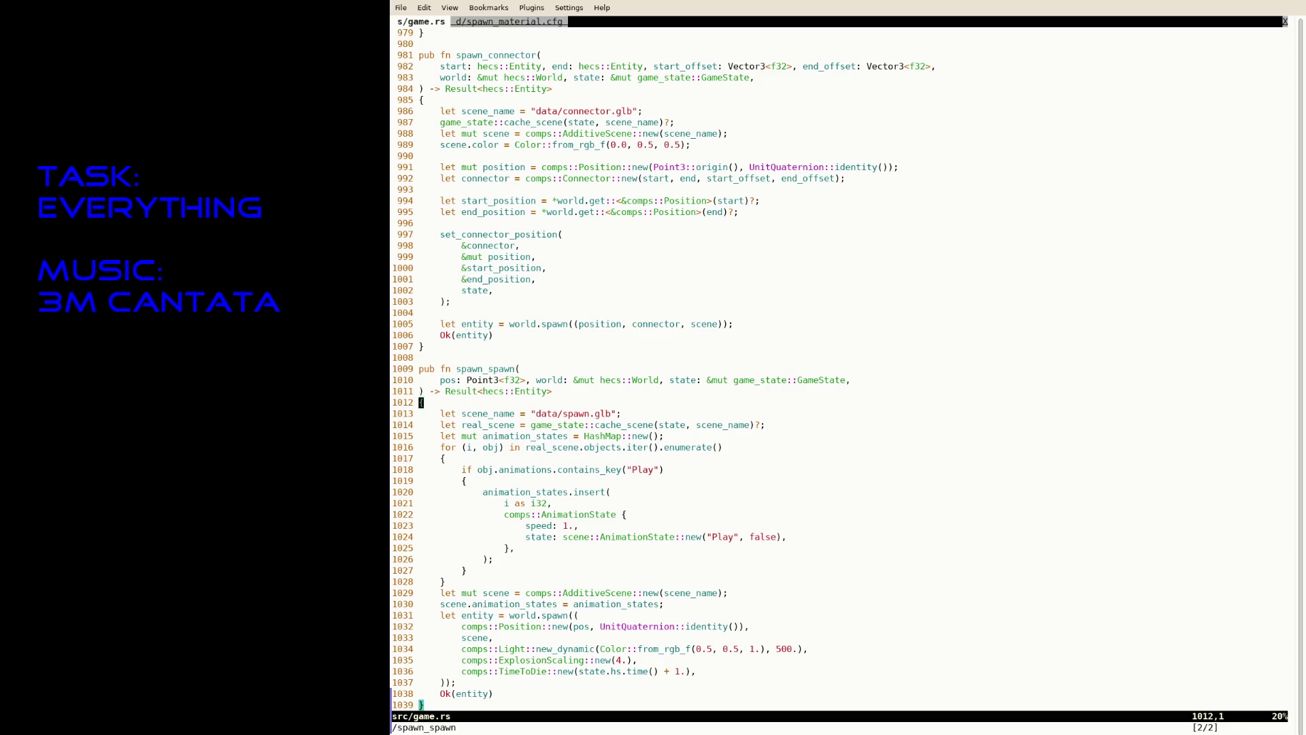
pyautogui.press('j')
pyautogui.press('j')
pyautogui.press('j')
pyautogui.press('$')
pyautogui.press('d')
pyautogui.press('d')
pyautogui.write(':w')
pyautogui.press('Return')
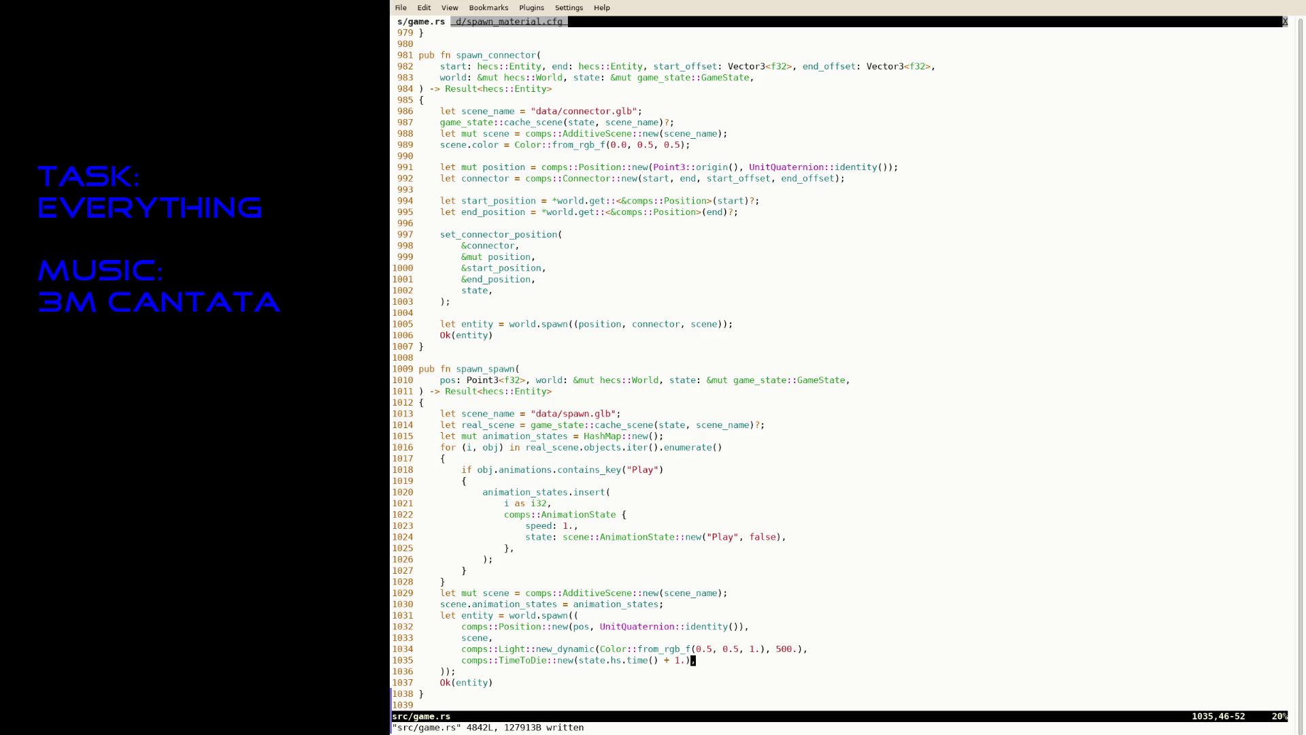
# Duplicate the Scene advance_state upkeep loop and change the copy to use AdditiveScene.
pyautogui.press('/')
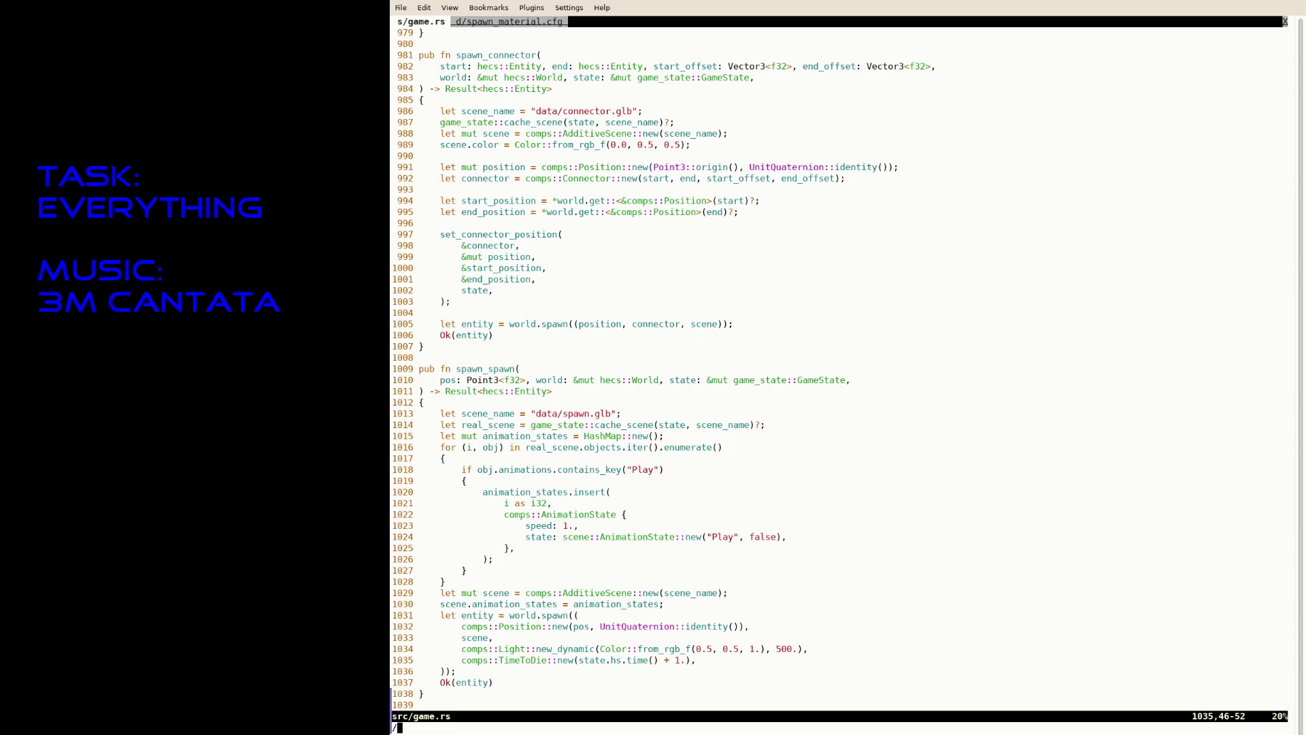
pyautogui.write('upd')
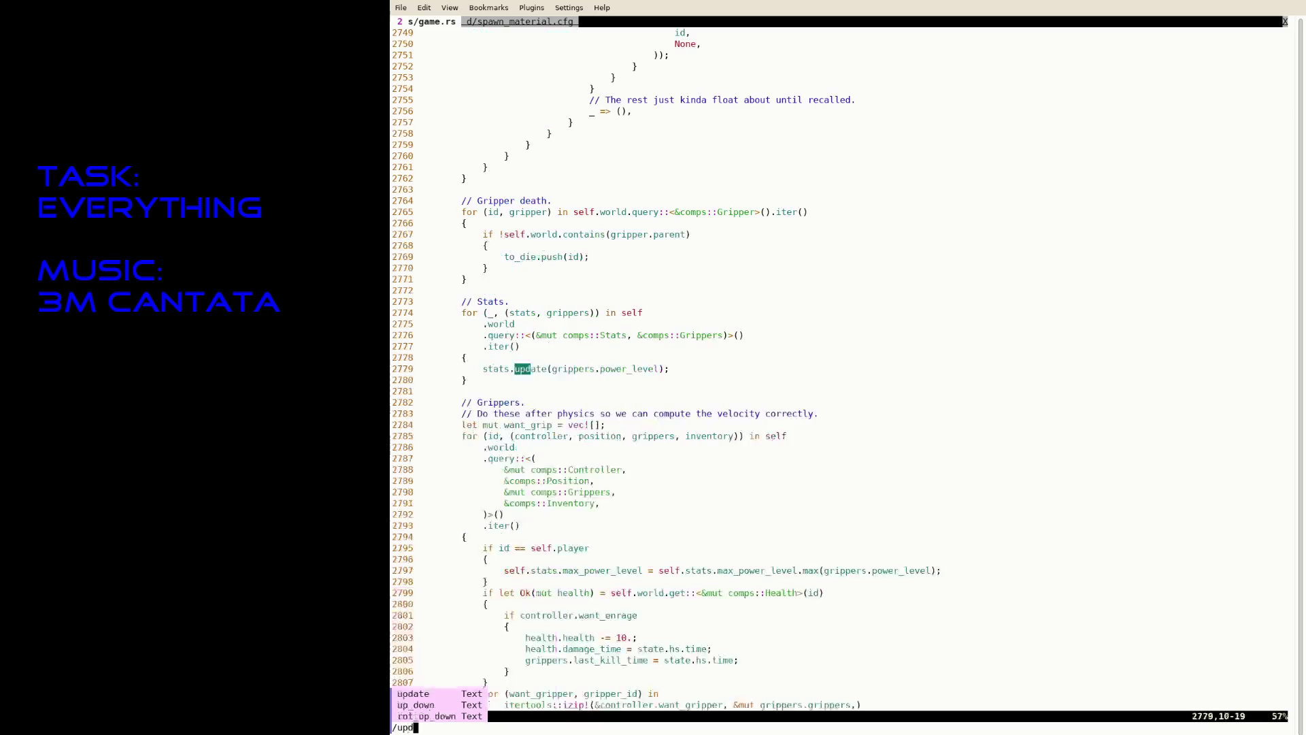
pyautogui.write('ate_sta')
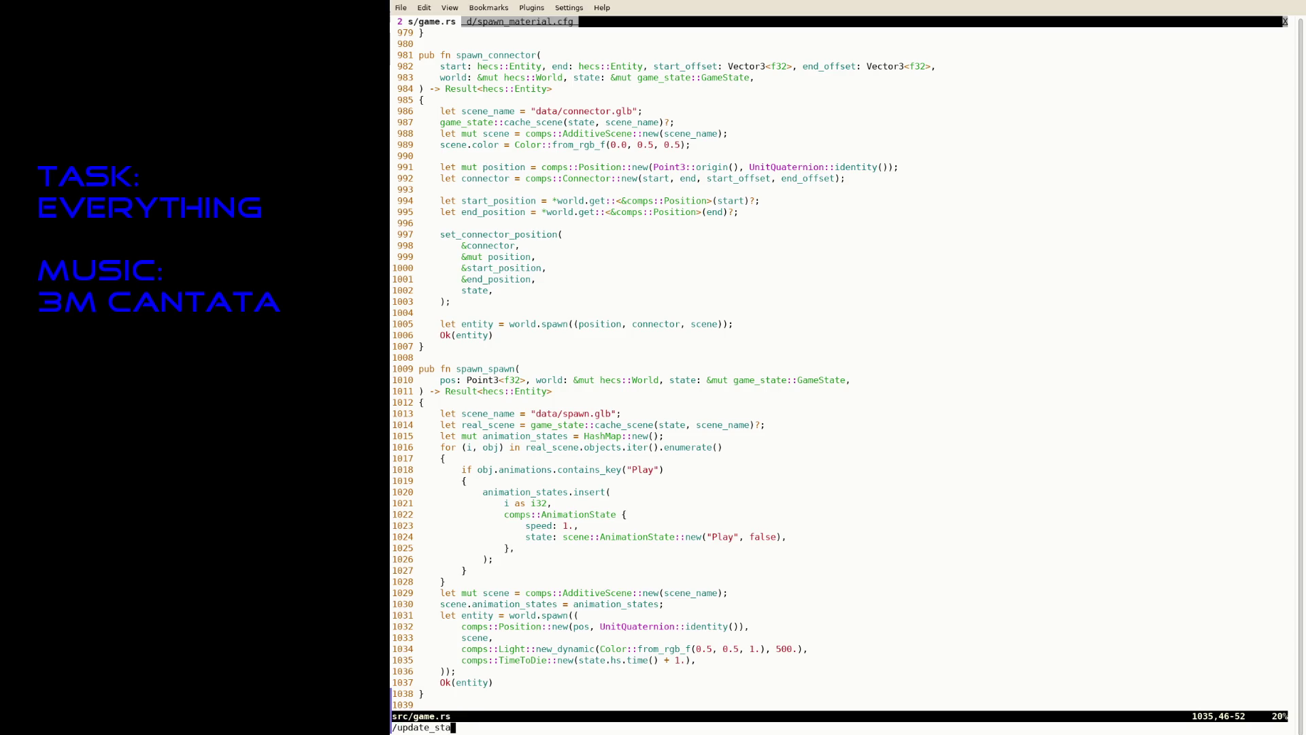
pyautogui.press('BackSpace')
pyautogui.press('BackSpace')
pyautogui.press('BackSpace')
pyautogui.write('advance_st')
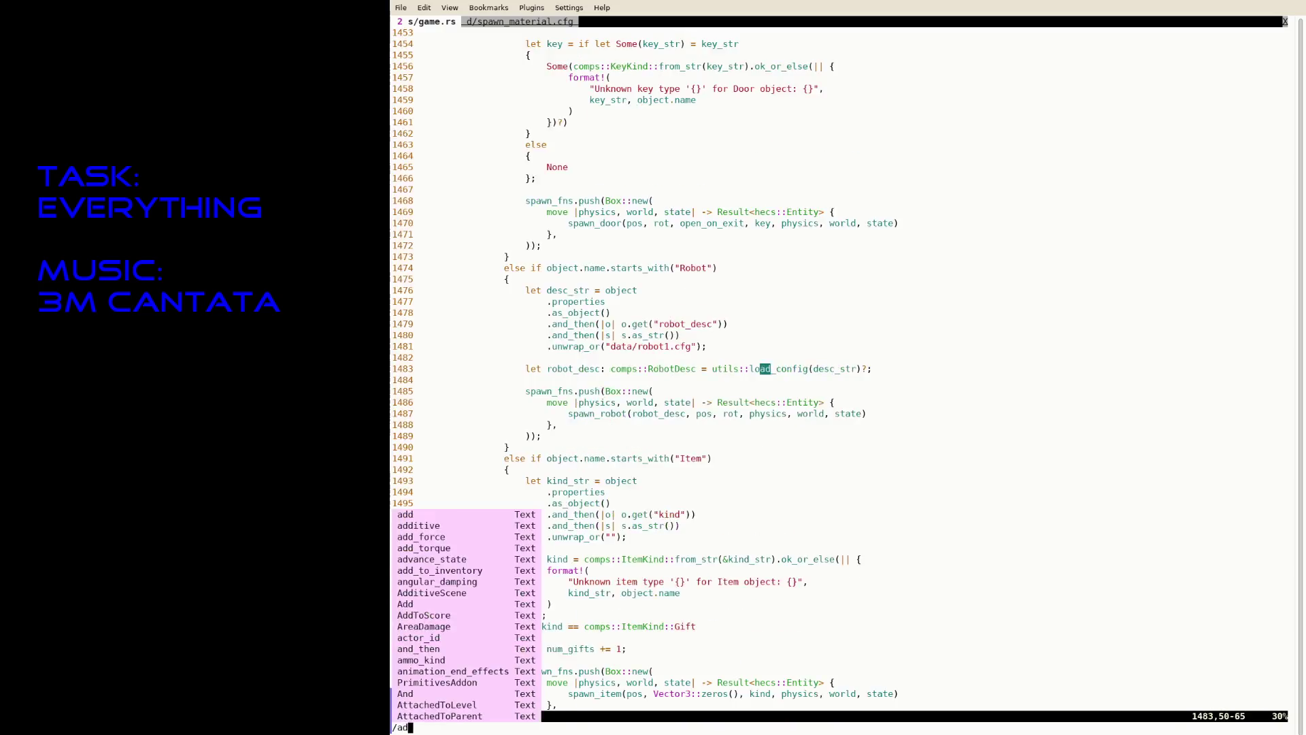
pyautogui.press('Return')
pyautogui.press('j')
pyautogui.press('j')
pyautogui.press('j')
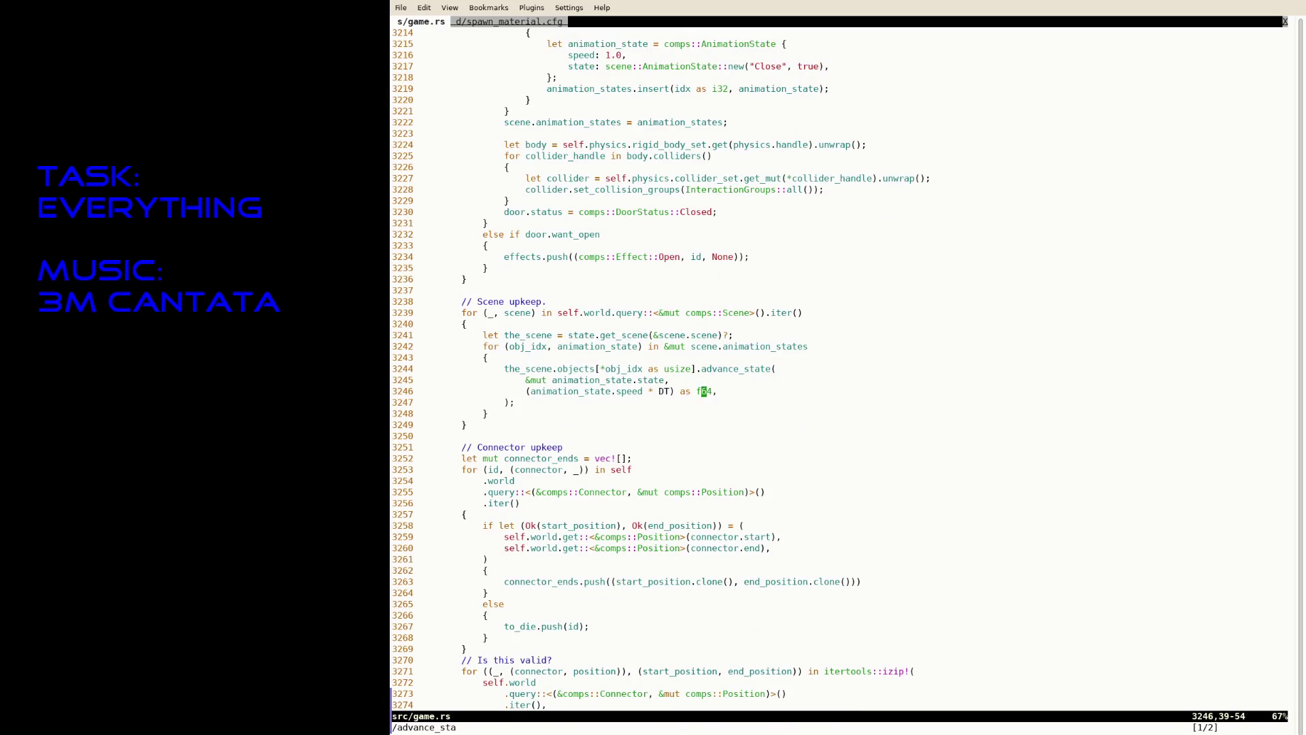
pyautogui.hotkey('shift', 'v')
pyautogui.press('k')
pyautogui.press('k')
pyautogui.press('k')
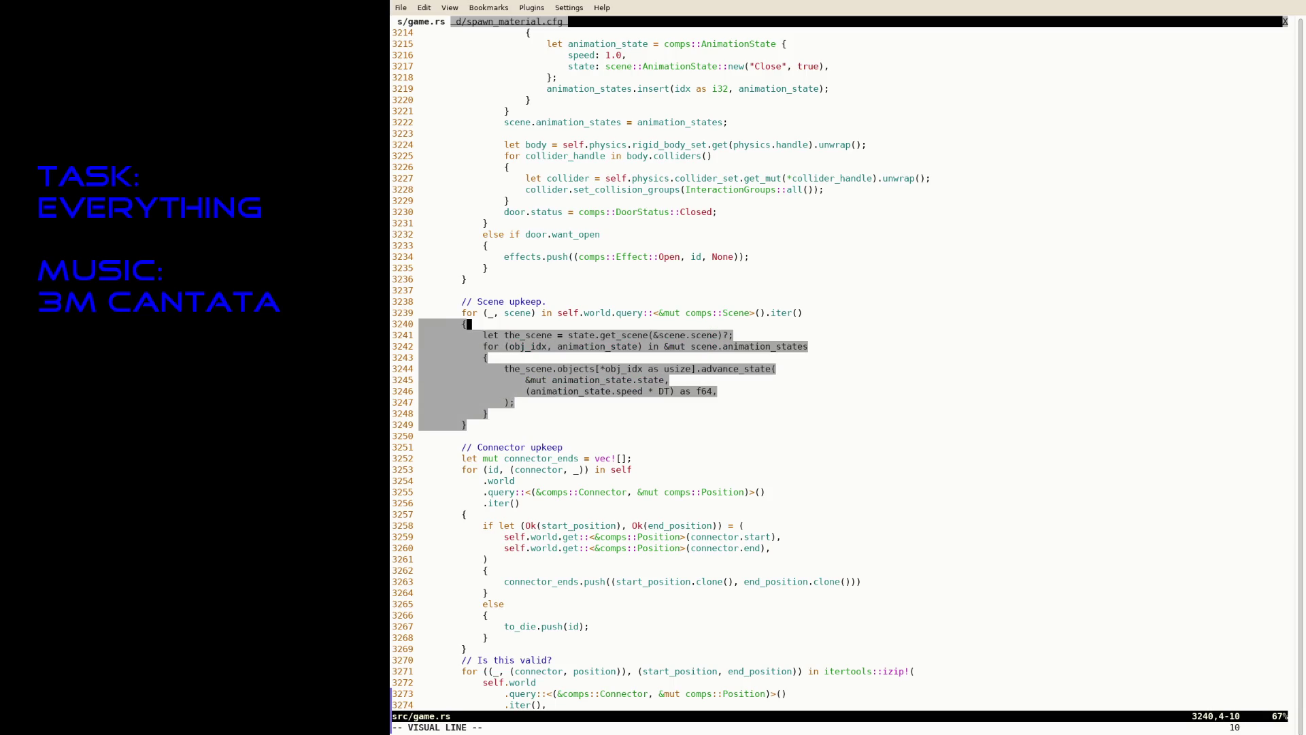
pyautogui.press('y')
pyautogui.press('j')
pyautogui.press('j')
pyautogui.press('j')
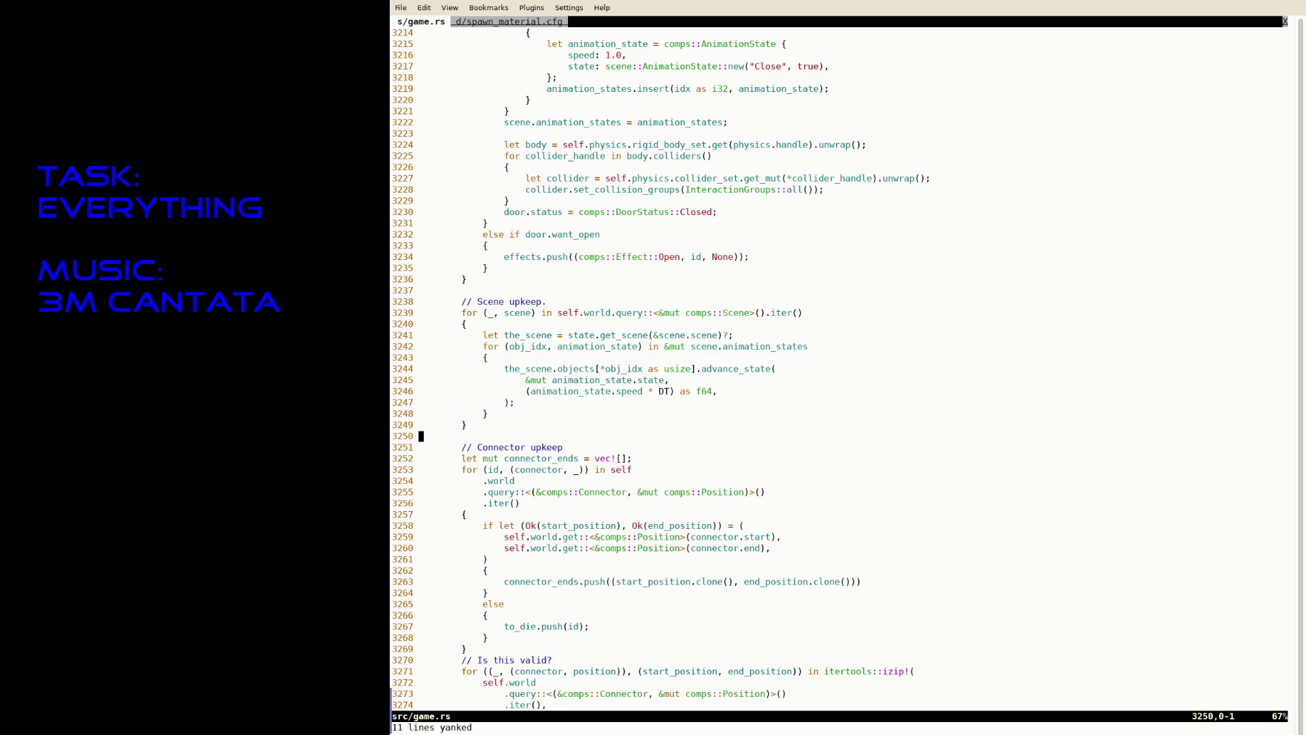
pyautogui.press('g')
pyautogui.hotkey('shift', 'p')
pyautogui.press('k')
pyautogui.press('k')
pyautogui.press('k')
pyautogui.press('k')
pyautogui.press('A')
pyautogui.press('Left')
pyautogui.press('Left')
pyautogui.press('Left')
pyautogui.write('Add')
pyautogui.press('Return')
pyautogui.press('Escape')
# Save game.rs, then rebuild and launch the game with cargo.
pyautogui.write(':w')
pyautogui.press('Return')
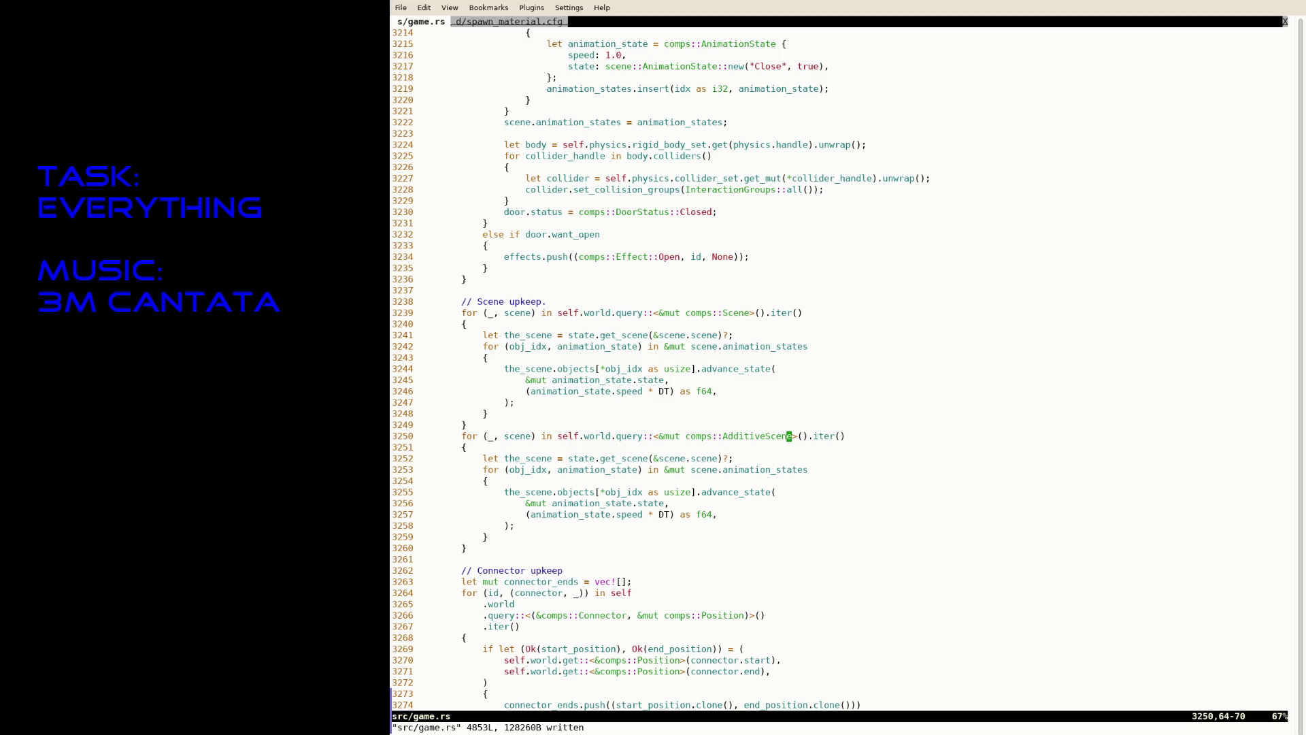
pyautogui.hotkey('ctrl', 'z')
pyautogui.press('Up')
pyautogui.press('Return')
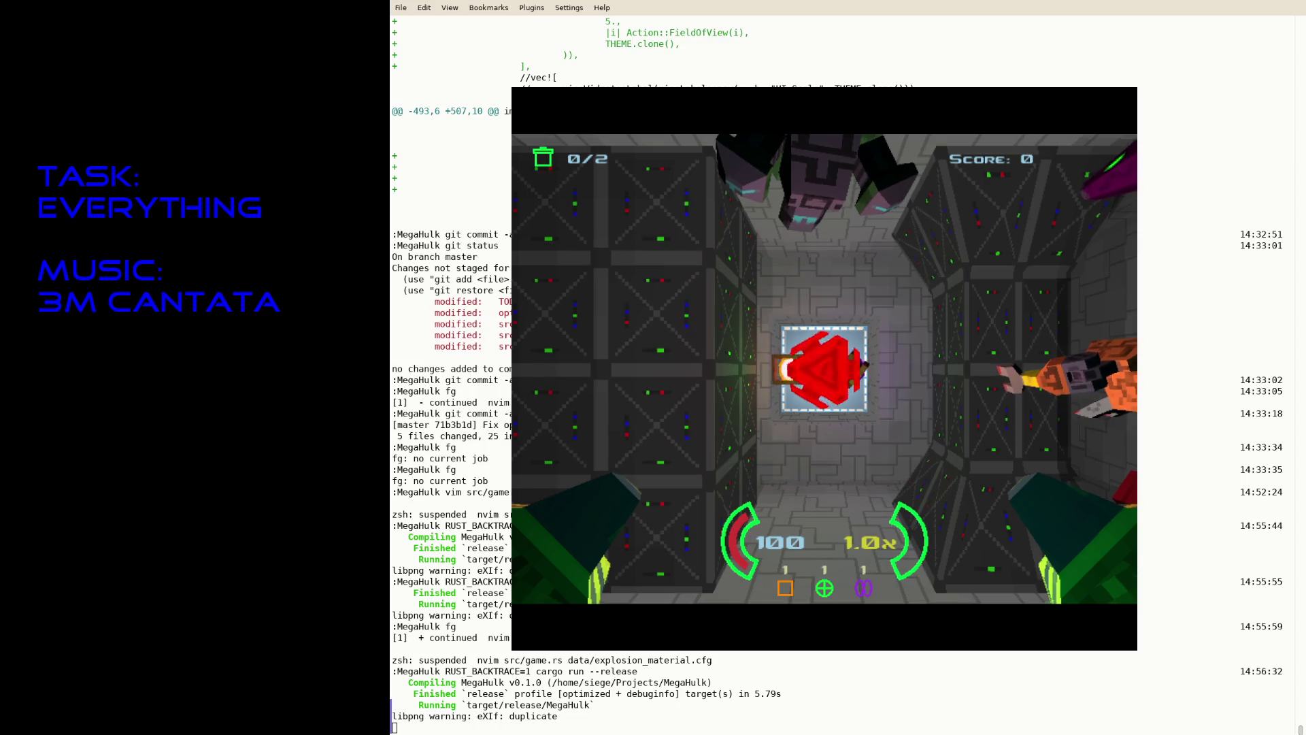
# Close the game, resume Neovim and go to the spawn_spawn definition.
pyautogui.press('Escape')
pyautogui.write('fg')
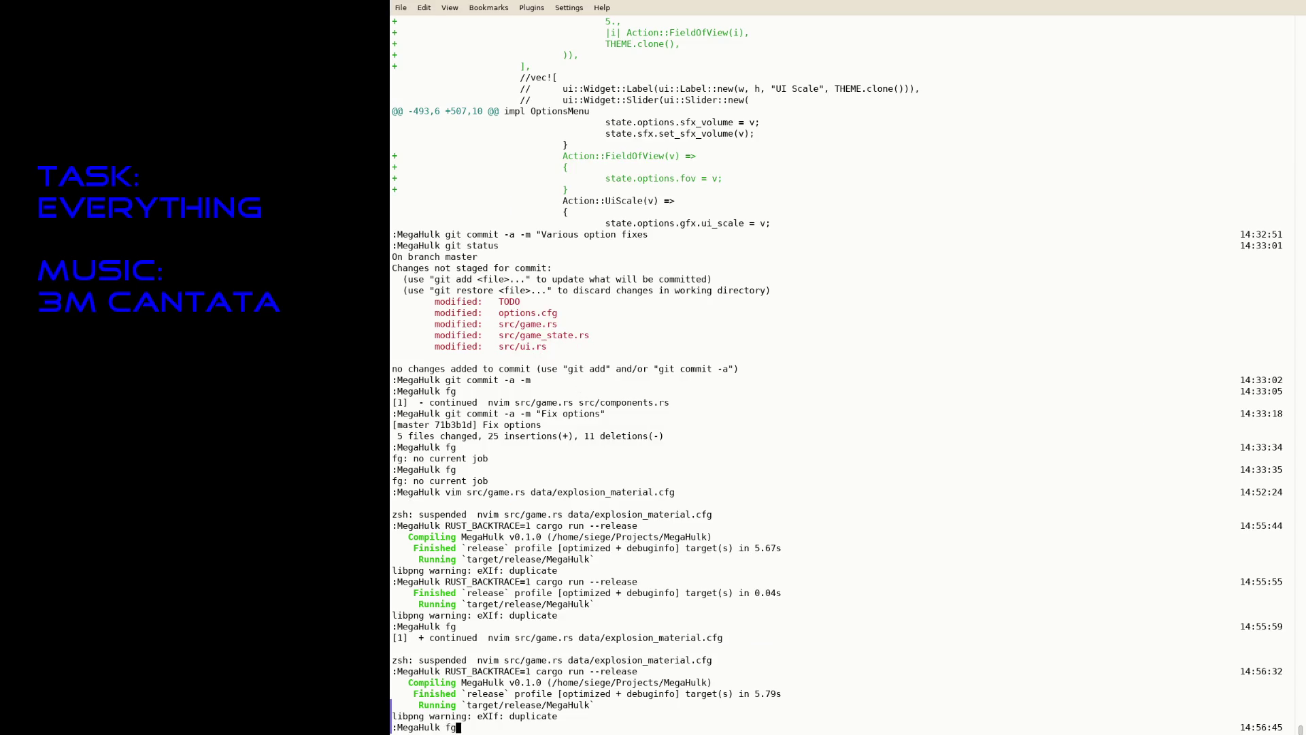
pyautogui.press('Return')
pyautogui.write('N/spawn_spawn')
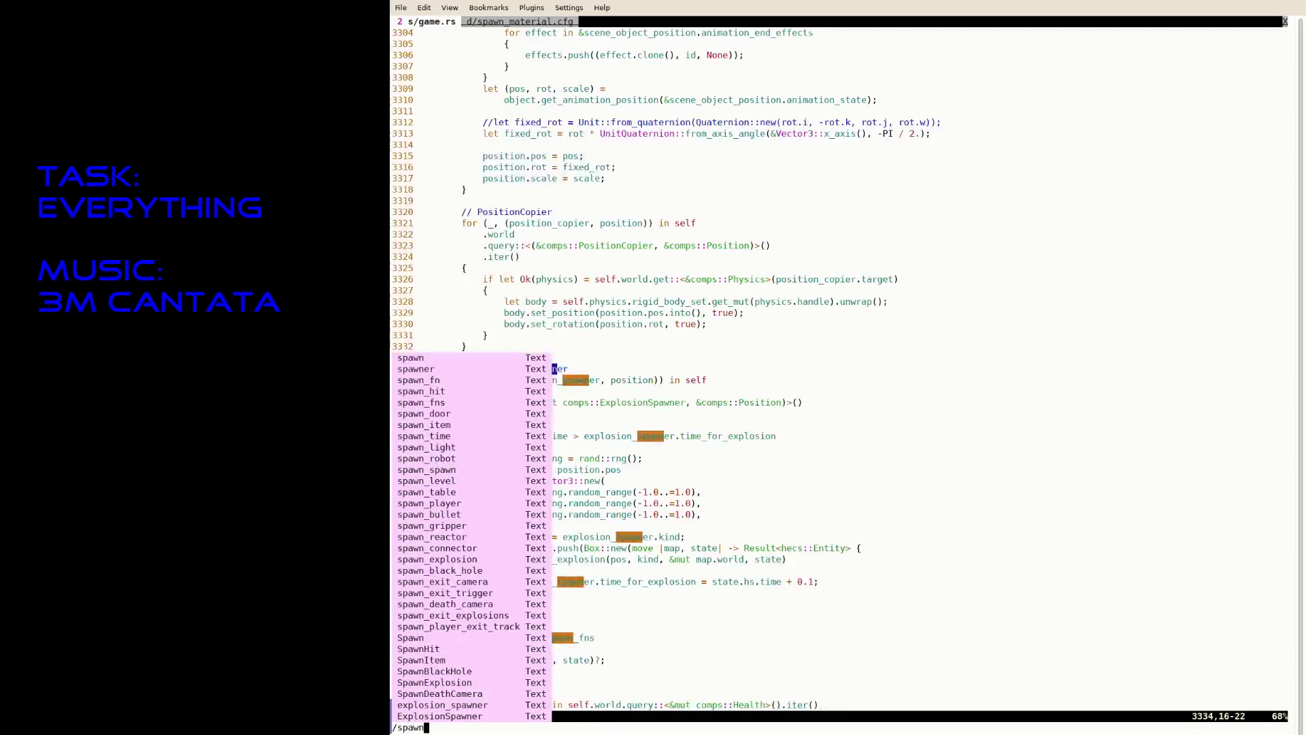
pyautogui.press('Return')
pyautogui.press('n')
pyautogui.press('N')
# Change the Play animation speed from 1. to 5. and shorten the TimeToDie offset to 0.2.
pyautogui.press('j')
pyautogui.press('j')
pyautogui.press('j')
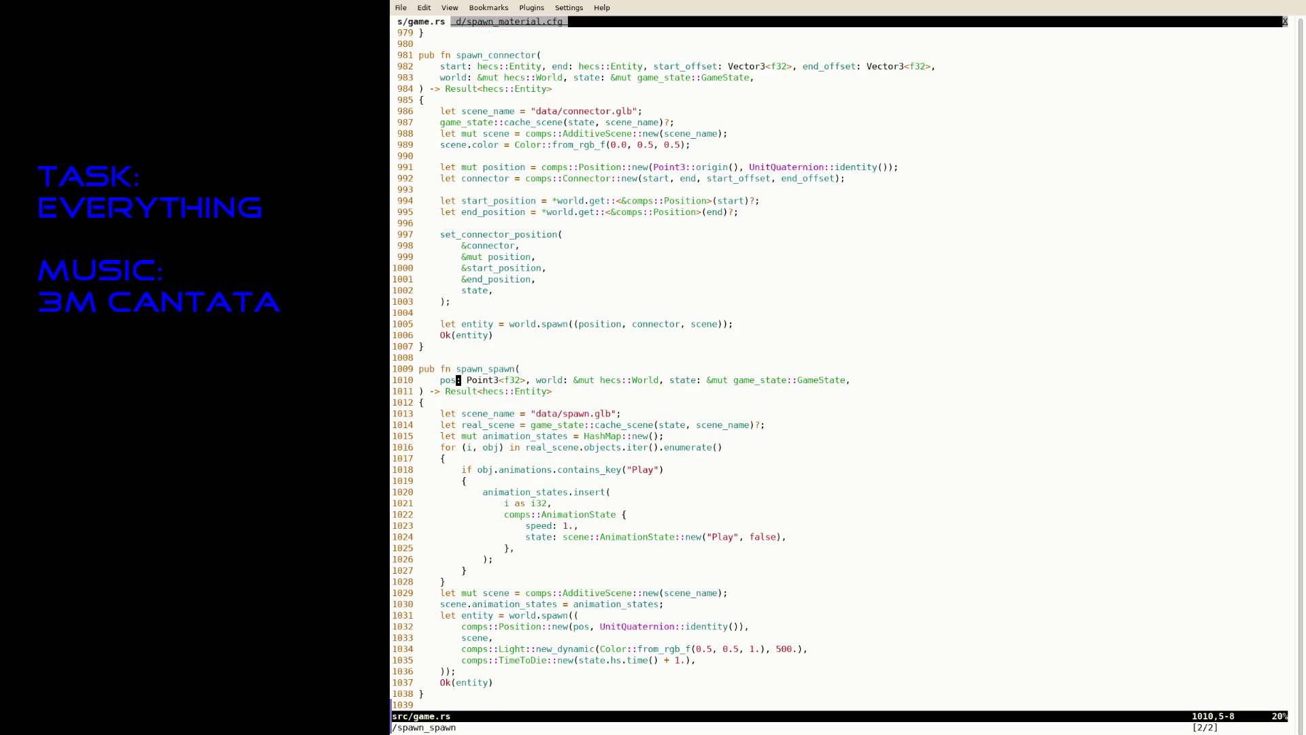
pyautogui.press('A')
pyautogui.press('BackSpace')
pyautogui.press('BackSpace')
pyautogui.press('BackSpace')
pyautogui.write('5.,')
pyautogui.press('Escape')
pyautogui.press('j')
pyautogui.press('j')
pyautogui.press('j')
pyautogui.press('A')
pyautogui.press('BackSpace')
# Save, rebuild and retest the game, then resume Neovim.
pyautogui.press('Escape')
pyautogui.hotkey('ctrl', 'z')
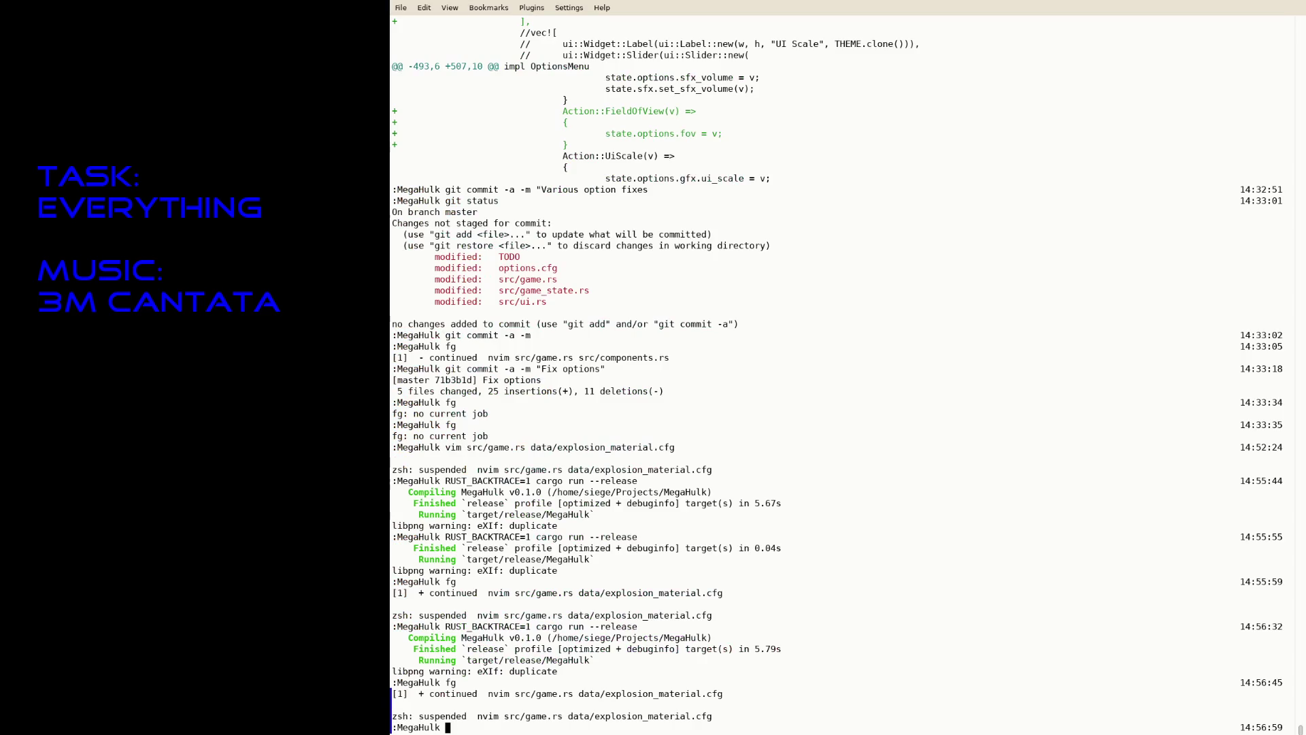
pyautogui.press('Up')
pyautogui.press('Up')
pyautogui.press('Return')
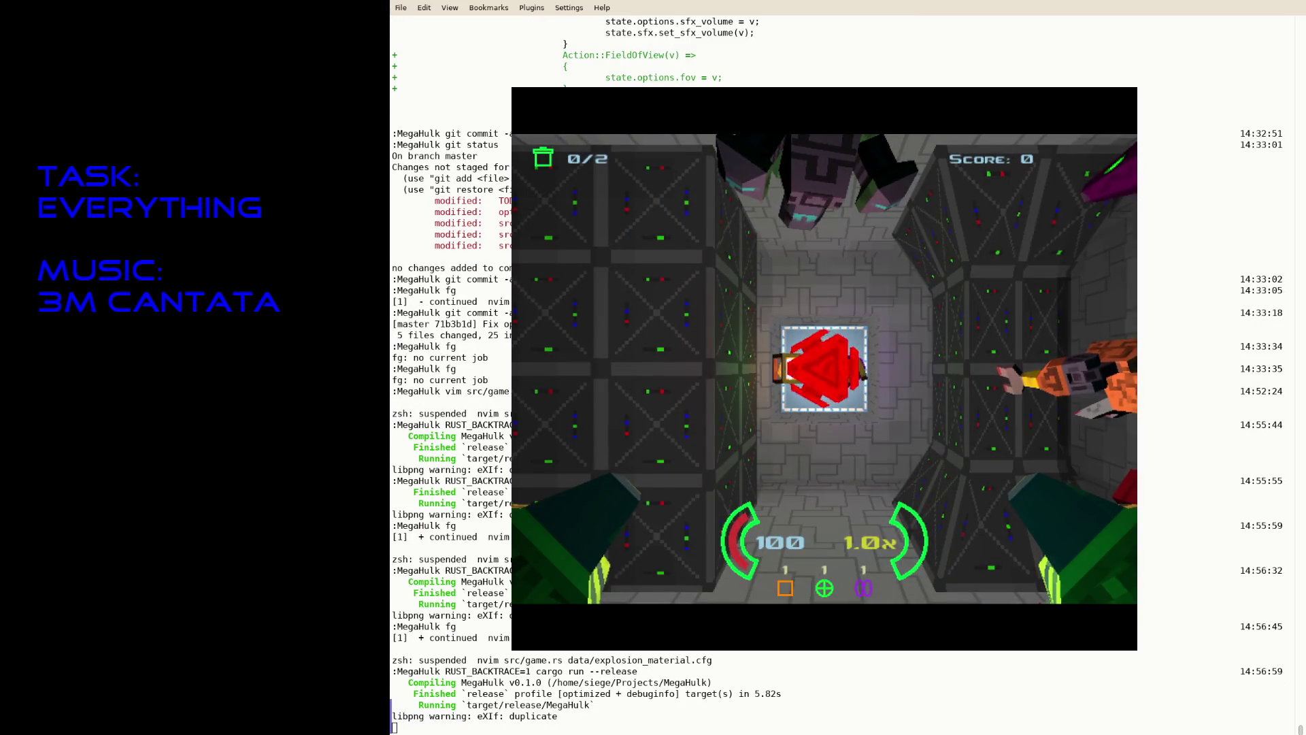
pyautogui.press('Escape')
pyautogui.write('f')
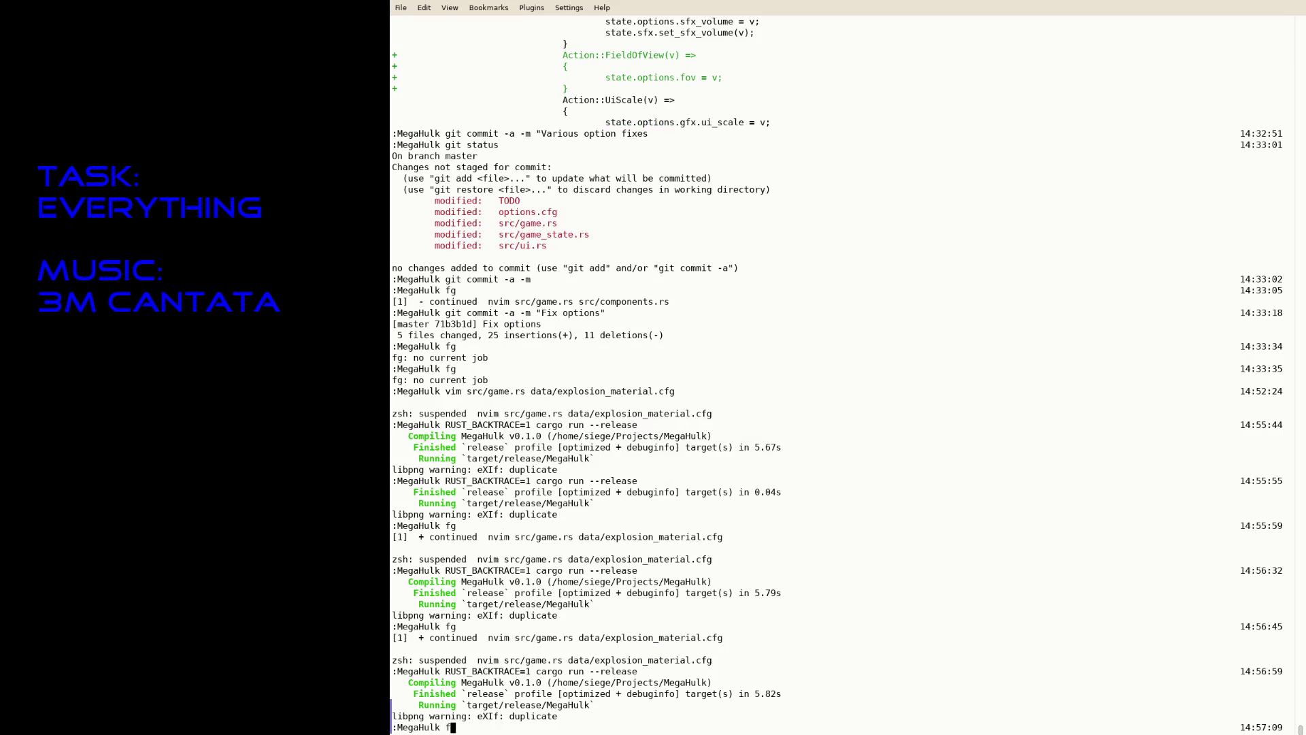
pyautogui.write('g')
pyautogui.press('Return')
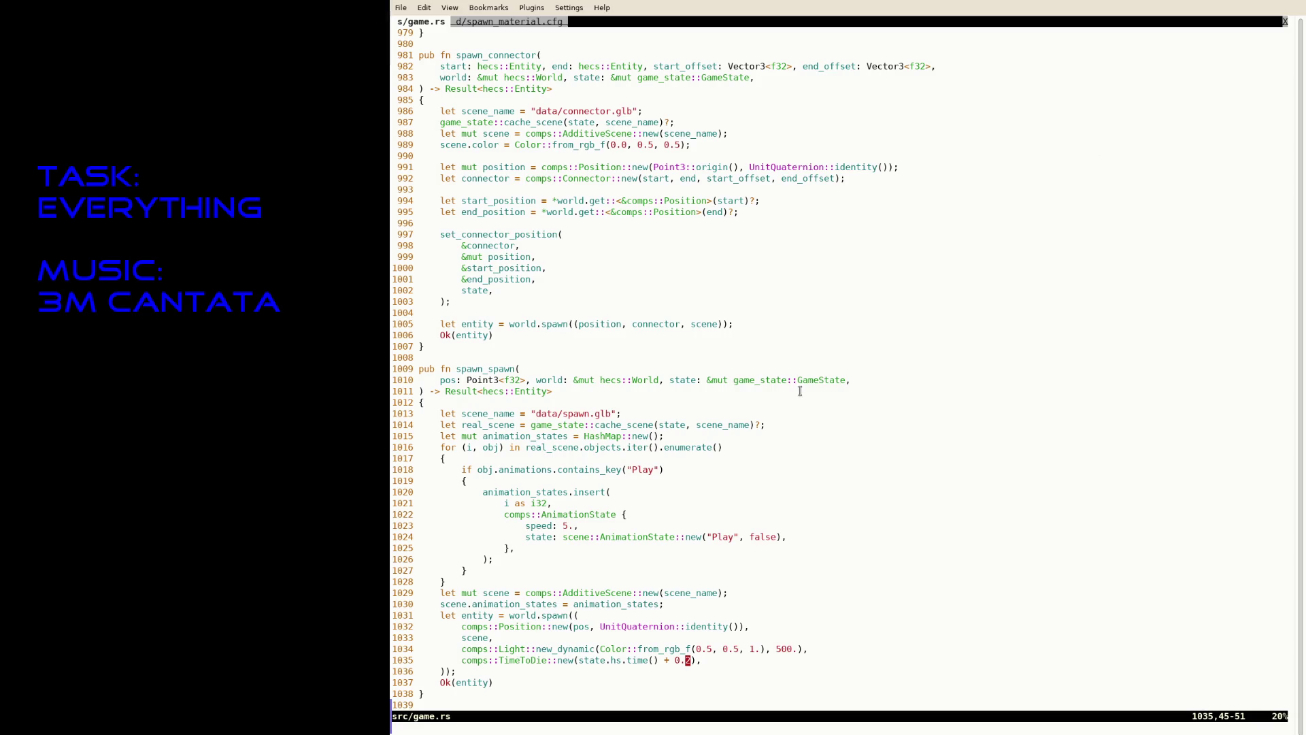
# In spawn_spawn, replace the identity rotation with rot and add a rot: Unit<Quaternion<f32>> parameter.
pyautogui.press('k')
pyautogui.press('k')
pyautogui.click(660, 470)
pyautogui.press('k')
pyautogui.press('k')
pyautogui.press('k')
pyautogui.press('j')
pyautogui.press('j')
pyautogui.press('j')
pyautogui.press('j')
pyautogui.press('j')
pyautogui.press('j')
pyautogui.click(686, 626)
pyautogui.moveTo(732, 626); pyautogui.dragTo(686, 626)
pyautogui.press('b')
pyautogui.press('b')
pyautogui.write('crot')
pyautogui.press('Escape')
pyautogui.write('k:w')
pyautogui.press('Return')
pyautogui.press('k')
pyautogui.press('k')
pyautogui.press('k')
pyautogui.write('a')
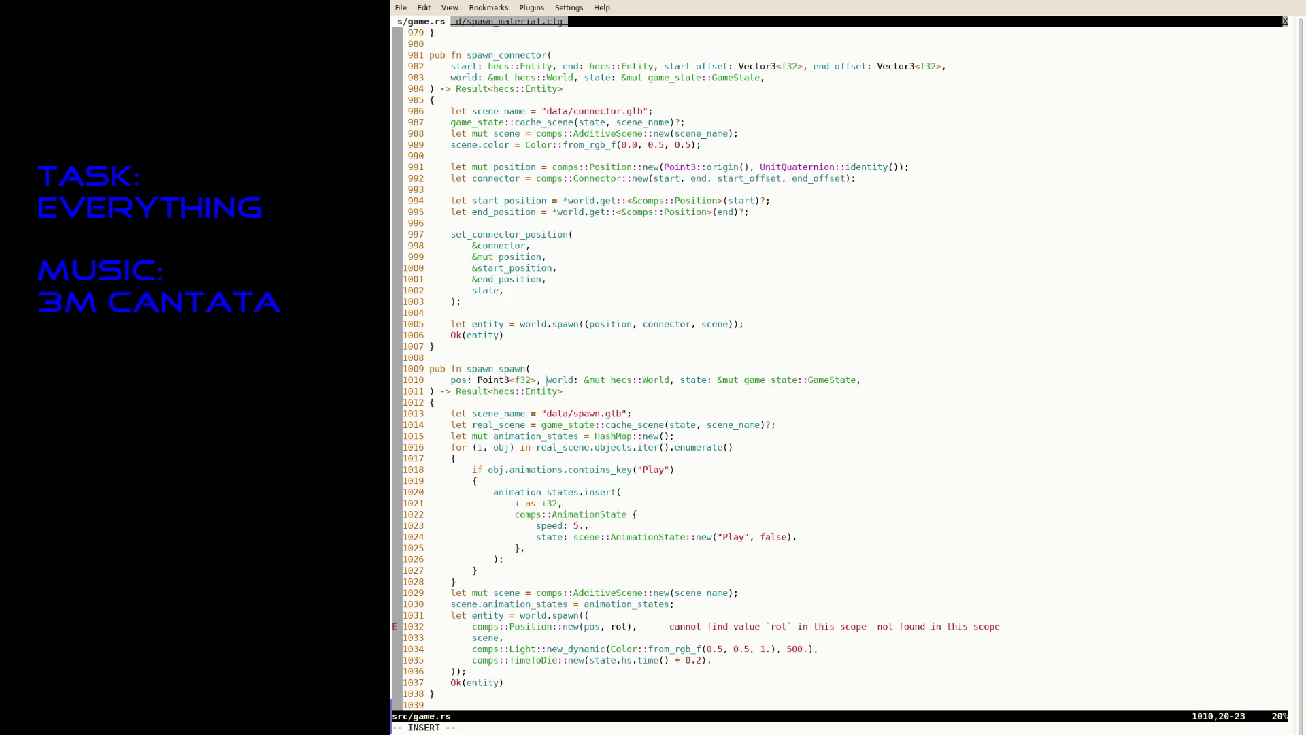
pyautogui.write('rot: Unit')
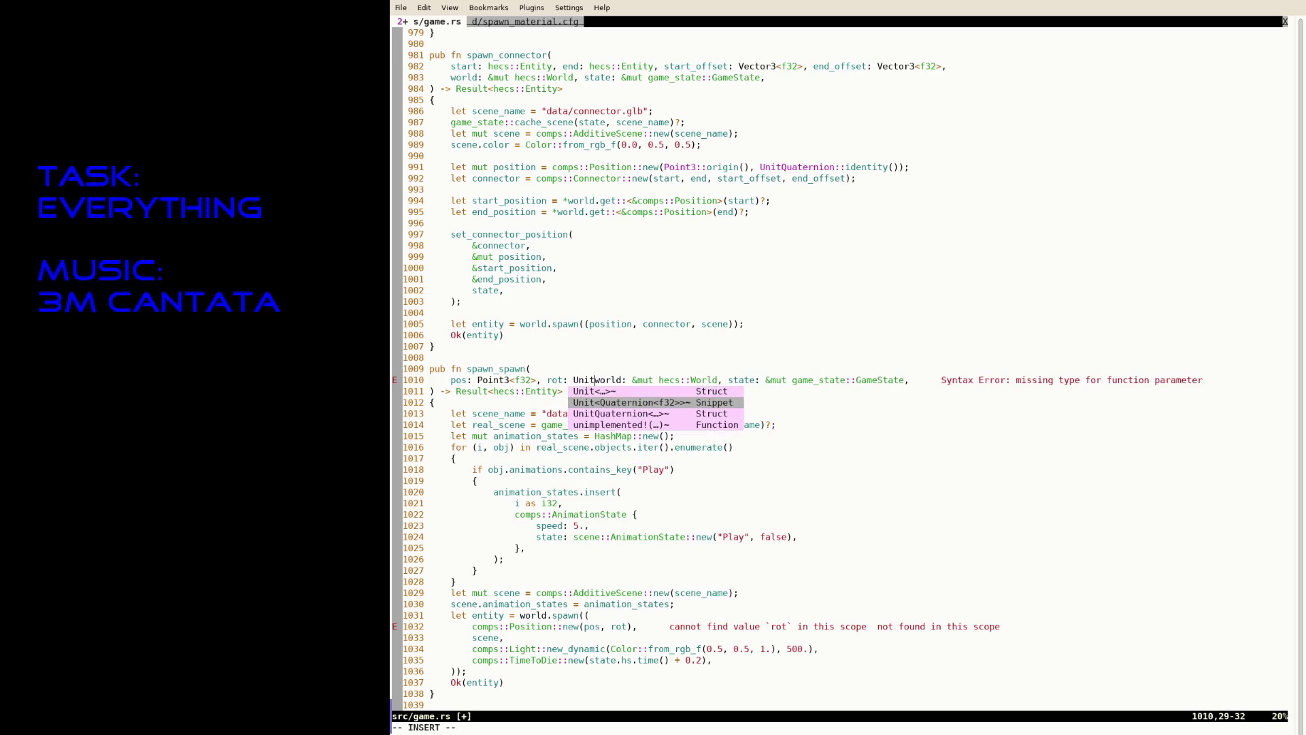
pyautogui.press('Return')
pyautogui.press('Escape')
# Pass rot to the spawn_spawn call in spawn_player on line 816.
pyautogui.write('/spawn_s')
pyautogui.press('Return')
pyautogui.press('e')
pyautogui.press('a')
pyautogui.click(578, 368)
pyautogui.write('rot,')
pyautogui.press('Escape')
# Save game.rs, then rebuild and launch the game with cargo run --release.
pyautogui.write(':w')
pyautogui.press('Return')
pyautogui.hotkey('ctrl', 'z')
pyautogui.press('Up')
pyautogui.press('Return')
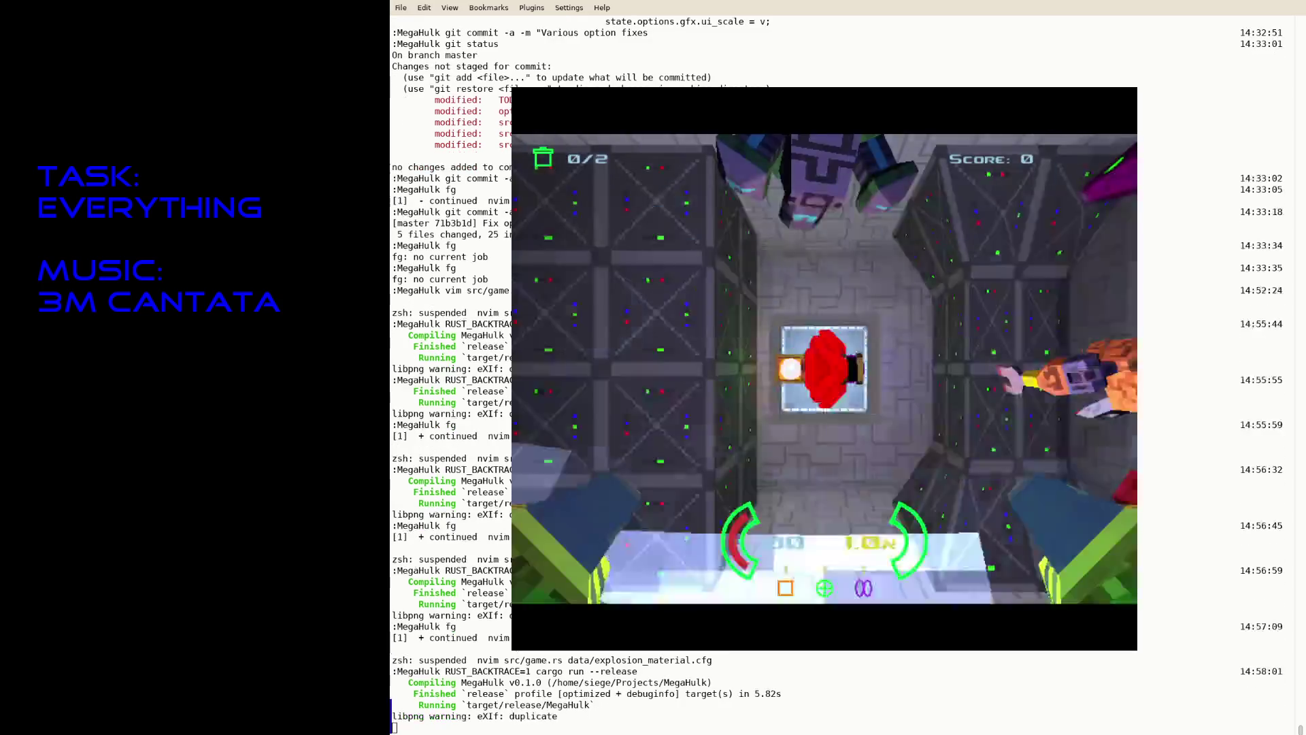
# Close the game, resume Neovim and jump to the spawn_spawn definition.
pyautogui.press('Escape')
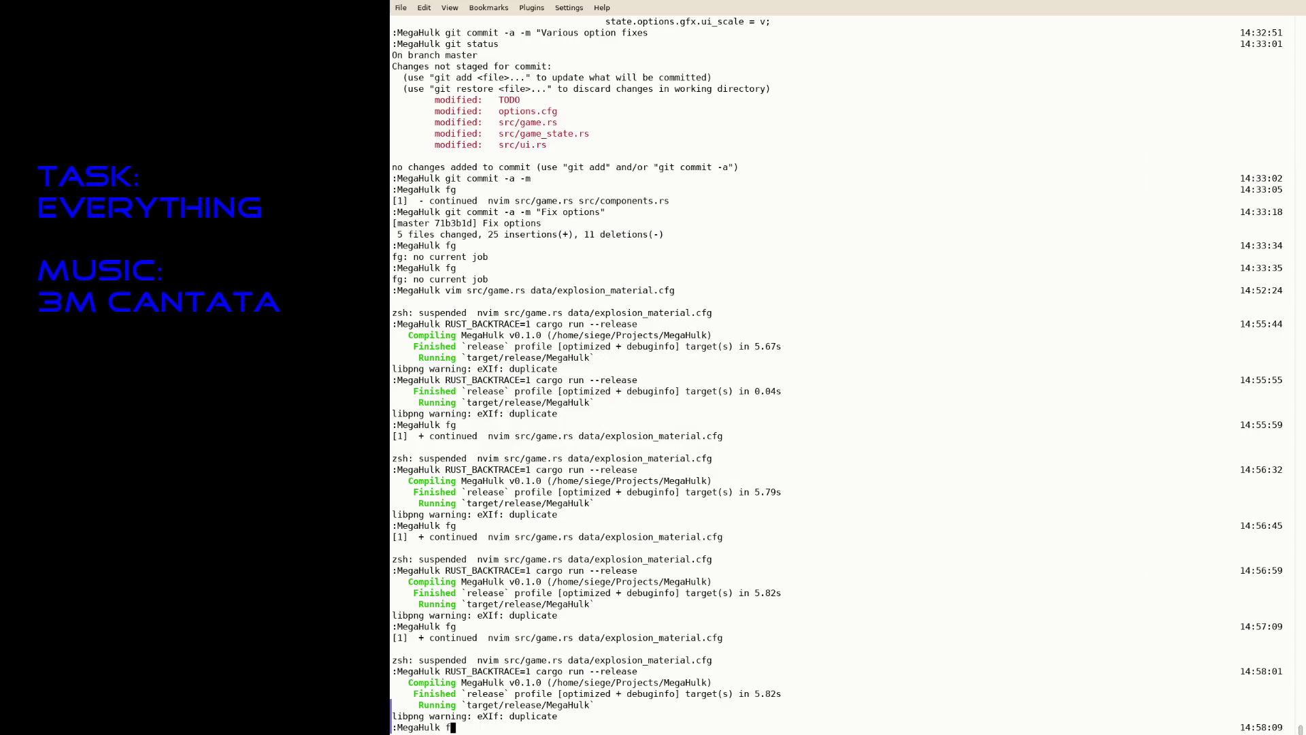
pyautogui.write('fg')
pyautogui.press('Return')
pyautogui.press('l')
pyautogui.press('l')
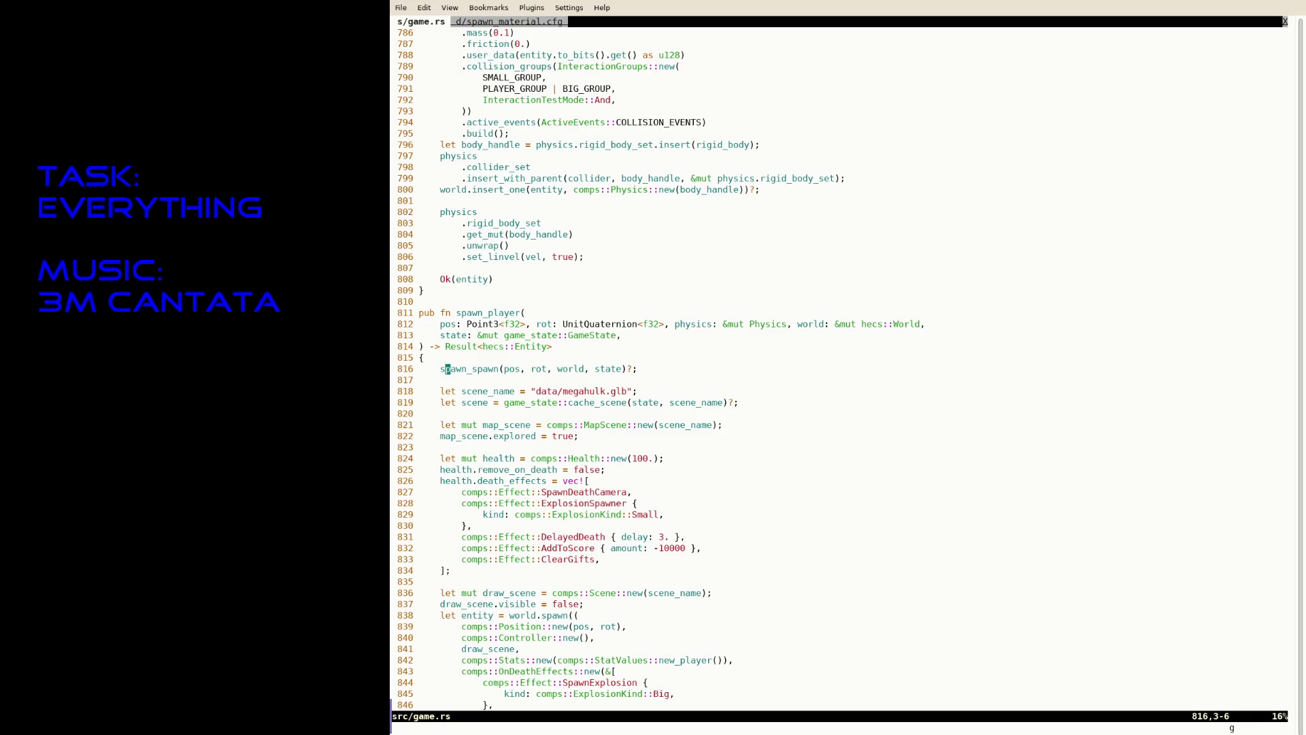
pyautogui.press('#')
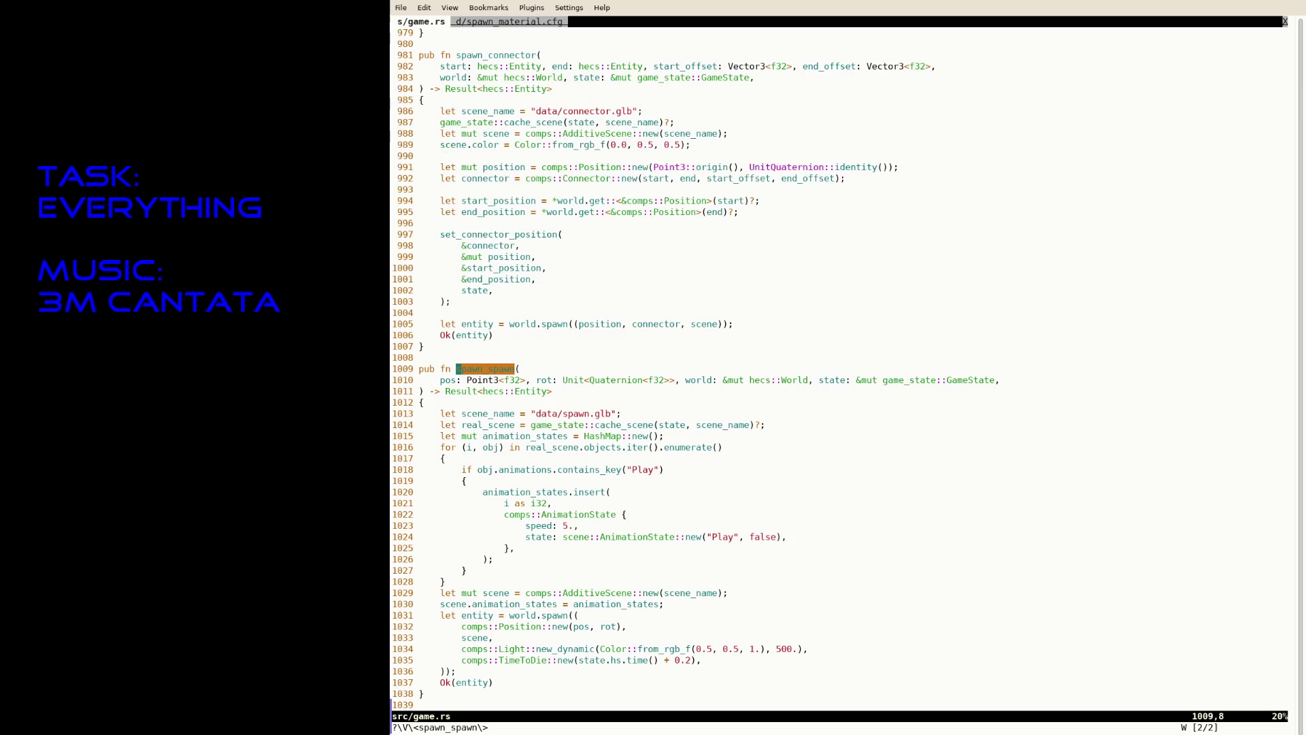
pyautogui.press('j')
pyautogui.press('j')
pyautogui.press('j')
# Set the Play animation speed to 2. and the TimeToDie offset to 0.5, saving game.rs.
pyautogui.press('j')
pyautogui.press('j')
pyautogui.press('j')
pyautogui.press('k')
pyautogui.press('A')
pyautogui.press('BackSpace')
pyautogui.write('2')
pyautogui.press('Escape')
pyautogui.write(':w')
pyautogui.press('Return')
pyautogui.press('j')
pyautogui.press('j')
pyautogui.press('j')
pyautogui.write('f2s5')
pyautogui.press('Escape')
pyautogui.write(':w')
pyautogui.press('Return')
# Rebuild and launch the game with cargo run --release.
pyautogui.hotkey('ctrl', 'z')
pyautogui.press('Up')
pyautogui.press('Return')
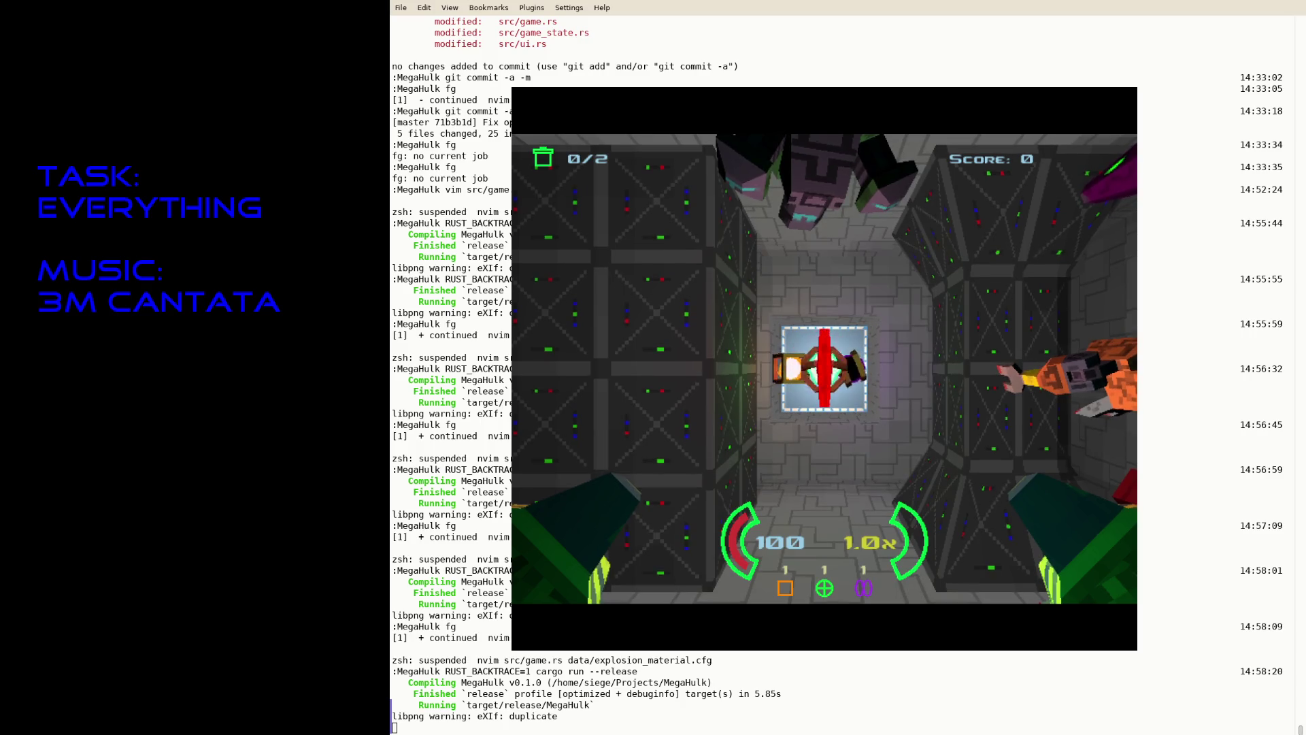
pyautogui.press('Escape')
pyautogui.press('Up')
pyautogui.press('Return')
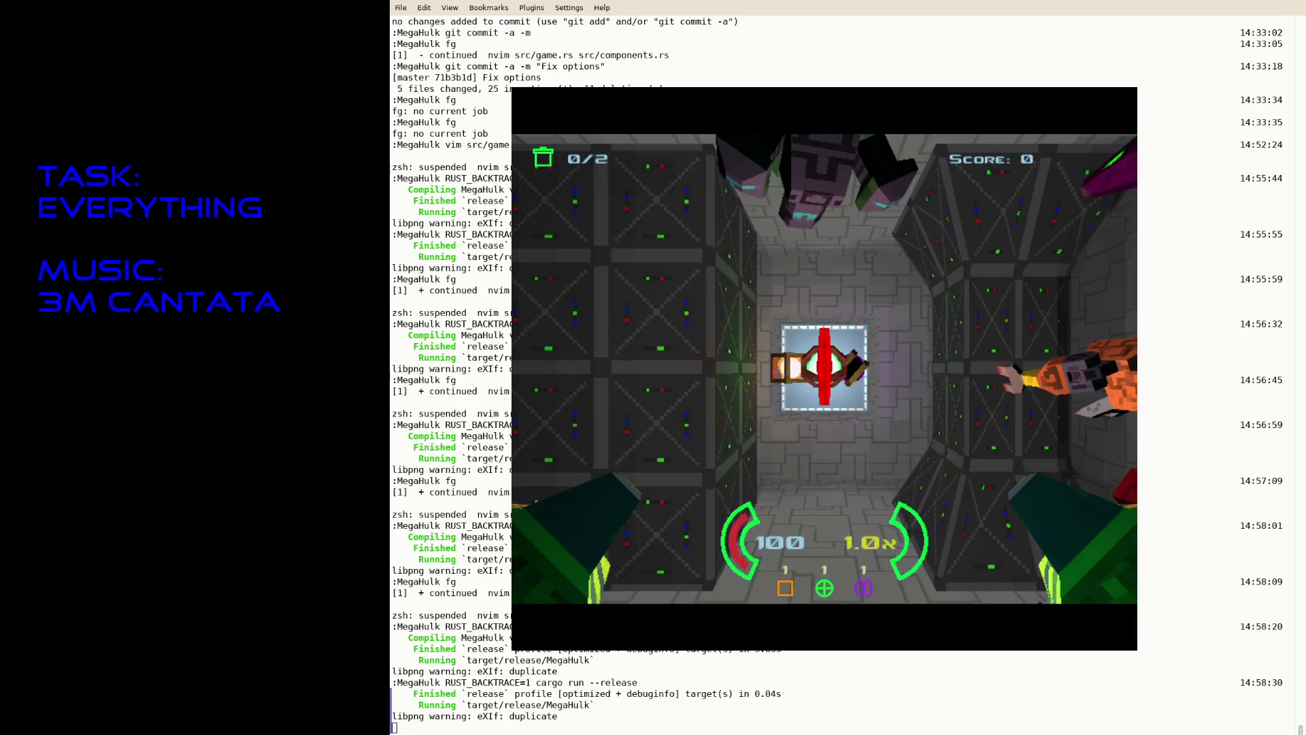
pyautogui.press('Escape')
pyautogui.press('Up')
pyautogui.press('Return')
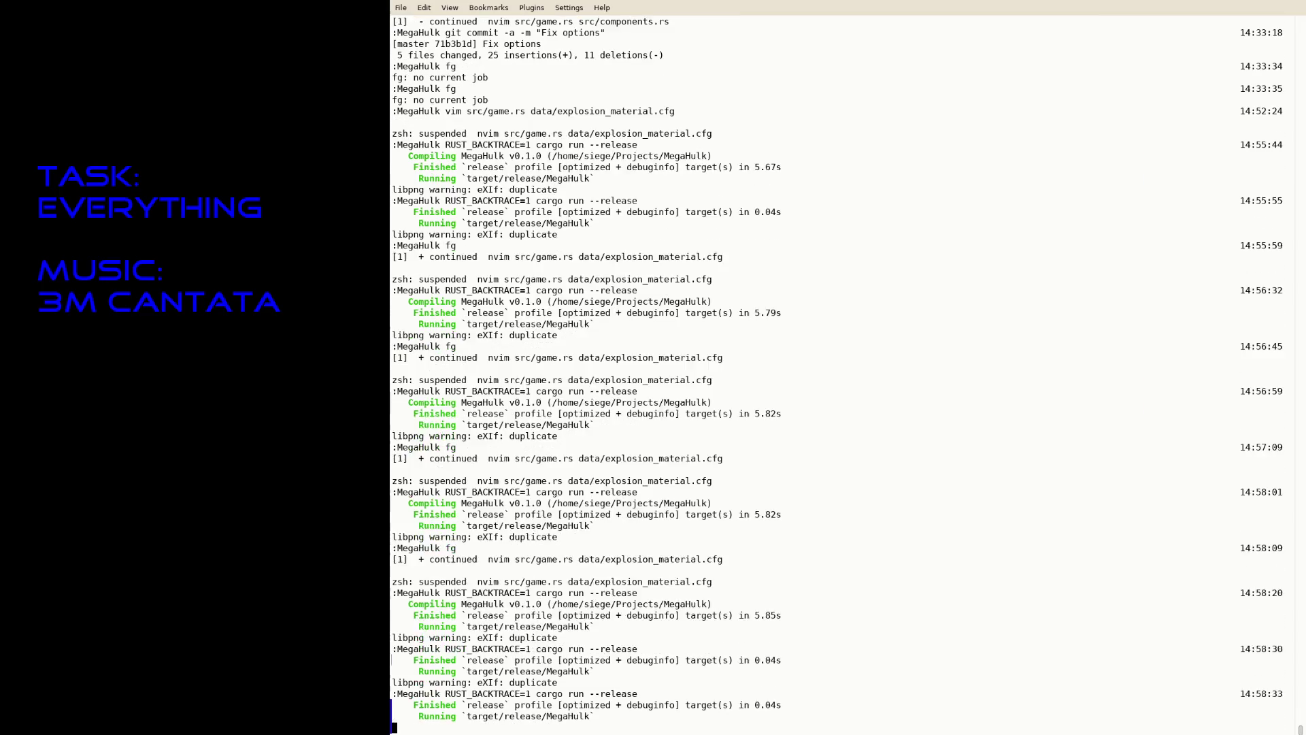
pyautogui.press('Escape')
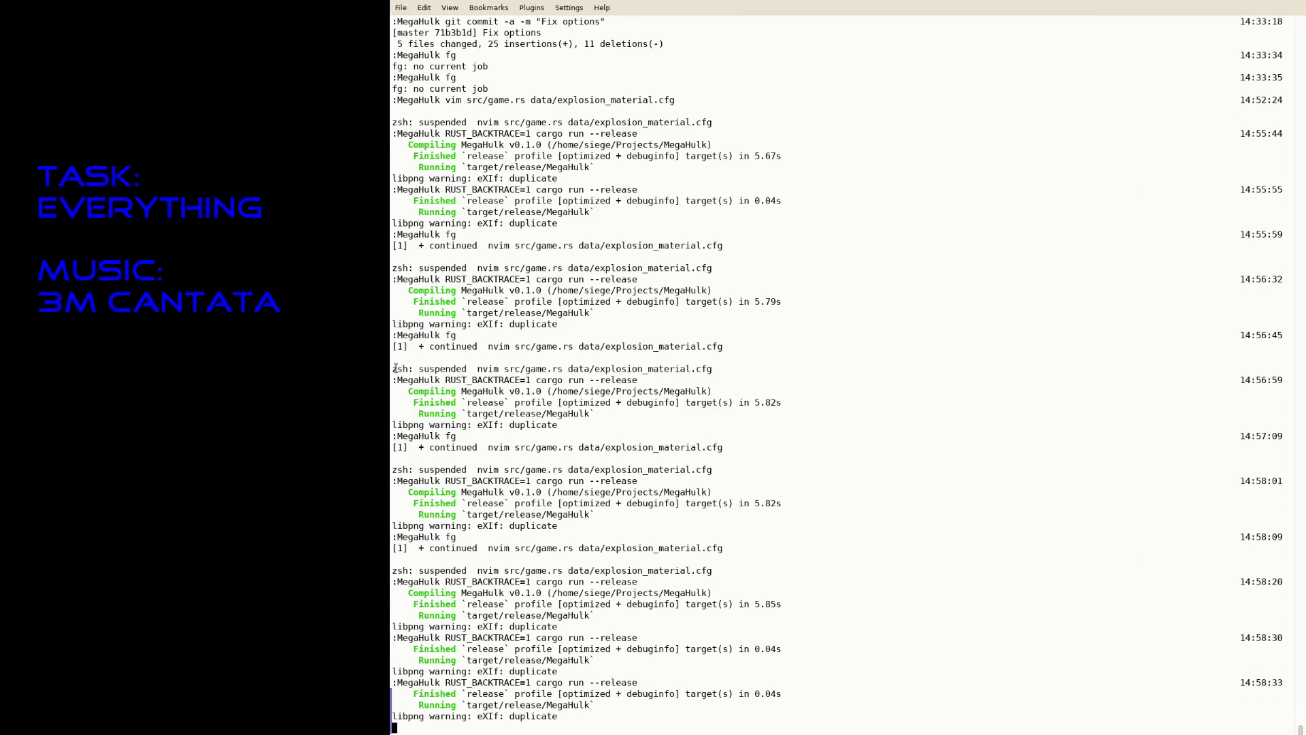
pyautogui.press('Up')
pyautogui.press('Return')
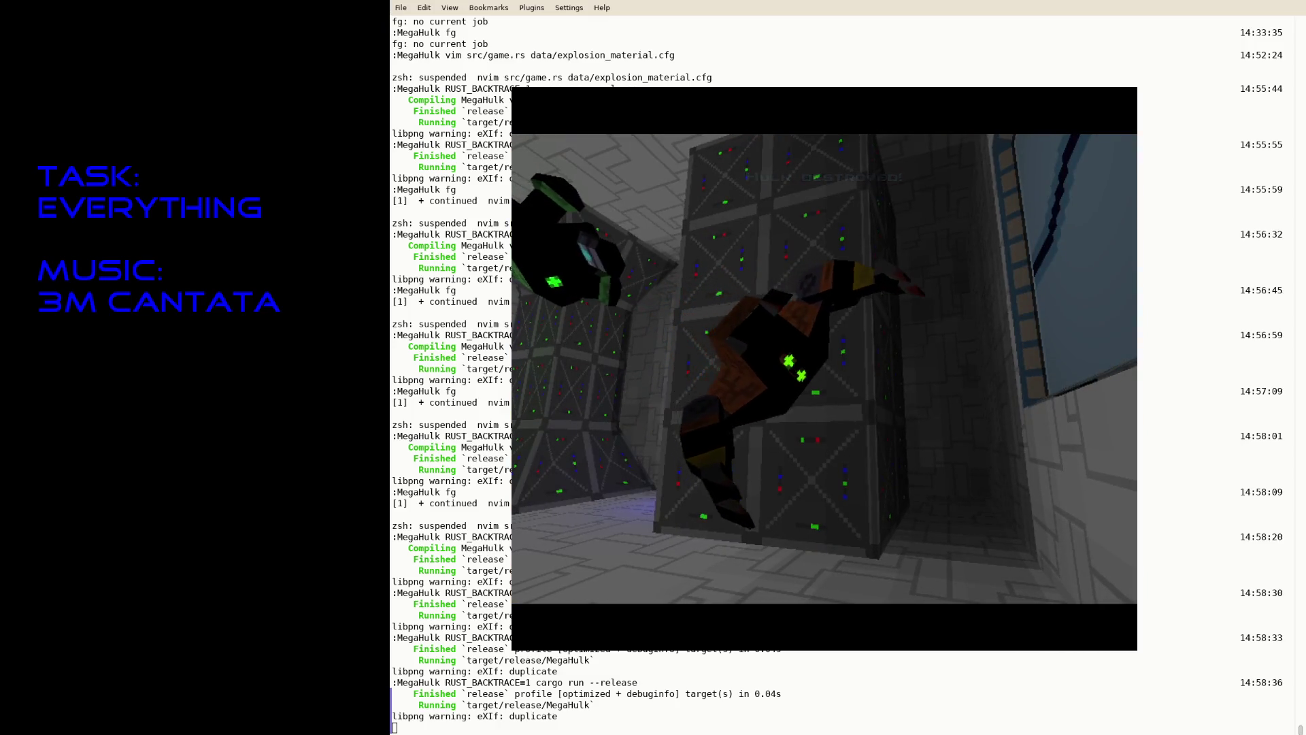
# Close the game, resume Neovim and find the Hulk death message on line 3780.
pyautogui.press('Escape')
pyautogui.write('fg')
pyautogui.press('Return')
pyautogui.write('/Hulk')
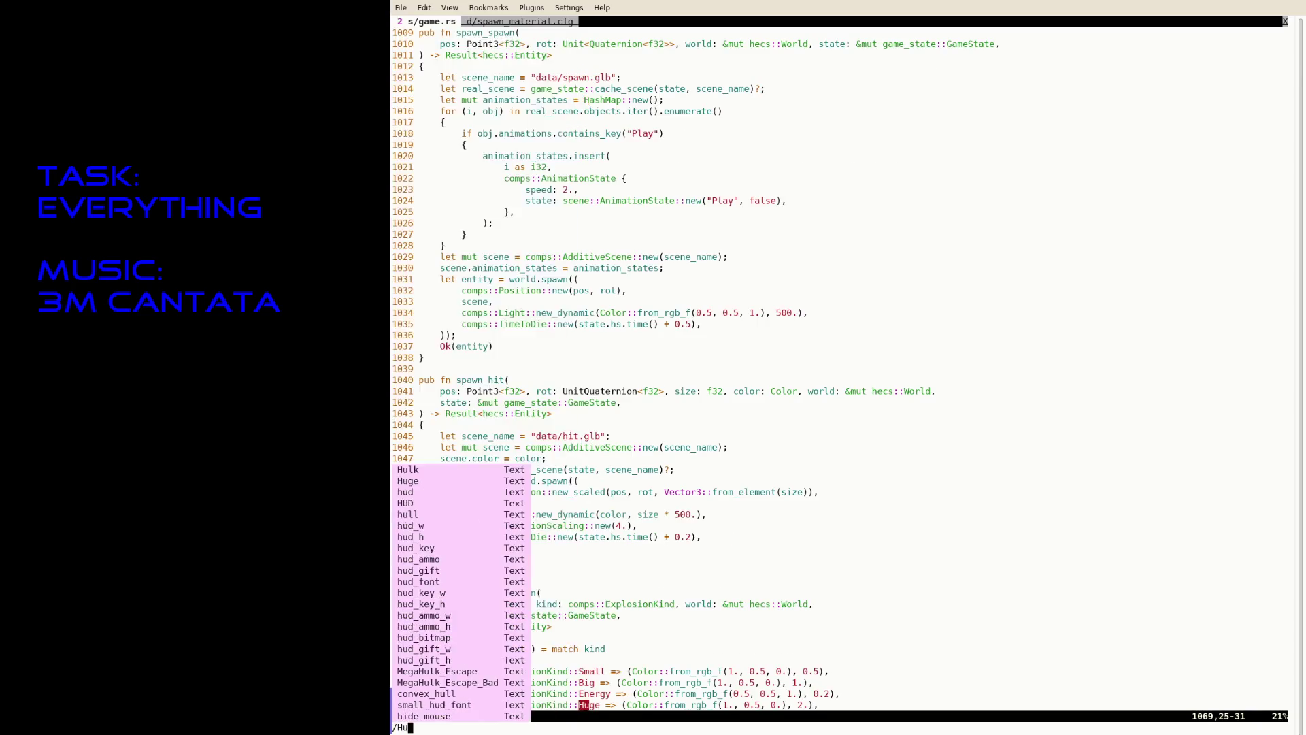
pyautogui.press('Return')
pyautogui.write('n/')
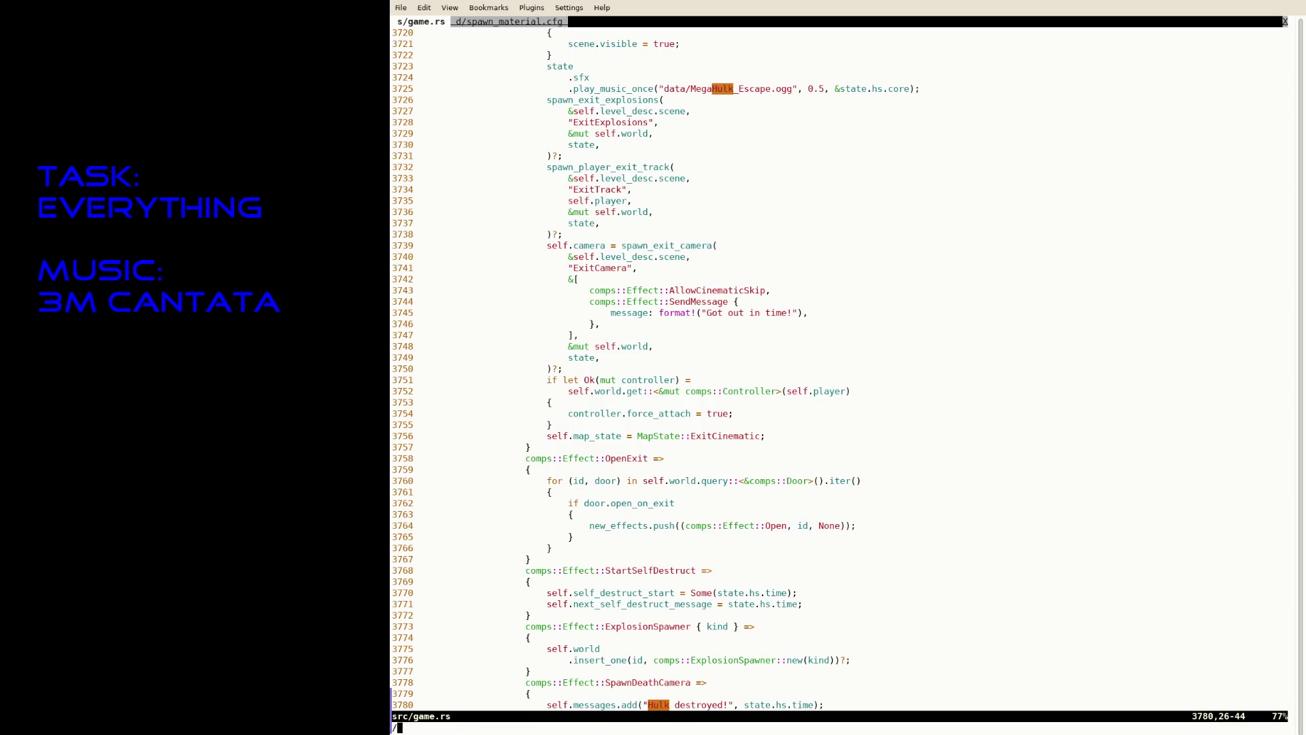
pyautogui.press('Escape')
# Change the message to 'MegaHulk destroyed!', save, and rebuild and launch the game.
pyautogui.write('iMega')
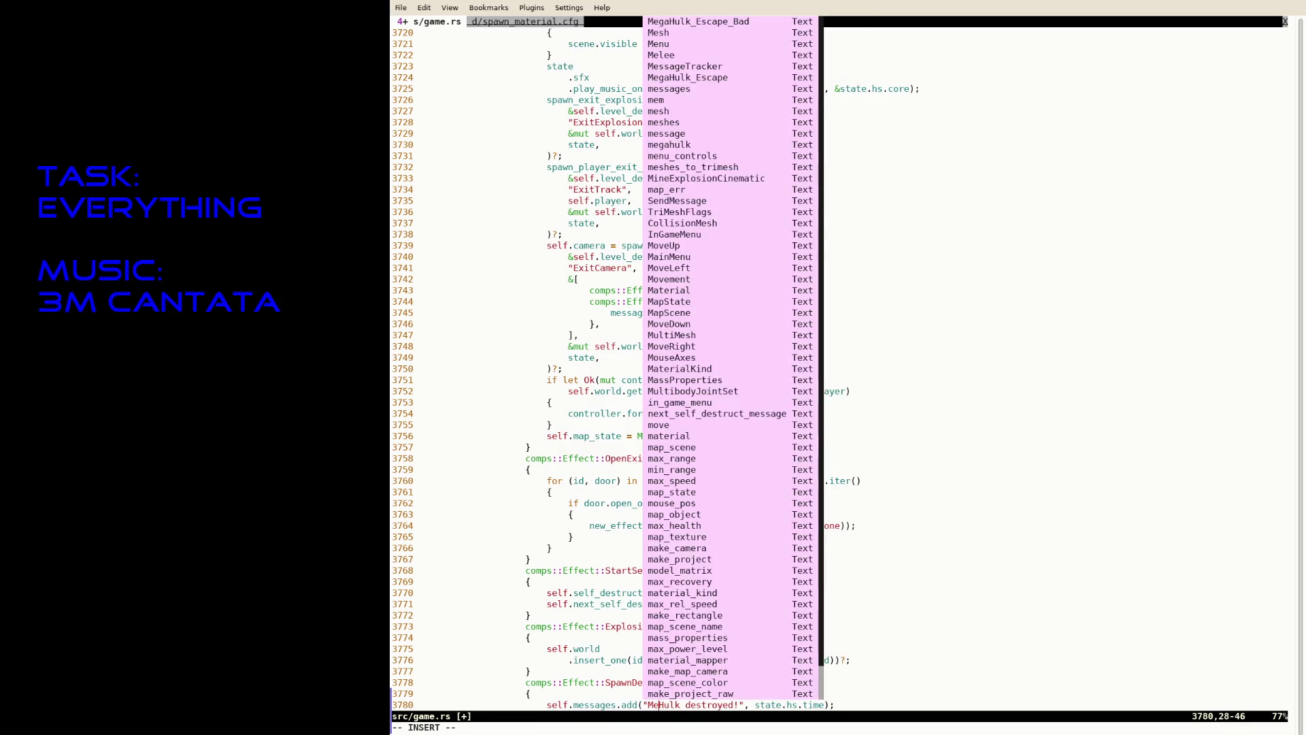
pyautogui.press('Escape')
pyautogui.write(':w')
pyautogui.press('Return')
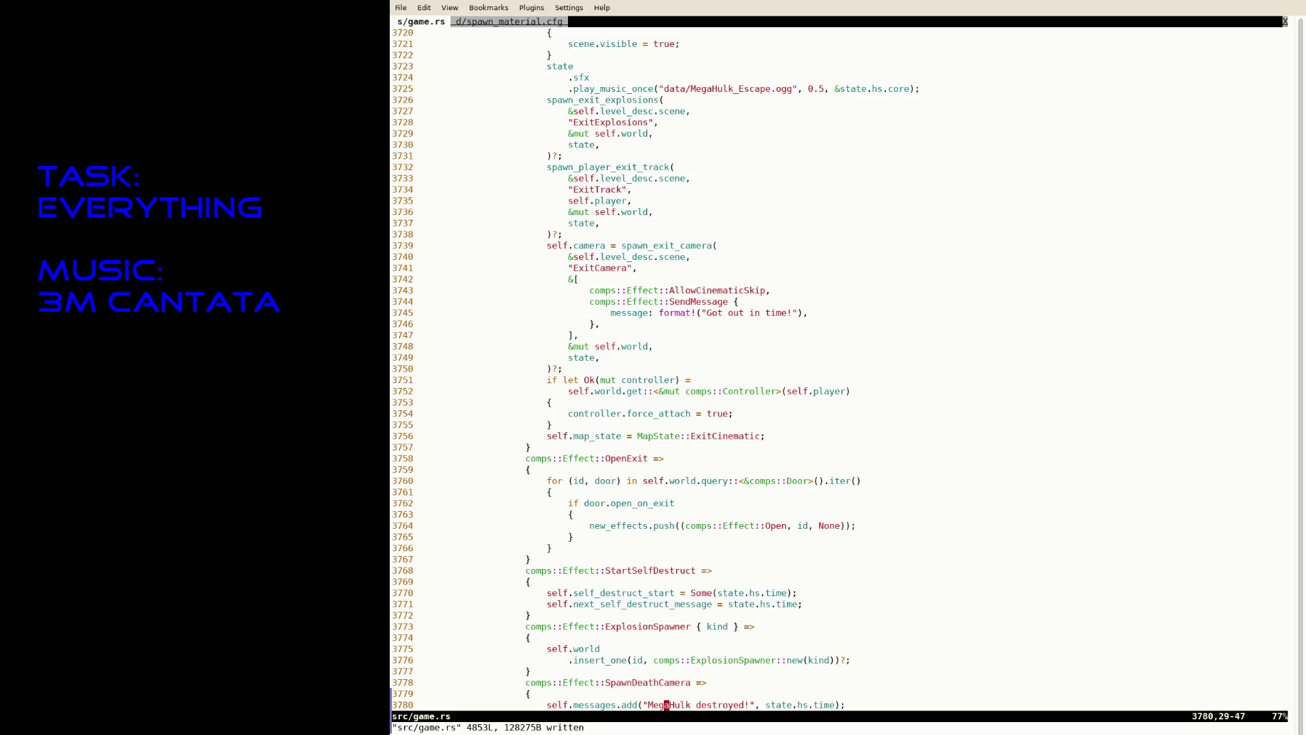
pyautogui.hotkey('ctrl', 'z')
pyautogui.press('Up')
pyautogui.press('Return')
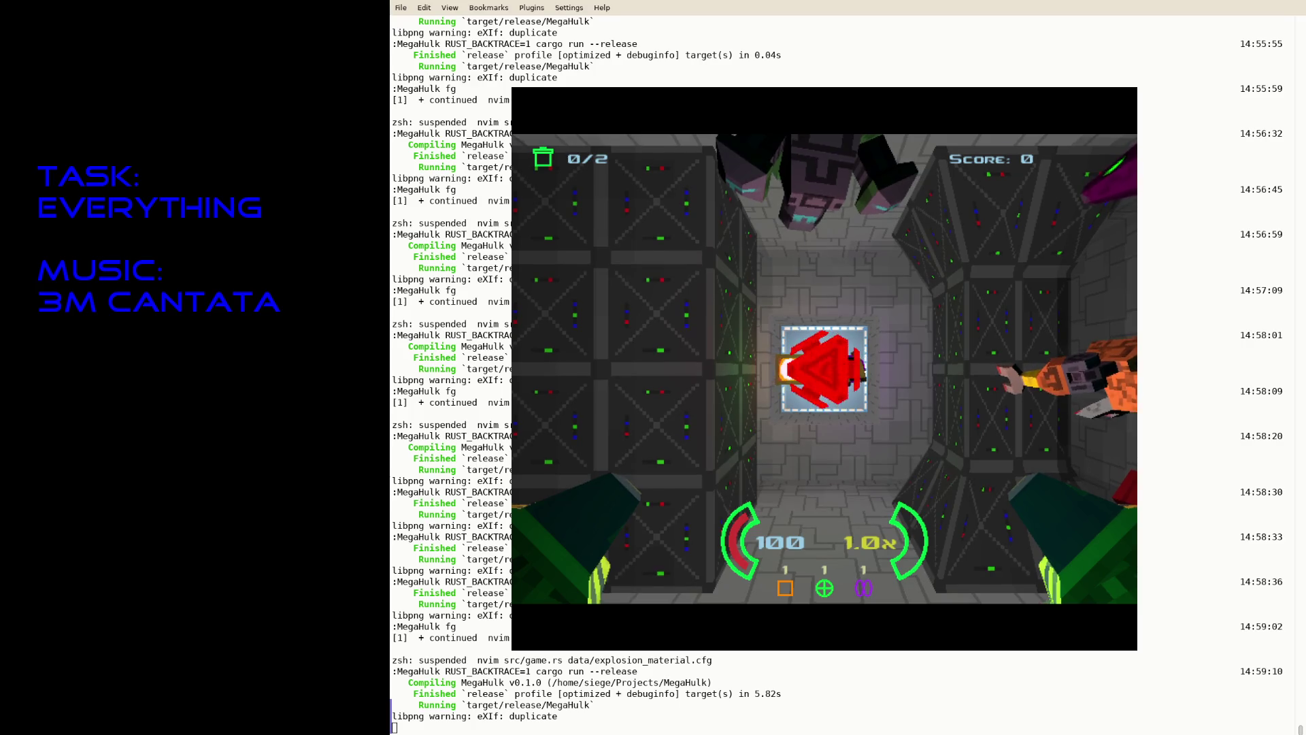
# Close the running game, then run cargo fmt and stage all changes with git add.
pyautogui.press('Escape')
pyautogui.write('fg')
pyautogui.press('BackSpace')
pyautogui.press('BackSpace')
pyautogui.write('cargo fmt')
pyautogui.press('Return')
pyautogui.write('git add .')
pyautogui.press('Return')
# Abandon the unfinished 'Add spawn' commit, resume Neovim, and open TODO in a new tab.
pyautogui.write('git com')
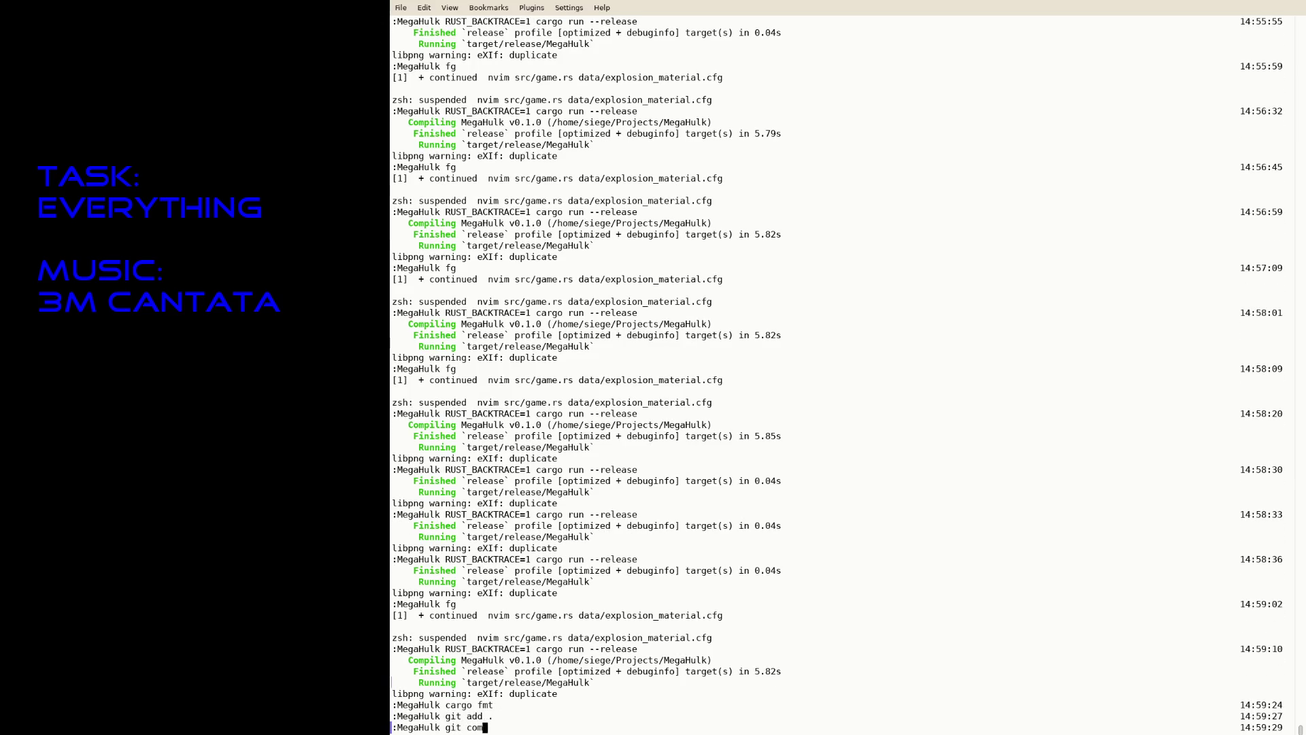
pyautogui.write('mit -a -m "Add spawn')
pyautogui.hotkey('ctrl', 'c')
pyautogui.write('vim T')
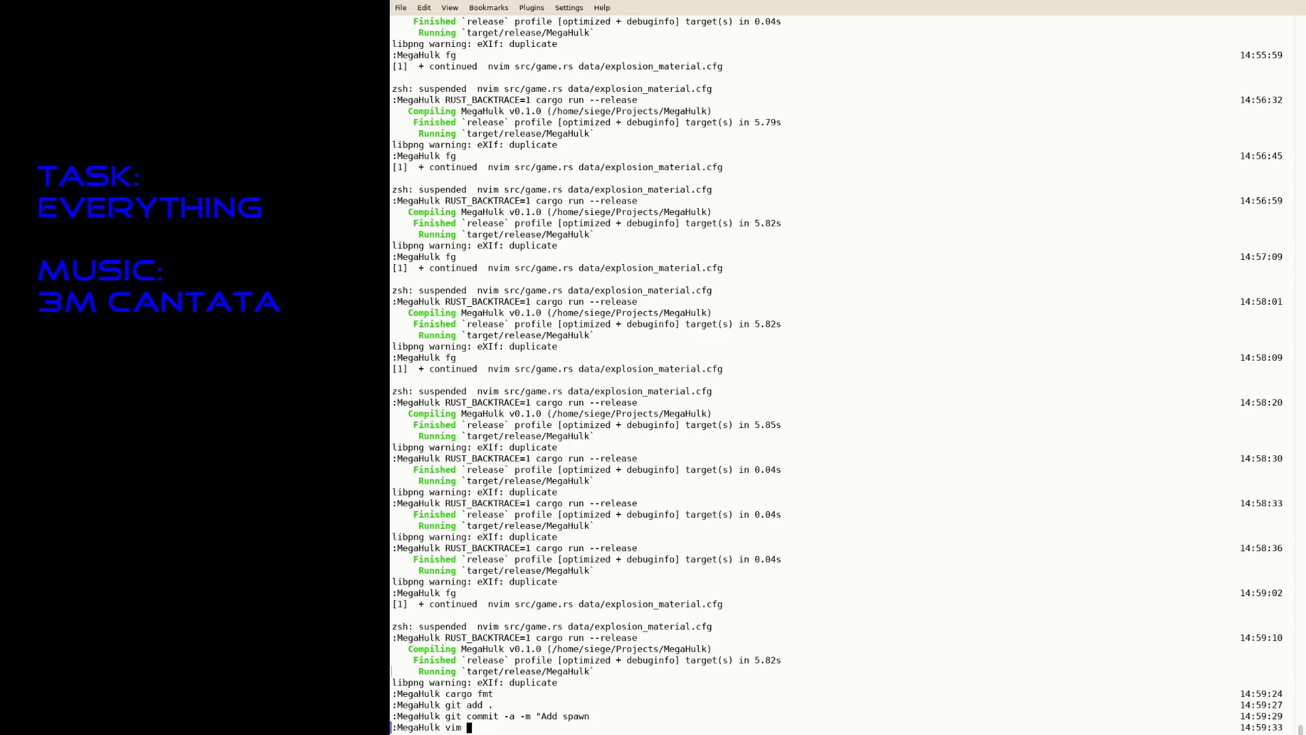
pyautogui.write('fg')
pyautogui.press('Return')
pyautogui.write(':tabe TODO')
pyautogui.press('Return')
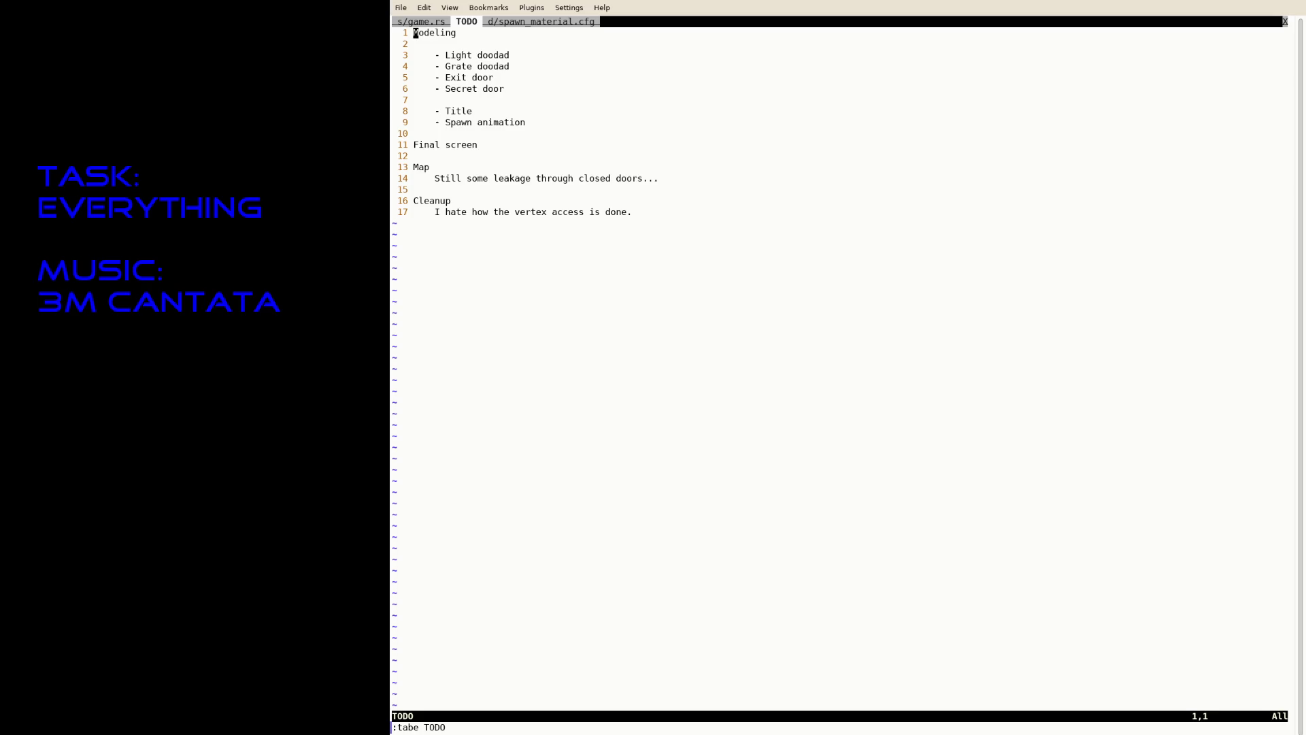
# Delete the '- Spawn animation' entry from the TODO and save.
pyautogui.press('j')
pyautogui.press('j')
pyautogui.press('j')
pyautogui.press('d')
pyautogui.press('d')
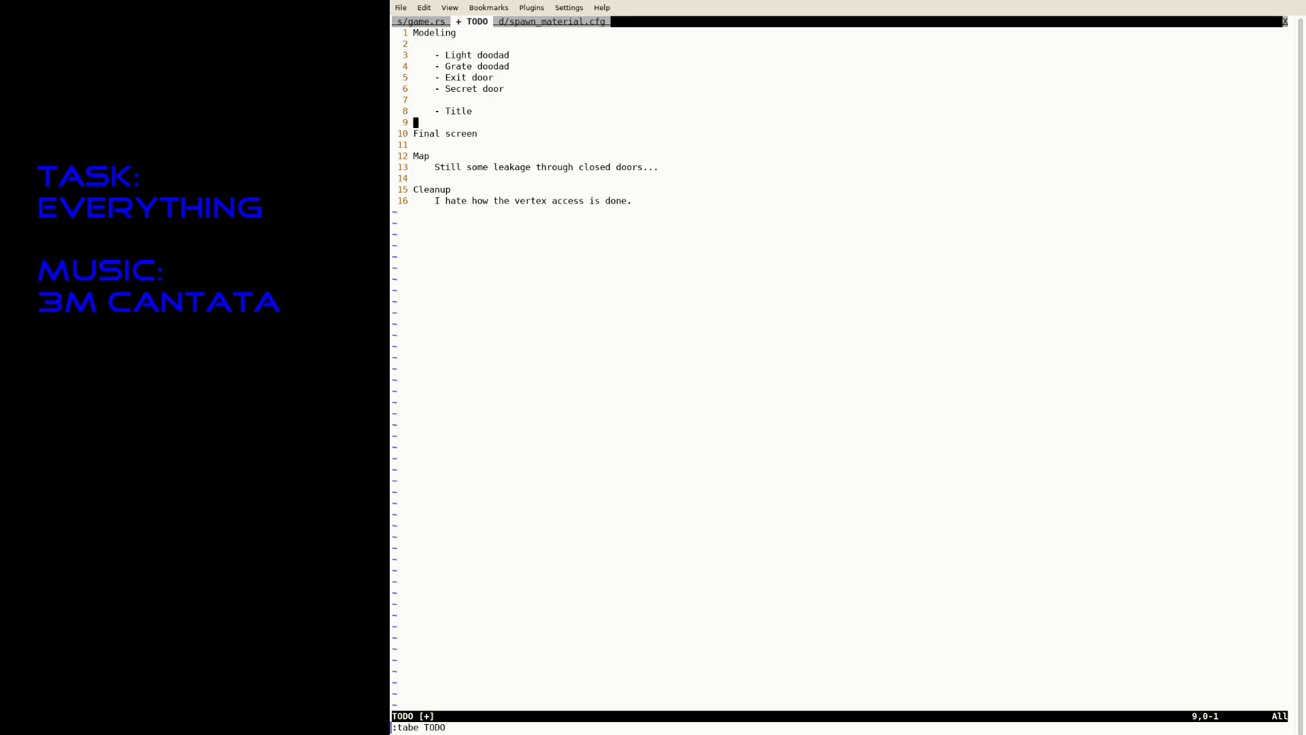
pyautogui.write(':w')
pyautogui.press('Return')
# Make Final screen a bullet, remove the blank line, and add a 'UI:' heading above Title.
pyautogui.write('ji')
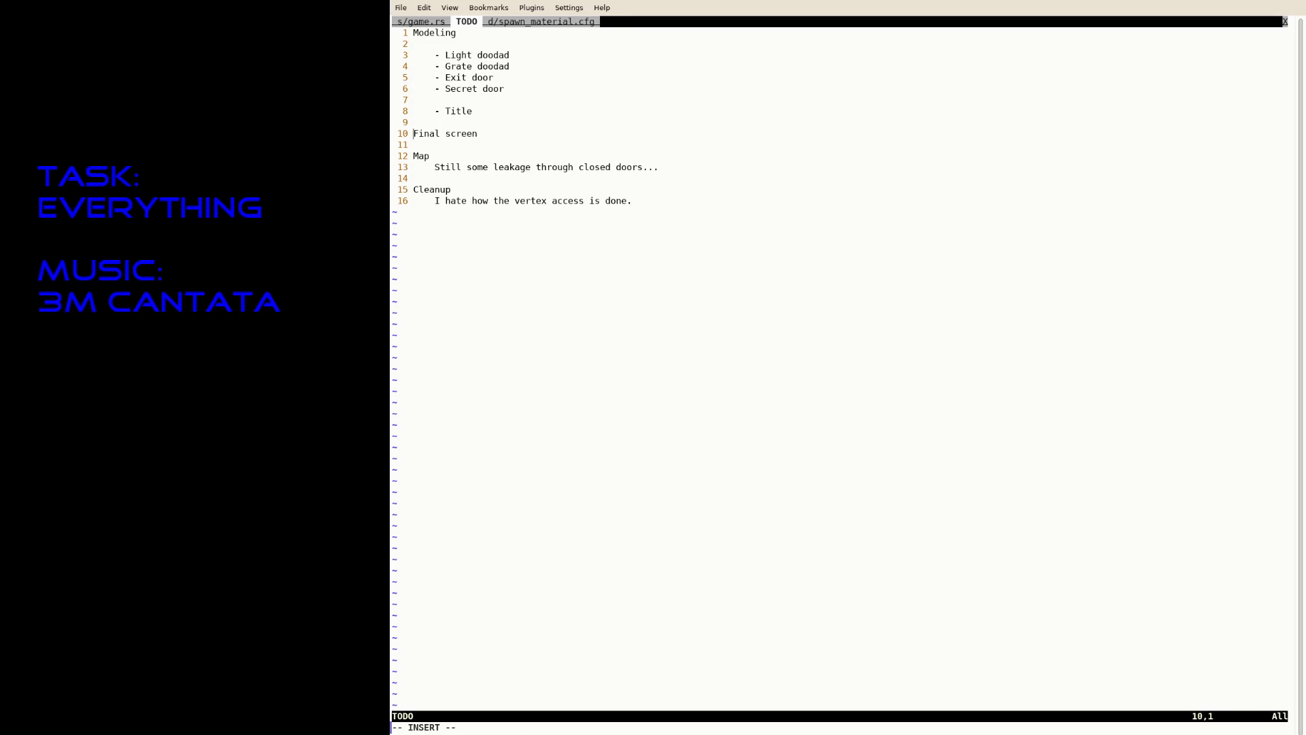
pyautogui.write('    -')
pyautogui.press('Escape')
pyautogui.press('k')
pyautogui.press('d')
pyautogui.press('d')
pyautogui.press('k')
pyautogui.hotkey('shift', 'o')
pyautogui.write('UI:')
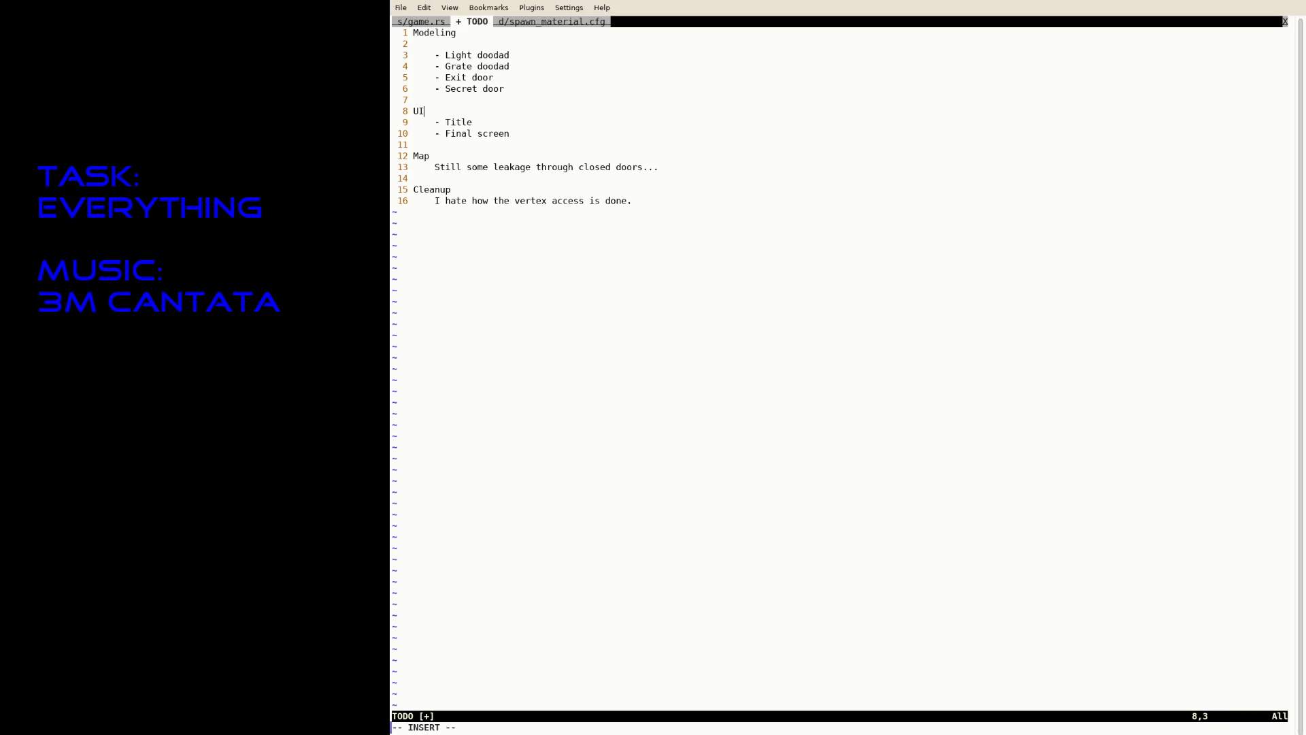
pyautogui.press('Down')
pyautogui.press('Down')
pyautogui.press('Down')
# Insert blank lines above the Map heading, save the TODO, and close it with :x.
pyautogui.hotkey('ctrl', 'n')
pyautogui.press('Escape')
pyautogui.press('o')
pyautogui.press('Return')
pyautogui.press('Return')
pyautogui.press('Return')
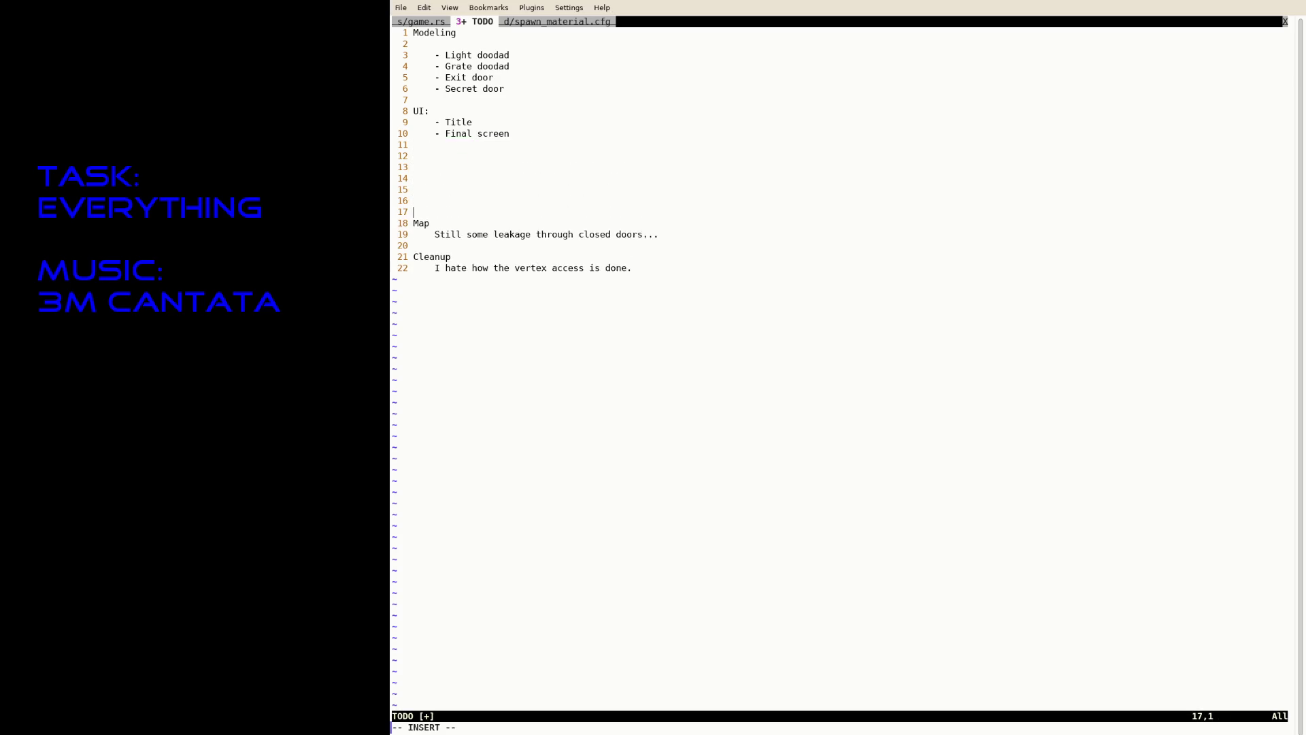
pyautogui.press('Up')
pyautogui.press('Up')
pyautogui.press('Up')
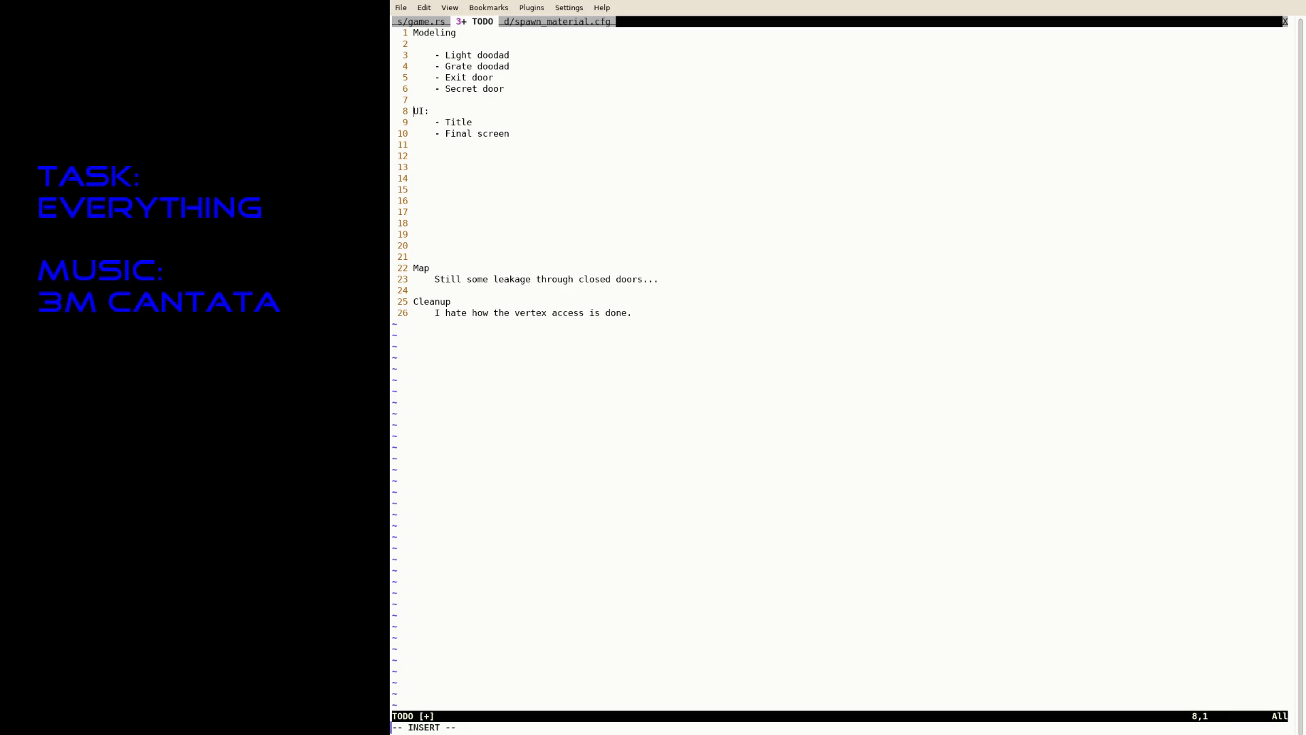
pyautogui.press('Escape')
pyautogui.write(':w')
pyautogui.press('Return')
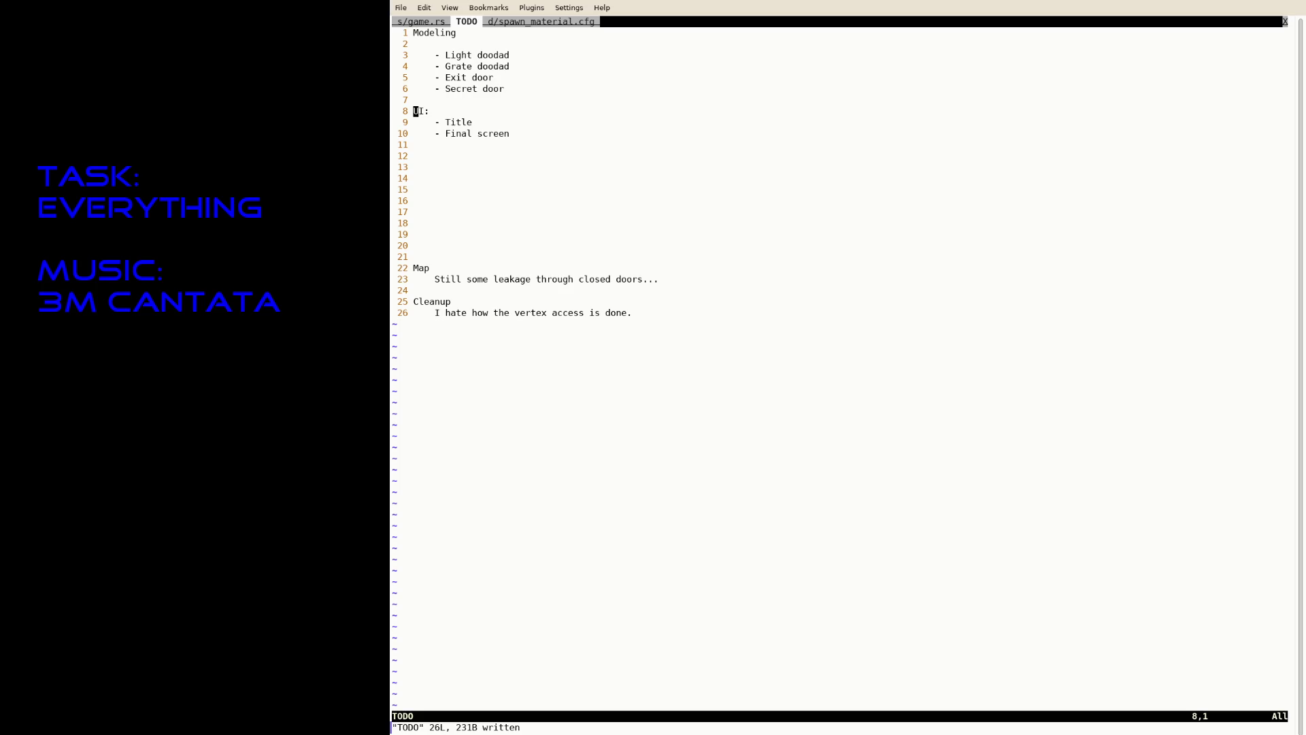
pyautogui.write(':x')
pyautogui.press('Return')
pyautogui.write(':')
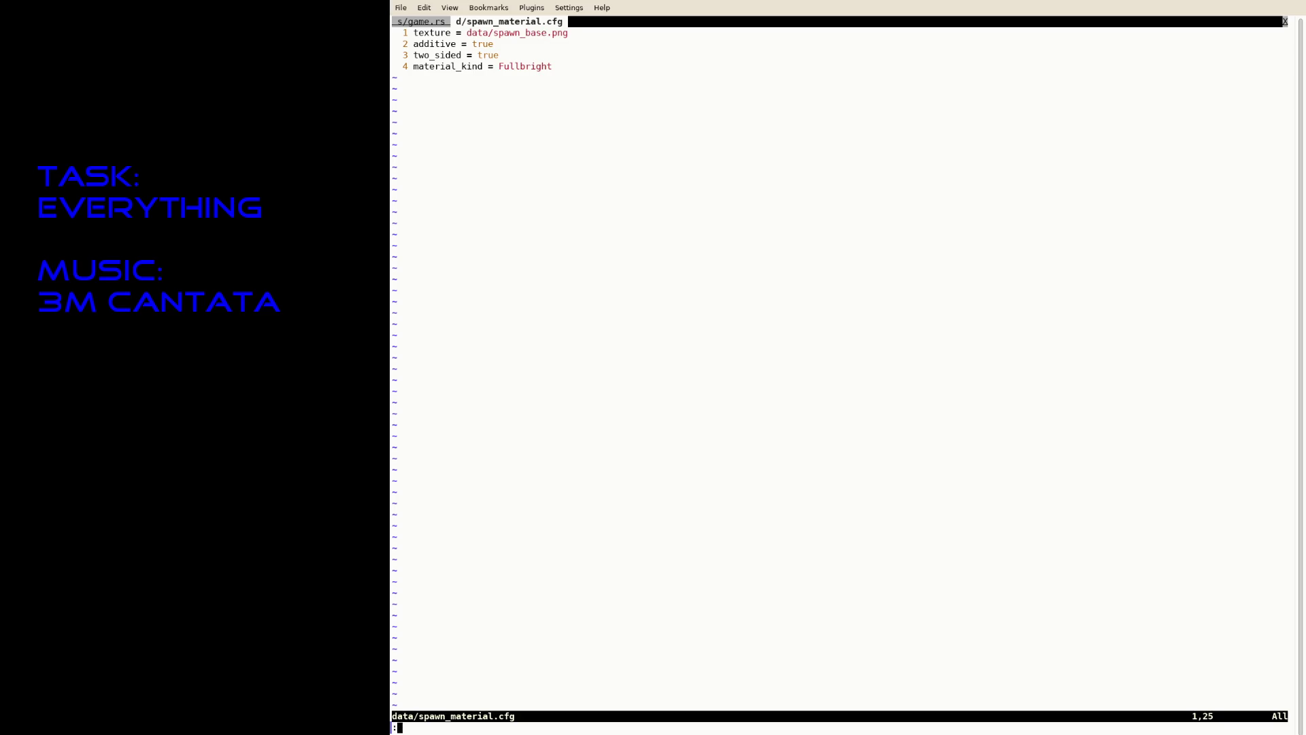
pyautogui.write('tabe TODO')
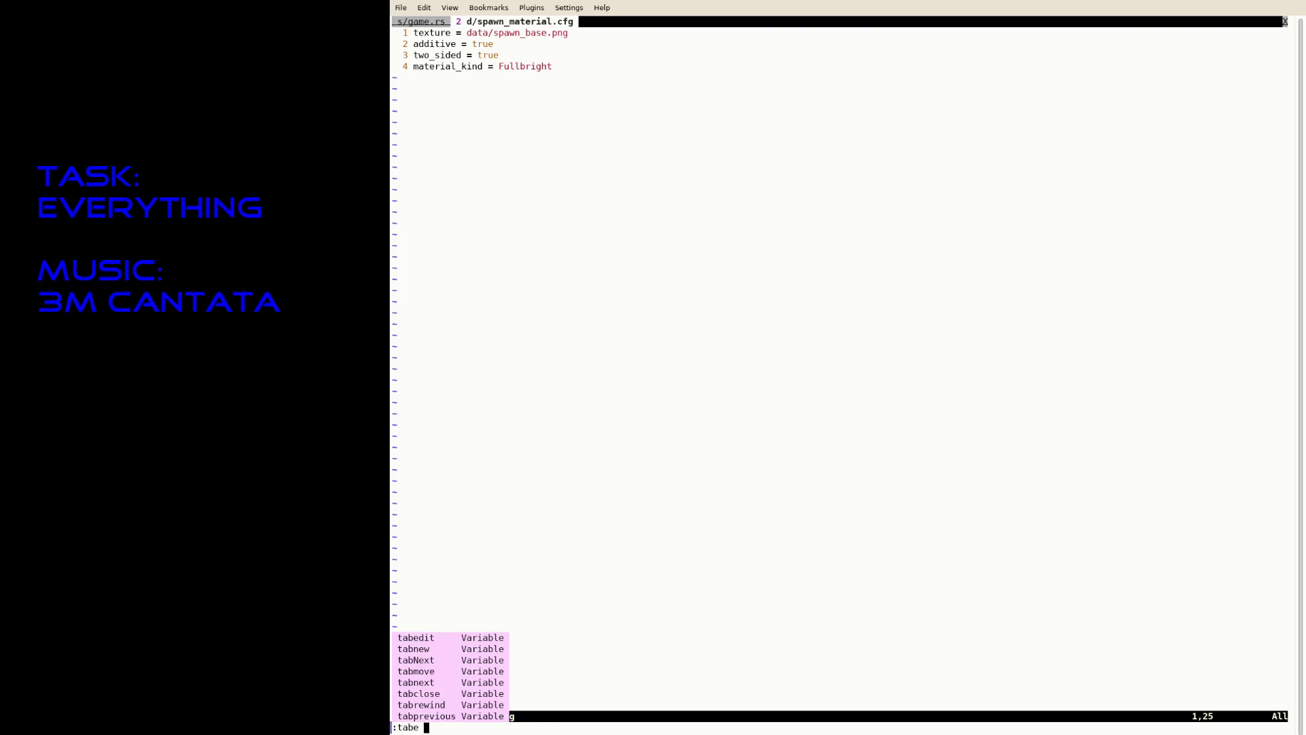
# Suspend Neovim, check git status, and commit all changes with message 'Add spawn'.
pyautogui.press('Return')
pyautogui.hotkey('ctrl', 'z')
pyautogui.write('git status')
pyautogui.press('Return')
pyautogui.write('git com')
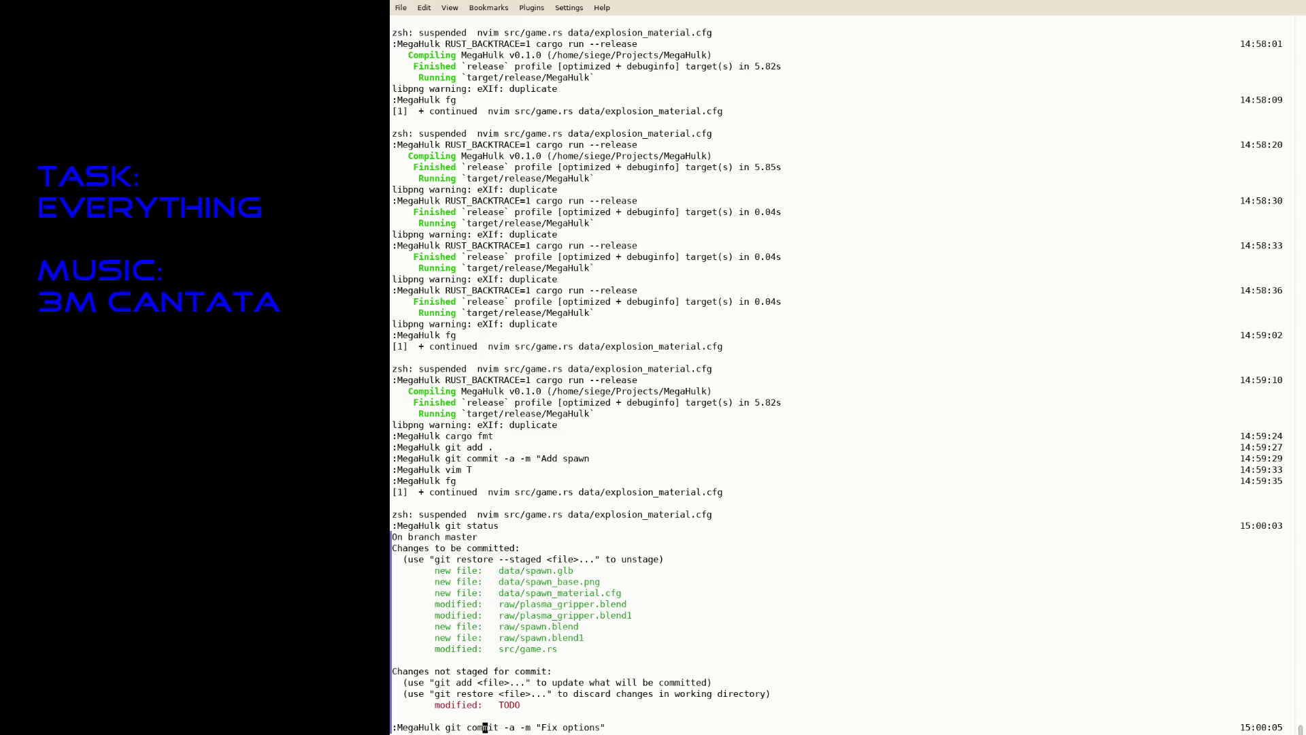
pyautogui.write('mit -a -m "Add s')
pyautogui.write('pawn"')
pyautogui.press('Return')
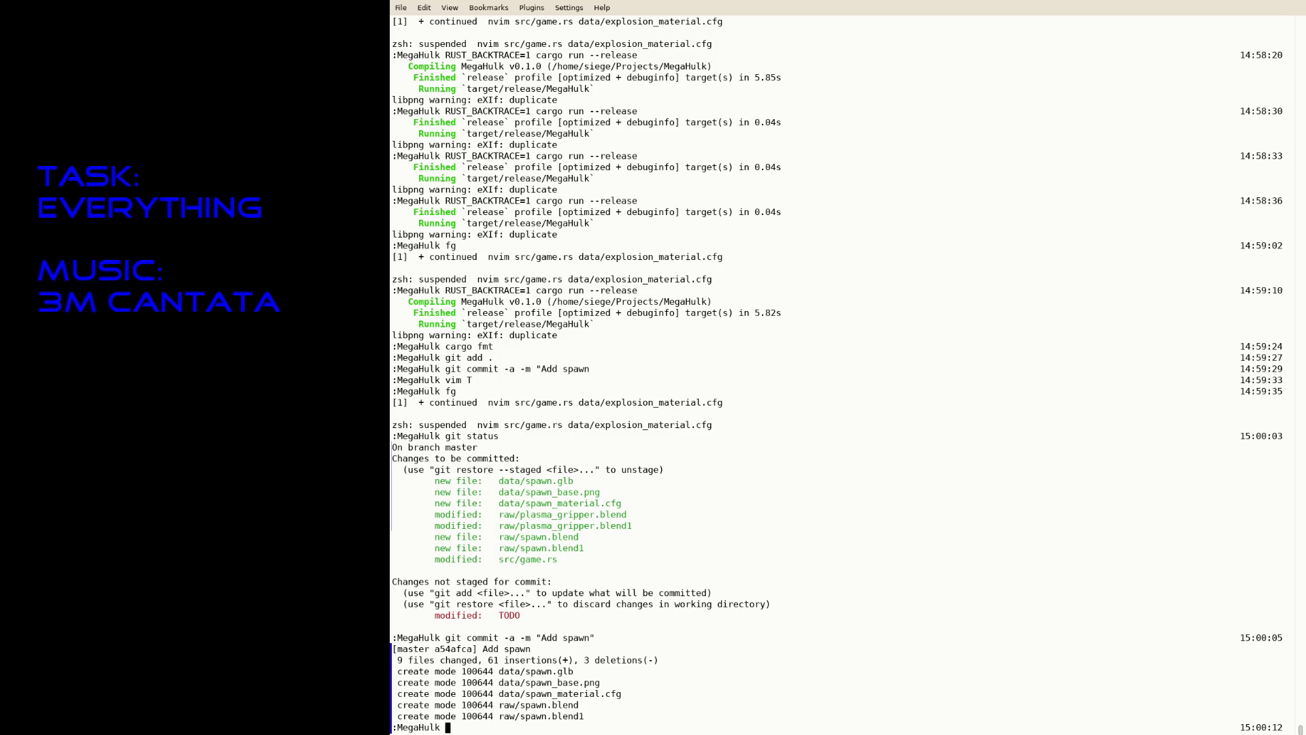
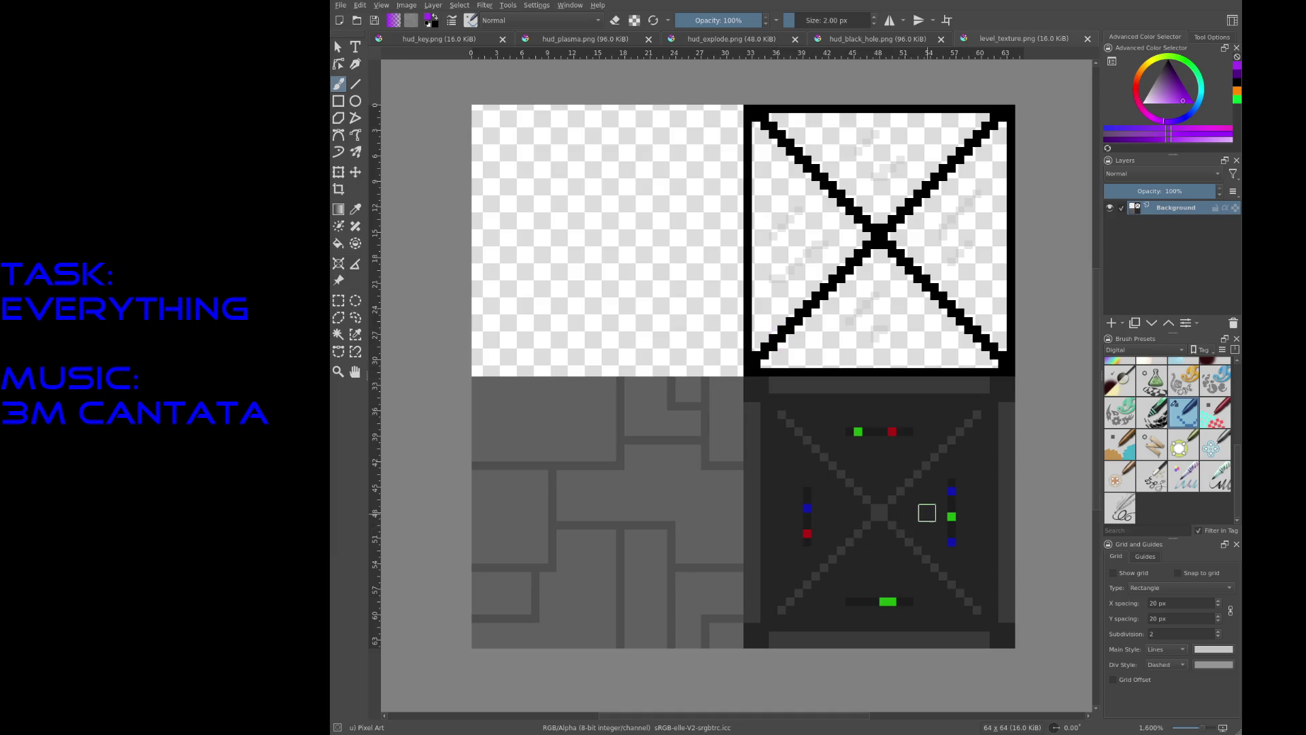
# Rerun RUST_BACKTRACE=1 cargo run --release from the Konsole history.
pyautogui.scroll(1, 915, 434)
pyautogui.scroll(-2, 915, 434)
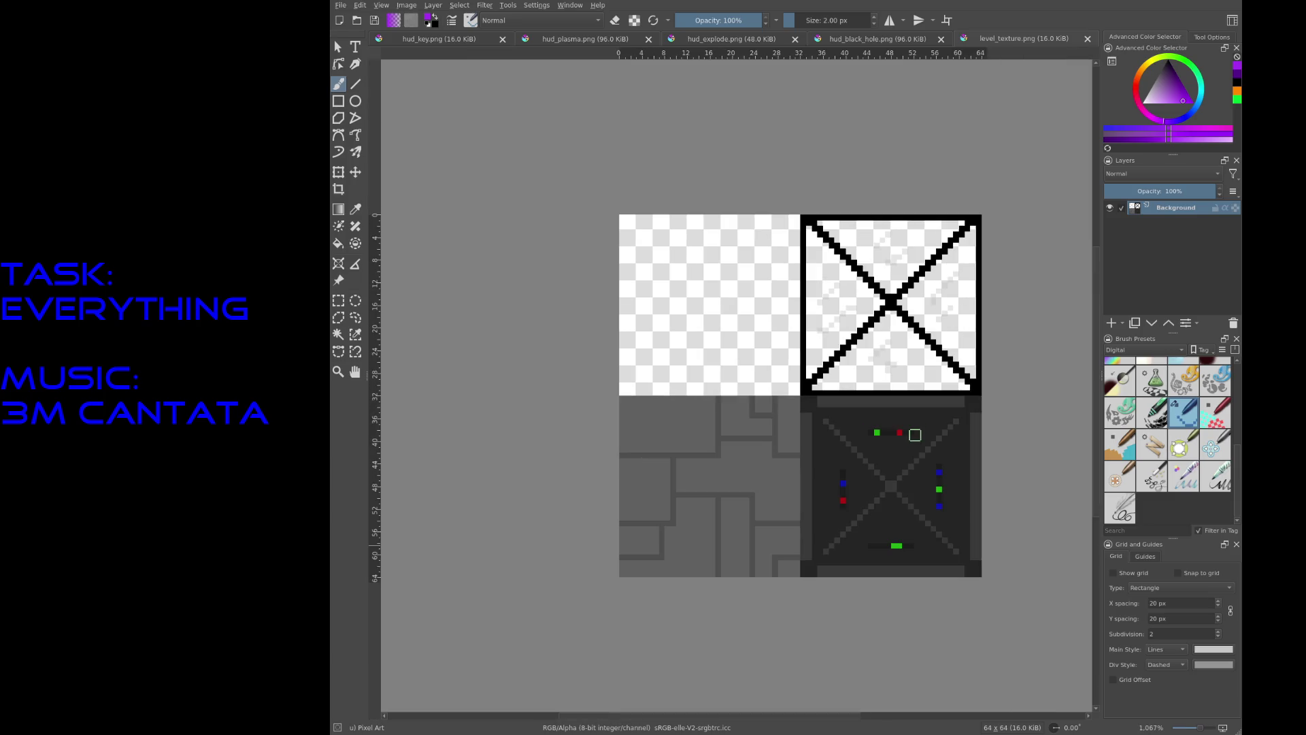
pyautogui.scroll(1, 948, 438)
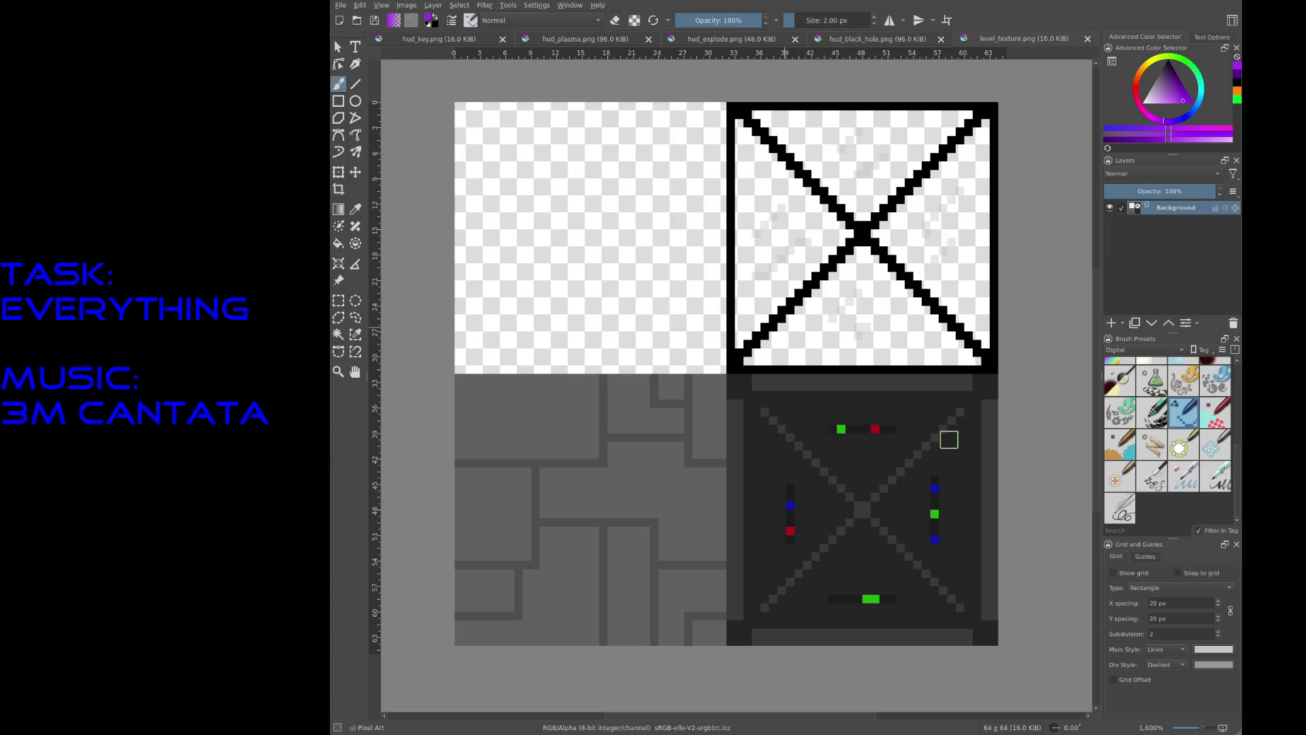
pyautogui.scroll(-1, 949, 439)
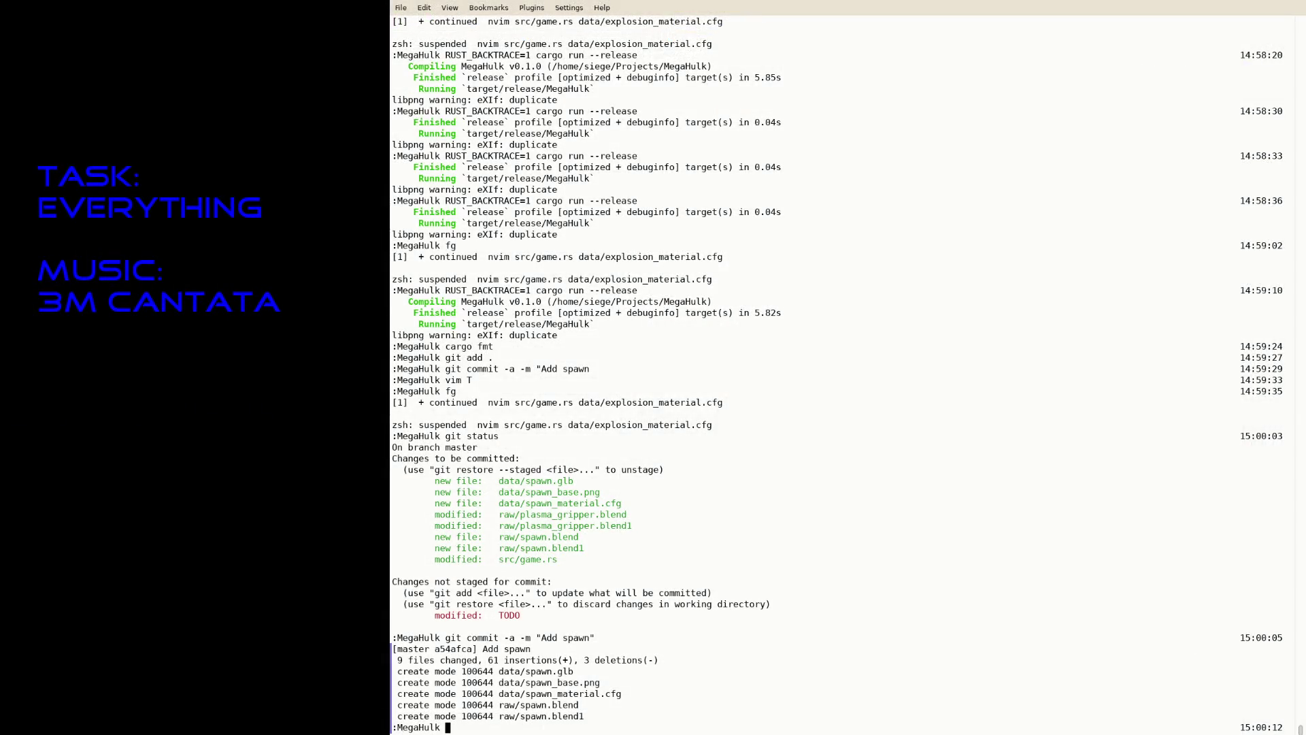
pyautogui.press('Up')
pyautogui.press('Return')
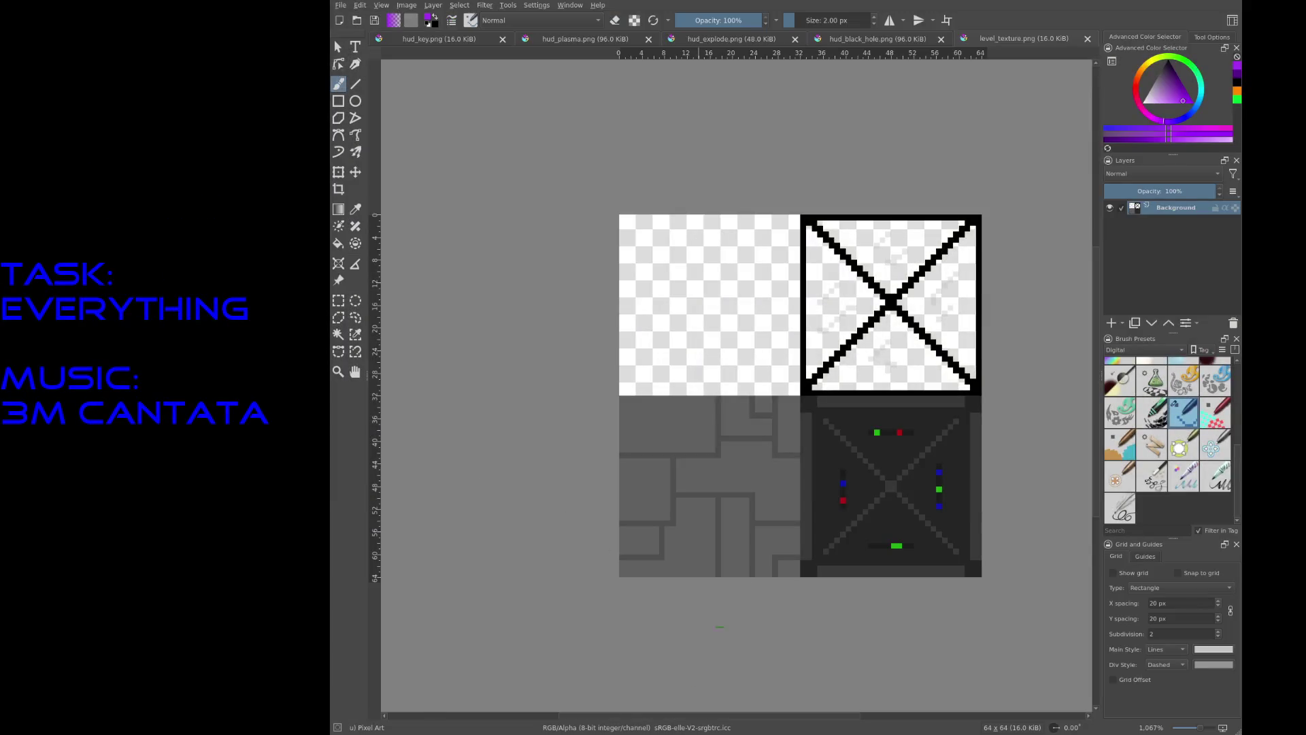
pyautogui.moveTo(828, 331)
pyautogui.mouseDown()
pyautogui.moveTo(677, 276)
pyautogui.moveTo(603, 301)
pyautogui.mouseUp()
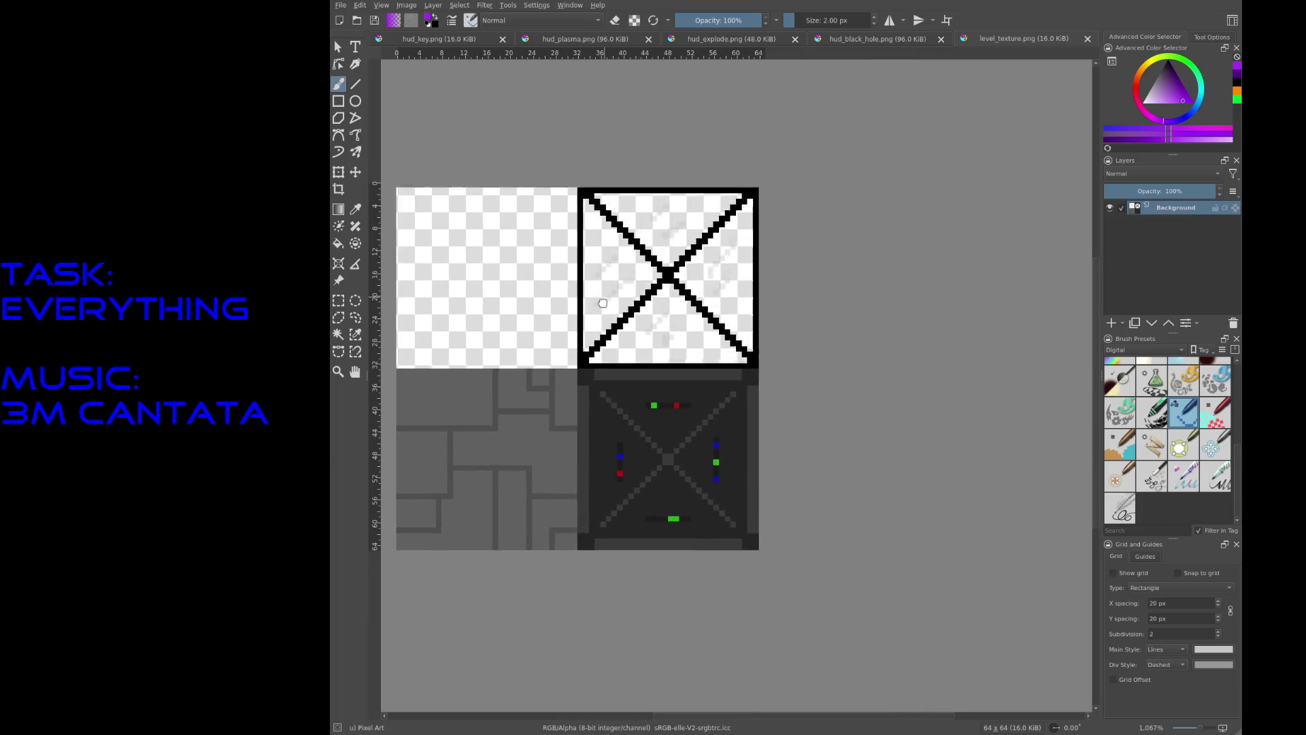
pyautogui.scroll(-4, 679, 287)
pyautogui.scroll(3, 718, 314)
pyautogui.scroll(-4, 717, 314)
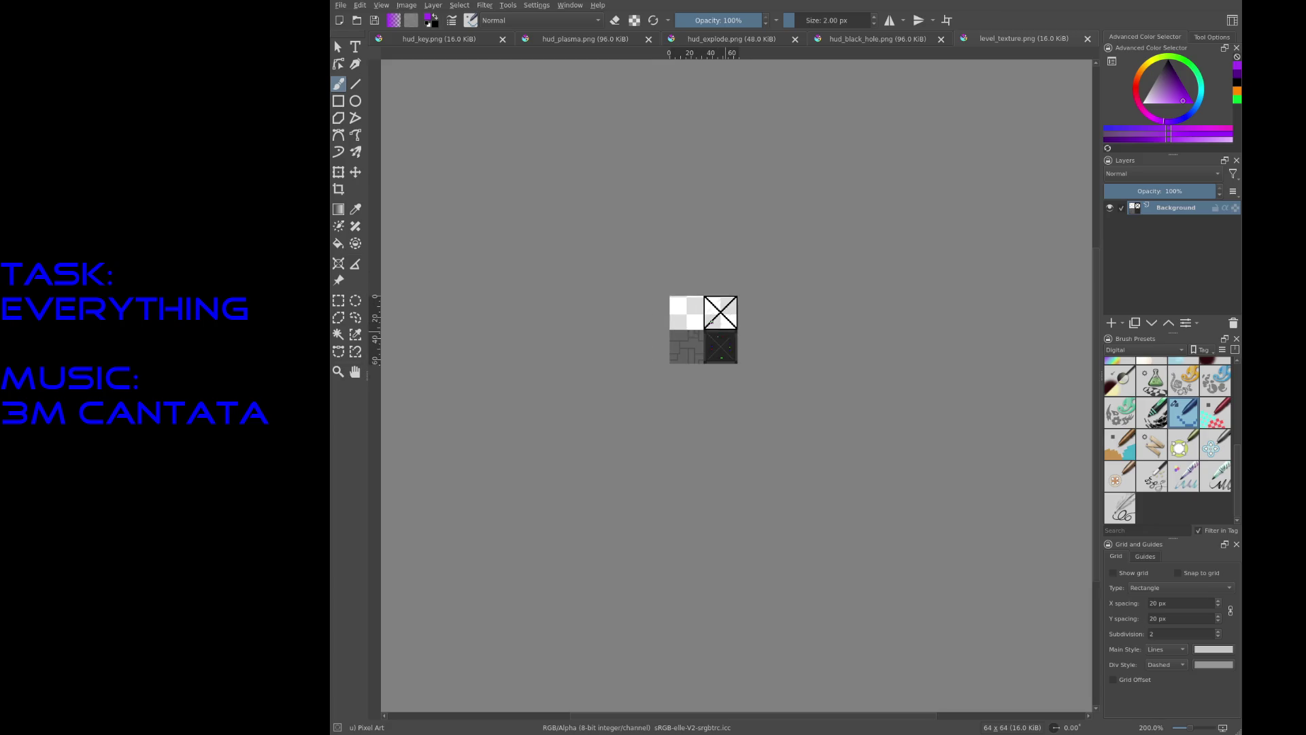
pyautogui.hotkey('ctrl', '+')
pyautogui.hotkey('ctrl', '+')
pyautogui.hotkey('ctrl', '+')
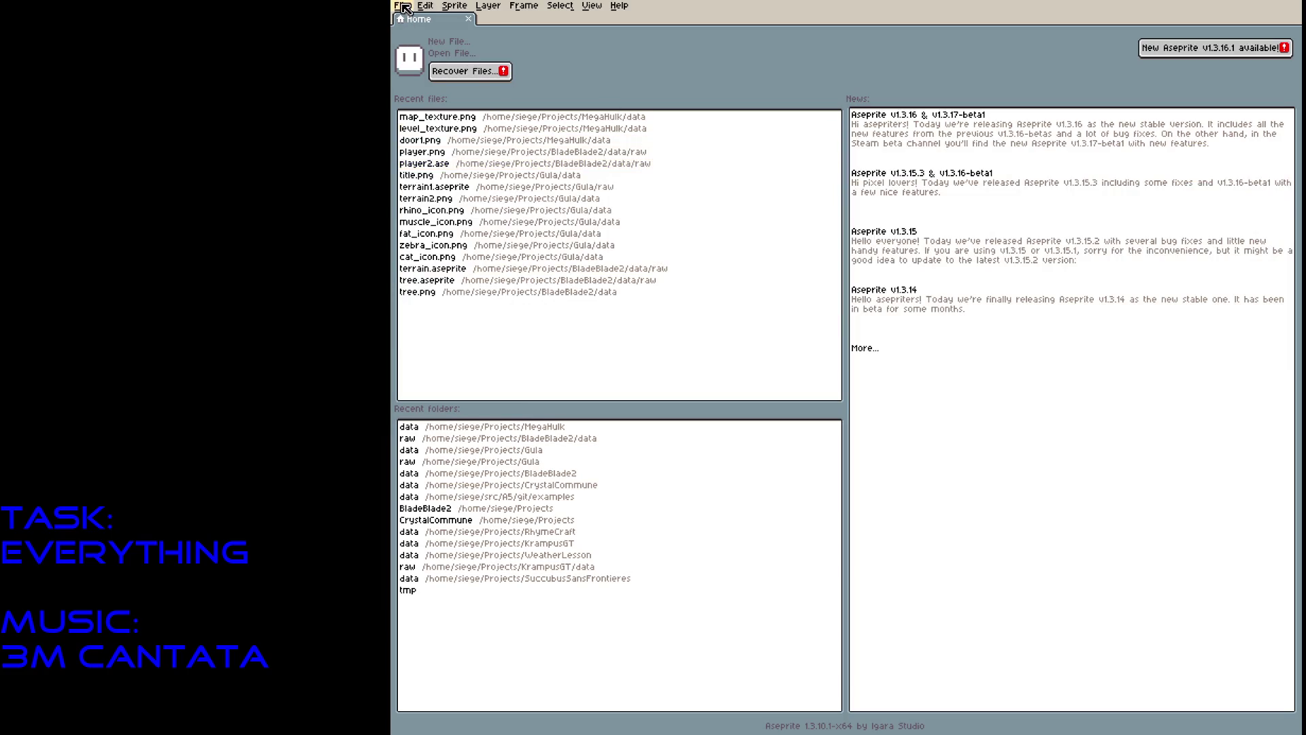
# Create a new 32×32 sprite and draw a small white < mark with a dot beside it.
pyautogui.click(402, 7)
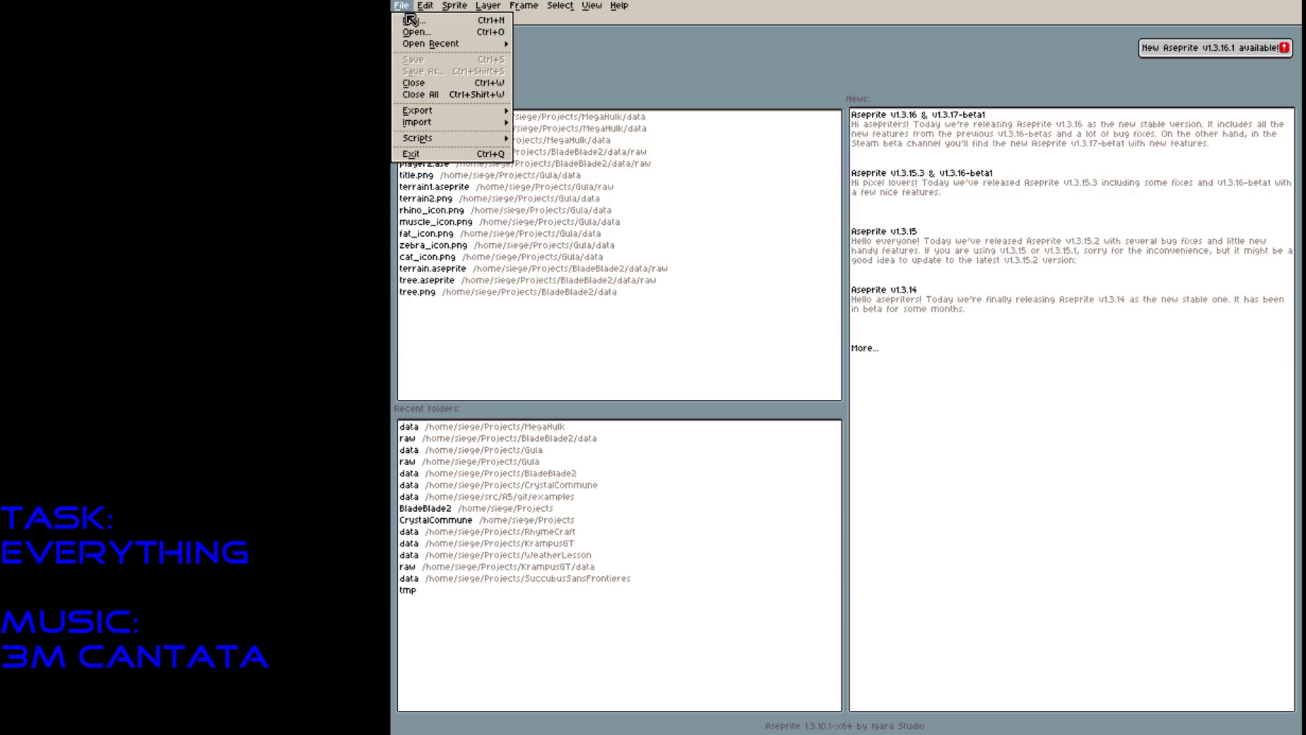
pyautogui.click(411, 20)
pyautogui.write('32')
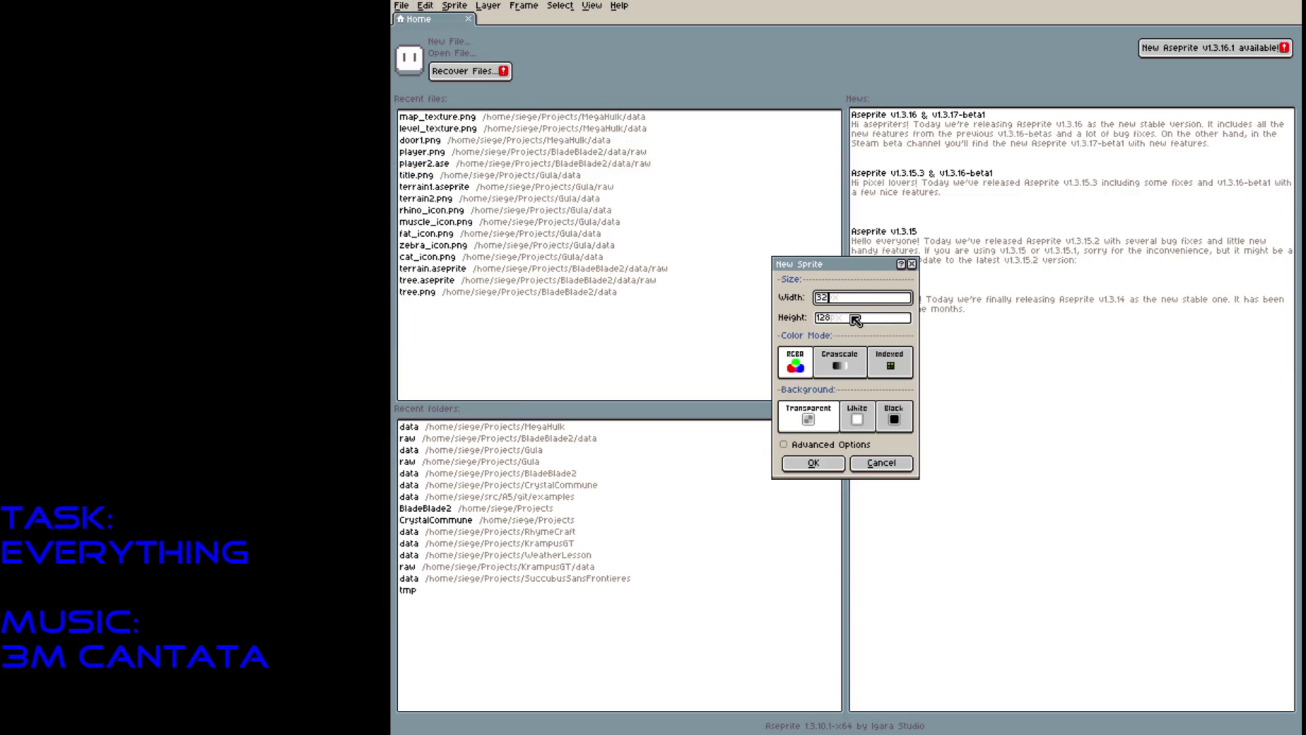
pyautogui.press('Tab')
pyautogui.write('32')
pyautogui.click(814, 463)
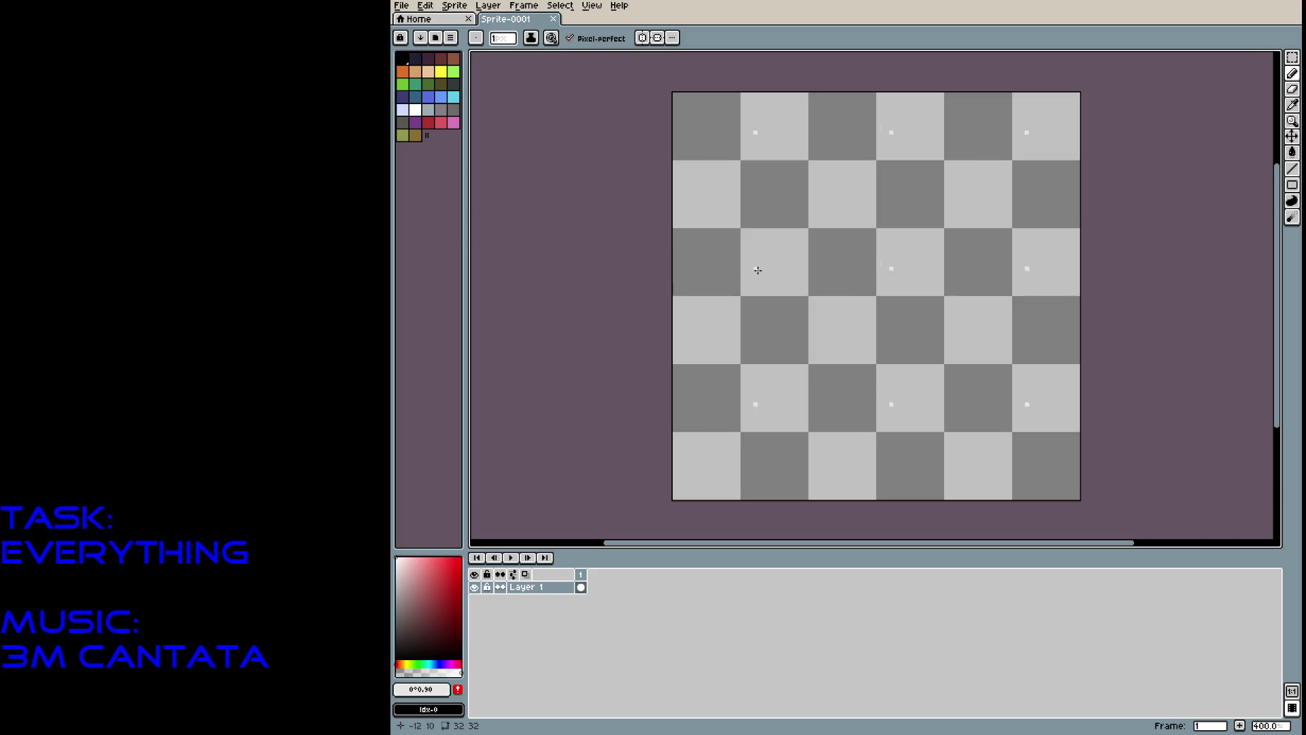
pyautogui.moveTo(827, 255); pyautogui.dragTo(822, 270)
pyautogui.click(835, 260)
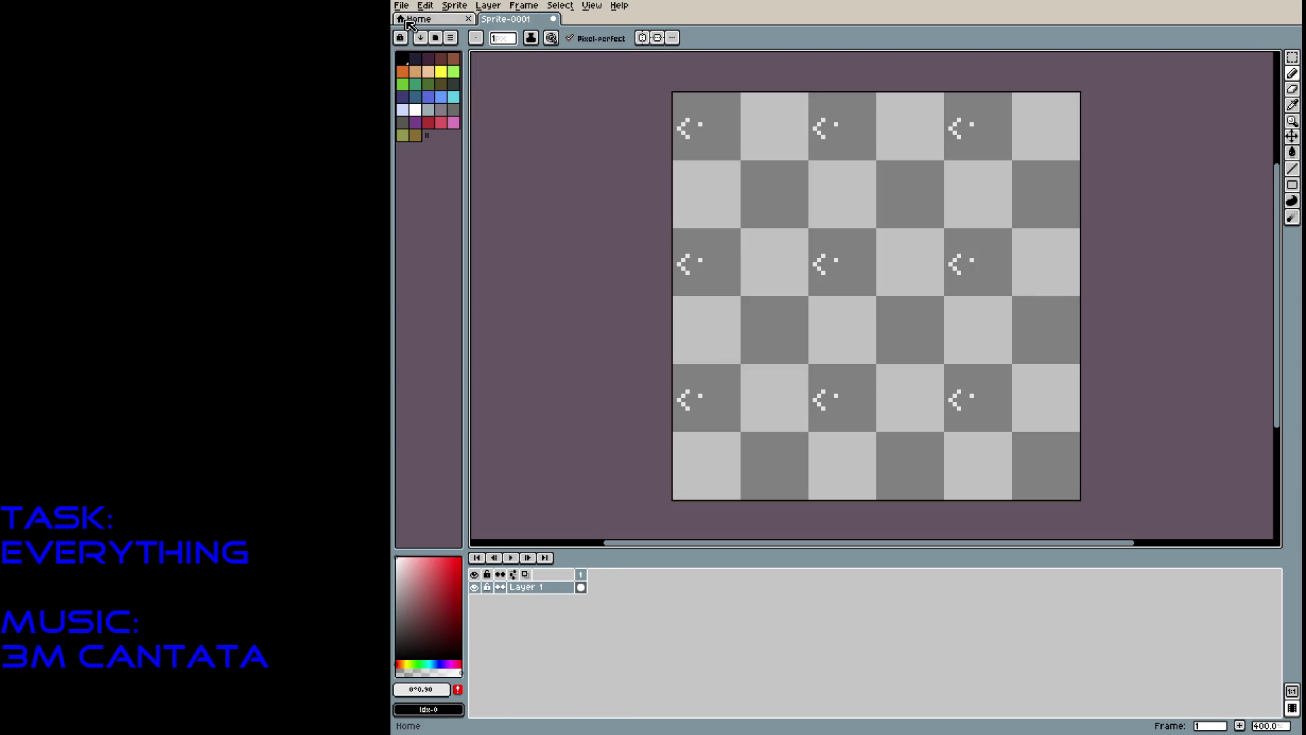
# Load the Google UI palette preset and widen the palette panel to show more columns.
pyautogui.click(449, 38)
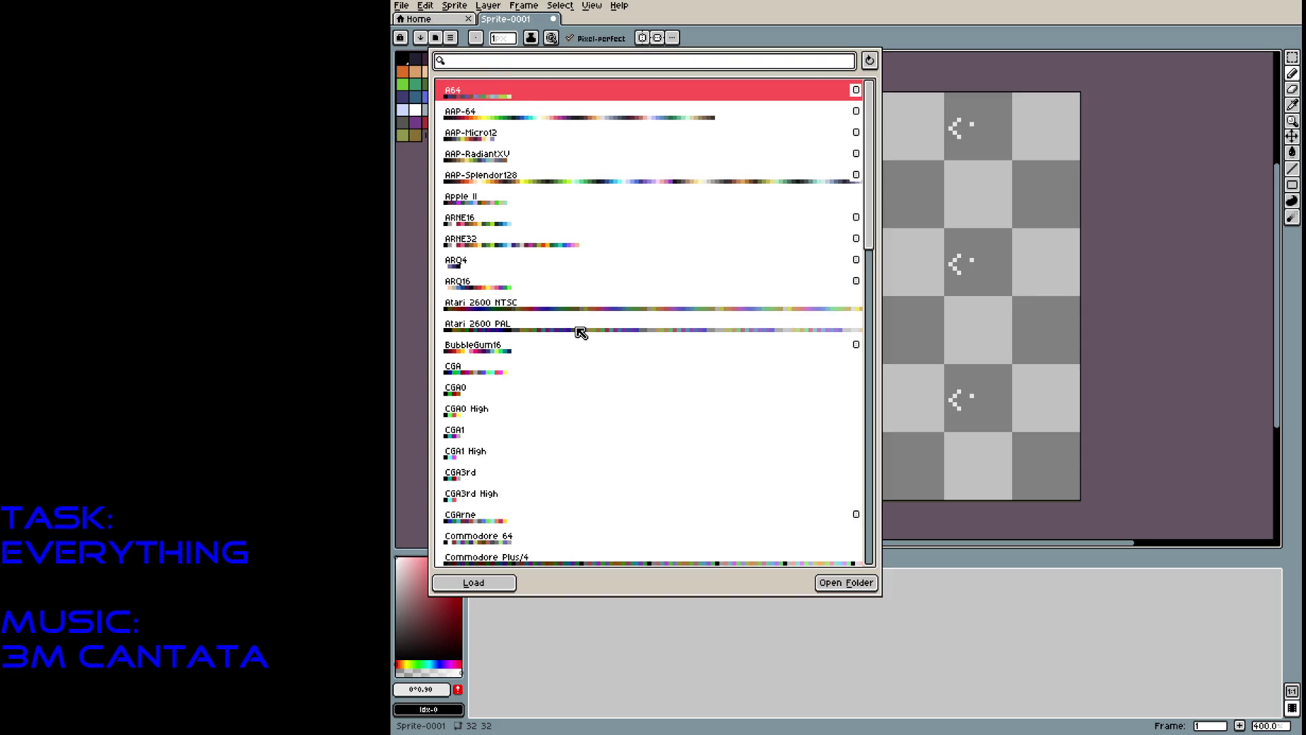
pyautogui.scroll(-6, 580, 321)
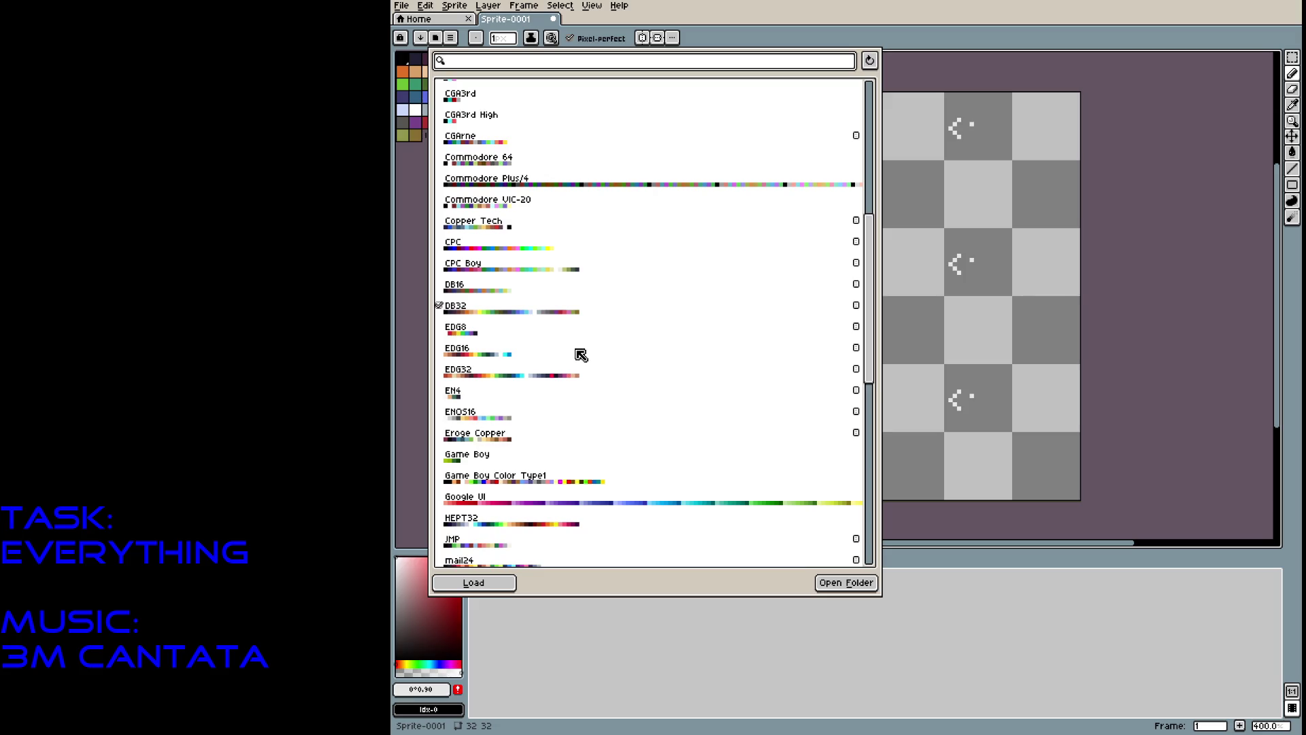
pyautogui.scroll(-5, 620, 472)
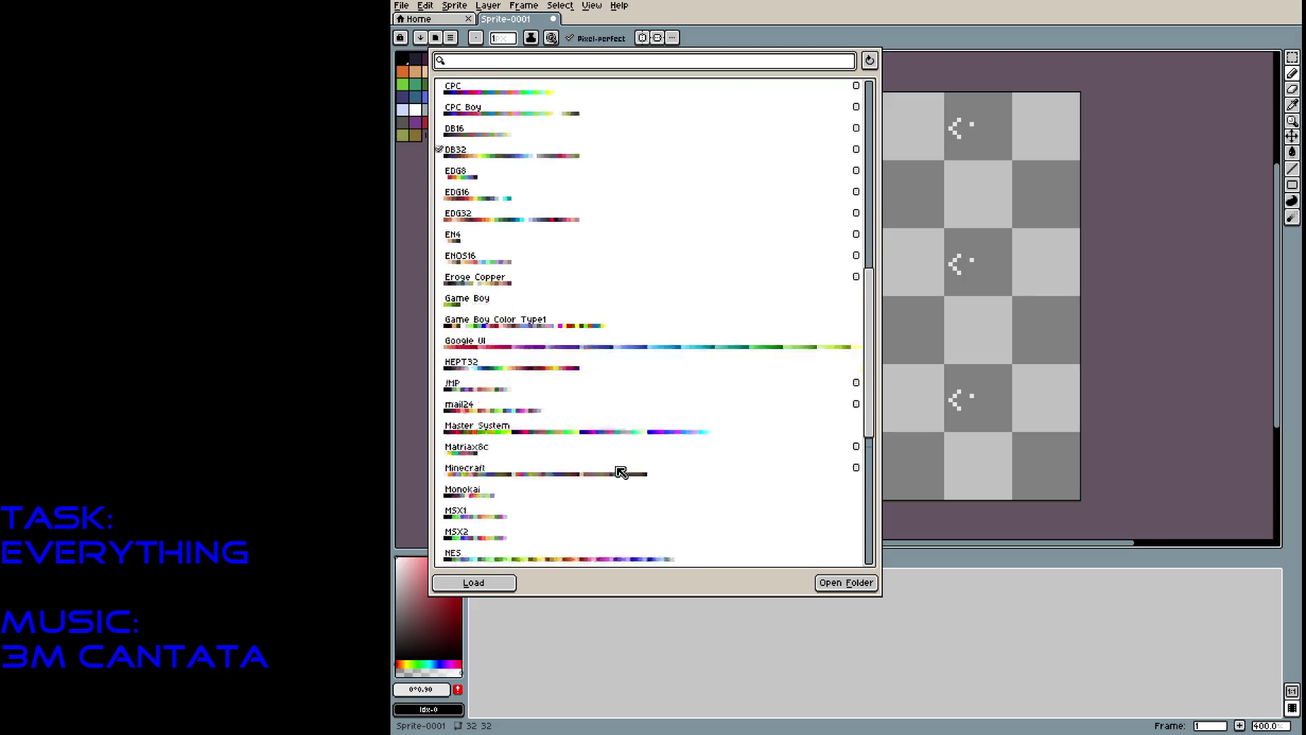
pyautogui.scroll(-3, 620, 472)
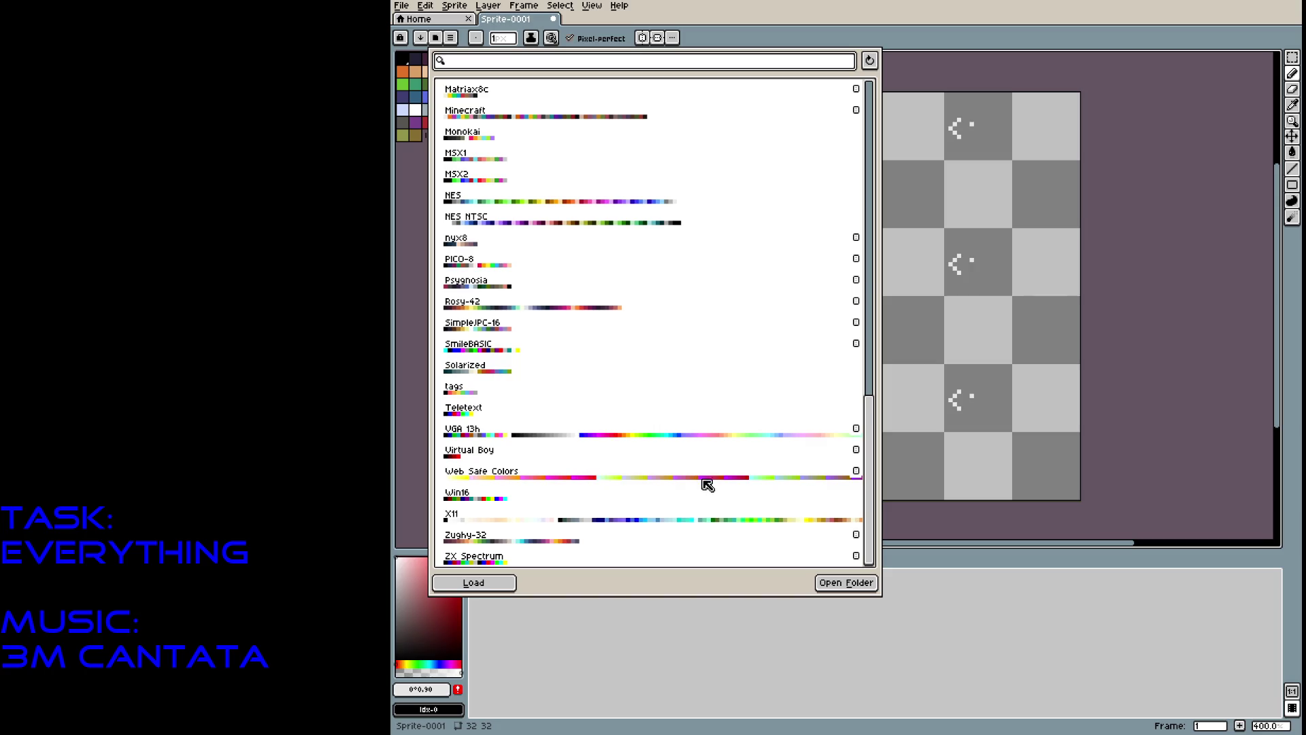
pyautogui.scroll(4, 625, 458)
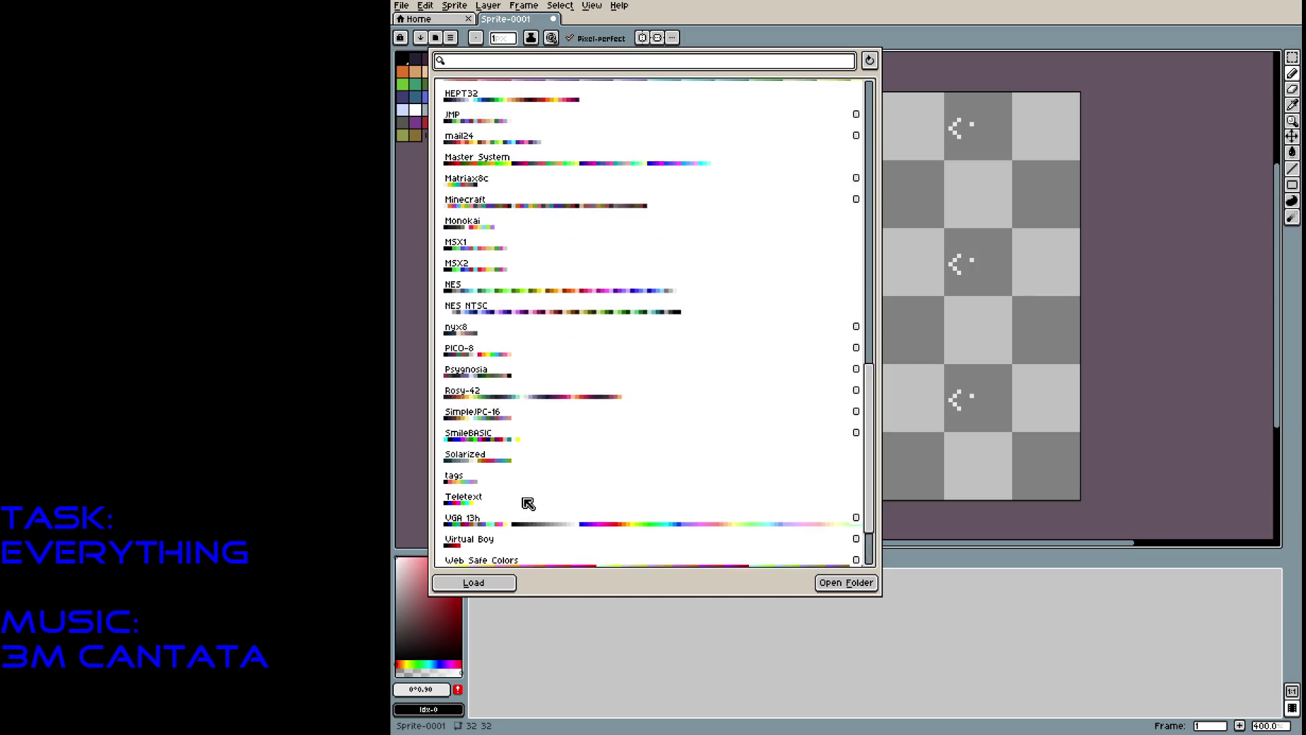
pyautogui.click(639, 263)
pyautogui.click(832, 589)
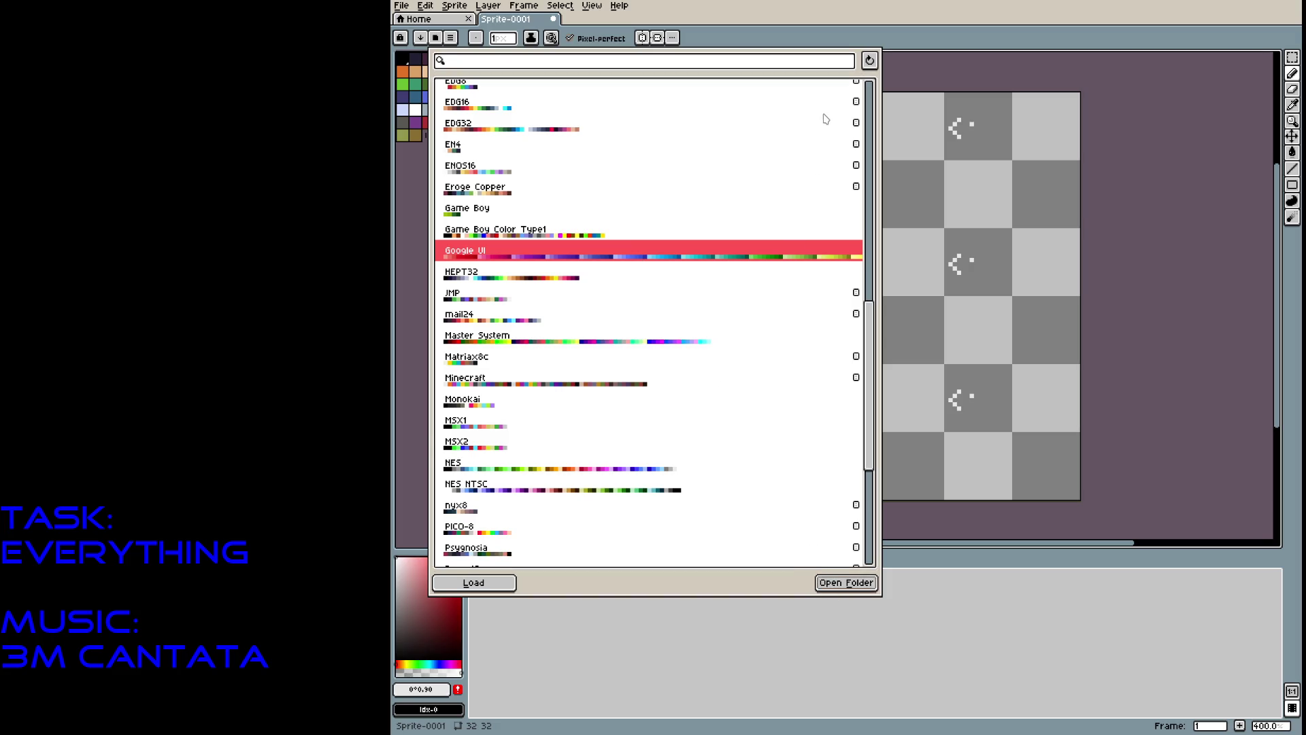
pyautogui.click(496, 583)
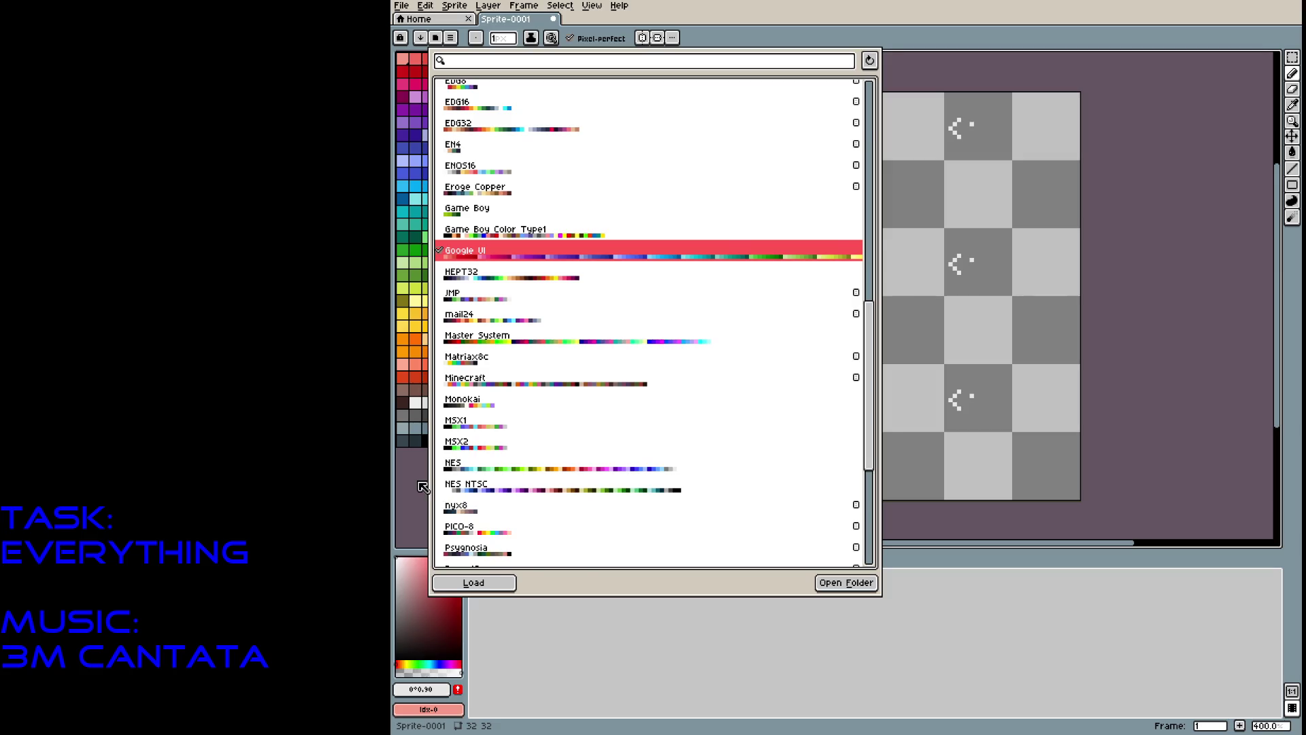
pyautogui.click(424, 486)
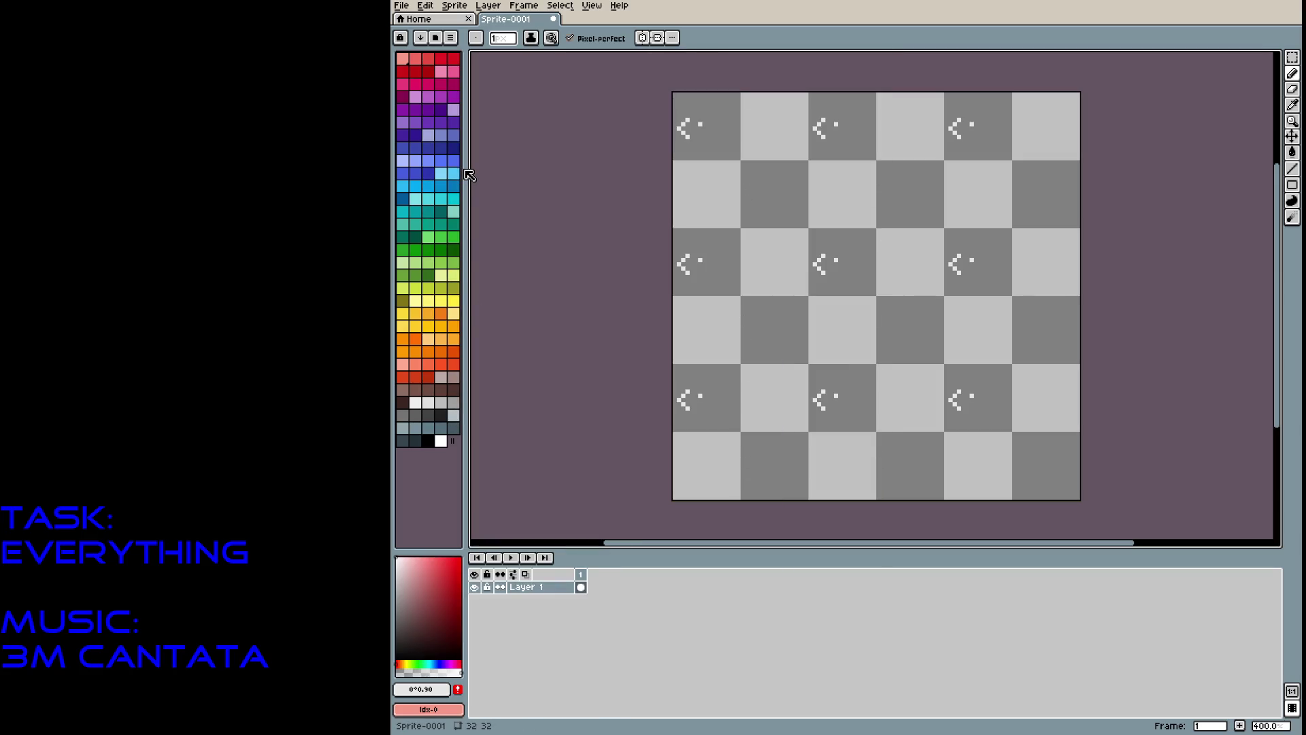
pyautogui.moveTo(466, 168); pyautogui.dragTo(507, 162)
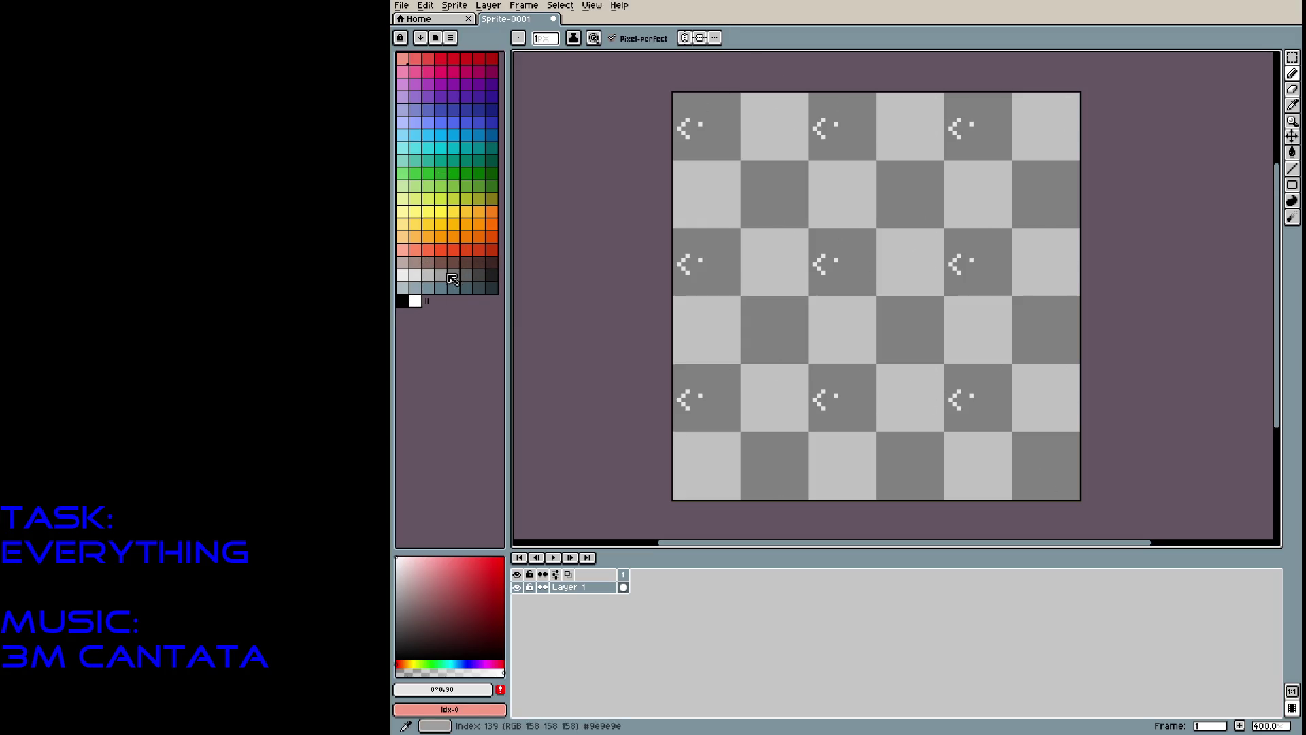
# Paint broad dark grey-blue strokes across the tile with a 5-pixel brush.
pyautogui.click(466, 290)
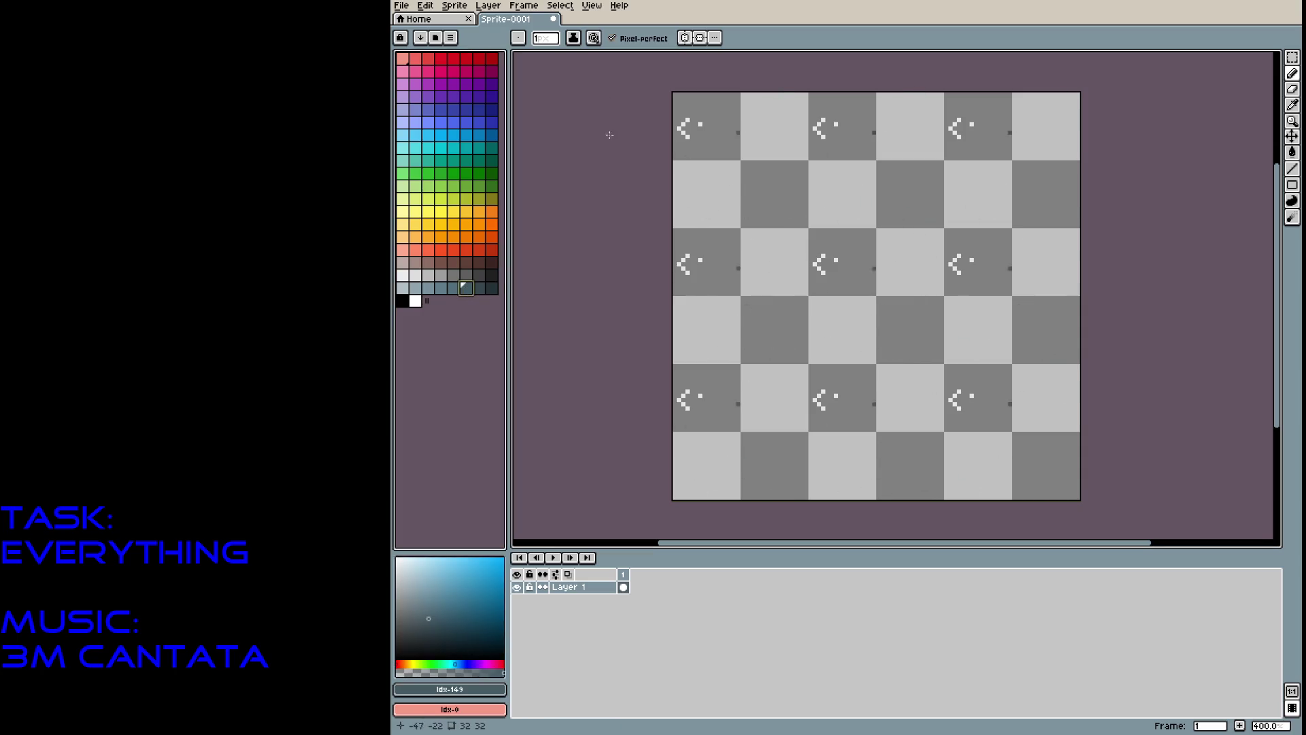
pyautogui.press('+')
pyautogui.press('+')
pyautogui.press('+')
pyautogui.moveTo(705, 107)
pyautogui.mouseDown()
pyautogui.moveTo(686, 162)
pyautogui.moveTo(867, 367)
pyautogui.moveTo(715, 286)
pyautogui.moveTo(848, 311)
pyautogui.mouseUp()
pyautogui.press('-')
pyautogui.press('-')
pyautogui.press('-')
# Add thin darker twig-like strokes across the tile at 1–2 pixel brush sizes.
pyautogui.click(479, 288)
pyautogui.moveTo(822, 265)
pyautogui.mouseDown()
pyautogui.moveTo(810, 284)
pyautogui.moveTo(839, 277)
pyautogui.moveTo(833, 243)
pyautogui.moveTo(810, 242)
pyautogui.moveTo(775, 281)
pyautogui.moveTo(869, 309)
pyautogui.moveTo(875, 287)
pyautogui.moveTo(847, 297)
pyautogui.moveTo(896, 238)
pyautogui.moveTo(867, 224)
pyautogui.moveTo(875, 251)
pyautogui.moveTo(859, 260)
pyautogui.moveTo(905, 249)
pyautogui.mouseUp()
pyautogui.moveTo(866, 198)
pyautogui.mouseDown()
pyautogui.moveTo(834, 231)
pyautogui.moveTo(871, 224)
pyautogui.moveTo(834, 222)
pyautogui.moveTo(817, 284)
pyautogui.moveTo(838, 234)
pyautogui.moveTo(772, 272)
pyautogui.moveTo(748, 251)
pyautogui.moveTo(792, 212)
pyautogui.moveTo(815, 227)
pyautogui.mouseUp()
pyautogui.press('+')
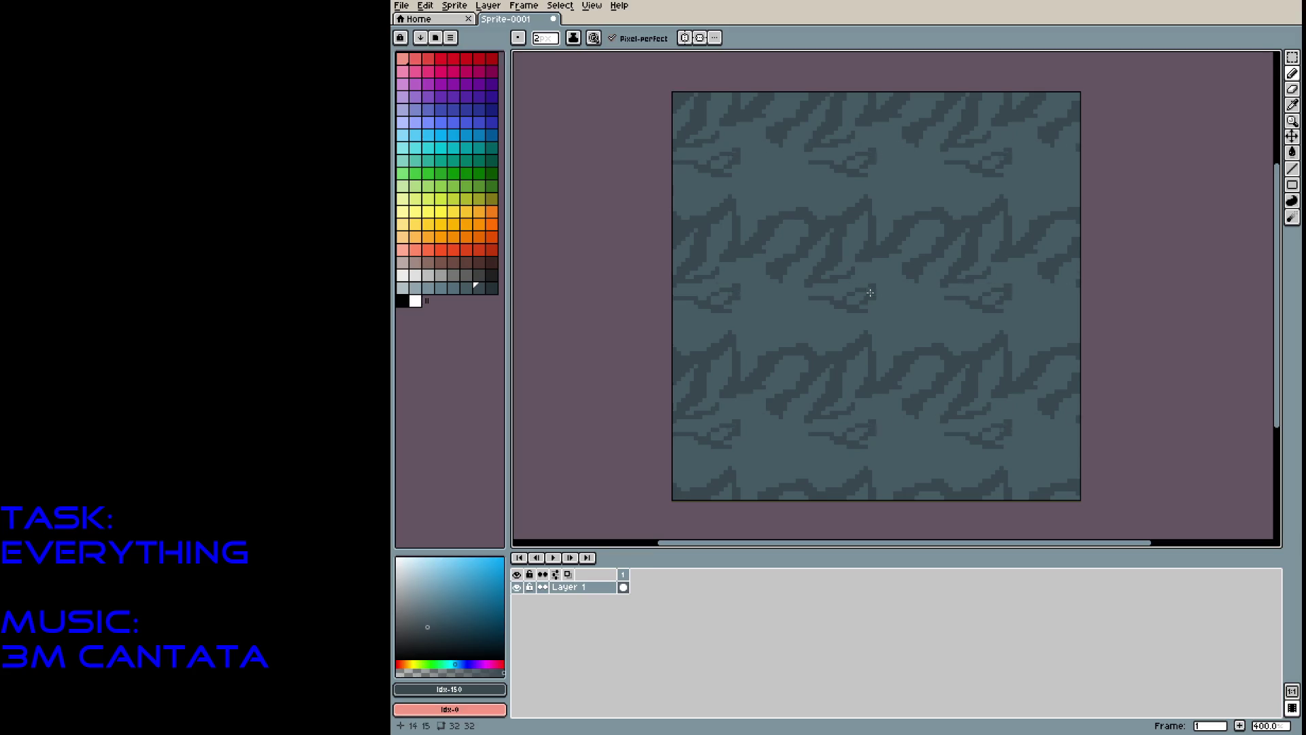
pyautogui.moveTo(816, 273)
pyautogui.mouseDown()
pyautogui.moveTo(883, 302)
pyautogui.moveTo(866, 324)
pyautogui.moveTo(802, 289)
pyautogui.moveTo(741, 292)
pyautogui.moveTo(775, 303)
pyautogui.moveTo(785, 333)
pyautogui.moveTo(756, 326)
pyautogui.moveTo(779, 343)
pyautogui.moveTo(840, 330)
pyautogui.moveTo(833, 317)
pyautogui.moveTo(783, 310)
pyautogui.mouseUp()
pyautogui.moveTo(862, 280)
pyautogui.mouseDown()
pyautogui.moveTo(863, 269)
pyautogui.moveTo(845, 295)
pyautogui.moveTo(879, 302)
pyautogui.moveTo(777, 349)
pyautogui.mouseUp()
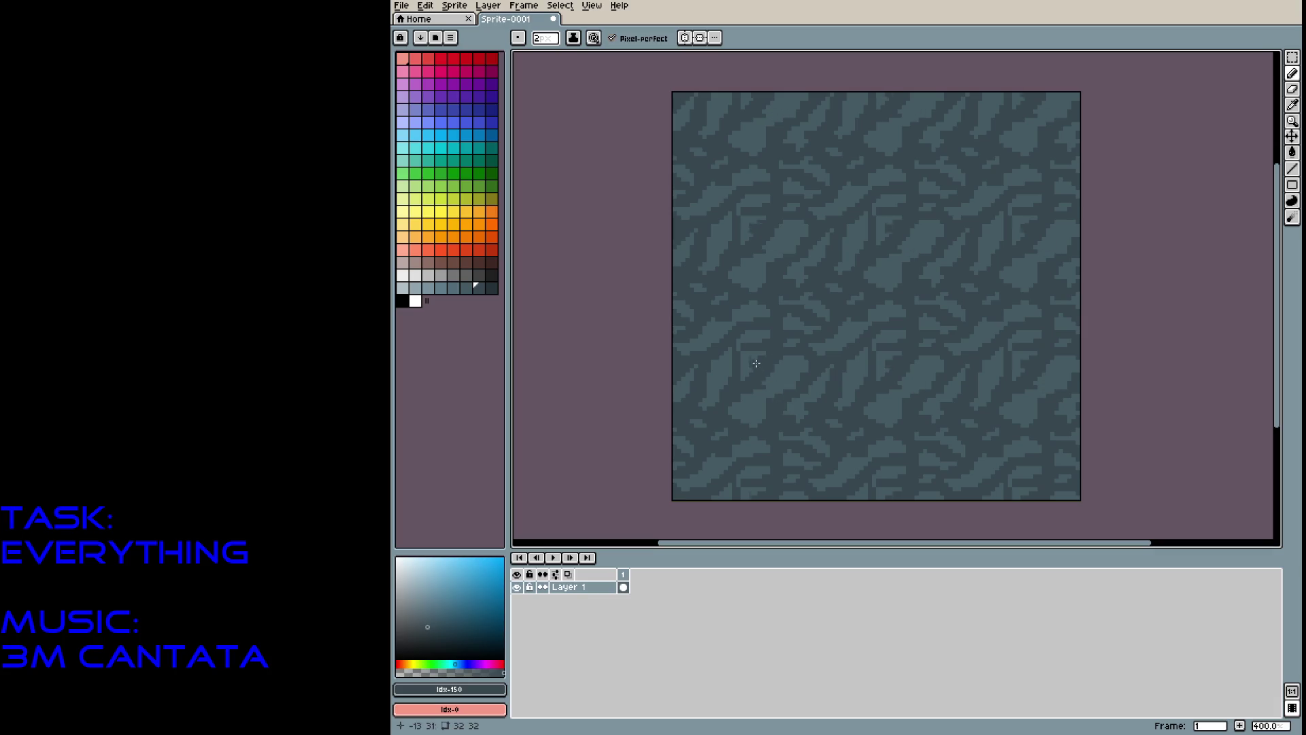
pyautogui.click(479, 275)
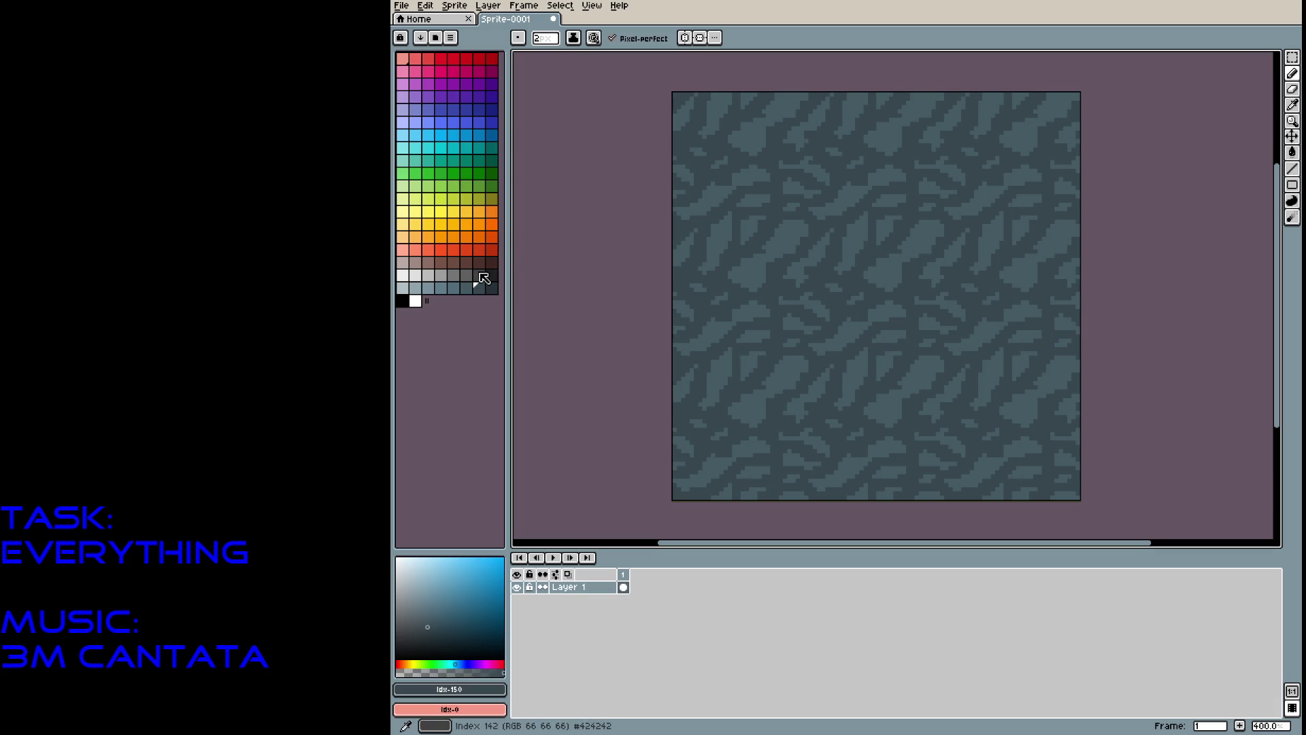
pyautogui.press('b')
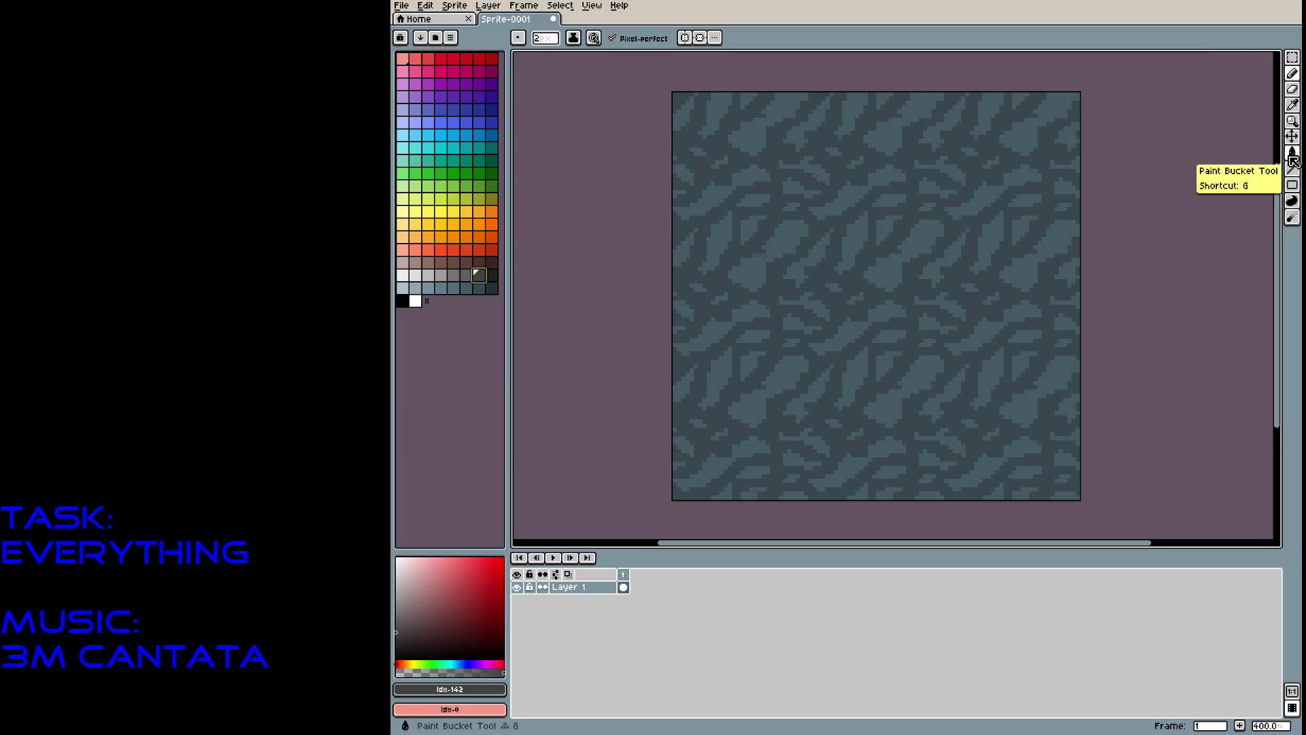
# Bucket-fill the light-teal marks with dark grey, undoing a fill that hit the background.
pyautogui.click(1291, 165)
pyautogui.click(797, 258)
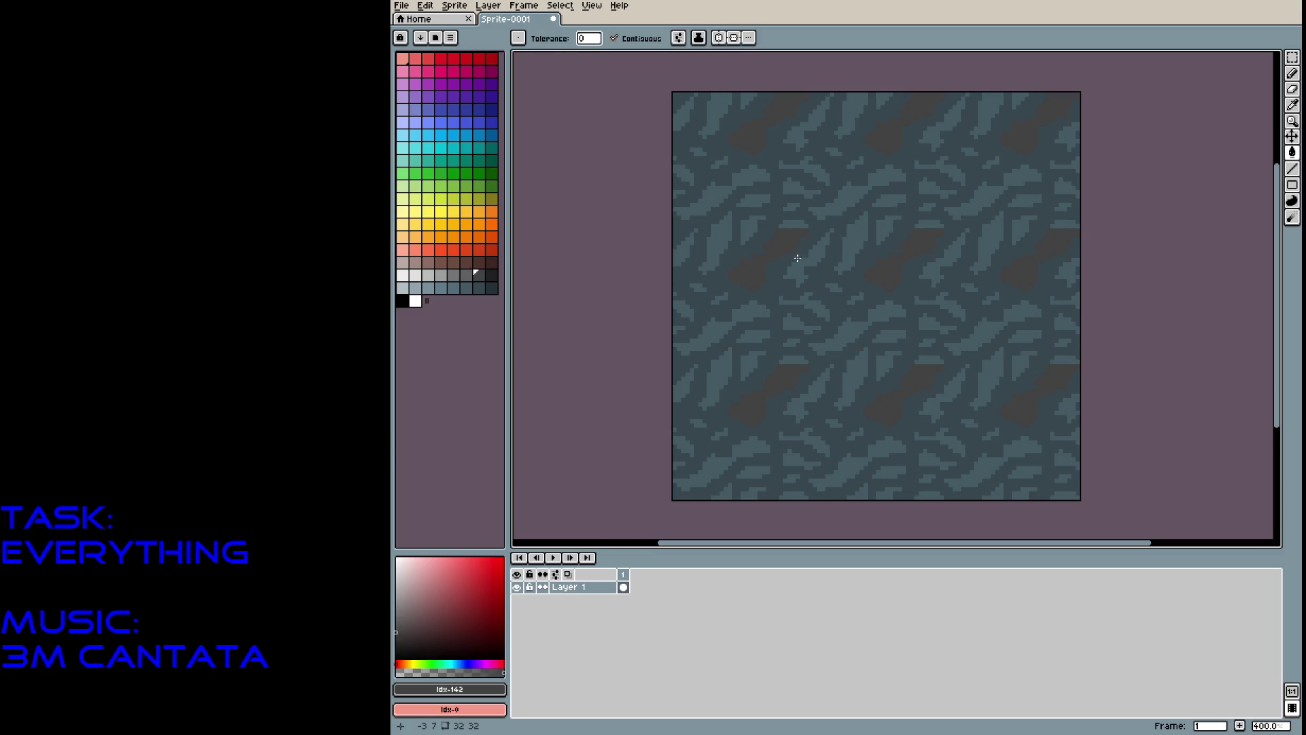
pyautogui.click(807, 258)
pyautogui.click(800, 273)
pyautogui.click(795, 225)
pyautogui.click(809, 204)
pyautogui.click(796, 187)
pyautogui.click(793, 207)
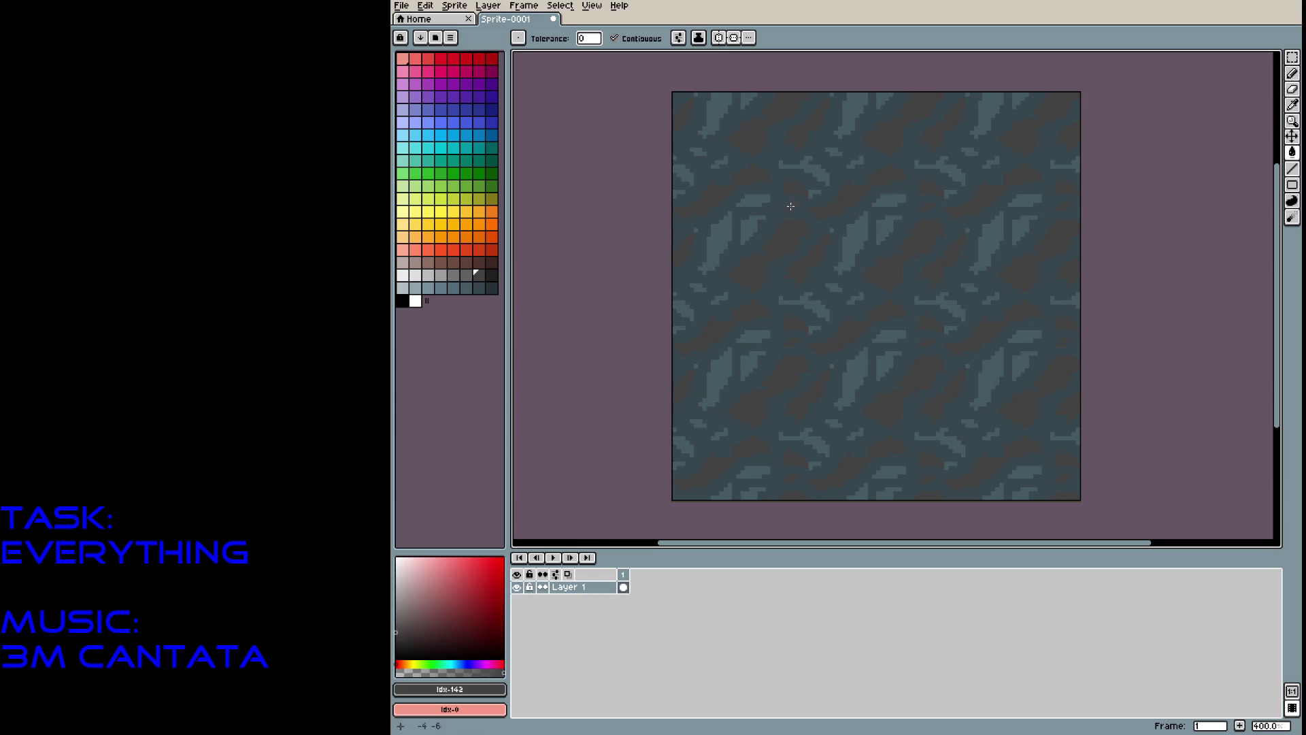
pyautogui.hotkey('ctrl', 'z')
# Fill the remaining light-teal marks and clusters on the left with dark grey.
pyautogui.click(819, 175)
pyautogui.click(794, 165)
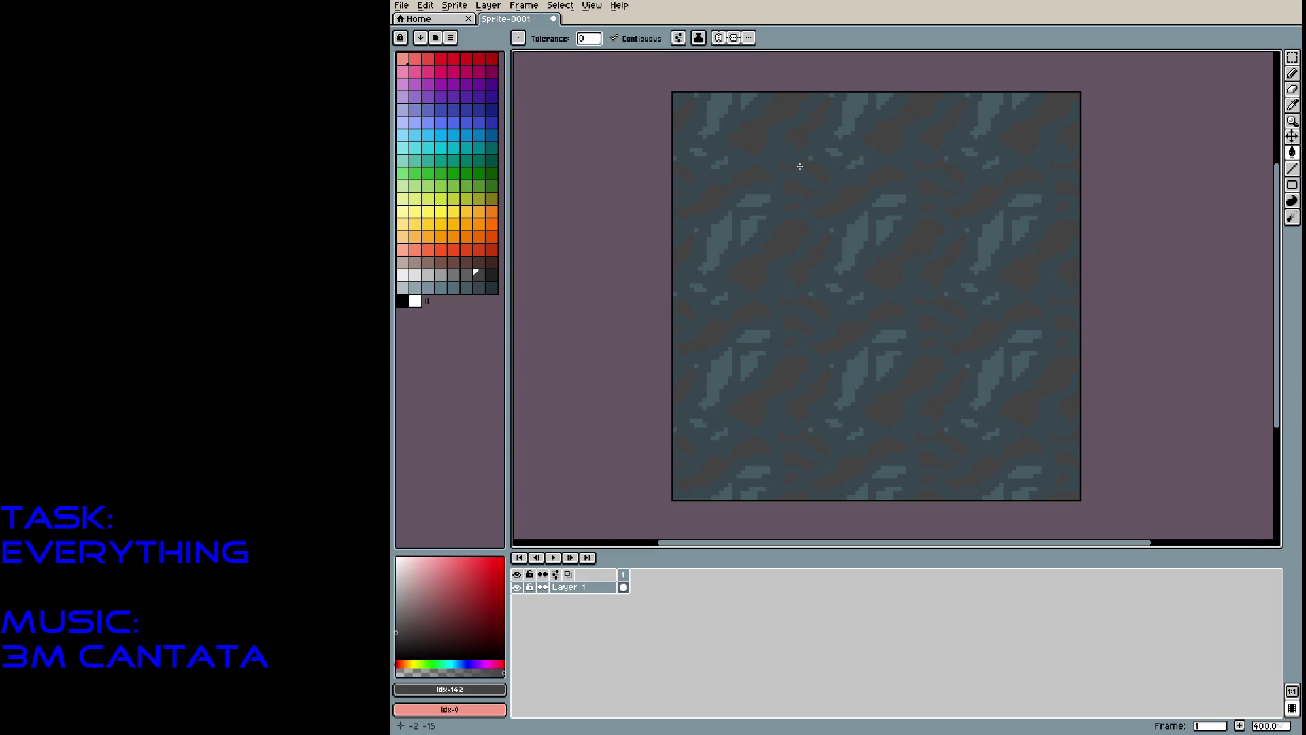
pyautogui.click(752, 223)
pyautogui.click(717, 248)
pyautogui.click(740, 228)
pyautogui.click(722, 218)
pyautogui.click(752, 200)
pyautogui.click(700, 151)
pyautogui.click(724, 159)
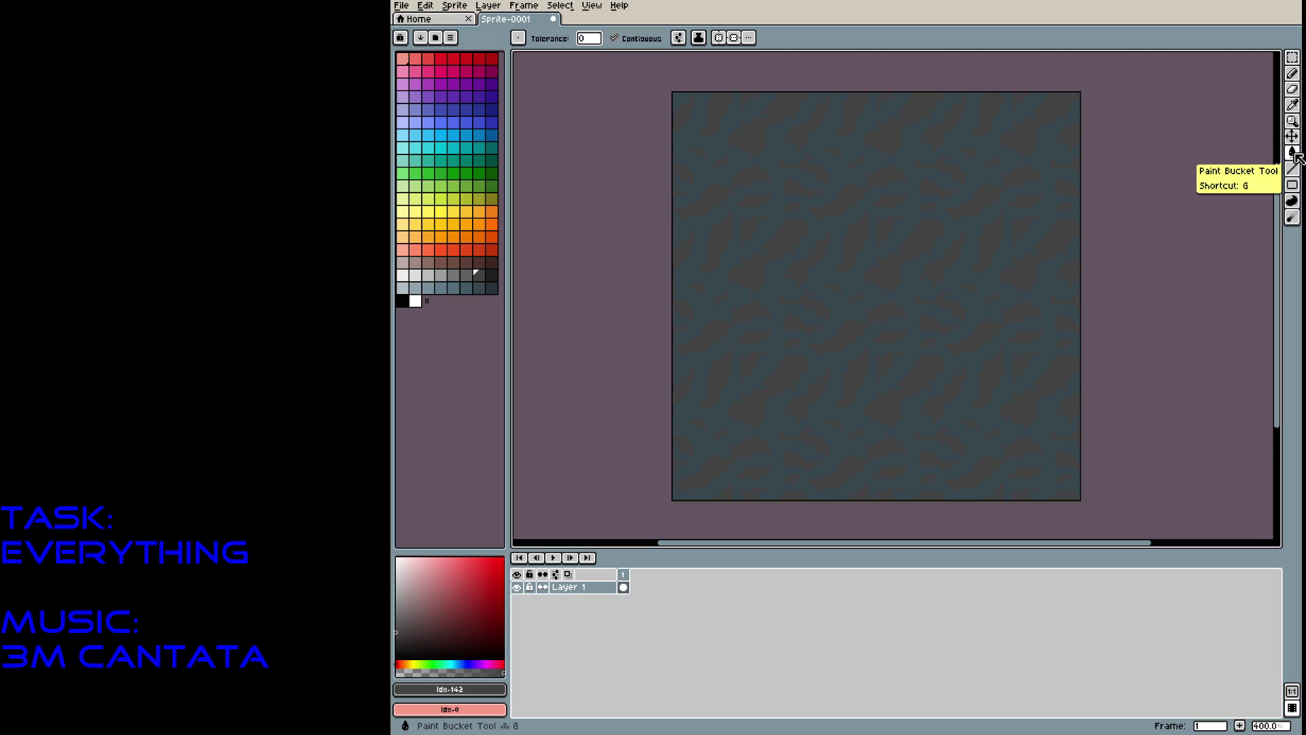
# Select the Contour tool and then the Blur tool from the toolbar flyouts.
pyautogui.click(1293, 201)
pyautogui.click(1260, 201)
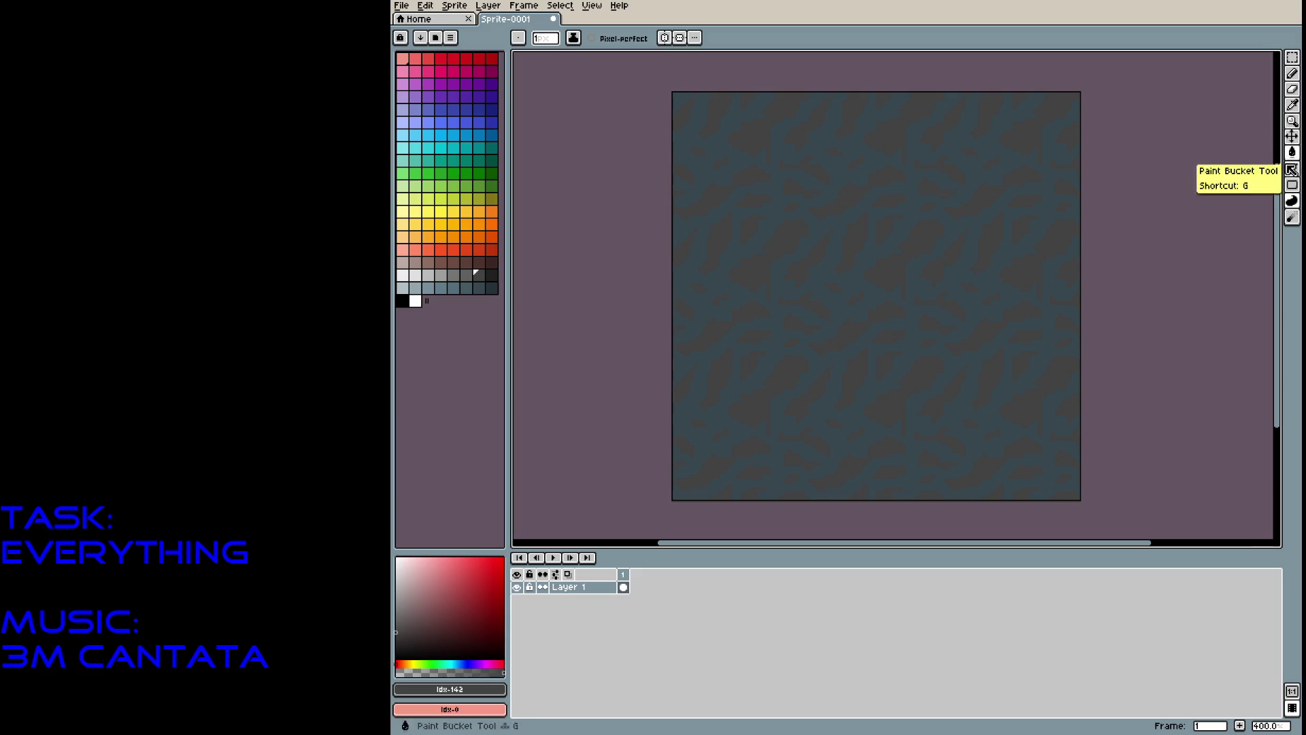
pyautogui.click(1290, 218)
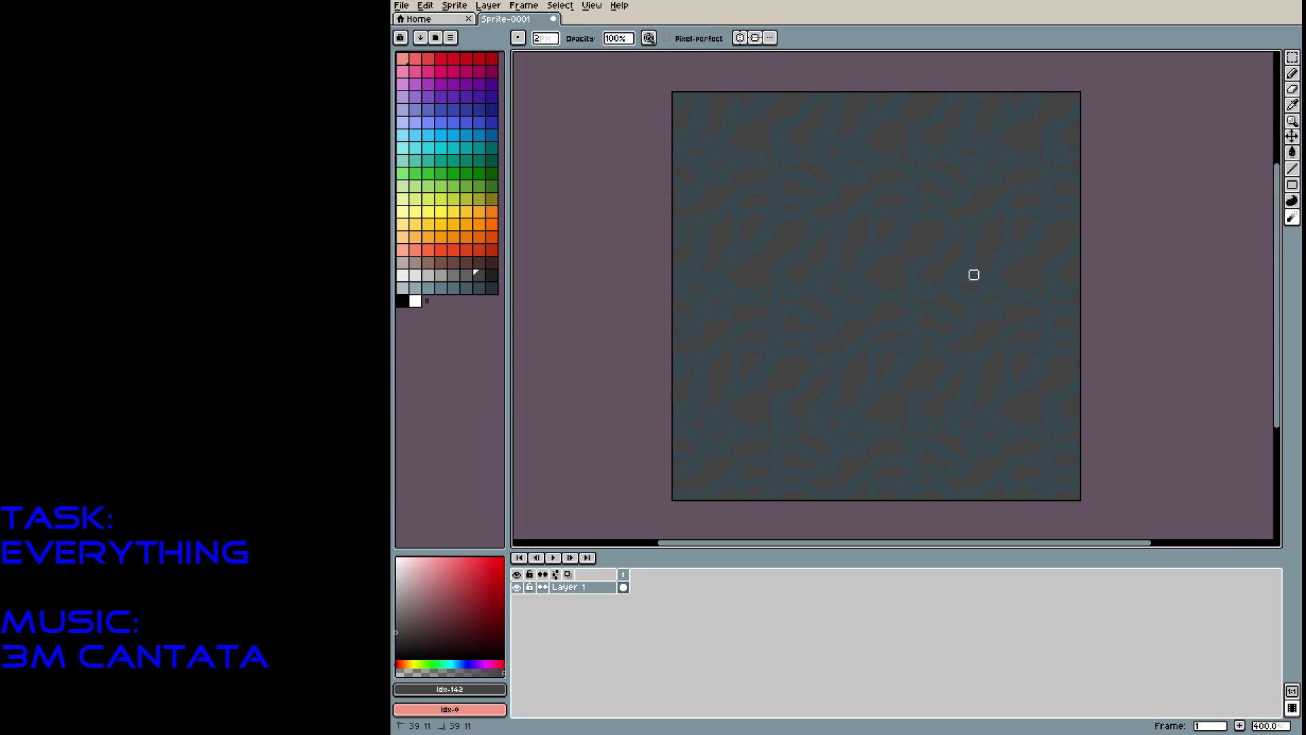
# Try a blur stroke on the tile corners, undo it, and pick a light blue-grey Pencil colour.
pyautogui.moveTo(893, 266)
pyautogui.mouseDown()
pyautogui.moveTo(896, 248)
pyautogui.moveTo(942, 231)
pyautogui.moveTo(915, 291)
pyautogui.moveTo(762, 381)
pyautogui.moveTo(793, 359)
pyautogui.moveTo(872, 342)
pyautogui.mouseUp()
pyautogui.hotkey('ctrl', 'z')
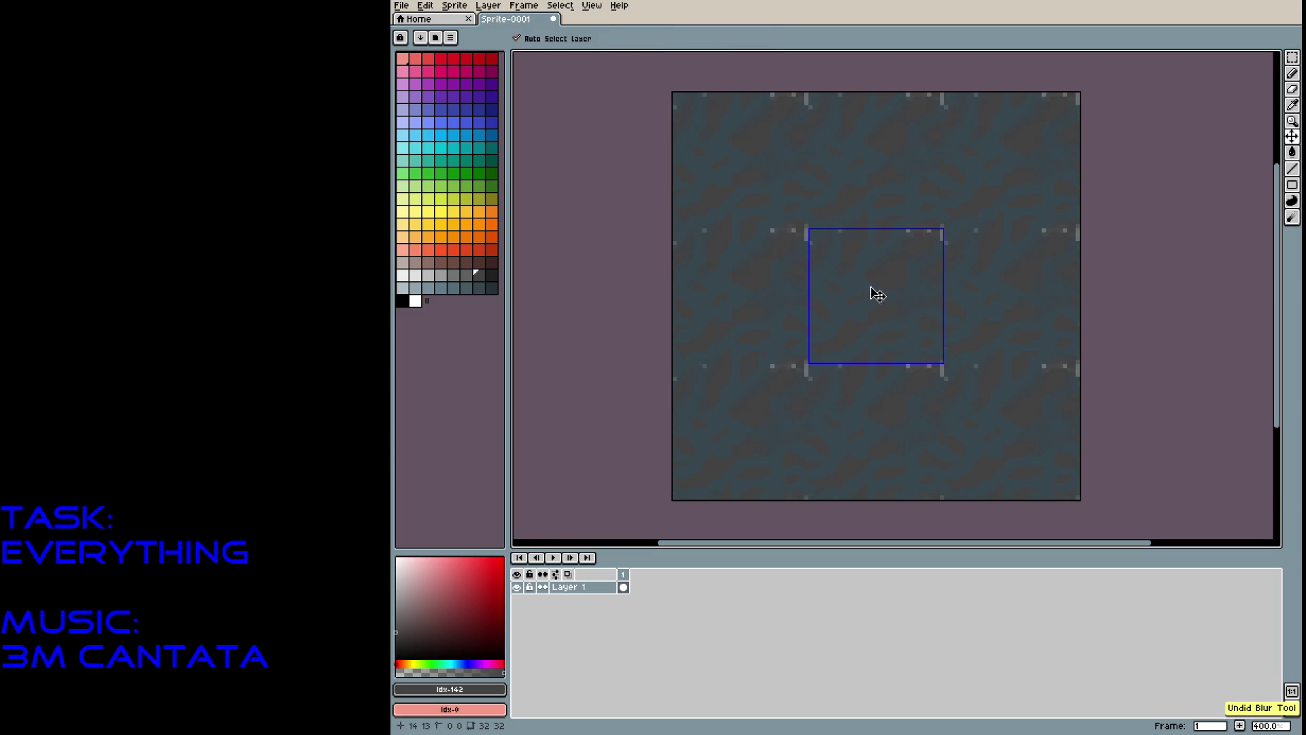
pyautogui.hotkey('ctrl', 'z')
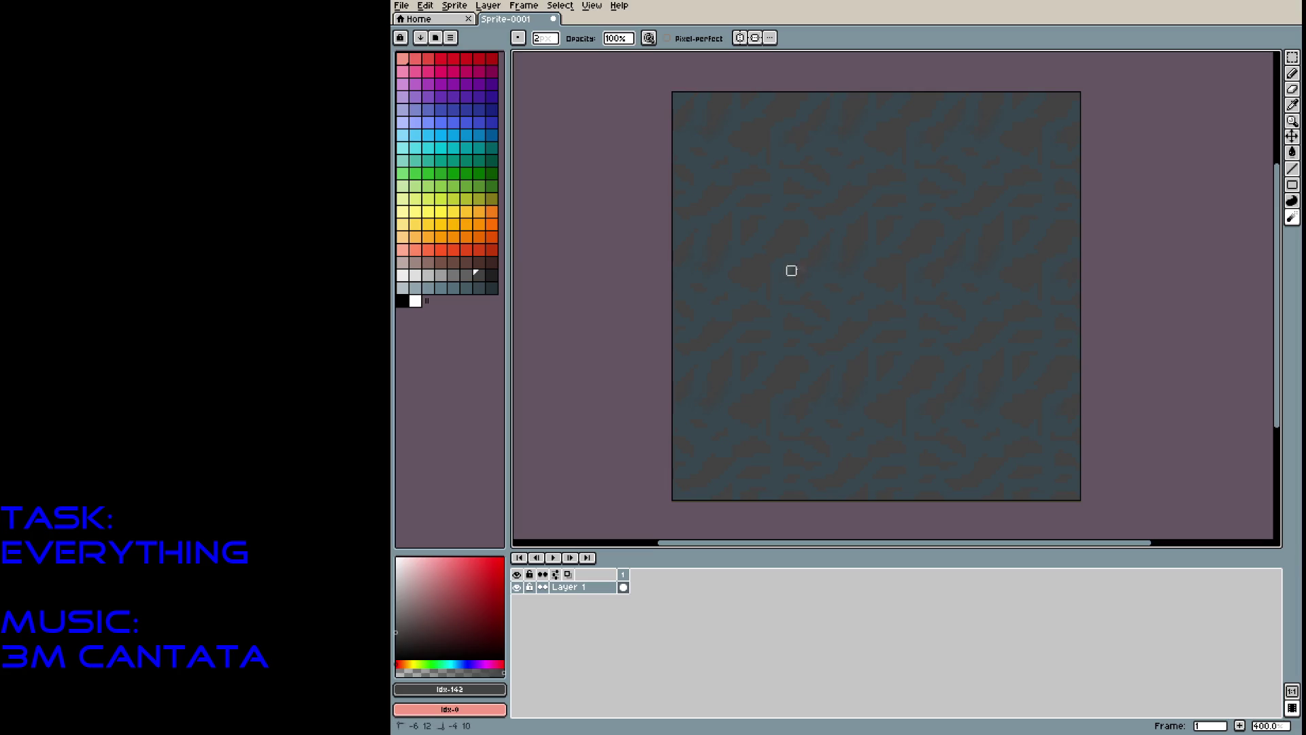
pyautogui.hotkey('ctrl', 'y')
pyautogui.hotkey('ctrl', 'z')
pyautogui.press('b')
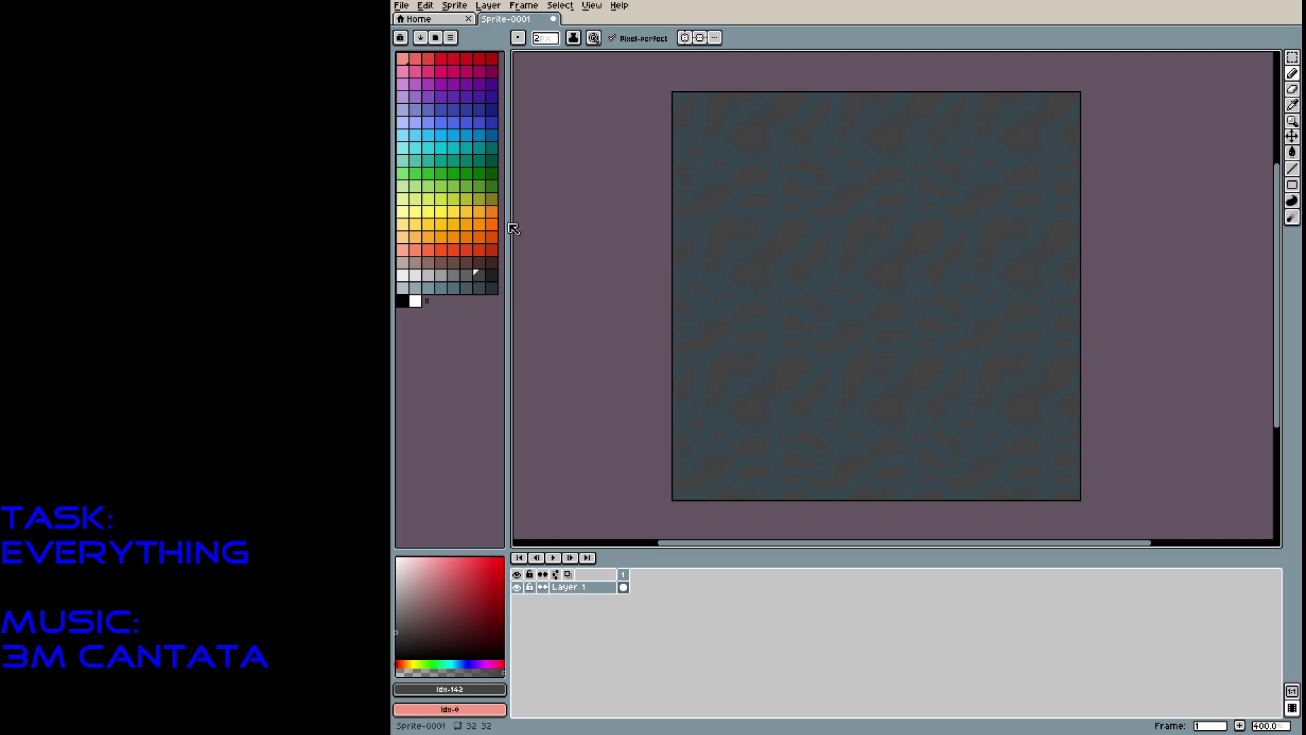
pyautogui.click(447, 288)
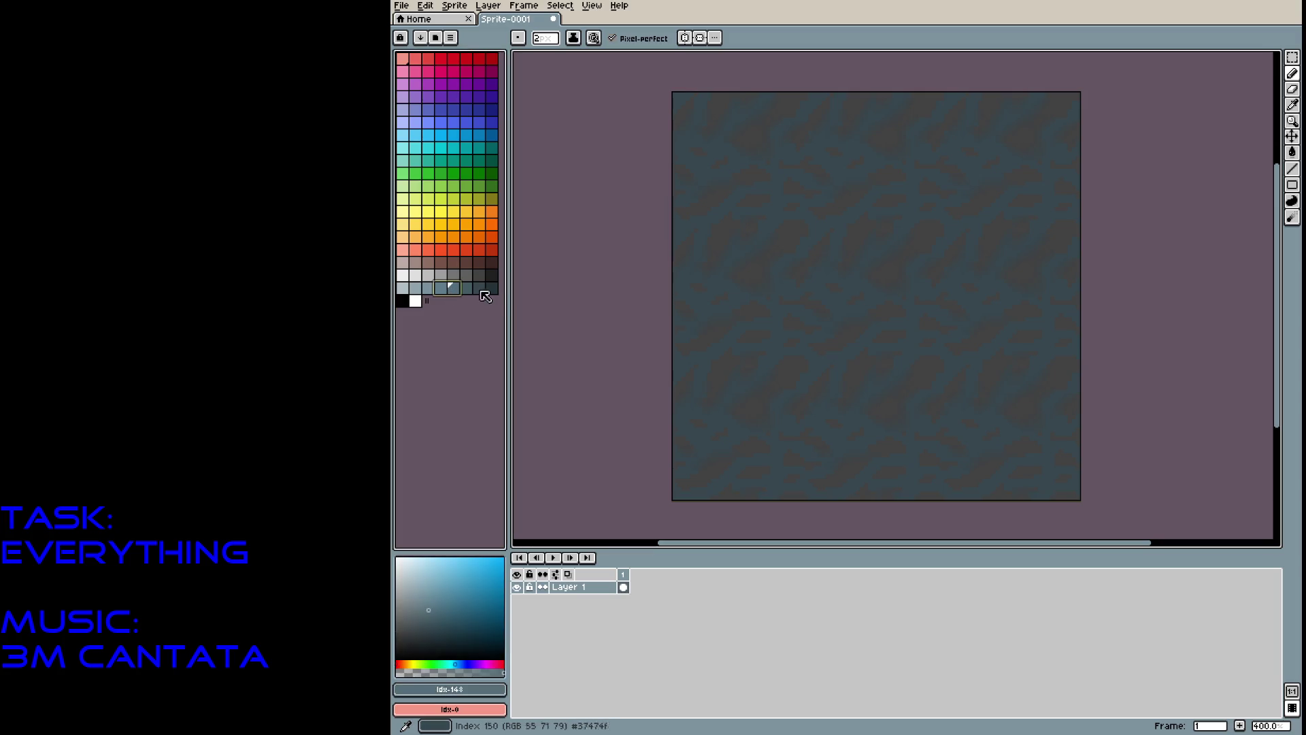
# Try several light strokes and a chevron in the middle tile, then undo them.
pyautogui.moveTo(820, 313)
pyautogui.mouseDown()
pyautogui.moveTo(851, 314)
pyautogui.moveTo(834, 329)
pyautogui.mouseUp()
pyautogui.hotkey('ctrl', 'z')
pyautogui.press(']')
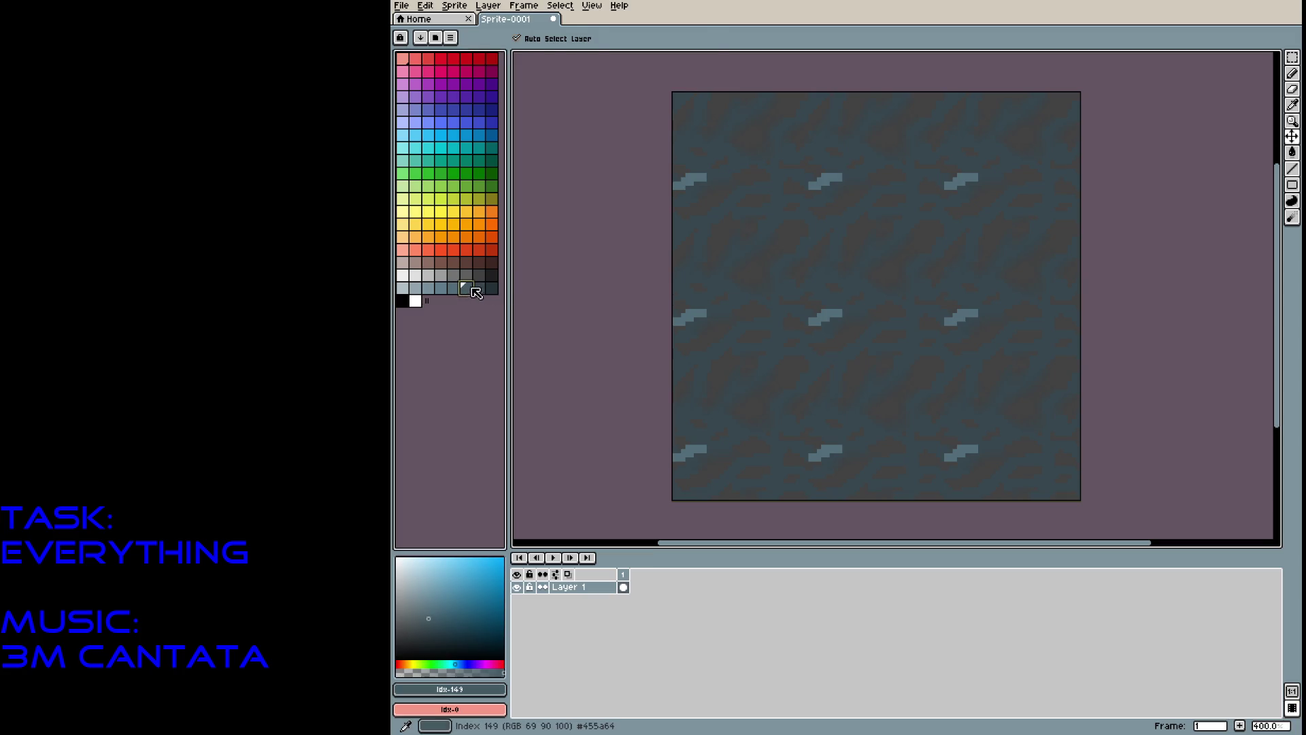
pyautogui.hotkey('ctrl', 'z')
pyautogui.press('b')
pyautogui.moveTo(849, 312)
pyautogui.mouseDown()
pyautogui.moveTo(832, 300)
pyautogui.moveTo(850, 318)
pyautogui.mouseUp()
pyautogui.press('v')
pyautogui.hotkey('ctrl', 'z')
pyautogui.hotkey('ctrl', 'z')
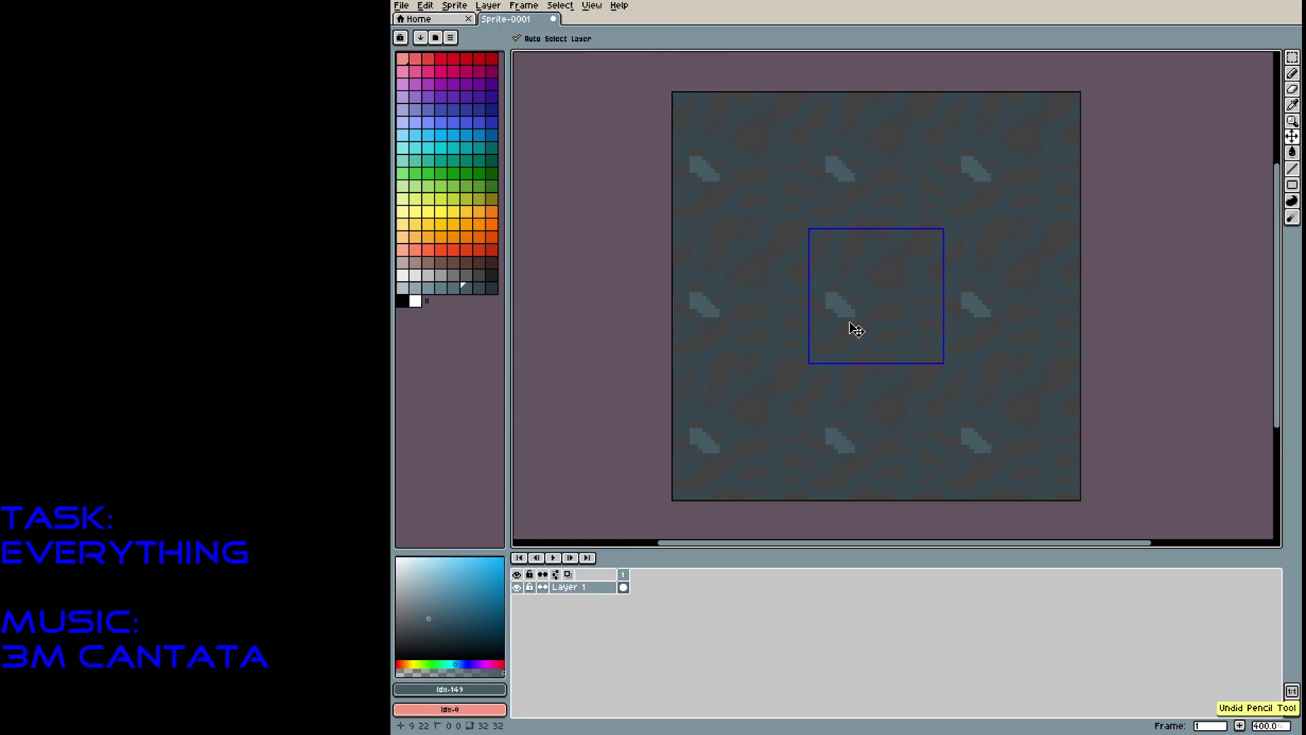
pyautogui.hotkey('ctrl', 'z')
pyautogui.press('b')
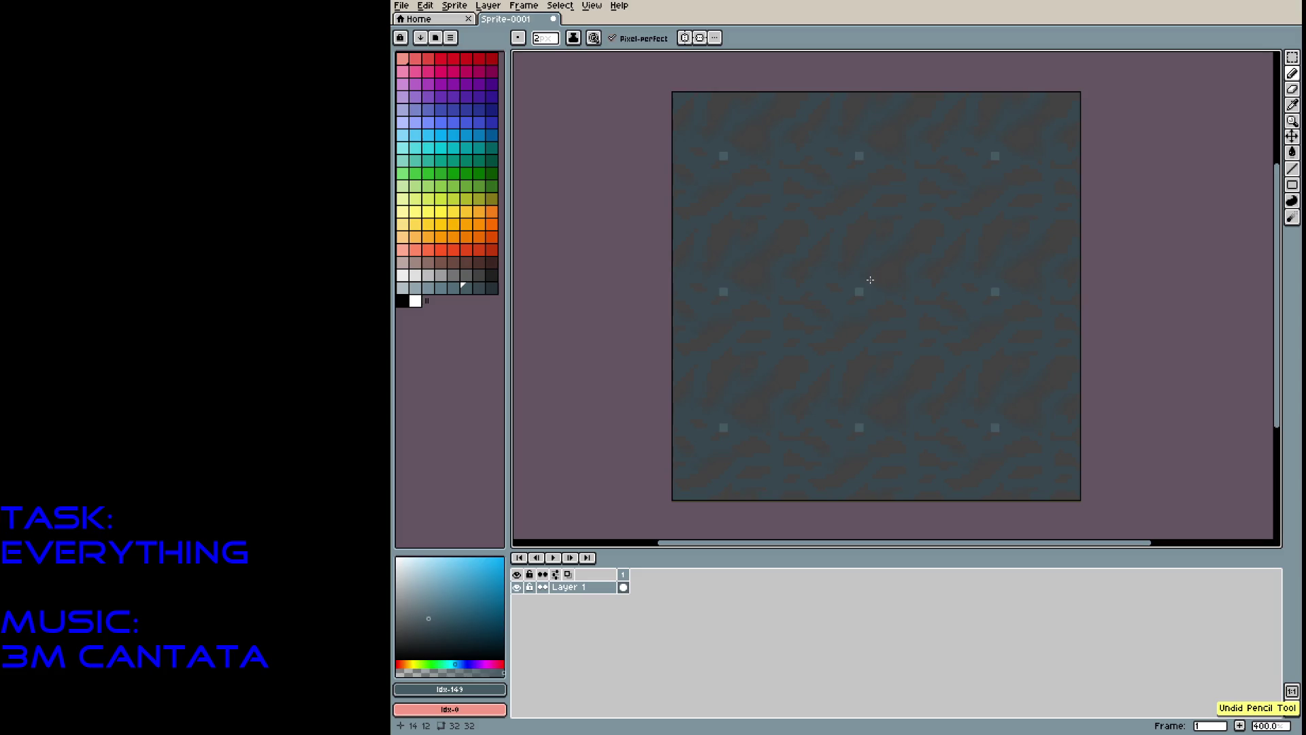
pyautogui.scroll(3, 883, 270)
# Draw a light blue-grey diagonal mark, blur it, and add a plus shape with extra pixels.
pyautogui.moveTo(823, 317)
pyautogui.mouseDown()
pyautogui.moveTo(805, 325)
pyautogui.moveTo(831, 299)
pyautogui.moveTo(795, 337)
pyautogui.mouseUp()
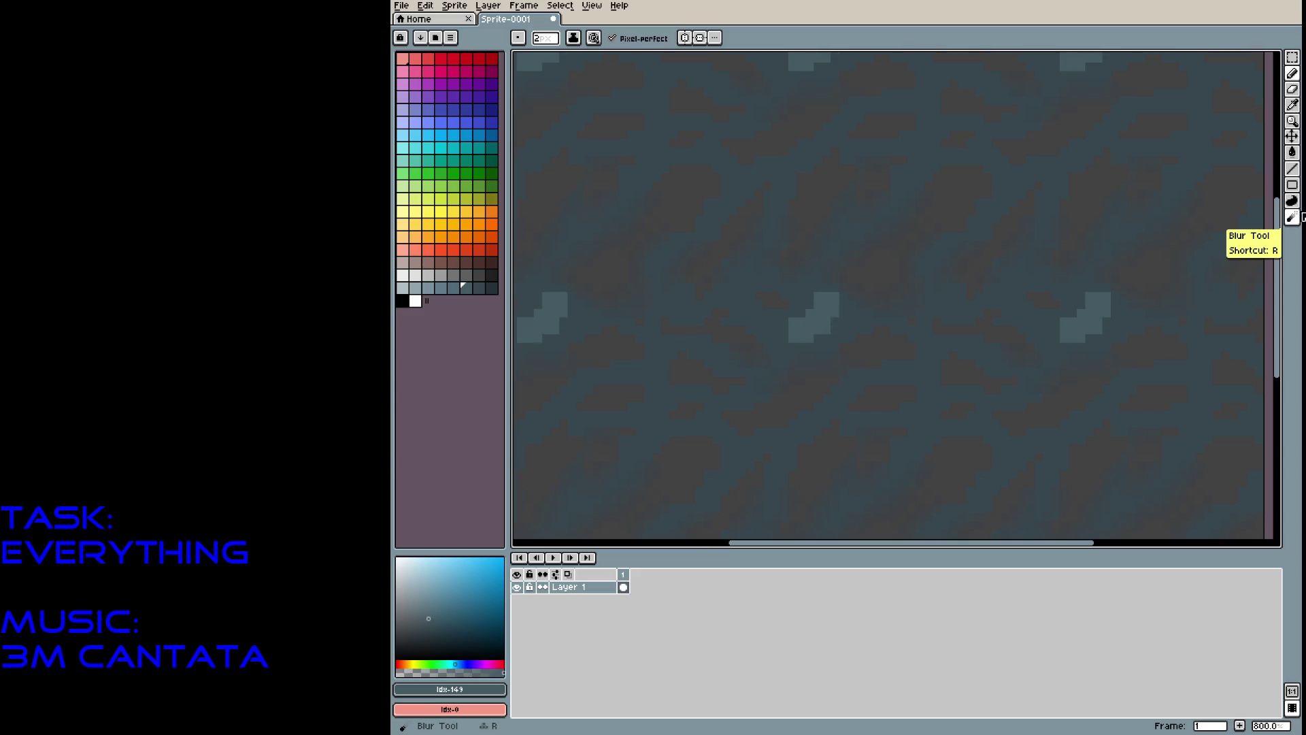
pyautogui.click(1300, 218)
pyautogui.moveTo(814, 315)
pyautogui.mouseDown()
pyautogui.moveTo(813, 298)
pyautogui.moveTo(788, 334)
pyautogui.moveTo(823, 324)
pyautogui.moveTo(831, 292)
pyautogui.mouseUp()
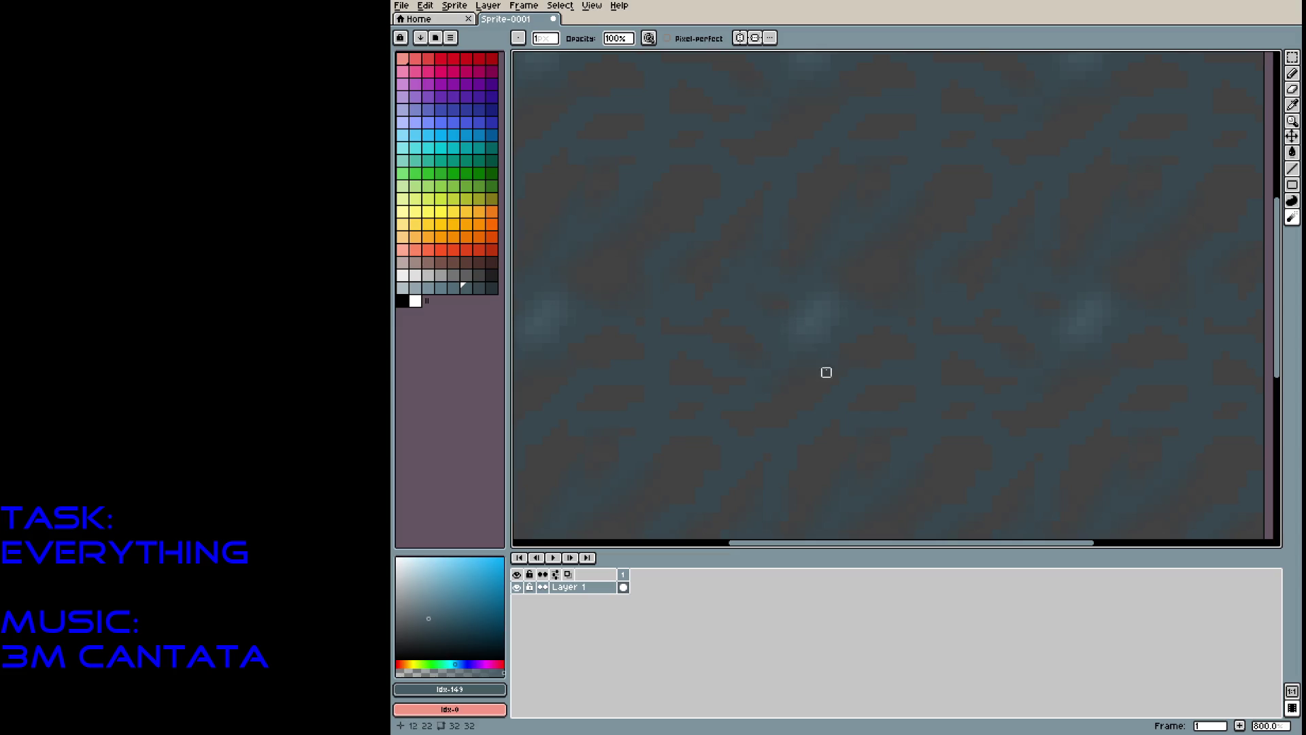
pyautogui.press('b')
pyautogui.moveTo(776, 317)
pyautogui.mouseDown()
pyautogui.moveTo(827, 306)
pyautogui.moveTo(801, 341)
pyautogui.moveTo(796, 327)
pyautogui.mouseUp()
pyautogui.click(813, 258)
pyautogui.click(809, 239)
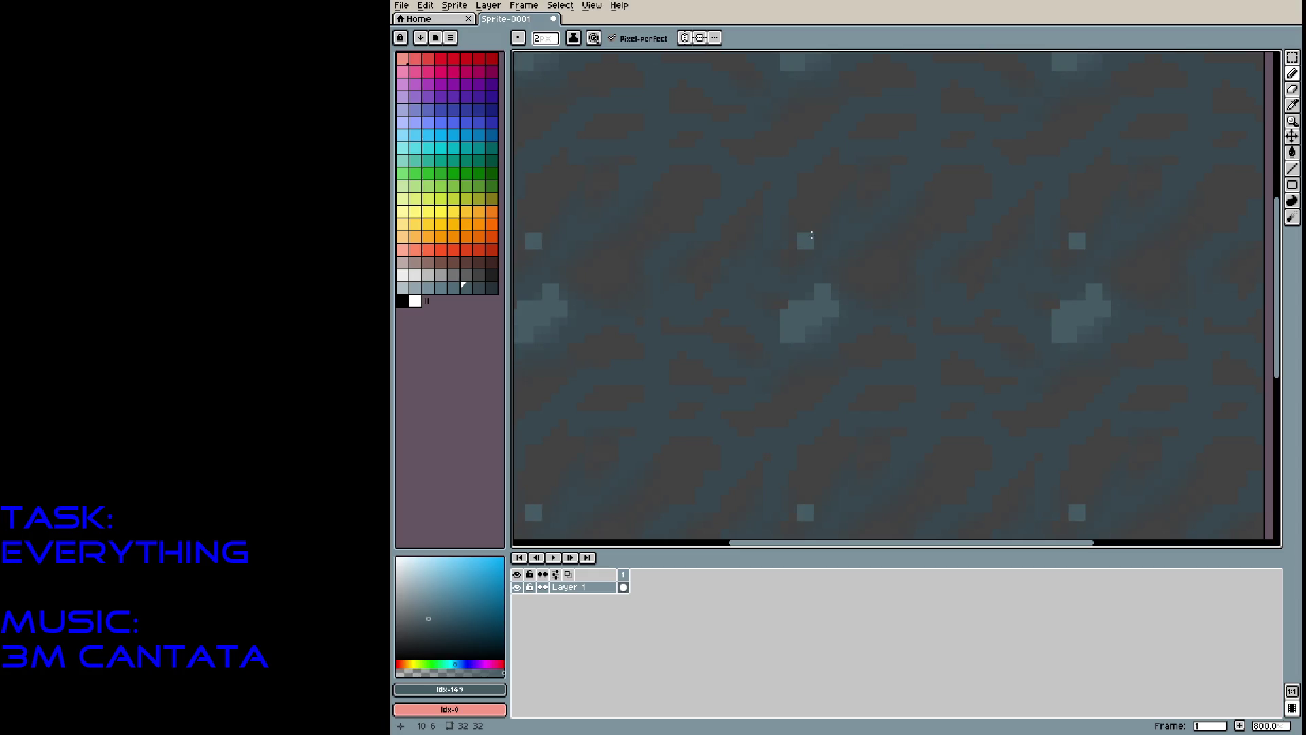
pyautogui.scroll(-1, 875, 296)
pyautogui.scroll(2, 844, 279)
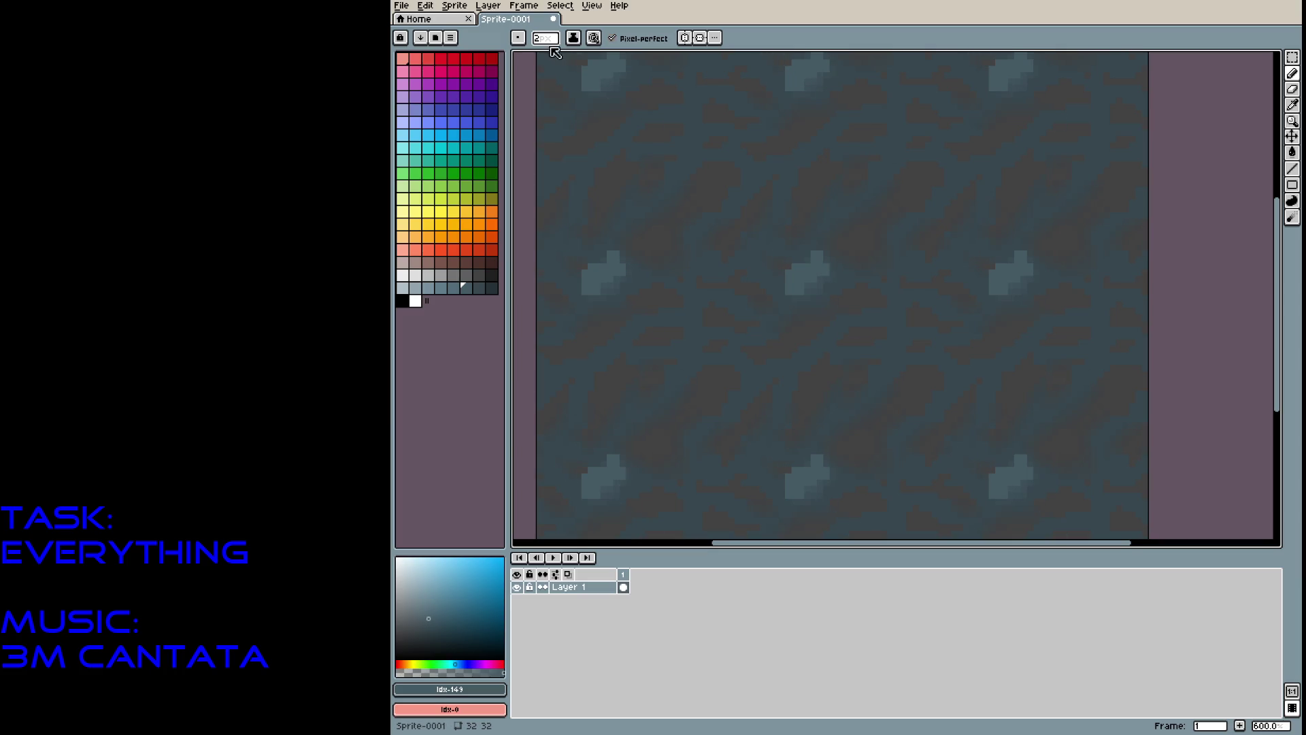
pyautogui.click(511, 39)
pyautogui.click(520, 39)
pyautogui.click(1296, 217)
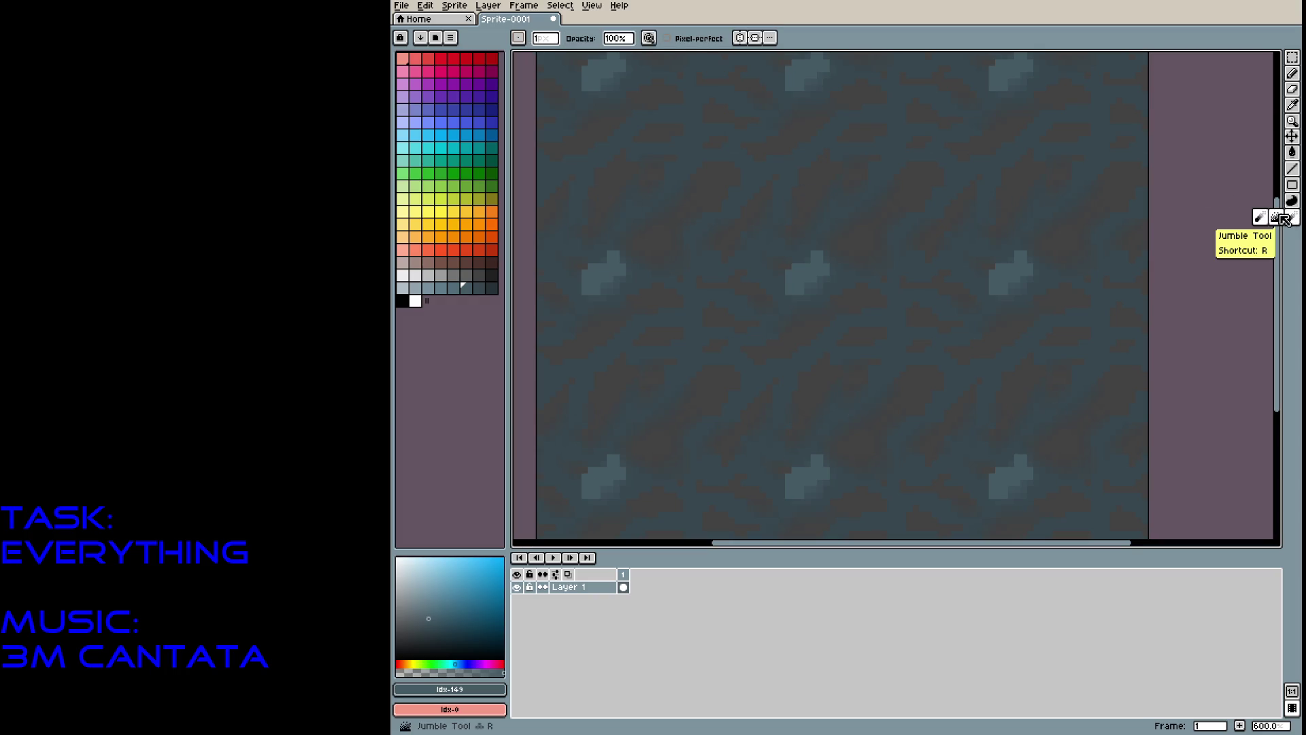
pyautogui.click(1276, 217)
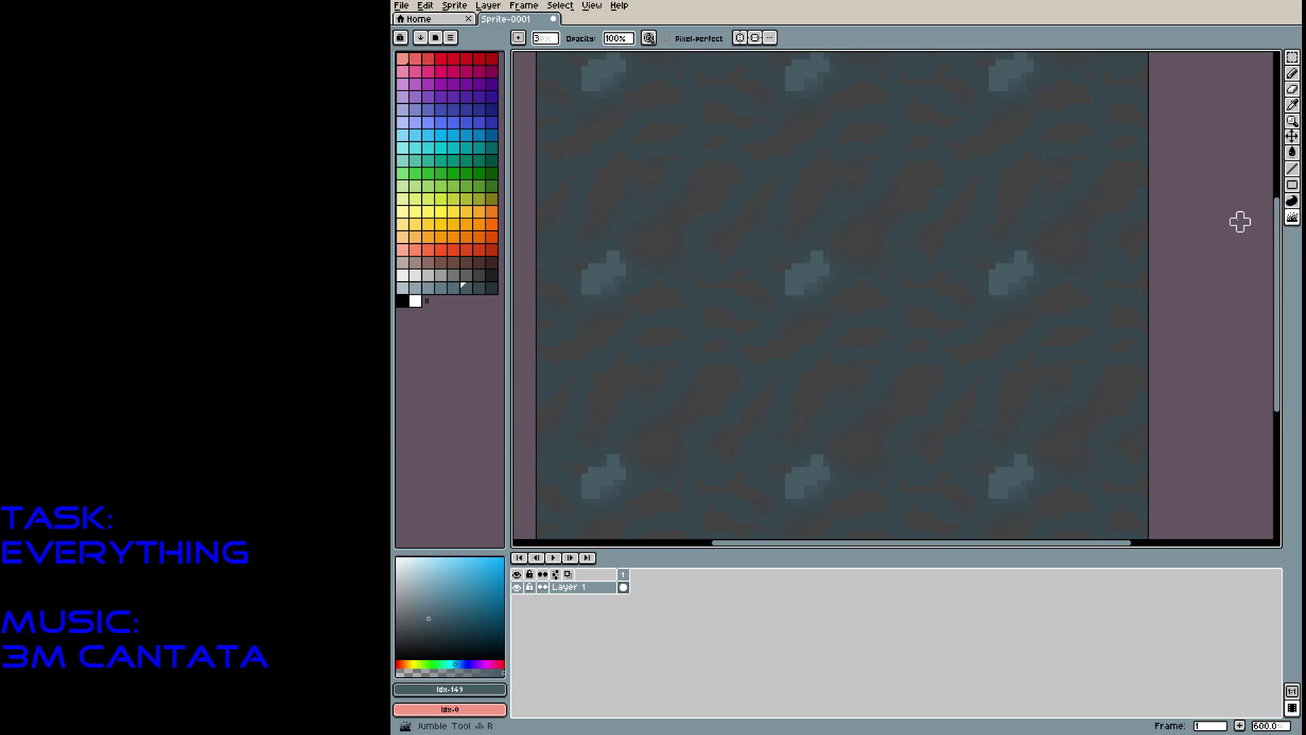
pyautogui.moveTo(770, 285)
pyautogui.mouseDown()
pyautogui.moveTo(826, 259)
pyautogui.moveTo(814, 291)
pyautogui.mouseUp()
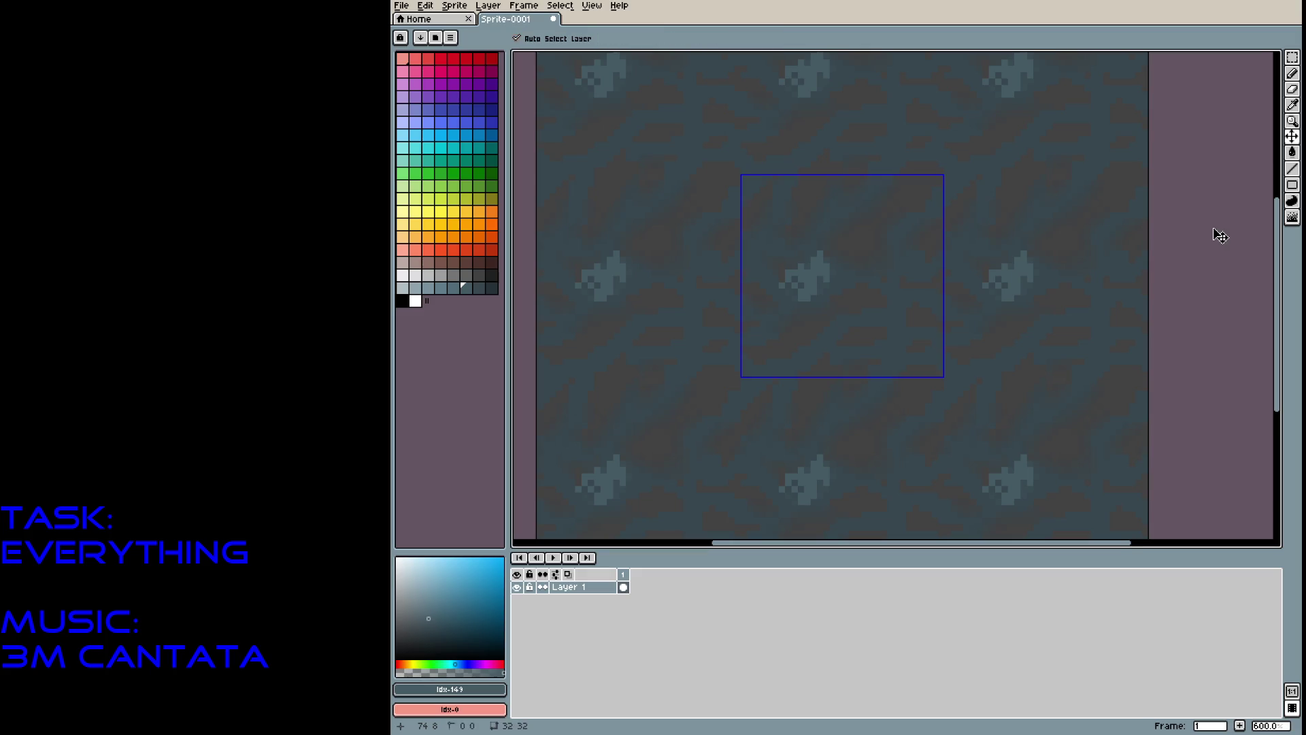
pyautogui.hotkey('ctrl', 'z')
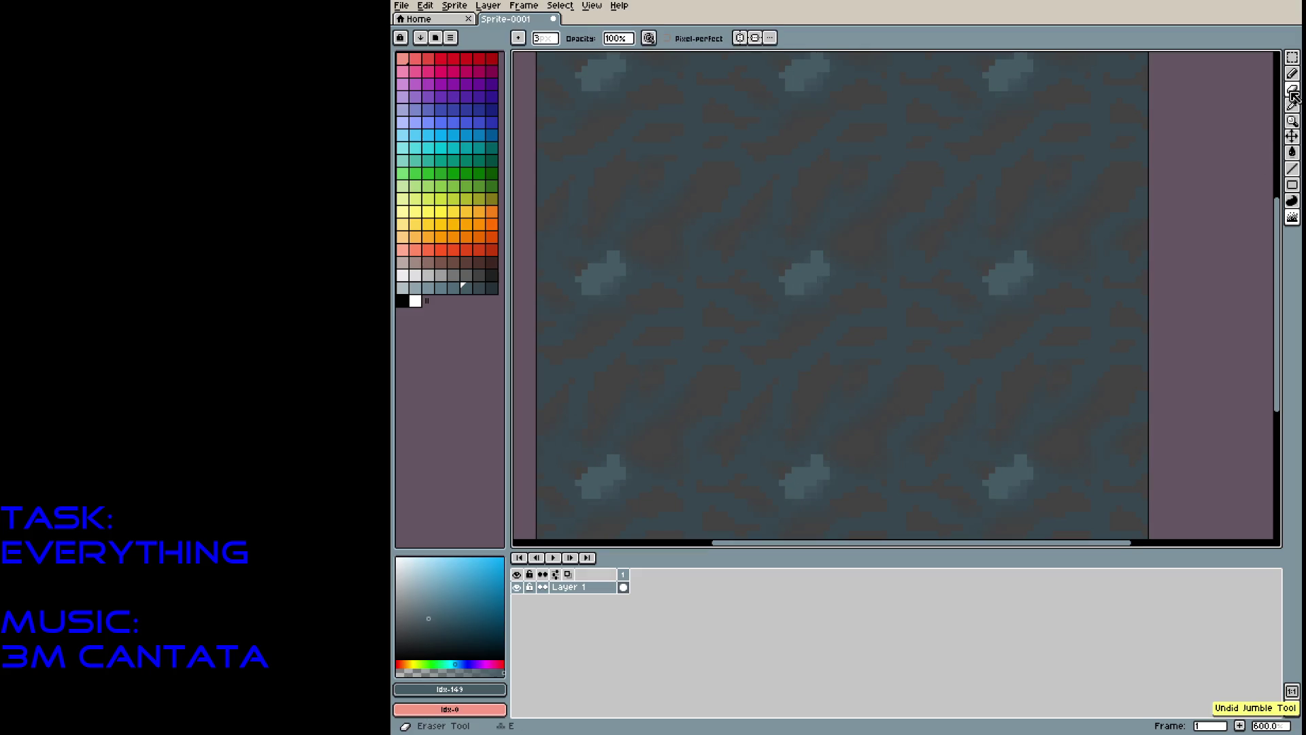
pyautogui.click(1295, 75)
pyautogui.click(1276, 73)
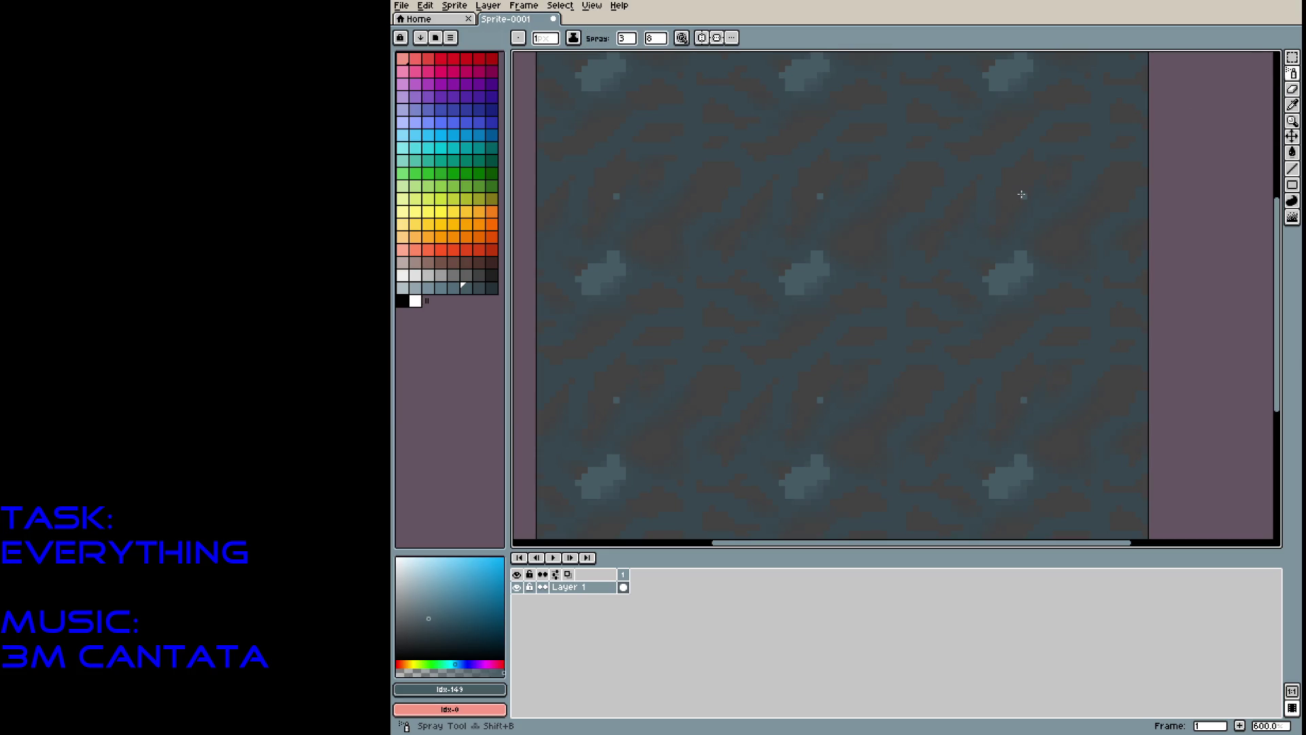
pyautogui.moveTo(808, 245); pyautogui.dragTo(791, 299)
pyautogui.hotkey('ctrl', 'z')
pyautogui.press('b')
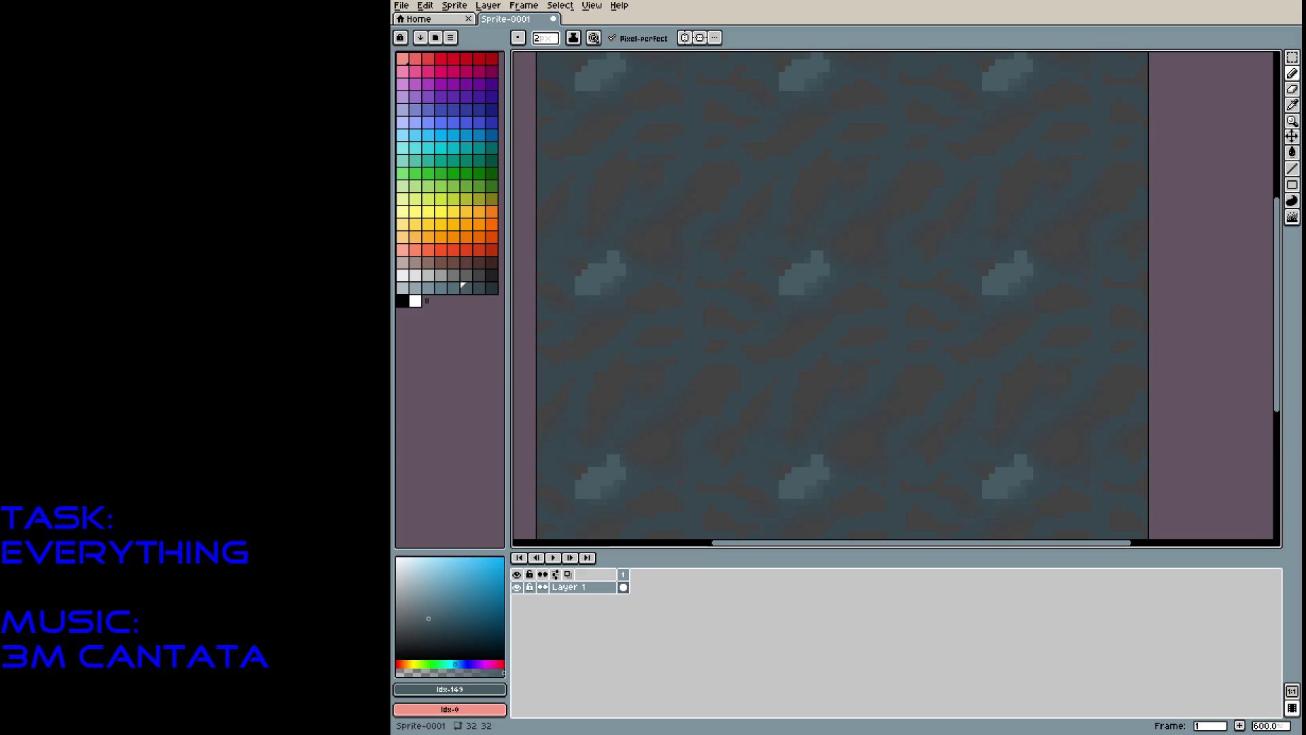
# Extend the light blob and shade its top with lighter and darker blue-grey shades.
pyautogui.click(919, 239)
pyautogui.scroll(-3, 918, 239)
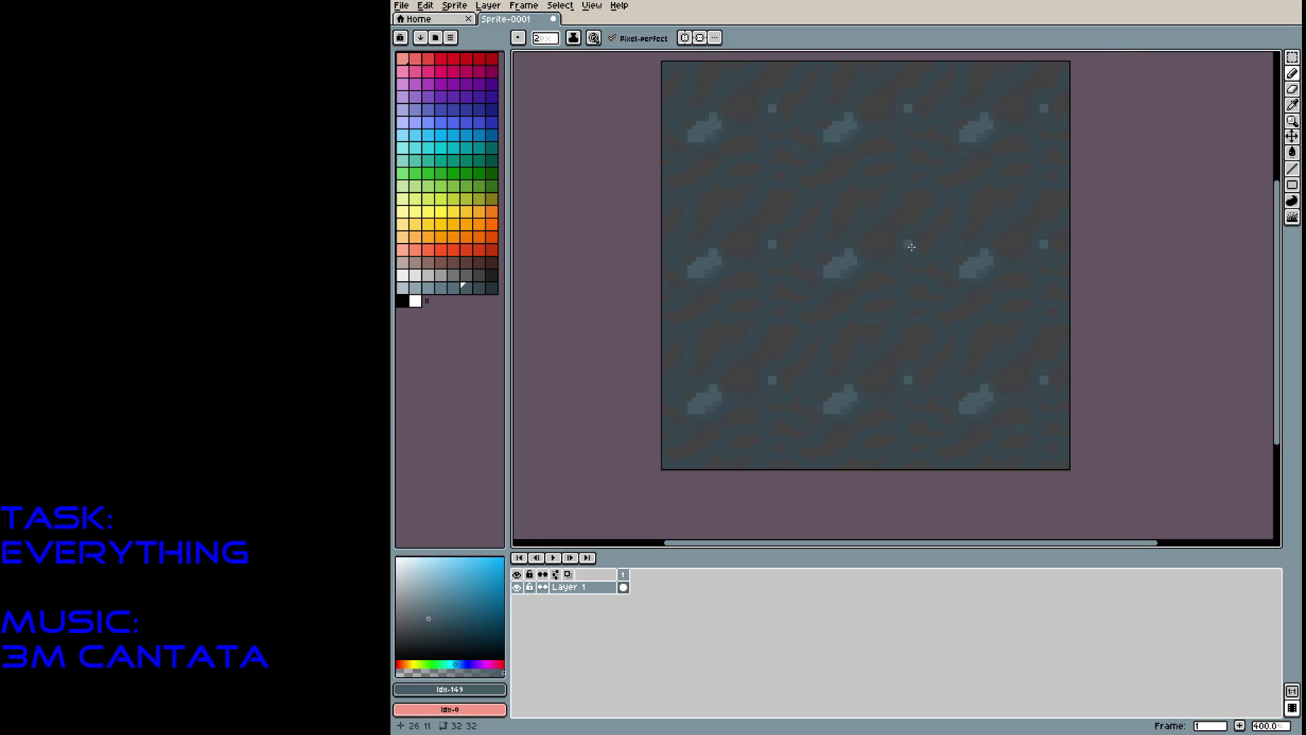
pyautogui.scroll(4, 875, 239)
pyautogui.moveTo(825, 256); pyautogui.dragTo(759, 298)
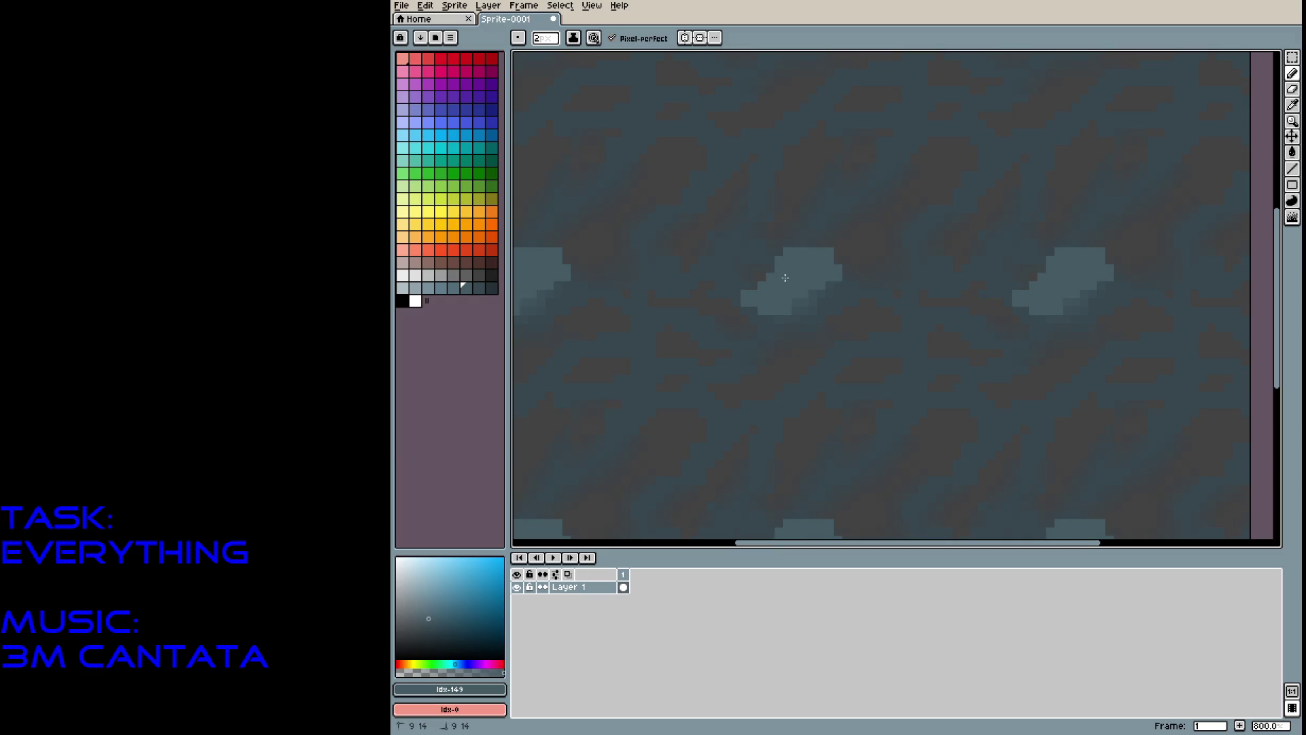
pyautogui.press('[')
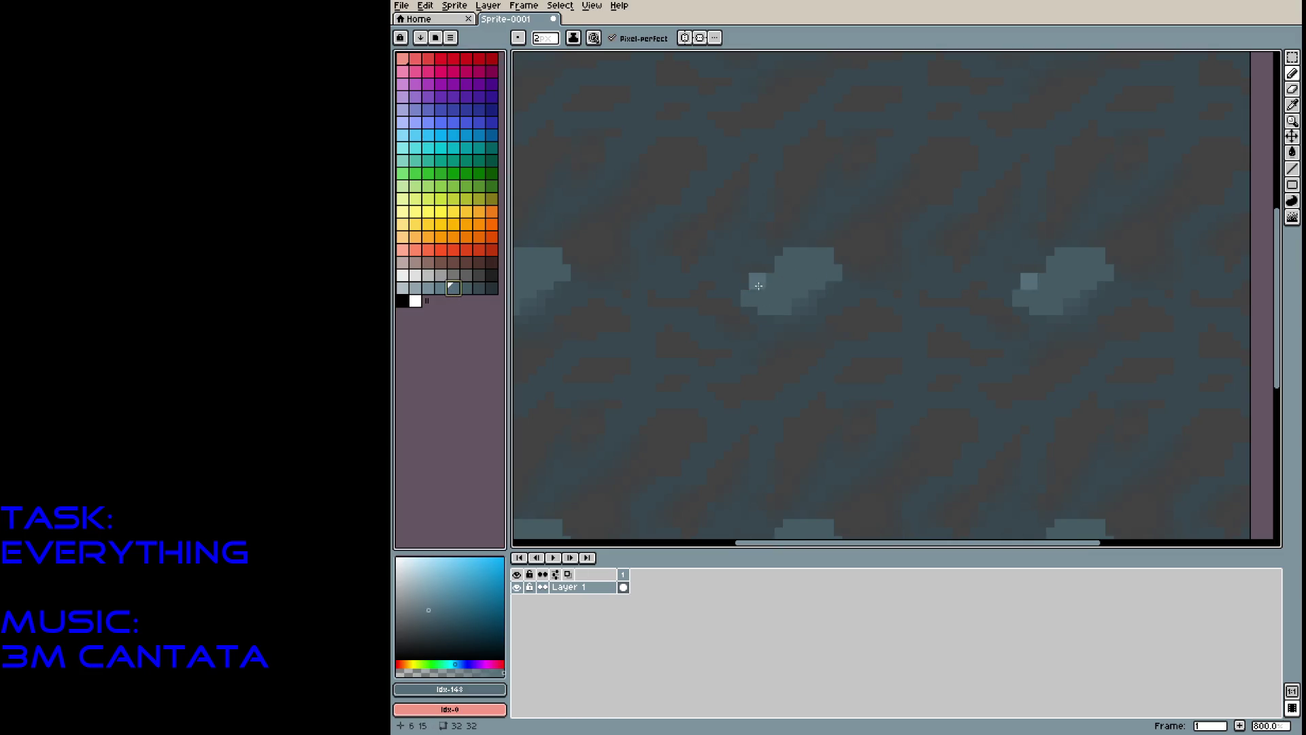
pyautogui.moveTo(778, 295)
pyautogui.mouseDown()
pyautogui.moveTo(819, 257)
pyautogui.moveTo(788, 292)
pyautogui.mouseUp()
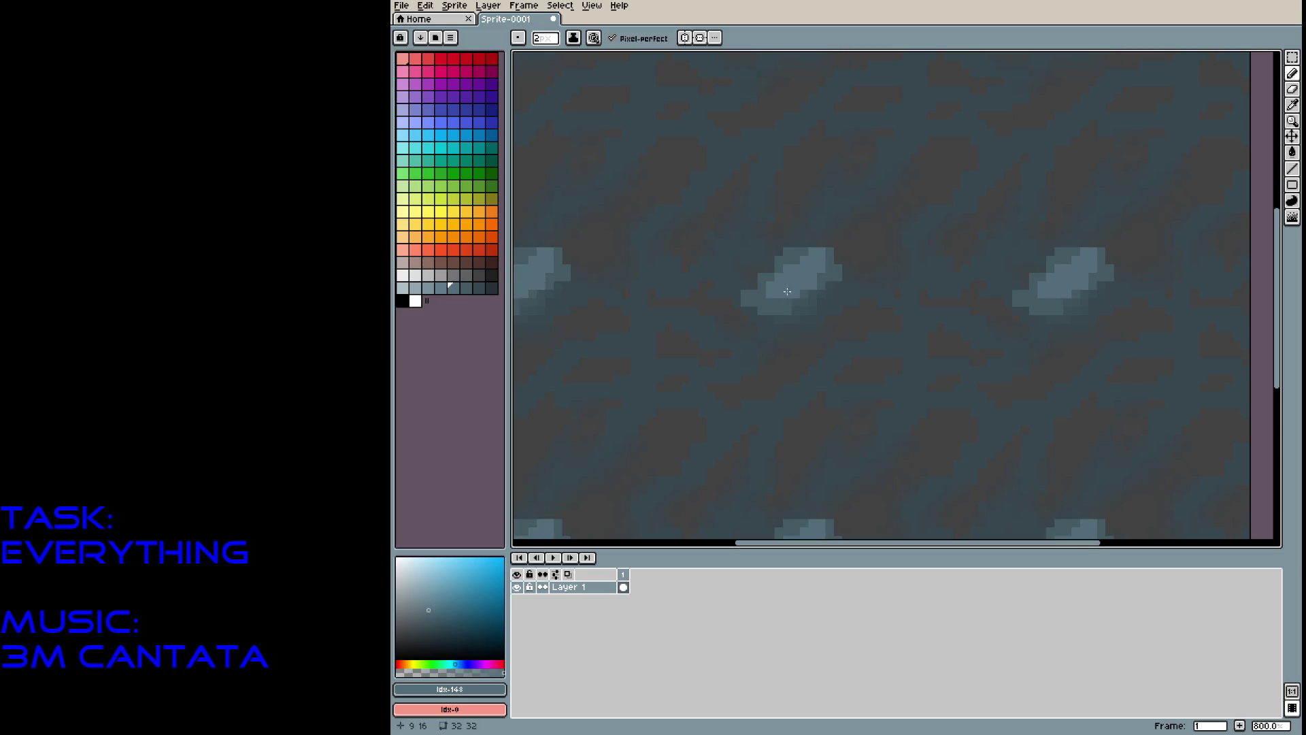
pyautogui.click(476, 288)
pyautogui.moveTo(788, 251)
pyautogui.mouseDown()
pyautogui.moveTo(837, 253)
pyautogui.moveTo(820, 286)
pyautogui.mouseUp()
pyautogui.click(466, 288)
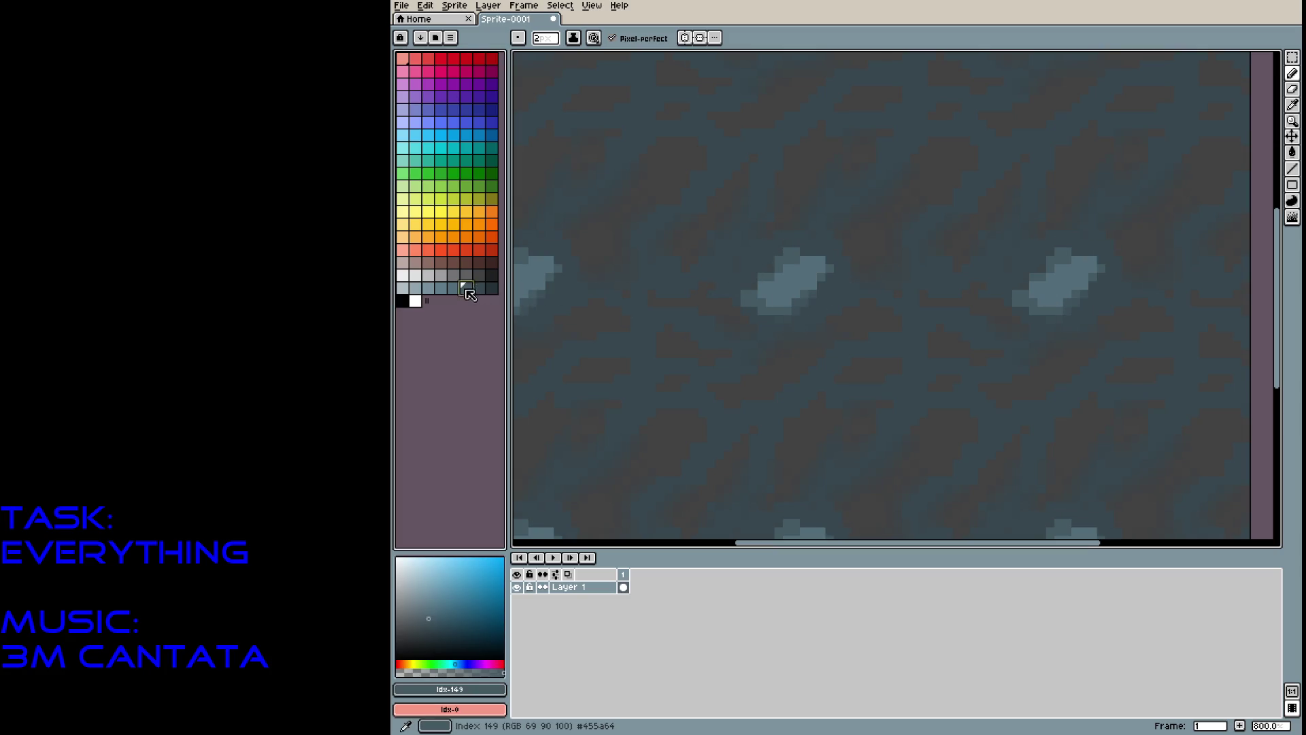
pyautogui.moveTo(789, 243)
pyautogui.mouseDown()
pyautogui.moveTo(833, 245)
pyautogui.moveTo(840, 273)
pyautogui.moveTo(755, 330)
pyautogui.moveTo(742, 313)
pyautogui.moveTo(766, 287)
pyautogui.mouseUp()
pyautogui.click(476, 288)
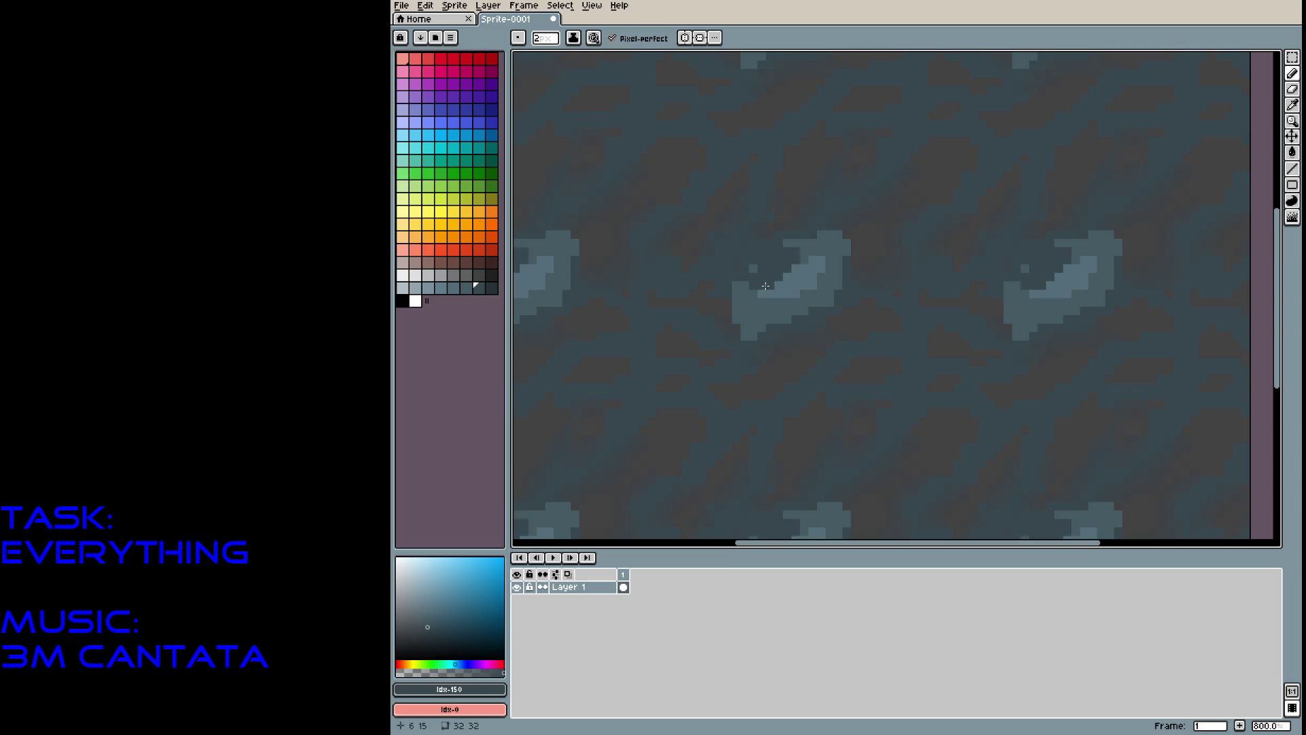
pyautogui.hotkey('ctrl', 'z')
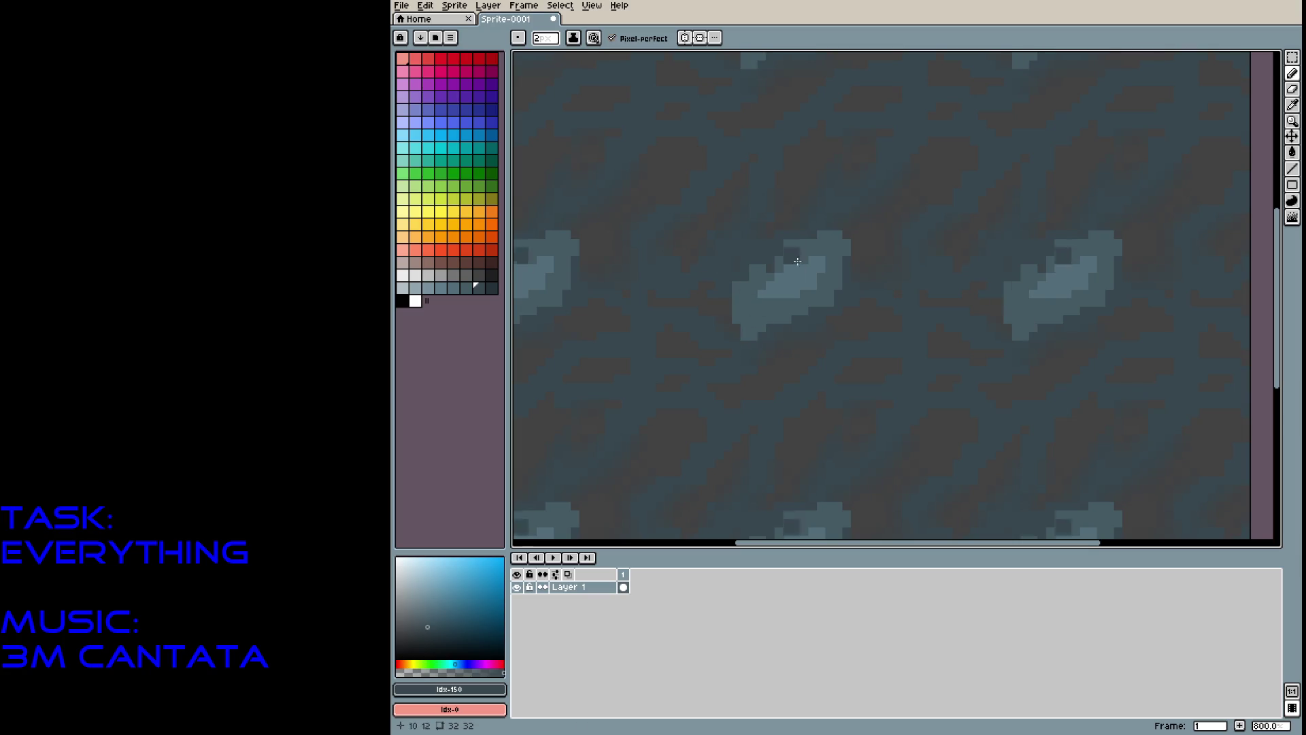
# Sample the dark grey and outline the left blob's edges with grey pixels.
pyautogui.keyDown('alt'); pyautogui.click(742, 315); pyautogui.keyUp('alt')
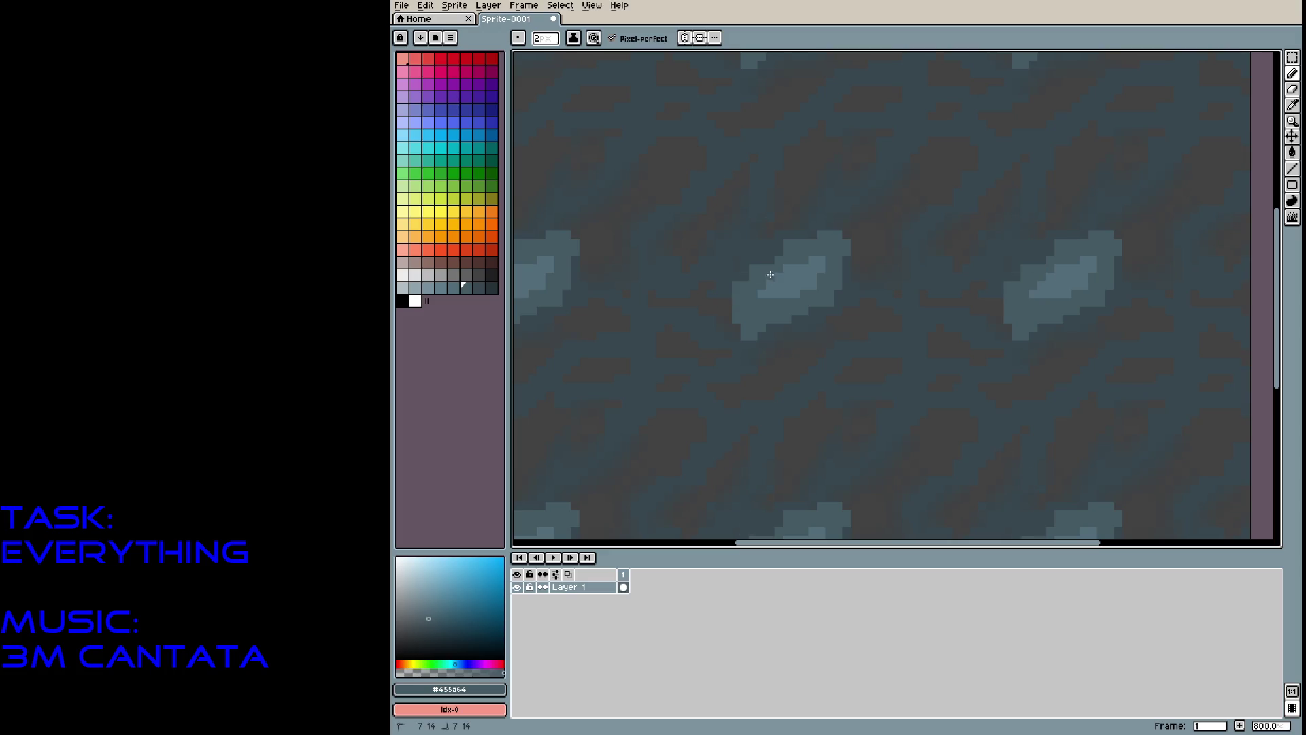
pyautogui.keyDown('alt'); pyautogui.click(725, 309); pyautogui.keyUp('alt')
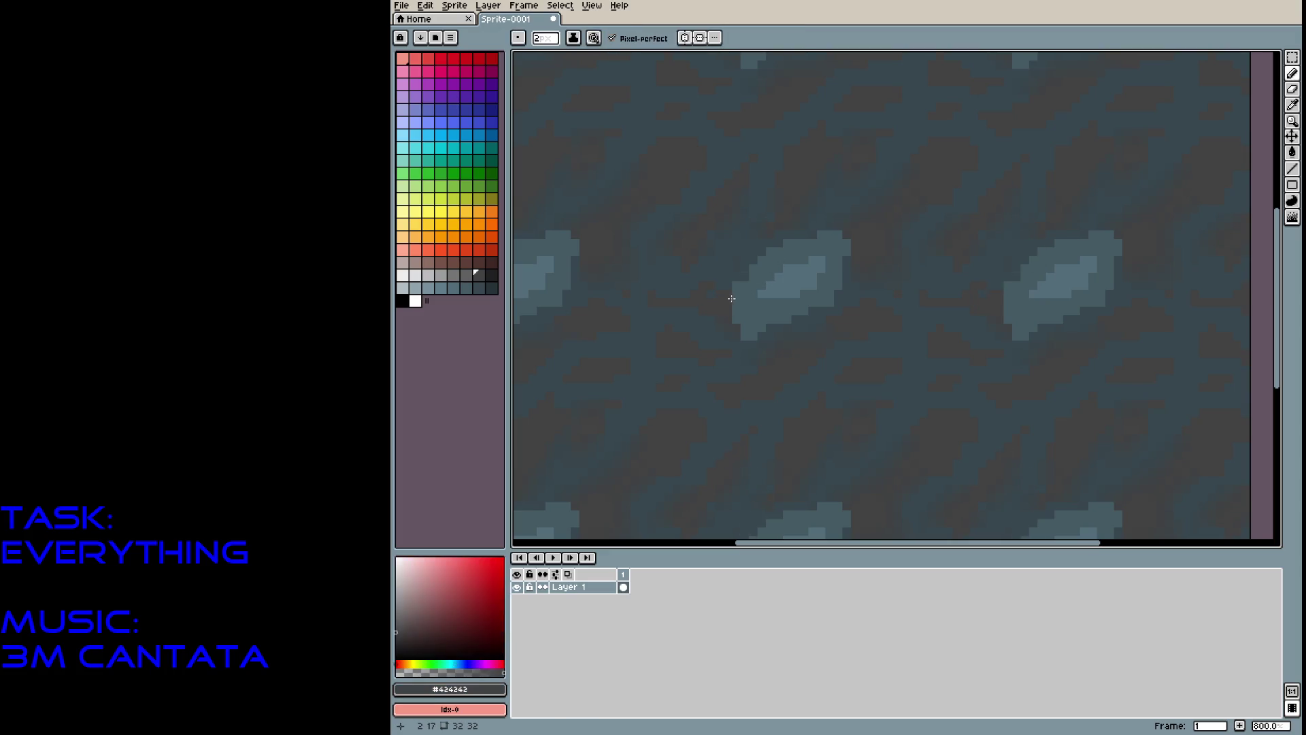
pyautogui.press('9')
pyautogui.click(728, 304)
pyautogui.moveTo(727, 304)
pyautogui.mouseDown()
pyautogui.moveTo(734, 283)
pyautogui.moveTo(721, 317)
pyautogui.moveTo(766, 339)
pyautogui.moveTo(817, 305)
pyautogui.mouseUp()
pyautogui.moveTo(723, 278)
pyautogui.mouseDown()
pyautogui.moveTo(776, 231)
pyautogui.moveTo(825, 224)
pyautogui.moveTo(851, 237)
pyautogui.moveTo(852, 294)
pyautogui.moveTo(810, 337)
pyautogui.moveTo(830, 337)
pyautogui.mouseUp()
# Undo the grey blob outlines and paint a grey pixel near the texture centre.
pyautogui.scroll(-4, 915, 294)
pyautogui.hotkey('ctrl', 'z')
pyautogui.hotkey('ctrl', 'z')
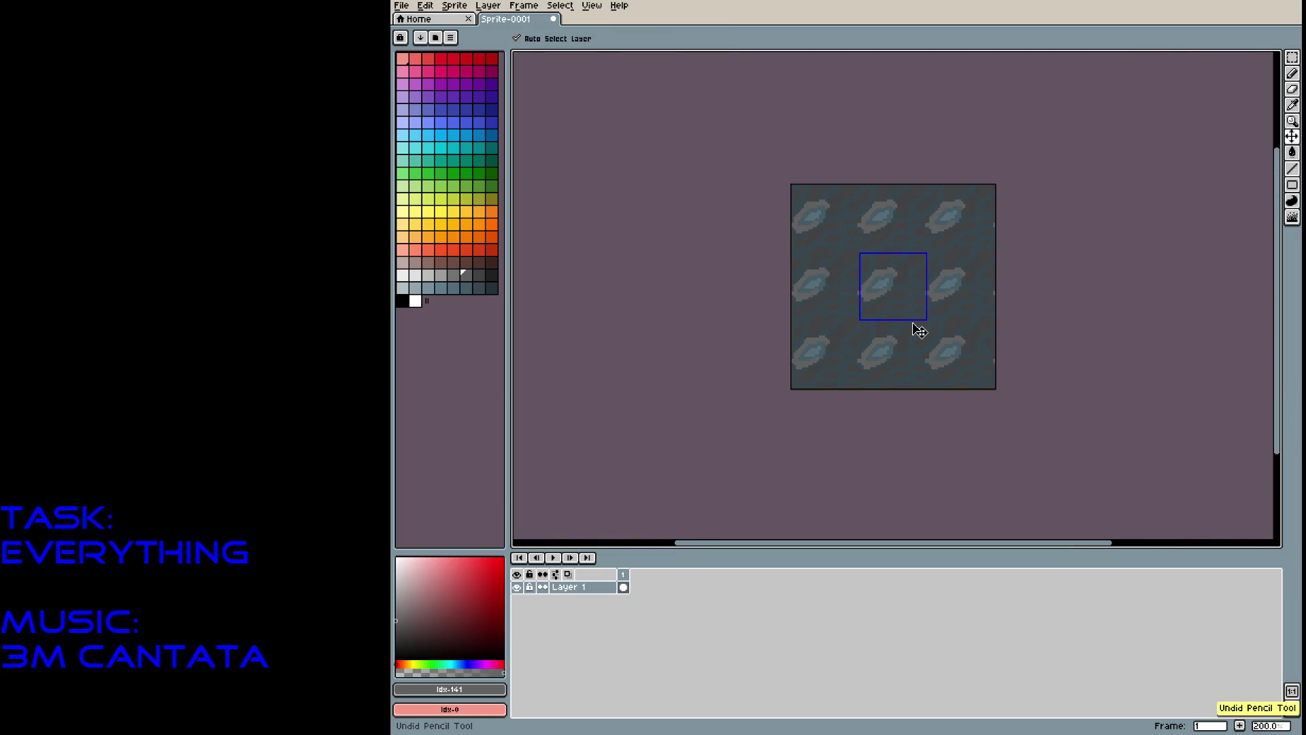
pyautogui.hotkey('ctrl', 'z')
pyautogui.hotkey('ctrl', 'z')
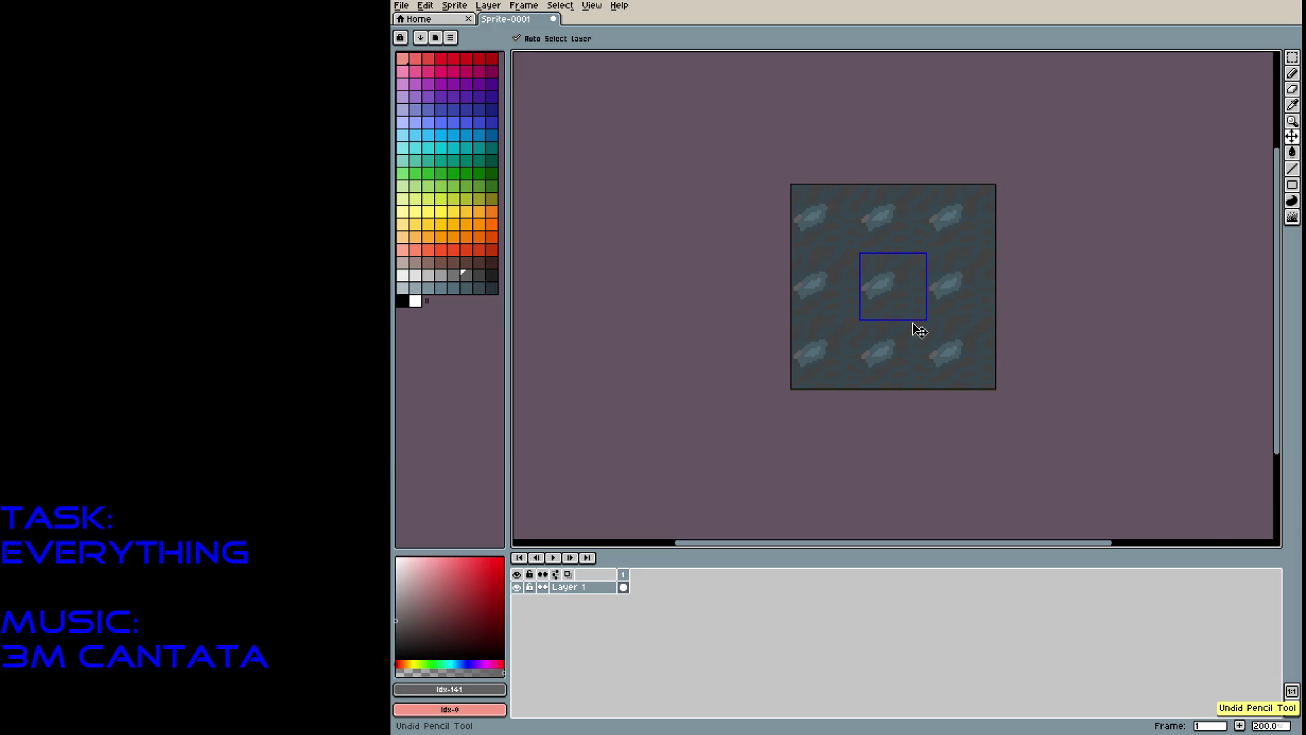
pyautogui.hotkey('ctrl', 'z')
pyautogui.hotkey('ctrl', 'z')
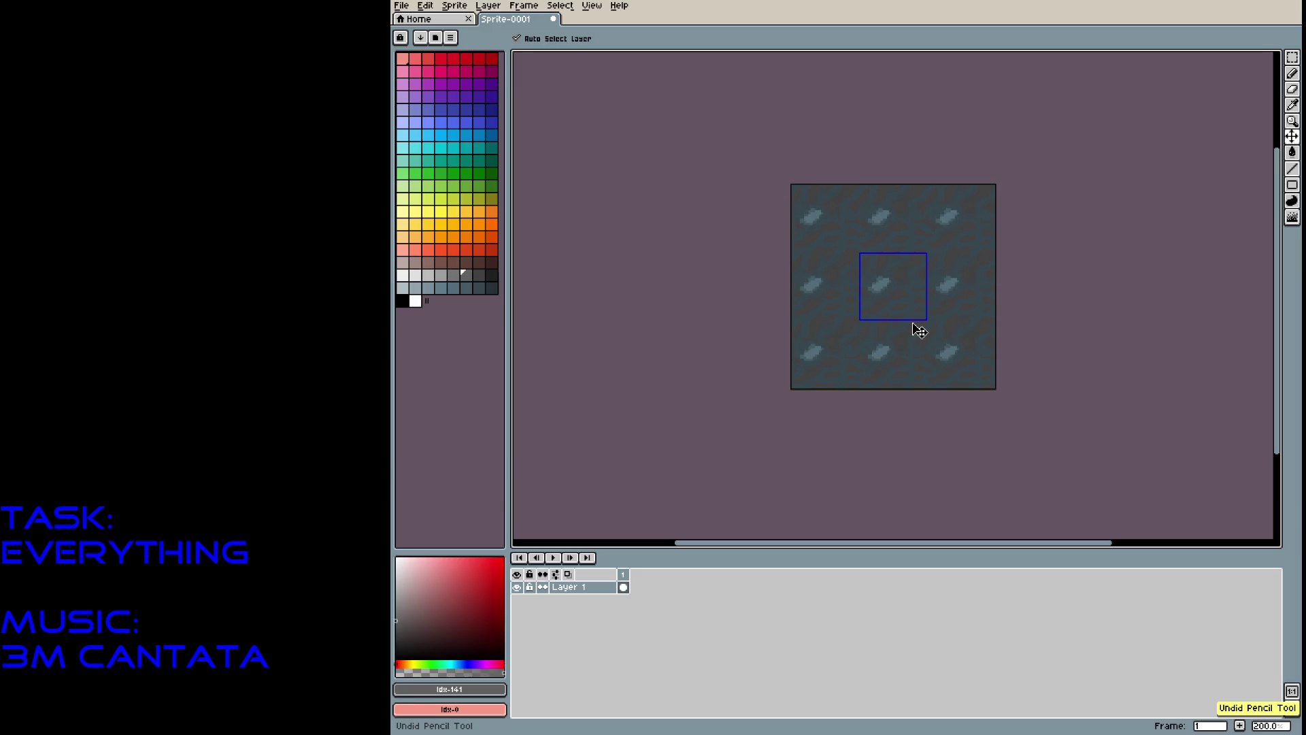
pyautogui.press('b')
pyautogui.click(906, 292)
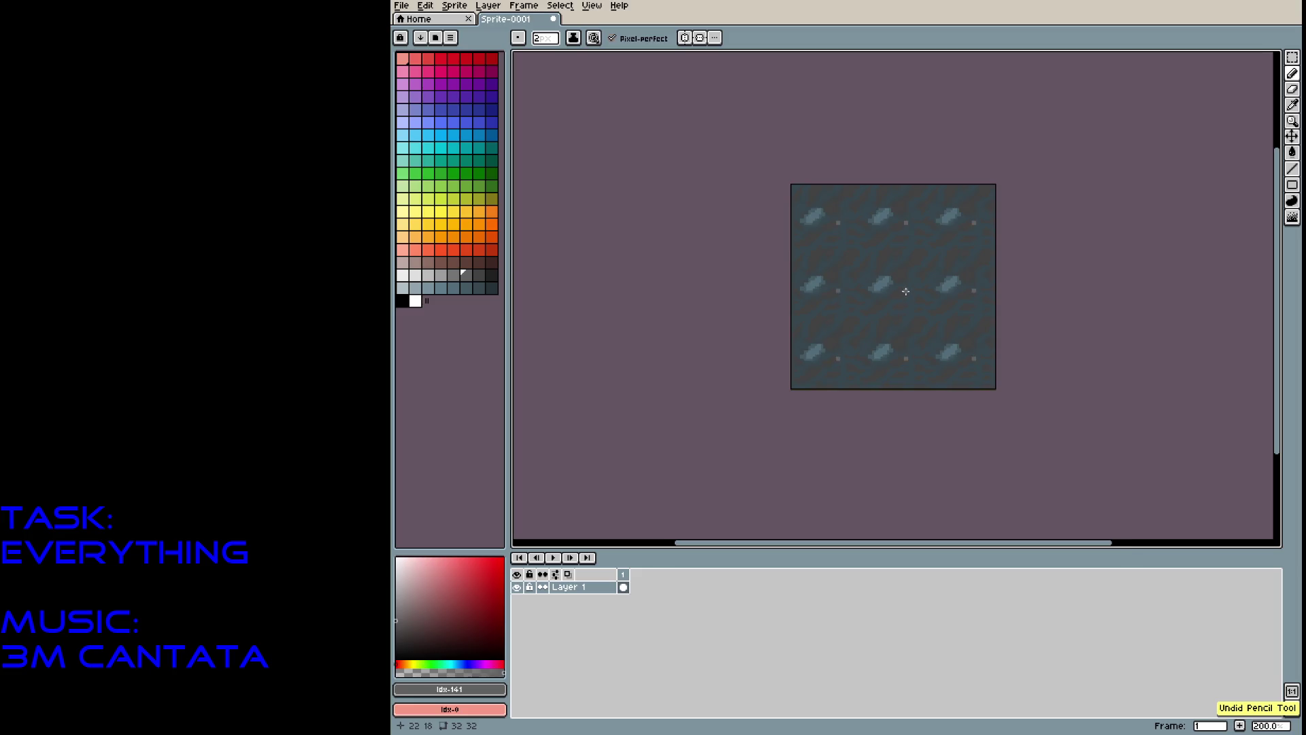
pyautogui.scroll(4, 894, 285)
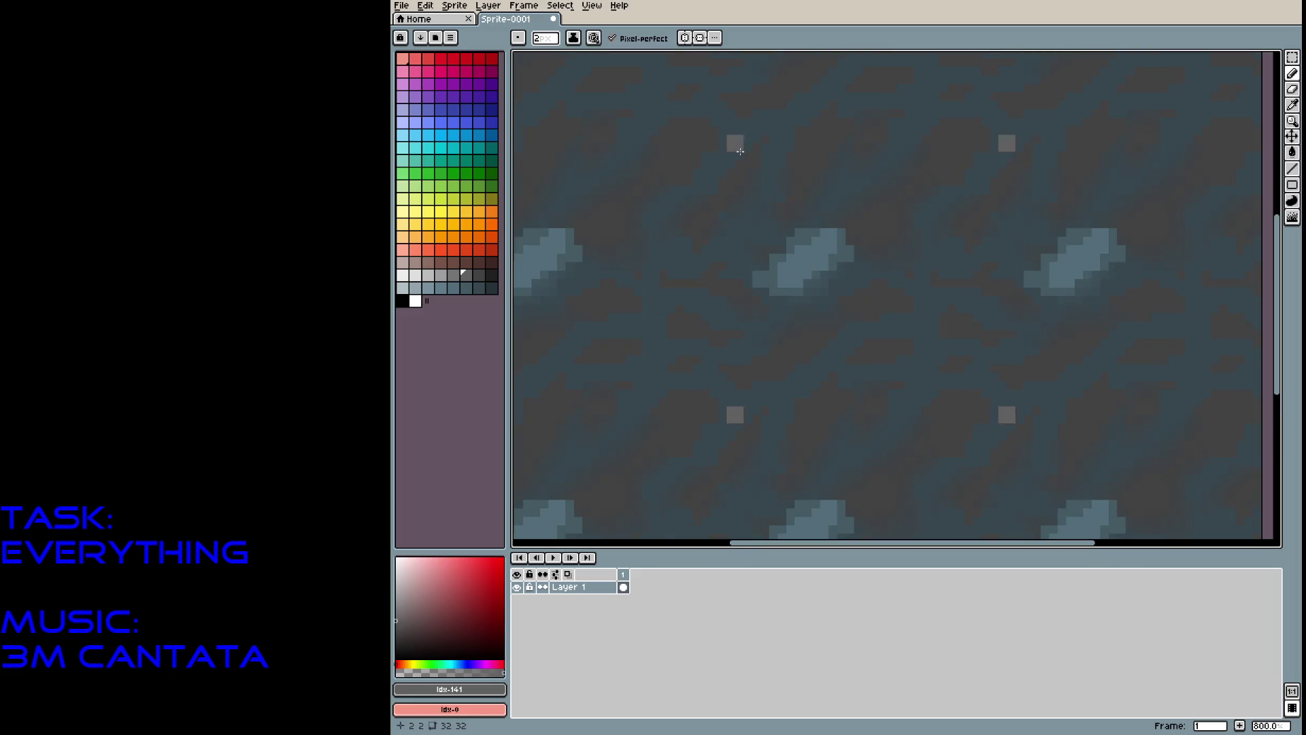
# Sample the dark grey and paint and bucket-fill the centre blob's interior.
pyautogui.keyDown('alt'); pyautogui.click(881, 213); pyautogui.keyUp('alt')
pyautogui.moveTo(801, 250); pyautogui.dragTo(794, 262)
pyautogui.click(799, 262)
pyautogui.press('g')
pyautogui.click(826, 270)
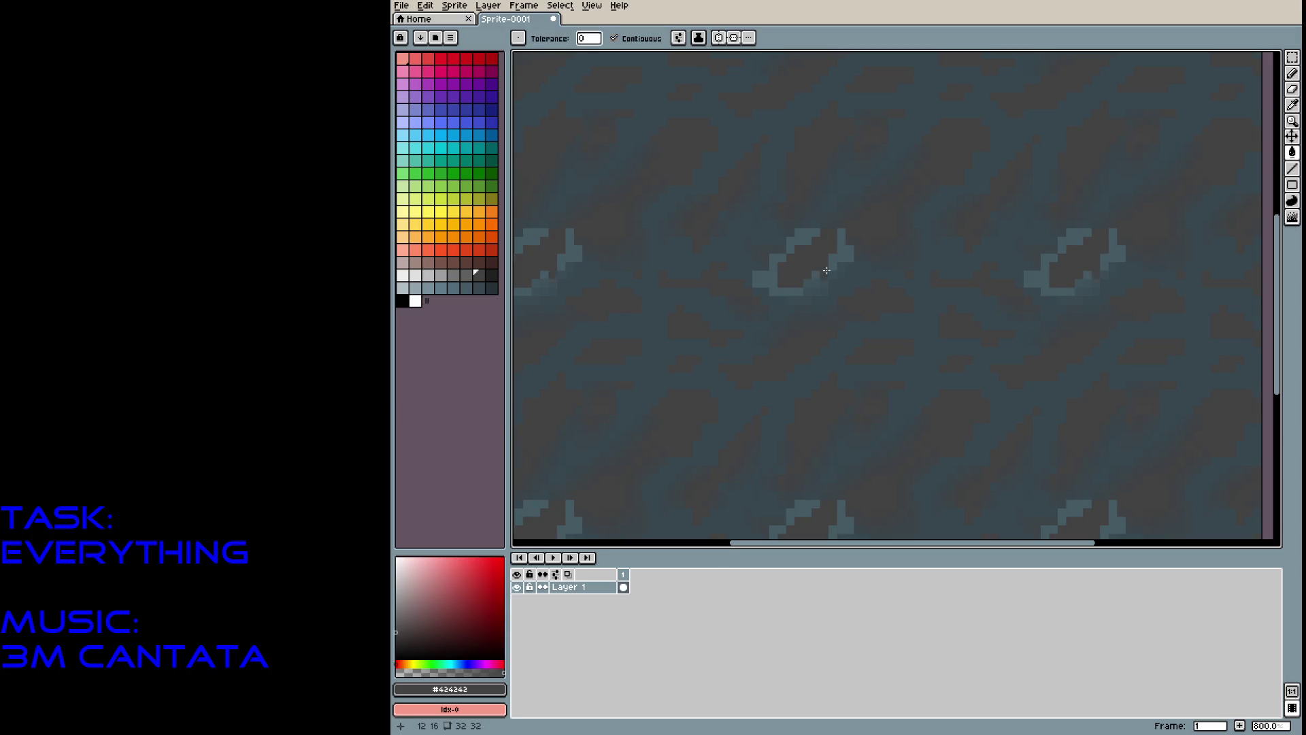
# Bucket-fill the light outline pieces with sampled #37474F and #40535C colours.
pyautogui.keyDown('alt'); pyautogui.click(862, 272); pyautogui.keyUp('alt')
pyautogui.click(791, 290)
pyautogui.click(835, 256)
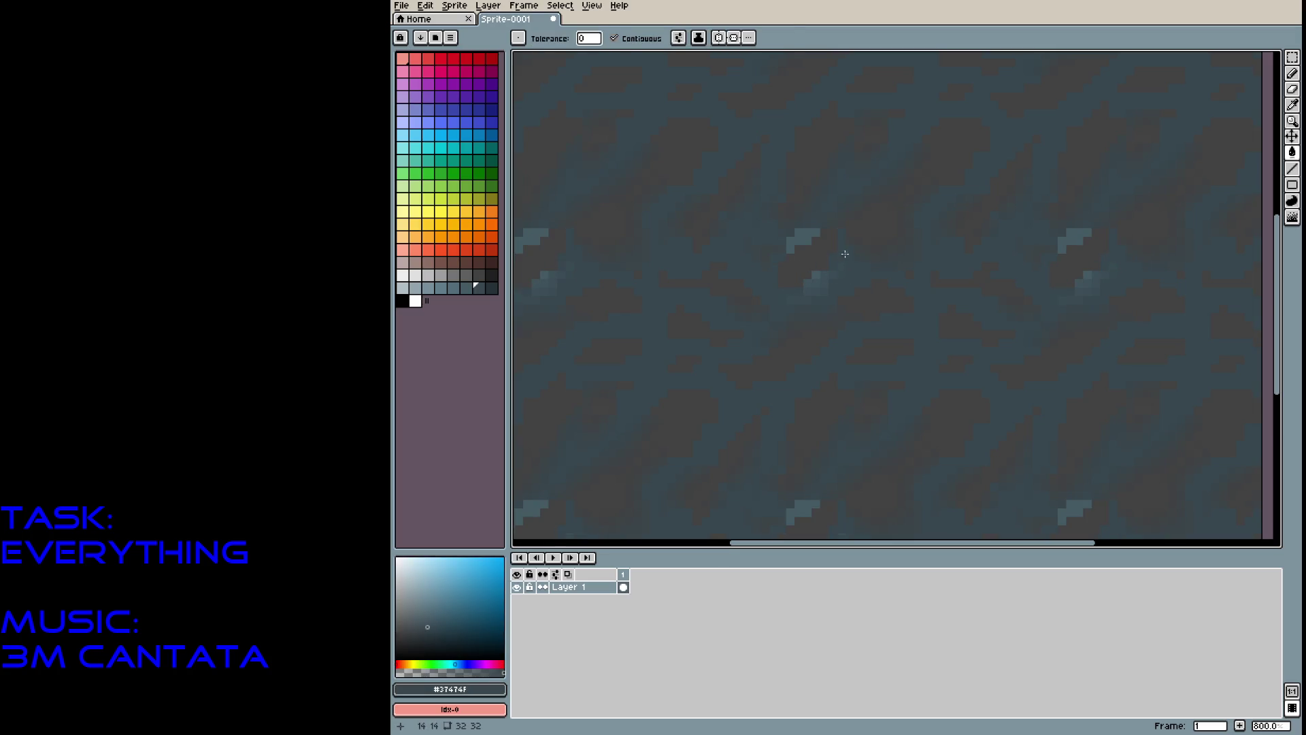
pyautogui.click(809, 239)
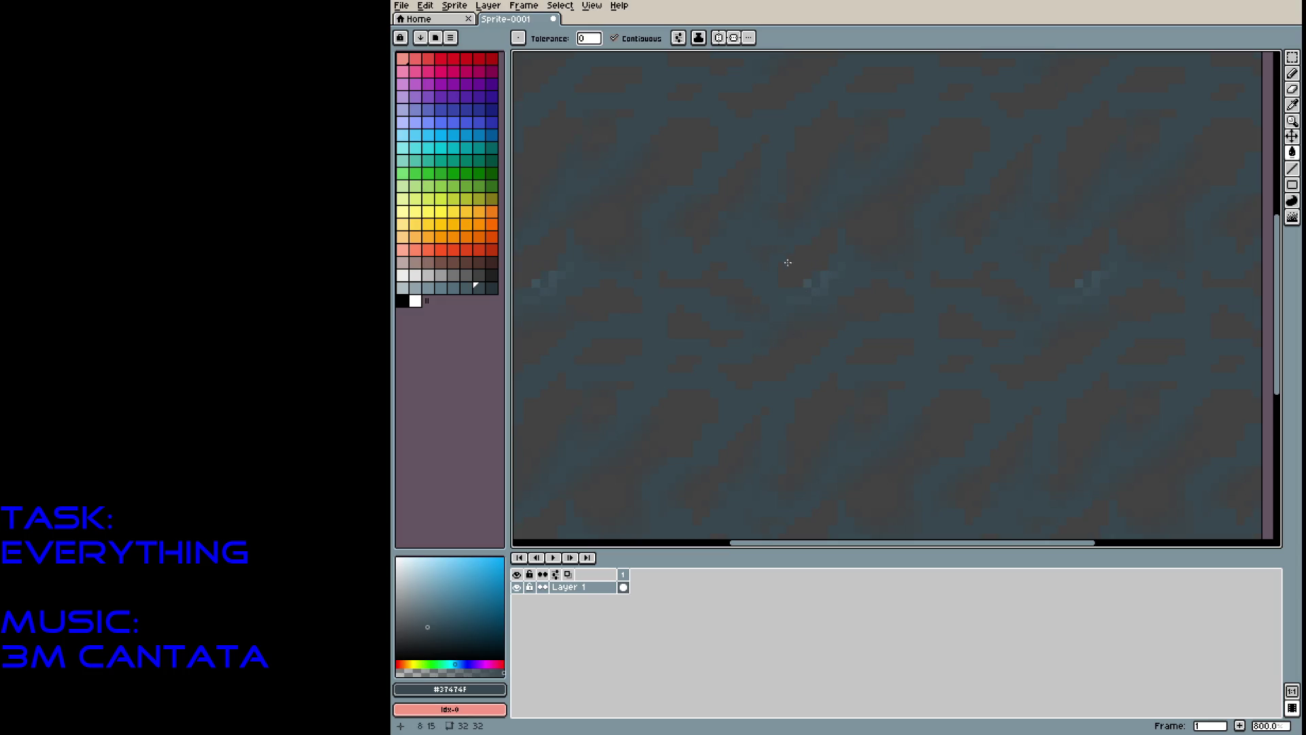
pyautogui.keyDown('alt'); pyautogui.click(809, 284); pyautogui.keyUp('alt')
pyautogui.click(755, 255)
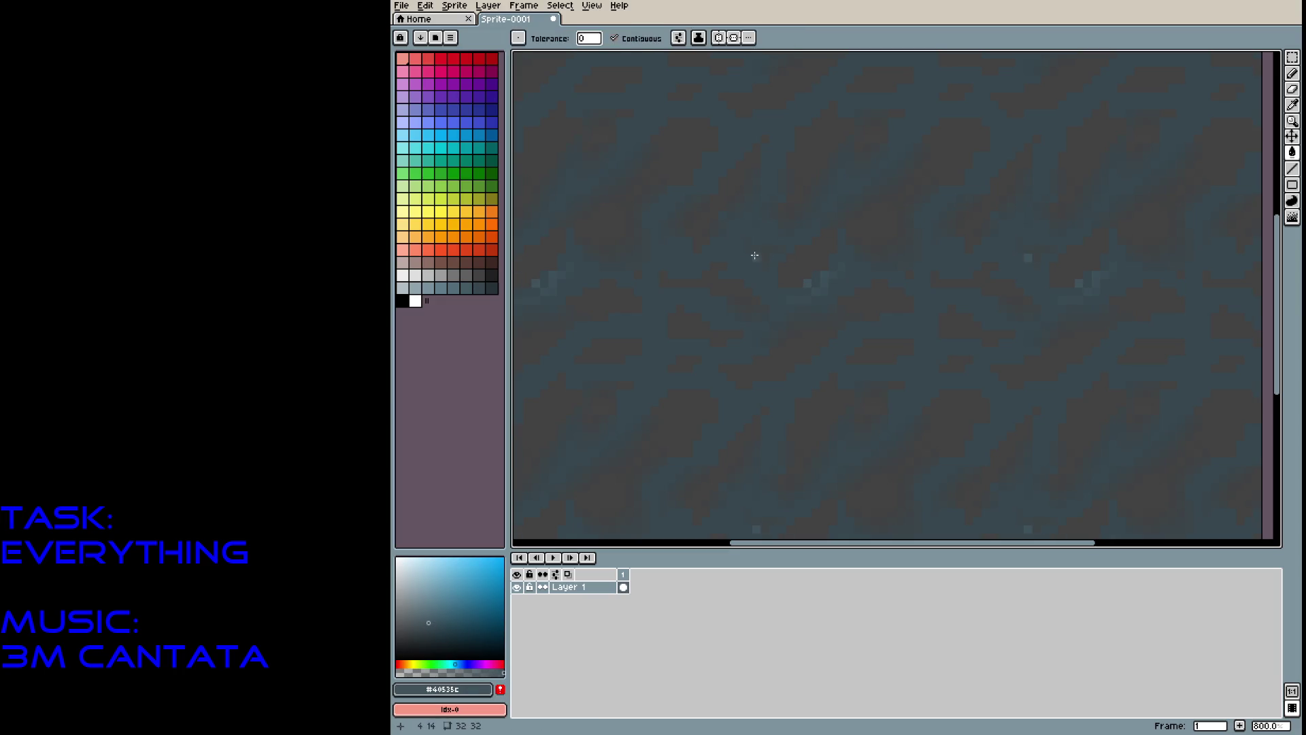
pyautogui.click(752, 274)
pyautogui.hotkey('ctrl', 'z')
# Draw thin 1-pixel light streaks scattered diagonally across the texture.
pyautogui.press('b')
pyautogui.click(745, 262)
pyautogui.click(761, 249)
pyautogui.hotkey('ctrl', 'z')
pyautogui.hotkey('ctrl', 'z')
pyautogui.press('-')
pyautogui.moveTo(731, 258); pyautogui.dragTo(773, 232)
pyautogui.click(749, 203)
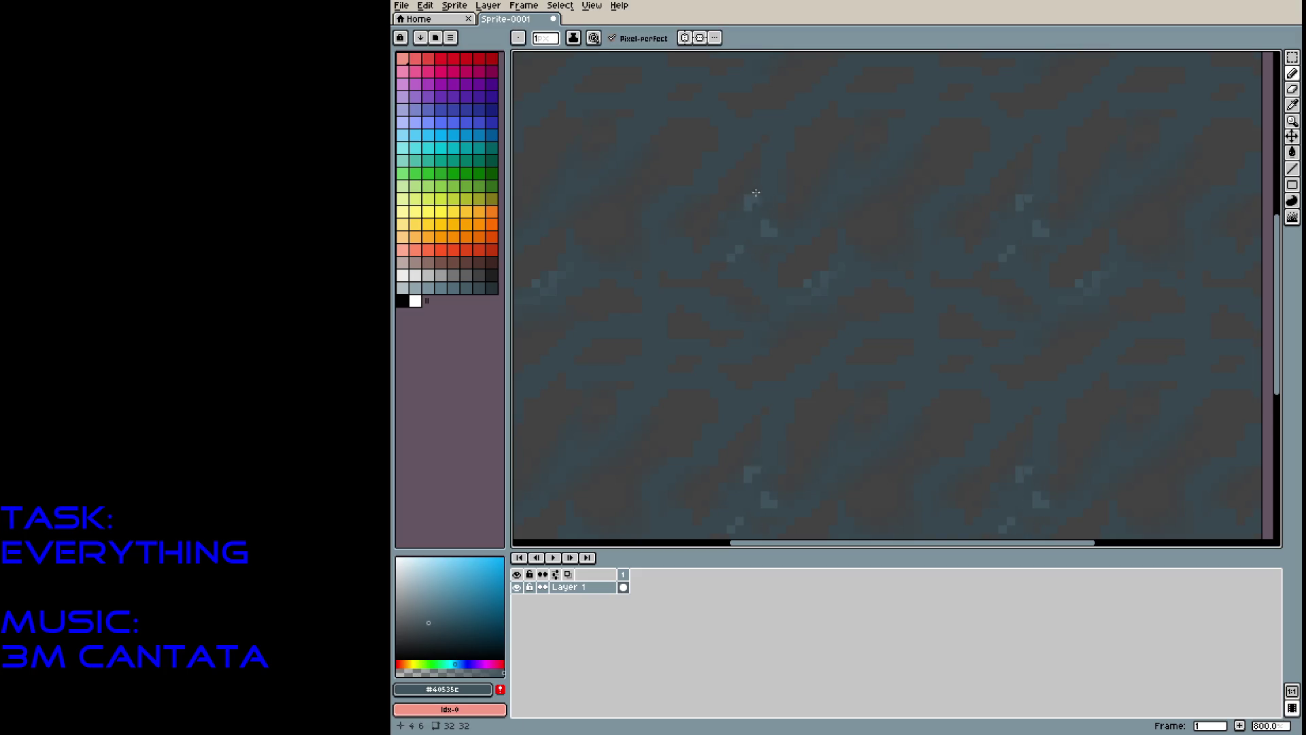
pyautogui.moveTo(782, 165); pyautogui.dragTo(790, 156)
pyautogui.moveTo(841, 198)
pyautogui.mouseDown()
pyautogui.moveTo(892, 166)
pyautogui.moveTo(953, 76)
pyautogui.mouseUp()
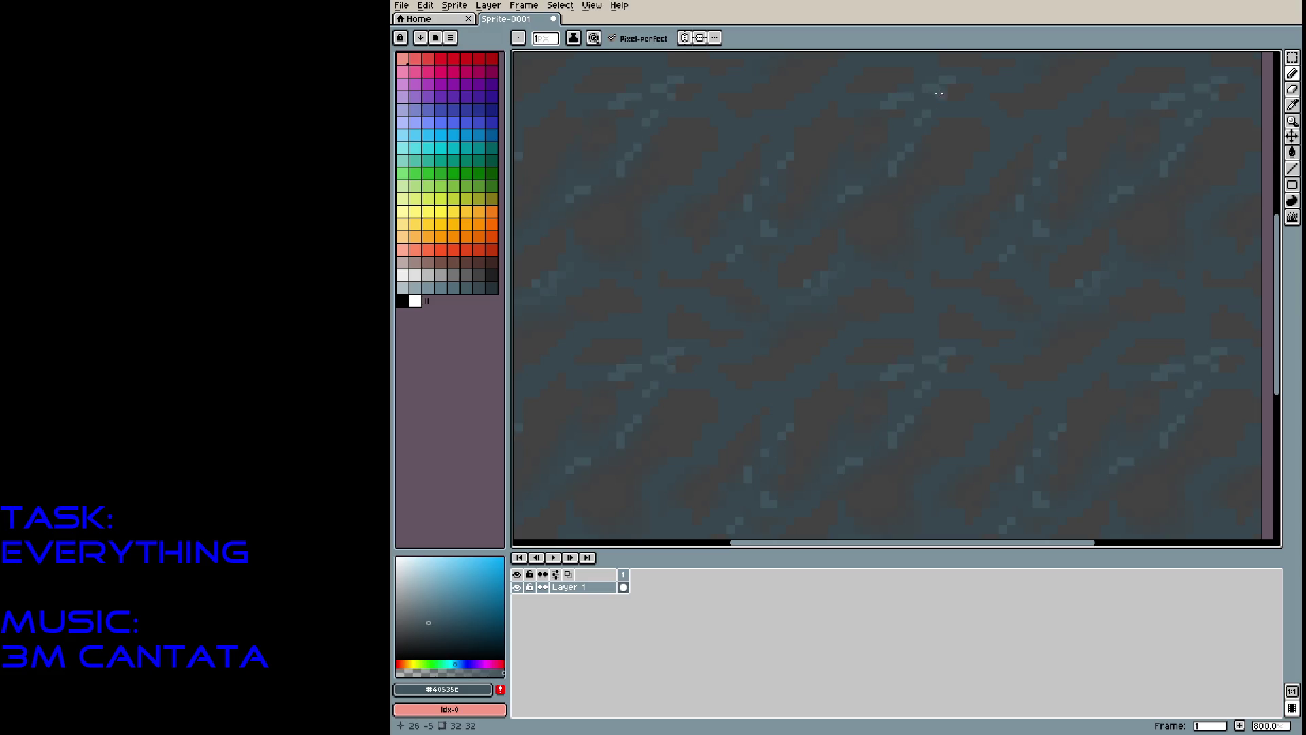
pyautogui.moveTo(776, 120)
pyautogui.mouseDown()
pyautogui.moveTo(737, 138)
pyautogui.moveTo(646, 254)
pyautogui.moveTo(691, 254)
pyautogui.mouseUp()
pyautogui.moveTo(690, 311)
pyautogui.mouseDown()
pyautogui.moveTo(759, 346)
pyautogui.moveTo(775, 331)
pyautogui.mouseUp()
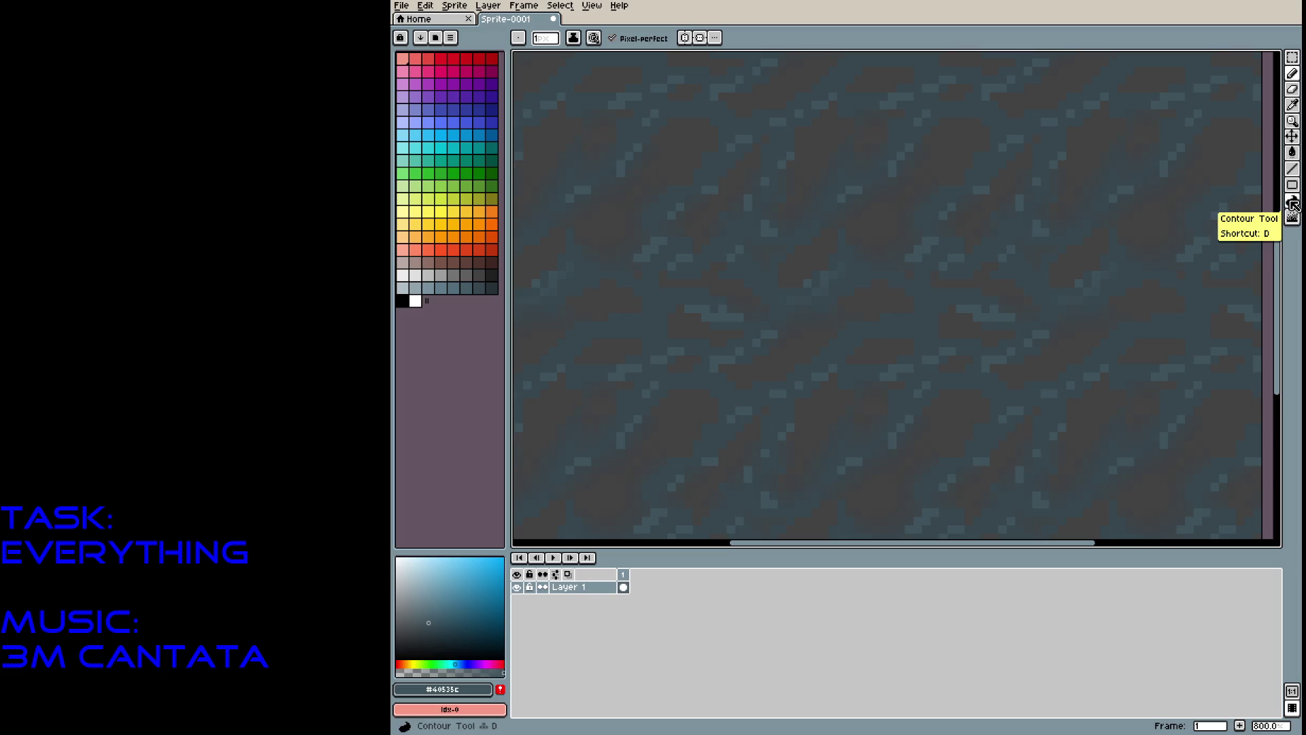
# Blur a couple of patches of the streaked texture with the Blur Tool from the Jumble group.
pyautogui.click(1294, 203)
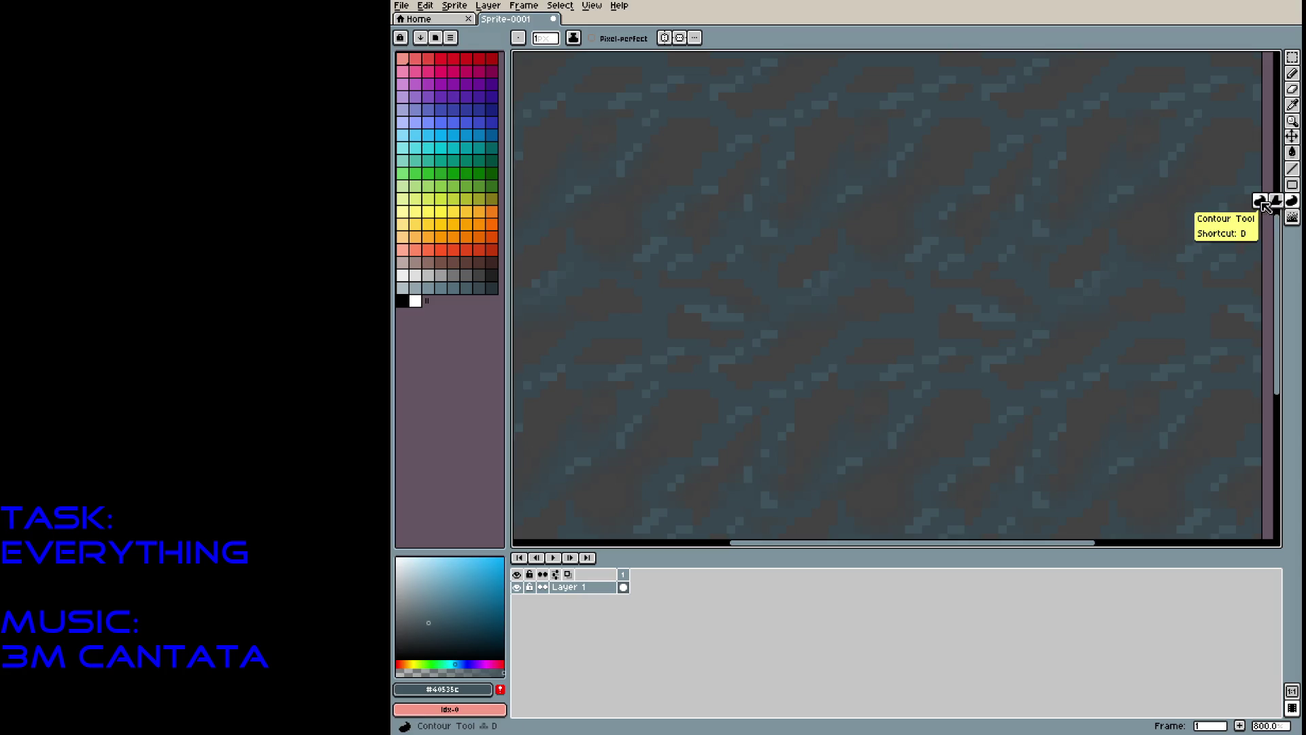
pyautogui.click(1293, 218)
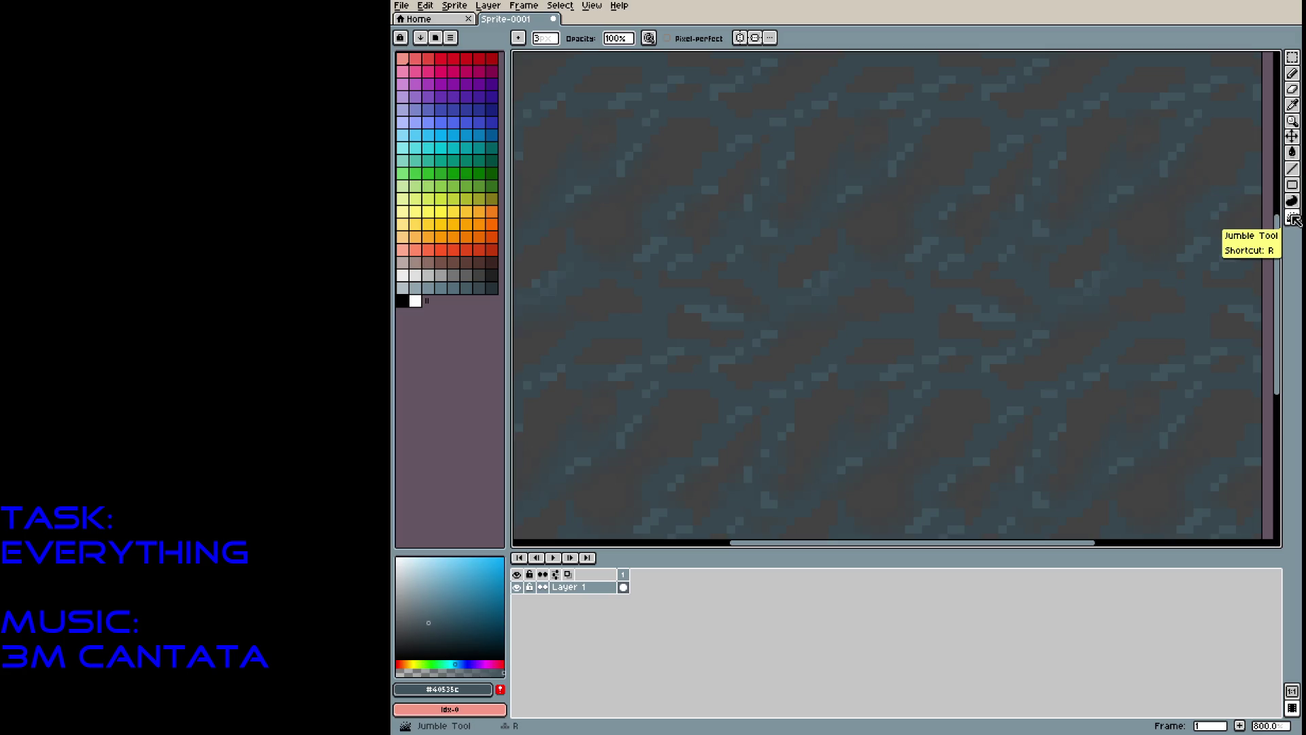
pyautogui.click(1292, 218)
pyautogui.click(1273, 218)
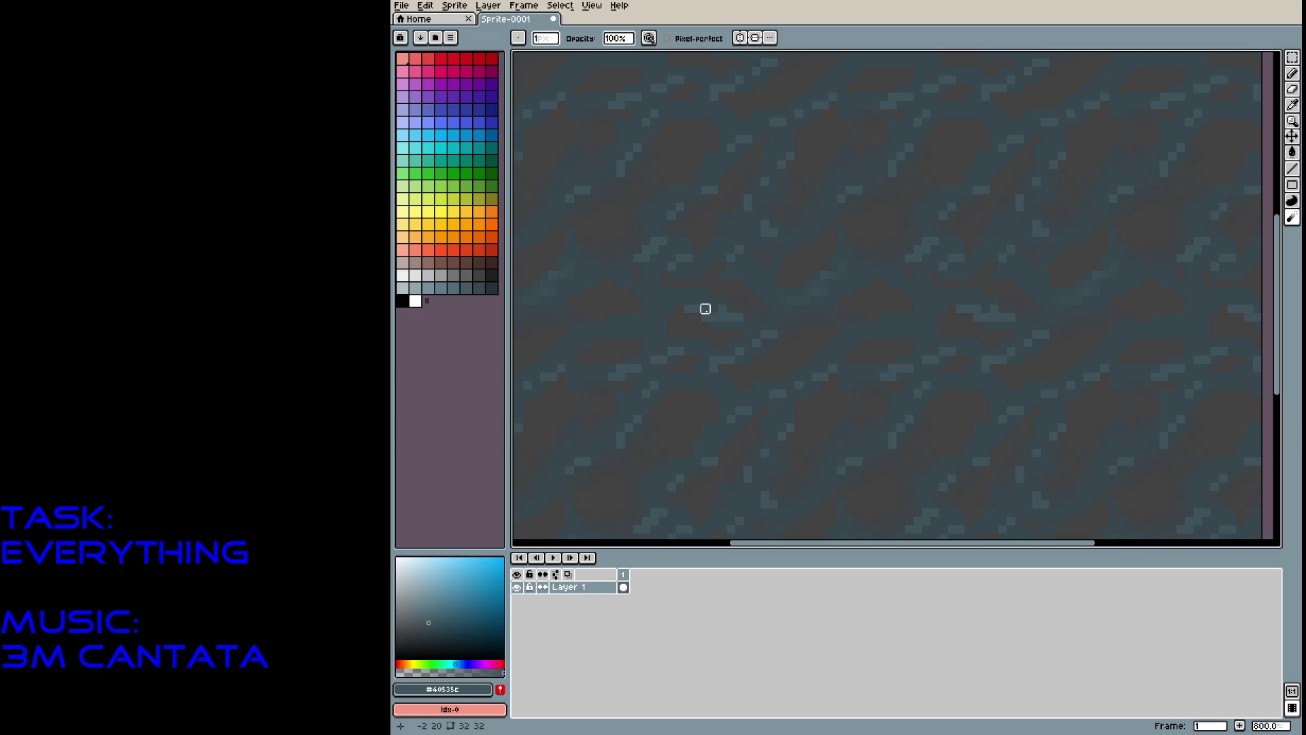
pyautogui.moveTo(748, 309)
pyautogui.mouseDown()
pyautogui.moveTo(702, 298)
pyautogui.moveTo(756, 351)
pyautogui.mouseUp()
pyautogui.moveTo(977, 374); pyautogui.dragTo(994, 369)
# Return to the Pencil and slightly adjust the drawing colour.
pyautogui.press('b')
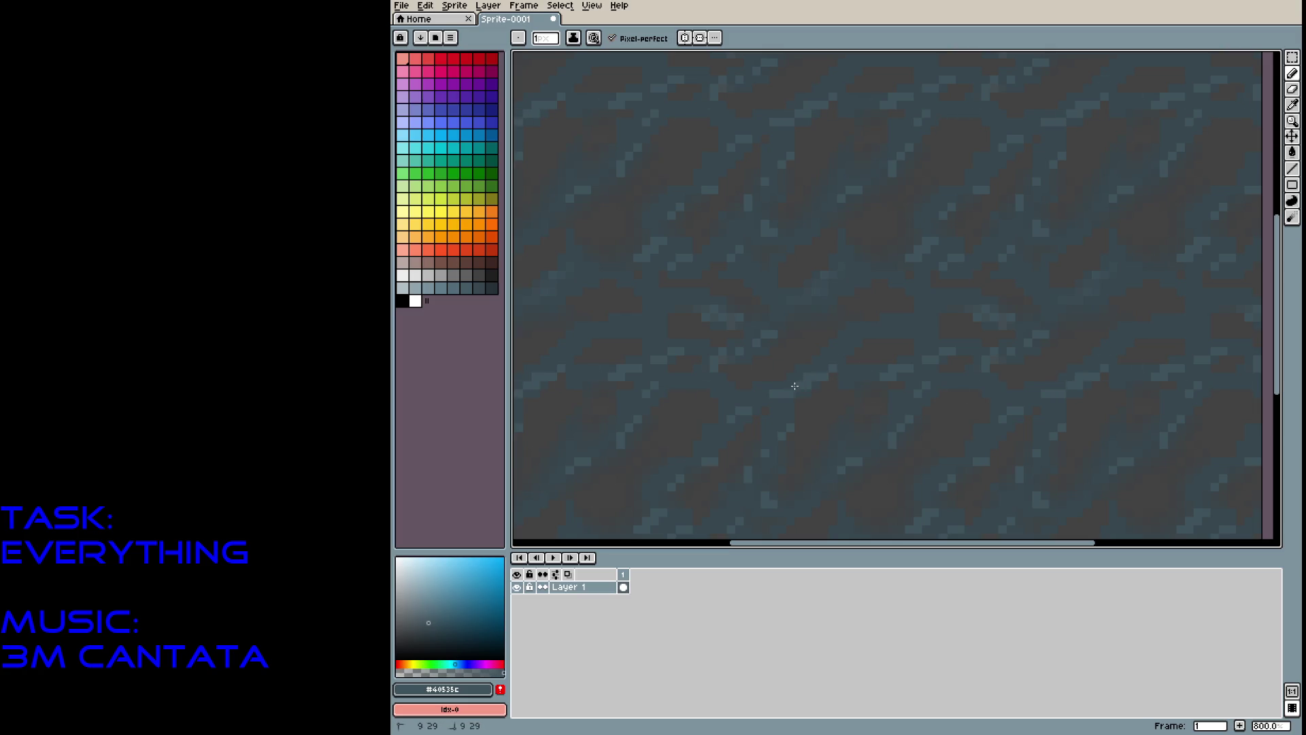
pyautogui.click(428, 626)
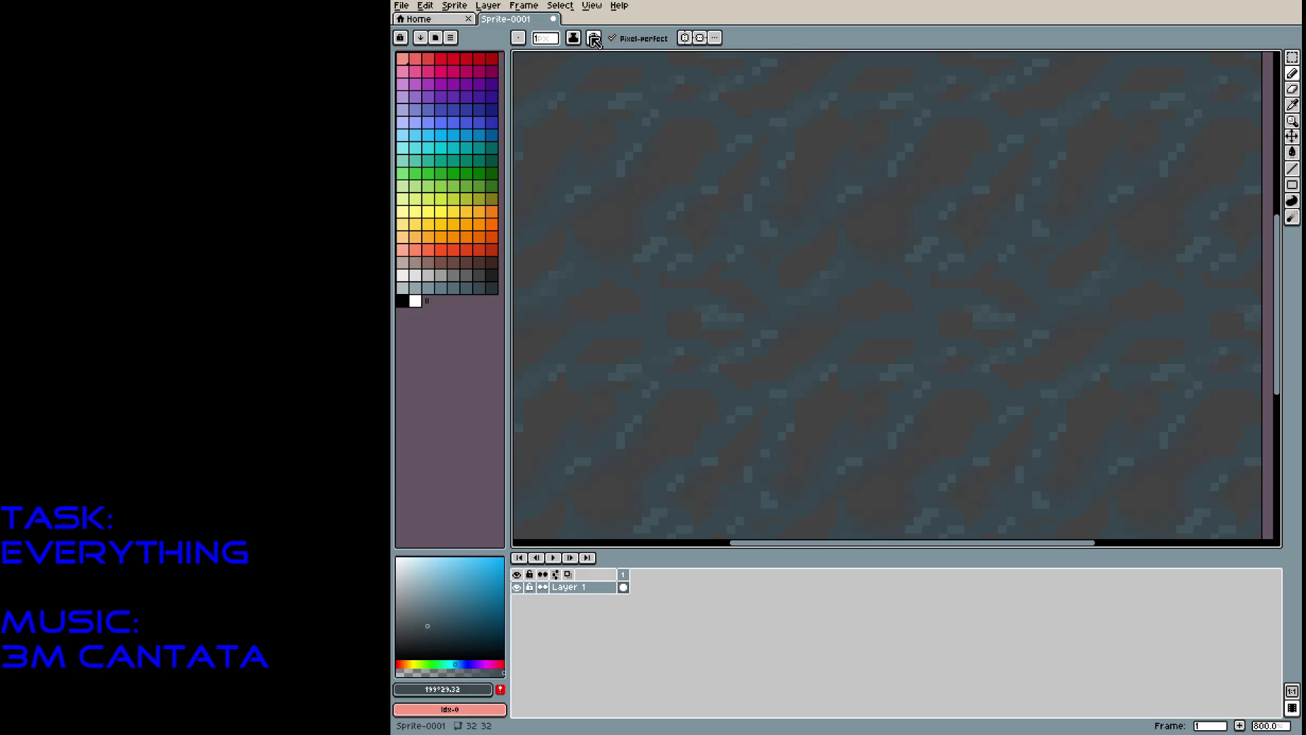
pyautogui.click(573, 38)
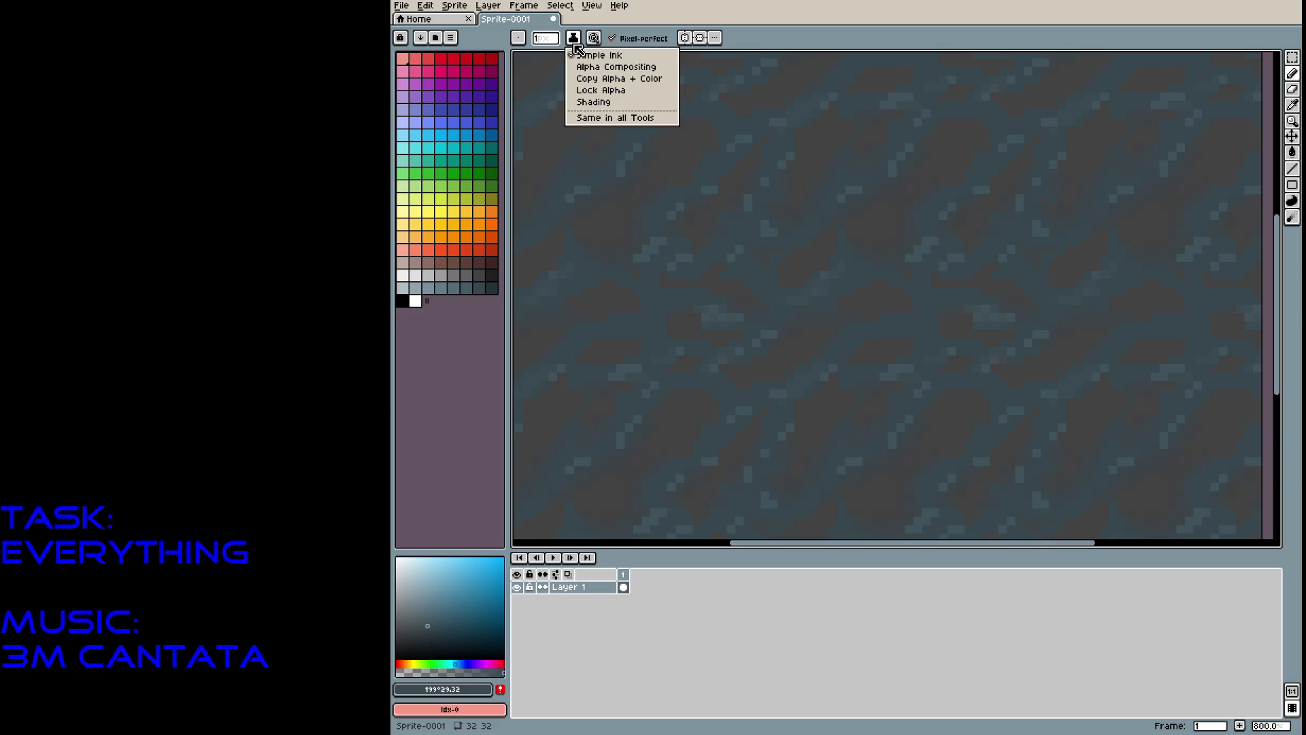
# Switch ink to Alpha Compositing, set brush opacity to 57%, and sample #40535c from the texture.
pyautogui.click(586, 101)
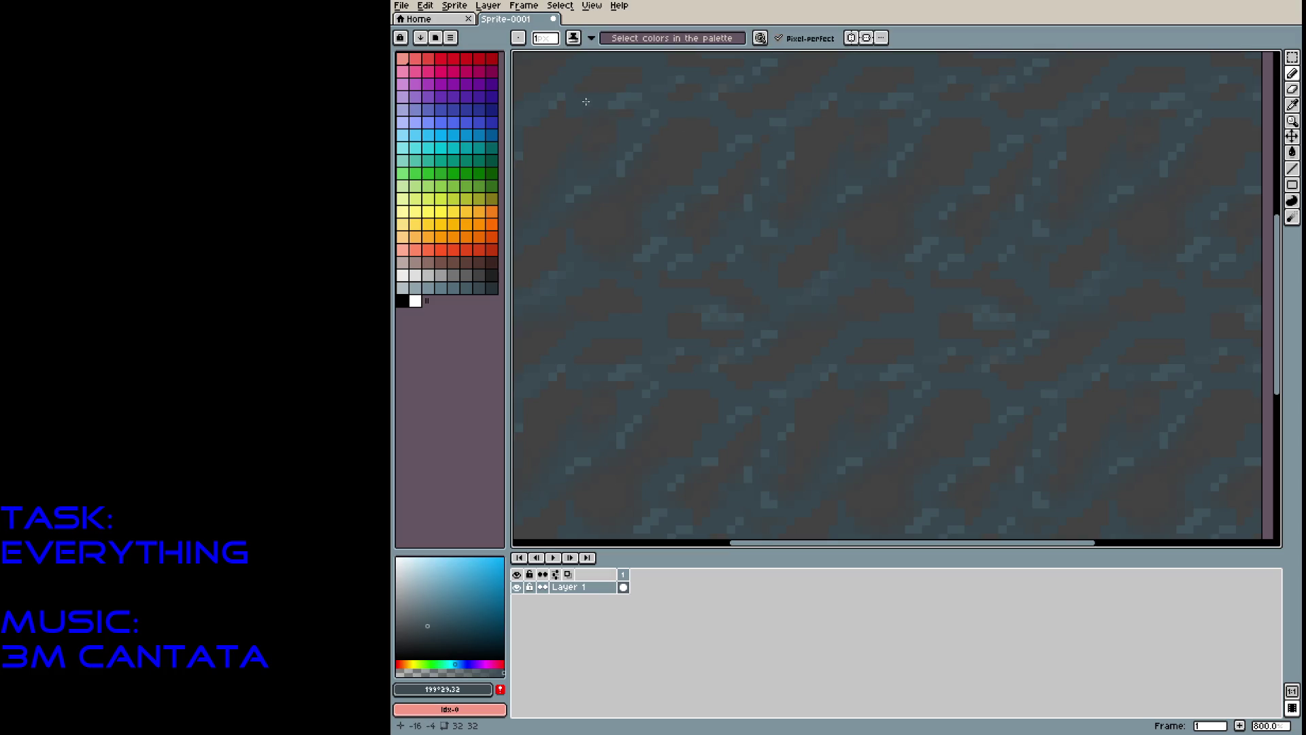
pyautogui.click(573, 38)
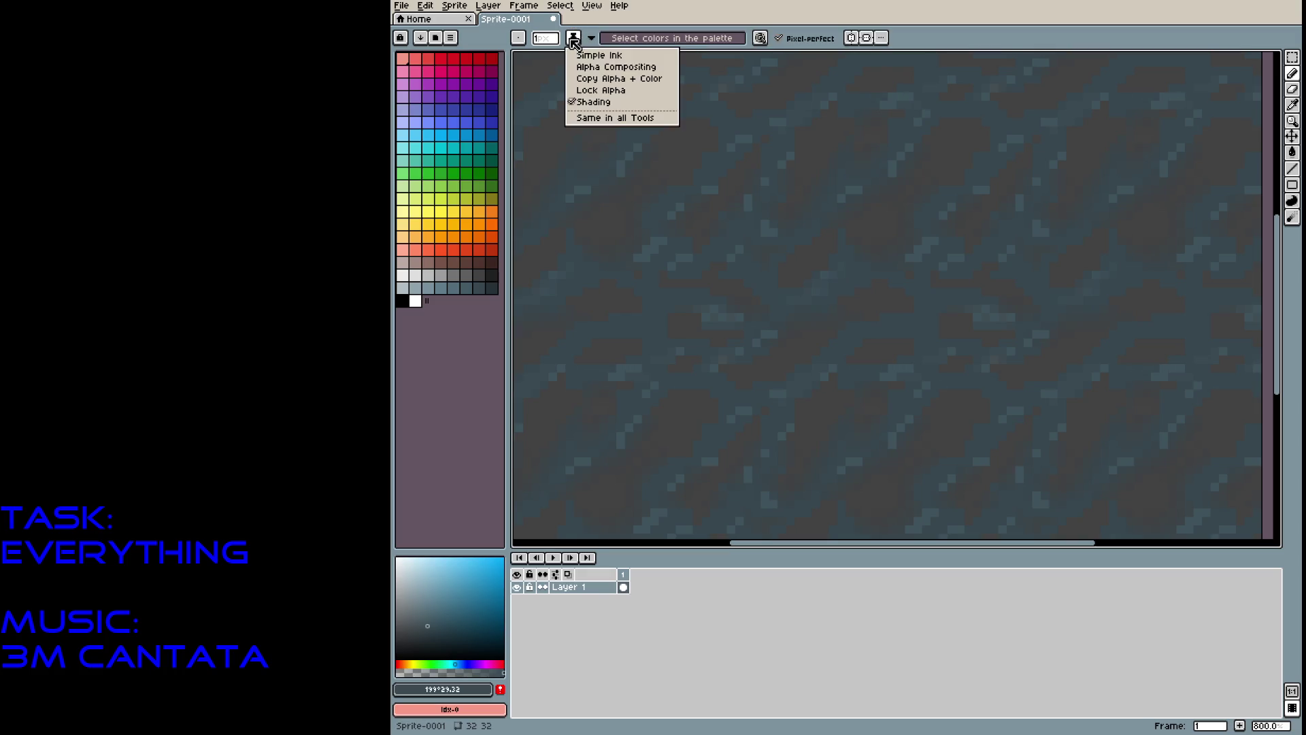
pyautogui.click(589, 68)
pyautogui.click(639, 38)
pyautogui.click(687, 55)
pyautogui.moveTo(692, 60); pyautogui.dragTo(705, 60)
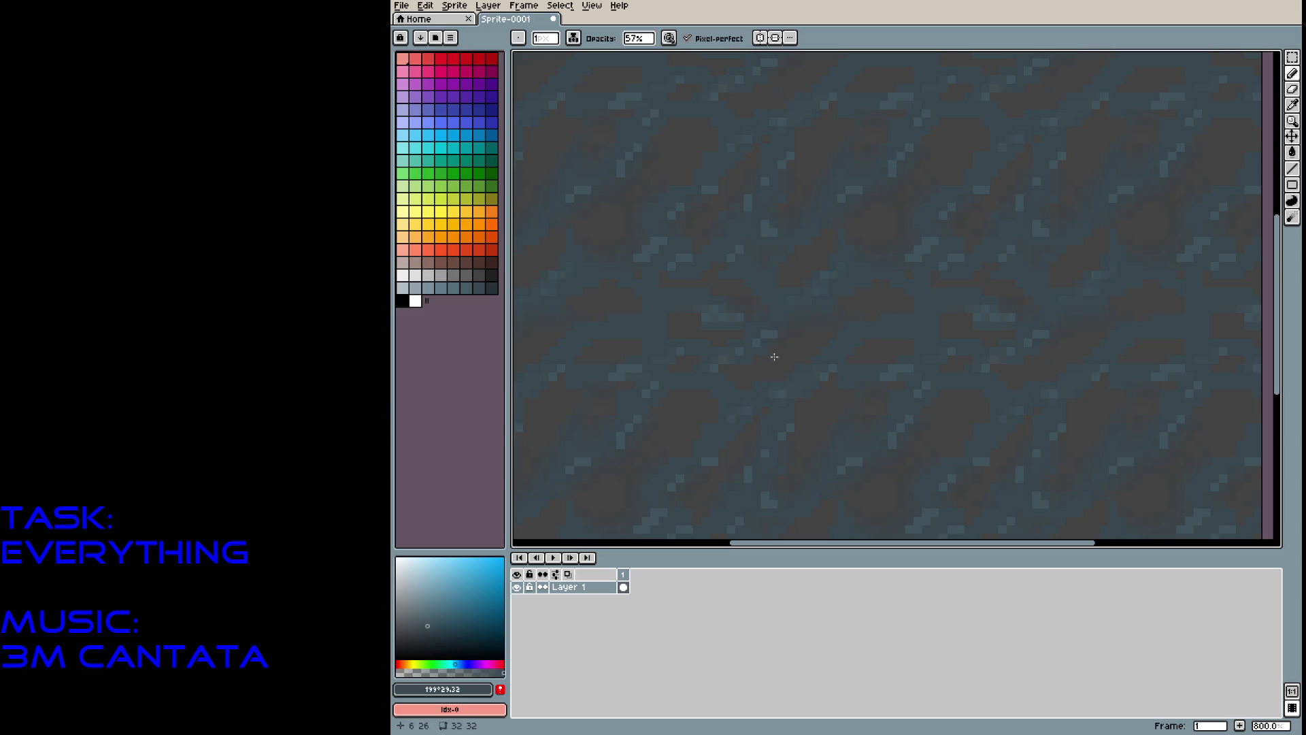
pyautogui.keyDown('alt'); pyautogui.click(769, 334); pyautogui.keyUp('alt')
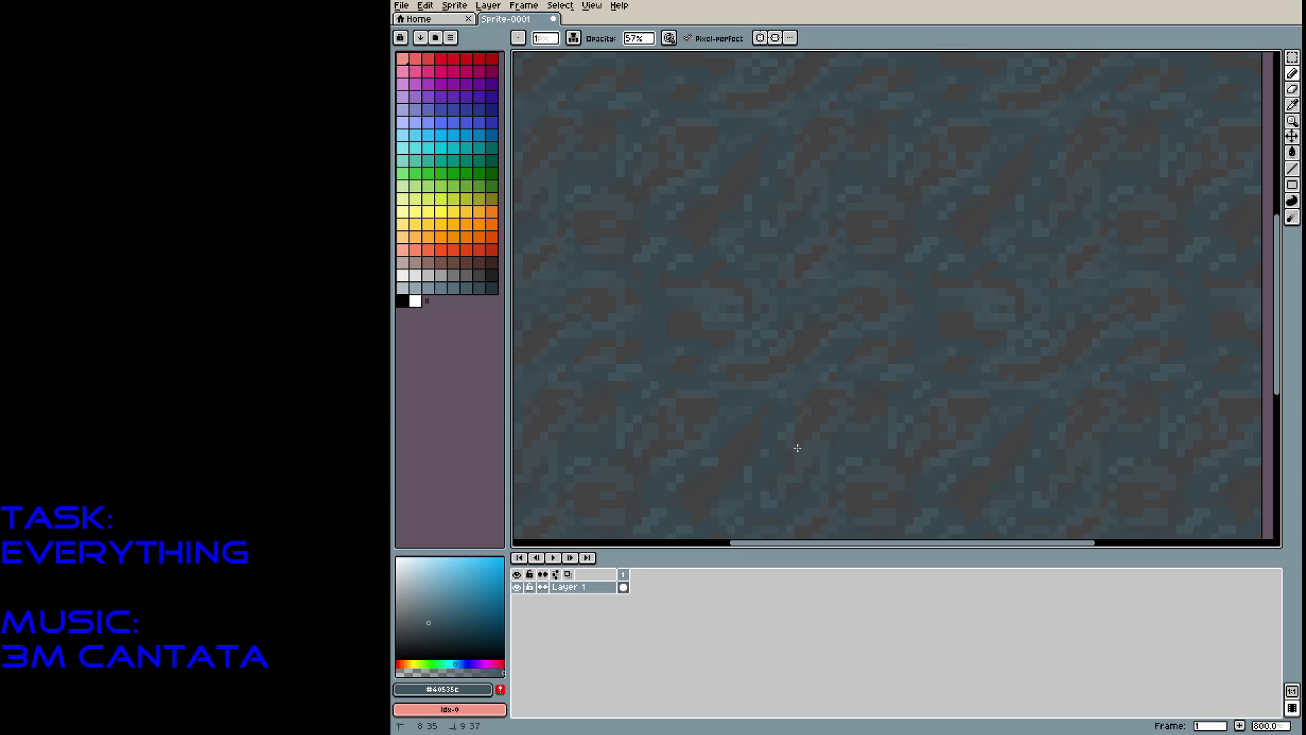
# Bring up the save dialog and navigate into the MegaHulk project's raw folder.
pyautogui.scroll(-4, 793, 401)
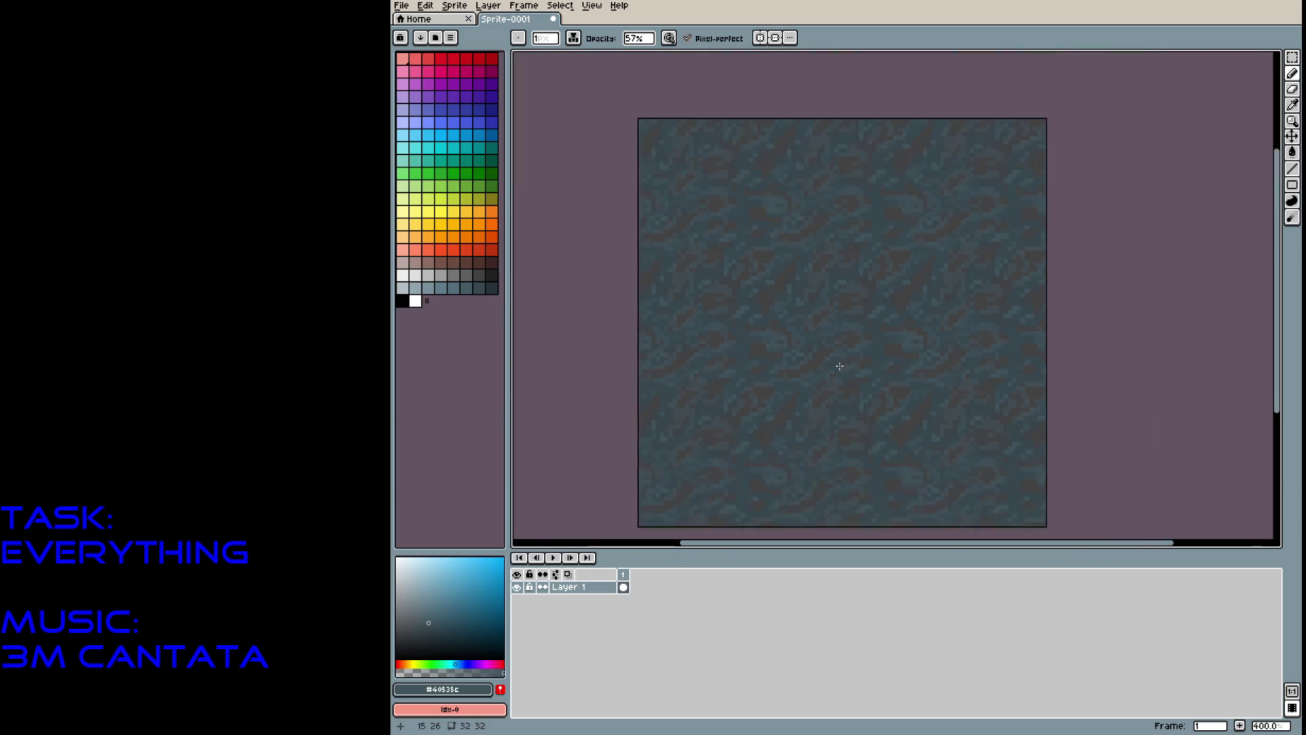
pyautogui.scroll(3, 831, 385)
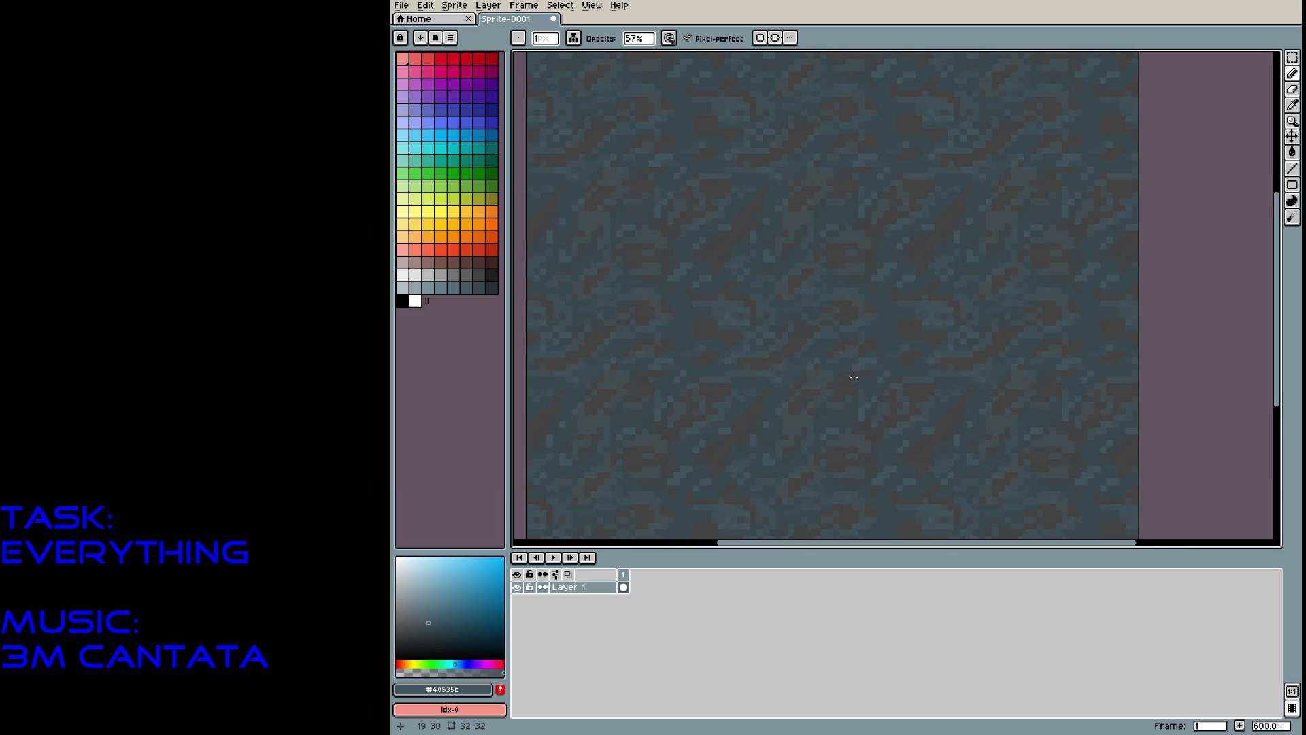
pyautogui.hotkey('ctrl', 's')
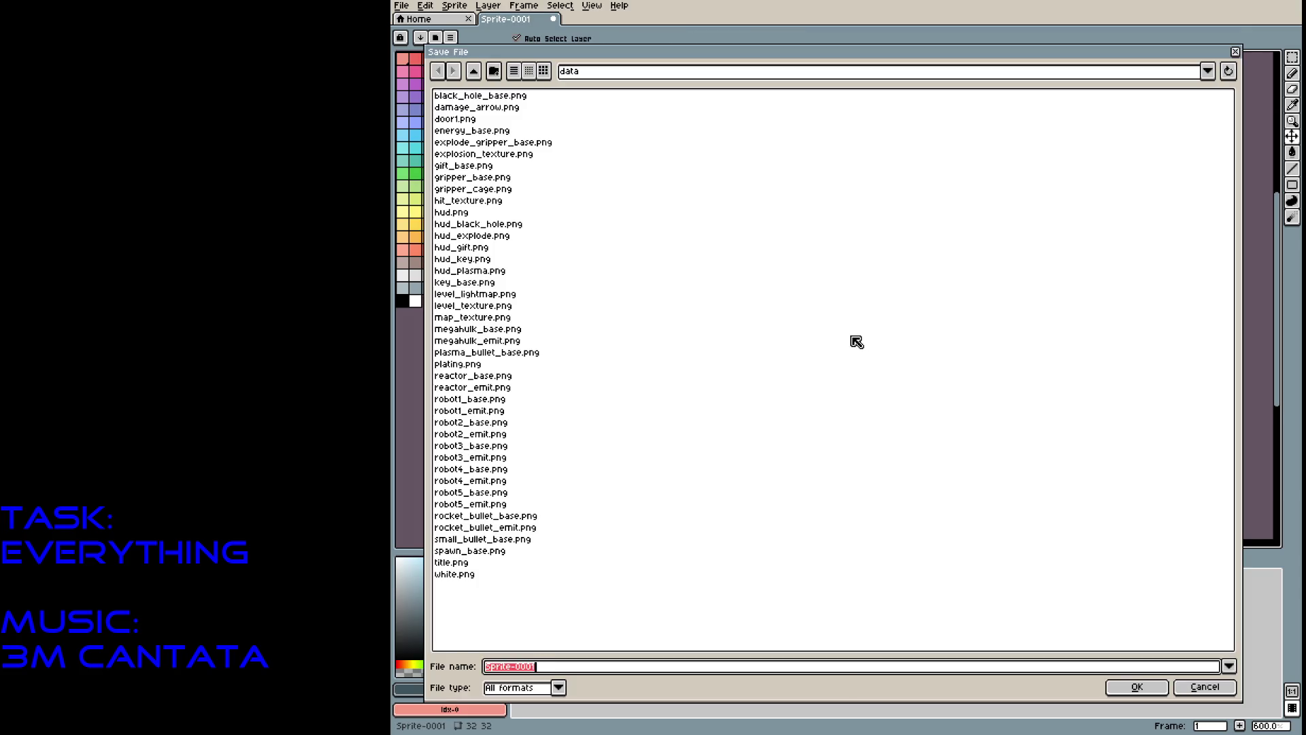
pyautogui.click(482, 71)
pyautogui.click(498, 112)
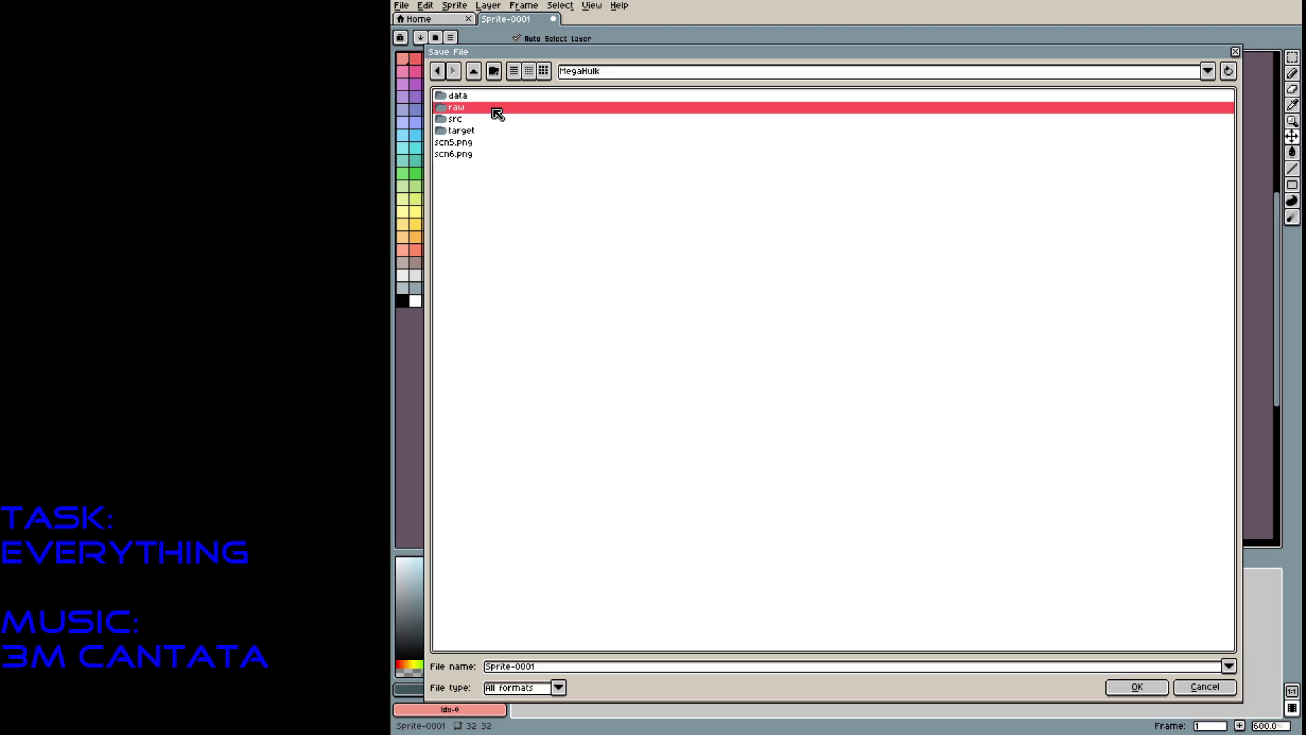
pyautogui.doubleClick(497, 112)
# Replace the file name with level_tiles and save the sprite.
pyautogui.click(561, 671)
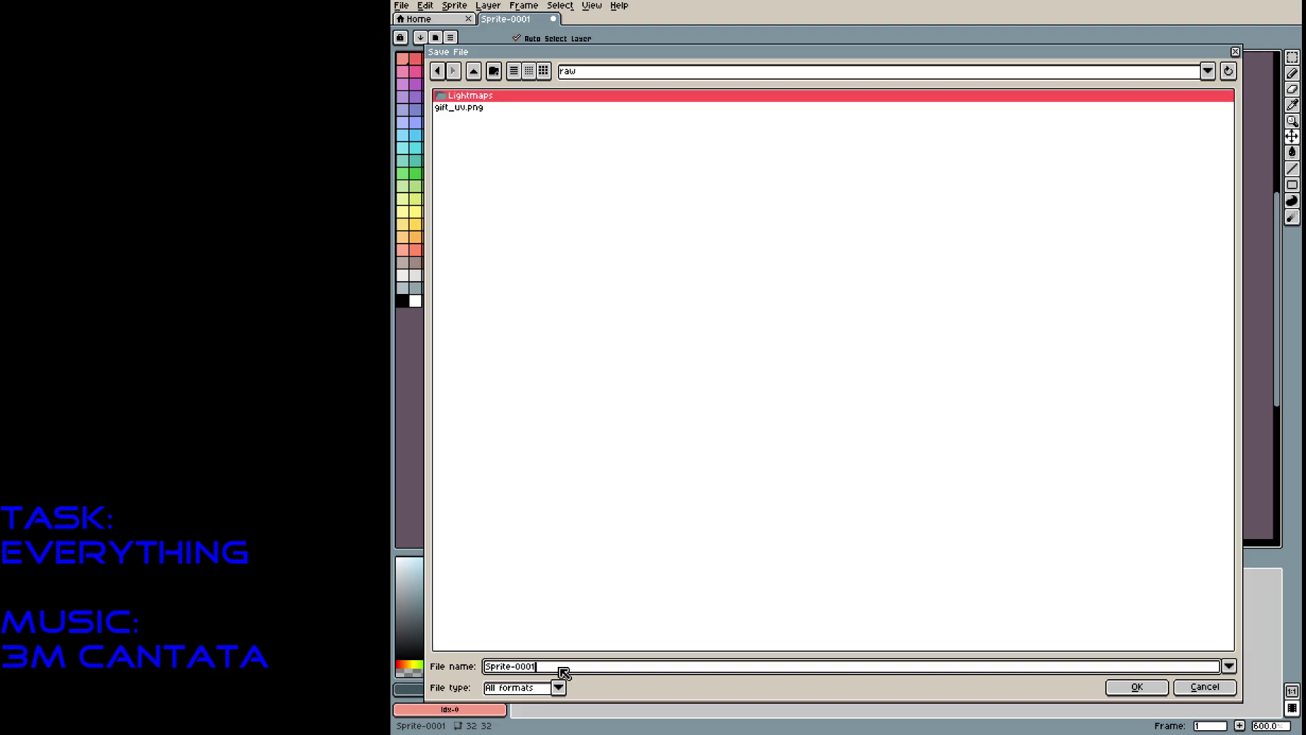
pyautogui.moveTo(528, 670); pyautogui.dragTo(481, 672)
pyautogui.write('level_tiles')
pyautogui.click(1137, 687)
pyautogui.scroll(-3, 783, 246)
pyautogui.scroll(1, 787, 247)
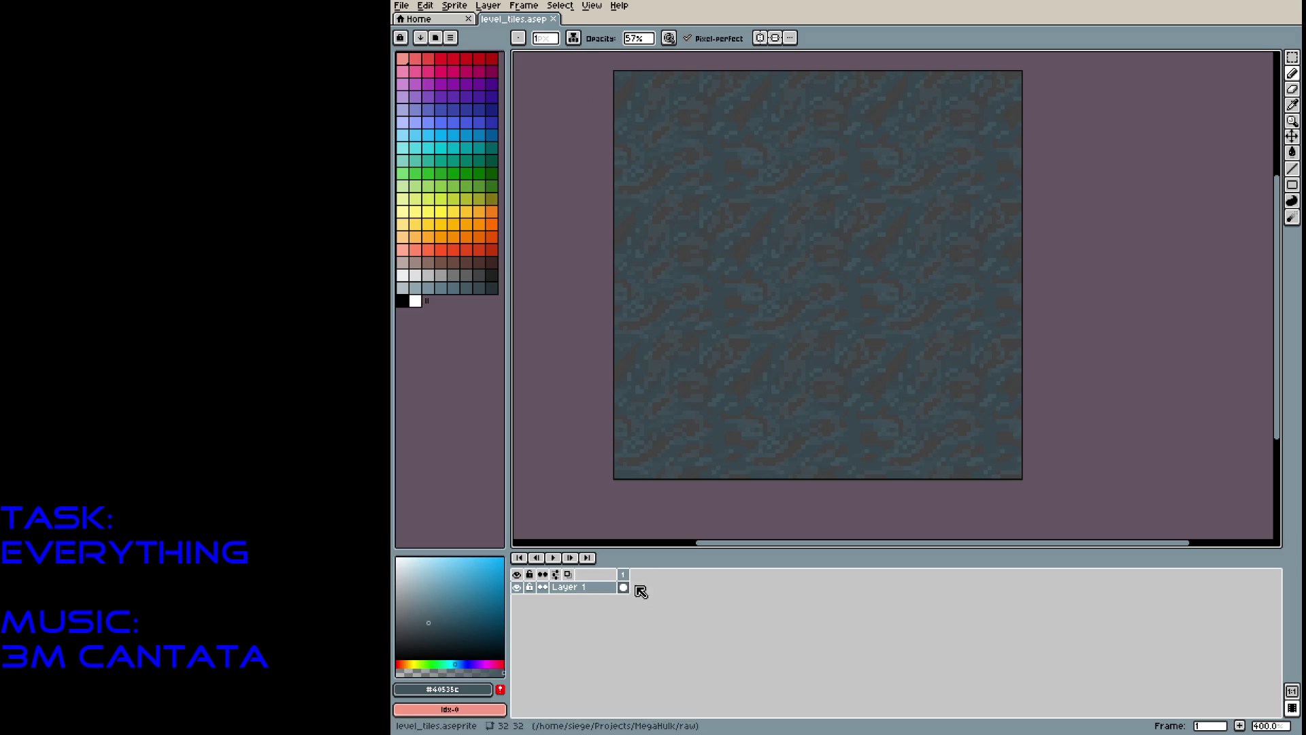
pyautogui.click(516, 8)
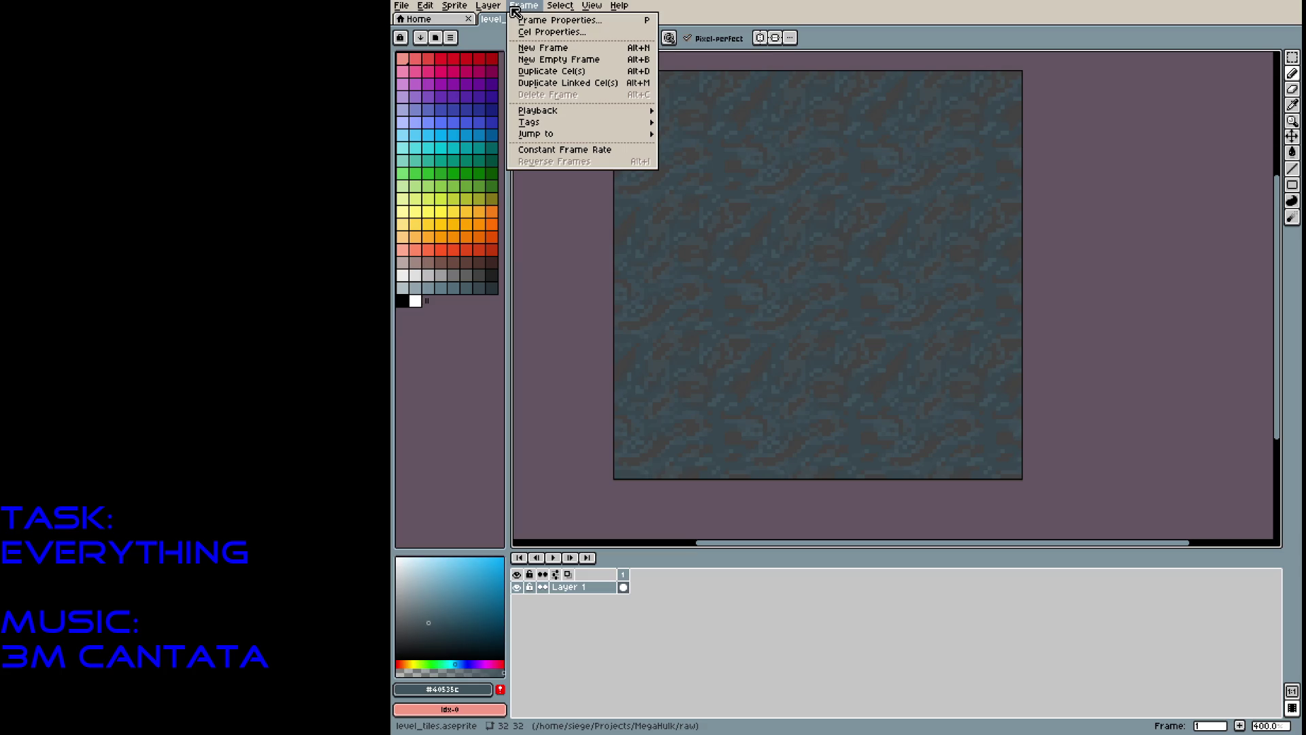
# Add an empty second frame and bucket-fill it entirely with light grey.
pyautogui.click(516, 8)
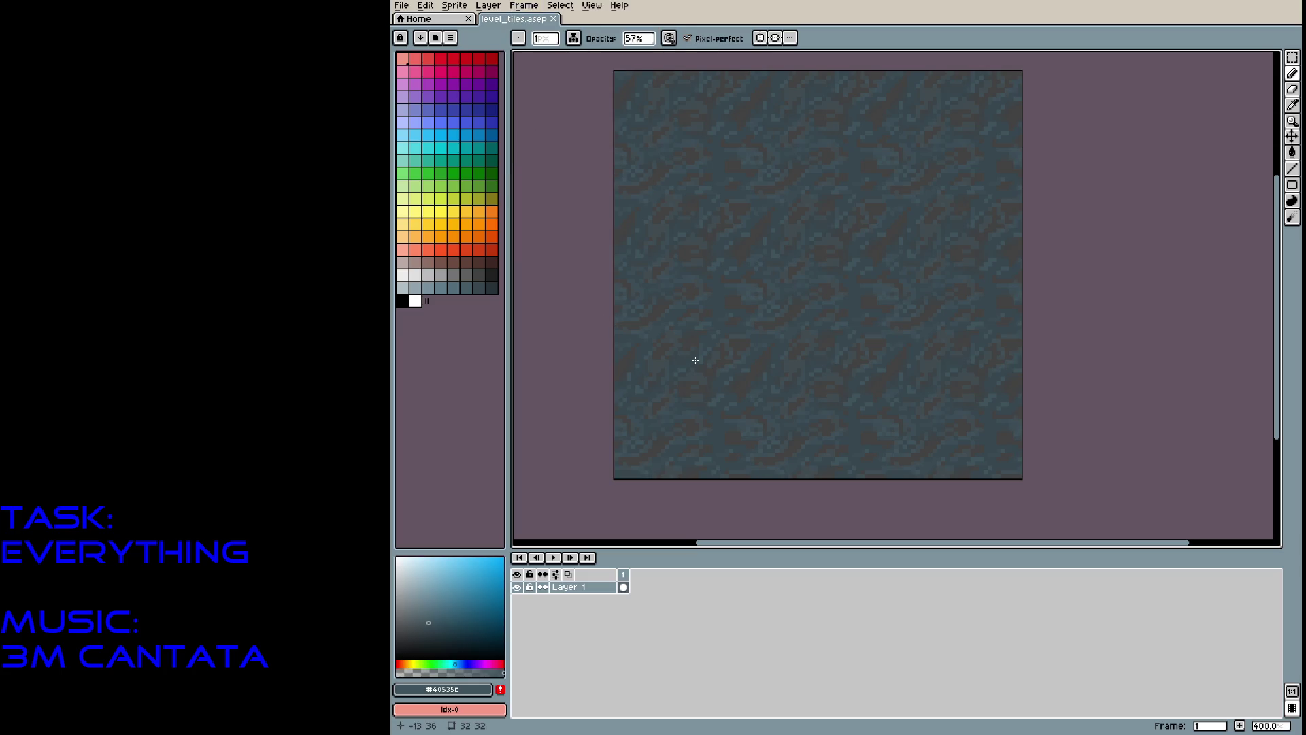
pyautogui.hotkey('alt', 'n')
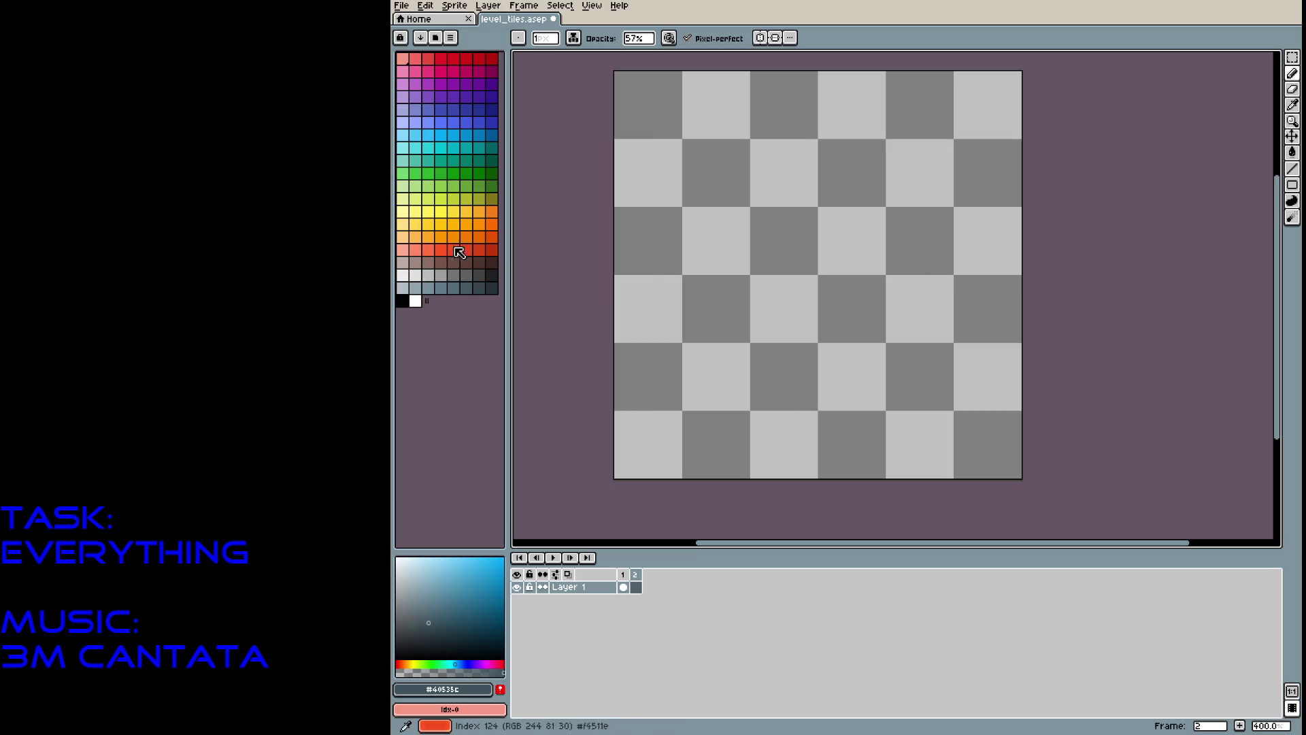
pyautogui.click(428, 275)
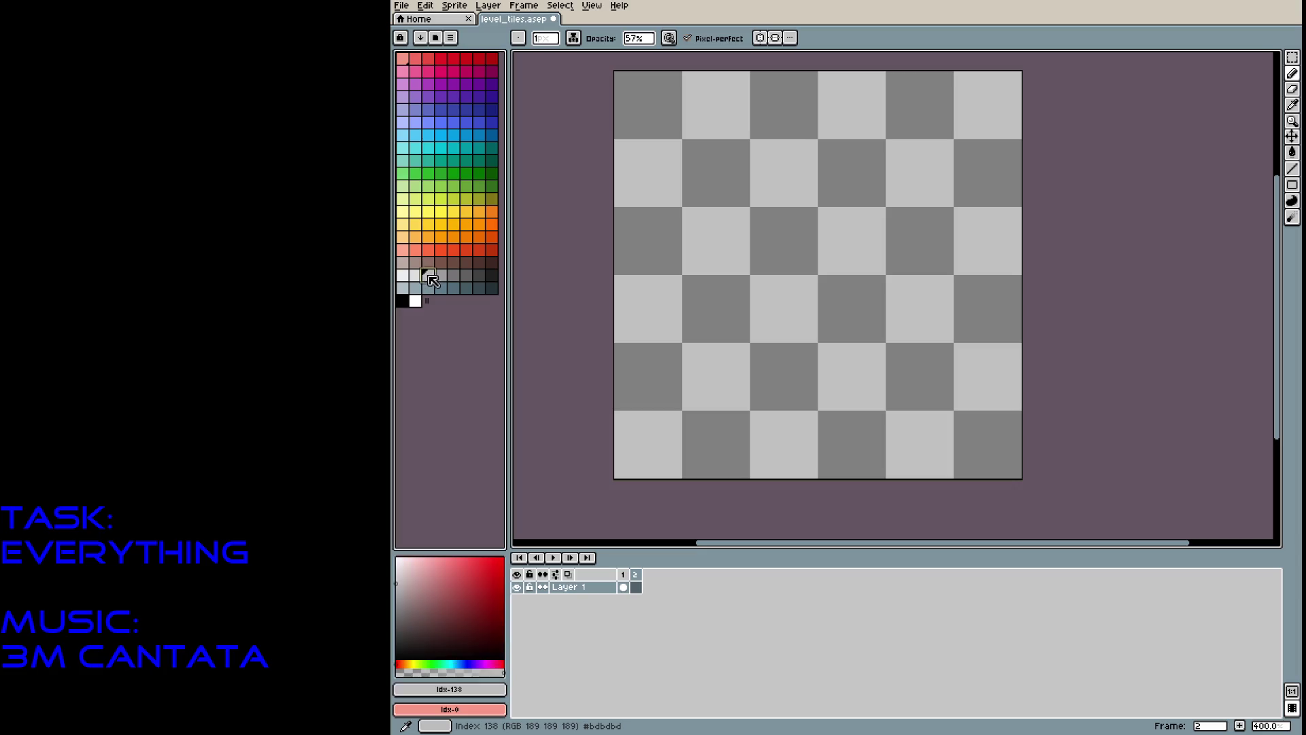
pyautogui.press('g')
pyautogui.click(772, 280)
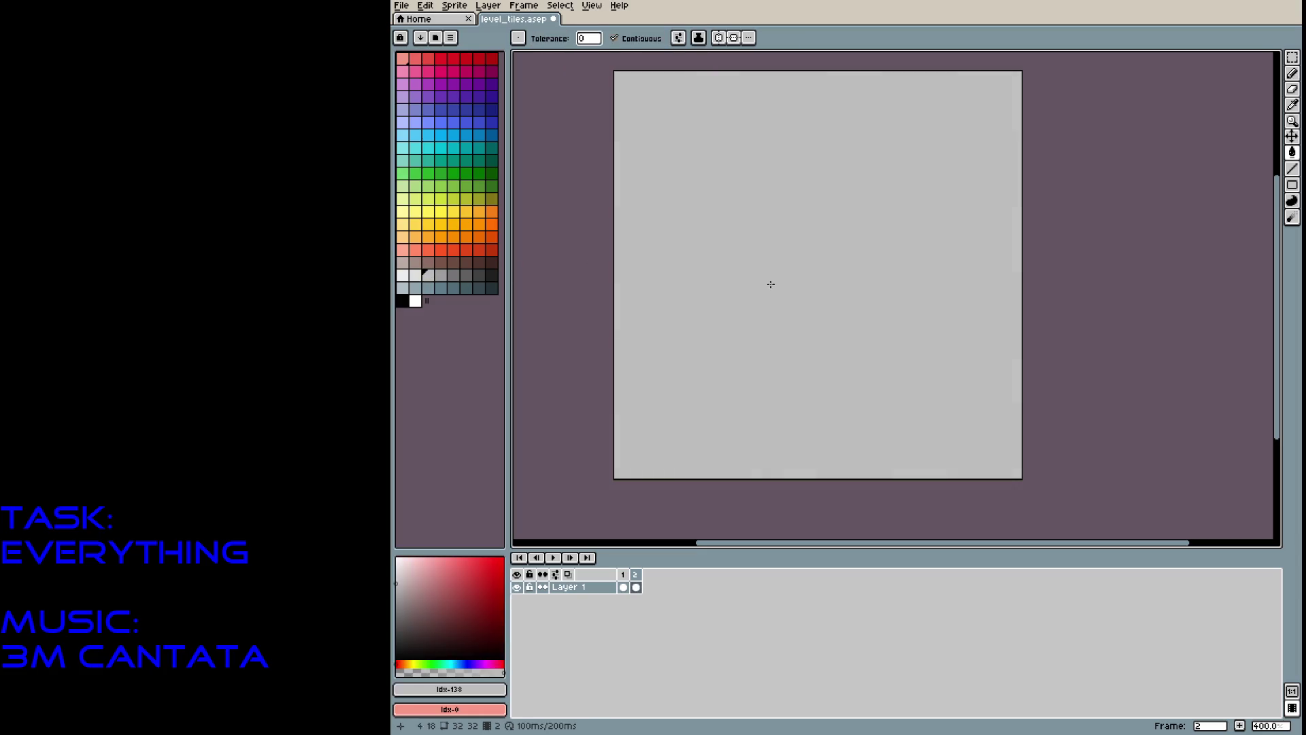
# Settle on dark grey after undoing a trial fill, then draw a rectangle across the tiled frame.
pyautogui.click(441, 288)
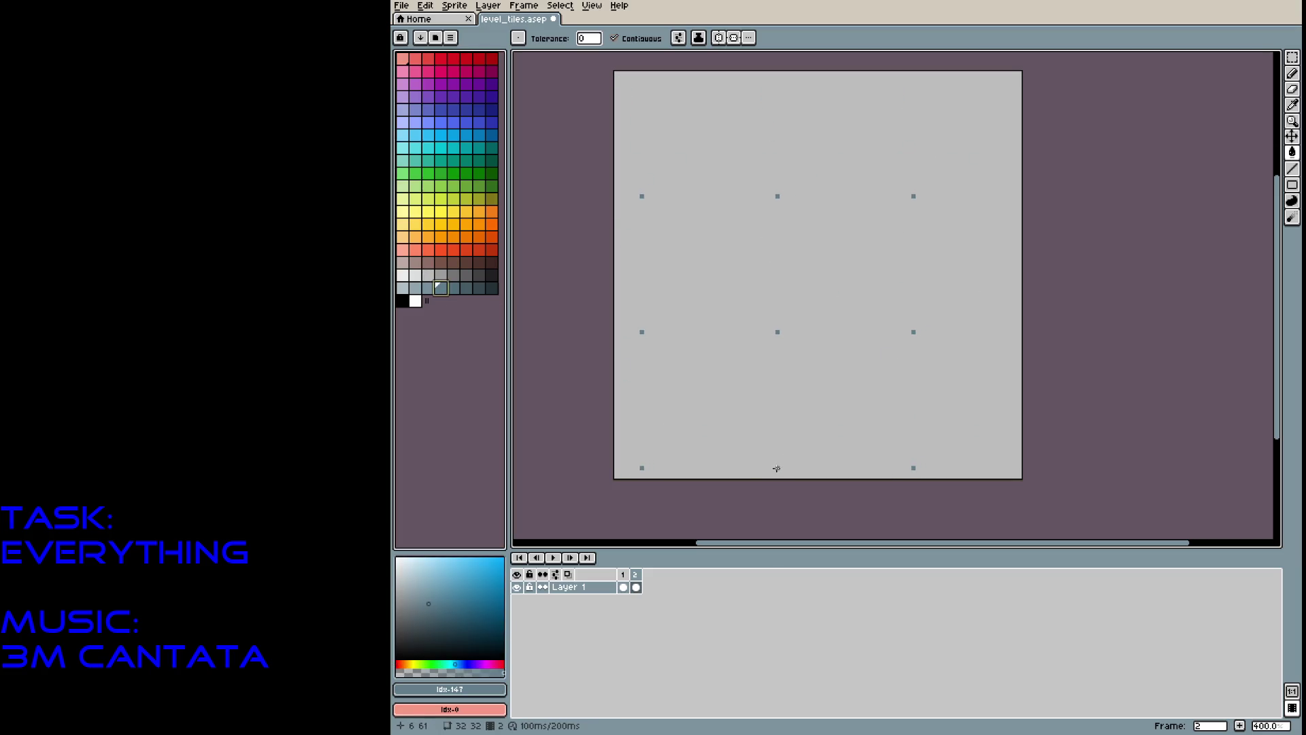
pyautogui.click(466, 275)
pyautogui.click(735, 450)
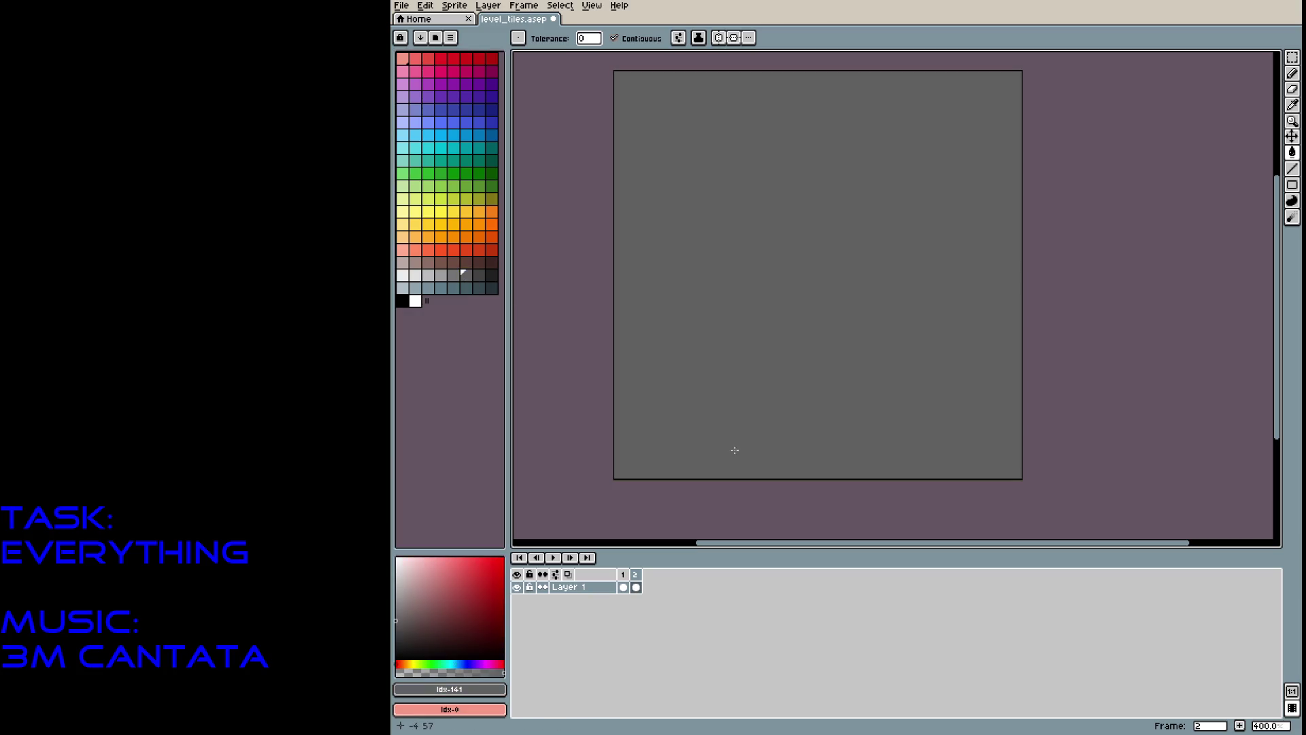
pyautogui.hotkey('ctrl', 'z')
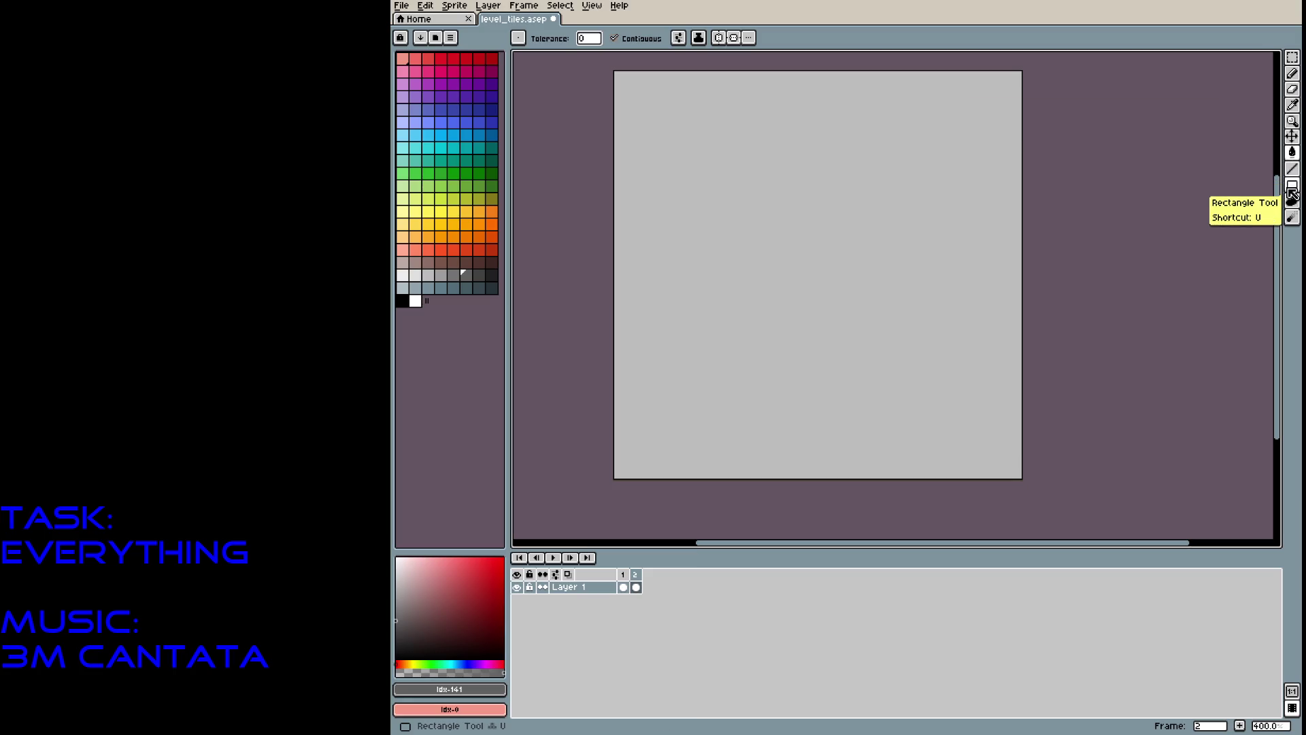
pyautogui.press('u')
pyautogui.moveTo(735, 442); pyautogui.dragTo(881, 477)
# Redraw the brick band as a dark grey rectangle outline with an inset rectangle in each brick.
pyautogui.moveTo(782, 447)
pyautogui.mouseDown()
pyautogui.moveTo(853, 474)
pyautogui.moveTo(833, 470)
pyautogui.mouseUp()
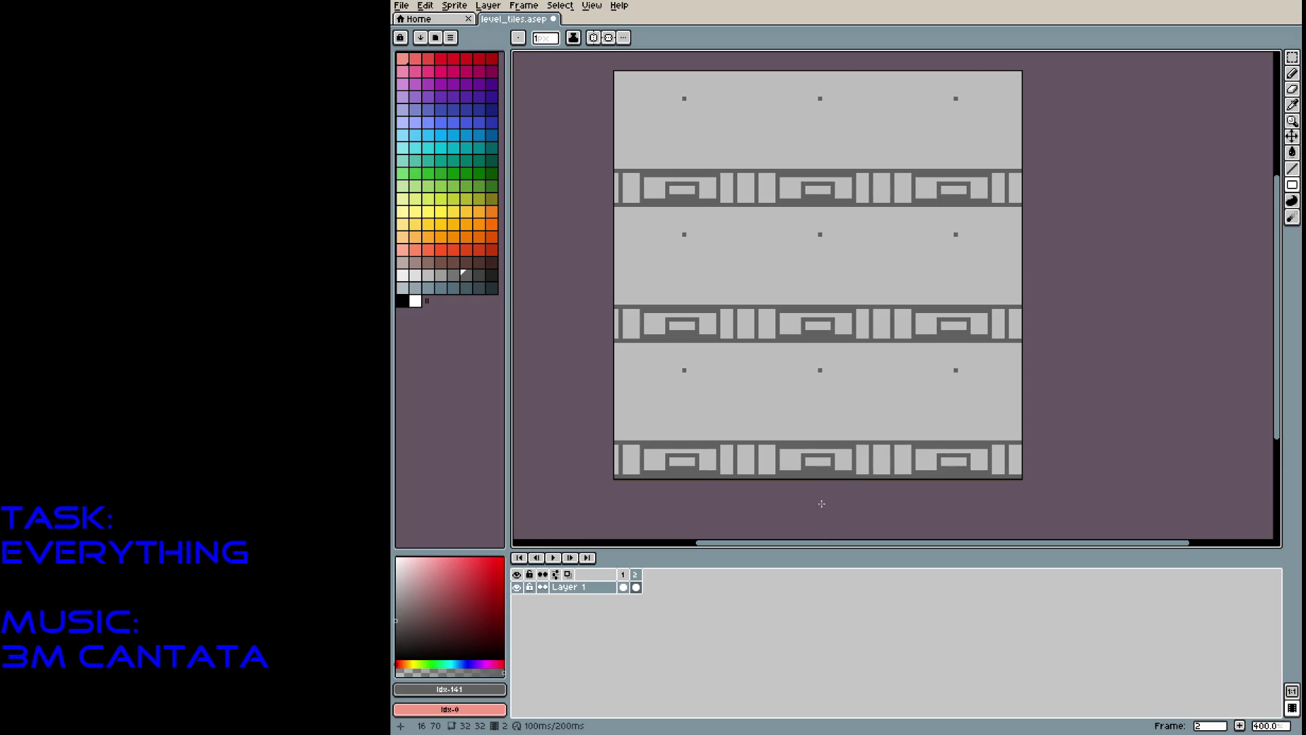
pyautogui.press('v')
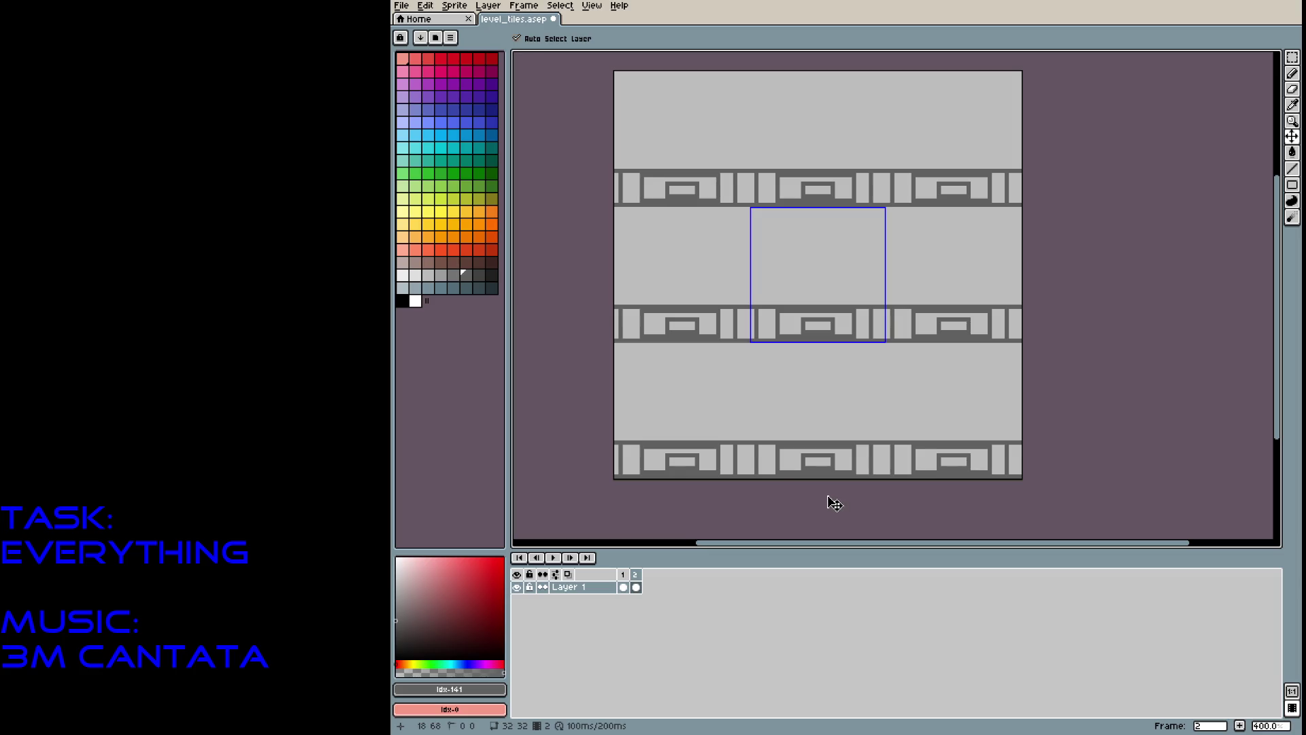
pyautogui.hotkey('ctrl', 'z')
pyautogui.hotkey('ctrl', 'z')
pyautogui.hotkey('ctrl', 'z')
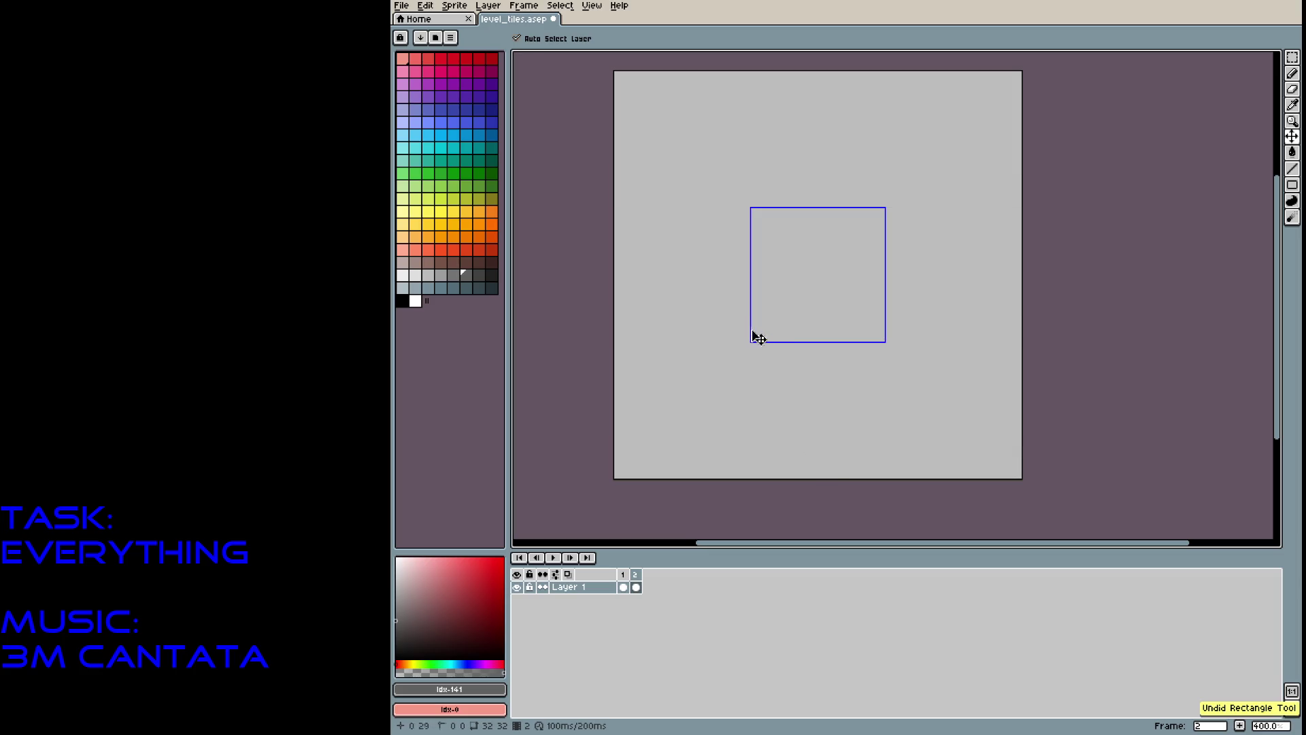
pyautogui.press('b')
pyautogui.moveTo(752, 340); pyautogui.dragTo(881, 307)
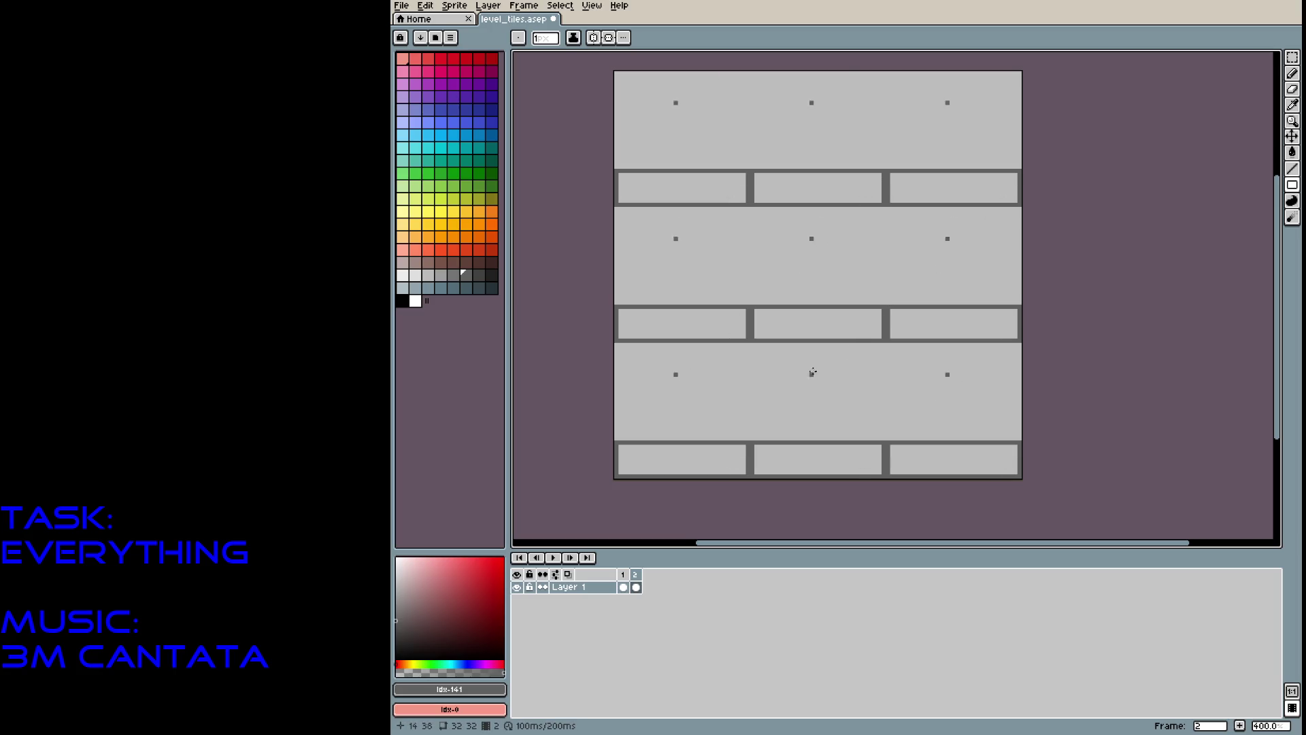
pyautogui.moveTo(761, 315)
pyautogui.mouseDown()
pyautogui.moveTo(794, 333)
pyautogui.moveTo(871, 333)
pyautogui.mouseUp()
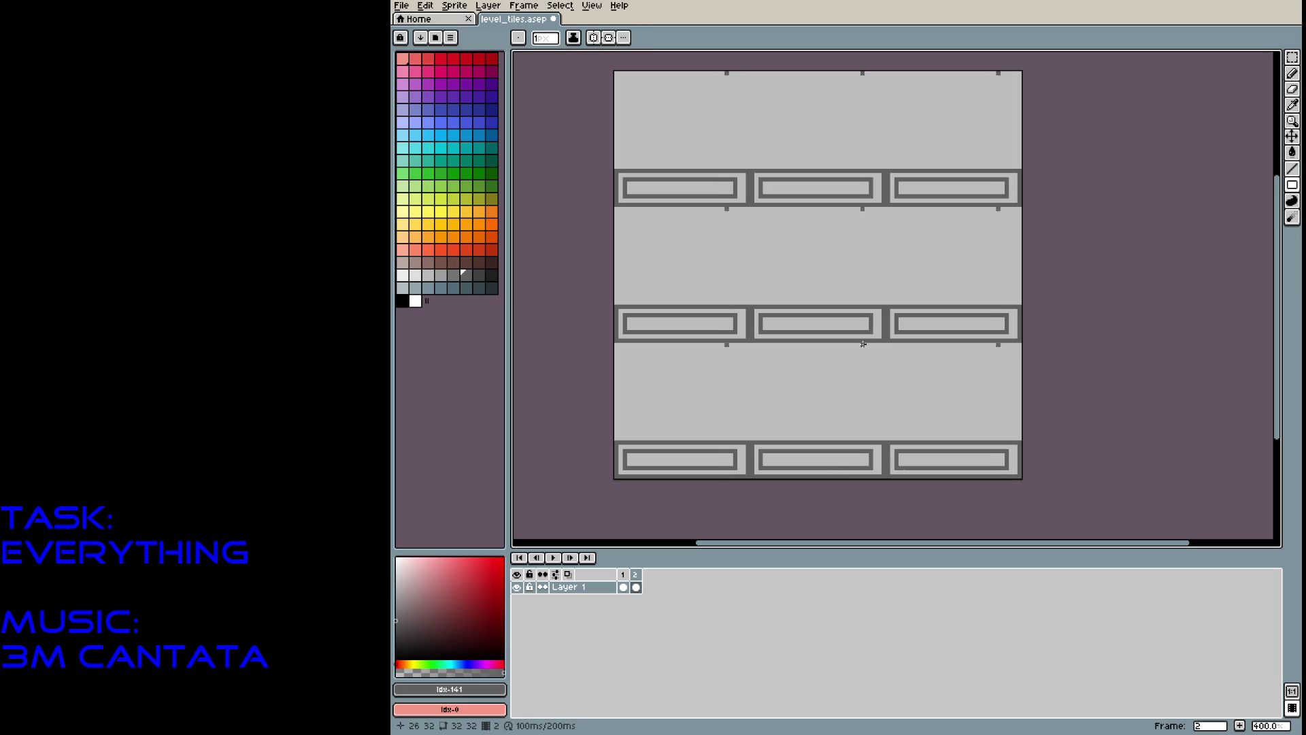
pyautogui.click(762, 321)
pyautogui.scroll(3, 762, 321)
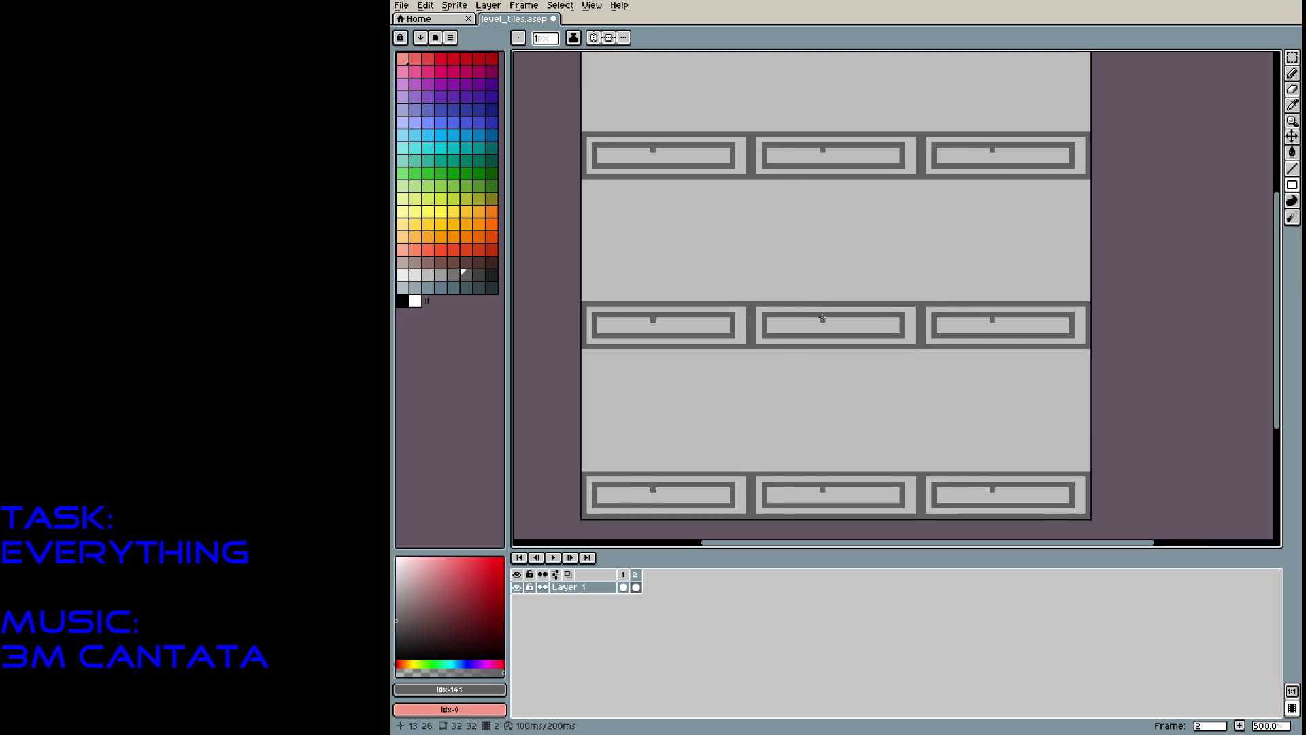
# Undo stray pixels and add grey pixels along the bricks' top, left and right edges.
pyautogui.hotkey('ctrl', 'z')
pyautogui.press('b')
pyautogui.click(712, 304)
pyautogui.moveTo(712, 312); pyautogui.dragTo(716, 359)
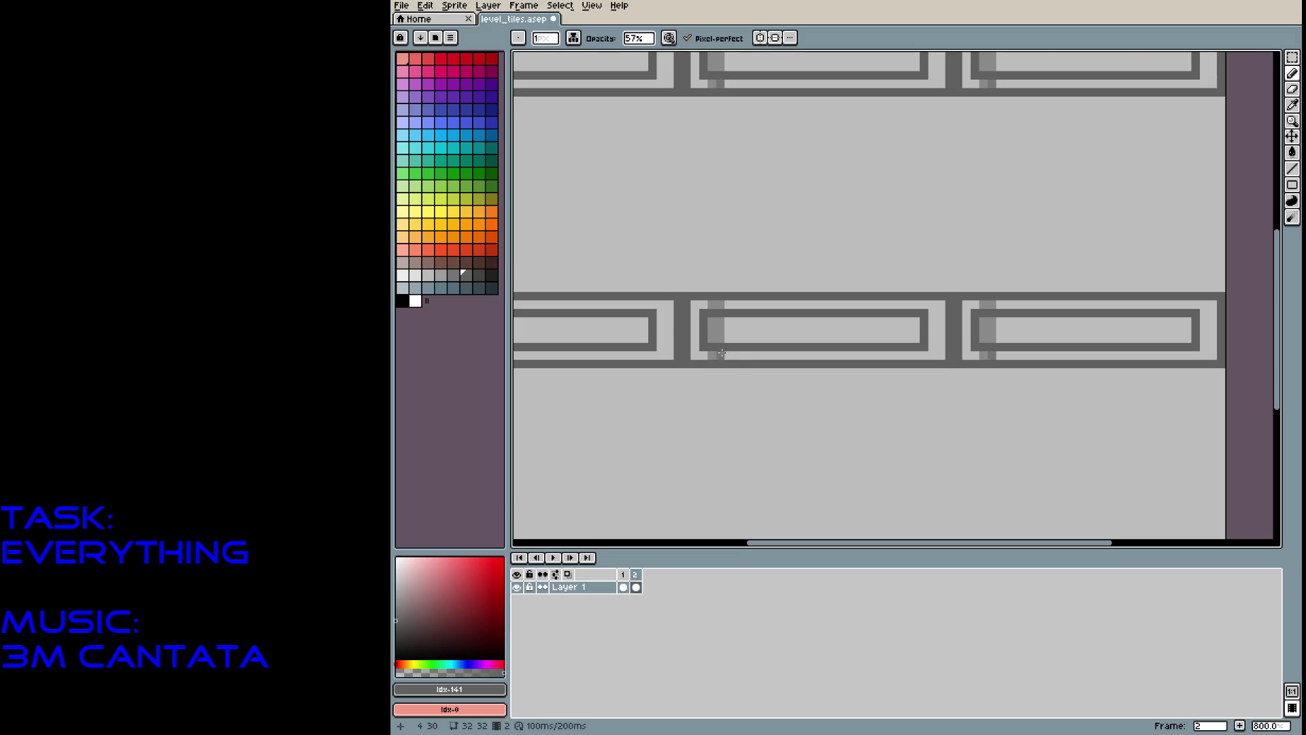
pyautogui.click(907, 304)
pyautogui.click(907, 355)
pyautogui.click(916, 355)
pyautogui.click(897, 304)
pyautogui.click(759, 304)
pyautogui.click(805, 304)
pyautogui.click(843, 304)
pyautogui.click(882, 304)
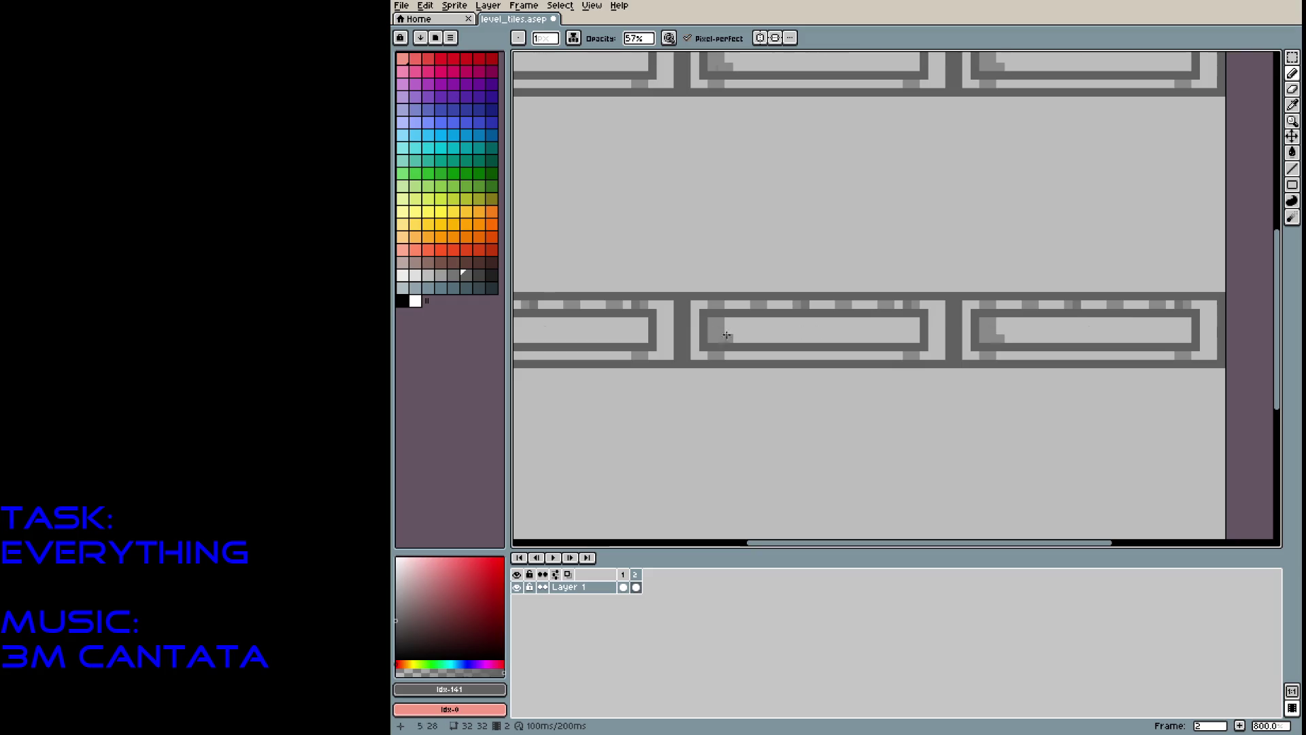
# Darken each brick's right-edge column and add light grey #bdbdbd highlight pixels.
pyautogui.moveTo(932, 310); pyautogui.dragTo(932, 351)
pyautogui.moveTo(932, 310); pyautogui.dragTo(932, 349)
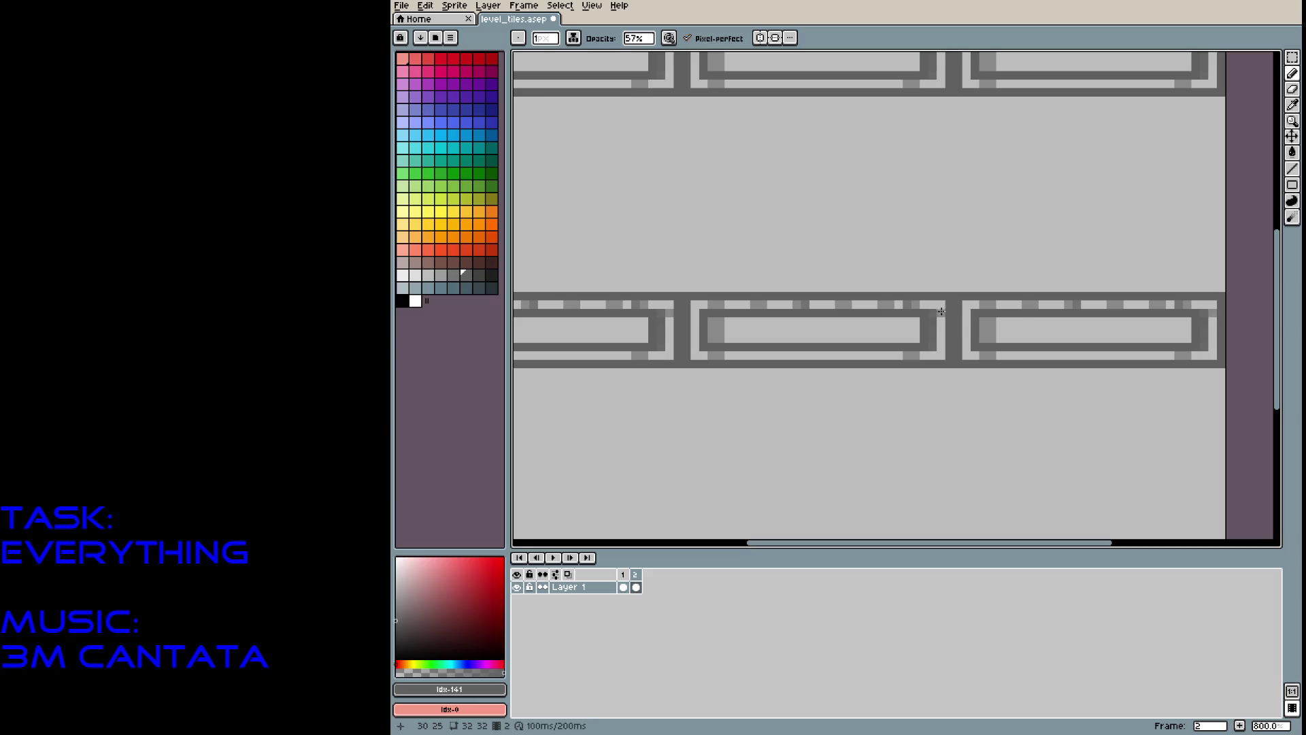
pyautogui.keyDown('alt'); pyautogui.click(754, 215); pyautogui.keyUp('alt')
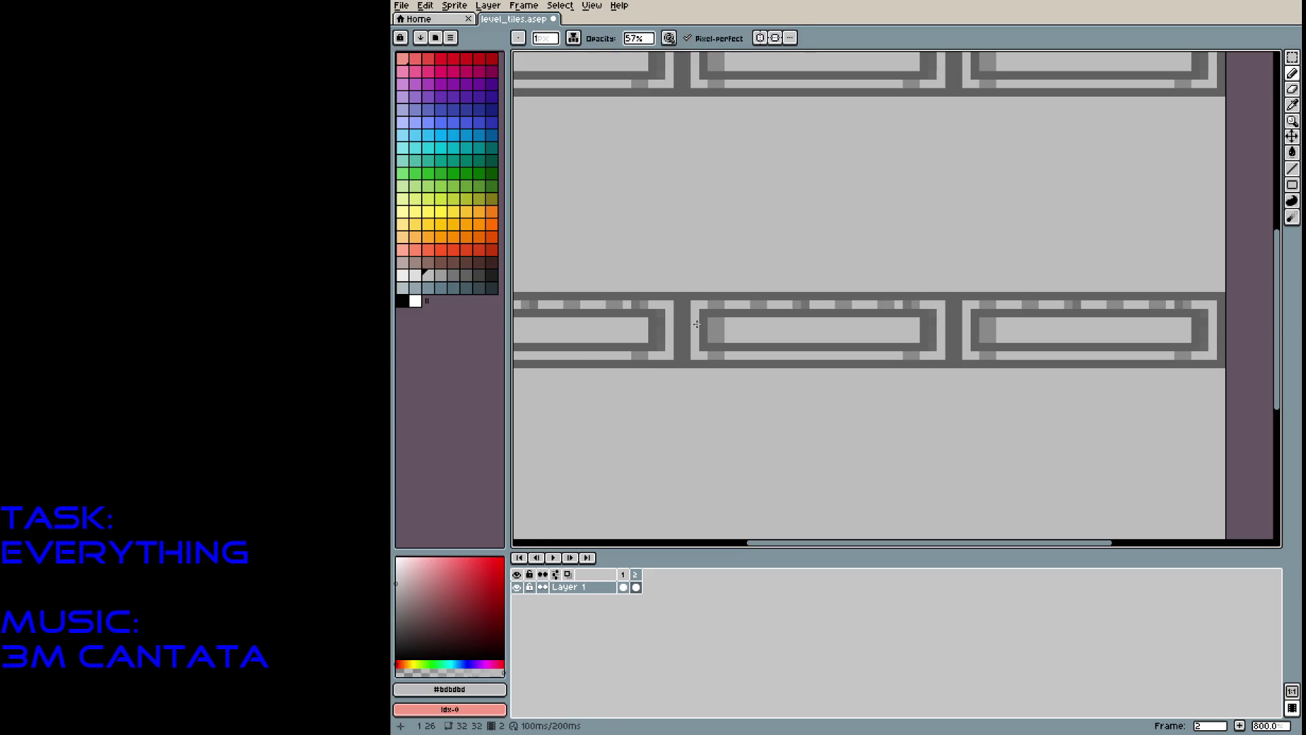
pyautogui.click(709, 306)
pyautogui.click(915, 347)
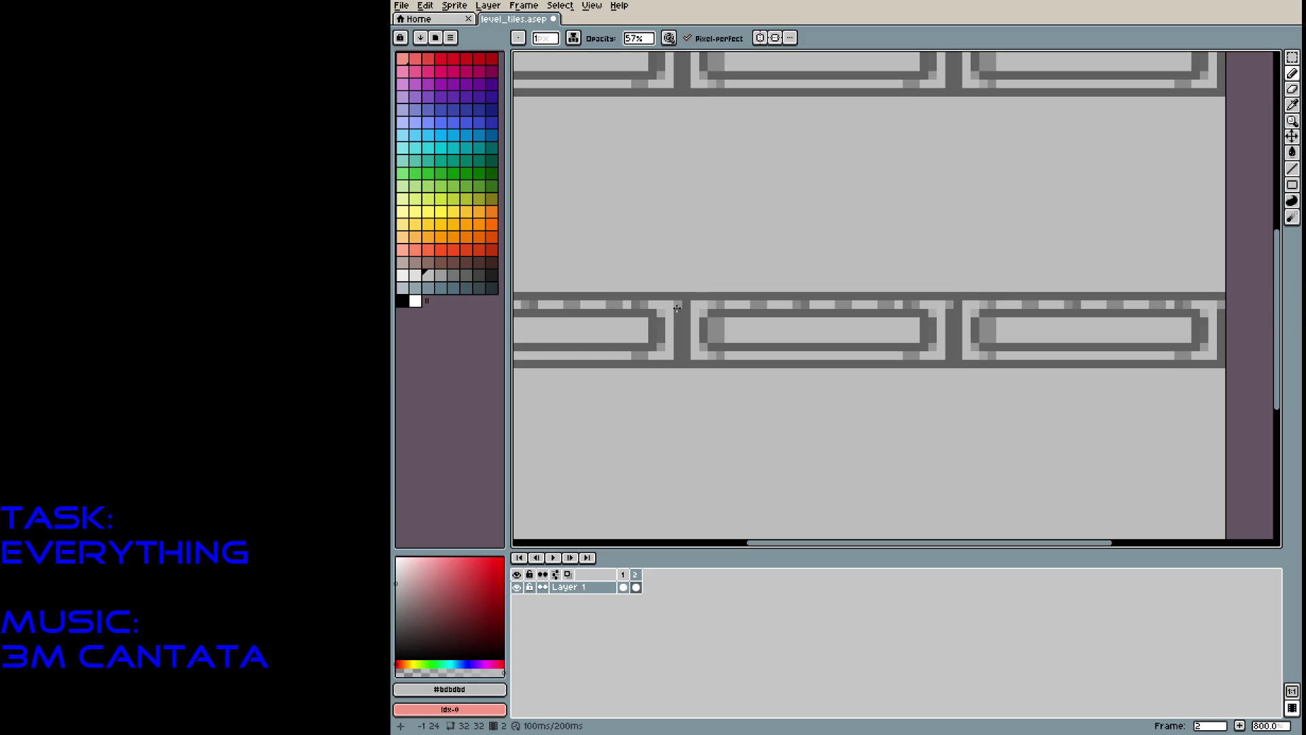
pyautogui.keyDown('alt'); pyautogui.click(687, 304); pyautogui.keyUp('alt')
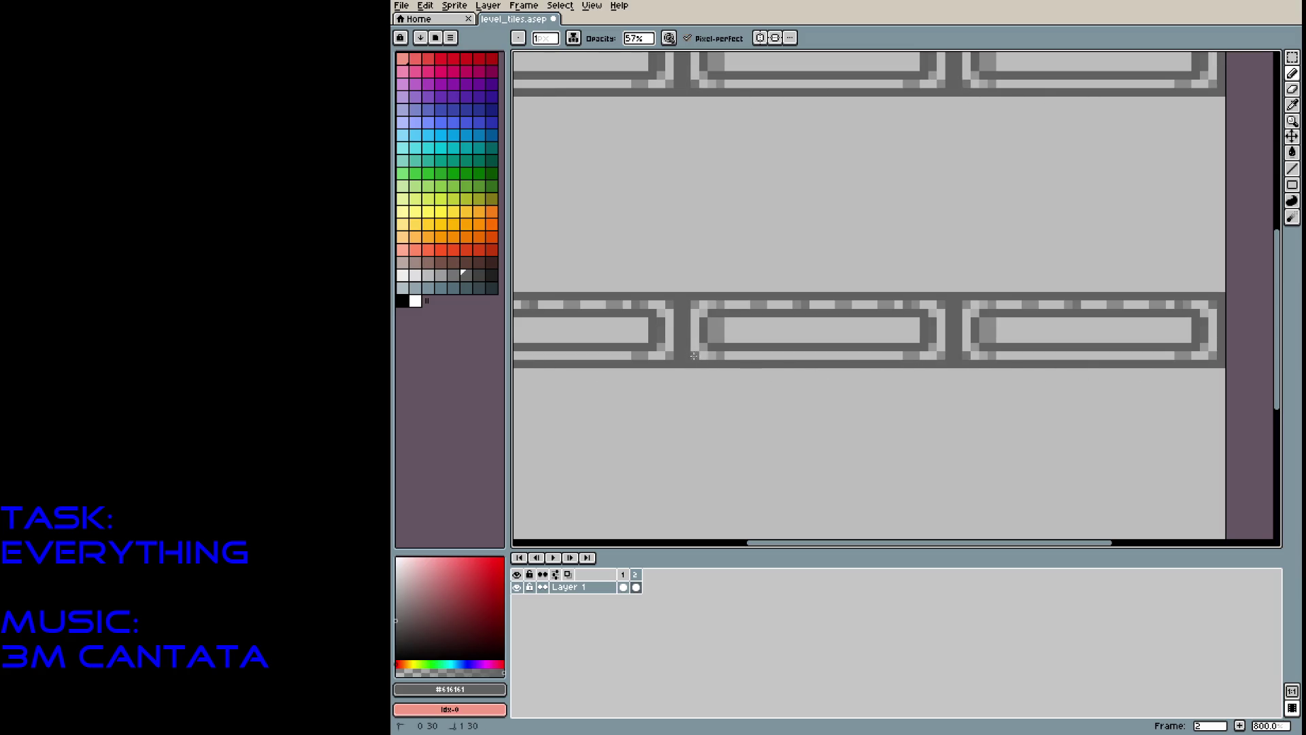
# Texture the inner bars with mid grey #898989, #a0a0a0 and dark grey #616161 strokes.
pyautogui.keyDown('alt'); pyautogui.click(725, 320); pyautogui.keyUp('alt')
pyautogui.moveTo(726, 335)
pyautogui.mouseDown()
pyautogui.moveTo(742, 318)
pyautogui.moveTo(754, 320)
pyautogui.moveTo(745, 339)
pyautogui.moveTo(802, 330)
pyautogui.mouseUp()
pyautogui.moveTo(888, 331); pyautogui.dragTo(911, 336)
pyautogui.click(852, 329)
pyautogui.moveTo(827, 330)
pyautogui.mouseDown()
pyautogui.moveTo(884, 330)
pyautogui.moveTo(843, 335)
pyautogui.moveTo(857, 354)
pyautogui.moveTo(775, 344)
pyautogui.mouseUp()
pyautogui.keyDown('alt'); pyautogui.click(770, 328); pyautogui.keyUp('alt')
pyautogui.keyDown('alt'); pyautogui.click(771, 330); pyautogui.keyUp('alt')
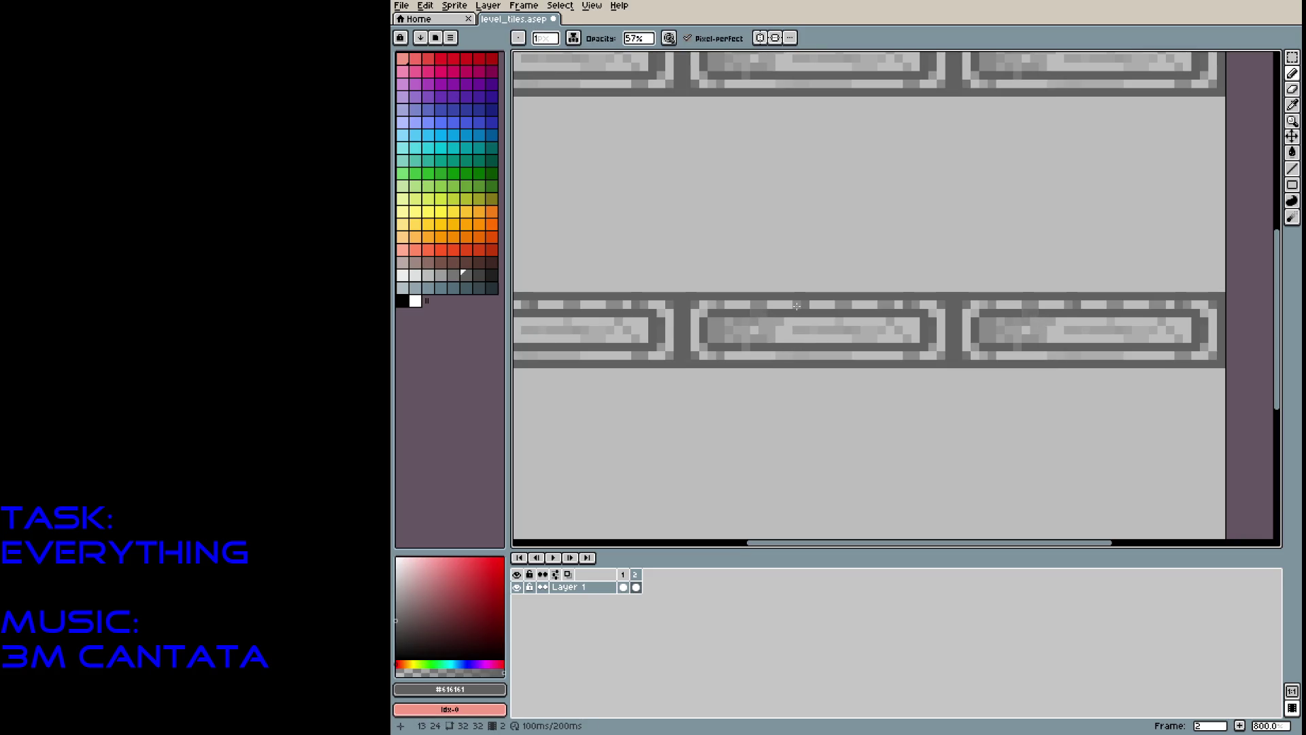
pyautogui.scroll(-4, 797, 306)
# Bucket-fill the band between brick rows with a lighter grey.
pyautogui.scroll(6, 793, 341)
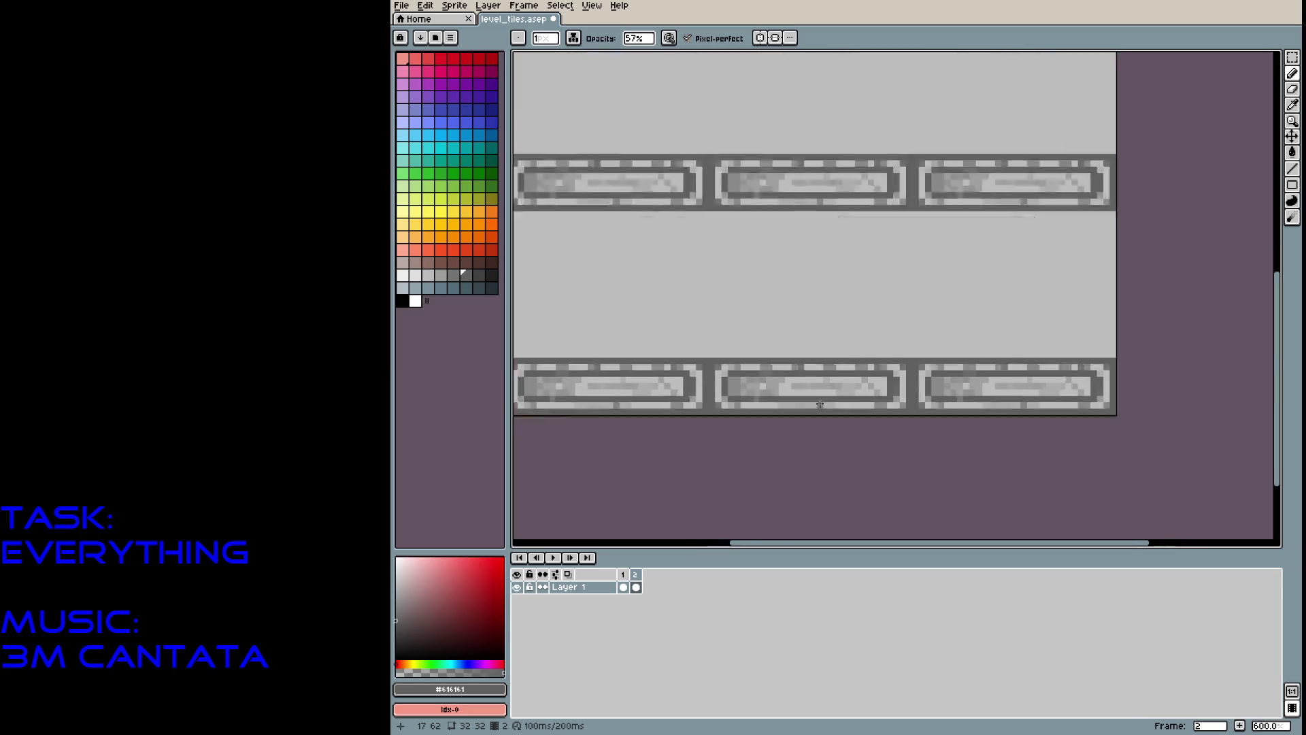
pyautogui.scroll(-2, 781, 344)
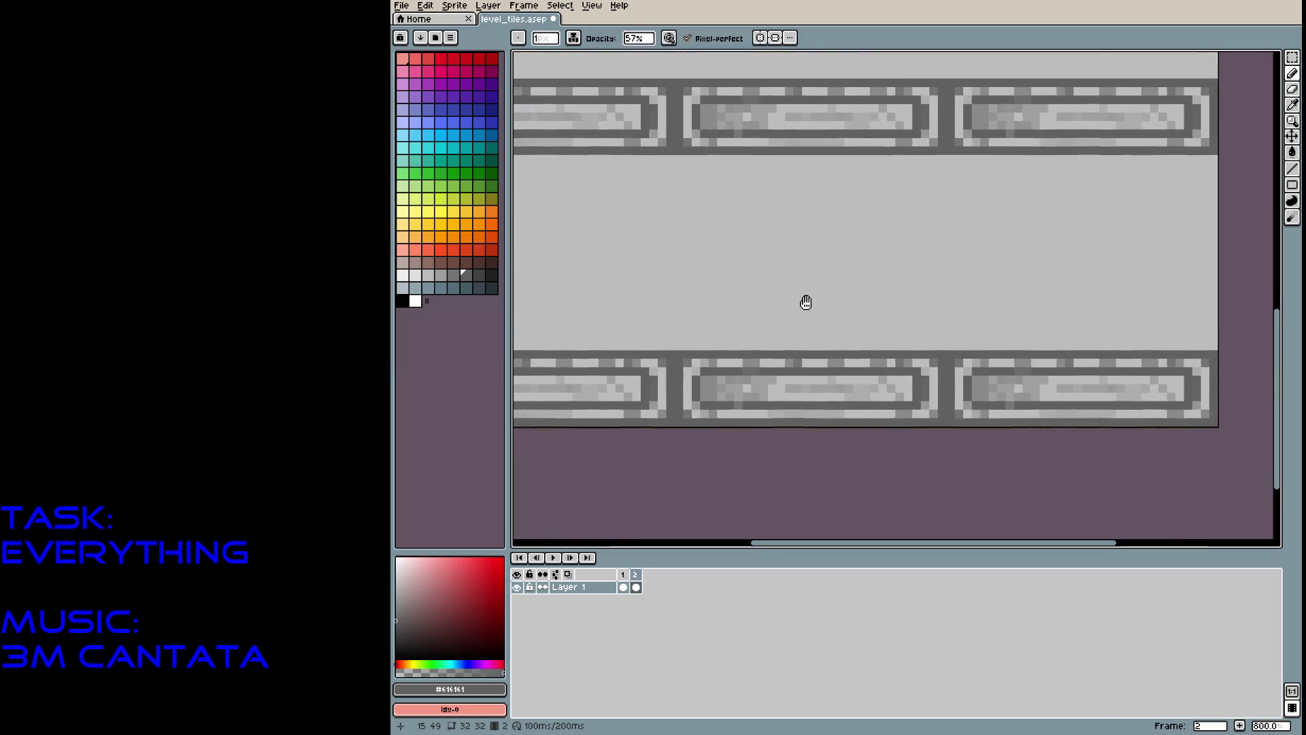
pyautogui.click(415, 275)
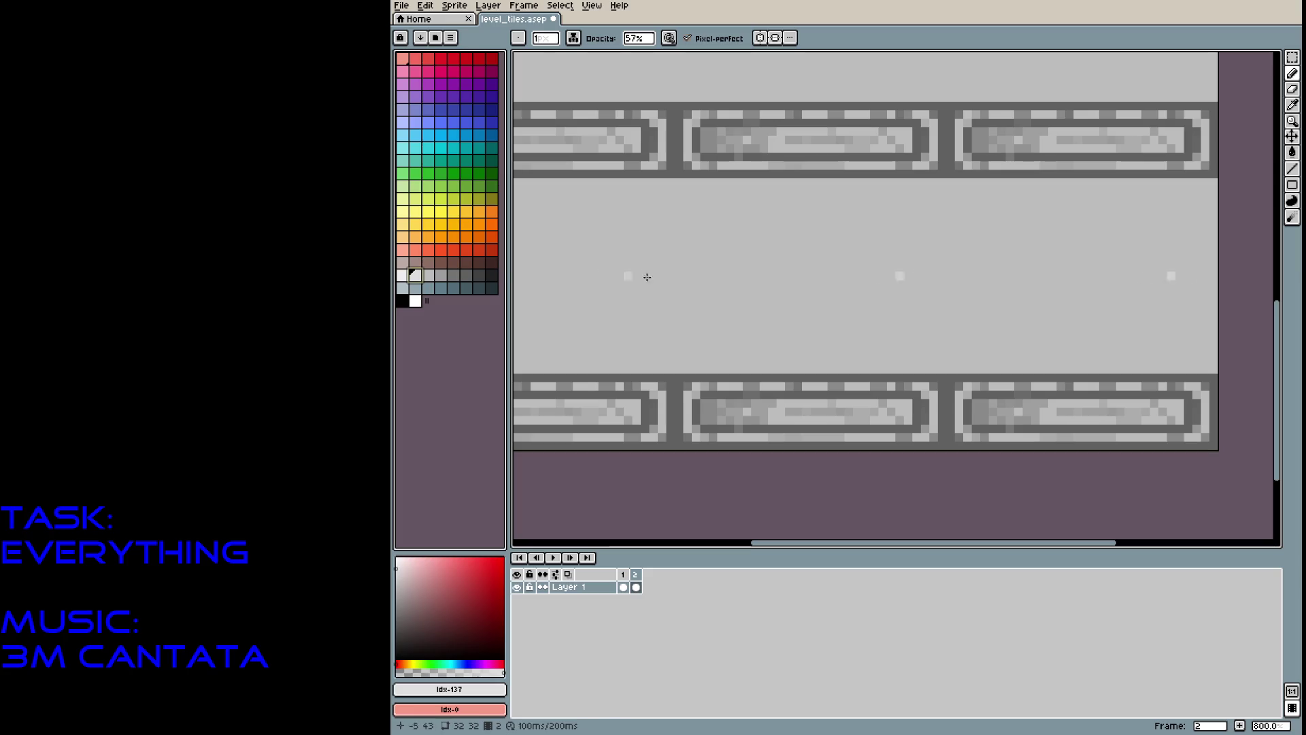
pyautogui.press('g')
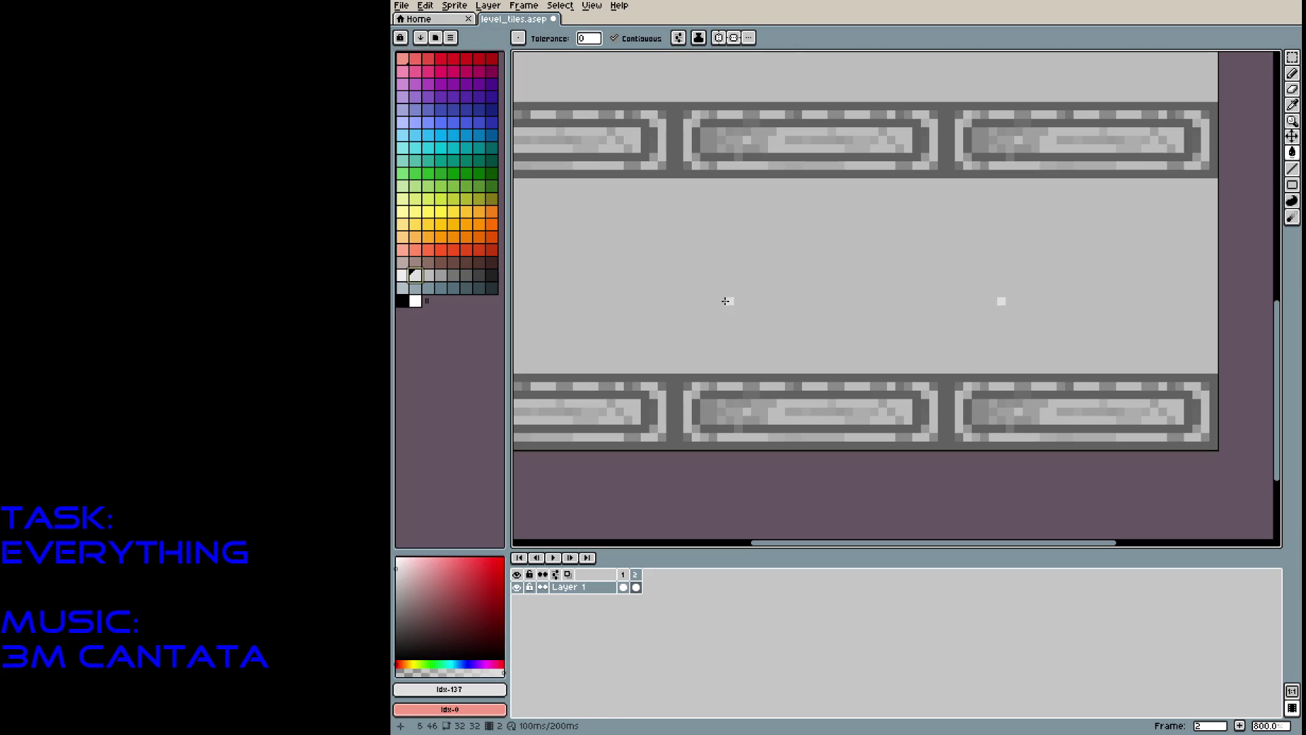
pyautogui.click(728, 299)
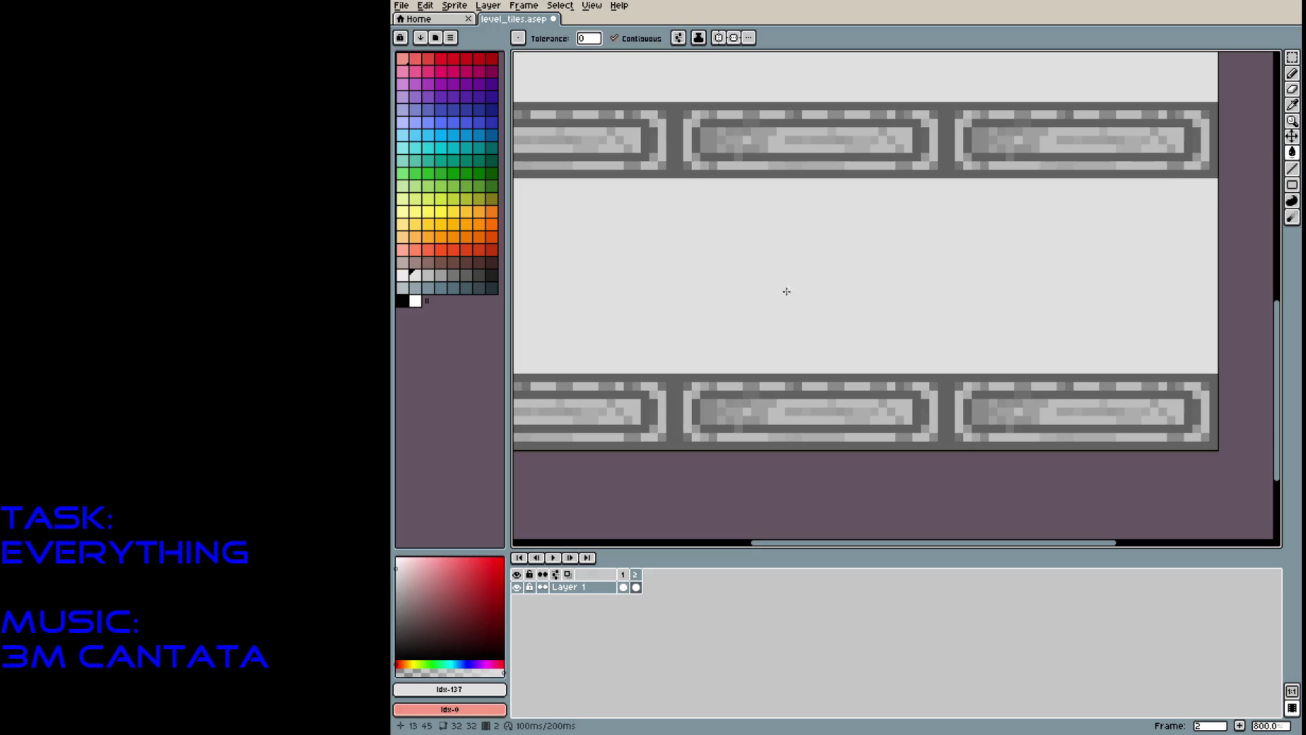
# Draw a long and a short diagonal light-grey pencil streak on the pale band.
pyautogui.click(403, 274)
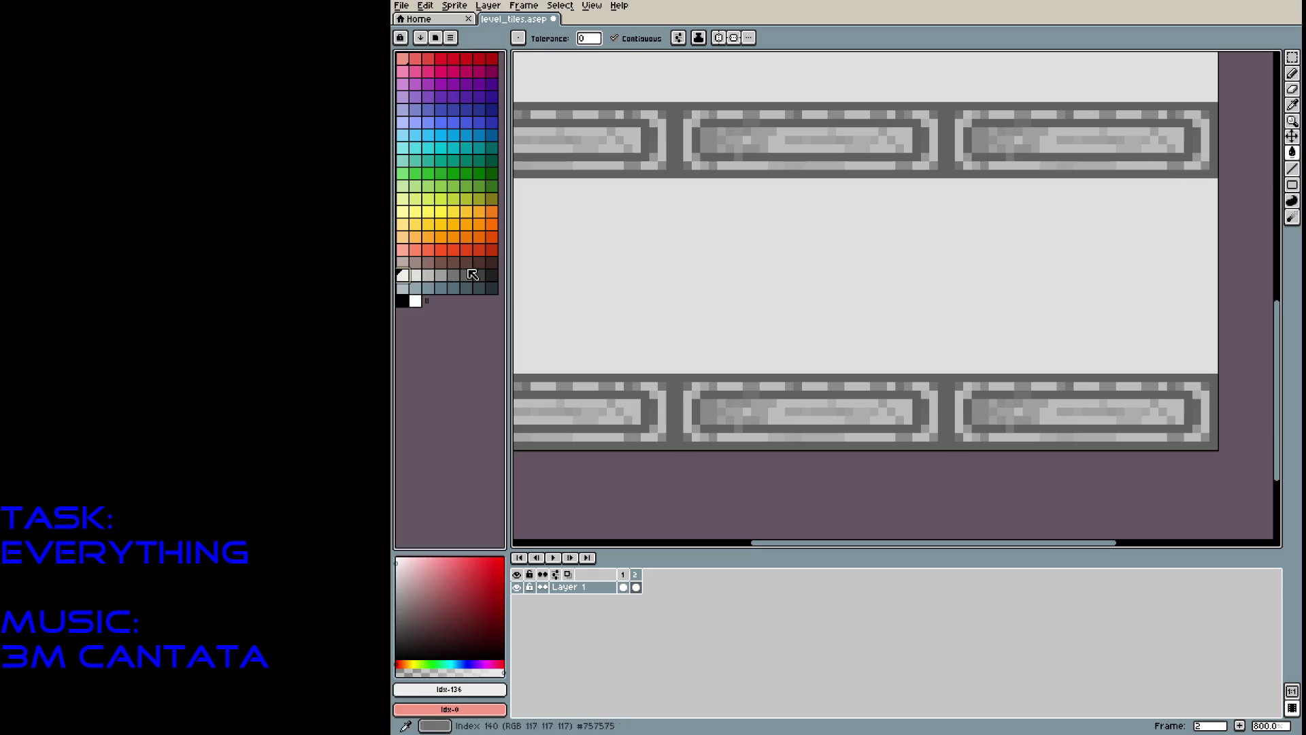
pyautogui.press('b')
pyautogui.moveTo(676, 225)
pyautogui.mouseDown()
pyautogui.moveTo(751, 224)
pyautogui.moveTo(775, 258)
pyautogui.moveTo(859, 287)
pyautogui.mouseUp()
pyautogui.moveTo(779, 202); pyautogui.dragTo(755, 210)
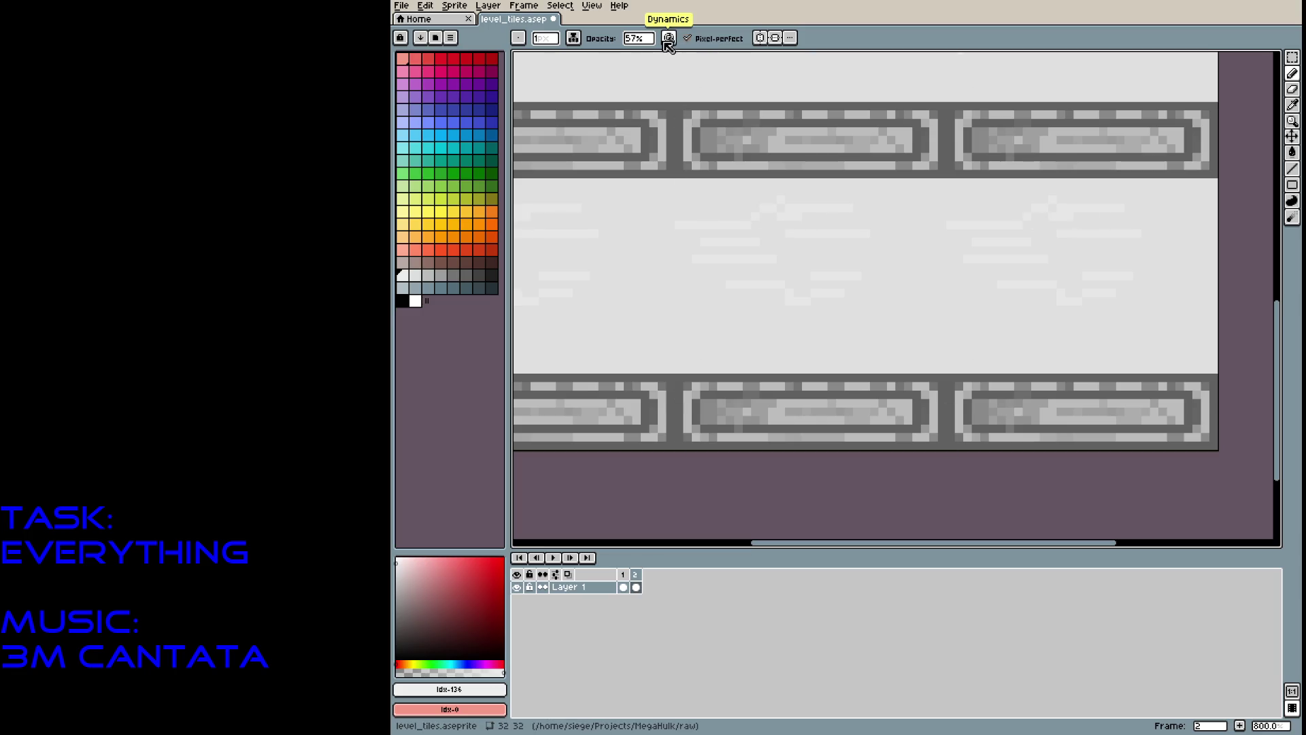
# Check the brush Dynamics options, then add another light-grey stroke on the pale band.
pyautogui.click(668, 40)
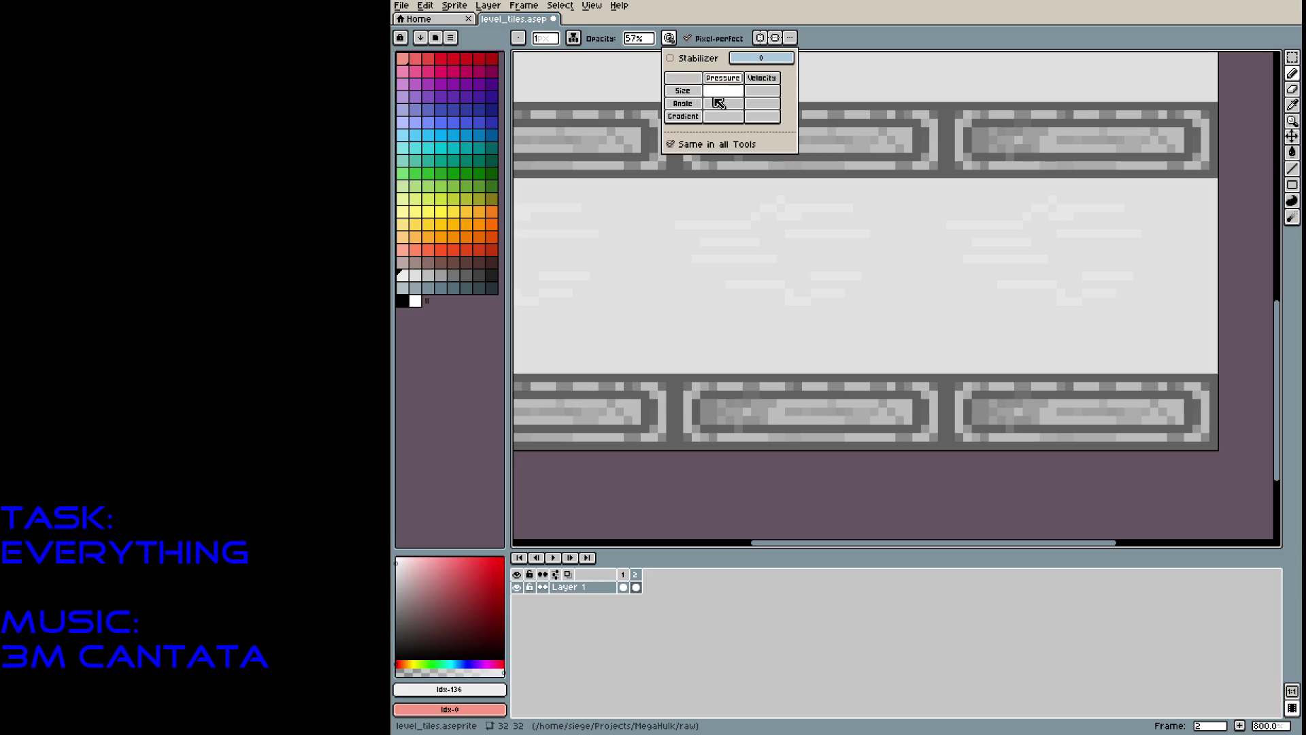
pyautogui.click(801, 239)
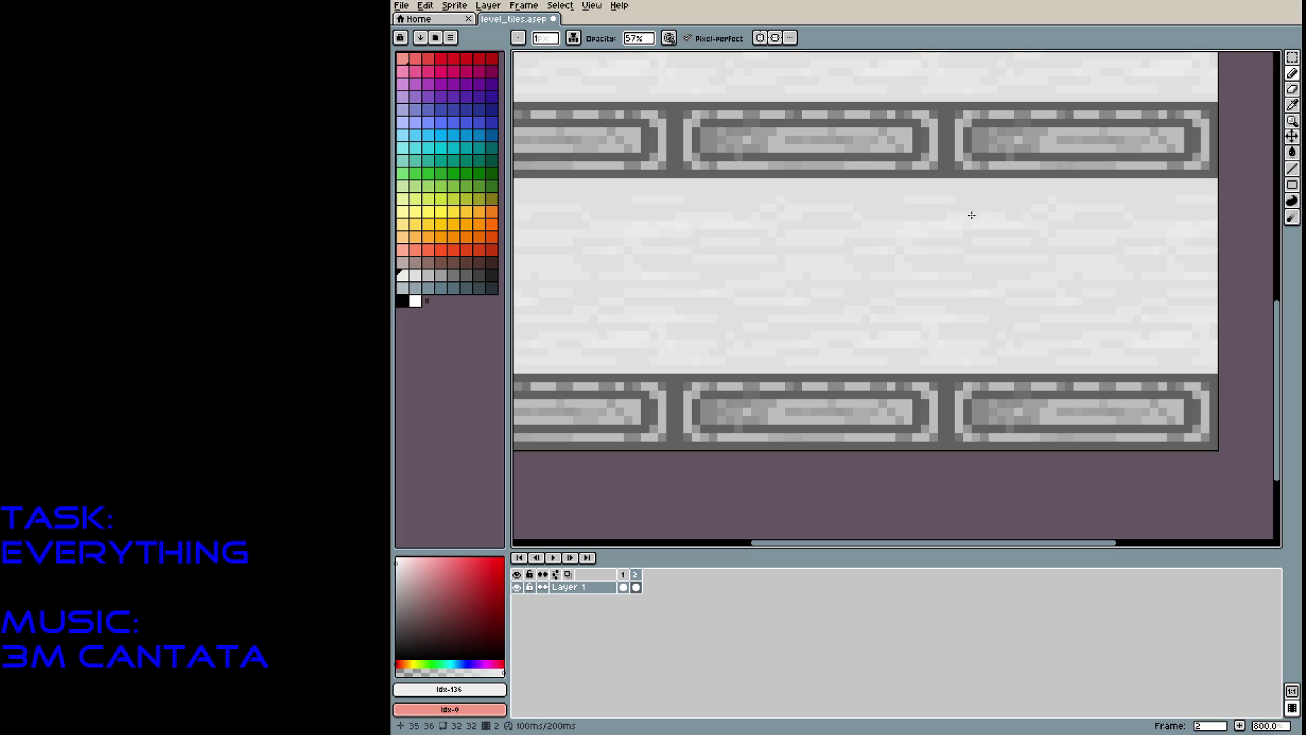
pyautogui.click(713, 214)
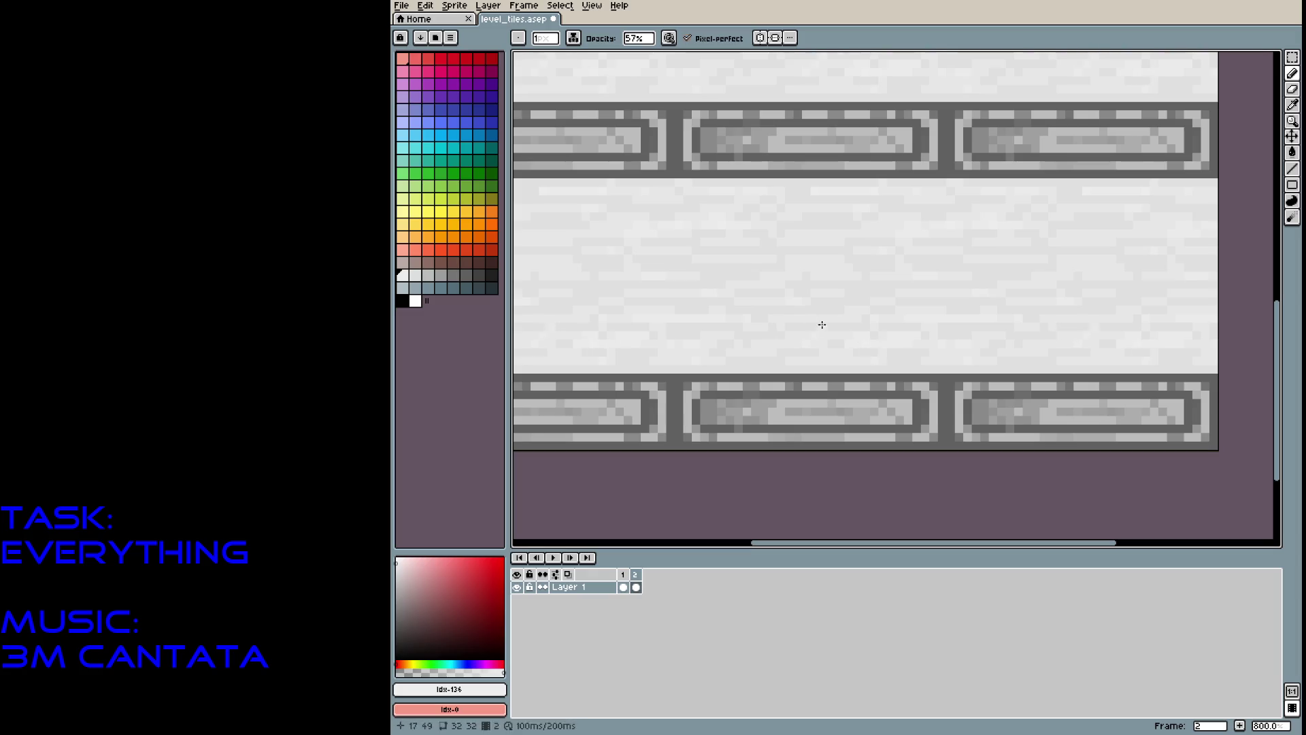
pyautogui.scroll(-4, 917, 272)
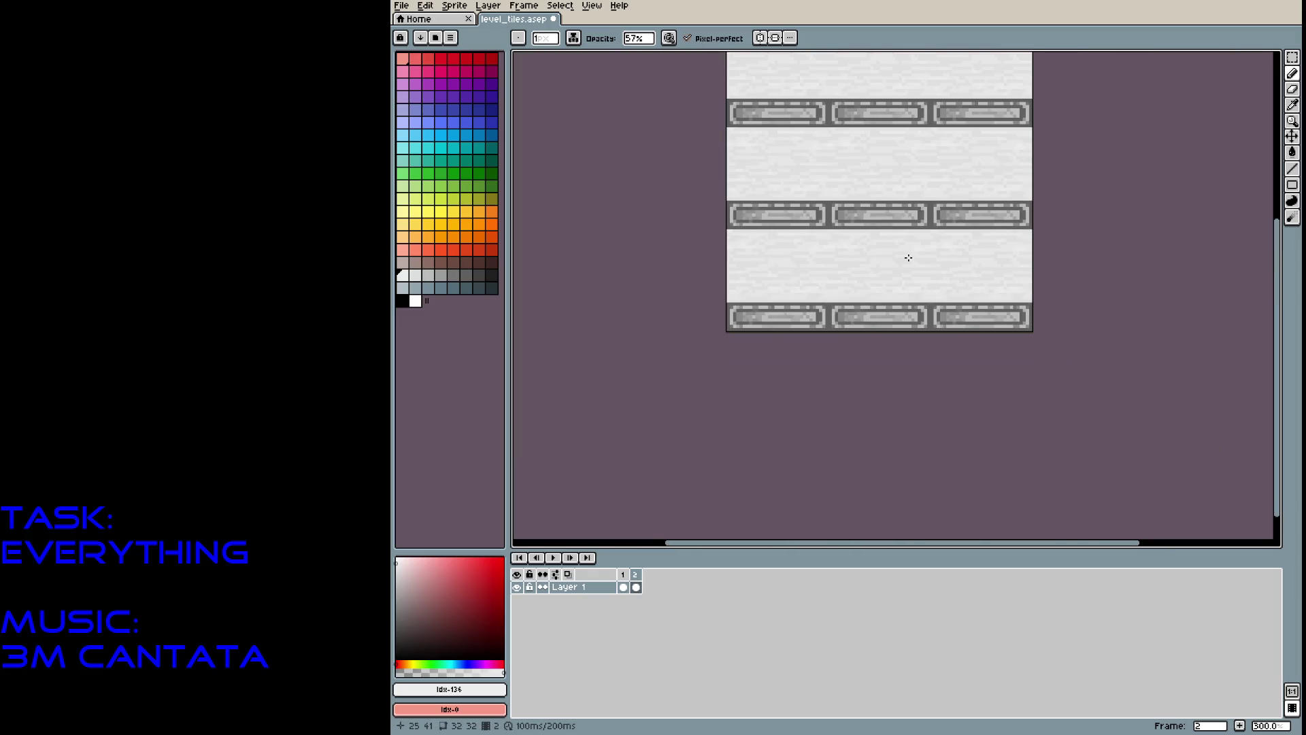
# Zoom into the middle pale band and try a blue-grey streak, then undo it.
pyautogui.moveTo(908, 255); pyautogui.dragTo(904, 335)
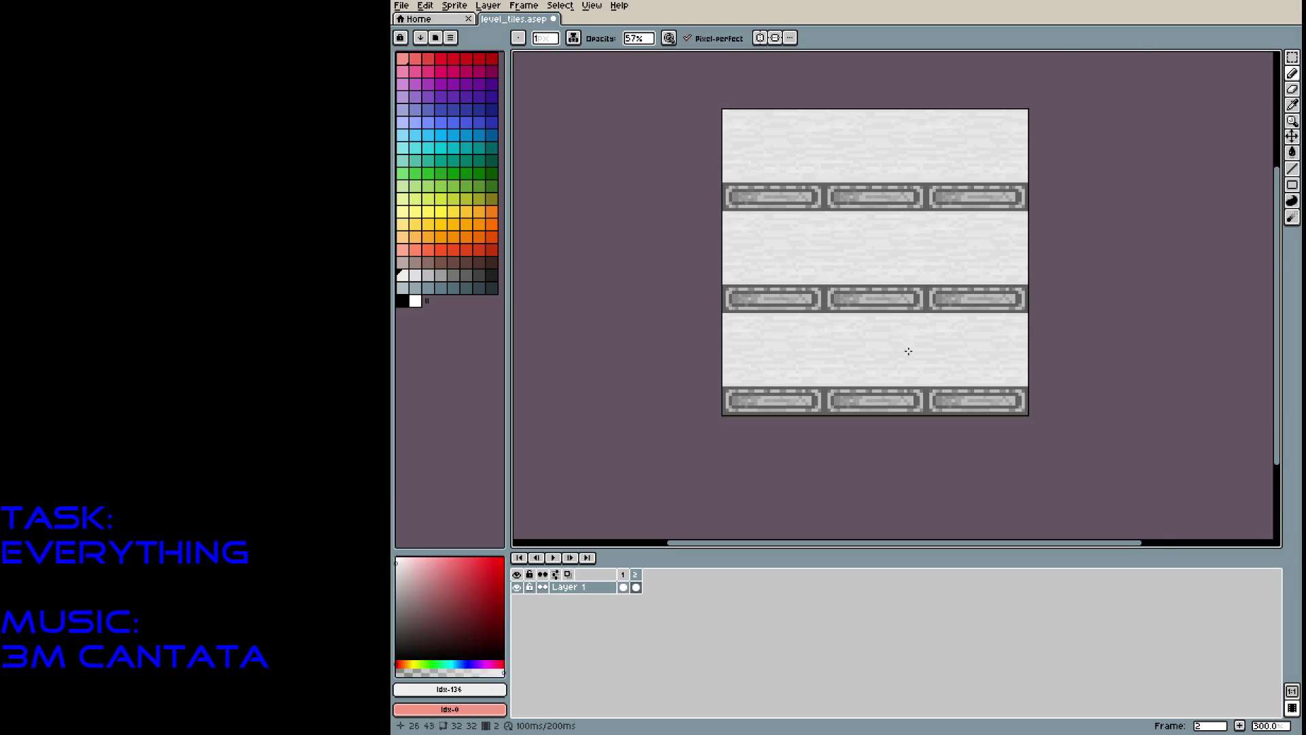
pyautogui.scroll(4, 907, 350)
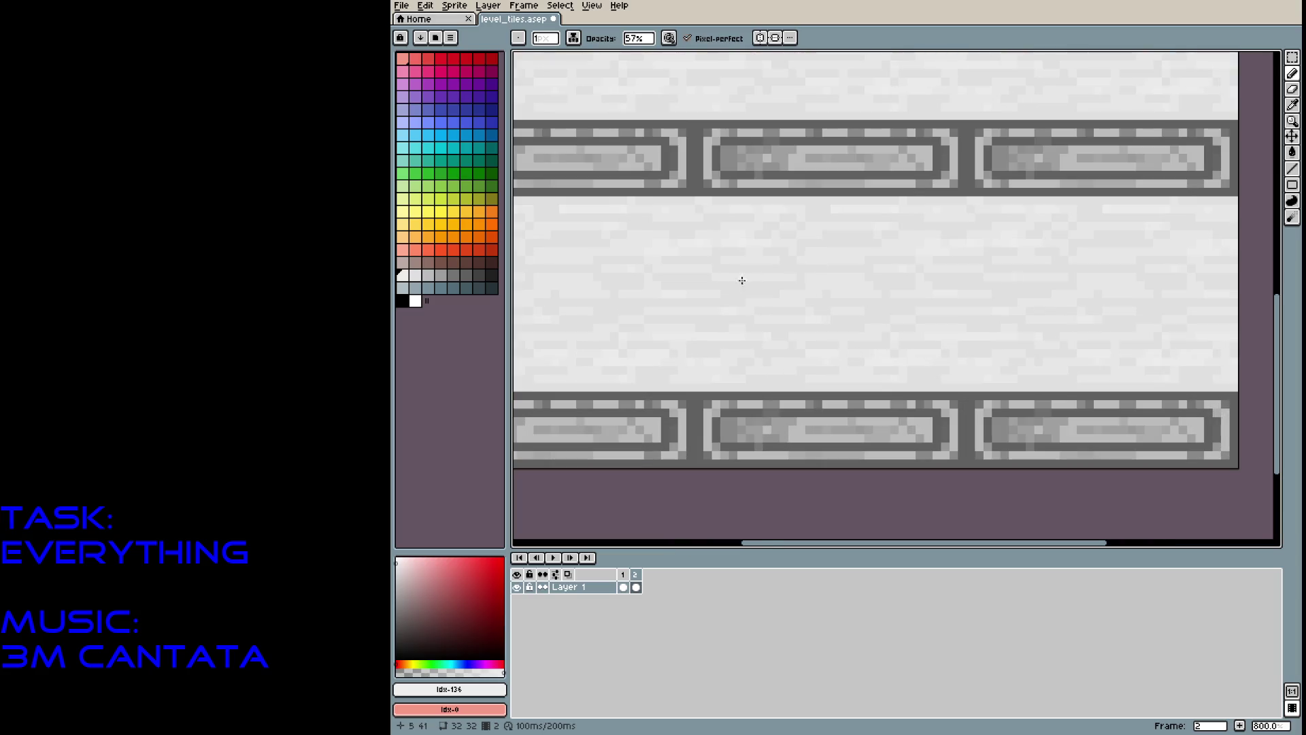
pyautogui.keyDown('alt'); pyautogui.click(745, 286); pyautogui.keyUp('alt')
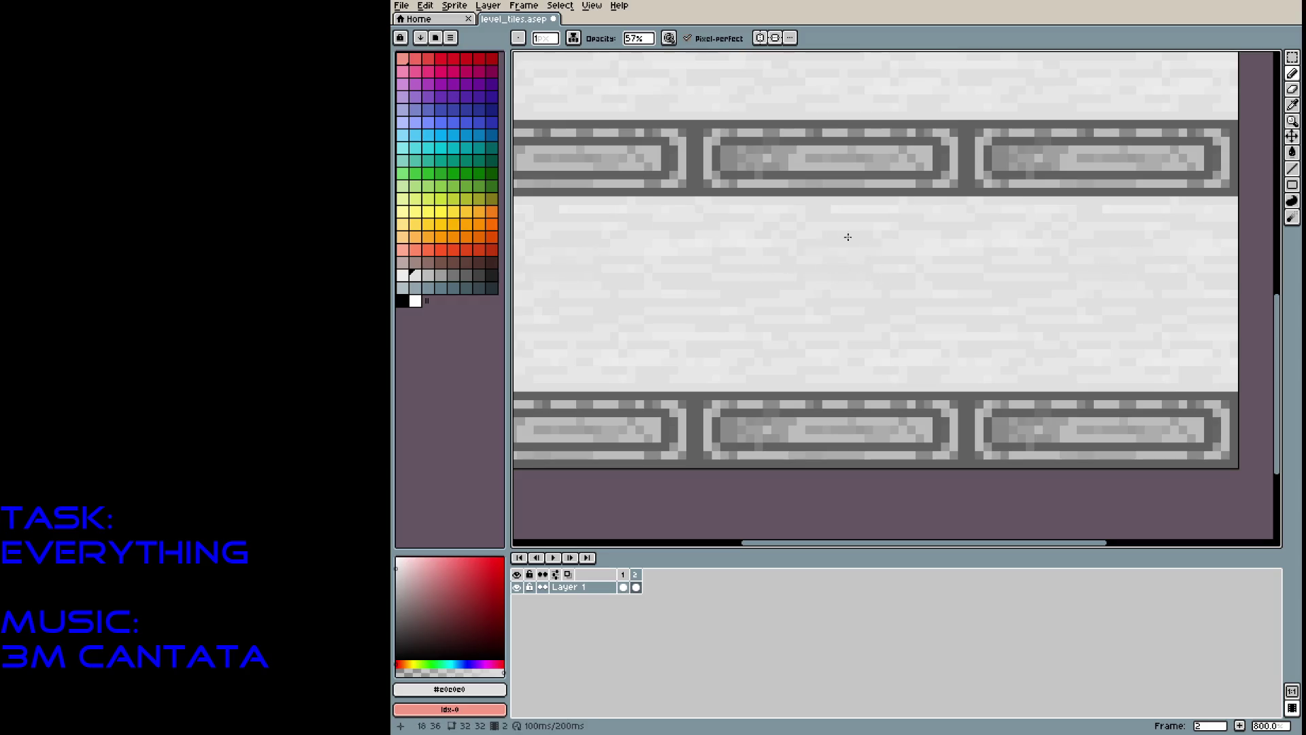
pyautogui.click(402, 288)
pyautogui.moveTo(712, 302); pyautogui.dragTo(762, 306)
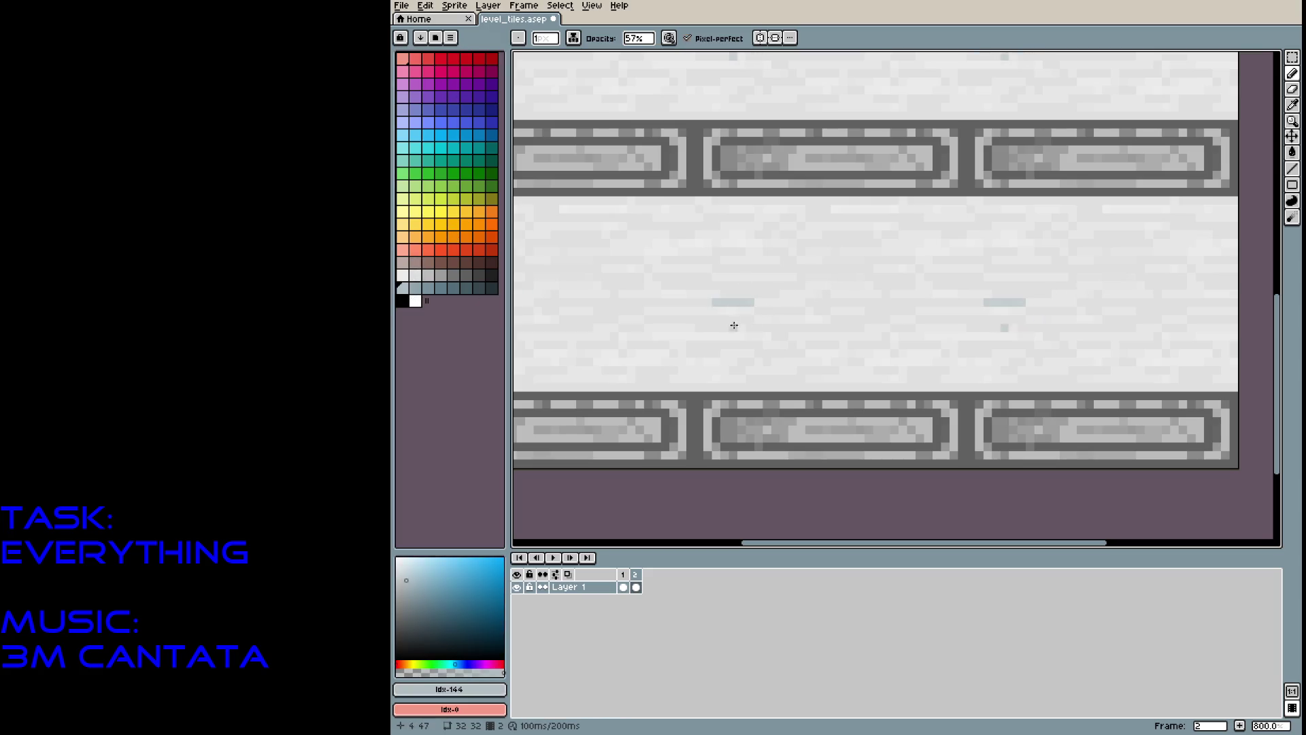
pyautogui.hotkey('ctrl', 'z')
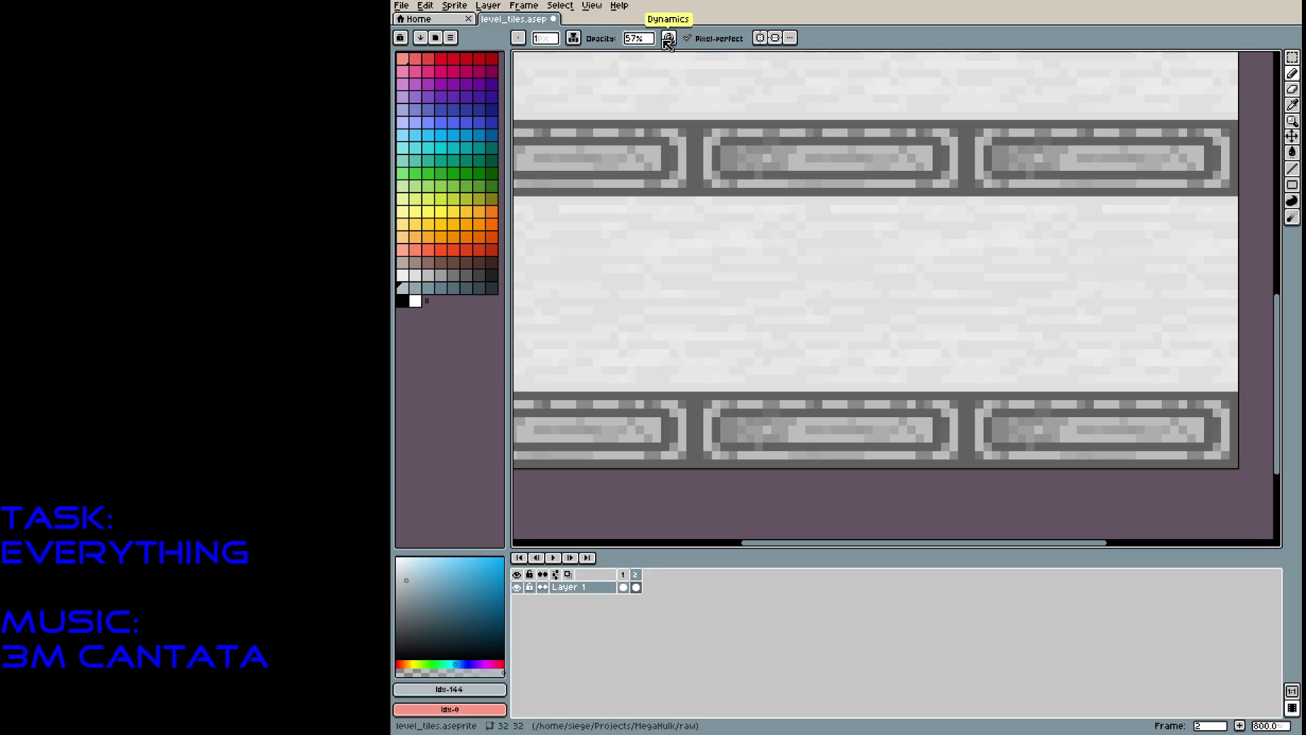
# Toggle pen-pressure in brush dynamics and set the brush opacity to 25%.
pyautogui.click(669, 38)
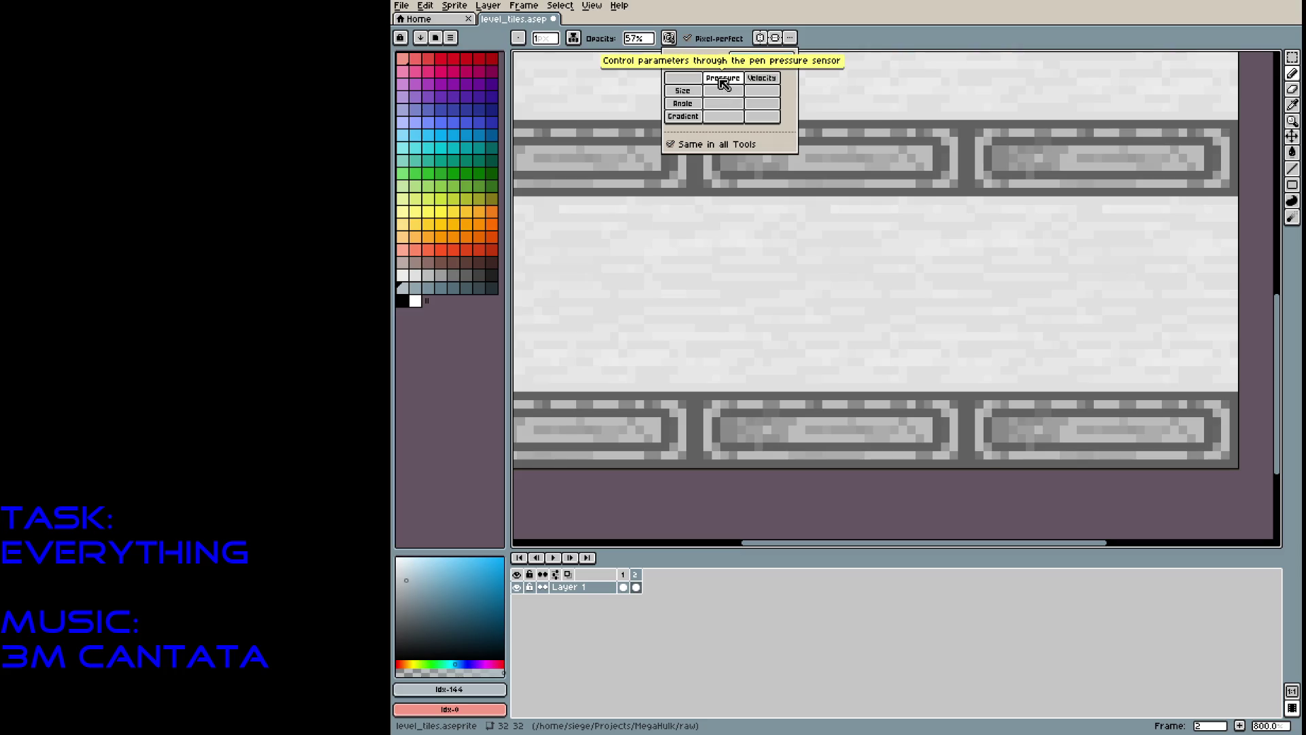
pyautogui.click(724, 82)
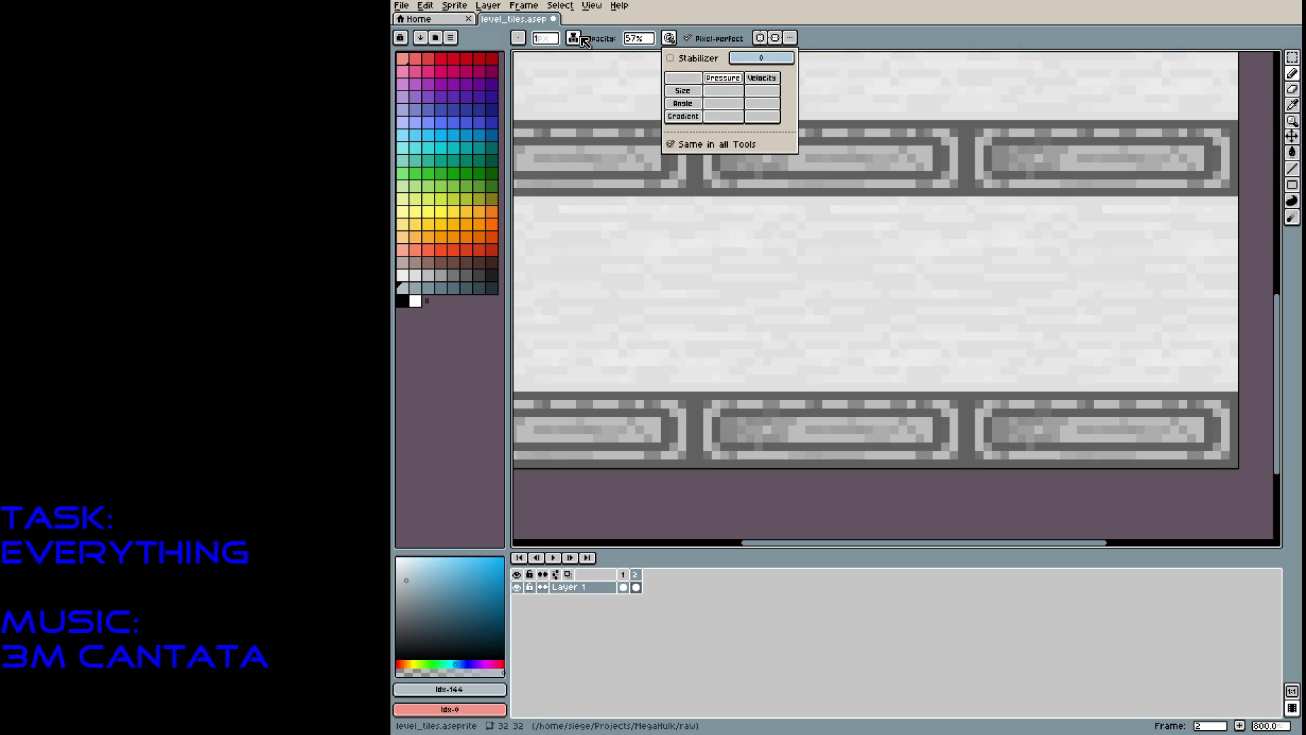
pyautogui.click(579, 36)
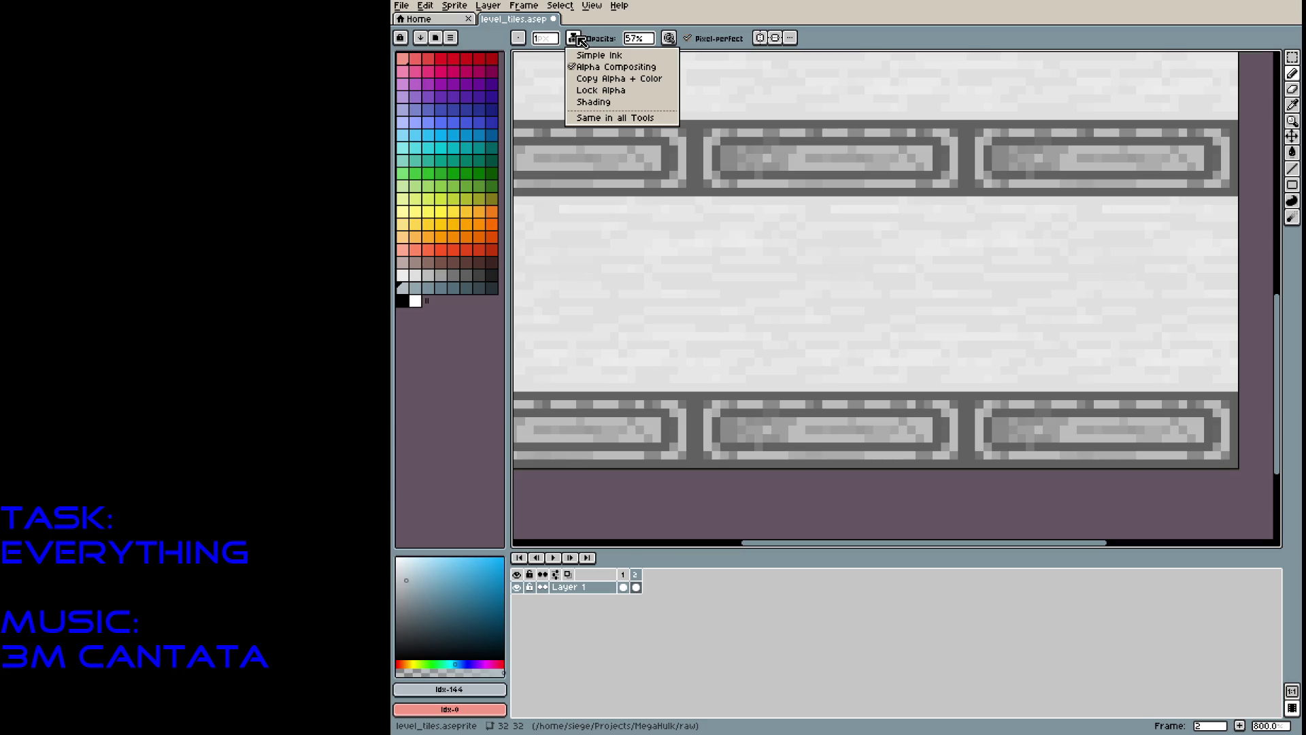
pyautogui.click(591, 39)
pyautogui.click(640, 40)
pyautogui.write('25')
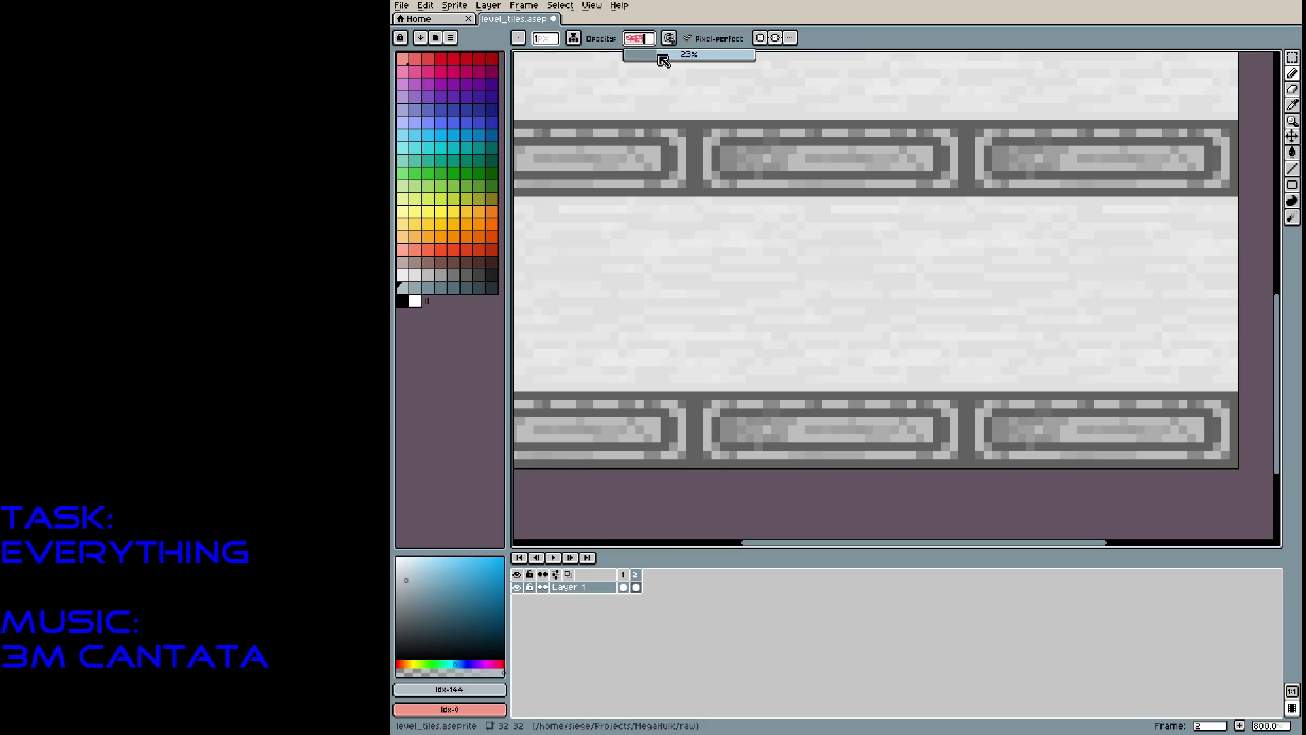
pyautogui.press('Return')
# Draw about a dozen faint translucent streaks across the upper, middle and lower pale bands.
pyautogui.moveTo(831, 331); pyautogui.dragTo(873, 332)
pyautogui.moveTo(739, 361); pyautogui.dragTo(885, 367)
pyautogui.moveTo(823, 286); pyautogui.dragTo(915, 284)
pyautogui.moveTo(883, 265); pyautogui.dragTo(949, 249)
pyautogui.moveTo(910, 225); pyautogui.dragTo(949, 225)
pyautogui.moveTo(937, 302)
pyautogui.mouseDown()
pyautogui.moveTo(974, 303)
pyautogui.moveTo(1008, 349)
pyautogui.mouseUp()
pyautogui.moveTo(988, 265); pyautogui.dragTo(1033, 266)
pyautogui.moveTo(807, 242); pyautogui.dragTo(856, 242)
pyautogui.moveTo(910, 350)
pyautogui.mouseDown()
pyautogui.moveTo(946, 350)
pyautogui.moveTo(959, 371)
pyautogui.moveTo(1042, 373)
pyautogui.mouseUp()
pyautogui.moveTo(928, 378); pyautogui.dragTo(960, 375)
pyautogui.moveTo(880, 353); pyautogui.dragTo(850, 354)
# Zoom out to the whole sprite and save level_tiles.aseprite.
pyautogui.scroll(-3, 1145, 241)
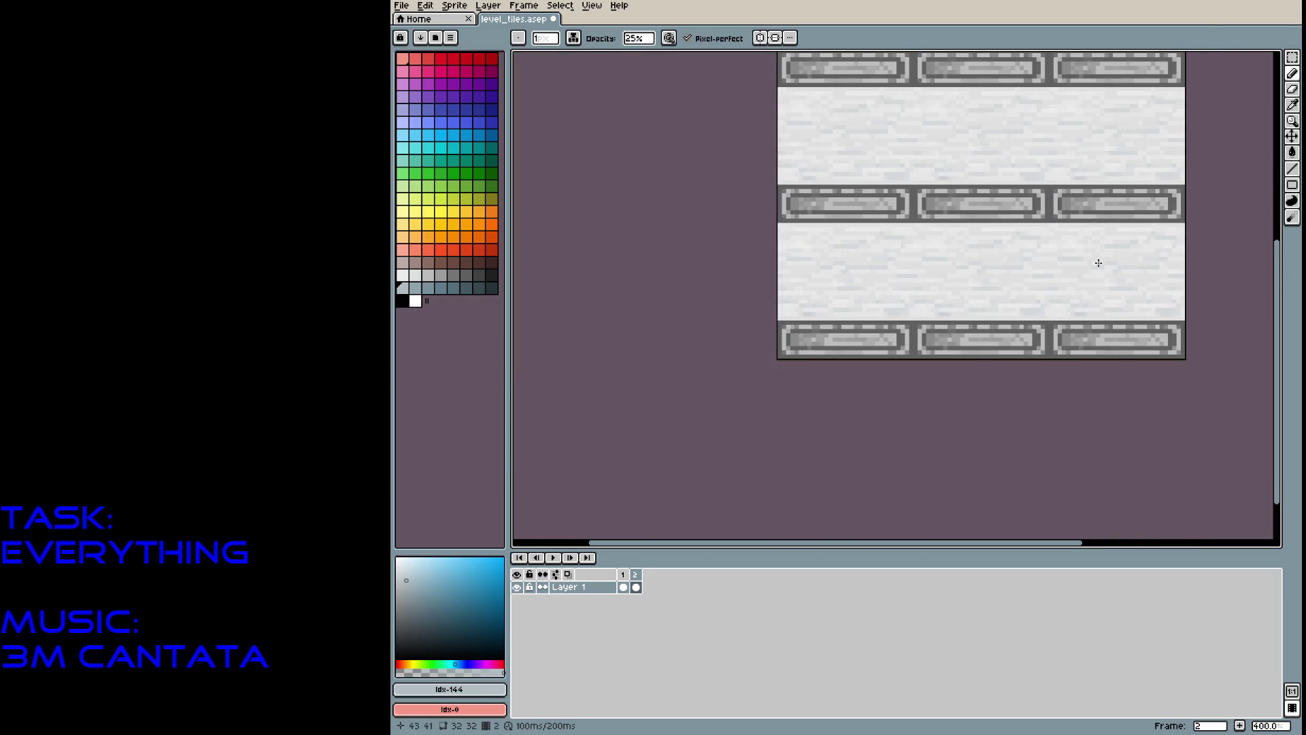
pyautogui.moveTo(1076, 254)
pyautogui.mouseDown()
pyautogui.moveTo(1031, 369)
pyautogui.moveTo(966, 347)
pyautogui.mouseUp()
pyautogui.hotkey('ctrl', 's')
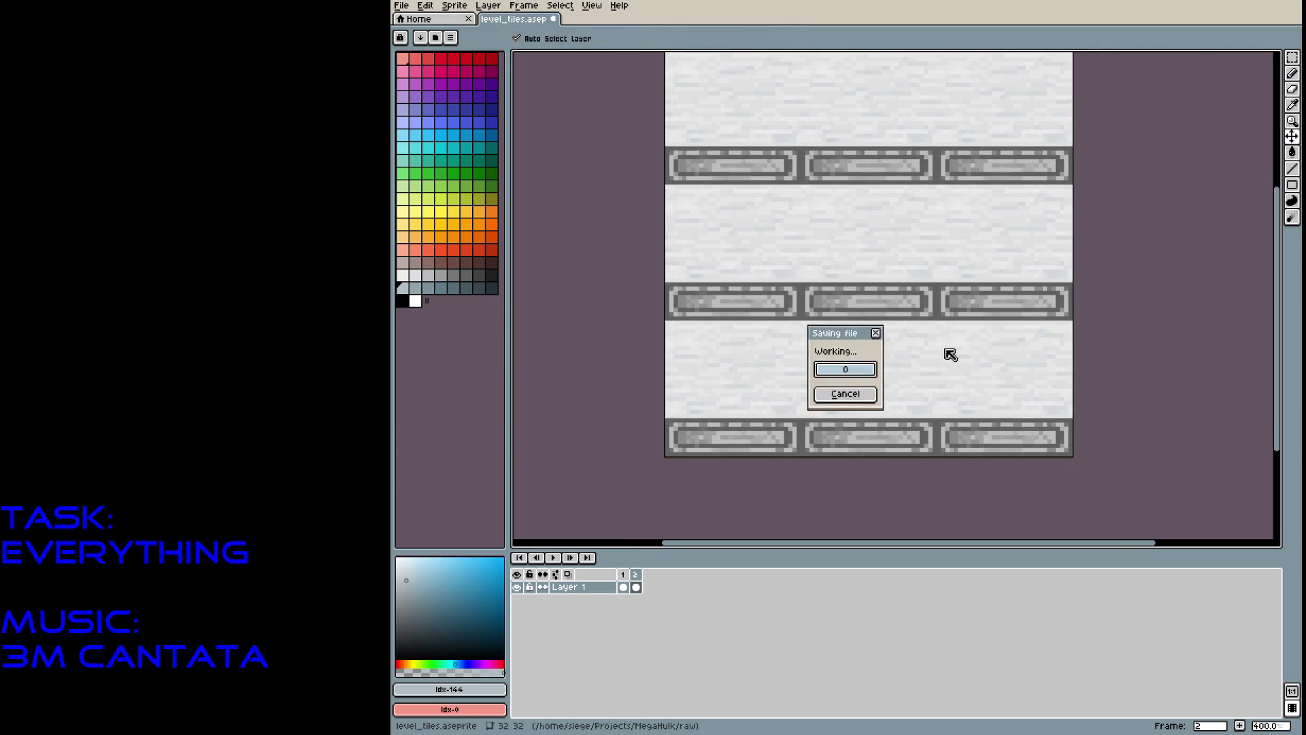
# Add a third frame to the level_tiles sprite.
pyautogui.click(534, 6)
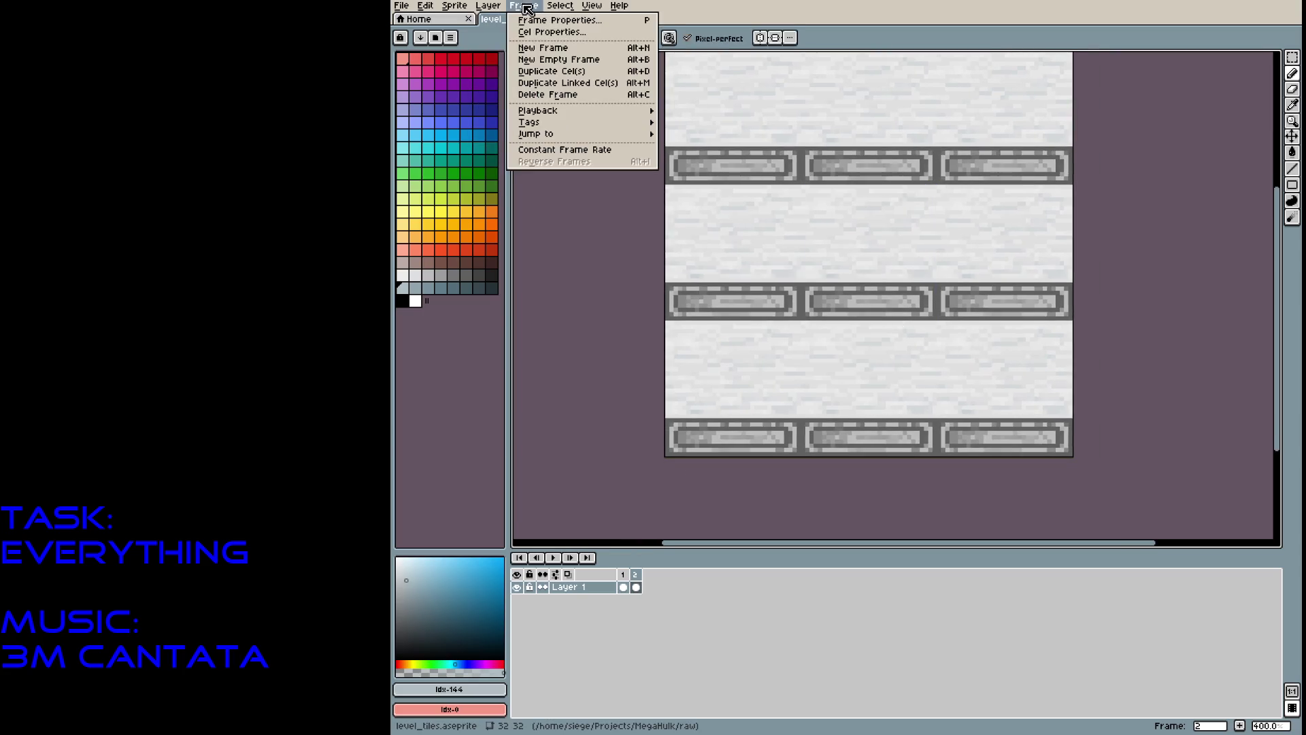
pyautogui.click(534, 6)
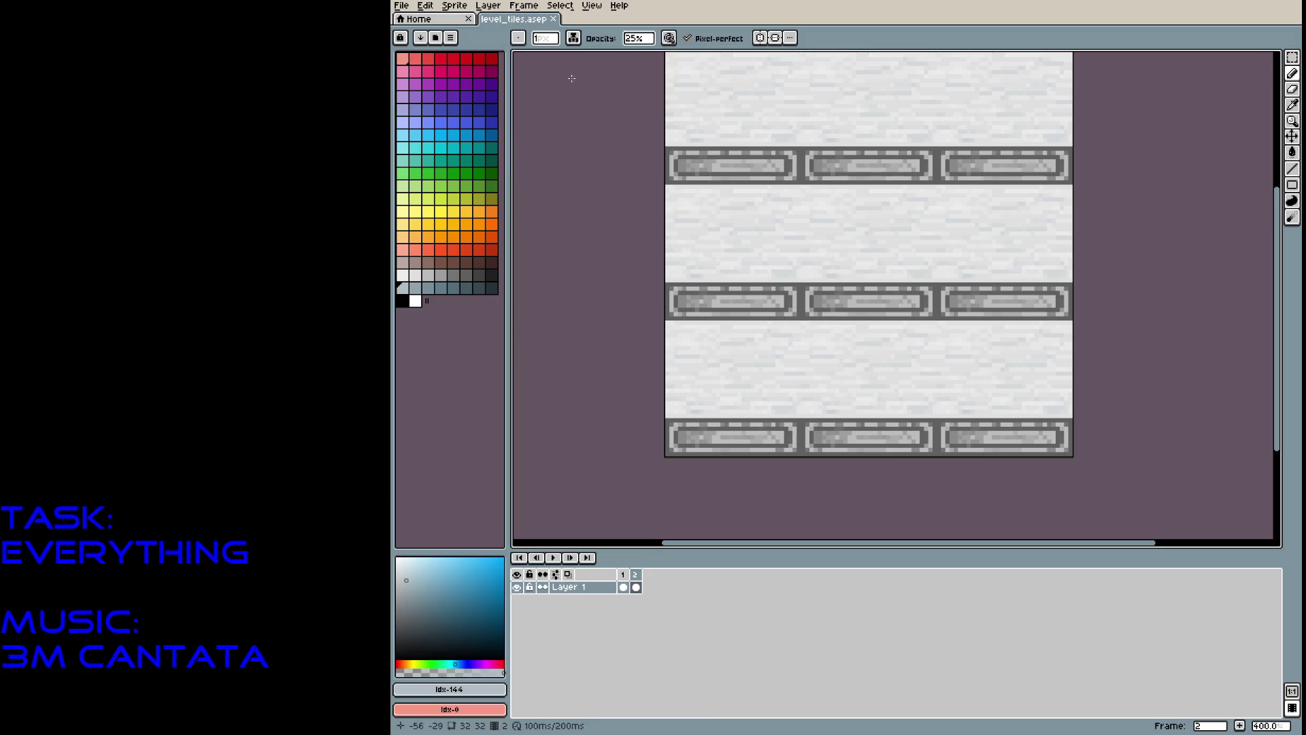
pyautogui.hotkey('alt', 'n')
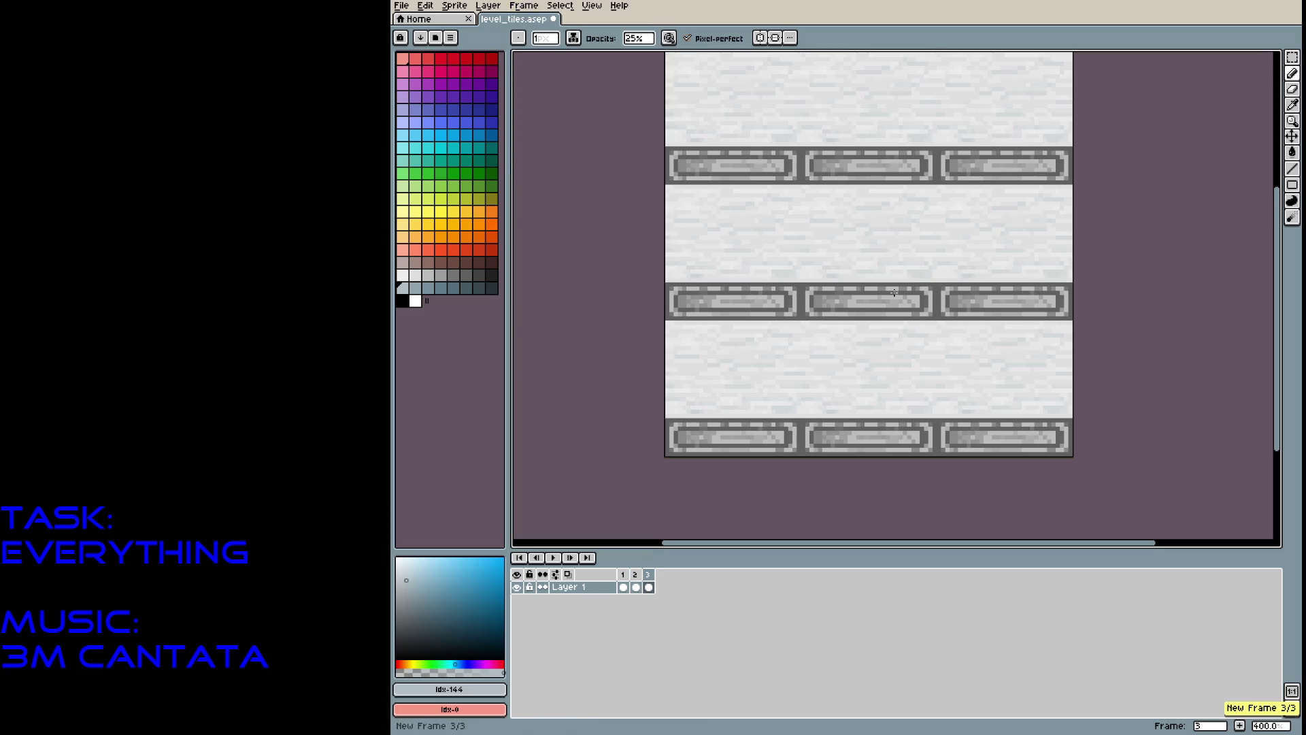
pyautogui.scroll(2, 868, 340)
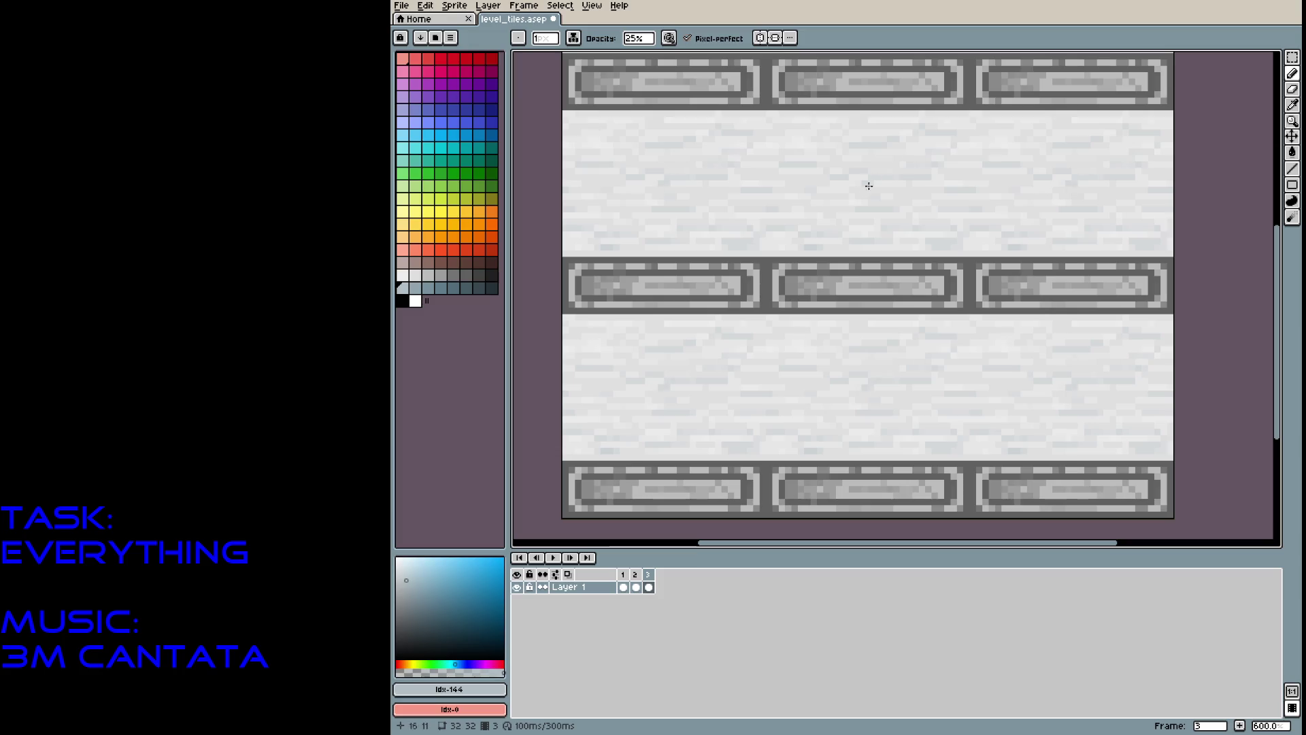
# Move wall rows with the rectangular marquee to clear out the grey panel bands.
pyautogui.press('m')
pyautogui.moveTo(776, 171); pyautogui.dragTo(966, 228)
pyautogui.moveTo(857, 215)
pyautogui.mouseDown()
pyautogui.moveTo(858, 349)
pyautogui.moveTo(842, 300)
pyautogui.moveTo(941, 303)
pyautogui.moveTo(986, 277)
pyautogui.moveTo(866, 288)
pyautogui.moveTo(904, 381)
pyautogui.moveTo(845, 294)
pyautogui.moveTo(866, 280)
pyautogui.mouseUp()
pyautogui.press('Return')
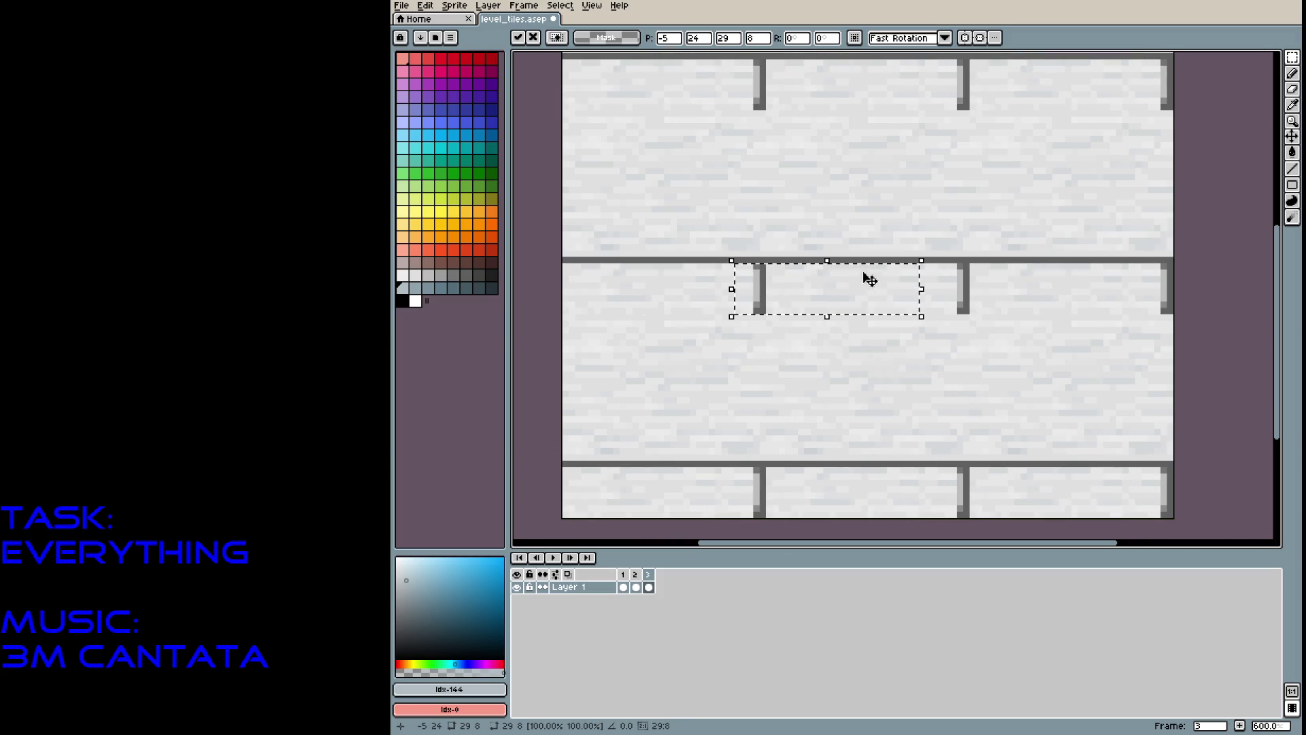
pyautogui.press('Escape')
pyautogui.hotkey('ctrl', 't')
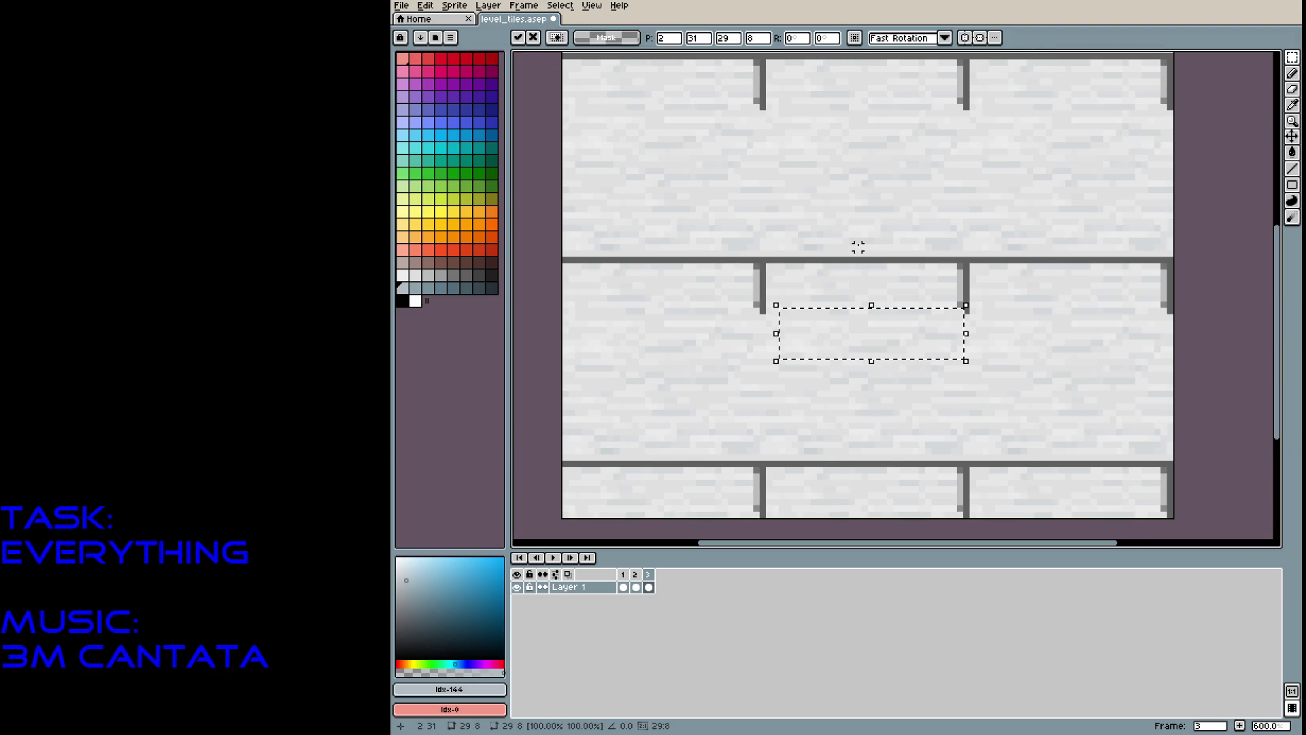
pyautogui.moveTo(858, 351)
pyautogui.mouseDown()
pyautogui.moveTo(846, 277)
pyautogui.moveTo(864, 330)
pyautogui.moveTo(936, 286)
pyautogui.moveTo(927, 349)
pyautogui.moveTo(938, 343)
pyautogui.moveTo(916, 361)
pyautogui.moveTo(889, 350)
pyautogui.moveTo(859, 286)
pyautogui.mouseUp()
pyautogui.click(889, 355)
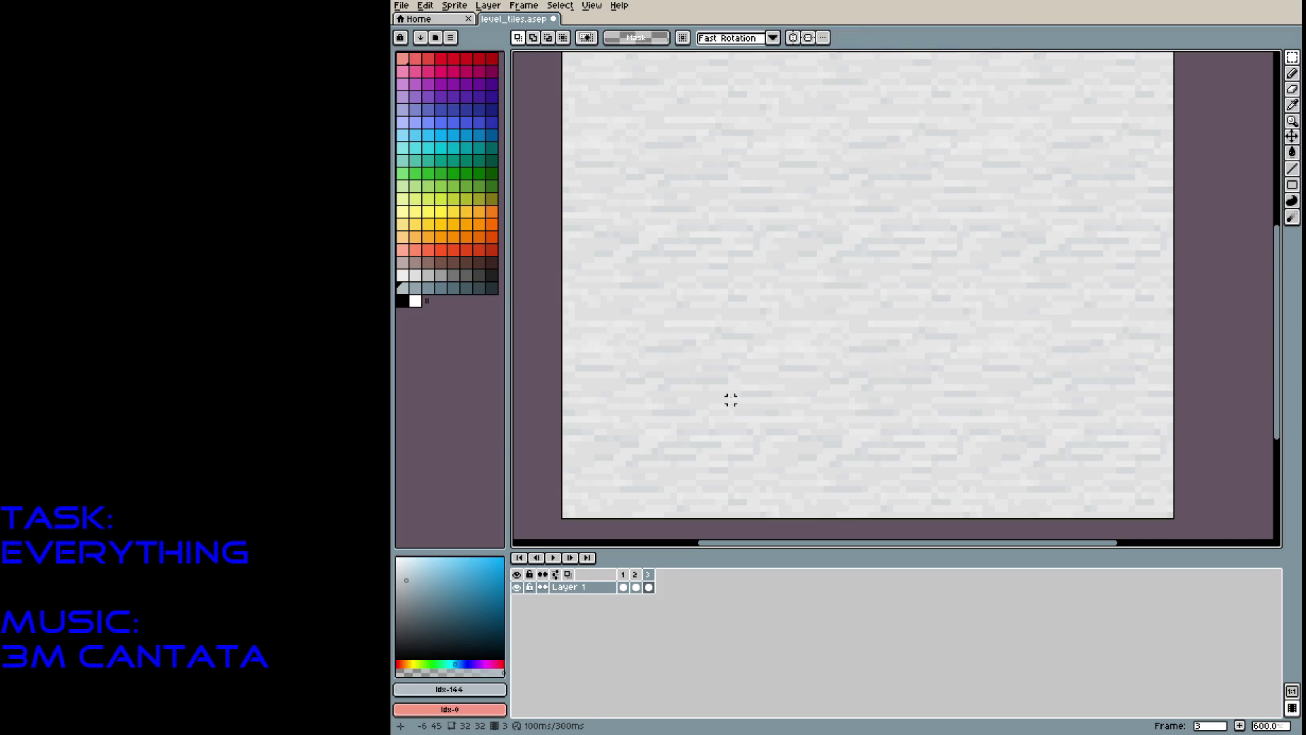
# Sample the light grey stone colour with the Pencil, then add a fourth frame.
pyautogui.press('b')
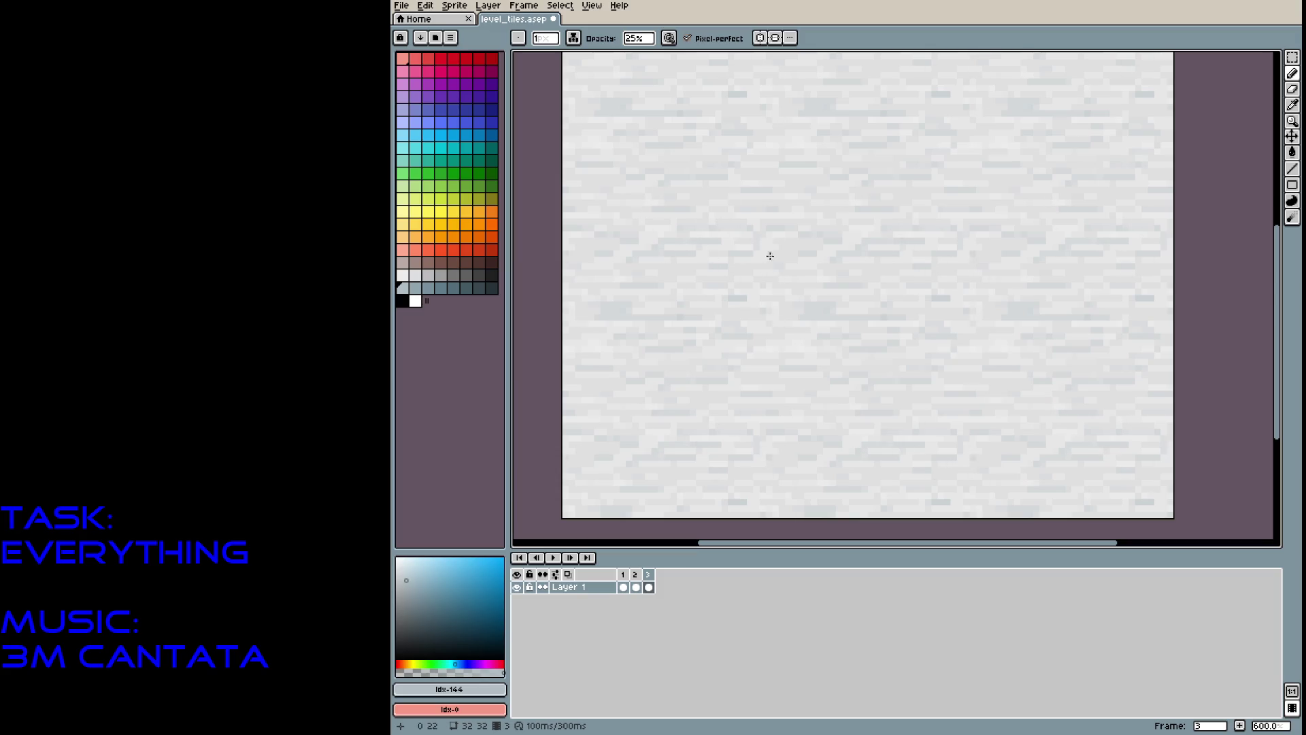
pyautogui.keyDown('alt'); pyautogui.click(770, 255); pyautogui.keyUp('alt')
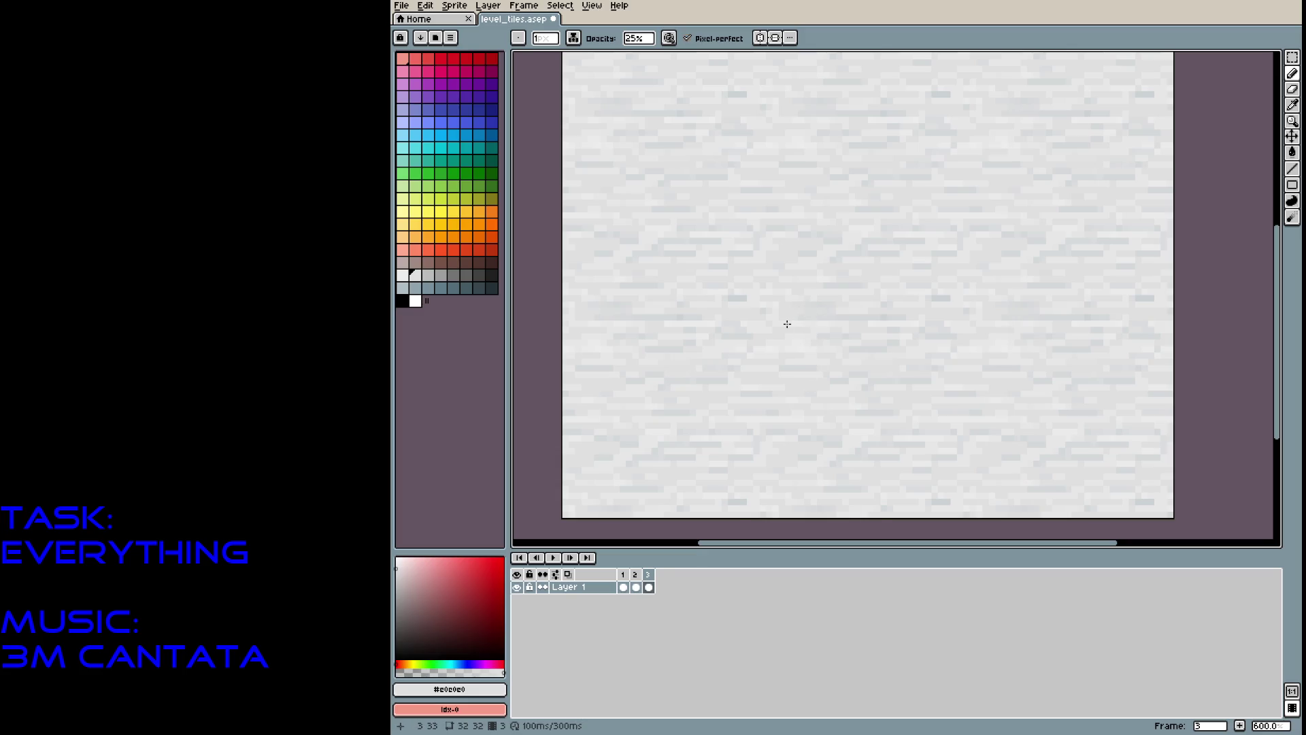
pyautogui.press('Right')
pyautogui.press('Right')
pyautogui.press('Right')
pyautogui.hotkey('alt', 'n')
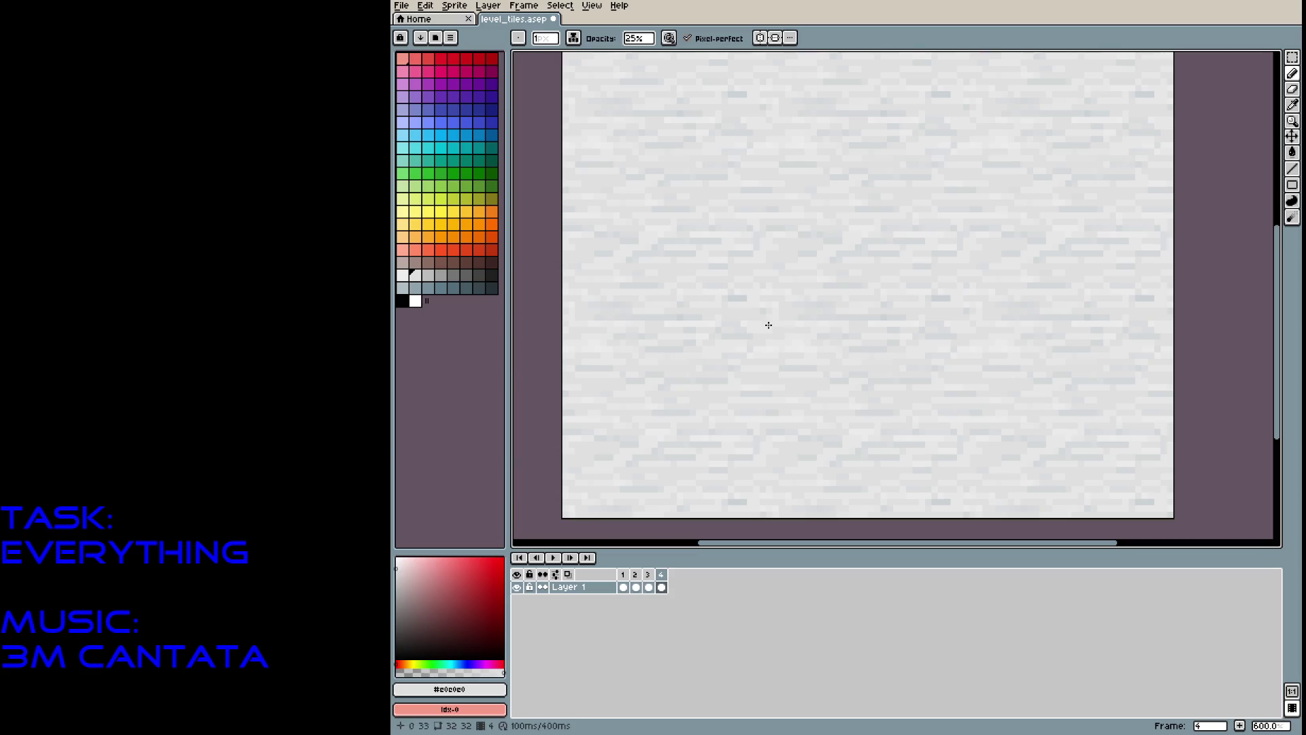
# Clear frame 4 to transparency and choose dark brown as the drawing colour.
pyautogui.scroll(-3, 779, 320)
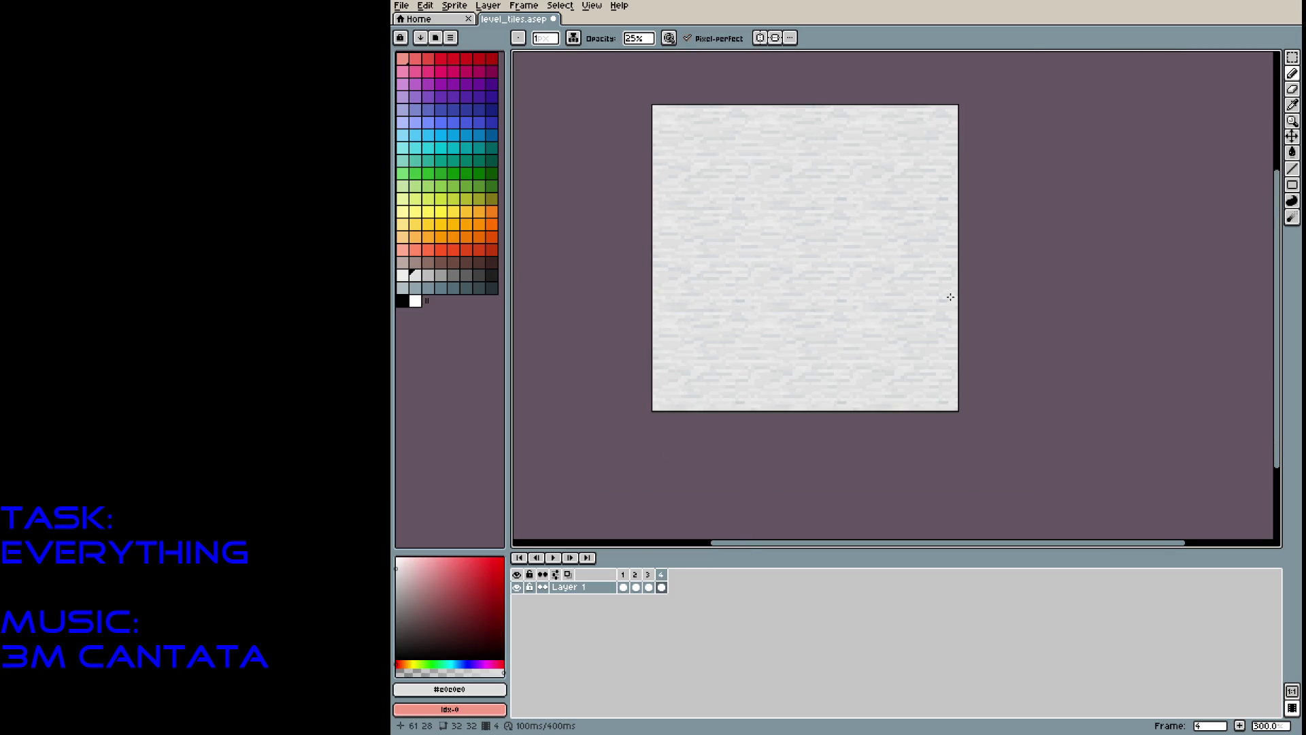
pyautogui.press('Delete')
pyautogui.scroll(2, 849, 242)
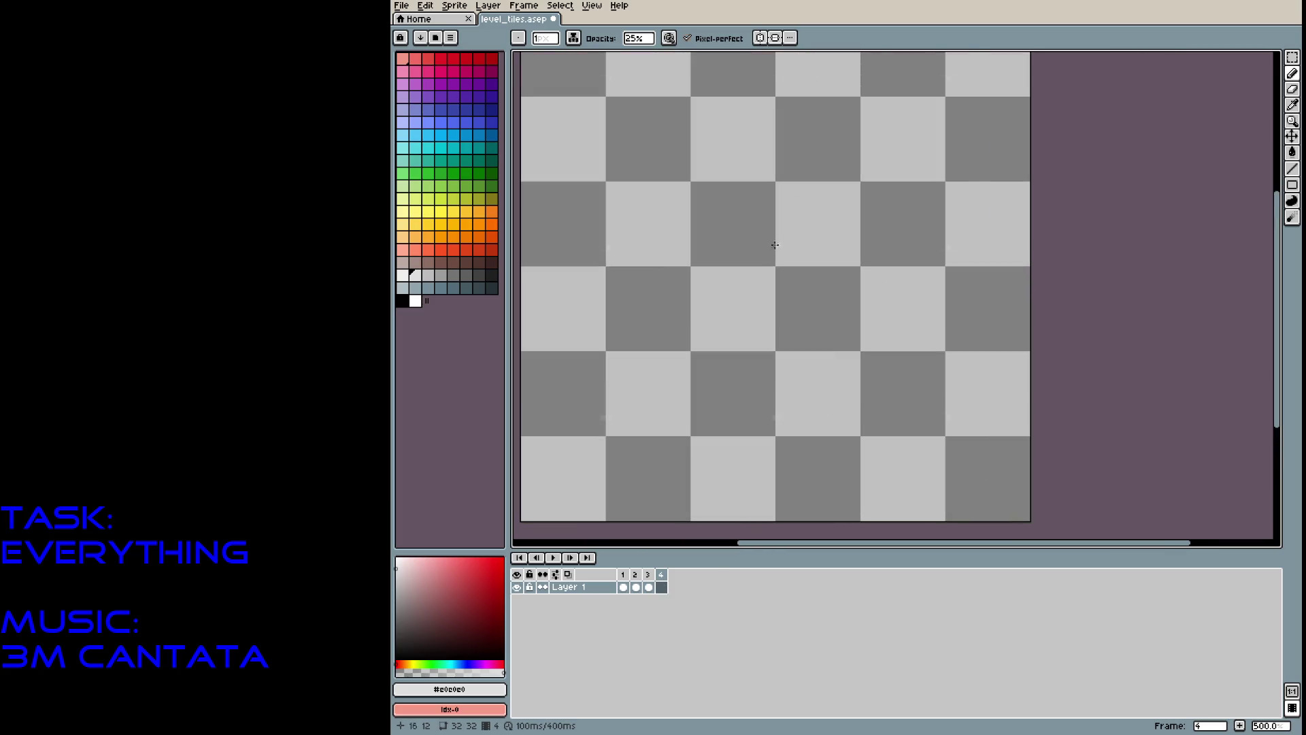
pyautogui.scroll(4, 778, 245)
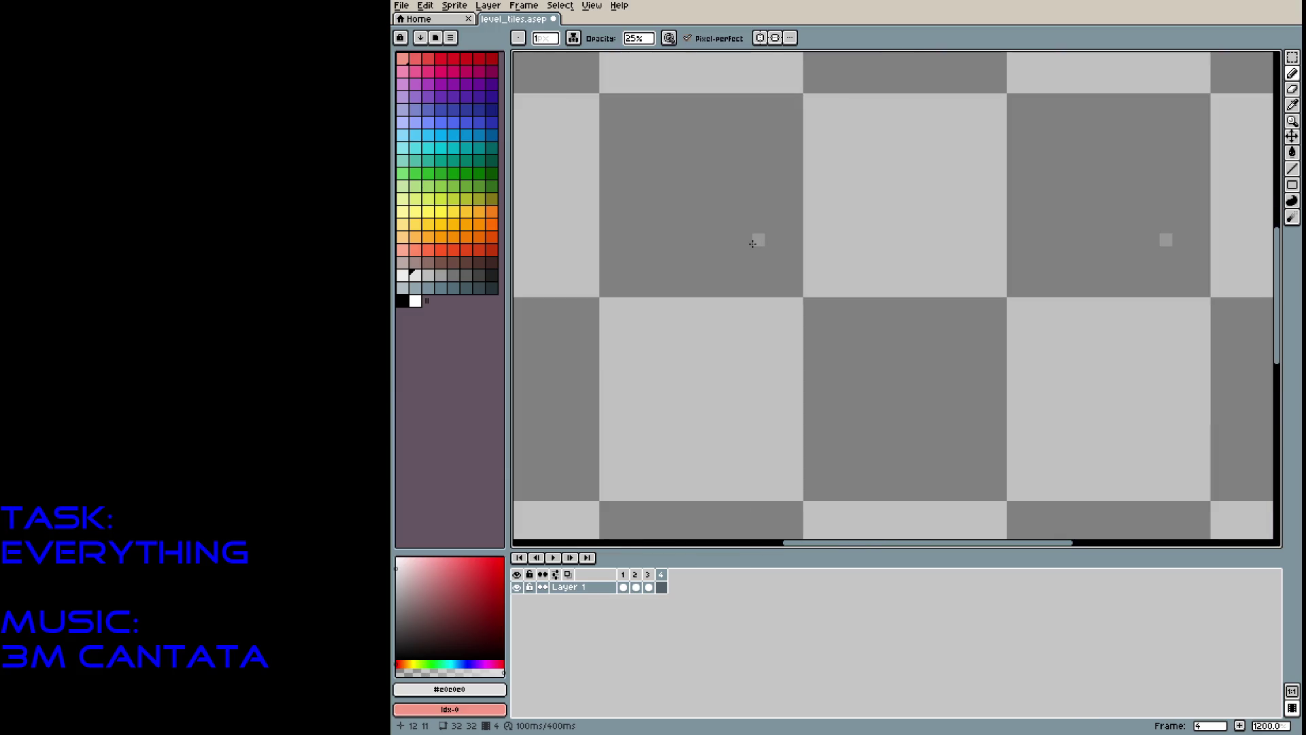
pyautogui.click(478, 275)
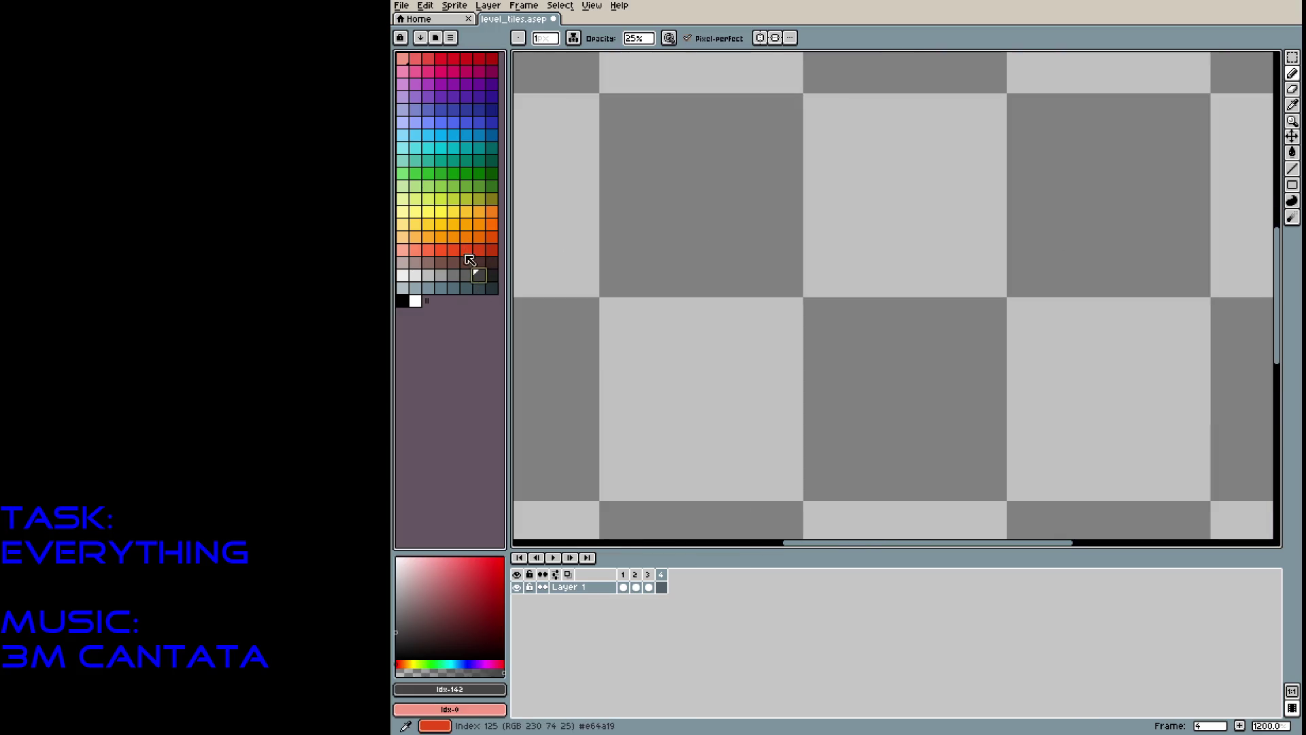
pyautogui.click(478, 262)
pyautogui.moveTo(635, 126)
pyautogui.mouseDown()
pyautogui.moveTo(655, 174)
pyautogui.moveTo(683, 176)
pyautogui.mouseUp()
pyautogui.hotkey('ctrl', 'z')
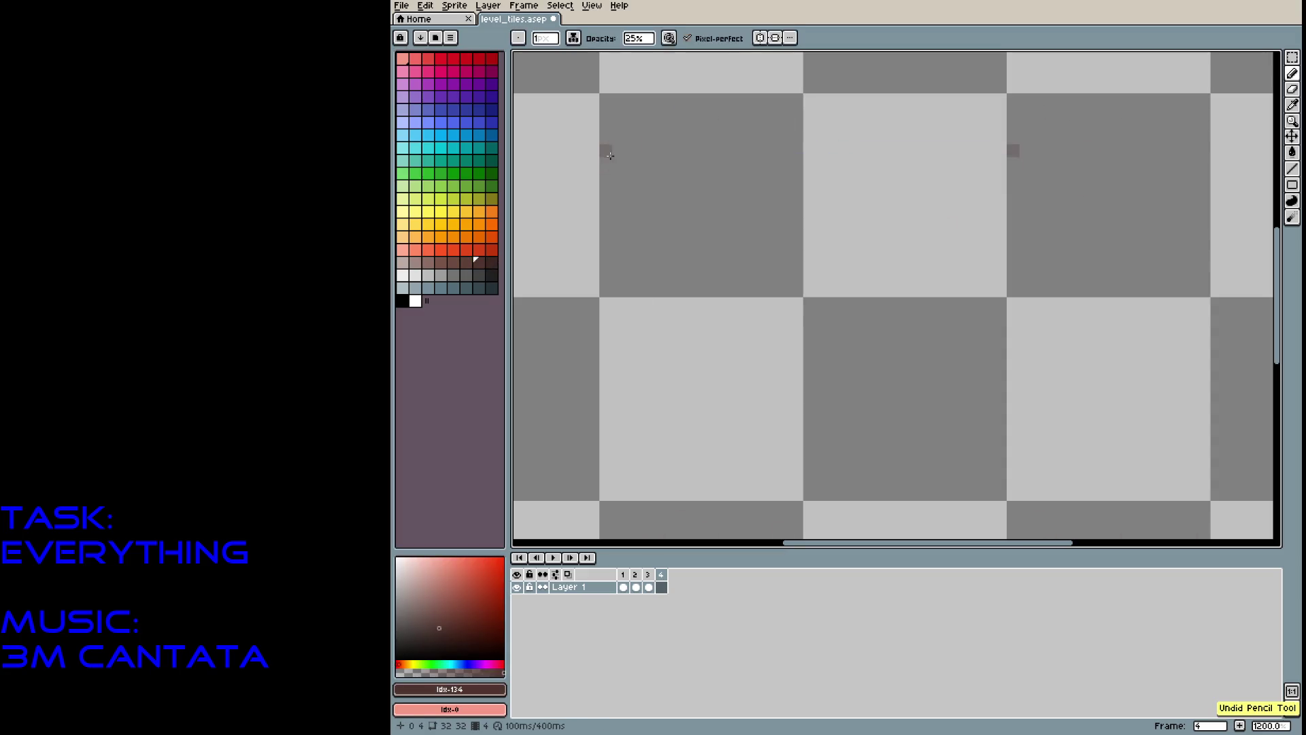
pyautogui.moveTo(605, 163)
pyautogui.mouseDown()
pyautogui.moveTo(647, 163)
pyautogui.moveTo(694, 122)
pyautogui.mouseUp()
pyautogui.hotkey('ctrl', 'z')
# Set brush opacity to 100% and draw the ring's bottom edge and right side.
pyautogui.hotkey('ctrl', 'z')
pyautogui.click(636, 39)
pyautogui.moveTo(657, 54); pyautogui.dragTo(753, 56)
pyautogui.moveTo(615, 147)
pyautogui.mouseDown()
pyautogui.moveTo(650, 138)
pyautogui.moveTo(656, 95)
pyautogui.mouseUp()
pyautogui.click(678, 149)
pyautogui.hotkey('ctrl', 'z')
pyautogui.click(671, 151)
pyautogui.hotkey('ctrl', 'z')
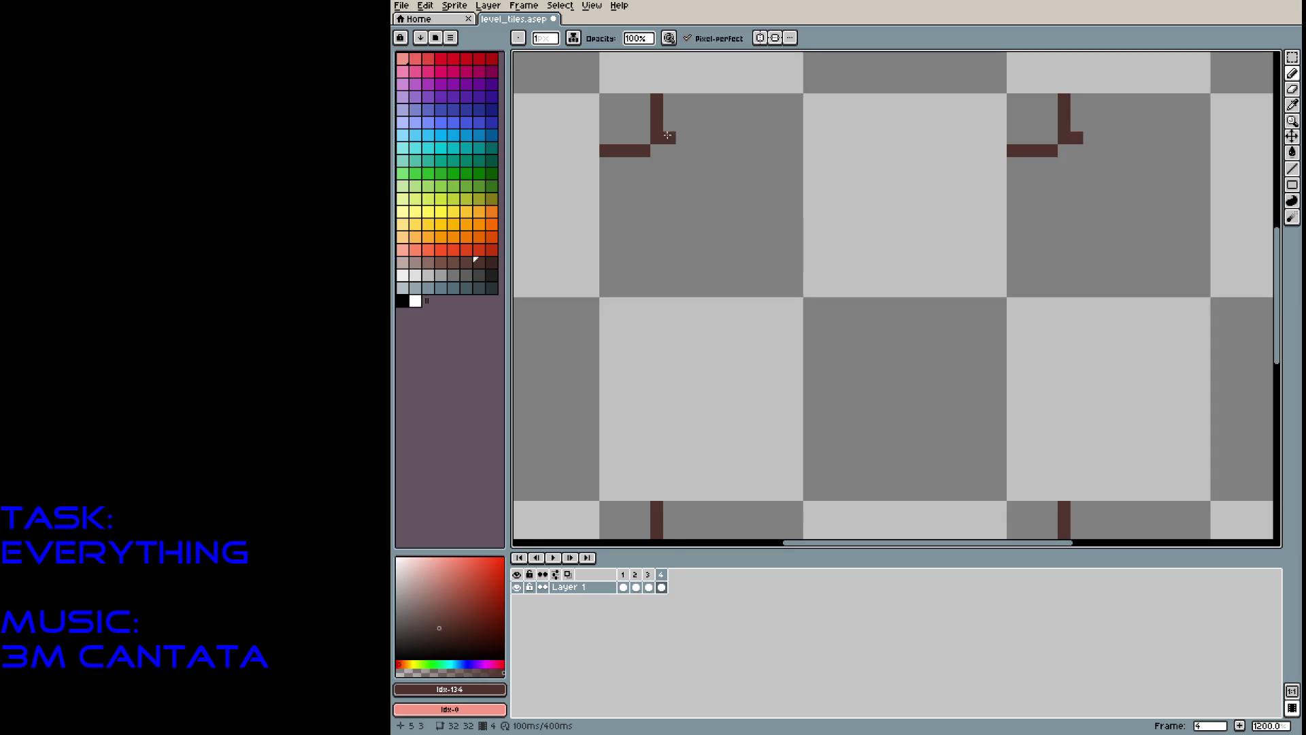
pyautogui.click(670, 125)
pyautogui.click(670, 112)
pyautogui.click(668, 102)
# Fix stray pixels, draw the ring's top and left sides, and select the finished ring.
pyautogui.press('e')
pyautogui.moveTo(657, 99); pyautogui.dragTo(657, 125)
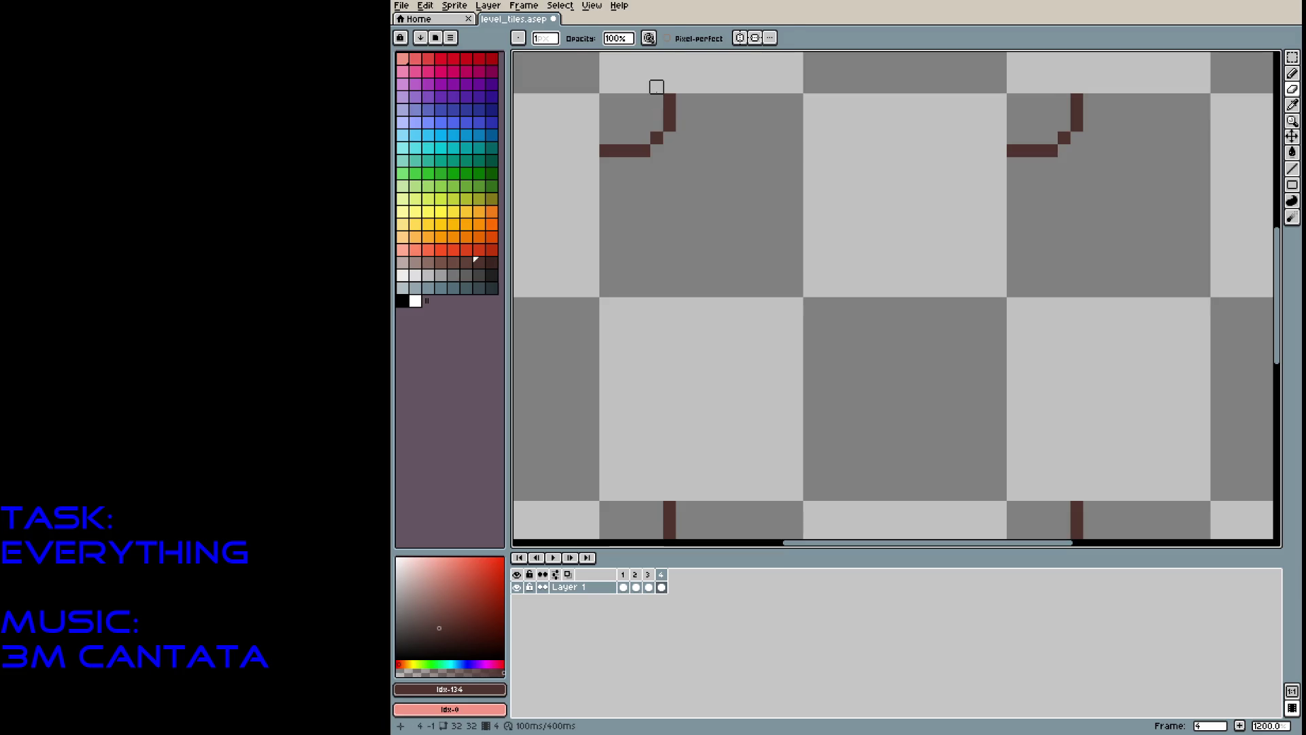
pyautogui.press('b')
pyautogui.click(657, 86)
pyautogui.click(644, 74)
pyautogui.moveTo(617, 72)
pyautogui.mouseDown()
pyautogui.moveTo(579, 119)
pyautogui.moveTo(593, 139)
pyautogui.mouseUp()
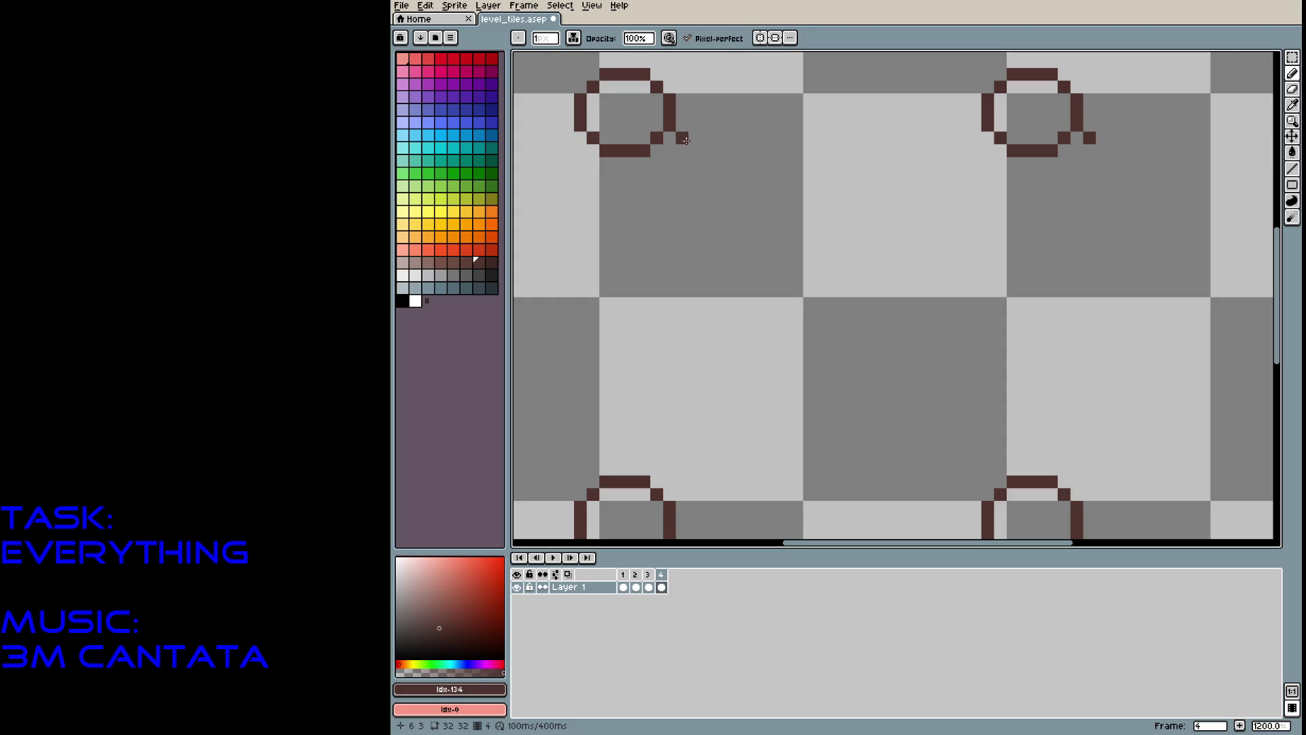
pyautogui.moveTo(684, 138); pyautogui.dragTo(694, 149)
pyautogui.click(745, 137)
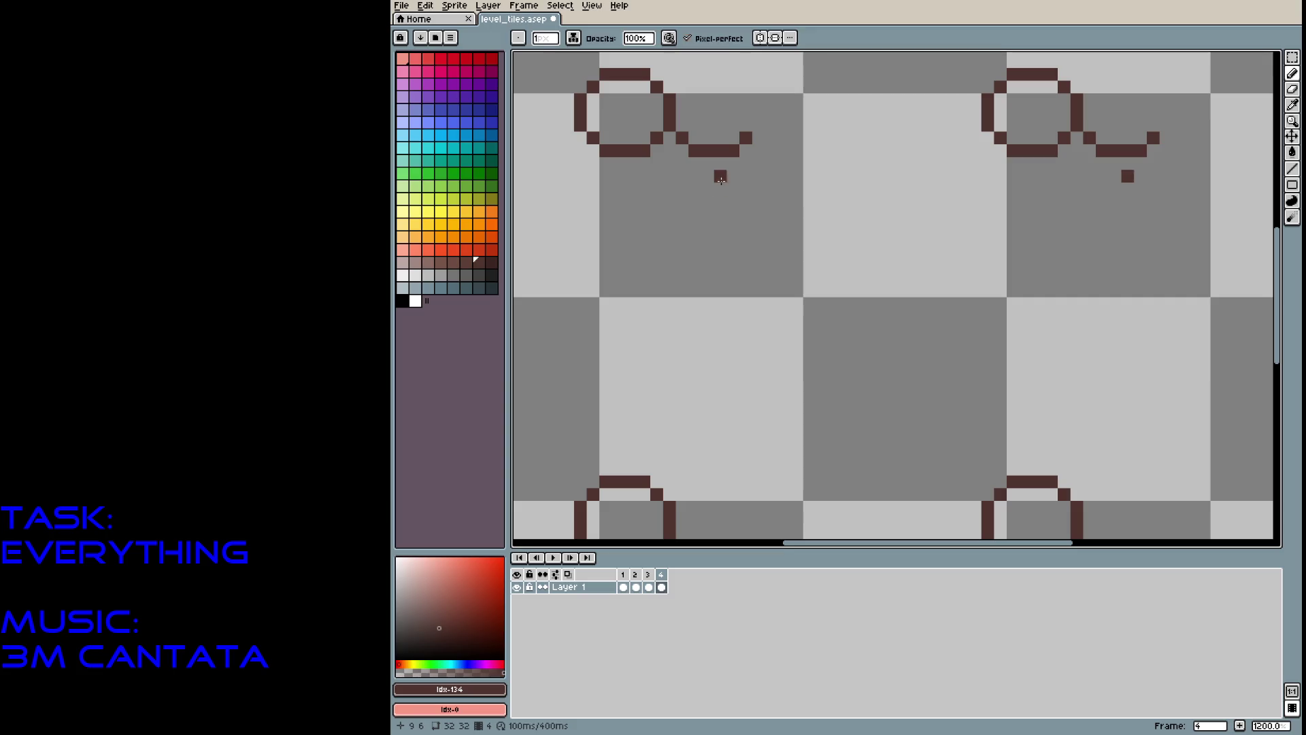
pyautogui.hotkey('ctrl', 'z')
pyautogui.hotkey('ctrl', 'z')
pyautogui.hotkey('ctrl', 'z')
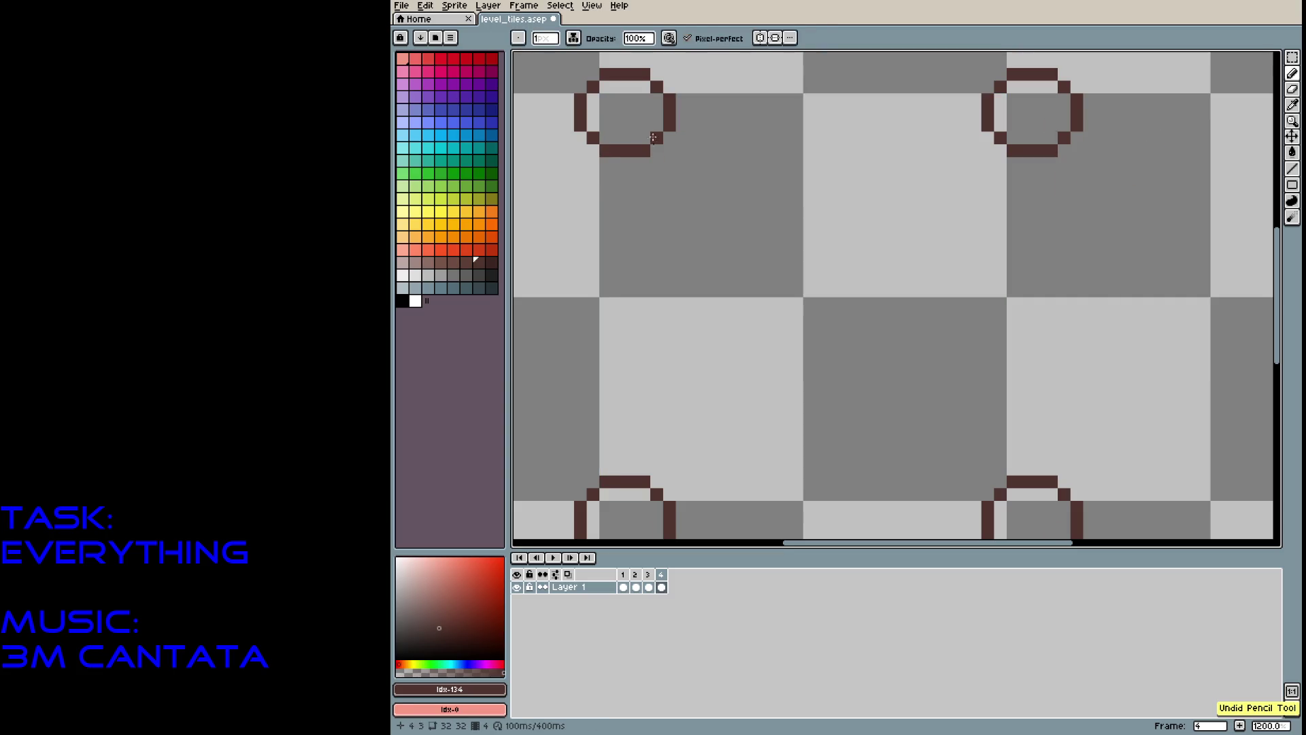
pyautogui.press('m')
pyautogui.moveTo(575, 69)
pyautogui.mouseDown()
pyautogui.moveTo(667, 149)
pyautogui.moveTo(747, 168)
pyautogui.mouseUp()
# Draw a tail and a second dark brown ring linked to the first.
pyautogui.hotkey('ctrl', 'v')
pyautogui.press('Escape')
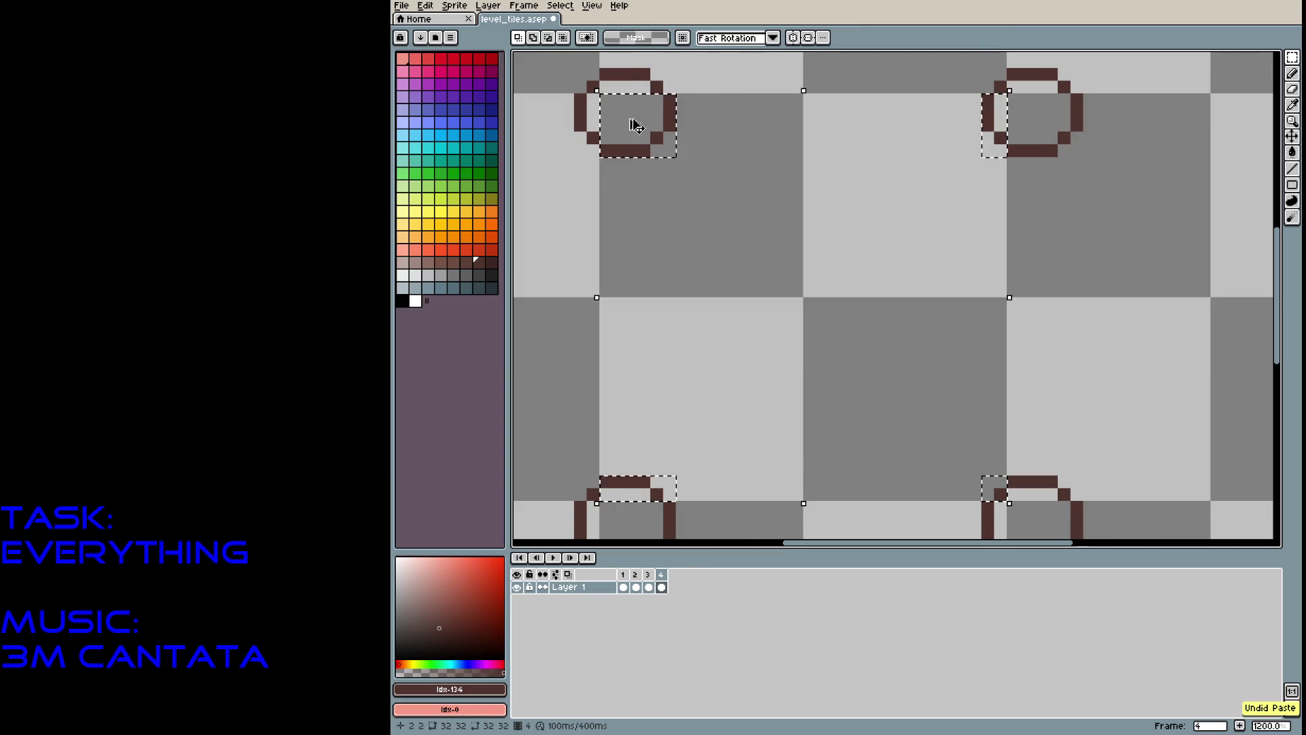
pyautogui.moveTo(569, 73); pyautogui.dragTo(613, 129)
pyautogui.press('Escape')
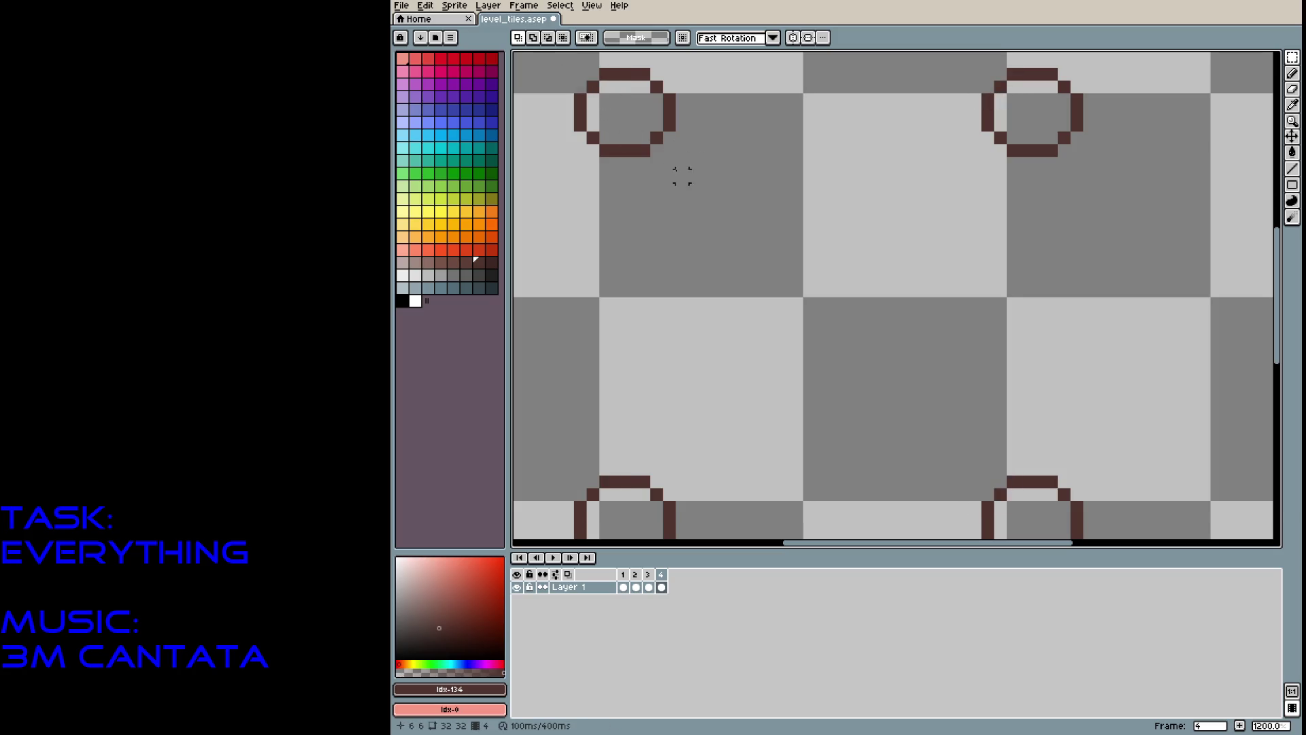
pyautogui.press('b')
pyautogui.click(655, 164)
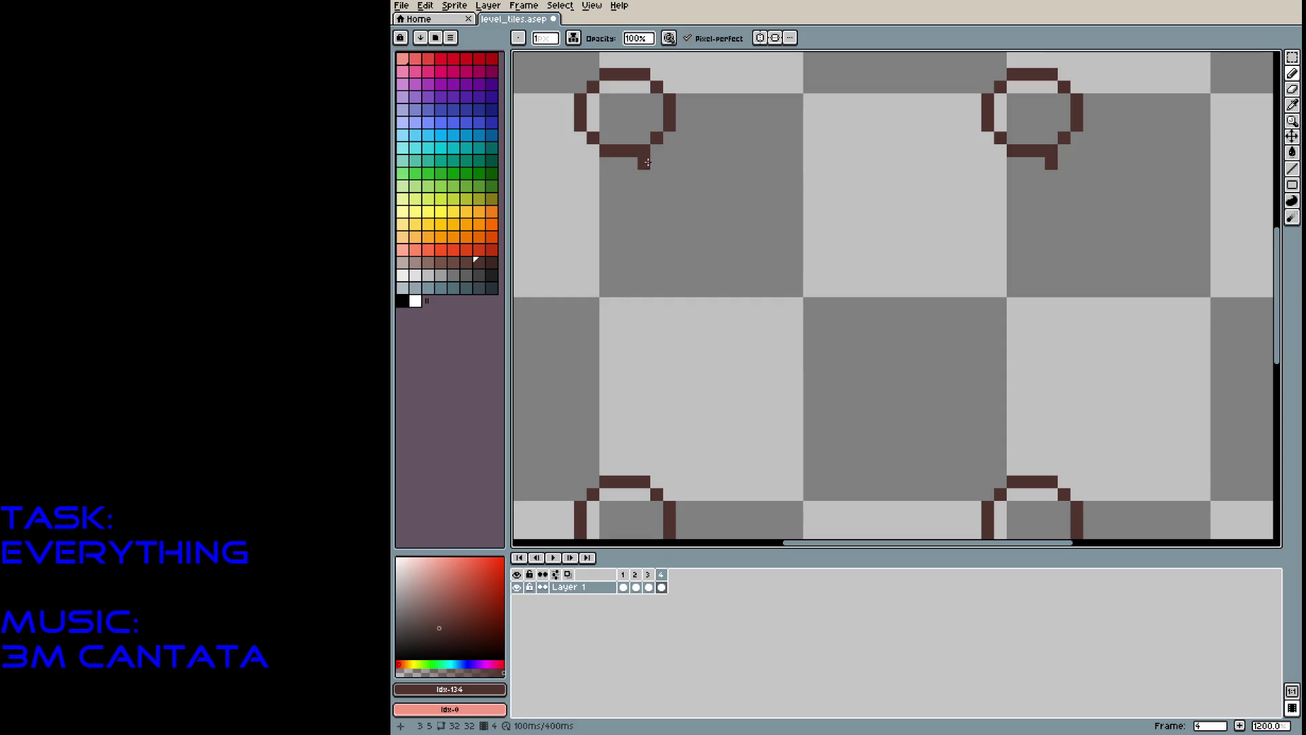
pyautogui.moveTo(660, 185); pyautogui.dragTo(675, 187)
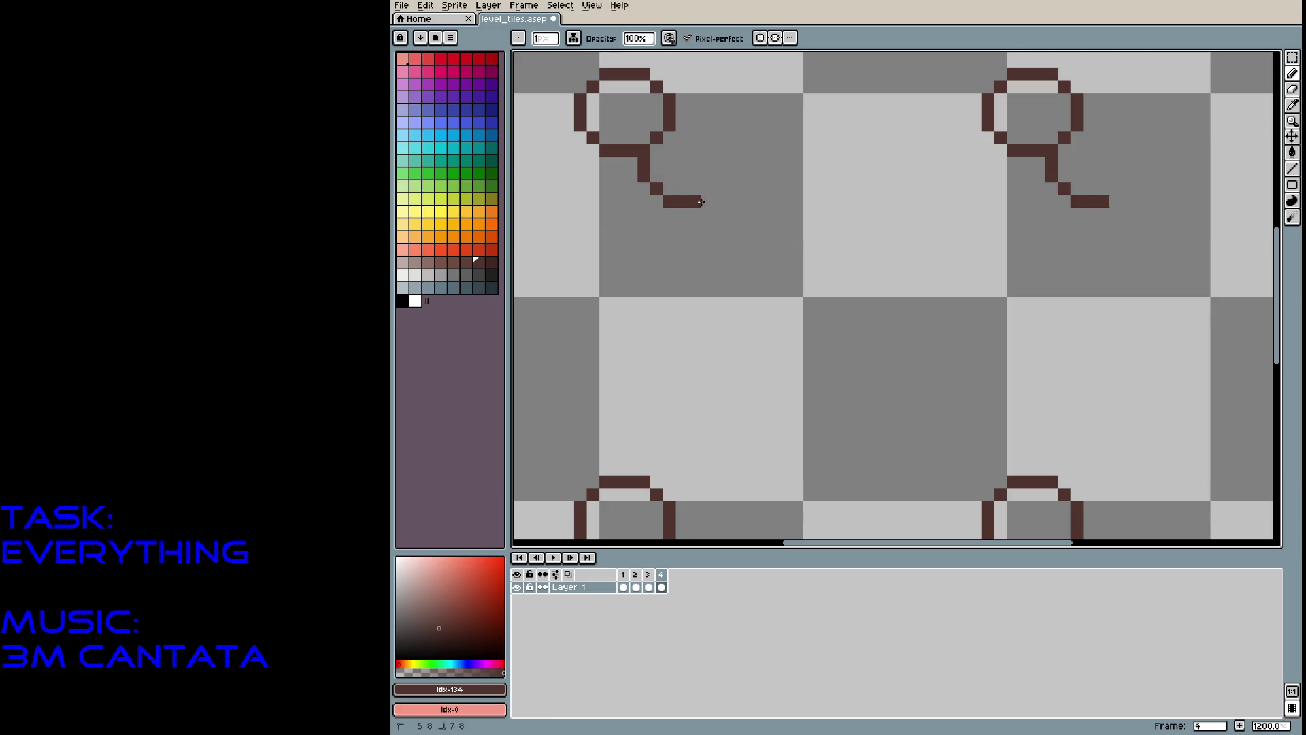
pyautogui.click(681, 137)
pyautogui.moveTo(681, 131)
pyautogui.mouseDown()
pyautogui.moveTo(727, 125)
pyautogui.moveTo(745, 179)
pyautogui.mouseUp()
pyautogui.click(733, 187)
pyautogui.click(670, 164)
# Select the ring and paste copies, moving them into place over the existing rings.
pyautogui.press('m')
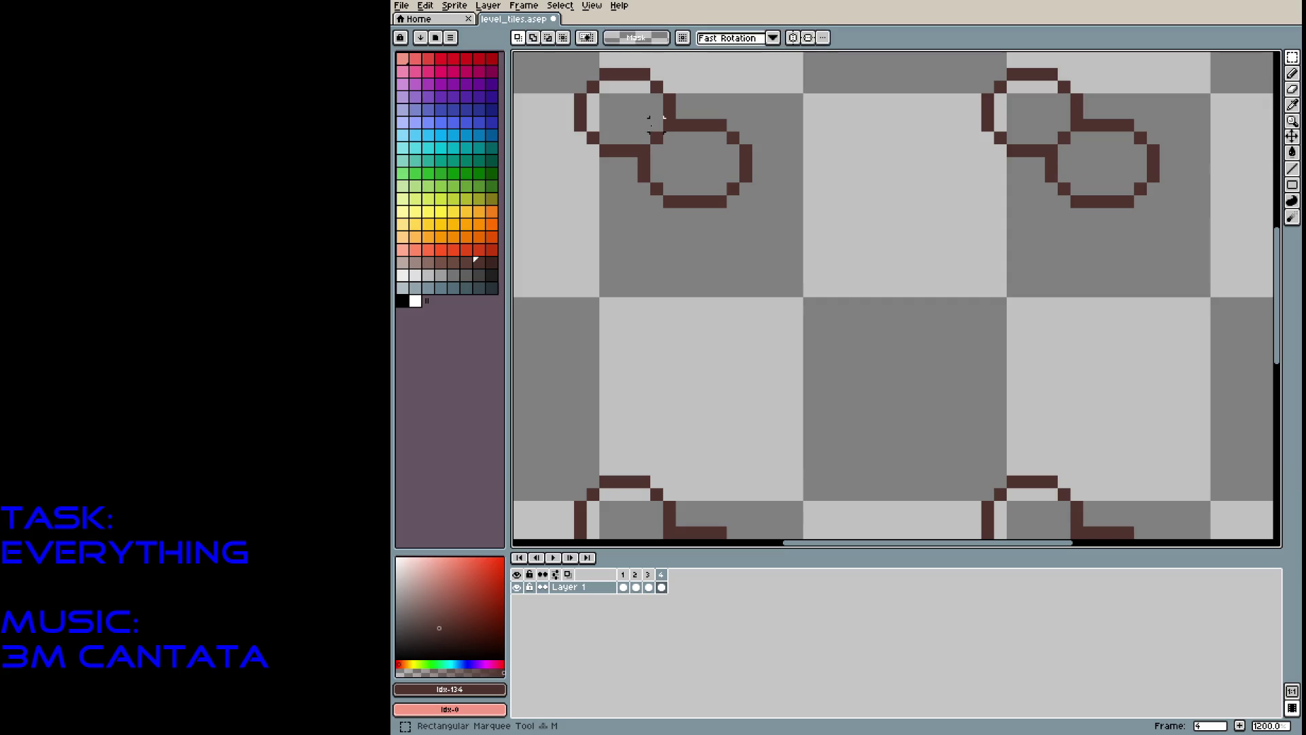
pyautogui.moveTo(638, 119); pyautogui.dragTo(752, 207)
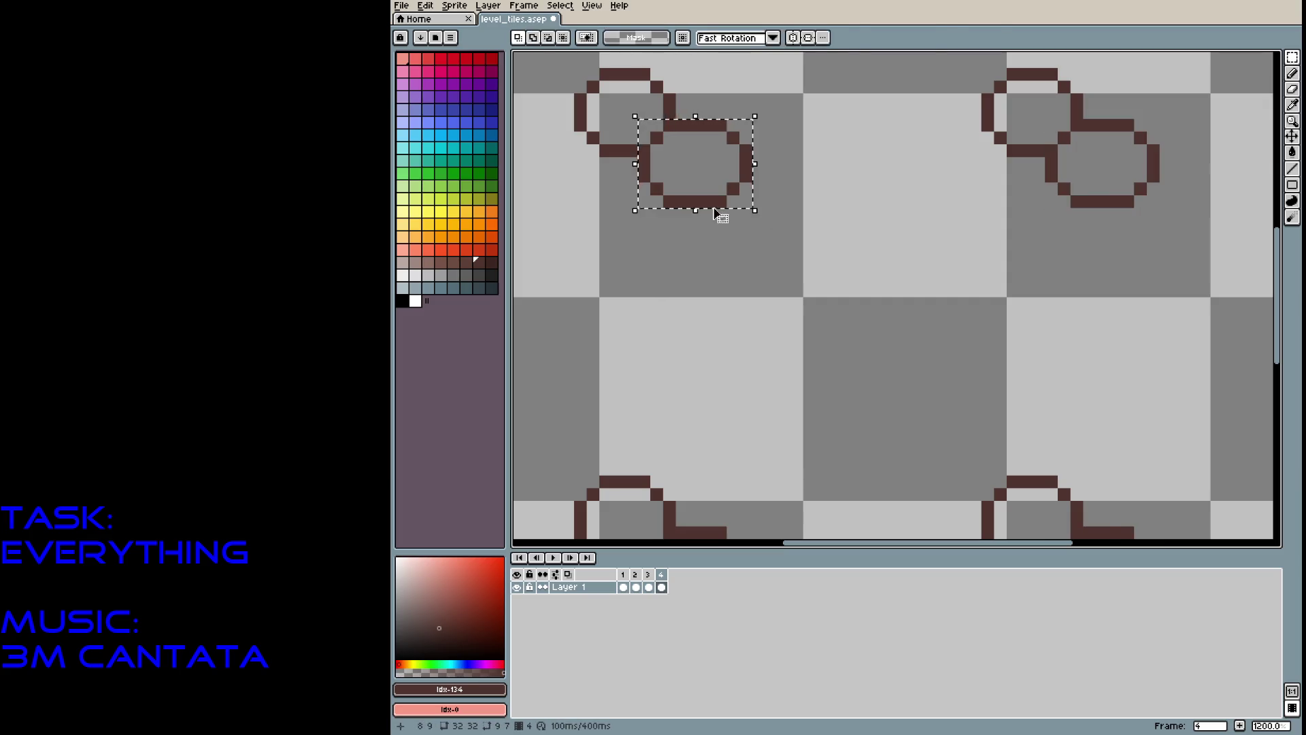
pyautogui.click(691, 204)
pyautogui.hotkey('ctrl', 'v')
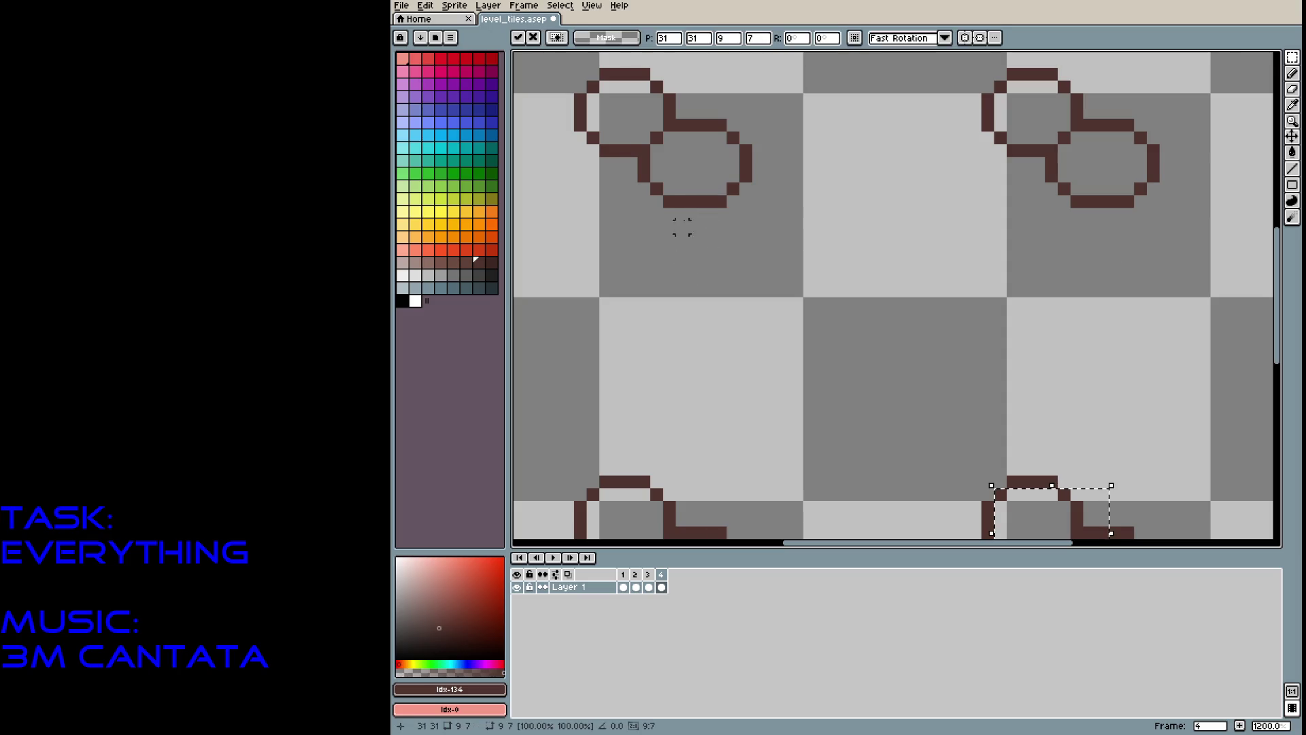
pyautogui.moveTo(644, 125)
pyautogui.mouseDown()
pyautogui.moveTo(708, 163)
pyautogui.moveTo(740, 207)
pyautogui.mouseUp()
pyautogui.click(694, 252)
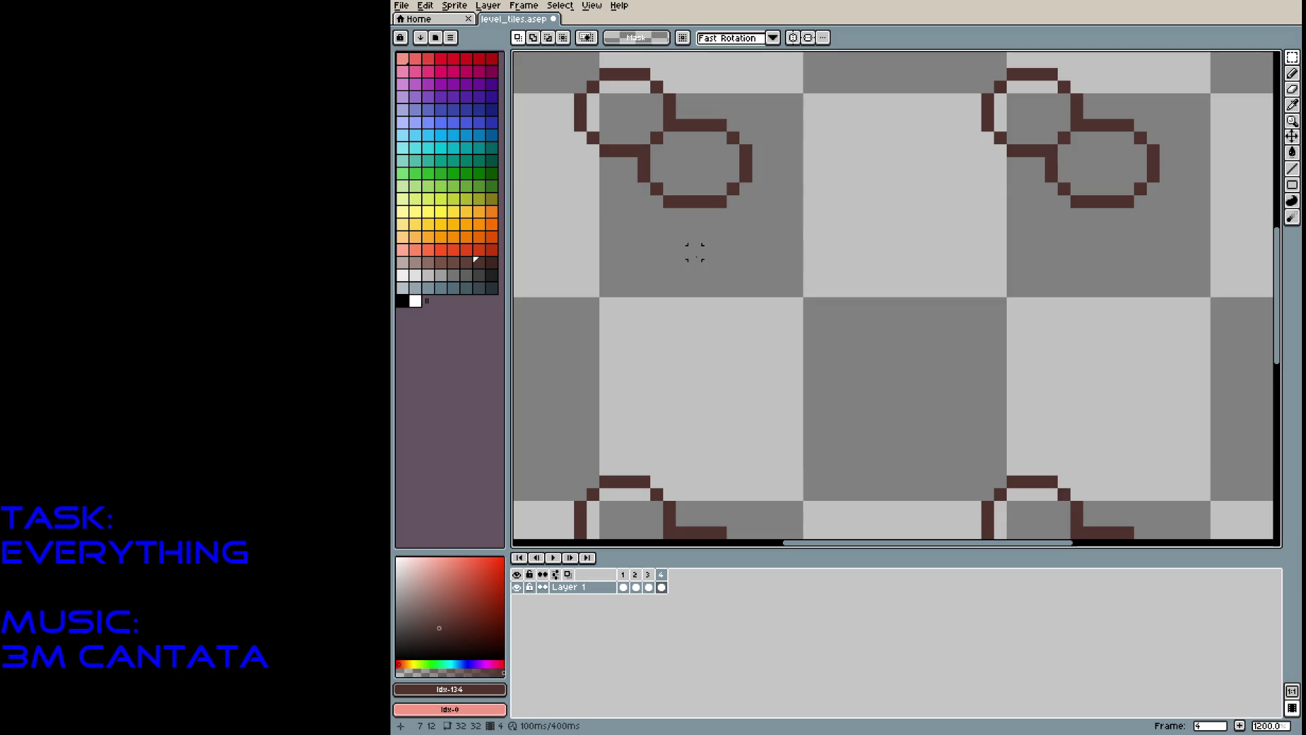
pyautogui.hotkey('ctrl', 'v')
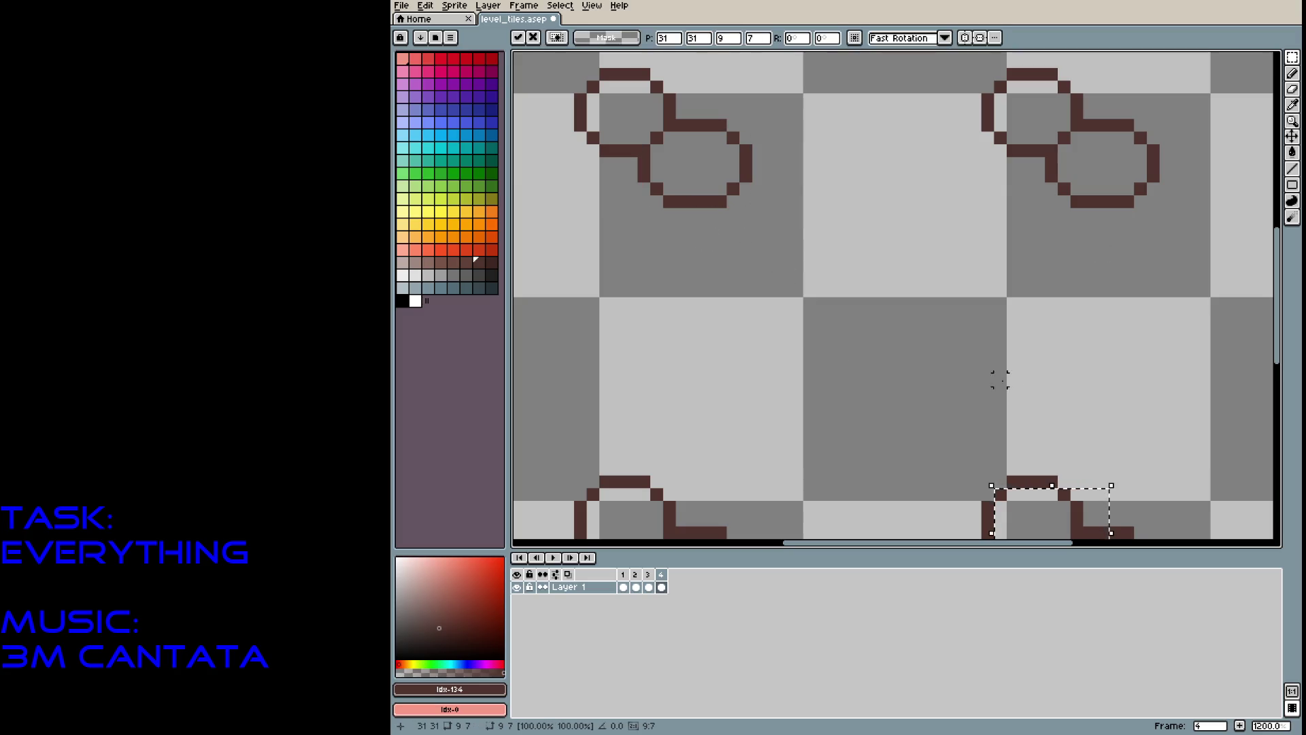
pyautogui.scroll(-5, 924, 251)
pyautogui.moveTo(972, 351); pyautogui.dragTo(977, 356)
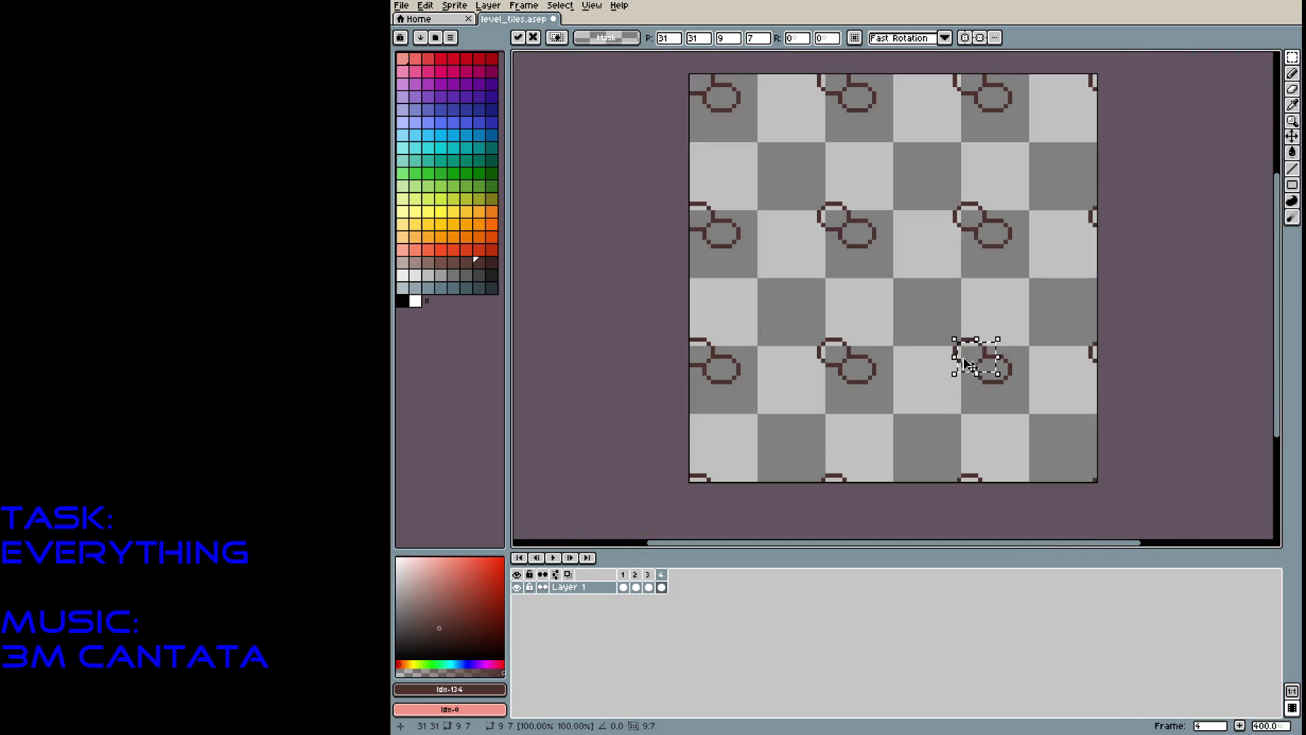
# Commit the pasted ring, then copy the lower loop and place a copy beside the others.
pyautogui.scroll(6, 977, 356)
pyautogui.scroll(-4, 810, 233)
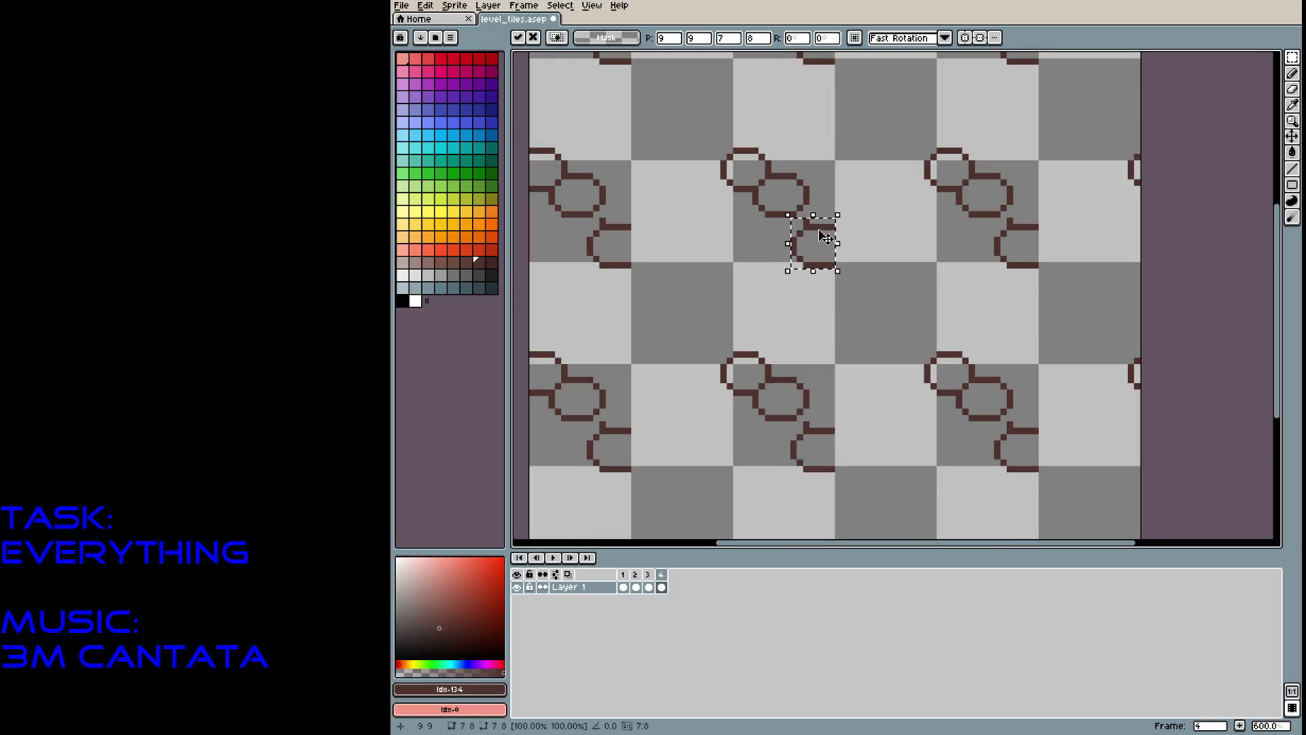
pyautogui.press('Return')
pyautogui.hotkey('ctrl', 'd')
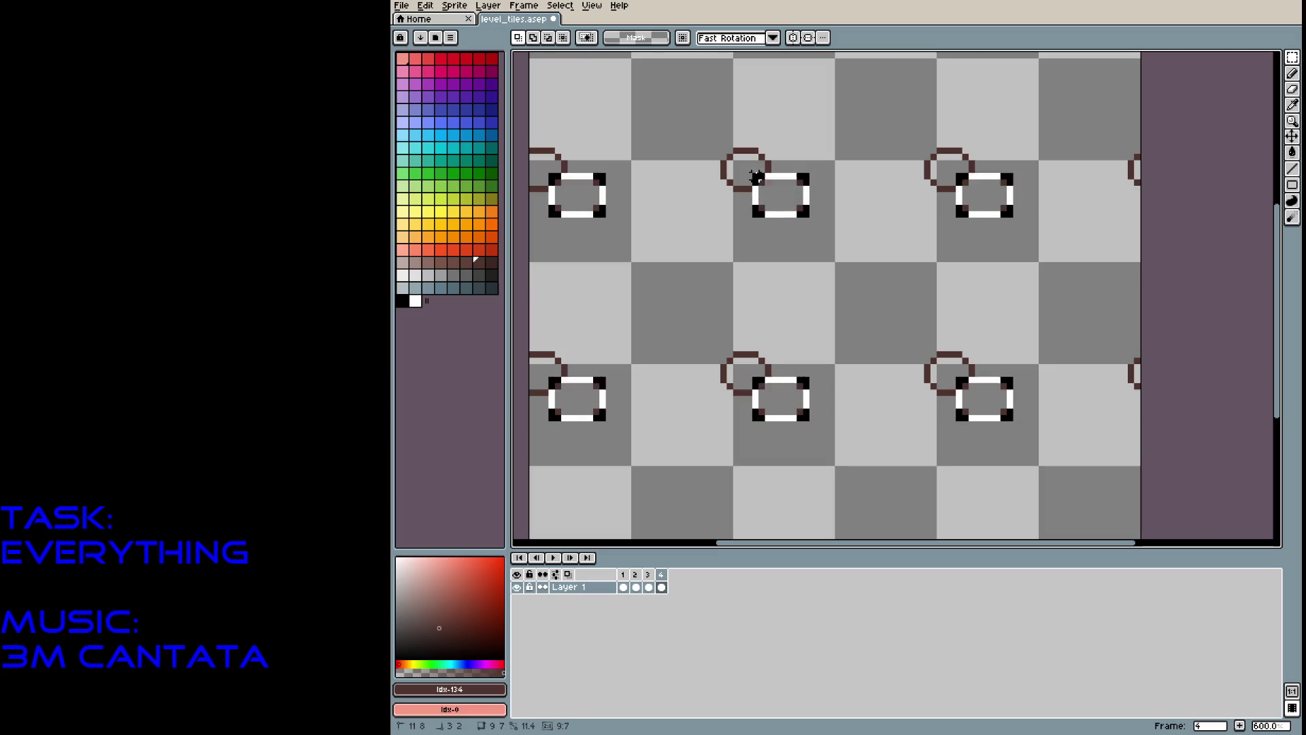
pyautogui.scroll(4, 784, 151)
pyautogui.moveTo(718, 217); pyautogui.dragTo(858, 326)
pyautogui.hotkey('ctrl', 'c')
pyautogui.hotkey('ctrl', 'v')
pyautogui.scroll(-3, 816, 329)
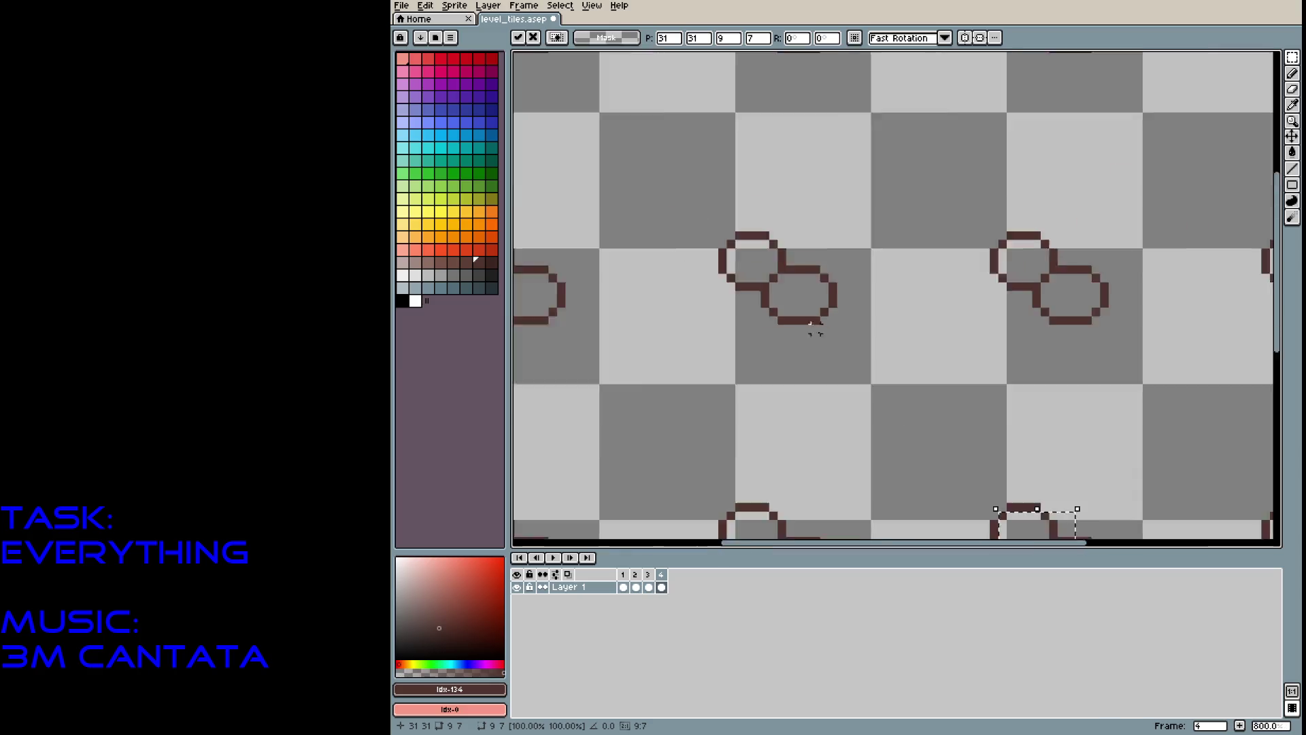
pyautogui.scroll(-1, 816, 329)
pyautogui.moveTo(988, 509)
pyautogui.mouseDown()
pyautogui.moveTo(925, 456)
pyautogui.moveTo(873, 322)
pyautogui.moveTo(856, 320)
pyautogui.moveTo(844, 344)
pyautogui.mouseUp()
pyautogui.scroll(3, 844, 344)
pyautogui.press('Return')
# Drag three more loop copies into the pattern to form a dense chain-link cluster.
pyautogui.scroll(-4, 860, 365)
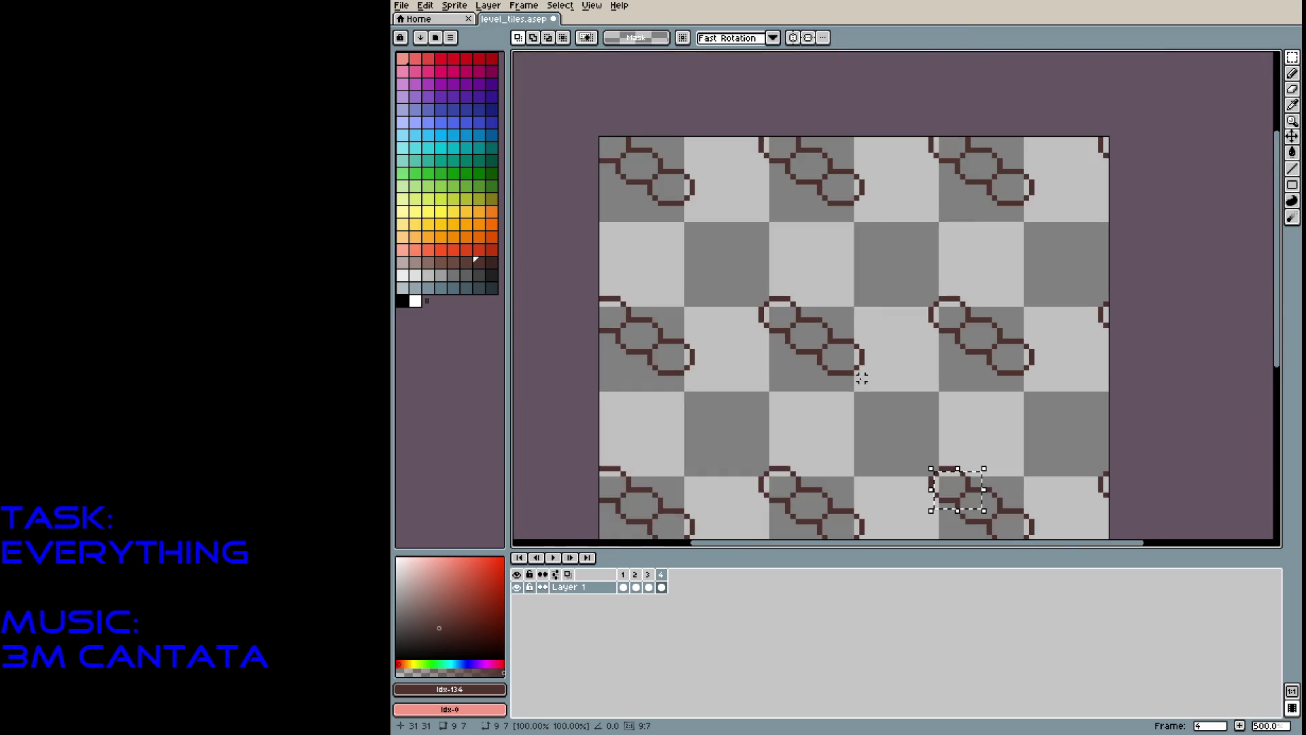
pyautogui.moveTo(971, 489)
pyautogui.mouseDown()
pyautogui.moveTo(898, 326)
pyautogui.moveTo(869, 310)
pyautogui.moveTo(863, 324)
pyautogui.moveTo(883, 336)
pyautogui.mouseUp()
pyautogui.scroll(2, 869, 390)
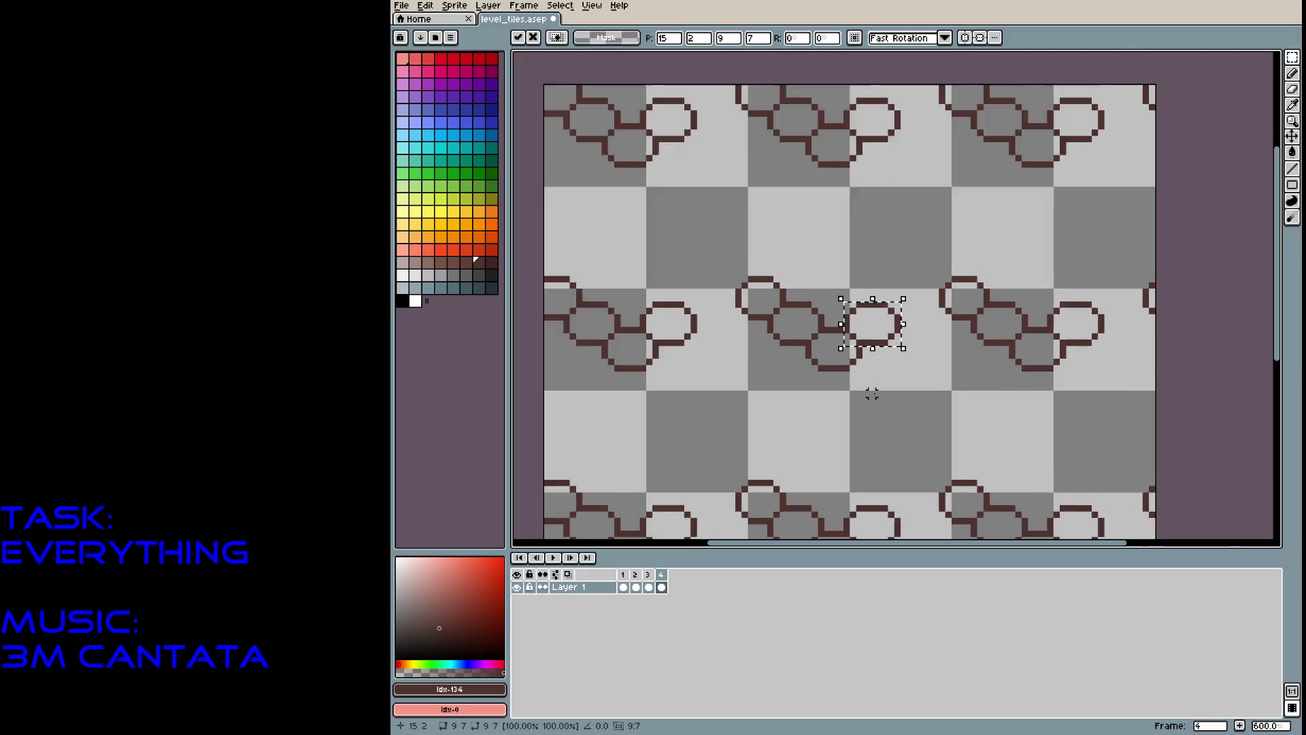
pyautogui.press('Return')
pyautogui.moveTo(1008, 538)
pyautogui.mouseDown()
pyautogui.moveTo(781, 431)
pyautogui.moveTo(763, 355)
pyautogui.mouseUp()
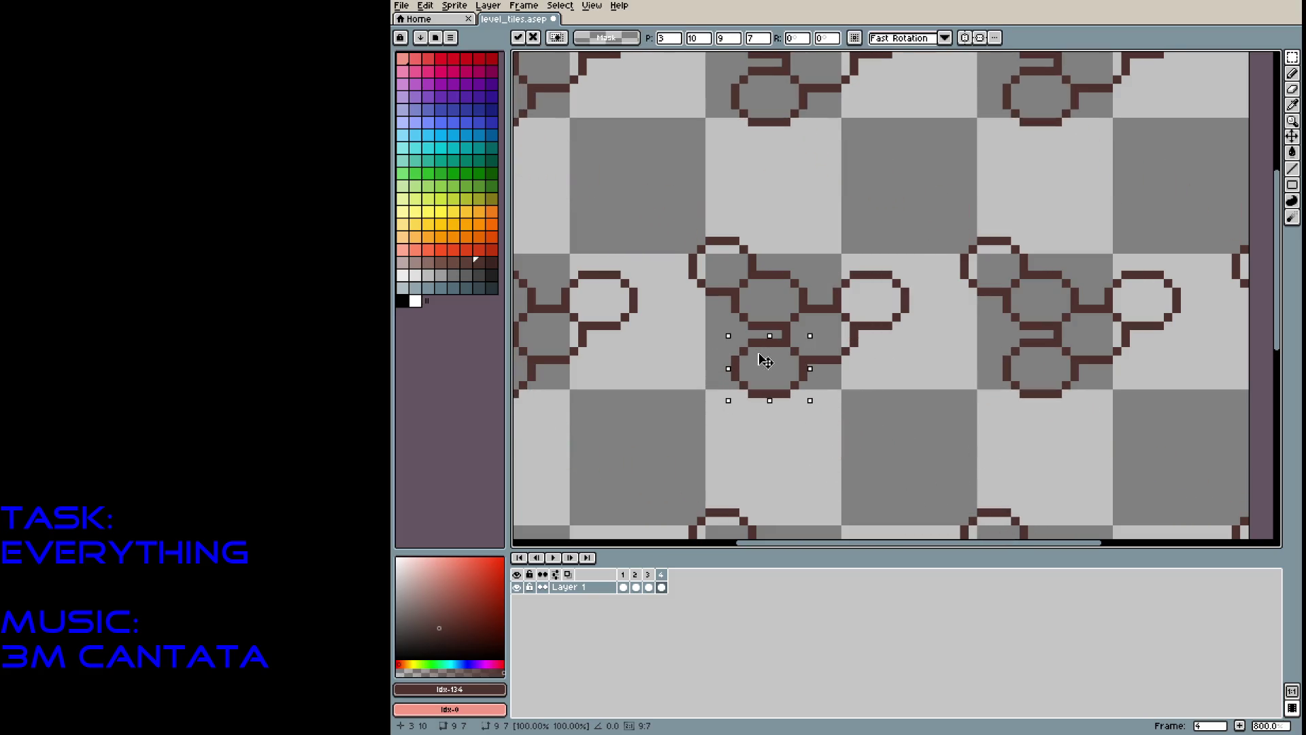
pyautogui.press('Return')
pyautogui.moveTo(1029, 527)
pyautogui.mouseDown()
pyautogui.moveTo(1038, 518)
pyautogui.moveTo(933, 354)
pyautogui.moveTo(898, 361)
pyautogui.moveTo(1012, 518)
pyautogui.moveTo(944, 489)
pyautogui.moveTo(846, 398)
pyautogui.mouseUp()
pyautogui.click(964, 453)
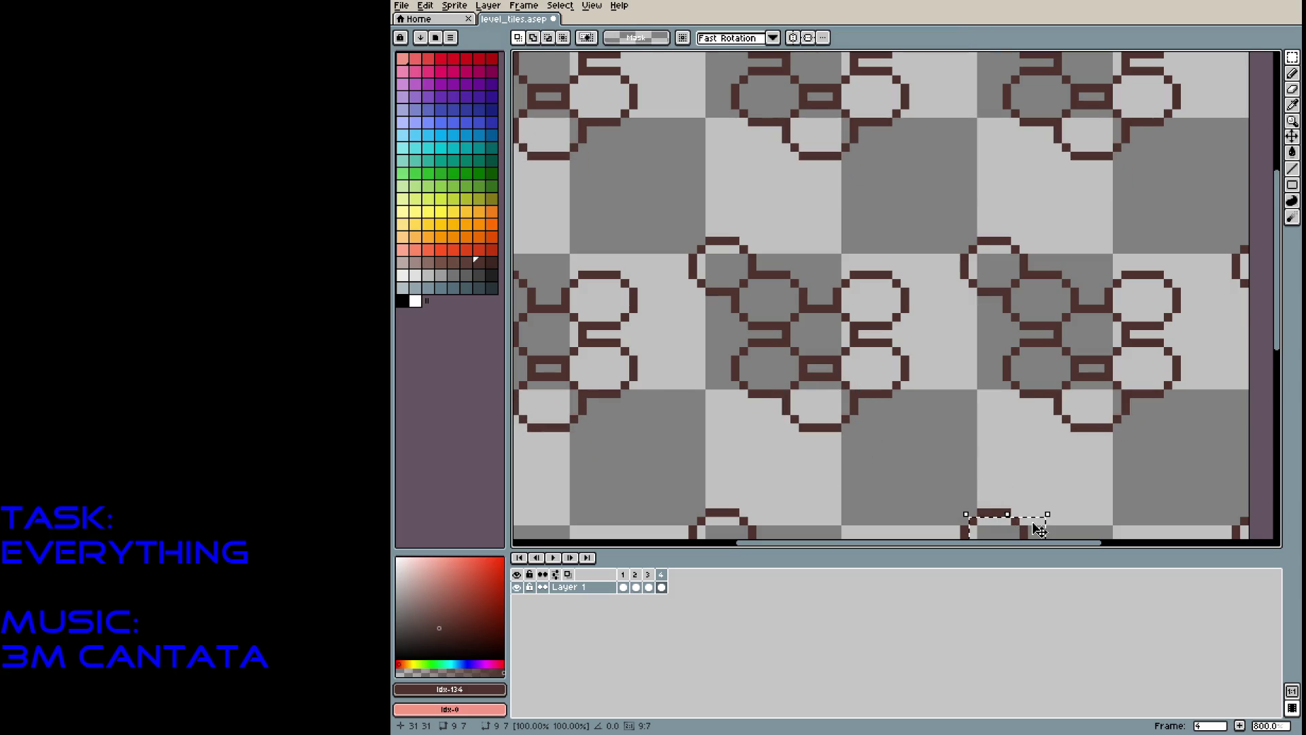
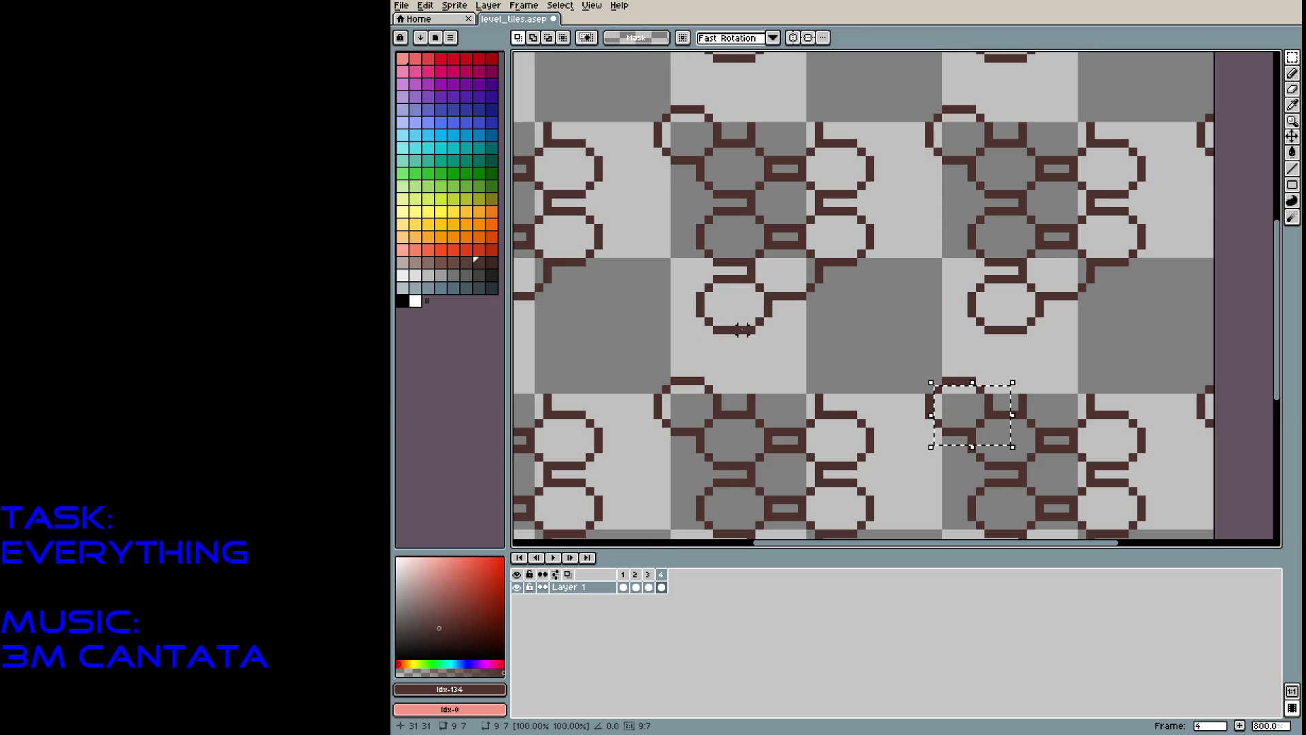
# Place the copied 9x7 ring block in the middle tile, nudged down two pixels.
pyautogui.moveTo(969, 441); pyautogui.dragTo(735, 381)
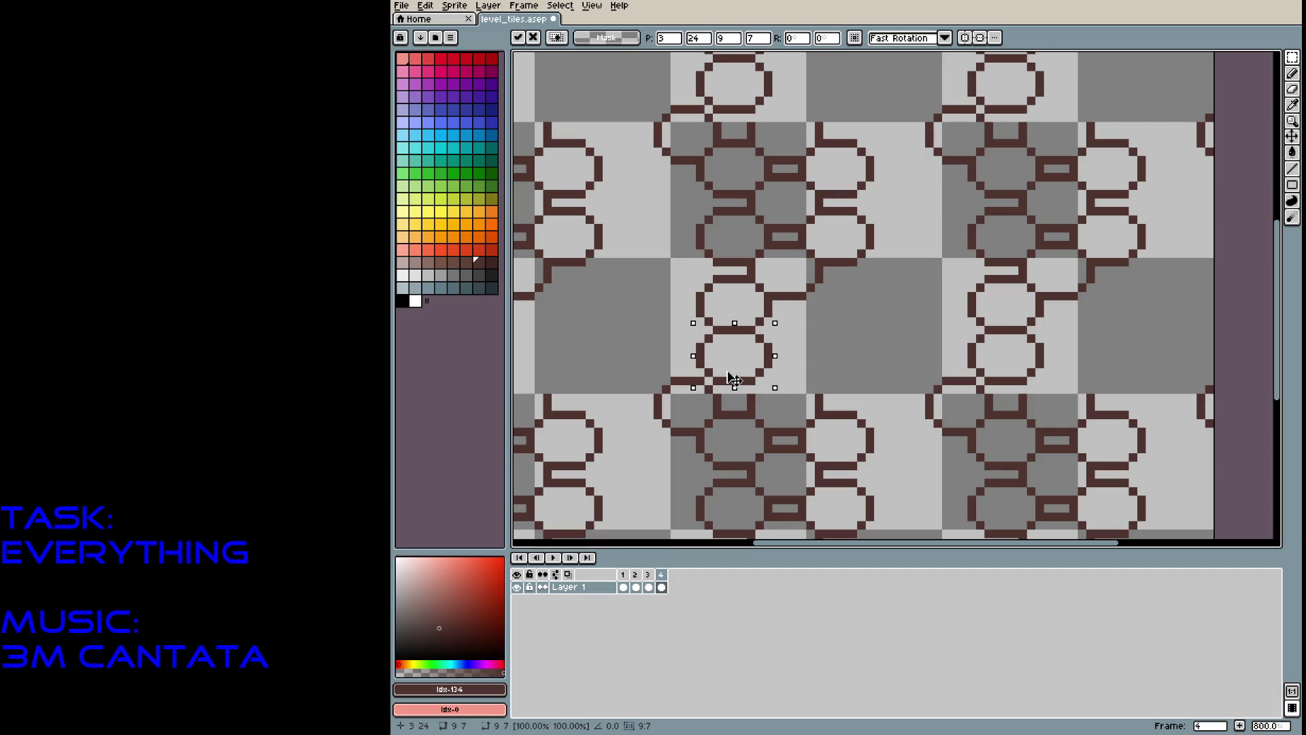
pyautogui.moveTo(734, 380); pyautogui.dragTo(737, 396)
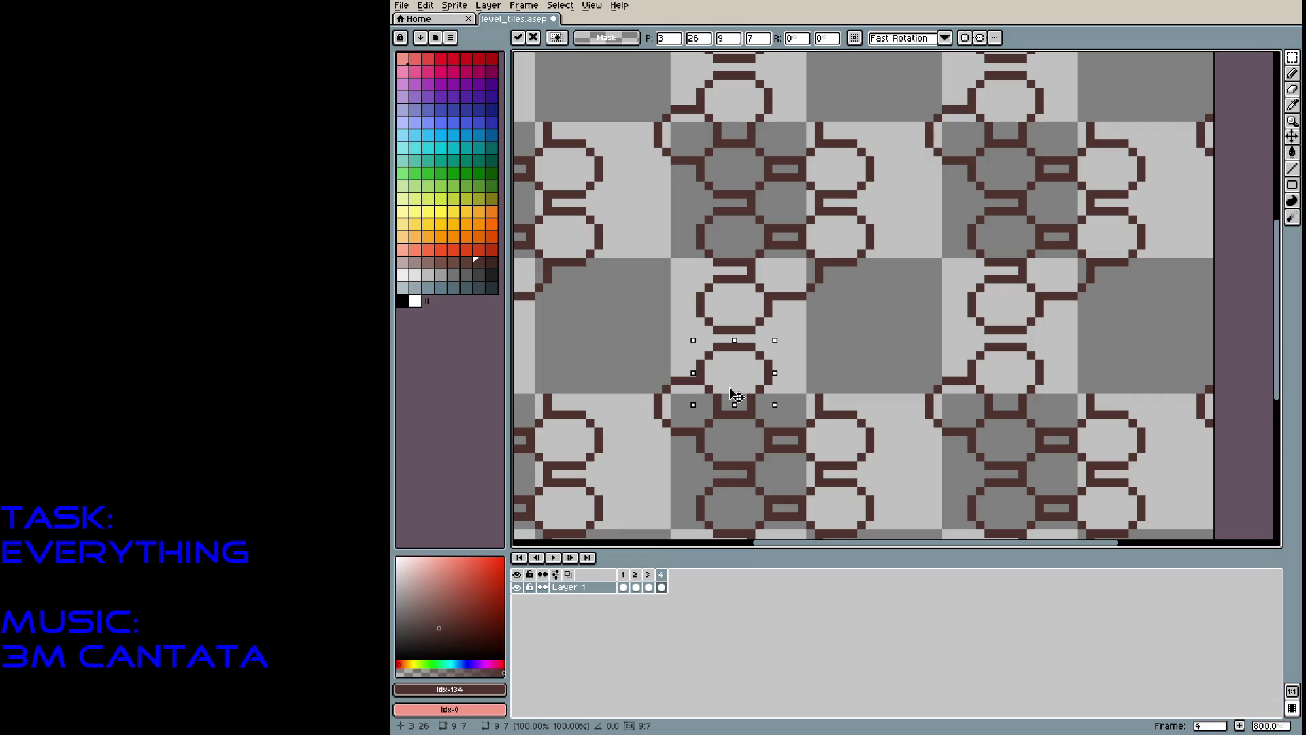
pyautogui.click(794, 389)
# Paste another ring block copy and drop it into the upper light tile row.
pyautogui.hotkey('ctrl', 'v')
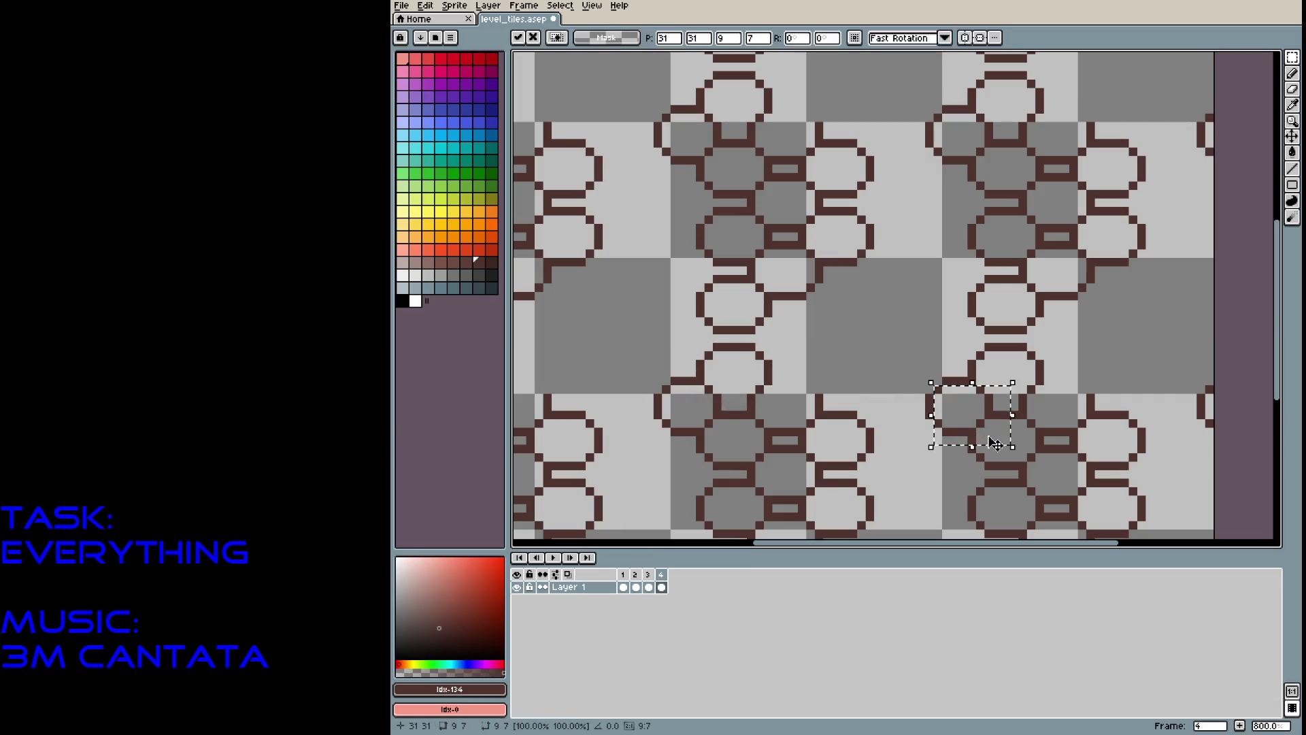
pyautogui.moveTo(985, 439)
pyautogui.mouseDown()
pyautogui.moveTo(832, 301)
pyautogui.moveTo(782, 224)
pyautogui.moveTo(745, 123)
pyautogui.moveTo(689, 224)
pyautogui.moveTo(721, 233)
pyautogui.mouseUp()
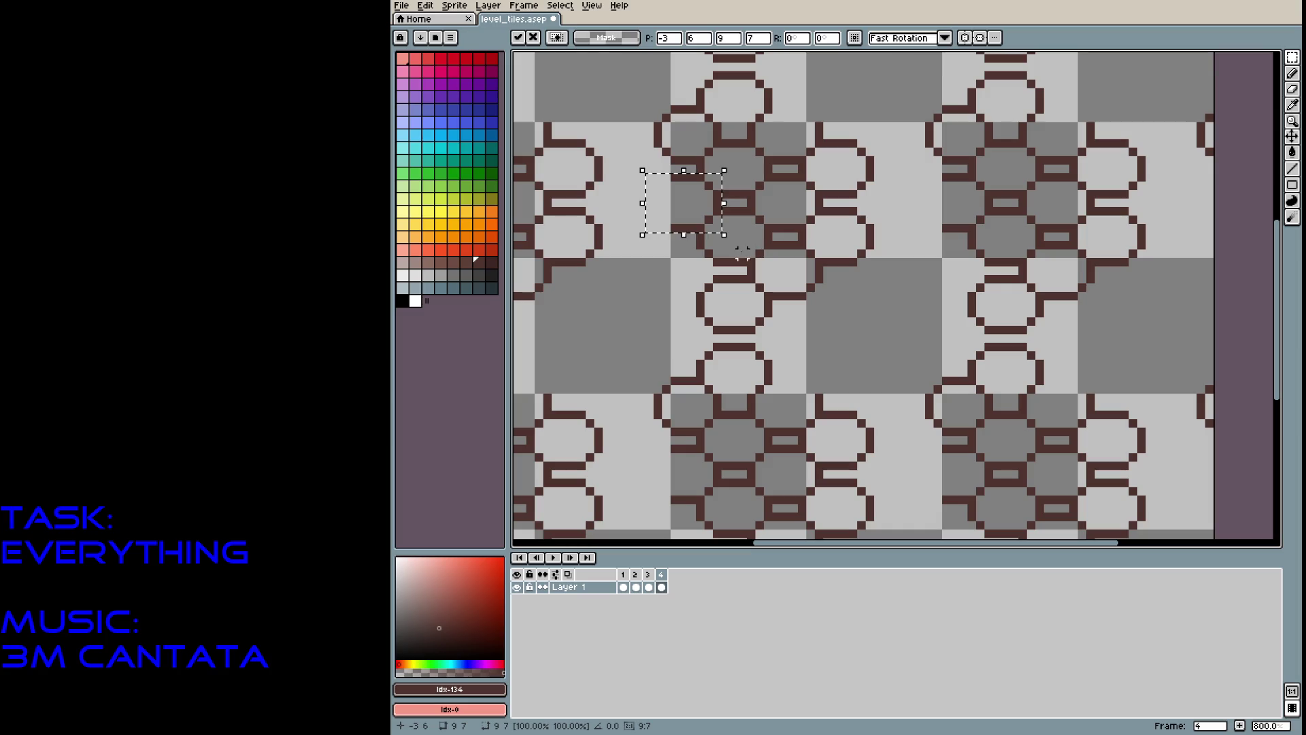
pyautogui.hotkey('ctrl', 'z')
pyautogui.moveTo(970, 442)
pyautogui.mouseDown()
pyautogui.moveTo(855, 303)
pyautogui.moveTo(844, 332)
pyautogui.moveTo(831, 329)
pyautogui.moveTo(844, 327)
pyautogui.mouseUp()
pyautogui.press('Escape')
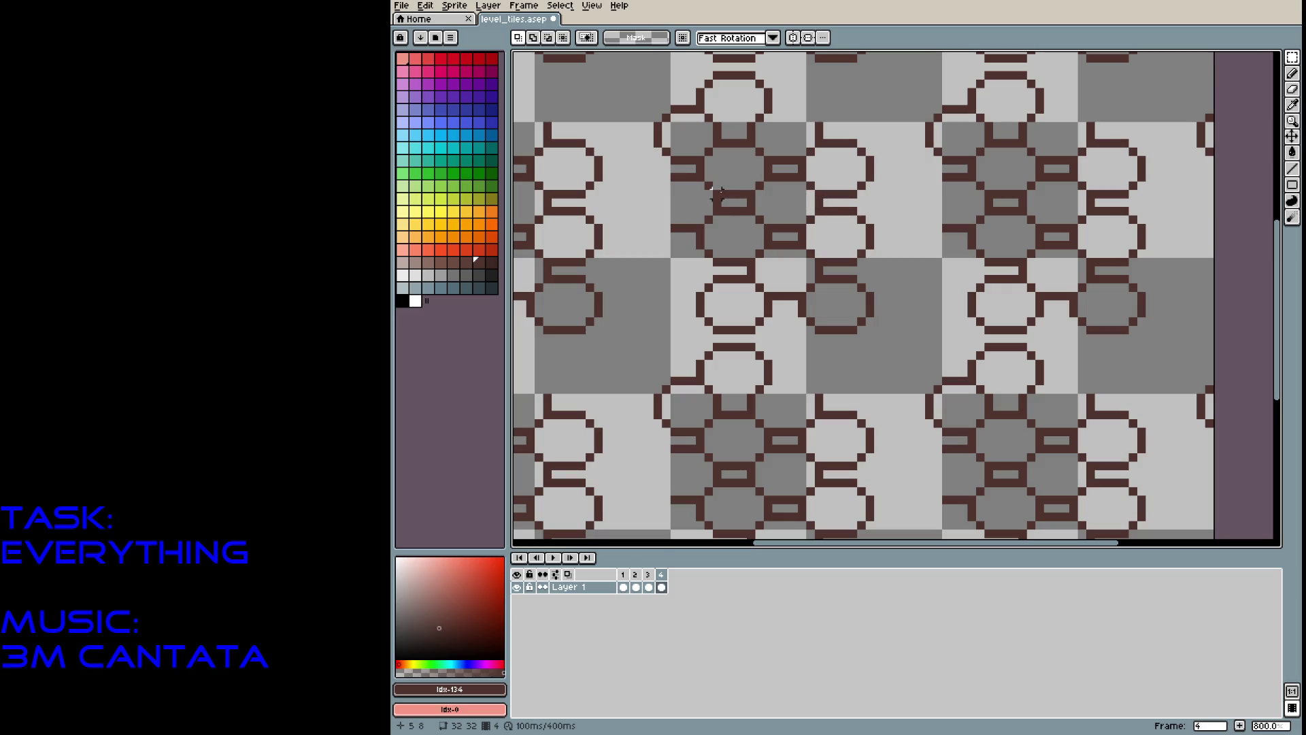
pyautogui.hotkey('ctrl', 'v')
pyautogui.moveTo(933, 373)
pyautogui.mouseDown()
pyautogui.moveTo(875, 251)
pyautogui.moveTo(878, 223)
pyautogui.moveTo(919, 291)
pyautogui.moveTo(965, 442)
pyautogui.moveTo(984, 204)
pyautogui.moveTo(954, 233)
pyautogui.moveTo(957, 204)
pyautogui.moveTo(958, 408)
pyautogui.moveTo(897, 300)
pyautogui.moveTo(879, 299)
pyautogui.moveTo(913, 402)
pyautogui.moveTo(974, 445)
pyautogui.moveTo(936, 251)
pyautogui.moveTo(939, 265)
pyautogui.mouseUp()
pyautogui.click(938, 338)
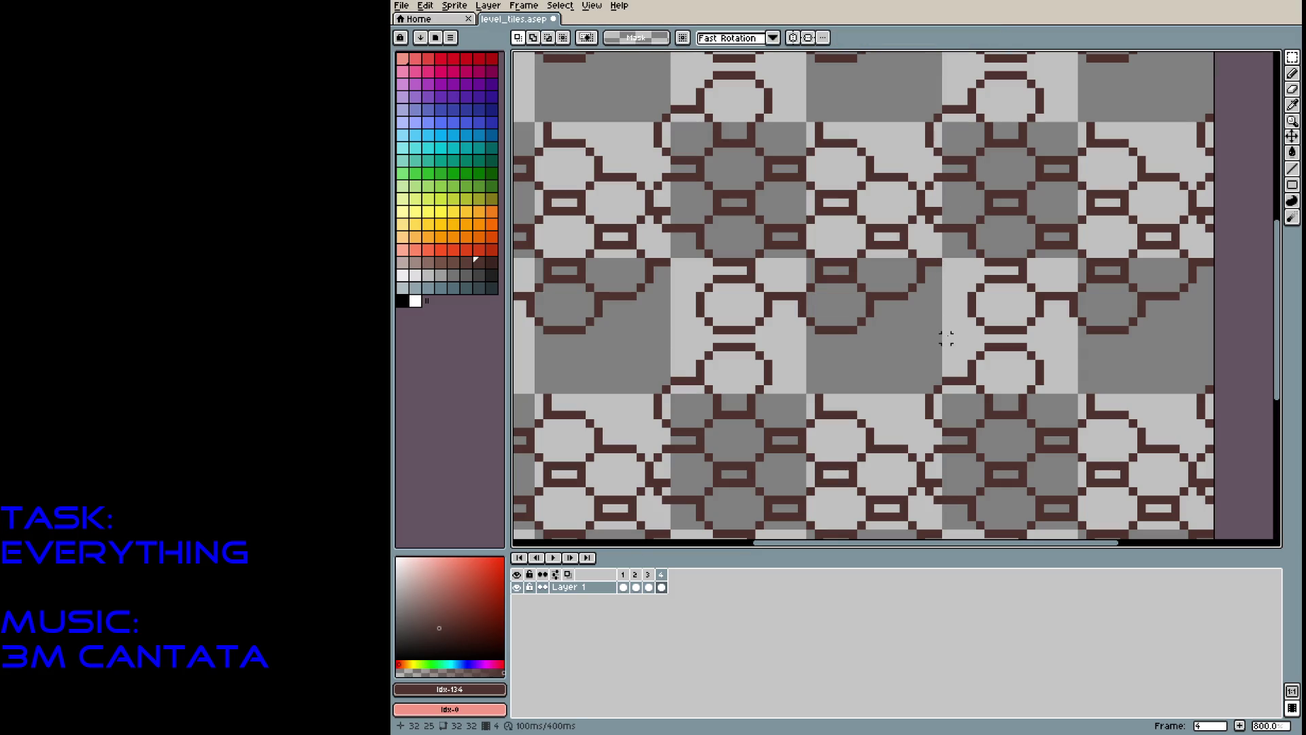
# Paste a ring block copy and align it into a lower tile gap.
pyautogui.hotkey('ctrl', 'v')
pyautogui.moveTo(1006, 431)
pyautogui.mouseDown()
pyautogui.moveTo(886, 380)
pyautogui.moveTo(796, 368)
pyautogui.mouseUp()
pyautogui.moveTo(932, 470)
pyautogui.mouseDown()
pyautogui.moveTo(952, 422)
pyautogui.moveTo(885, 353)
pyautogui.moveTo(816, 374)
pyautogui.moveTo(825, 361)
pyautogui.moveTo(821, 395)
pyautogui.moveTo(952, 429)
pyautogui.moveTo(912, 375)
pyautogui.moveTo(871, 364)
pyautogui.moveTo(967, 425)
pyautogui.moveTo(952, 435)
pyautogui.moveTo(956, 412)
pyautogui.moveTo(959, 432)
pyautogui.moveTo(907, 340)
pyautogui.moveTo(932, 340)
pyautogui.moveTo(970, 443)
pyautogui.moveTo(934, 394)
pyautogui.mouseUp()
pyautogui.click(869, 422)
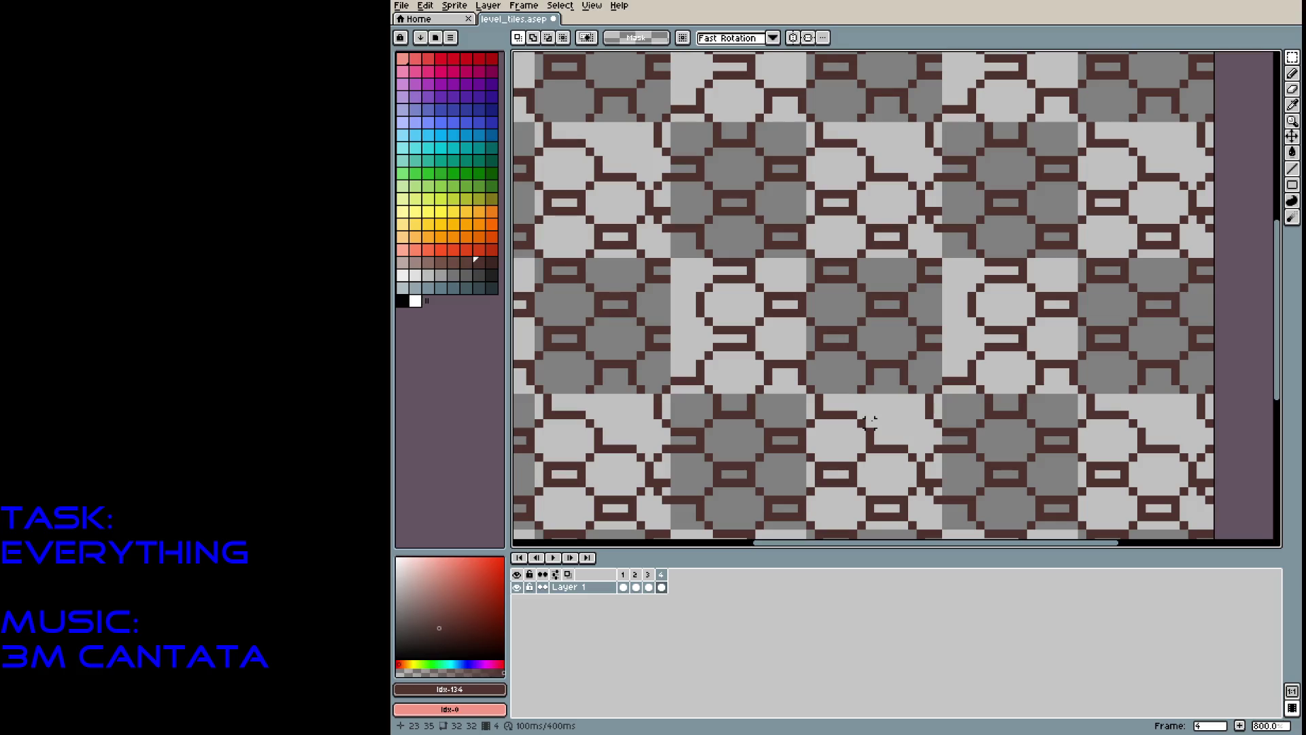
# Move another ring block copy into the lower-left tile area and deselect.
pyautogui.hotkey('ctrl', 'v')
pyautogui.moveTo(980, 422)
pyautogui.mouseDown()
pyautogui.moveTo(685, 322)
pyautogui.moveTo(691, 300)
pyautogui.moveTo(720, 300)
pyautogui.moveTo(691, 292)
pyautogui.mouseUp()
pyautogui.press('Escape')
pyautogui.moveTo(1008, 417); pyautogui.dragTo(705, 340)
pyautogui.click(828, 338)
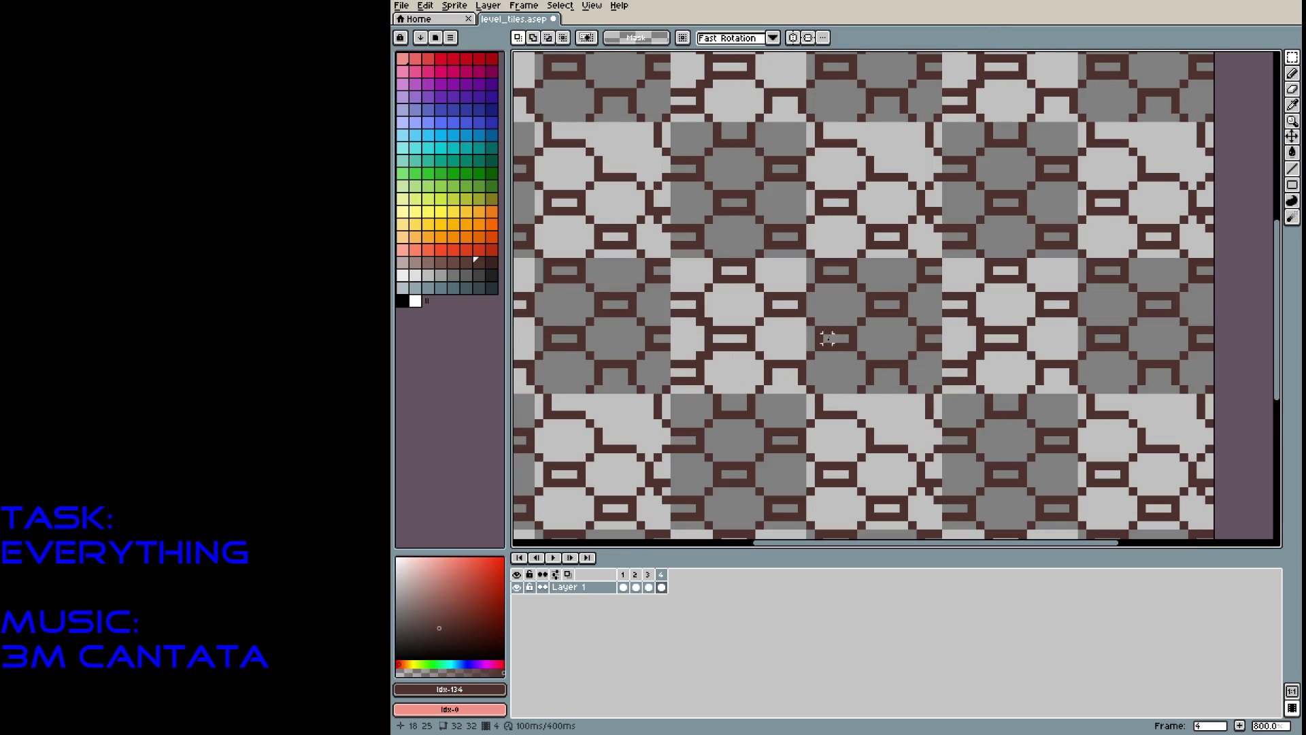
pyautogui.hotkey('ctrl', 'z')
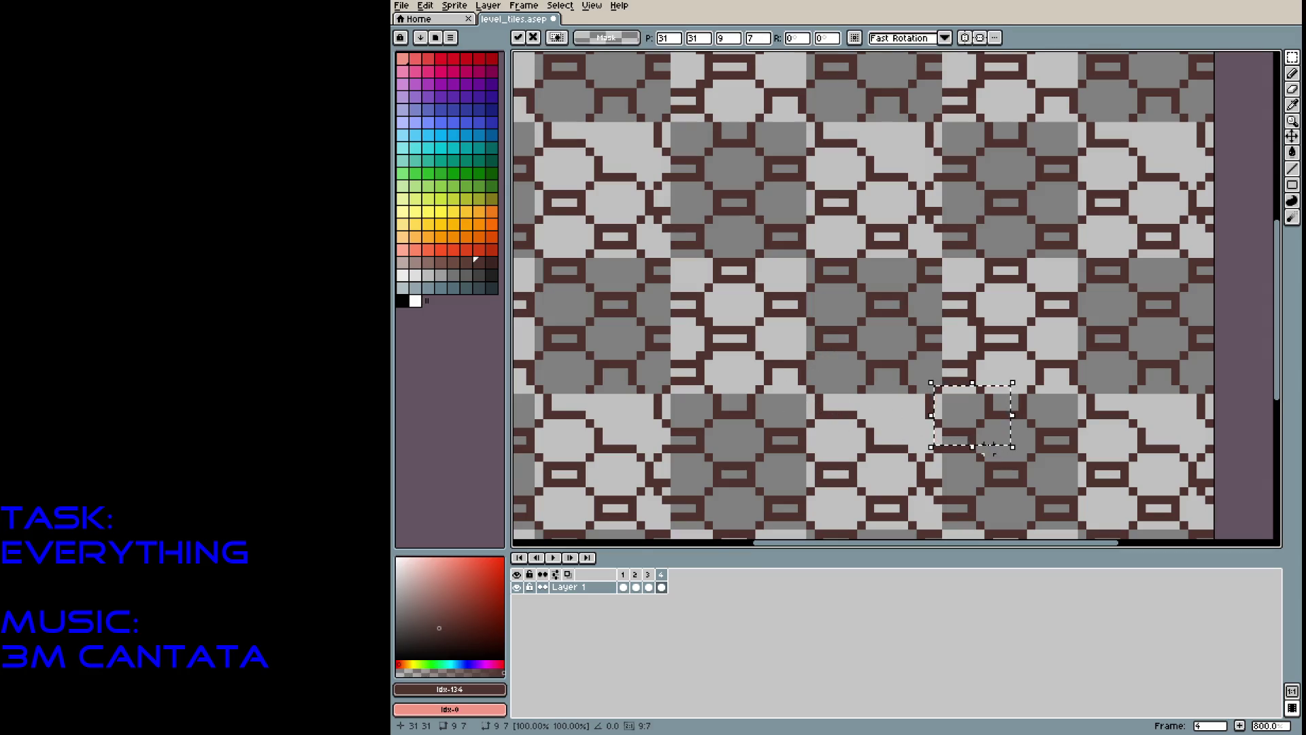
pyautogui.moveTo(986, 428)
pyautogui.mouseDown()
pyautogui.moveTo(748, 463)
pyautogui.moveTo(750, 429)
pyautogui.mouseUp()
pyautogui.hotkey('ctrl', 'd')
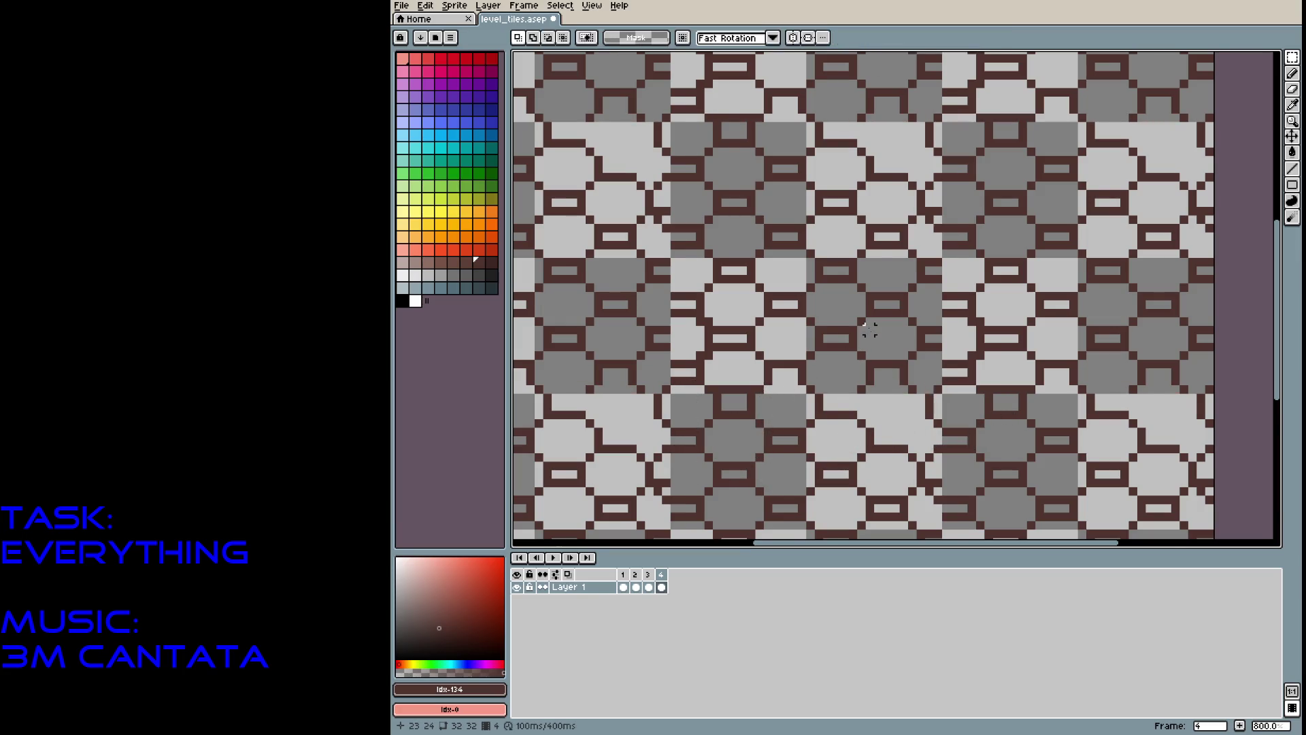
# Place a dark pixel on the pattern with the Pencil.
pyautogui.scroll(-1, 837, 250)
pyautogui.scroll(3, 837, 251)
pyautogui.press('b')
pyautogui.click(830, 232)
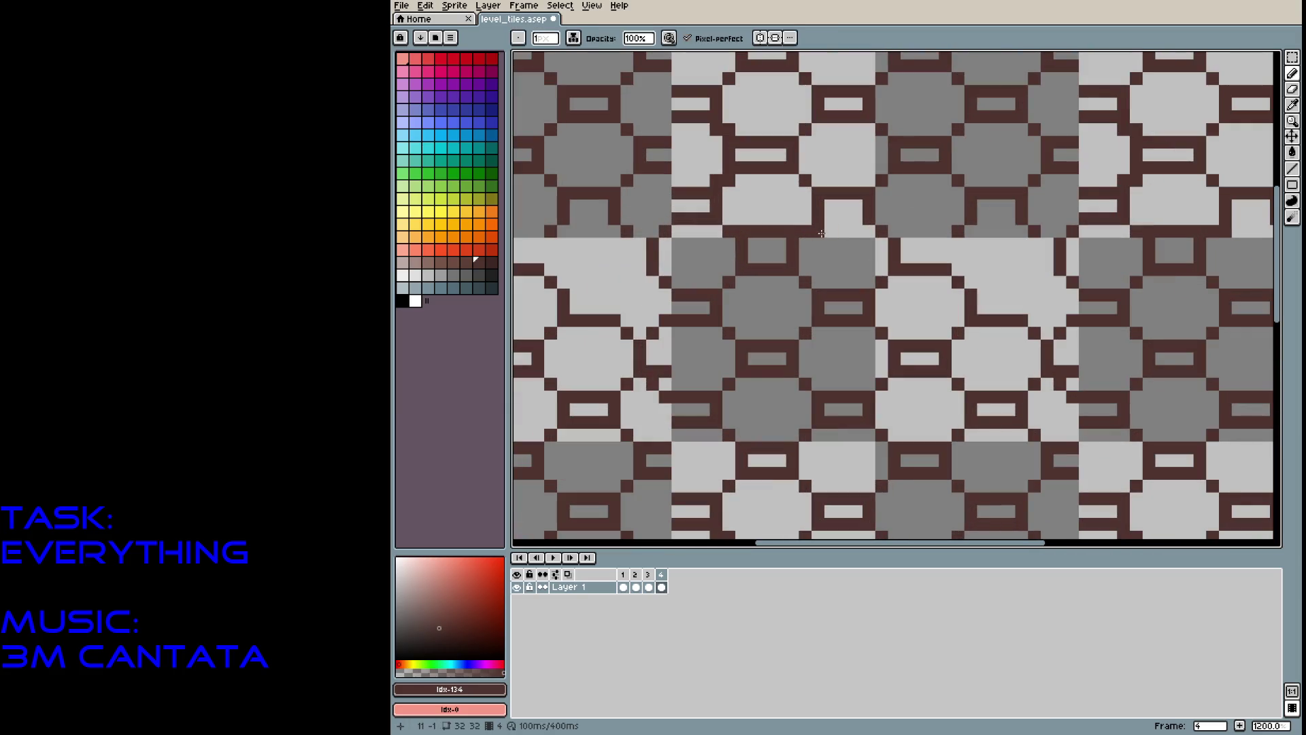
# Complete the top edge of the rectangle outline with dark pixels.
pyautogui.scroll(-4, 875, 294)
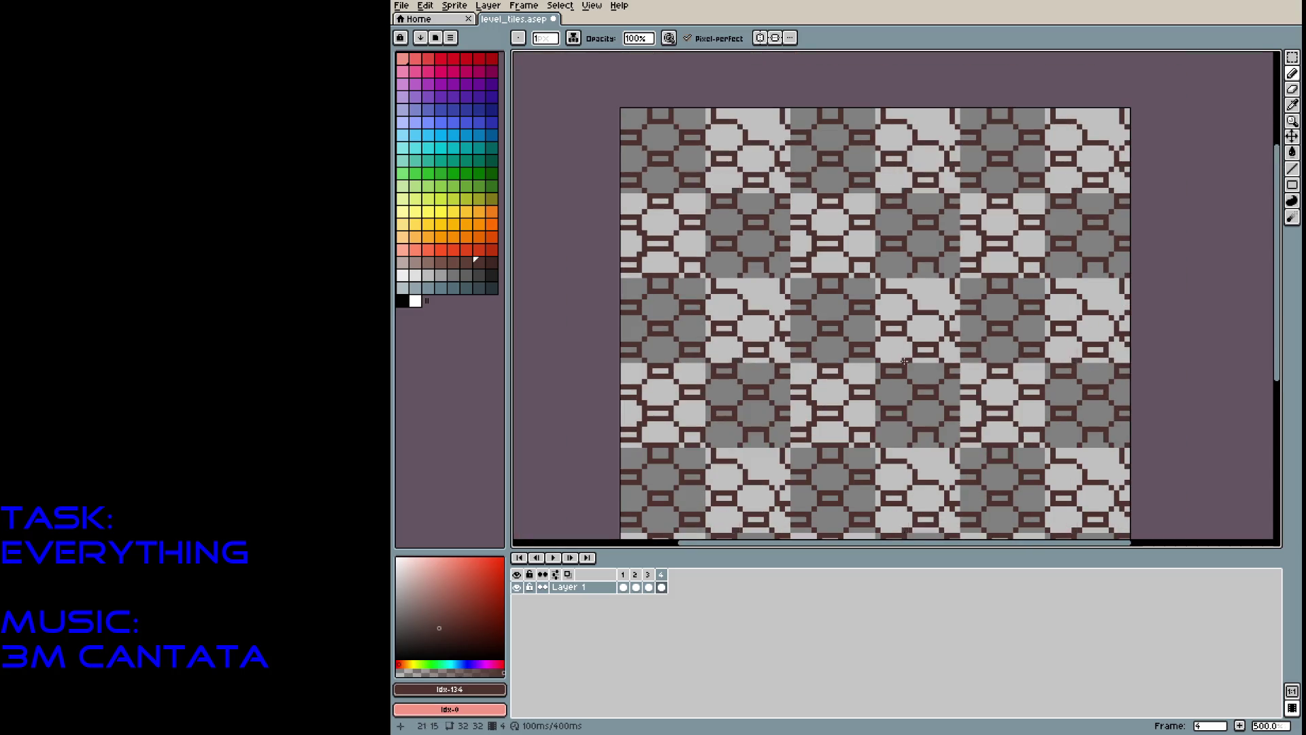
pyautogui.scroll(3, 762, 288)
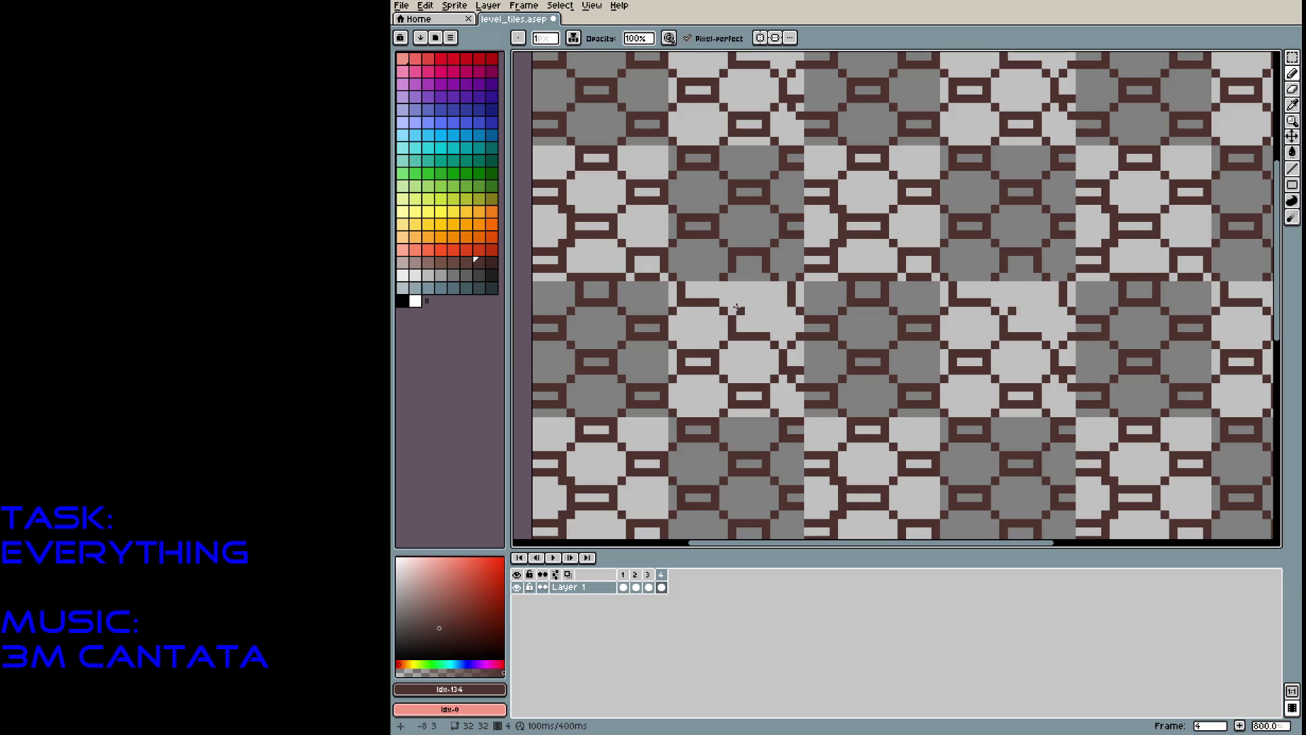
pyautogui.moveTo(739, 318); pyautogui.dragTo(761, 318)
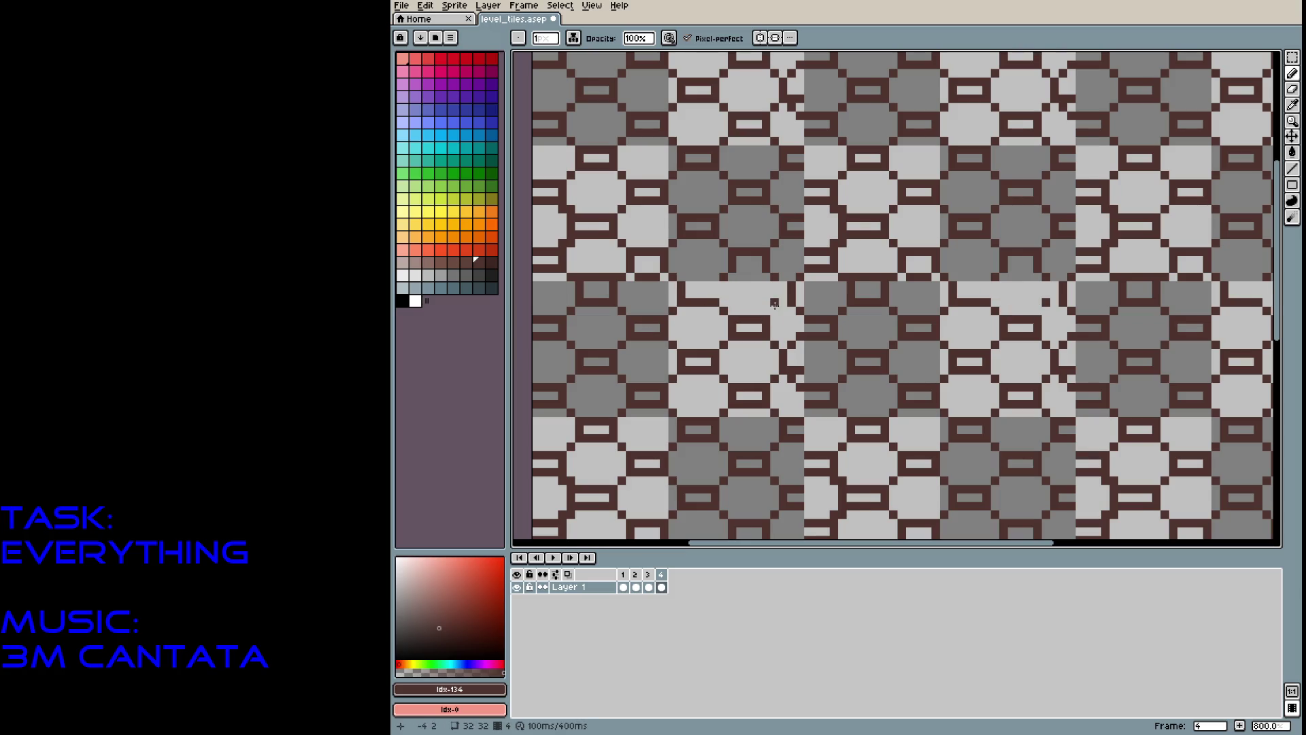
pyautogui.hotkey('ctrl', 'z')
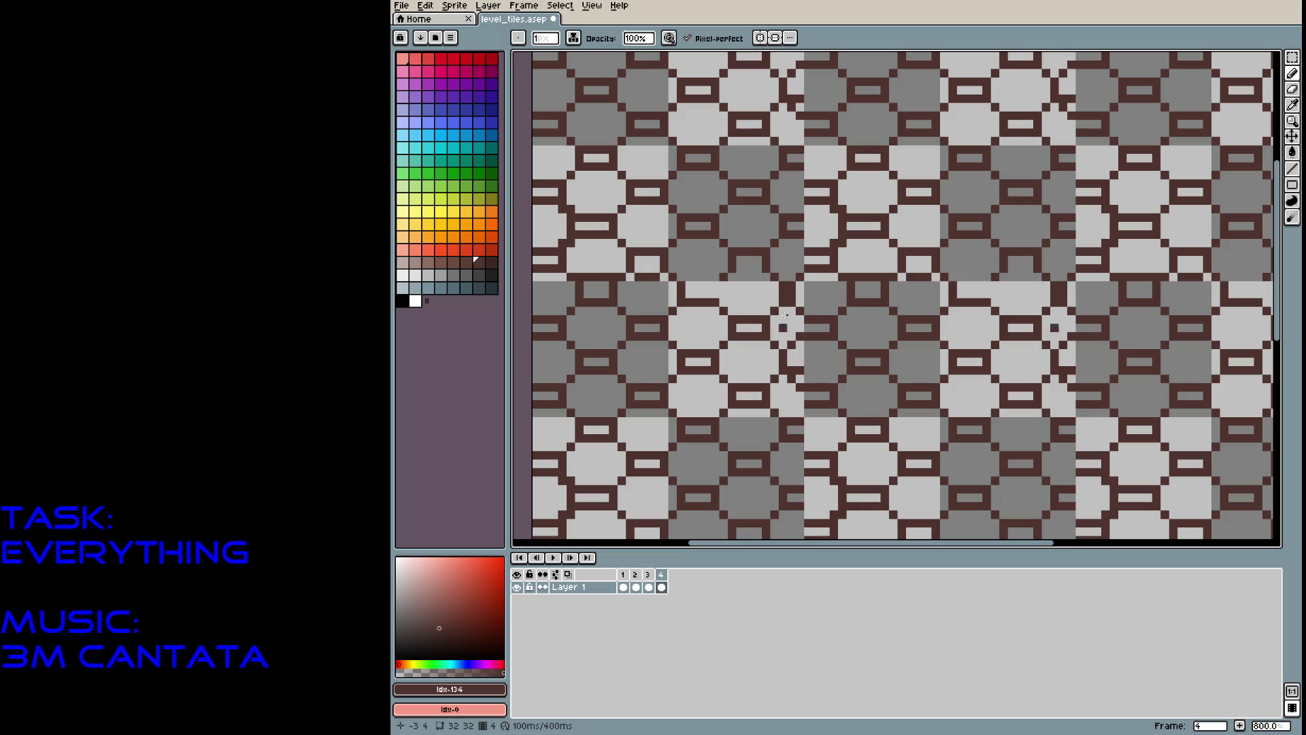
pyautogui.moveTo(711, 293)
pyautogui.mouseDown()
pyautogui.moveTo(697, 293)
pyautogui.moveTo(759, 269)
pyautogui.mouseUp()
pyautogui.click(573, 297)
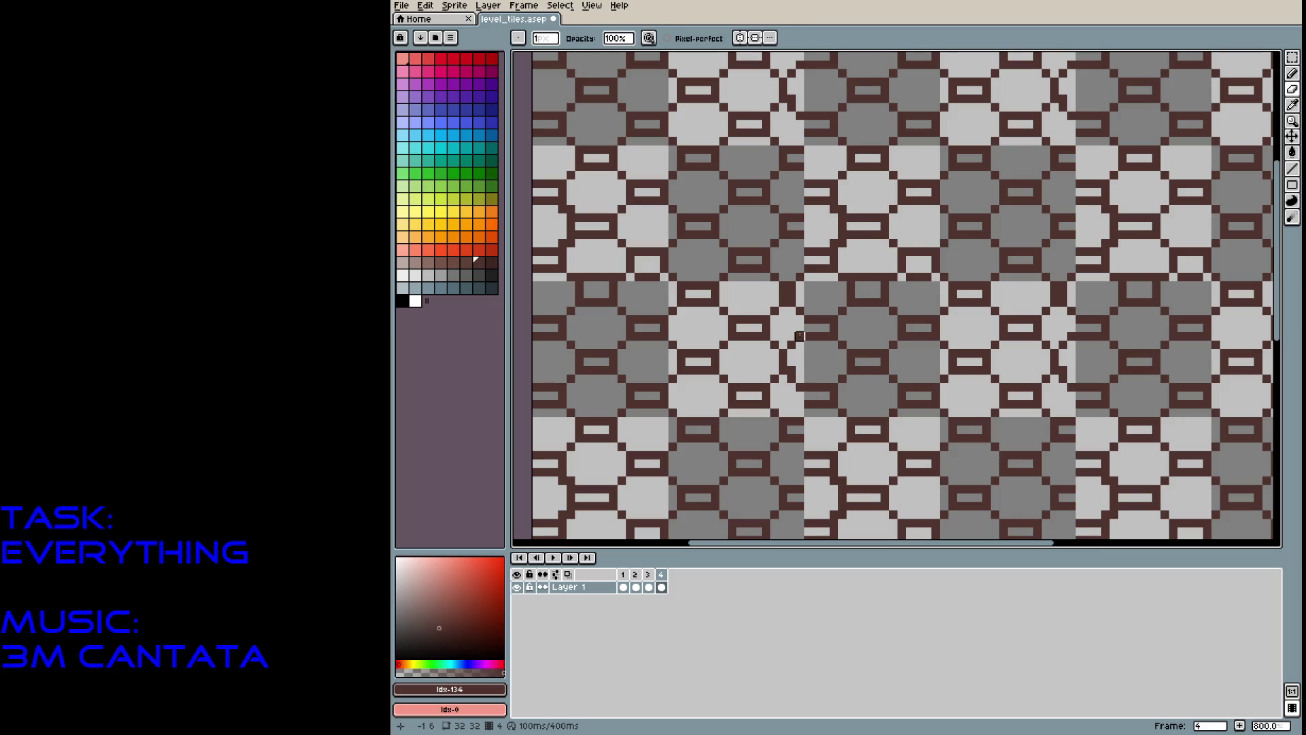
# Draw a dark vertical line joining the outline and add a dark pixel at the seam.
pyautogui.press('b')
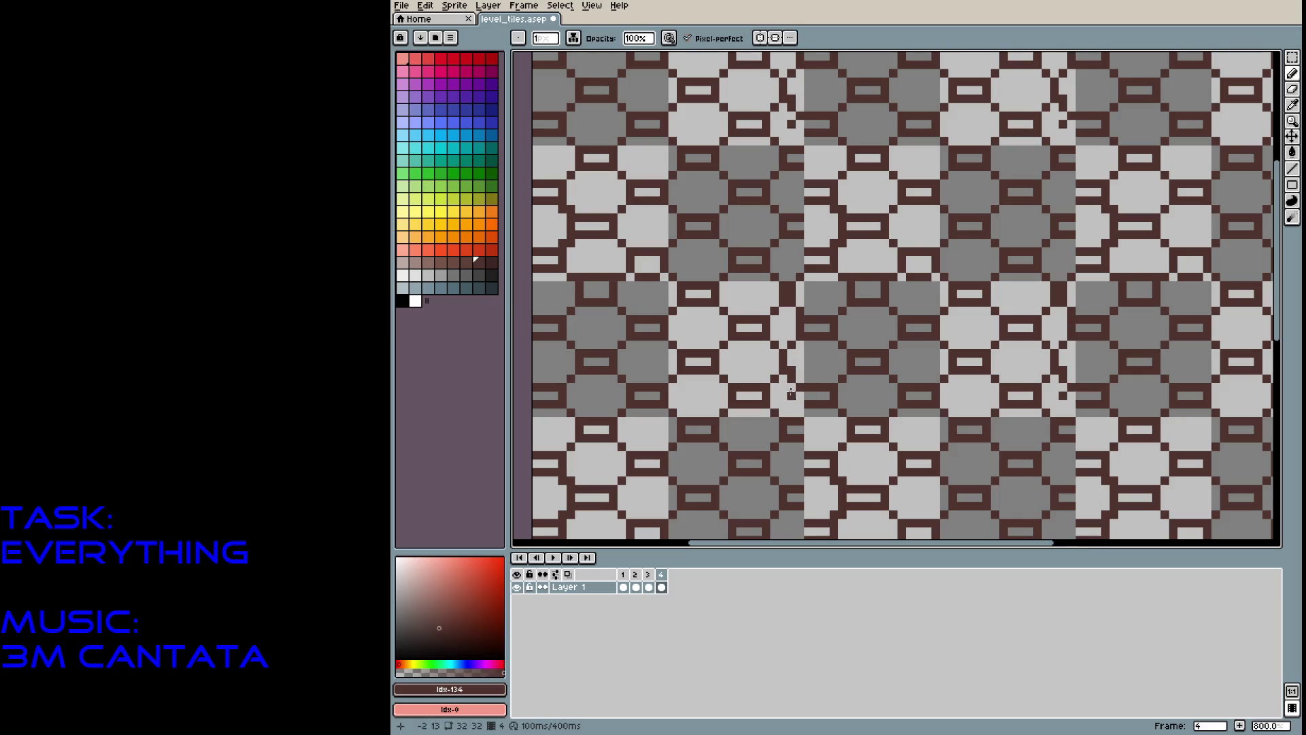
pyautogui.moveTo(793, 351); pyautogui.dragTo(800, 386)
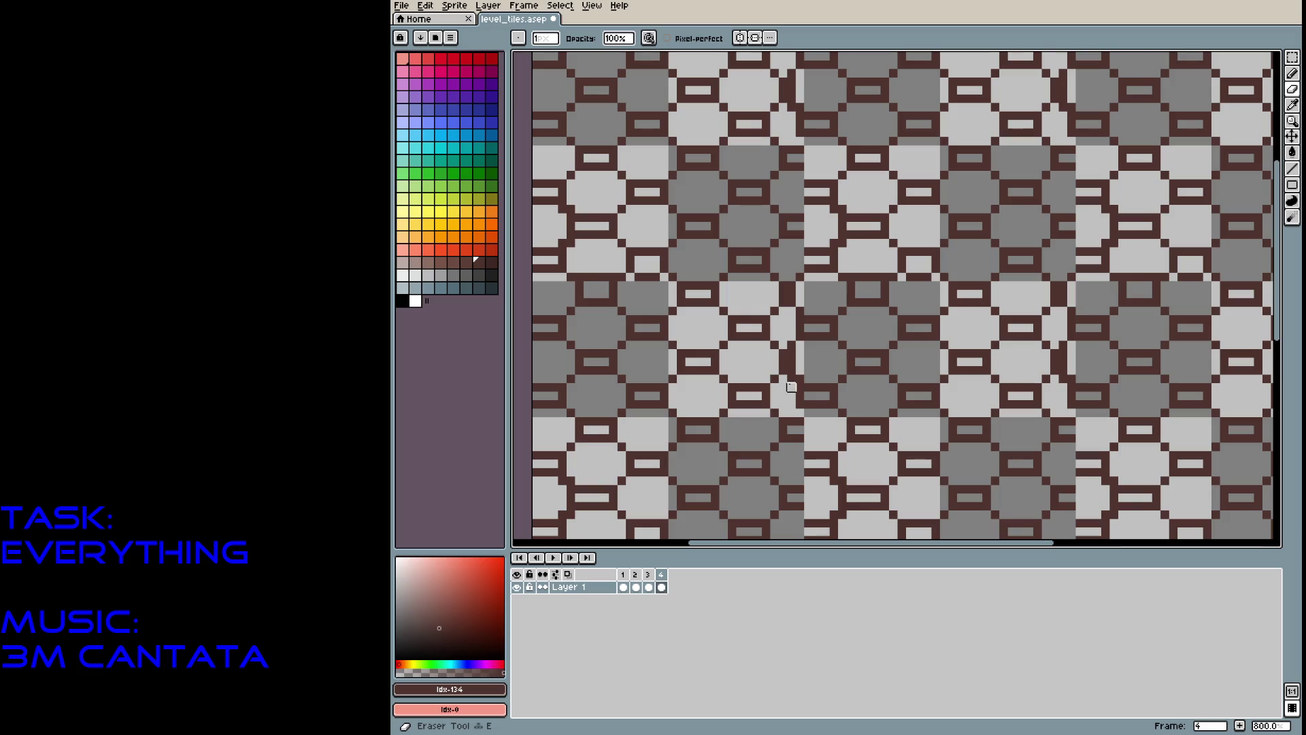
pyautogui.click(800, 346)
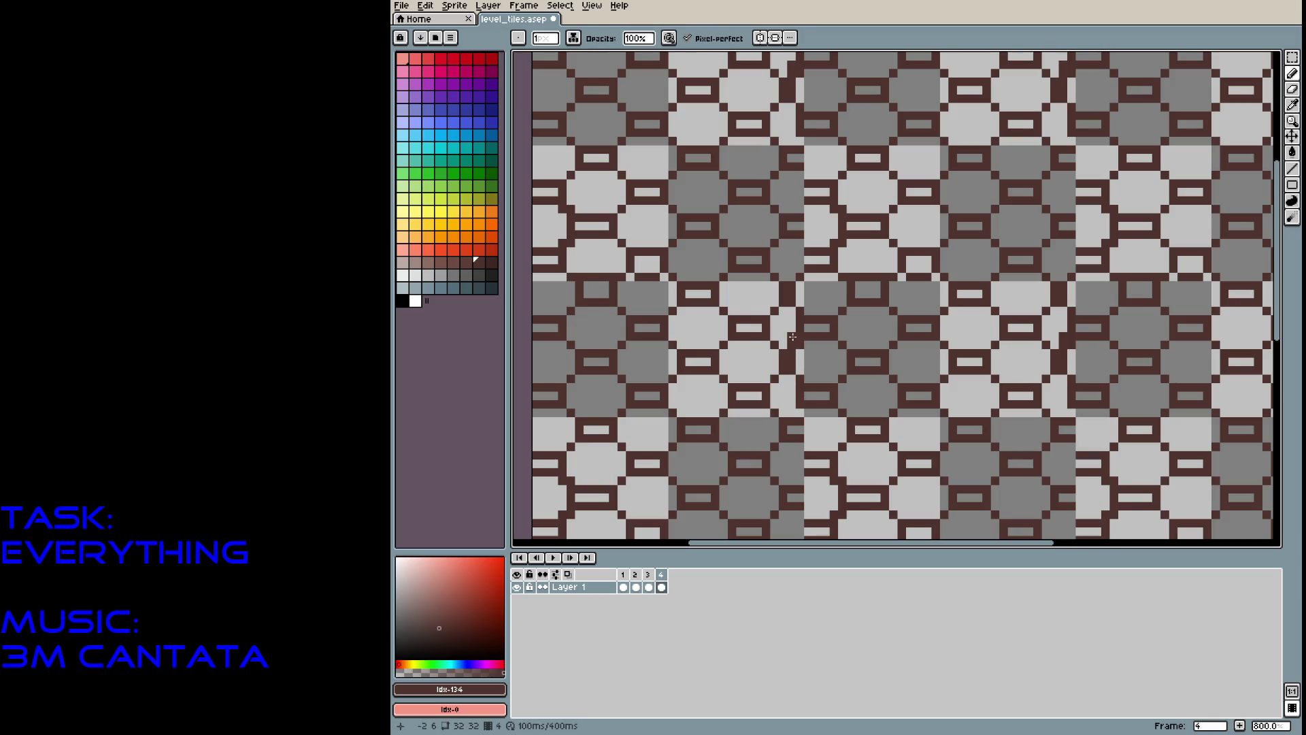
pyautogui.press('e')
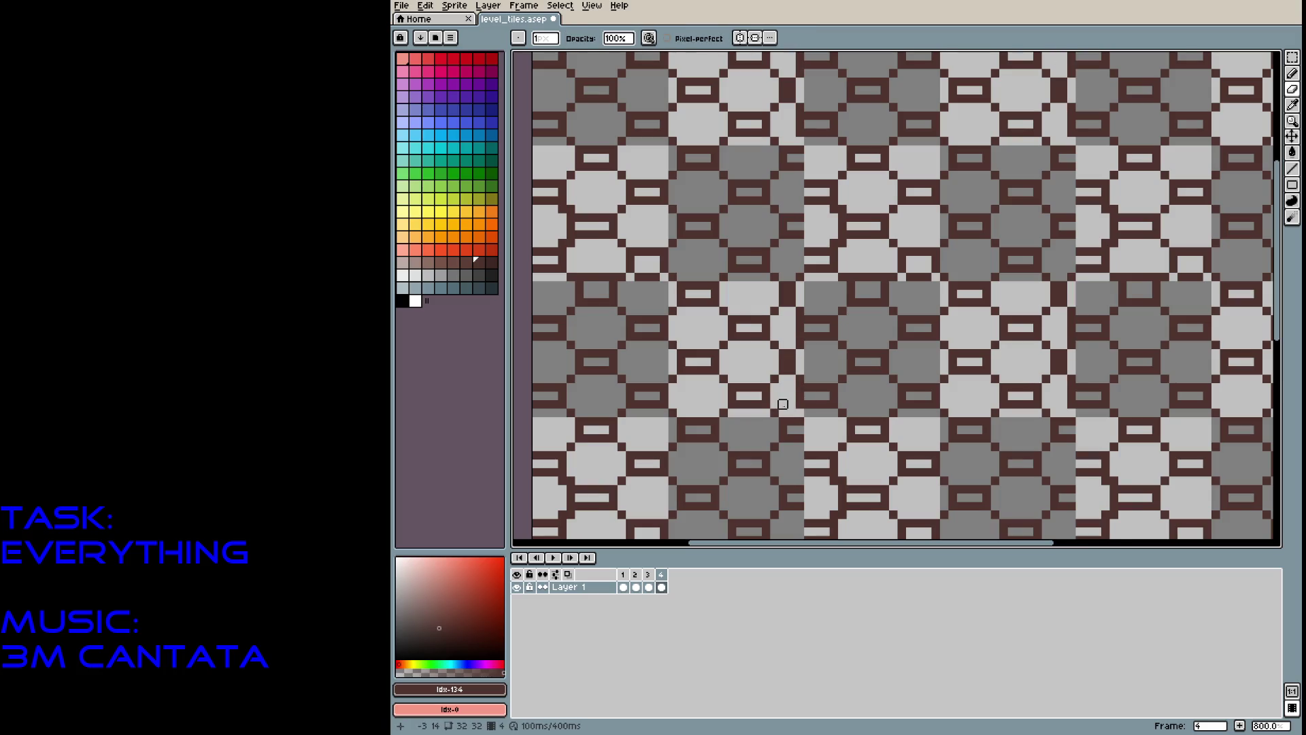
pyautogui.press('b')
pyautogui.click(807, 429)
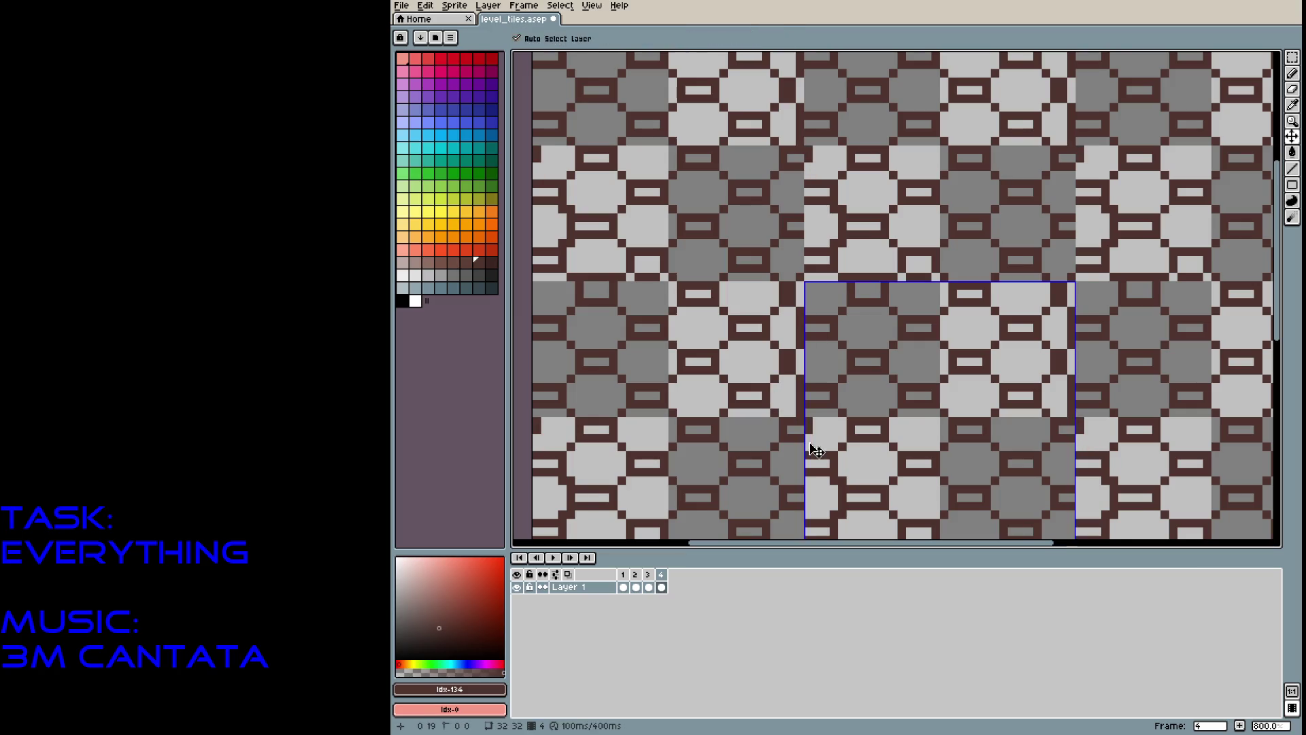
# Add dark pixels down the outline along the central seam.
pyautogui.hotkey('ctrl', 'z')
pyautogui.click(807, 430)
pyautogui.click(809, 440)
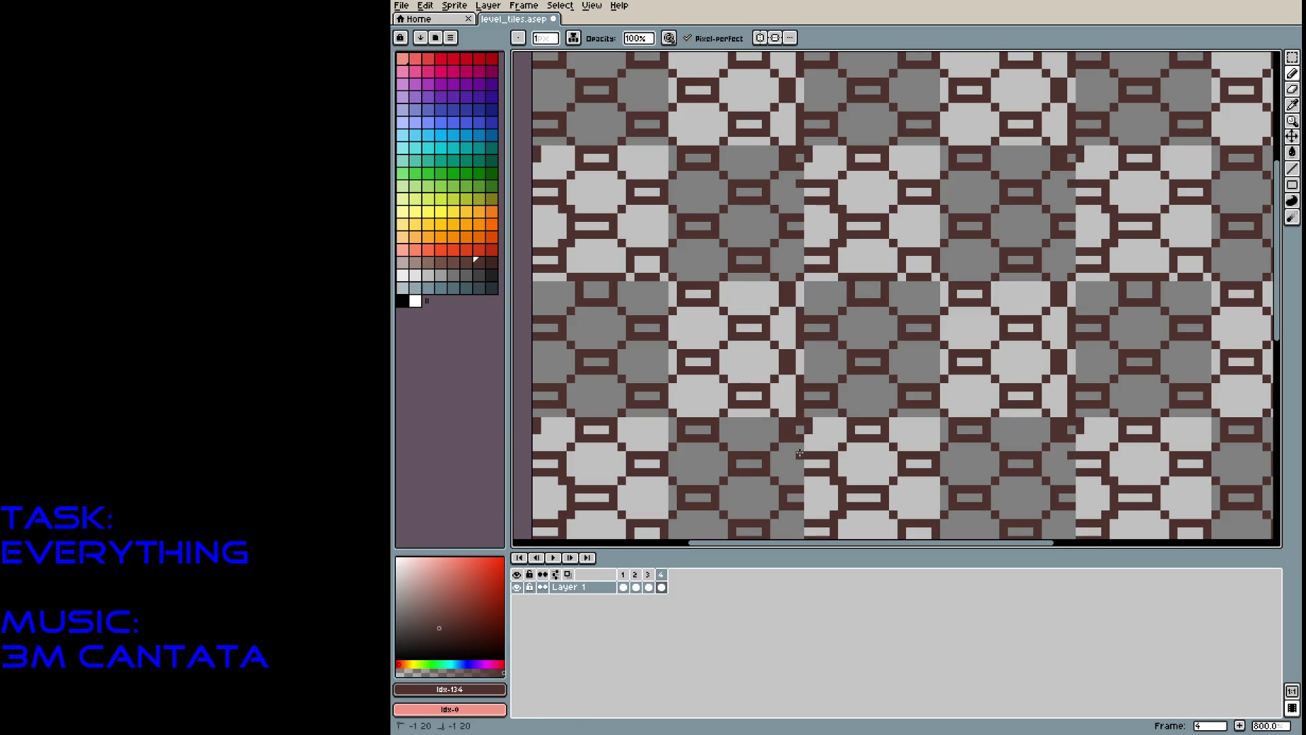
pyautogui.click(806, 498)
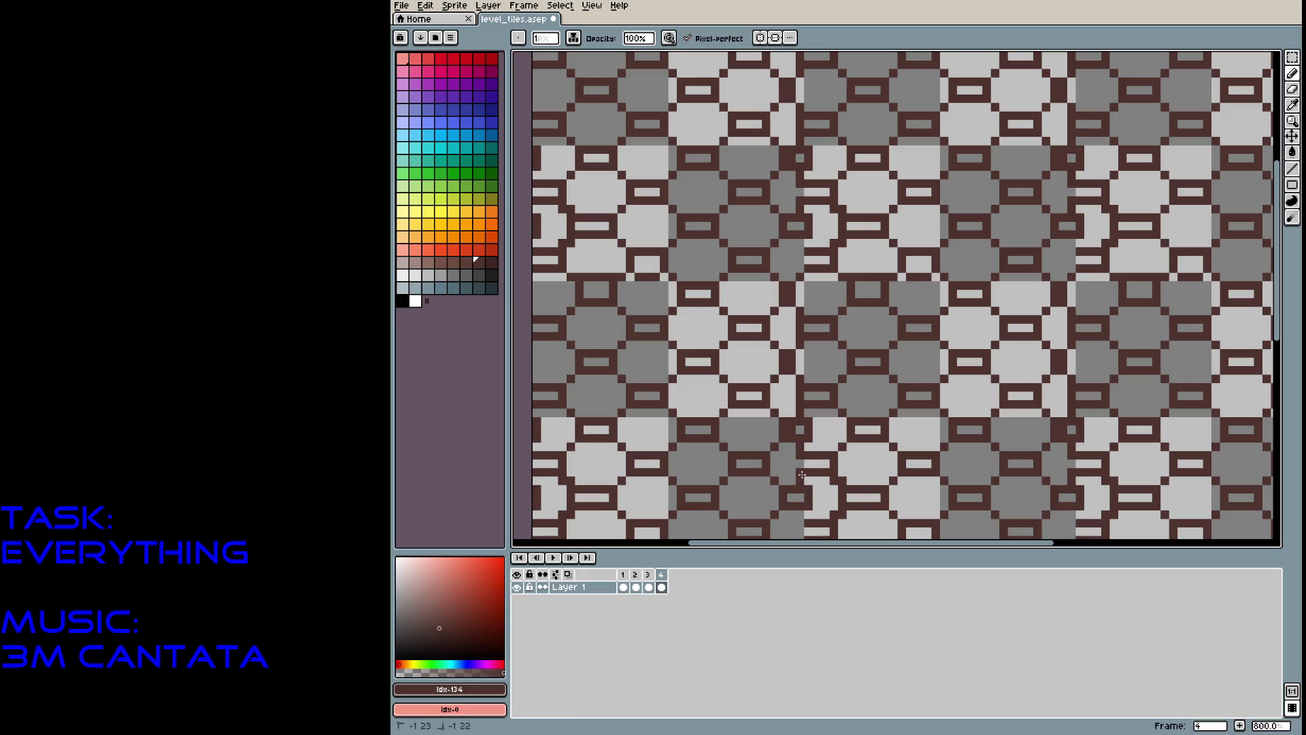
pyautogui.click(816, 497)
pyautogui.hotkey('ctrl', 'z')
pyautogui.click(788, 341)
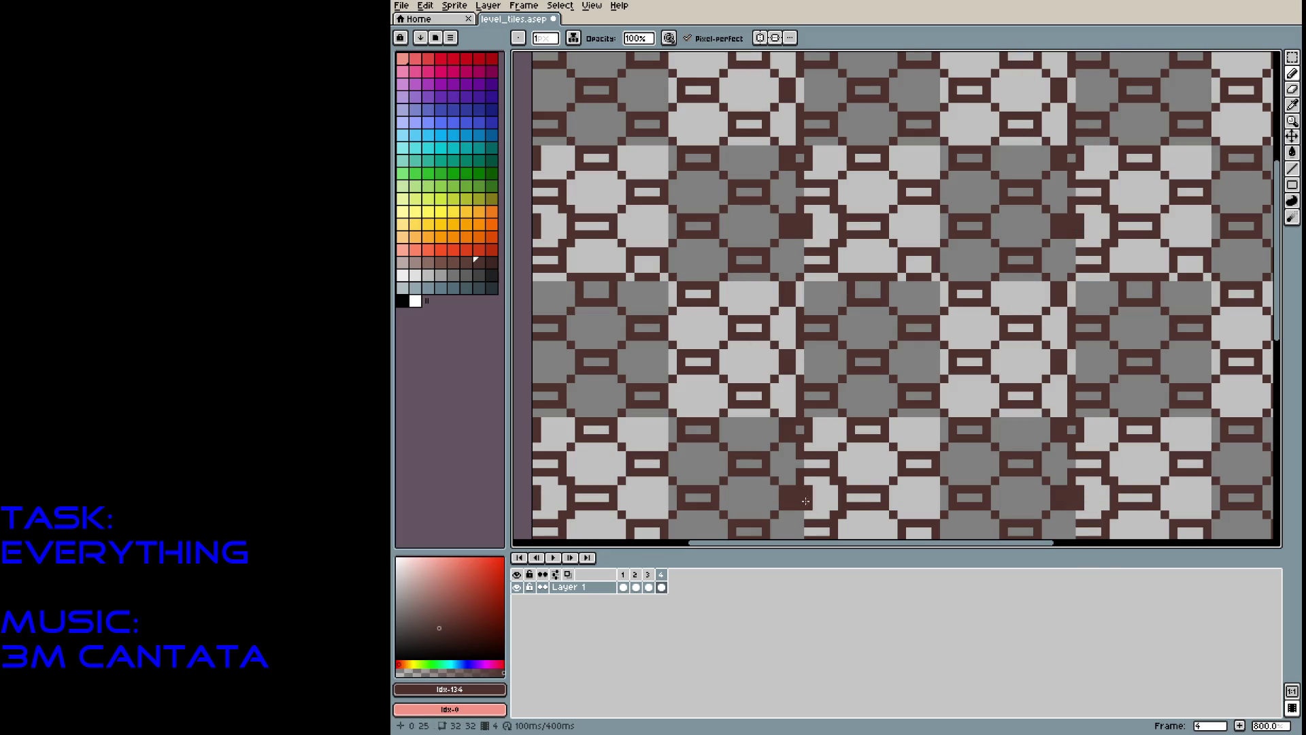
pyautogui.click(858, 479)
# Draw dark pixels near the seam and erase a stray dark pixel back to light.
pyautogui.moveTo(843, 123)
pyautogui.mouseDown()
pyautogui.moveTo(825, 263)
pyautogui.moveTo(797, 208)
pyautogui.mouseUp()
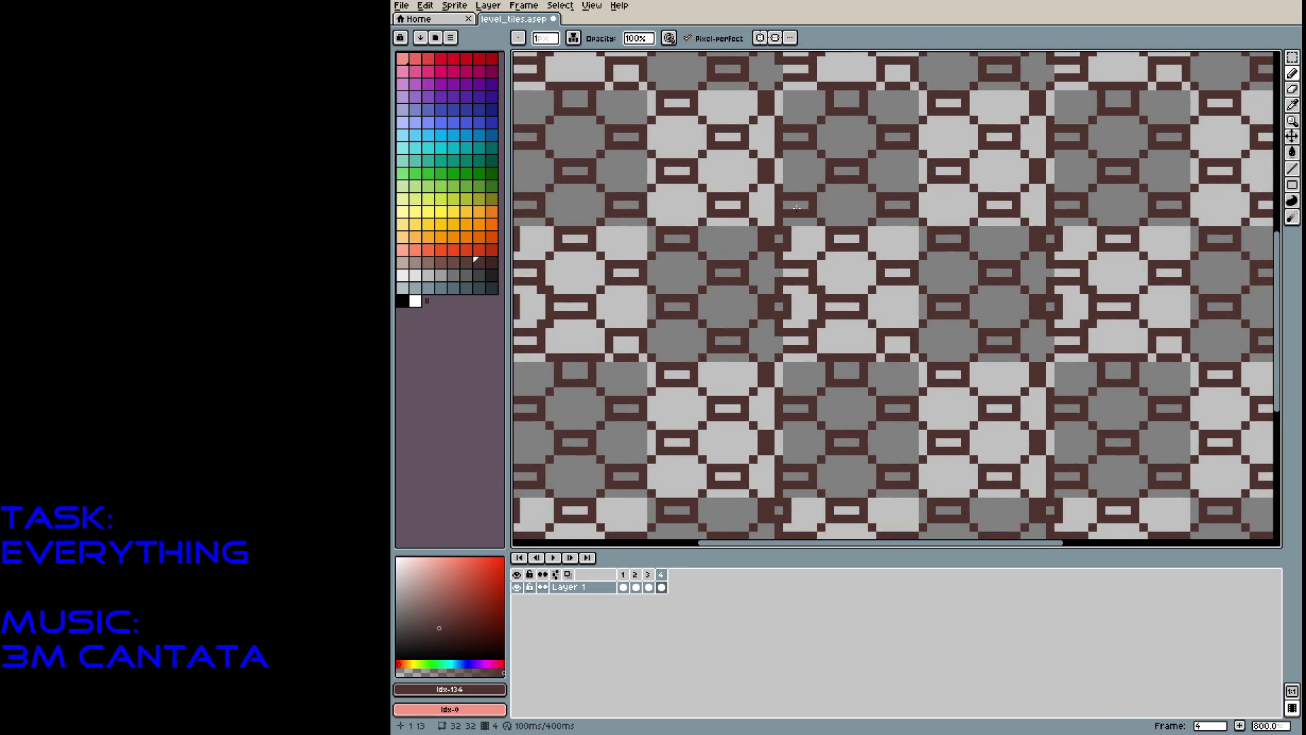
pyautogui.scroll(-2, 819, 226)
pyautogui.scroll(5, 856, 218)
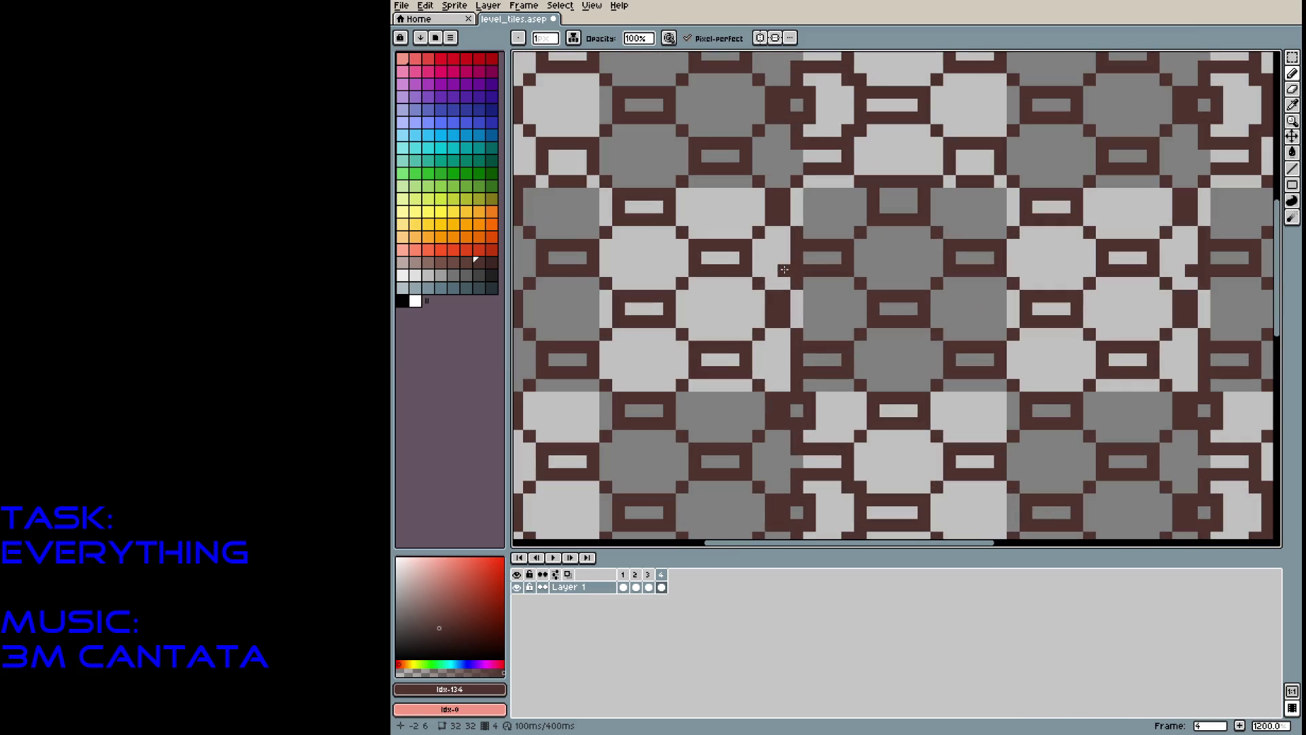
pyautogui.press('e')
pyautogui.click(783, 410)
pyautogui.hotkey('ctrl', 'z')
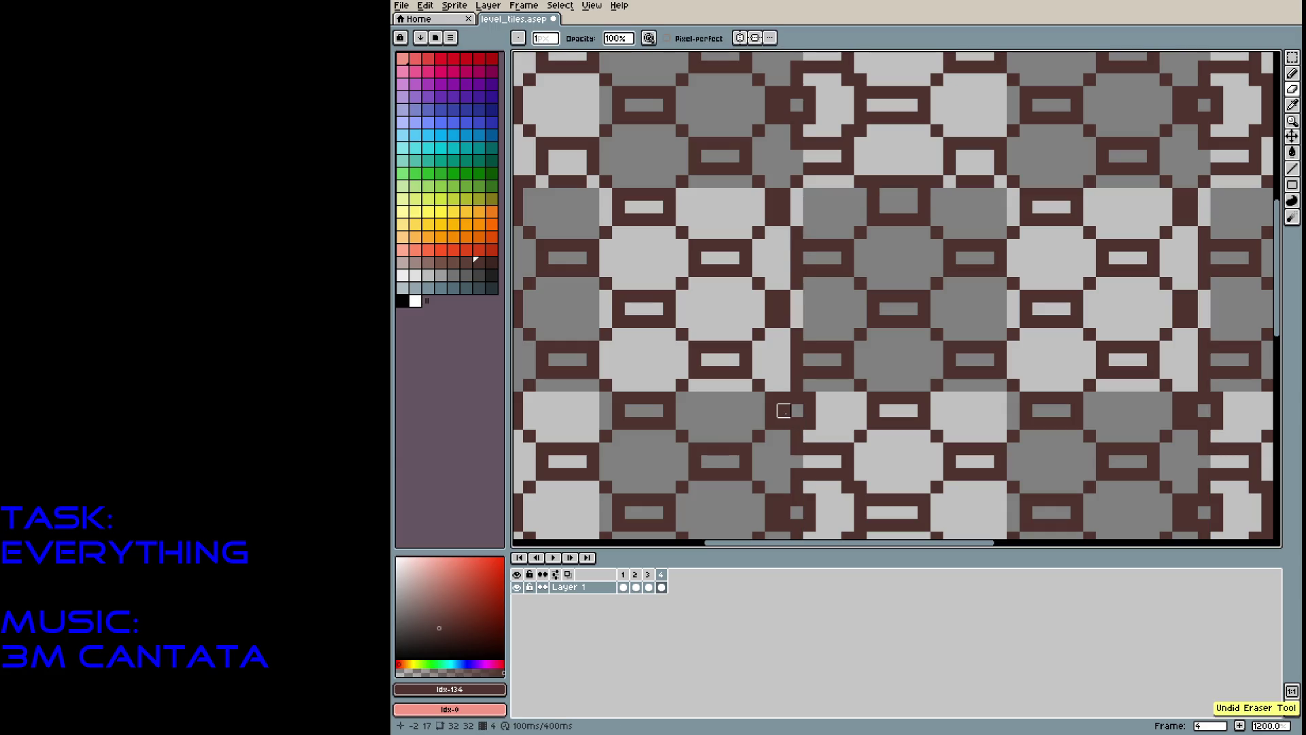
pyautogui.press('b')
pyautogui.moveTo(803, 300); pyautogui.dragTo(796, 326)
pyautogui.press('e')
pyautogui.click(784, 309)
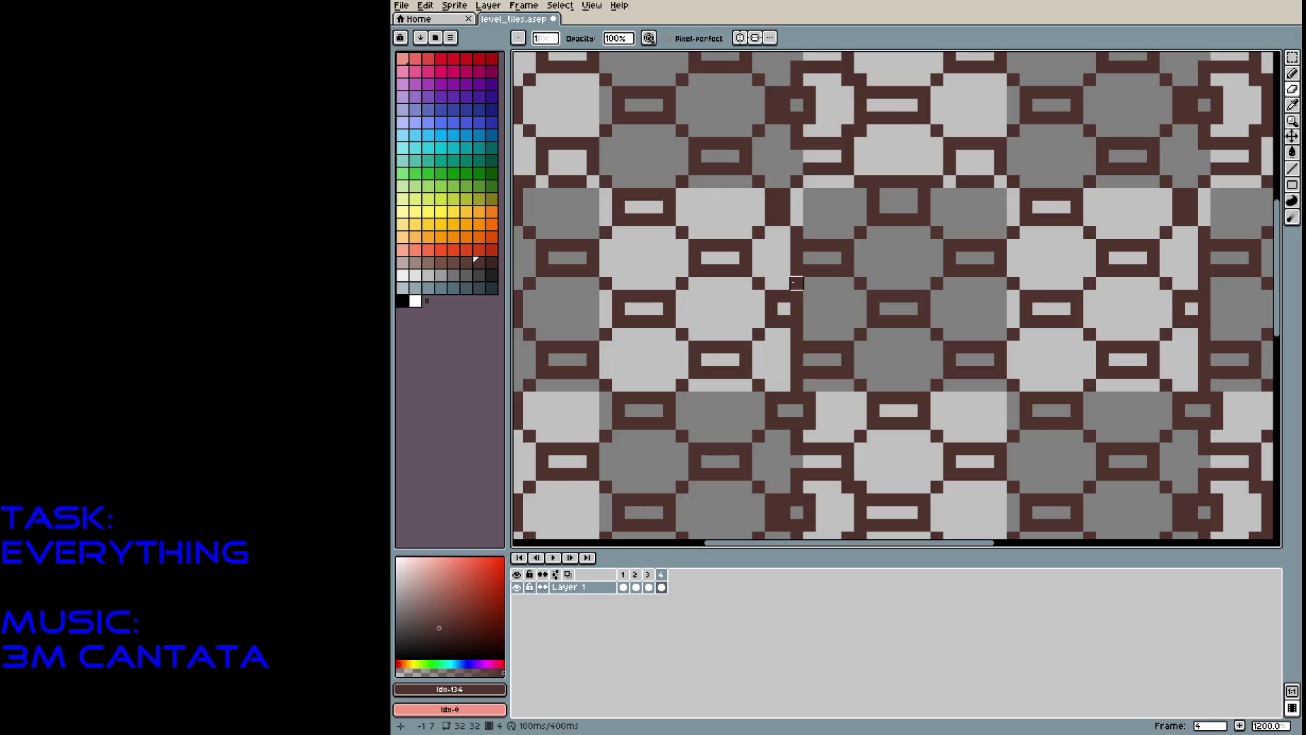
# Place dark outline pixels beside the upper light bar.
pyautogui.press('b')
pyautogui.click(807, 293)
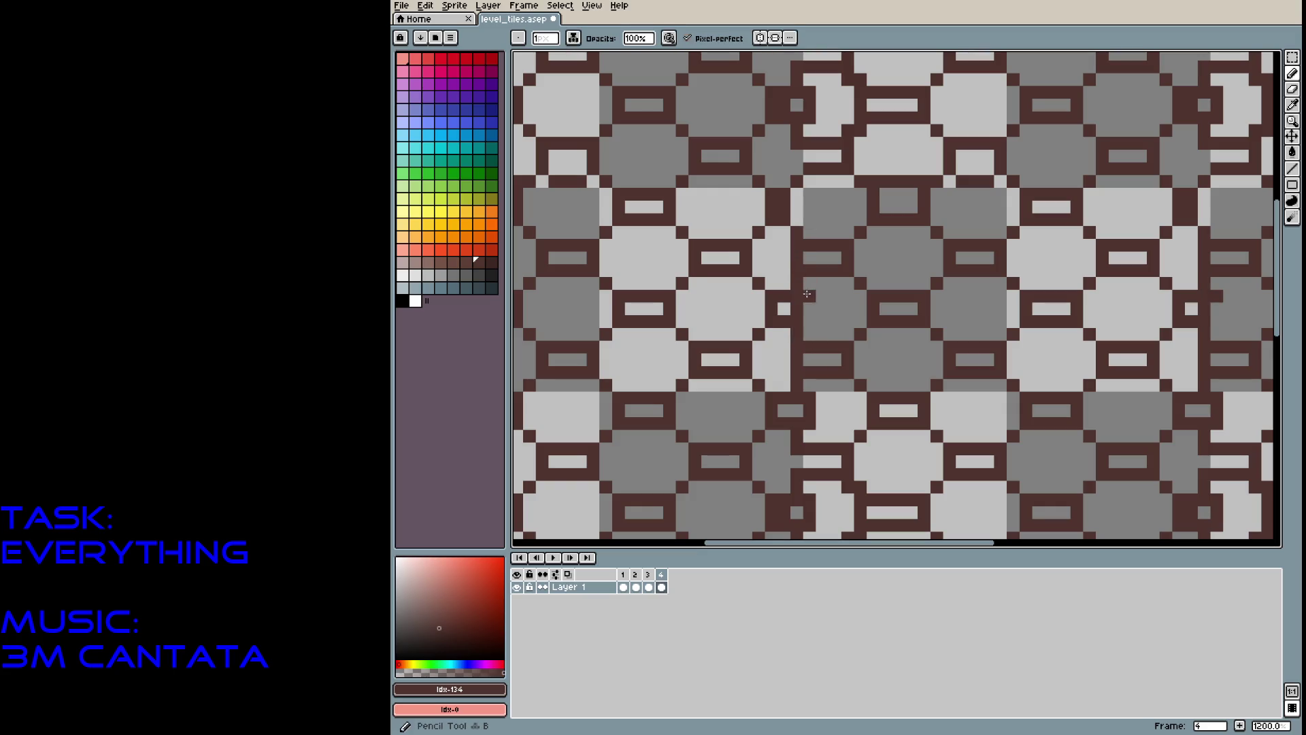
pyautogui.hotkey('ctrl', 'z')
pyautogui.hotkey('ctrl', 'z')
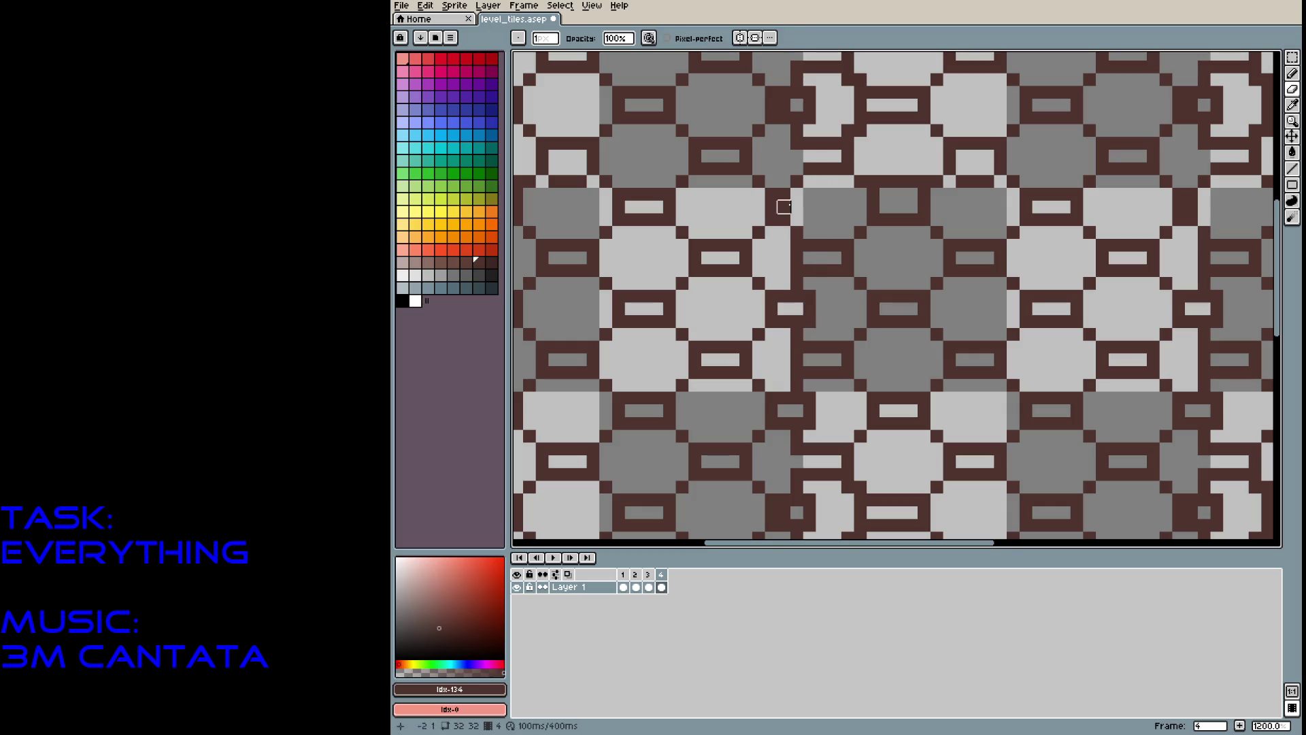
pyautogui.click(806, 202)
pyautogui.hotkey('ctrl', 'z')
pyautogui.click(799, 211)
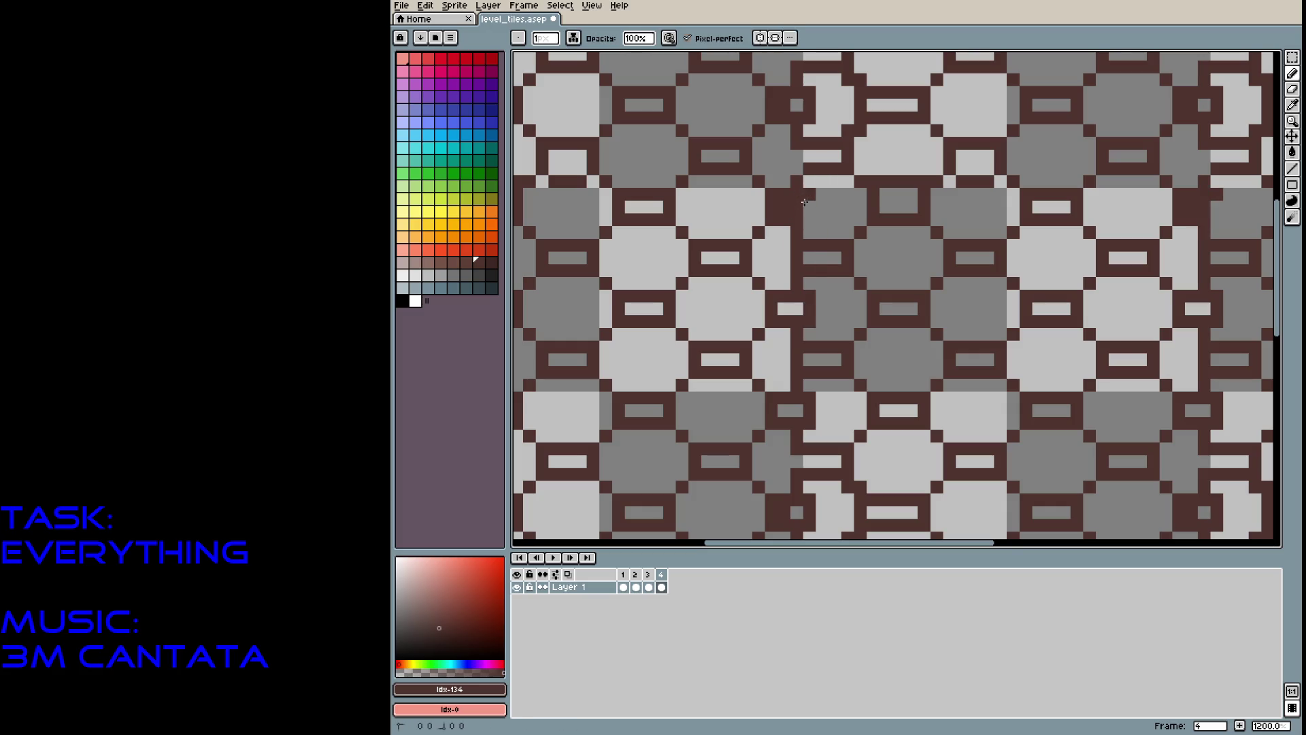
pyautogui.click(805, 204)
# Erase stray pixels to restore the light bars.
pyautogui.press('e')
pyautogui.moveTo(783, 207); pyautogui.dragTo(801, 206)
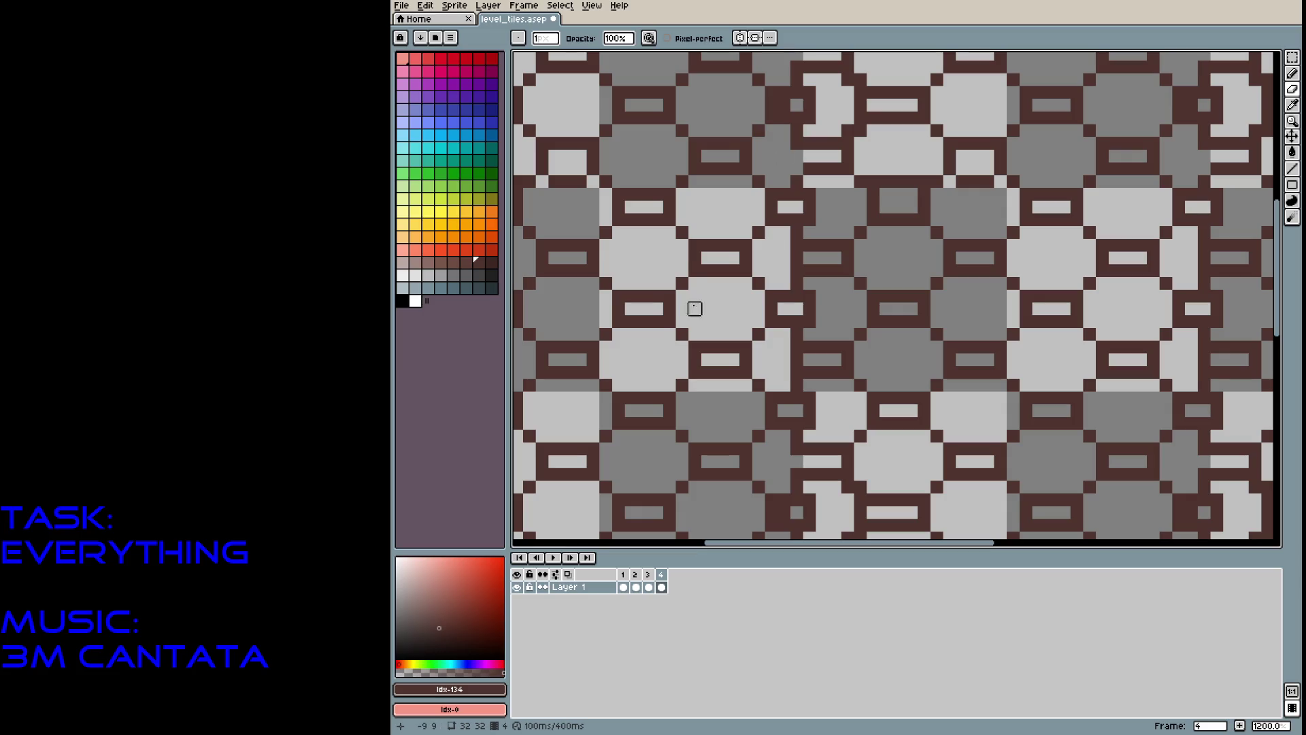
pyautogui.click(784, 105)
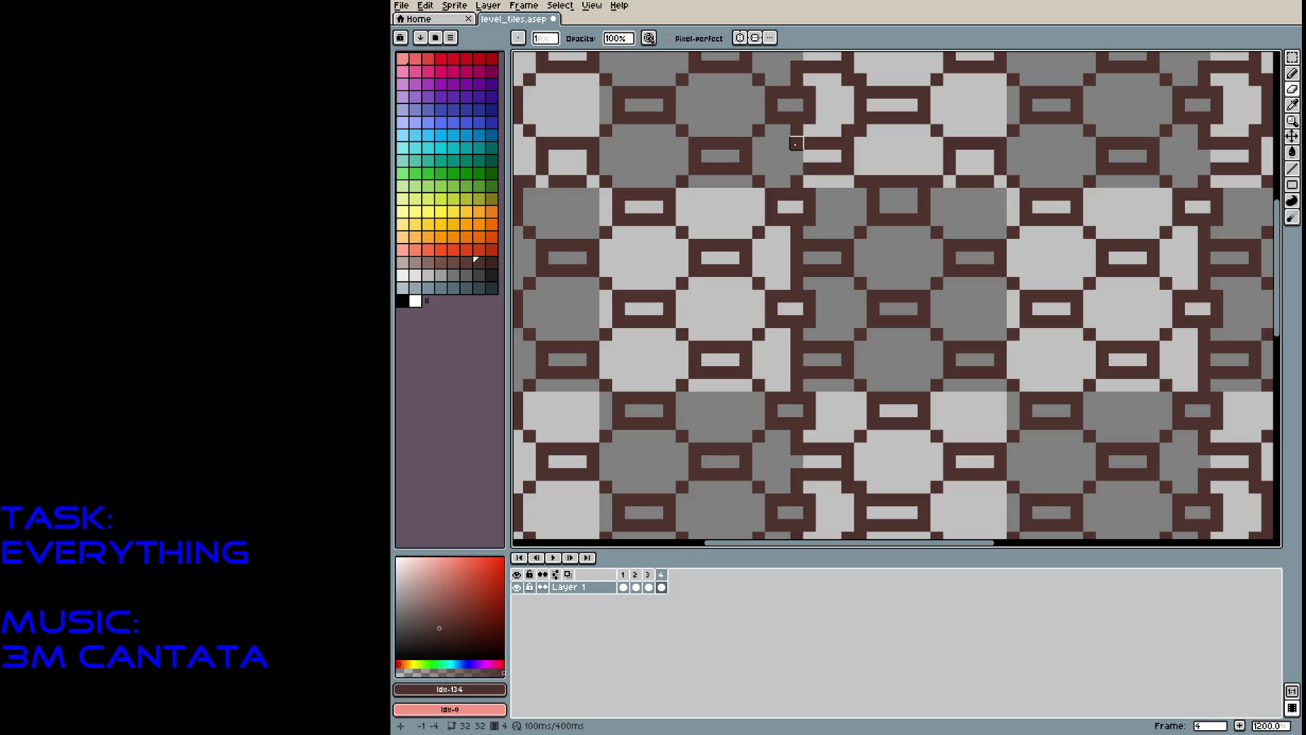
pyautogui.scroll(-4, 796, 144)
# Fill the grey gap in the vertical brown bar.
pyautogui.scroll(2, 902, 176)
pyautogui.scroll(2, 997, 146)
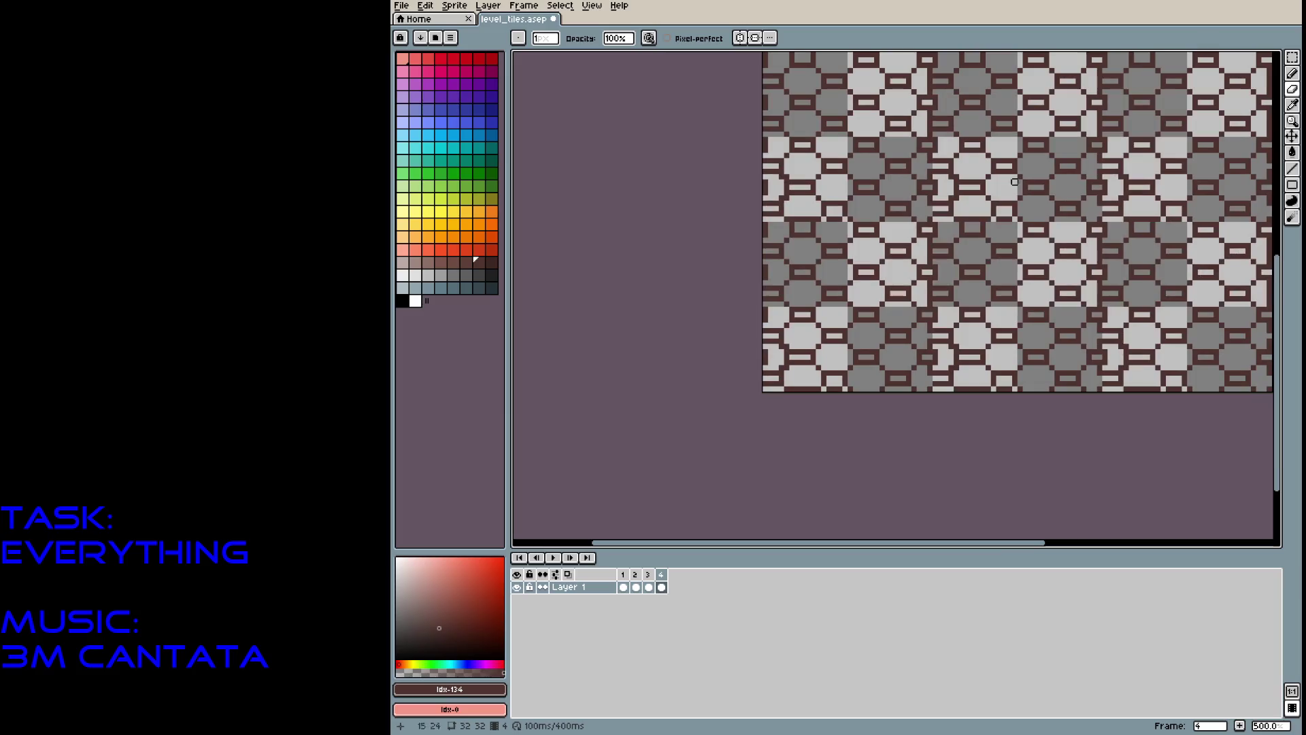
pyautogui.scroll(2, 939, 399)
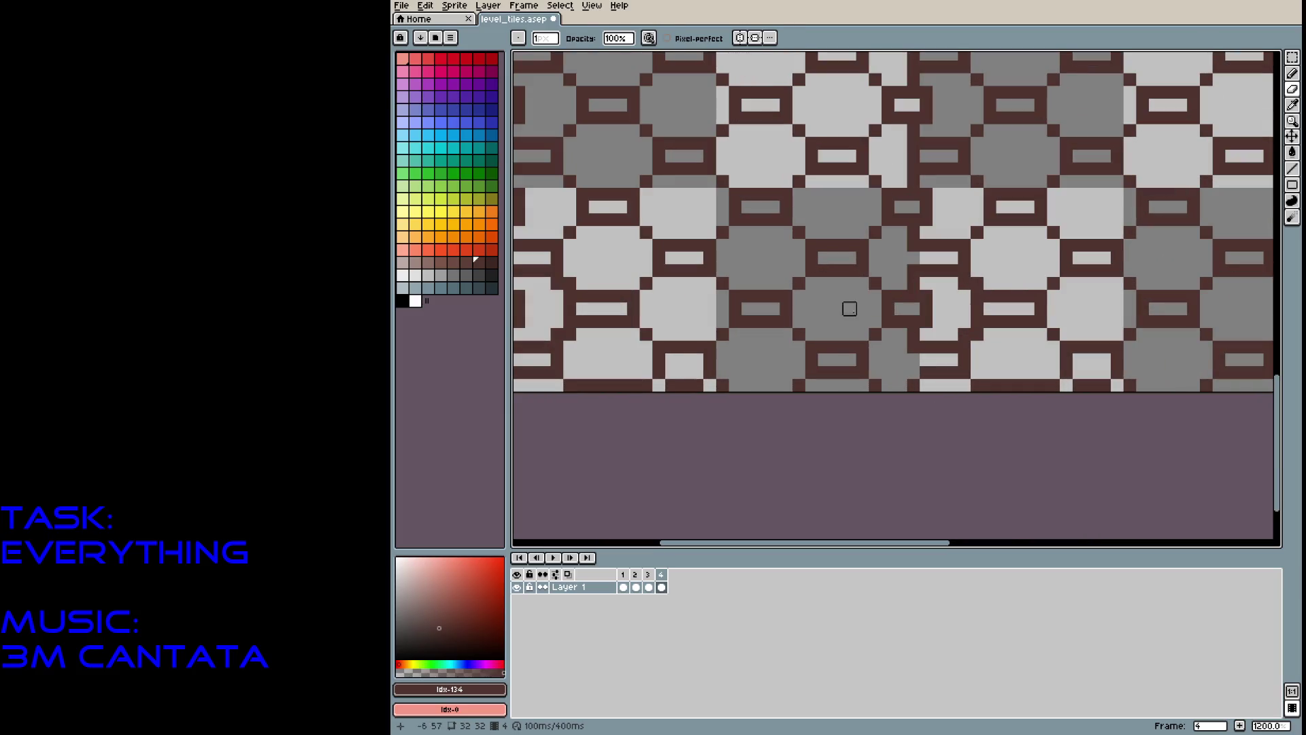
pyautogui.press('b')
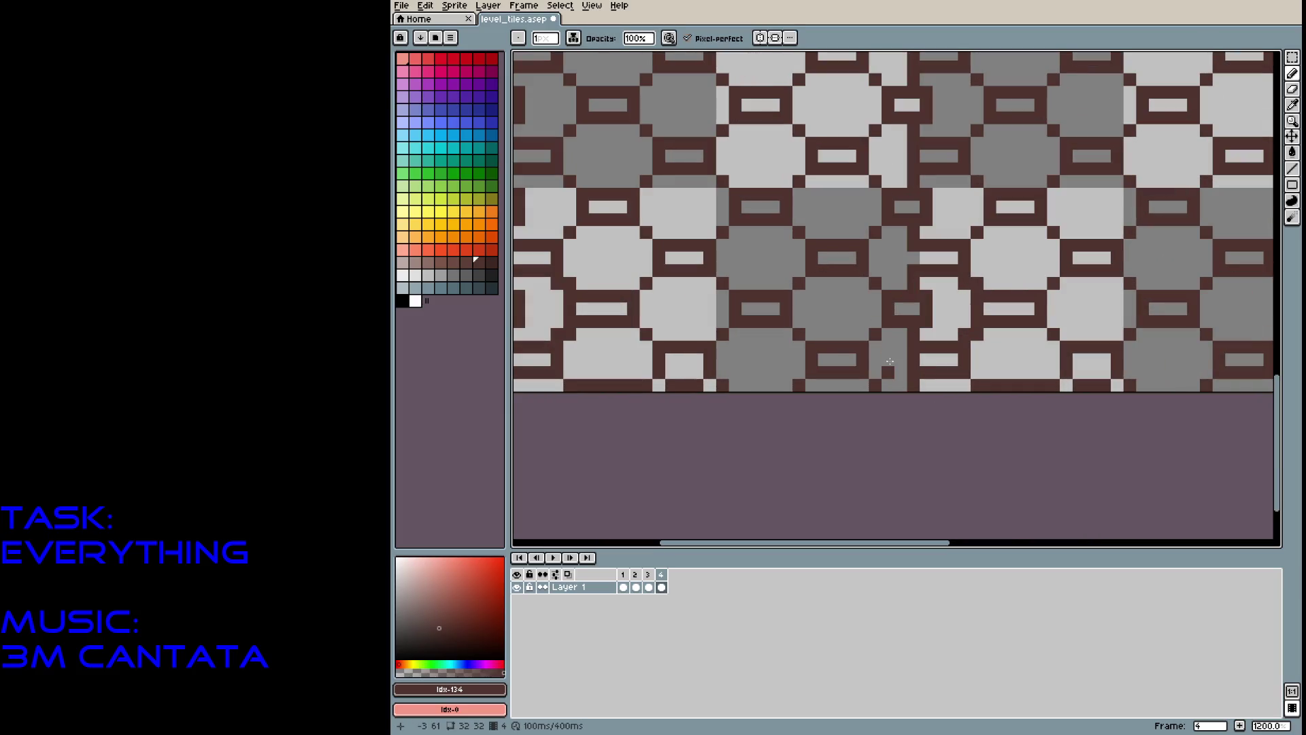
pyautogui.scroll(-5, 889, 362)
pyautogui.scroll(1, 783, 377)
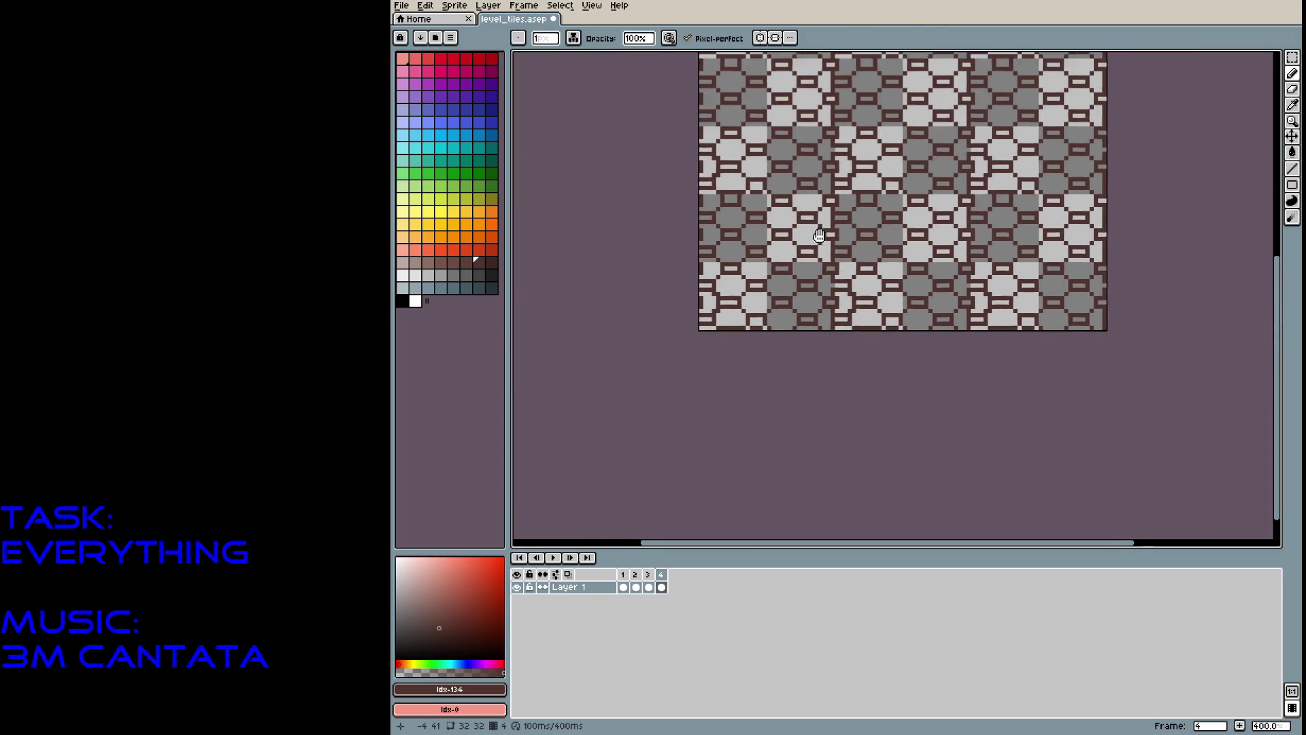
pyautogui.moveTo(783, 378); pyautogui.dragTo(776, 396)
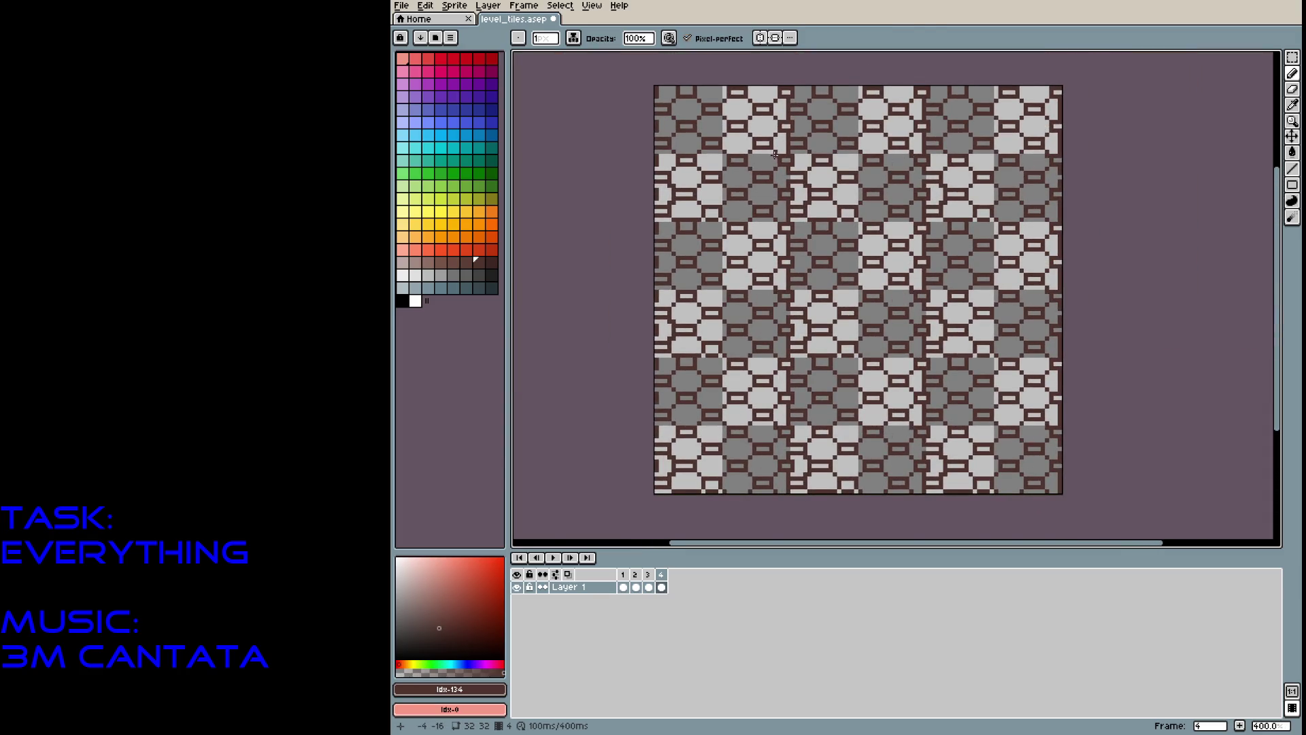
pyautogui.scroll(5, 754, 169)
pyautogui.click(811, 233)
# Paint dark pixels to close gaps in the upper tile outline.
pyautogui.scroll(-5, 805, 306)
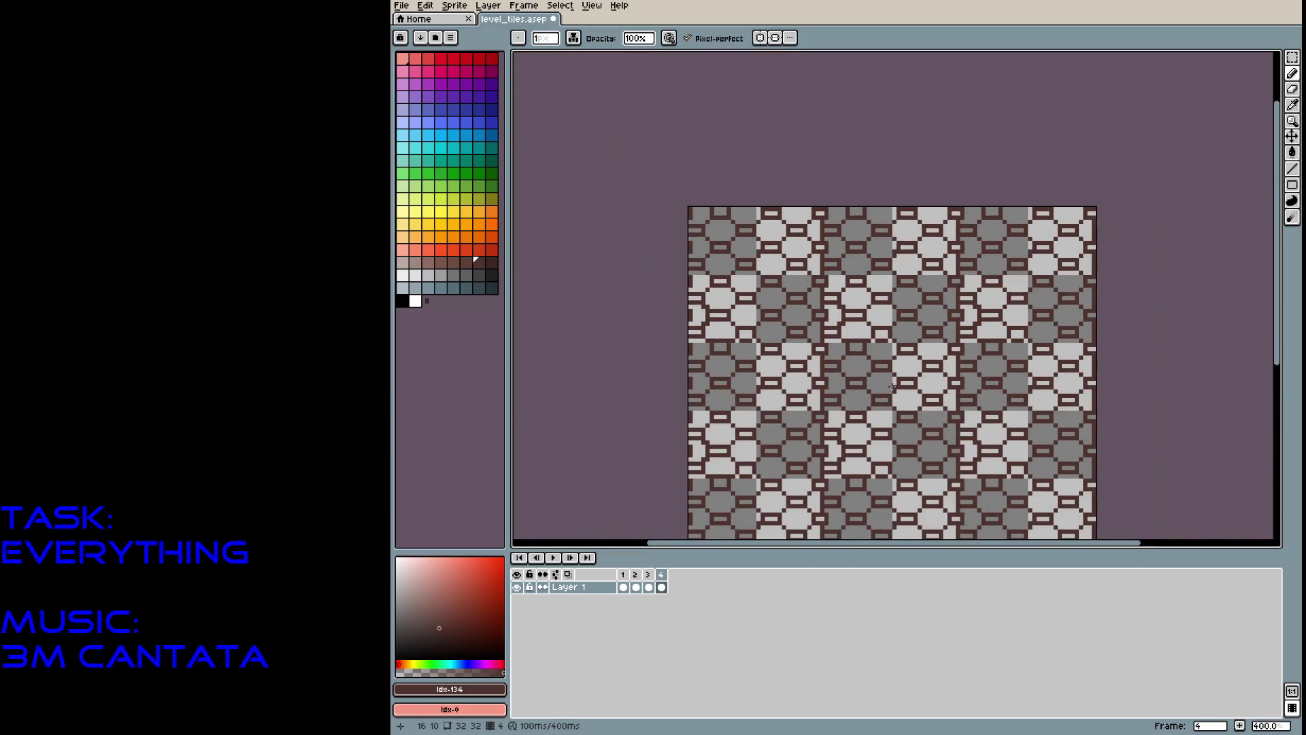
pyautogui.moveTo(881, 371); pyautogui.dragTo(805, 247)
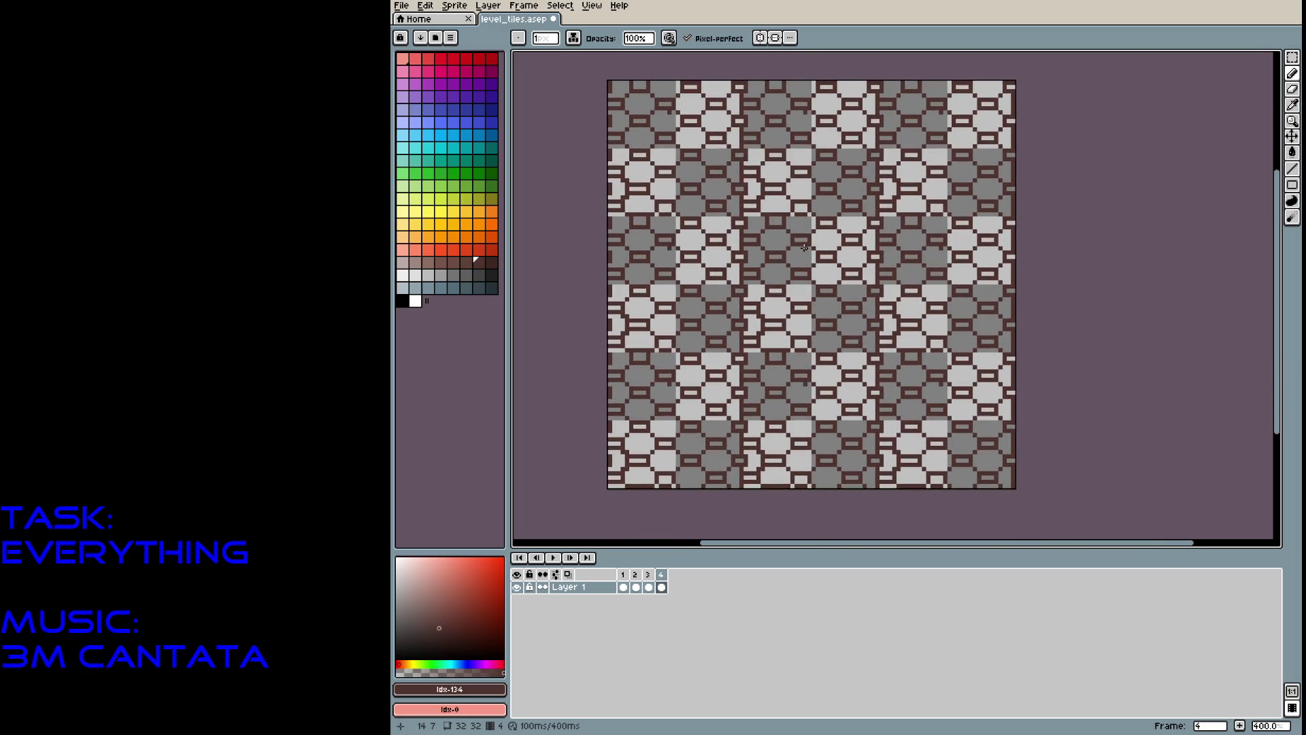
pyautogui.scroll(1, 707, 315)
pyautogui.scroll(4, 732, 345)
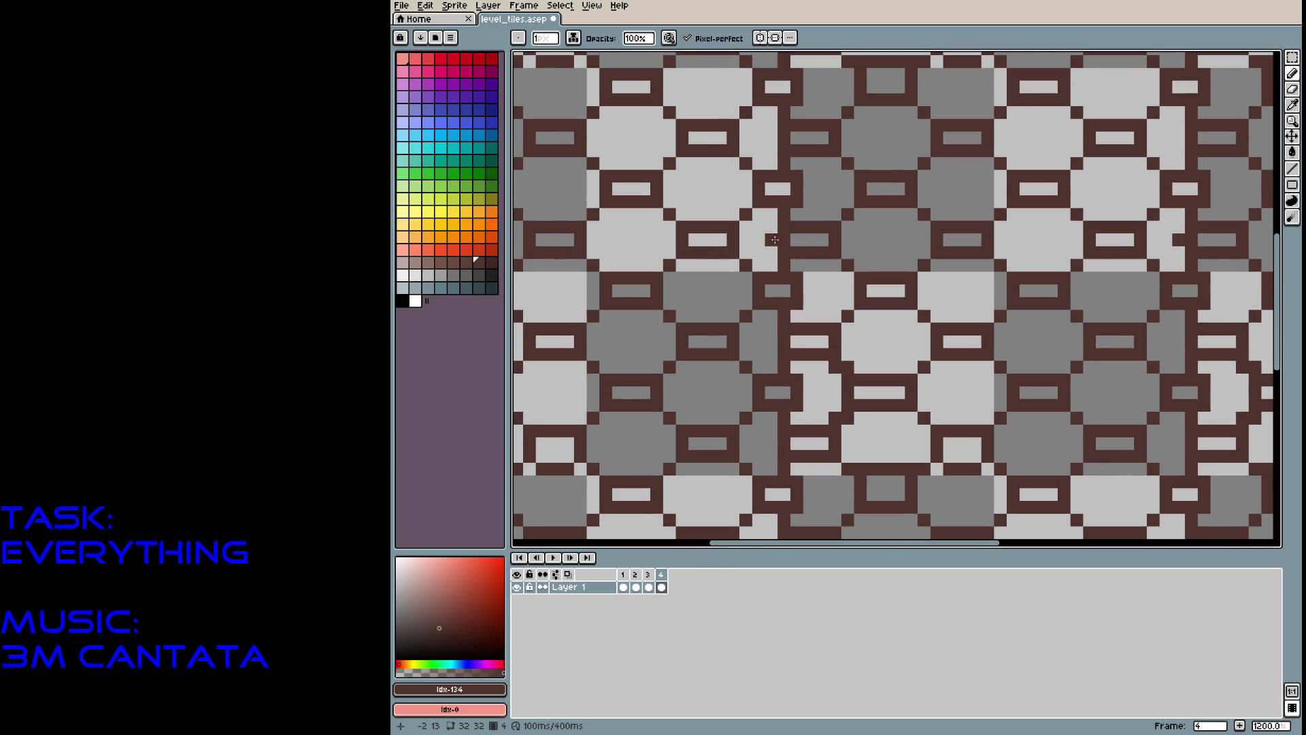
pyautogui.moveTo(802, 212); pyautogui.dragTo(813, 210)
pyautogui.click(821, 163)
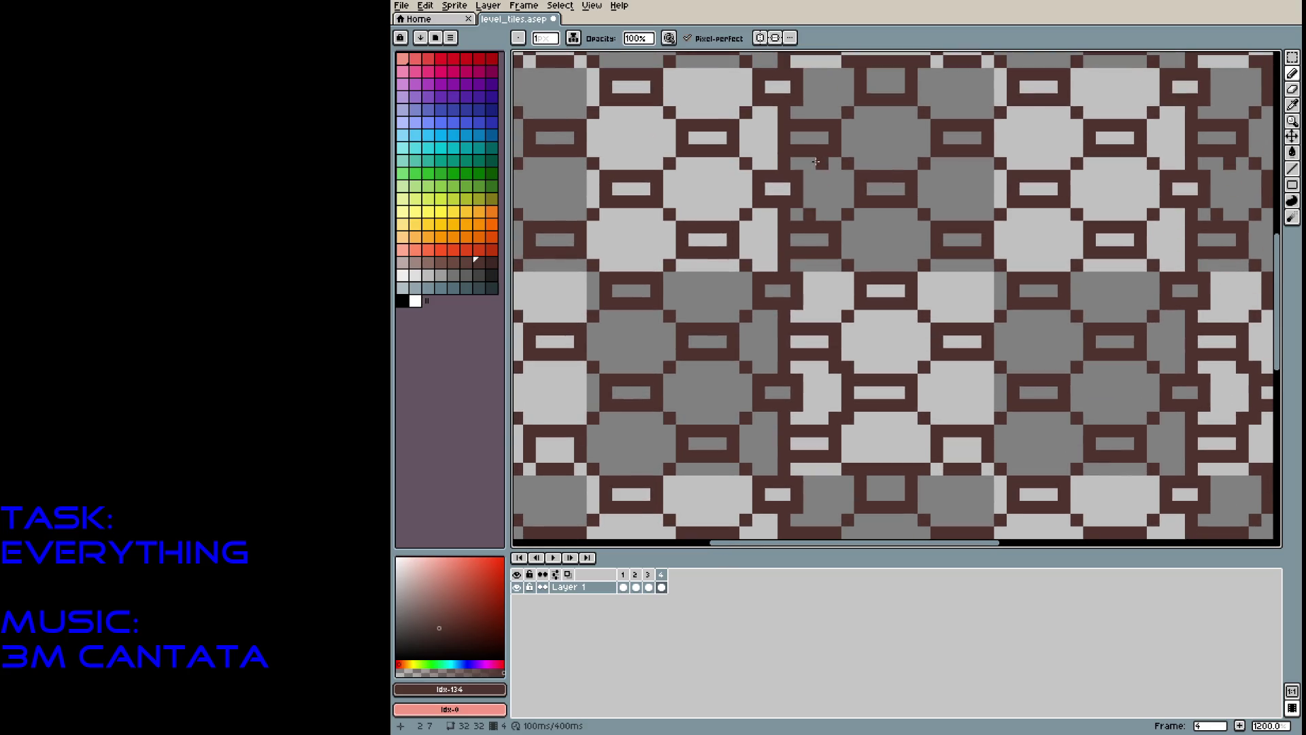
# Erase stray dark pixels along the seam in the middle and lower tiles.
pyautogui.press('e')
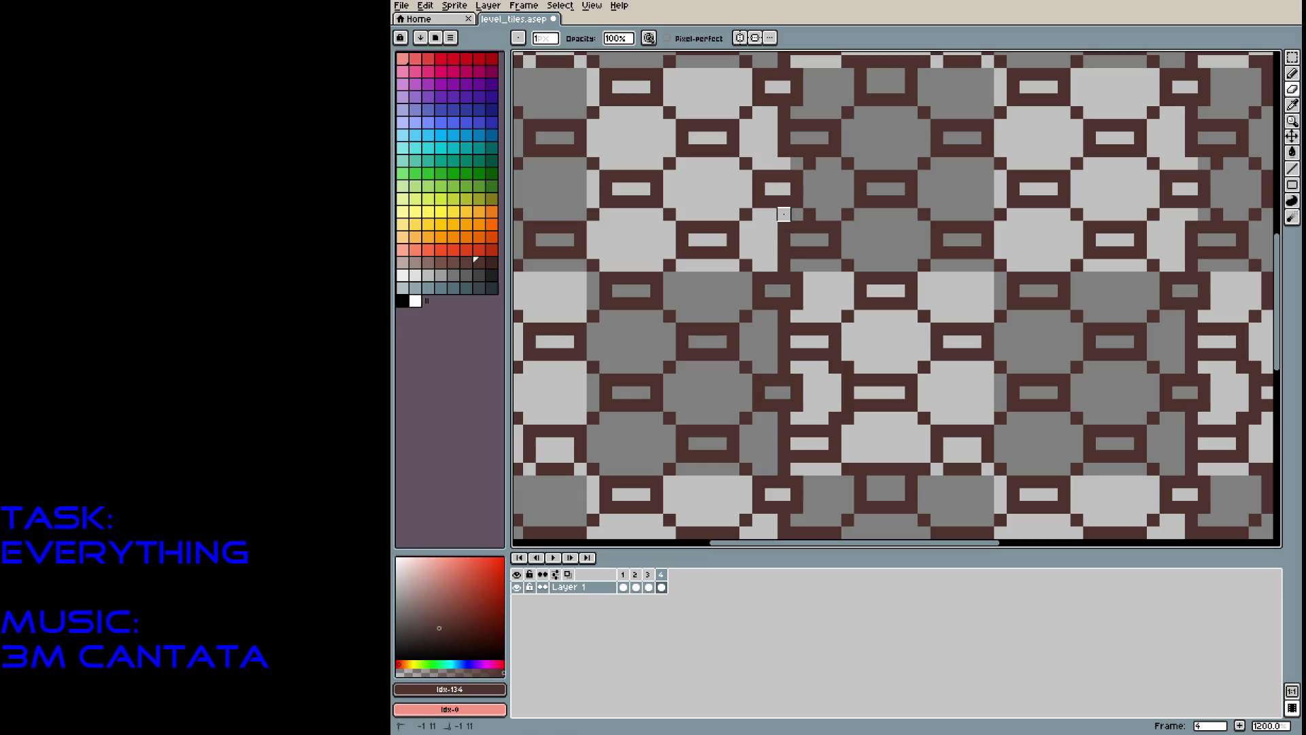
pyautogui.moveTo(784, 265); pyautogui.dragTo(796, 342)
pyautogui.press('b')
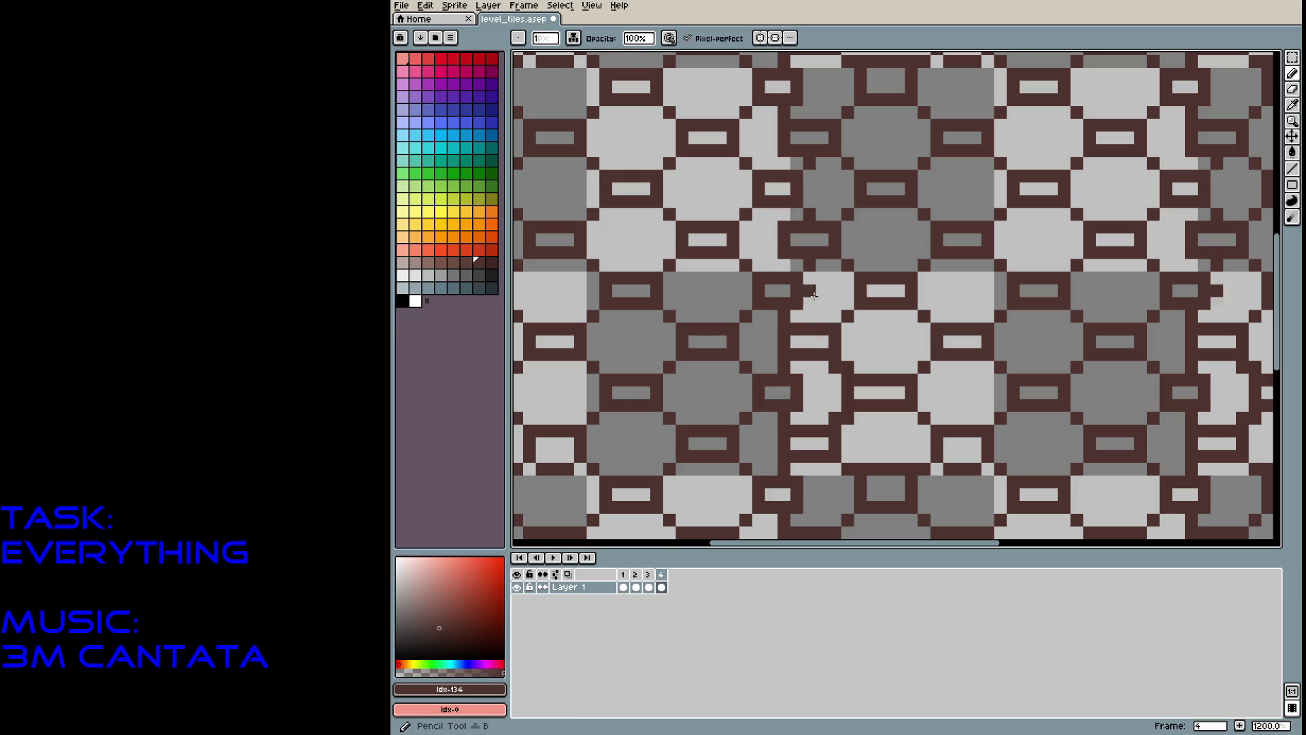
pyautogui.press('e')
pyautogui.moveTo(784, 419); pyautogui.dragTo(784, 371)
pyautogui.scroll(-5, 784, 329)
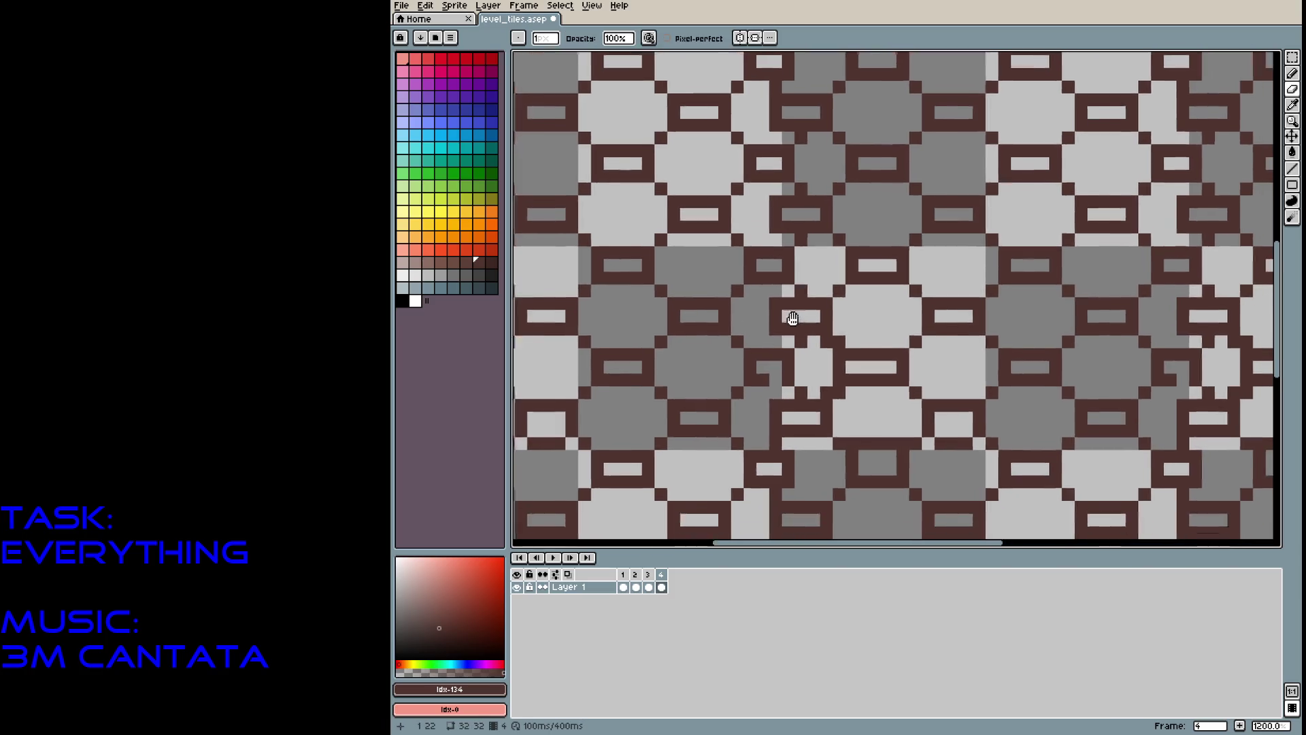
# Patch outline pixels on the left and erase a stray pixel there.
pyautogui.press('b')
pyautogui.click(753, 350)
pyautogui.press('e')
pyautogui.click(736, 349)
pyautogui.click(737, 300)
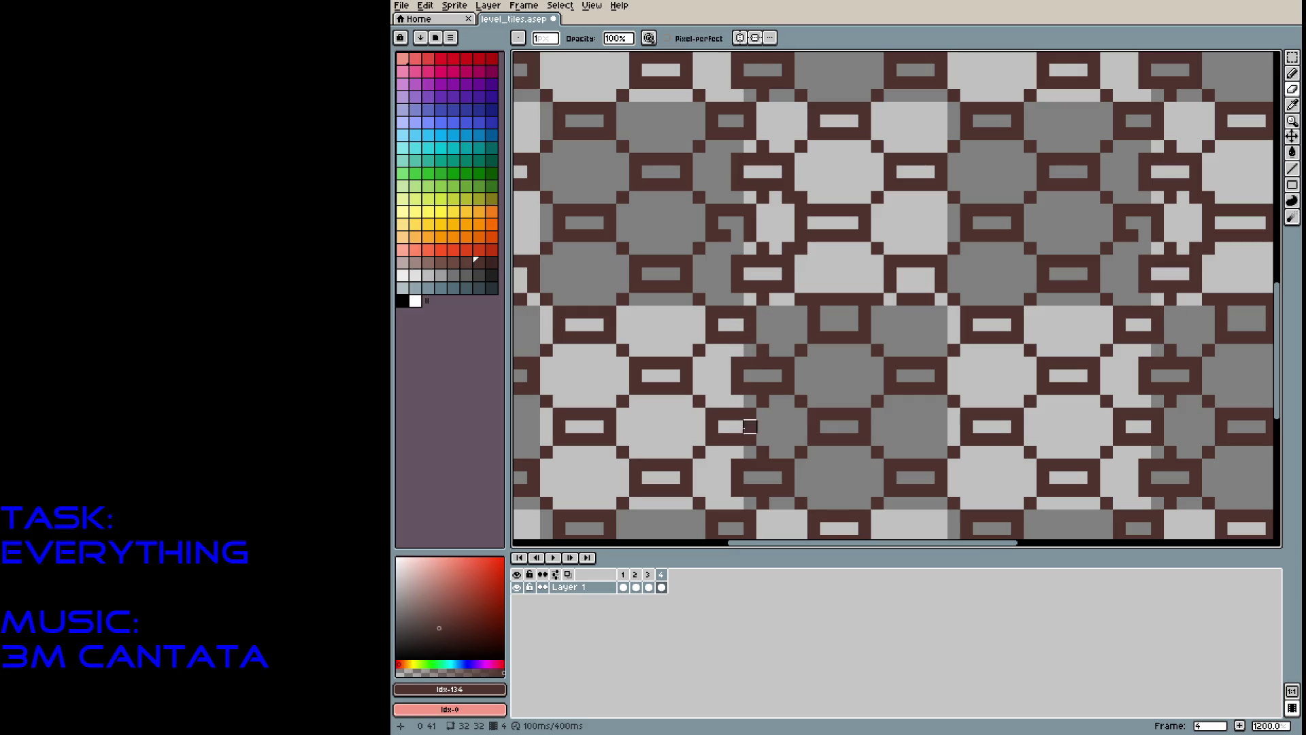
pyautogui.scroll(-4, 736, 337)
pyautogui.scroll(-3, 724, 222)
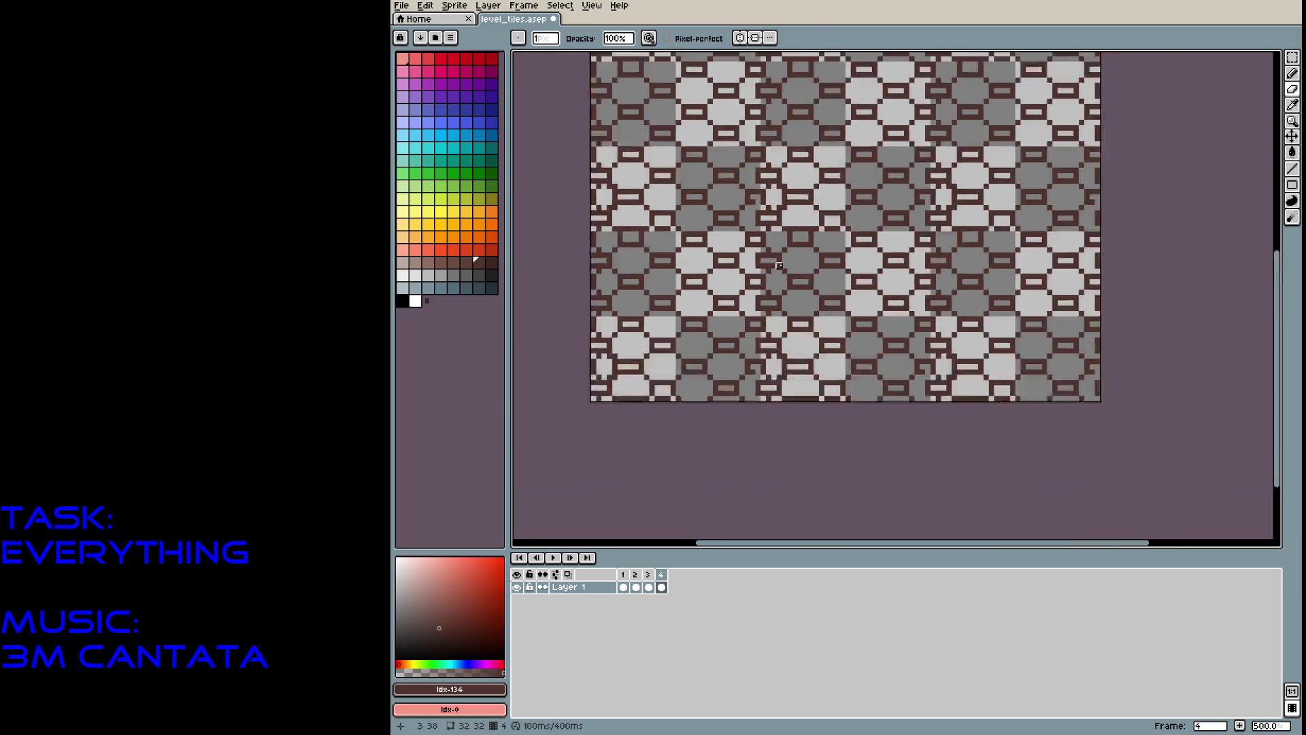
pyautogui.scroll(3, 729, 379)
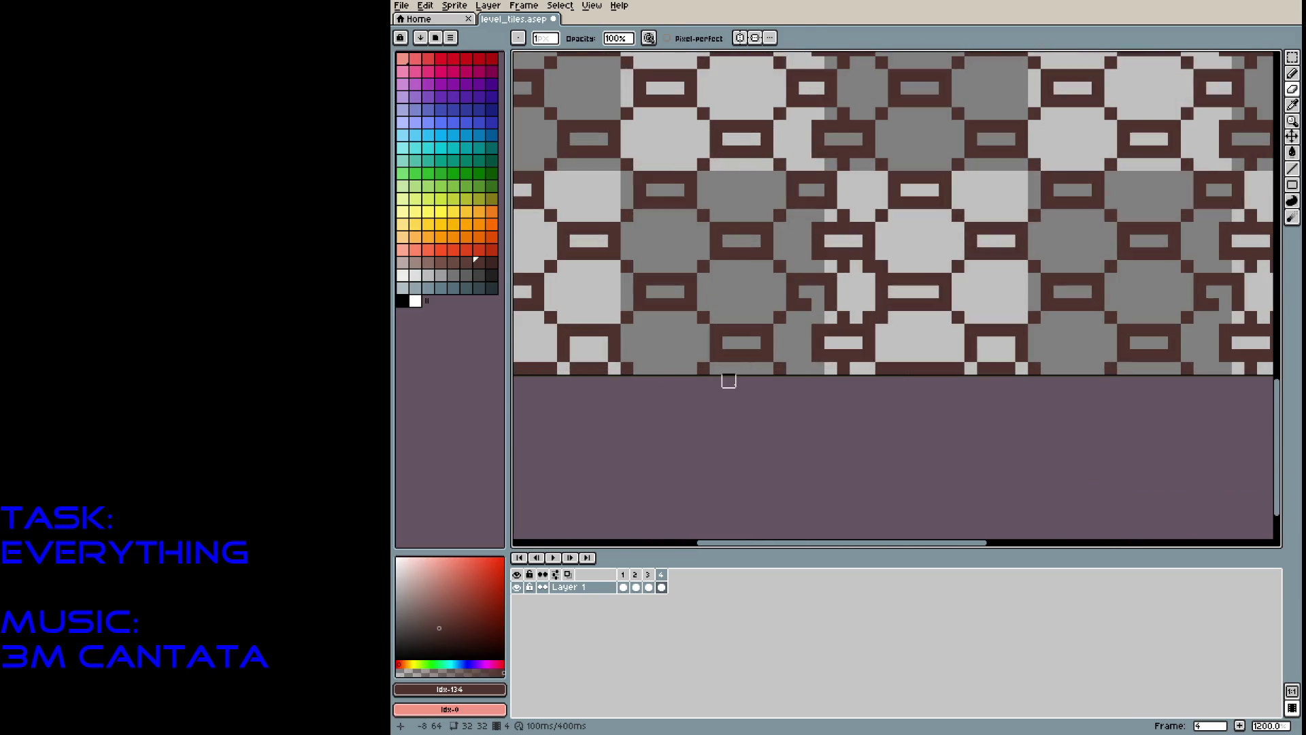
pyautogui.press('b')
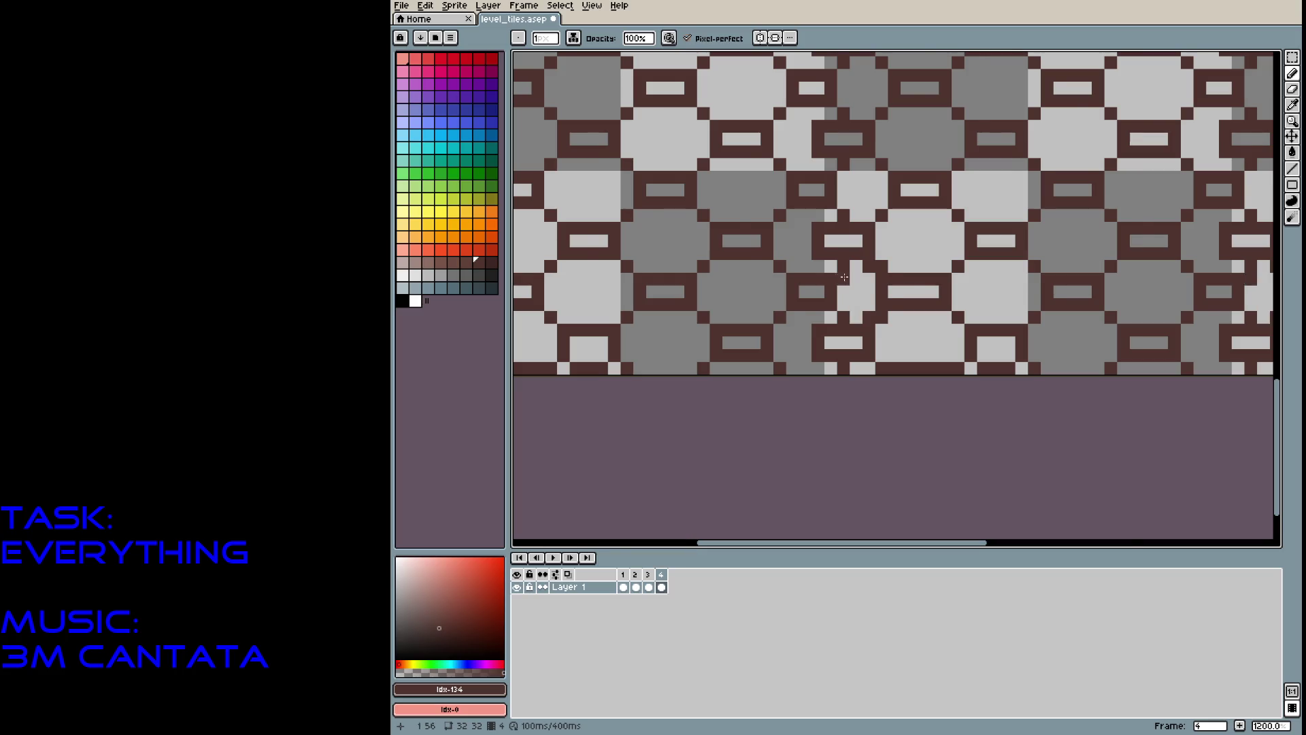
pyautogui.scroll(-5, 844, 277)
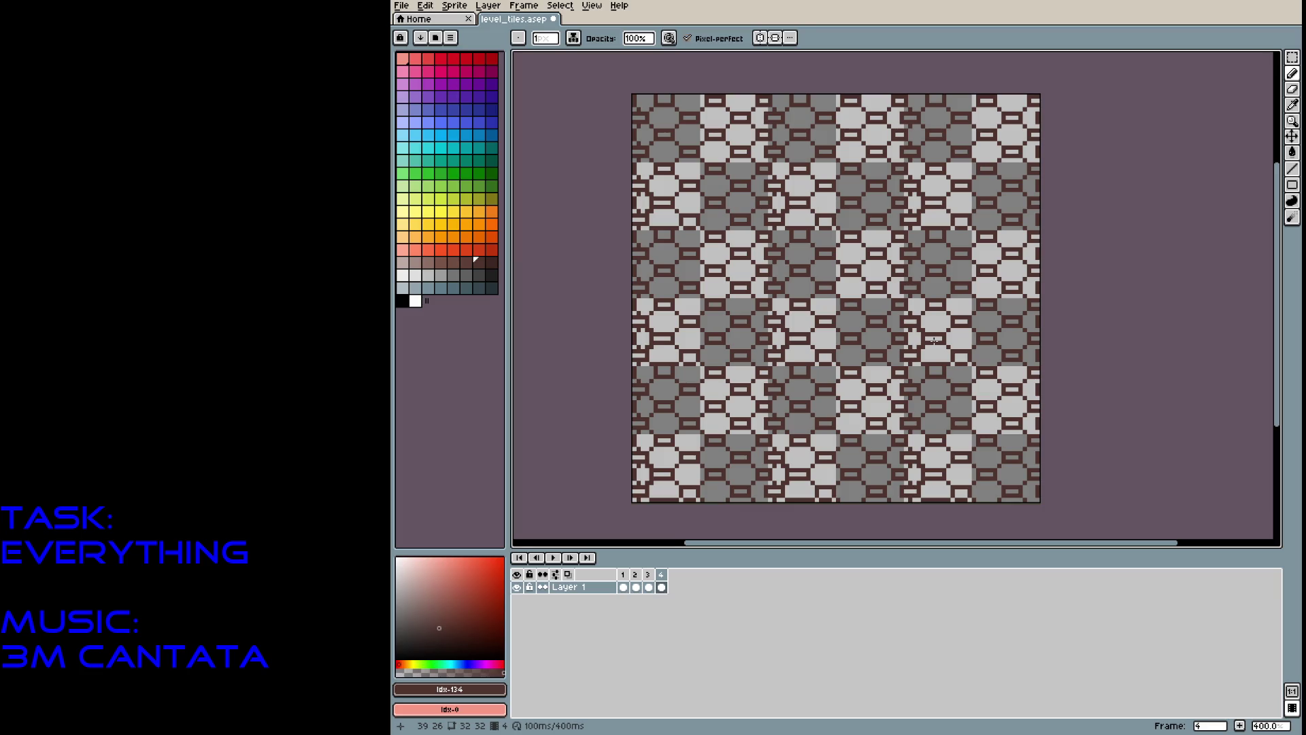
pyautogui.scroll(2, 945, 284)
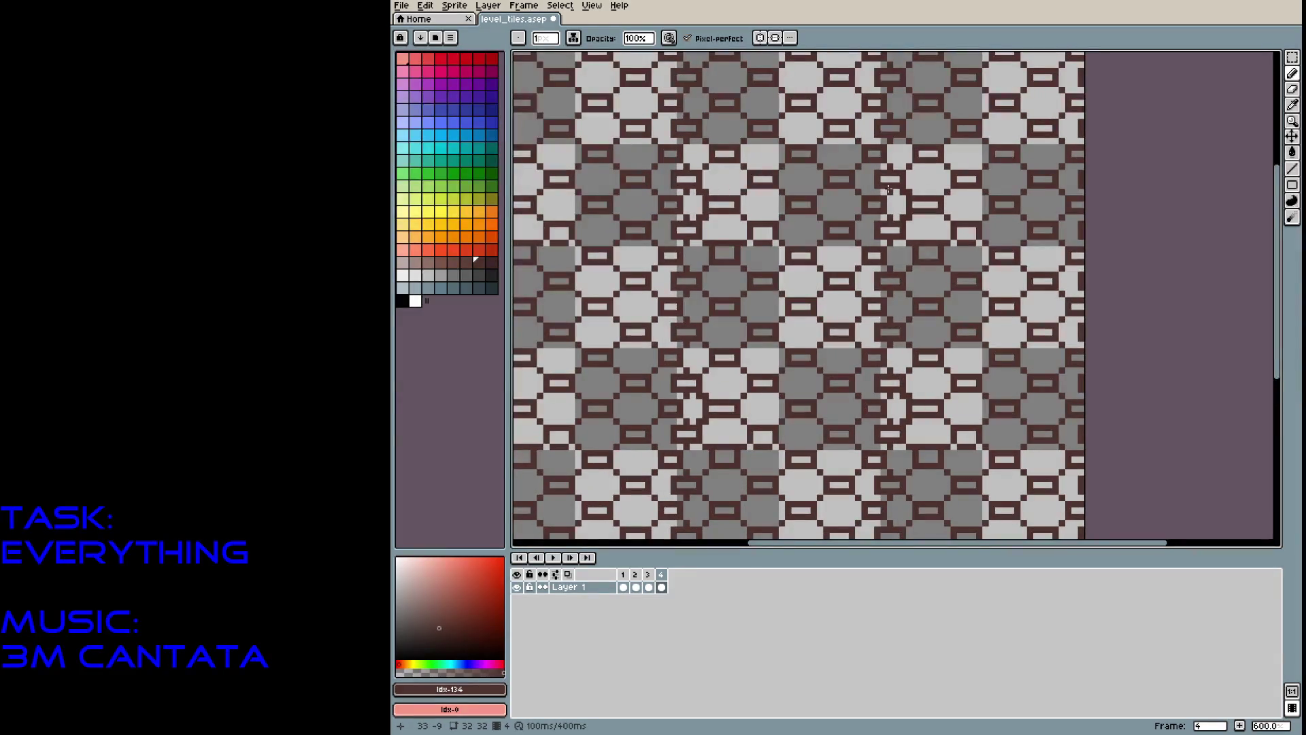
# Bucket-fill all light stone areas non-contiguously, ending with one flat dark grey.
pyautogui.click(1292, 153)
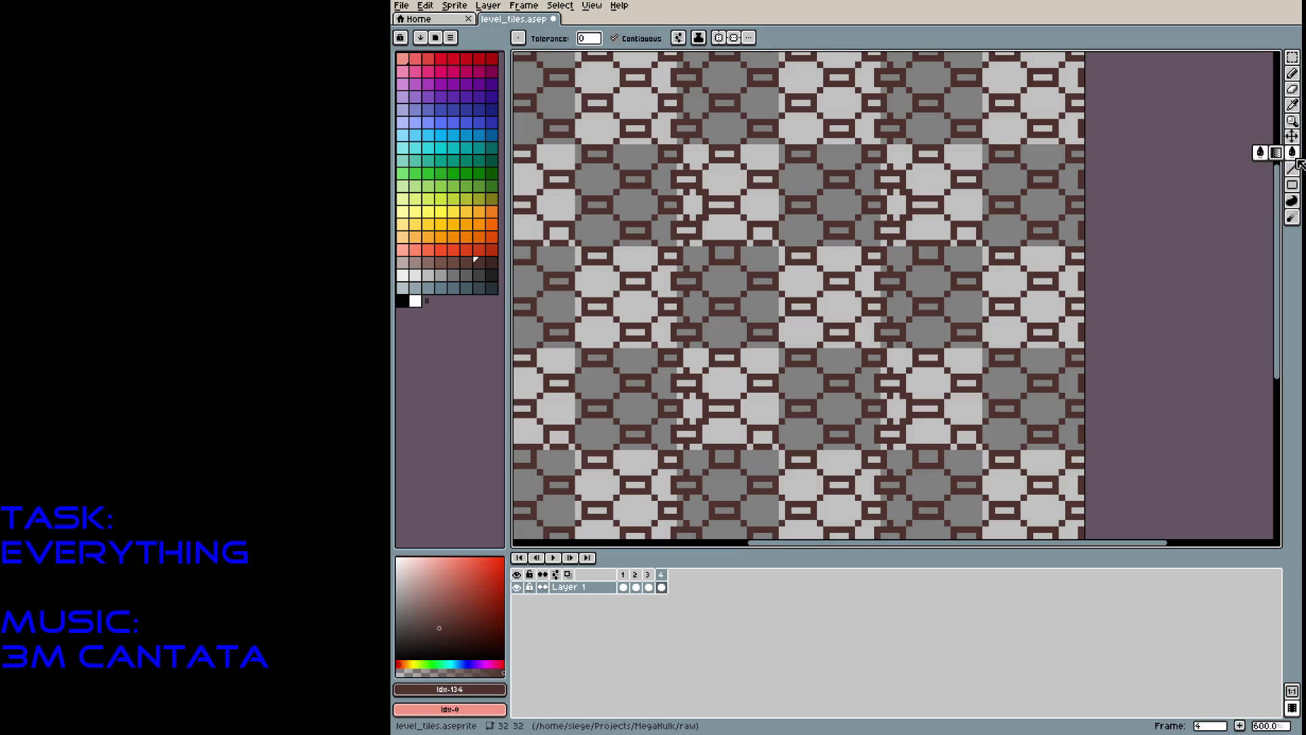
pyautogui.click(615, 38)
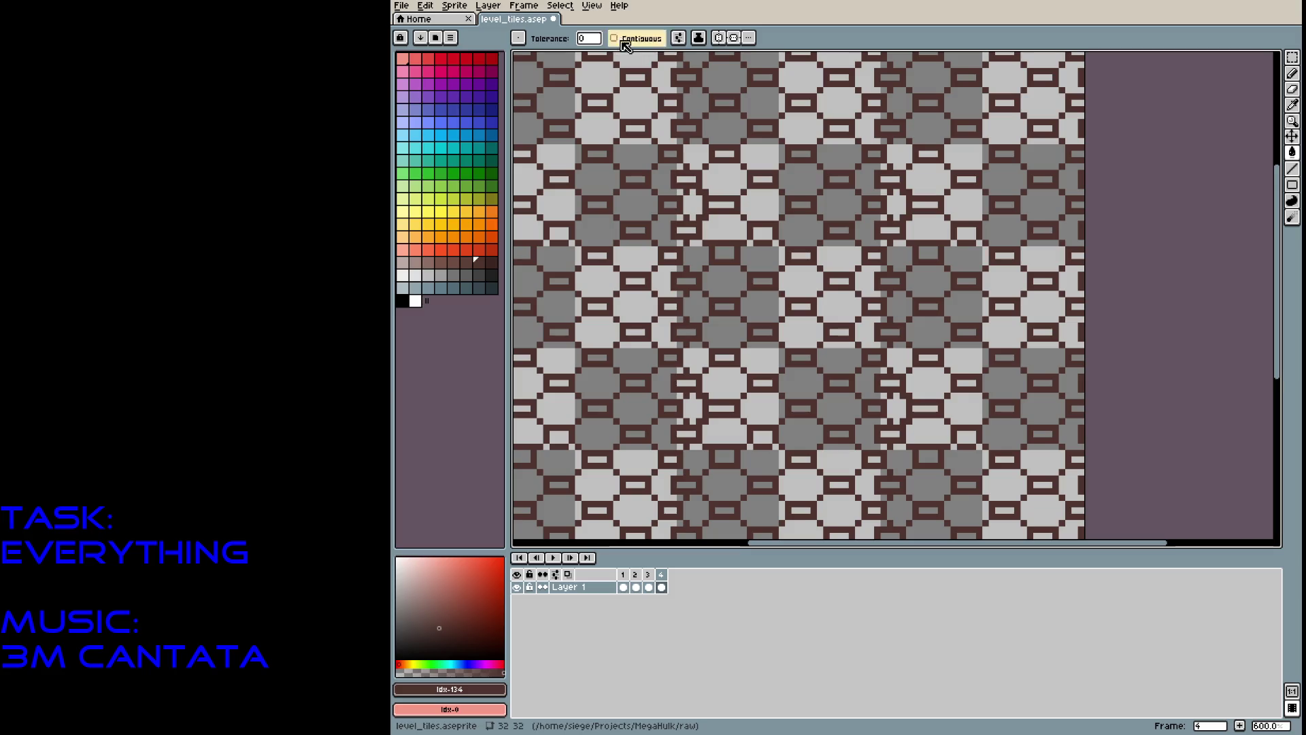
pyautogui.click(635, 120)
pyautogui.hotkey('ctrl', 'z')
pyautogui.press('[')
pyautogui.press('[')
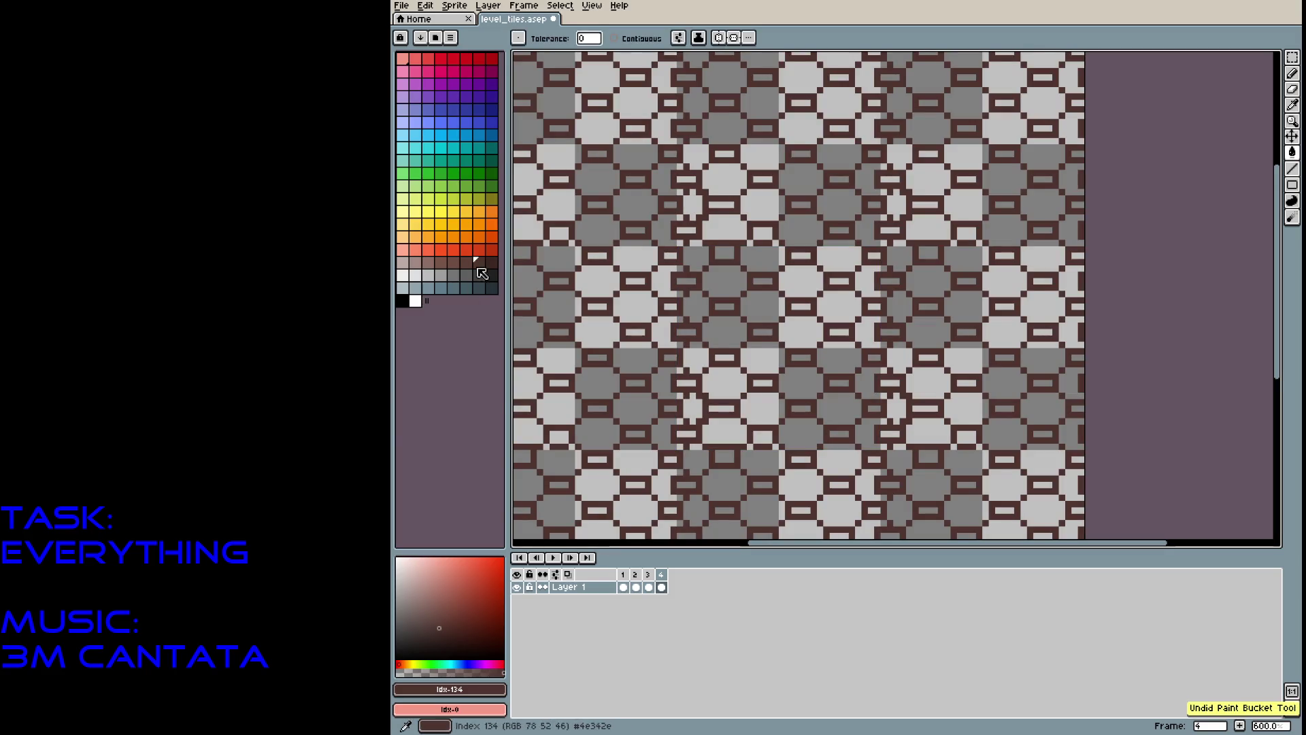
pyautogui.click(598, 182)
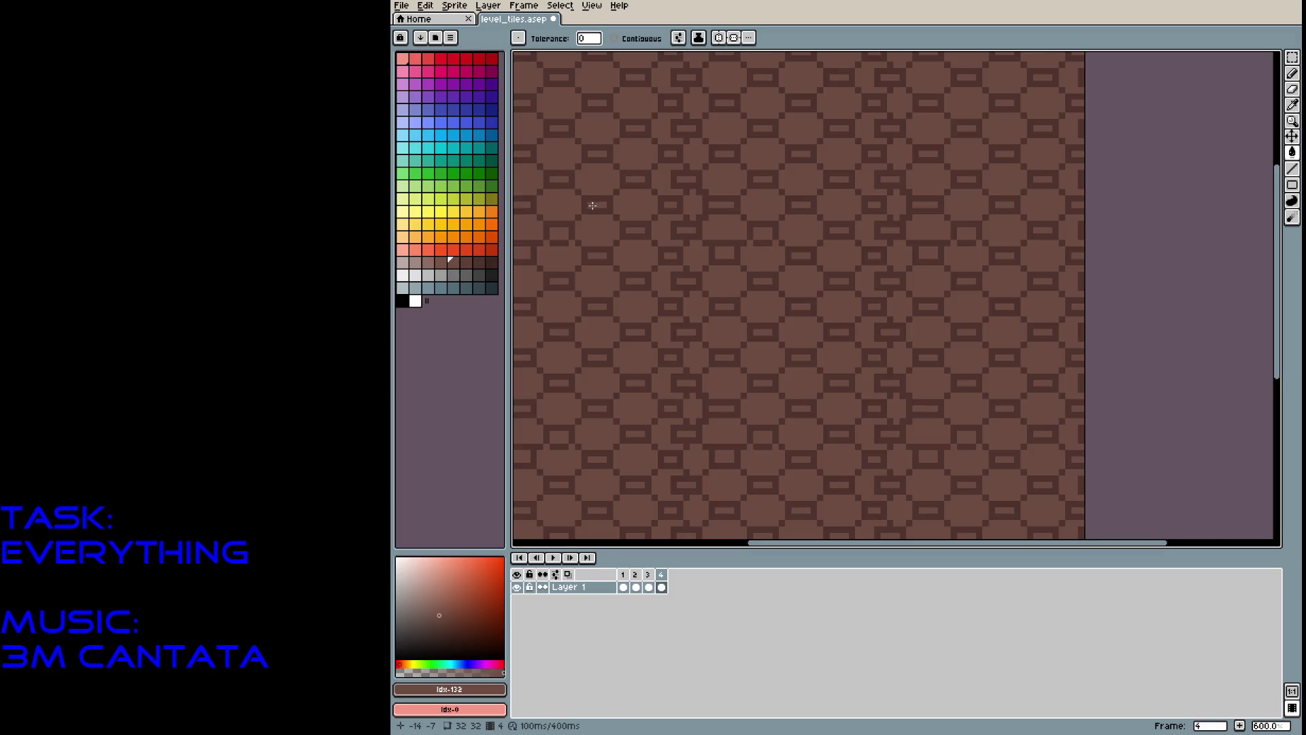
pyautogui.press(']')
pyautogui.press(']')
pyautogui.press(']')
pyautogui.click(564, 222)
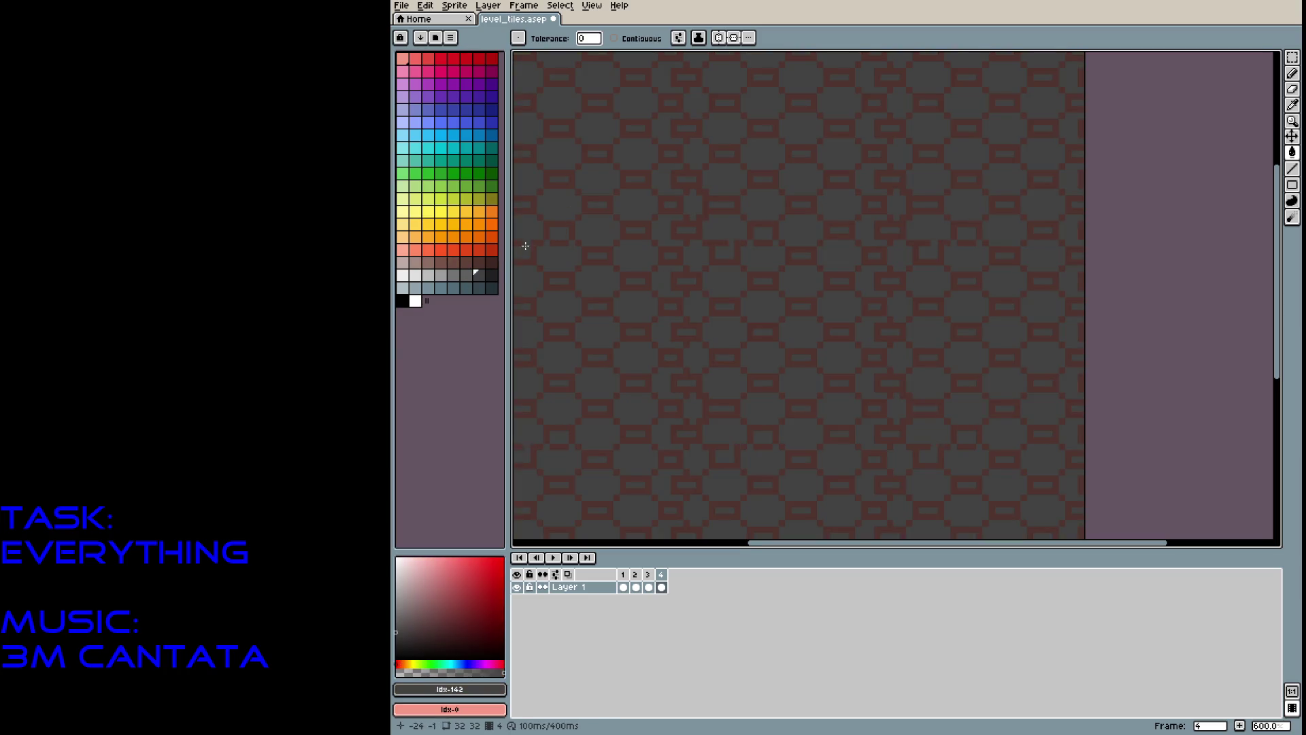
pyautogui.moveTo(777, 249)
pyautogui.mouseDown()
pyautogui.moveTo(788, 320)
pyautogui.moveTo(874, 315)
pyautogui.moveTo(765, 249)
pyautogui.mouseUp()
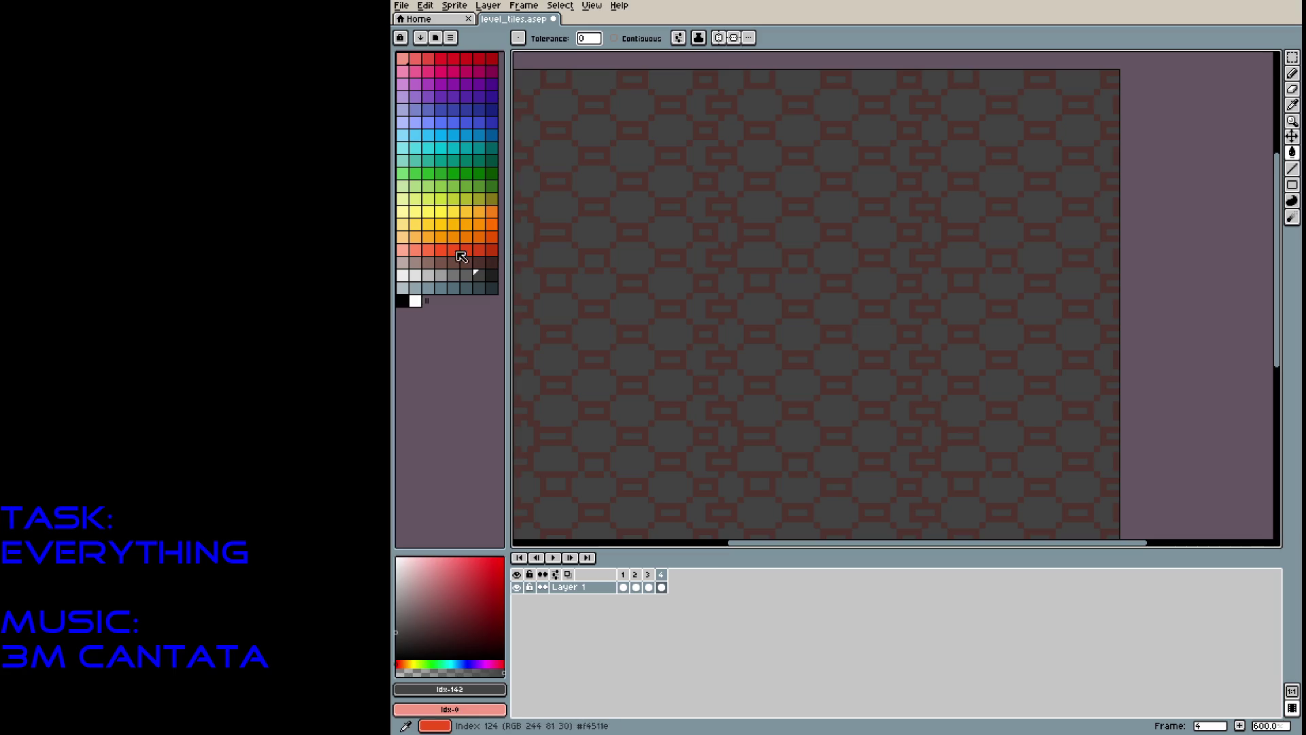
# Try contiguous green fills on the grey octagons, then undo them.
pyautogui.click(492, 173)
pyautogui.click(549, 156)
pyautogui.hotkey('ctrl', 'z')
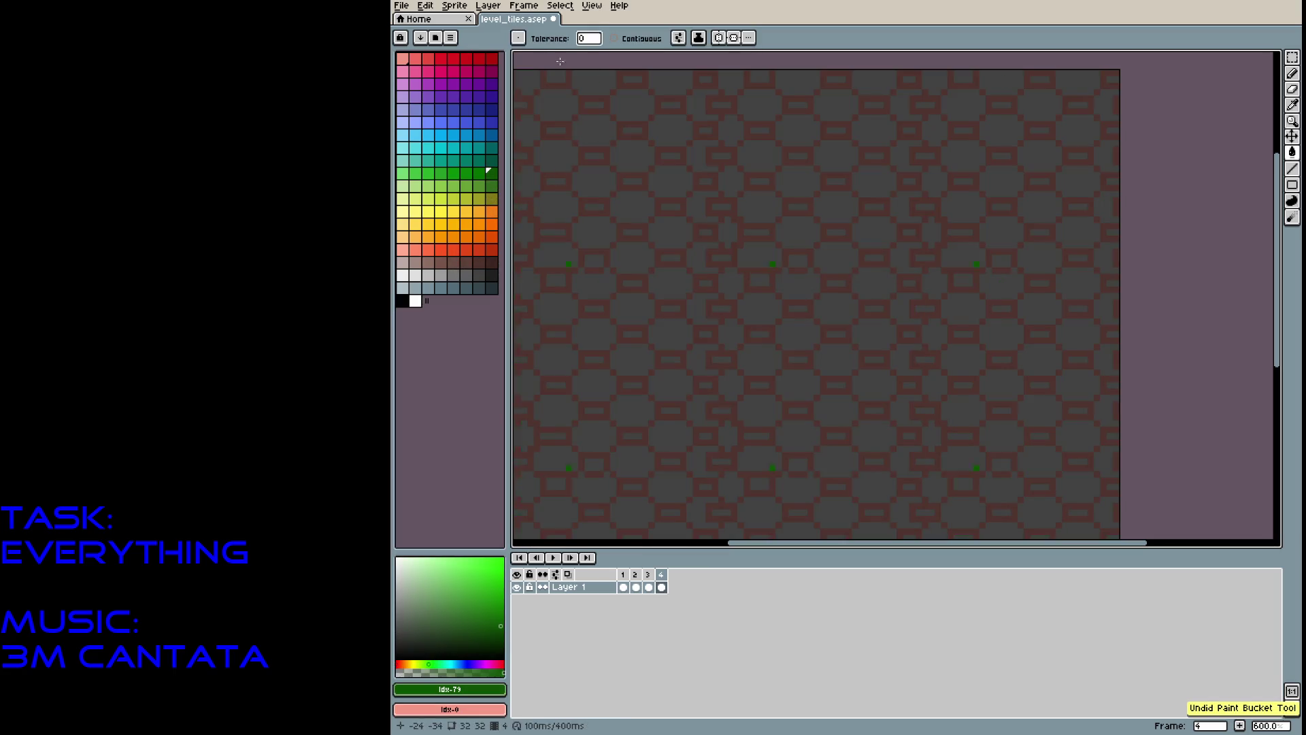
pyautogui.click(614, 38)
pyautogui.click(592, 230)
pyautogui.click(637, 239)
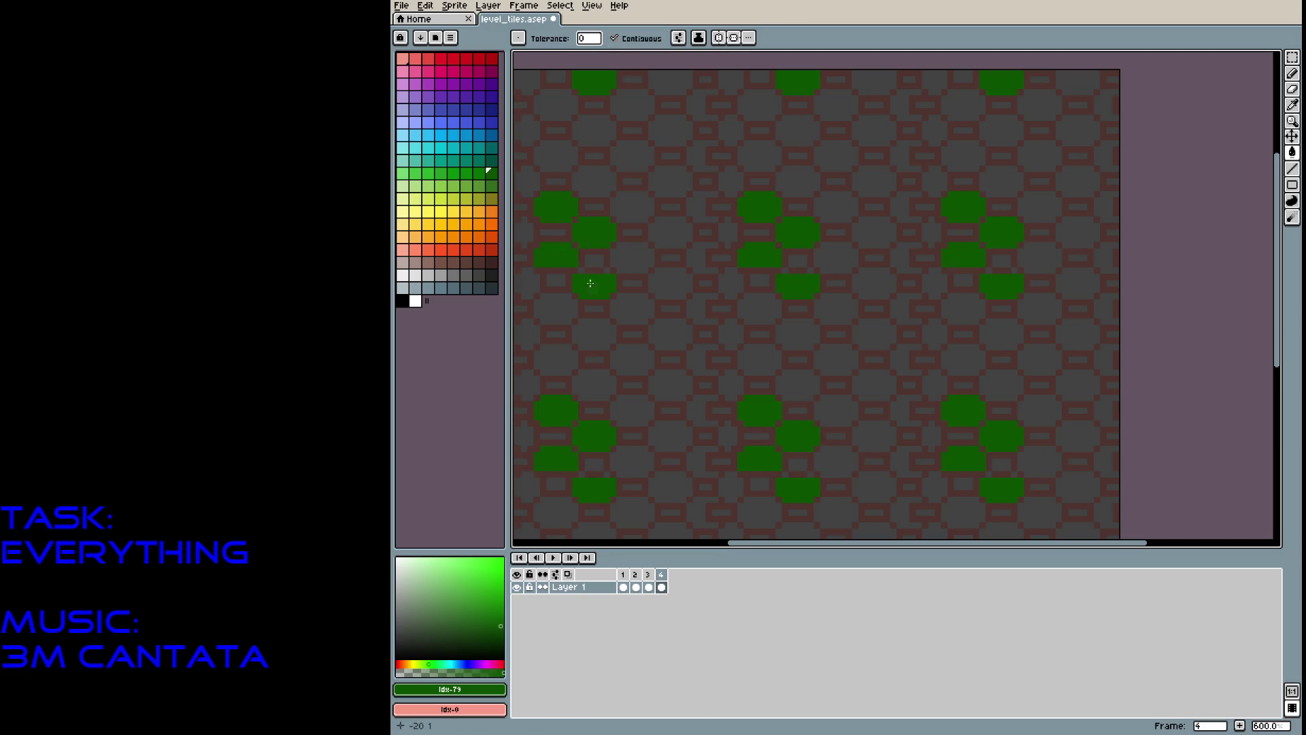
pyautogui.press('v')
pyautogui.hotkey('ctrl', 'z')
pyautogui.hotkey('ctrl', 'z')
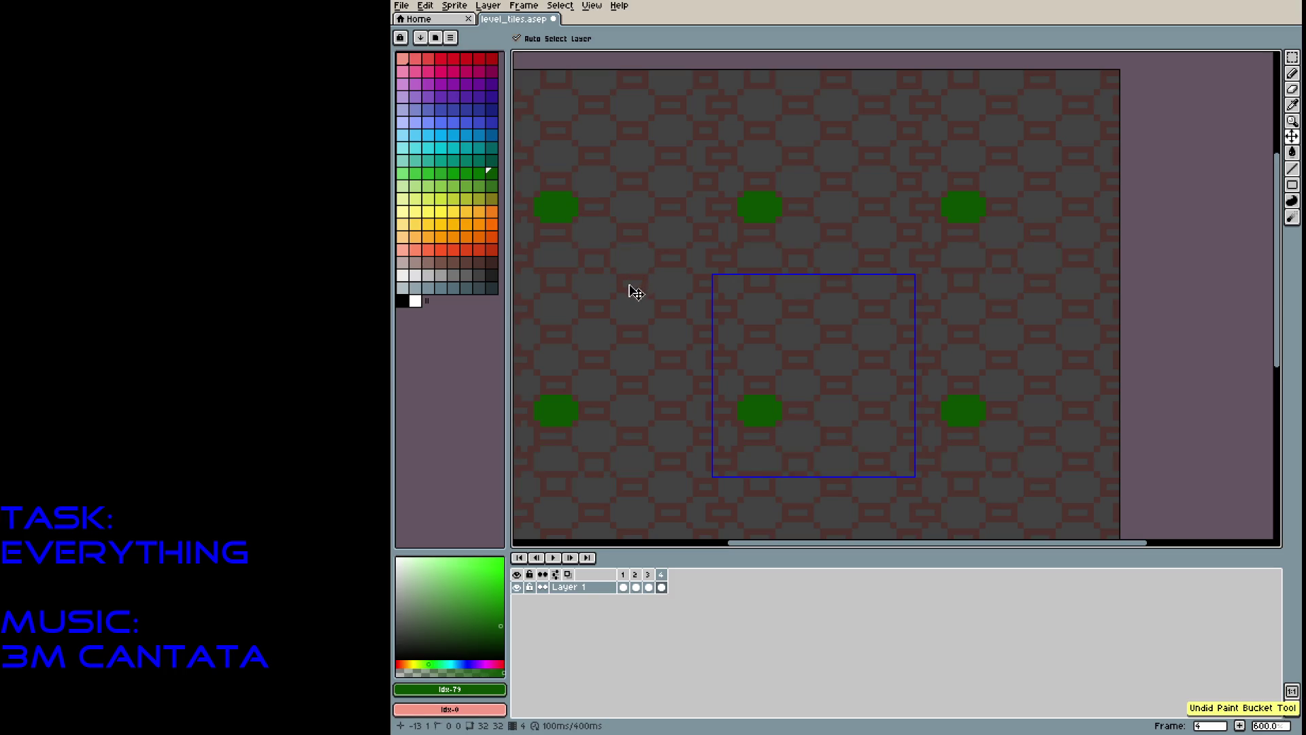
# Fill the large octagon blobs dark green, then refill them a brighter green.
pyautogui.click(504, 641)
pyautogui.press('g')
pyautogui.click(558, 283)
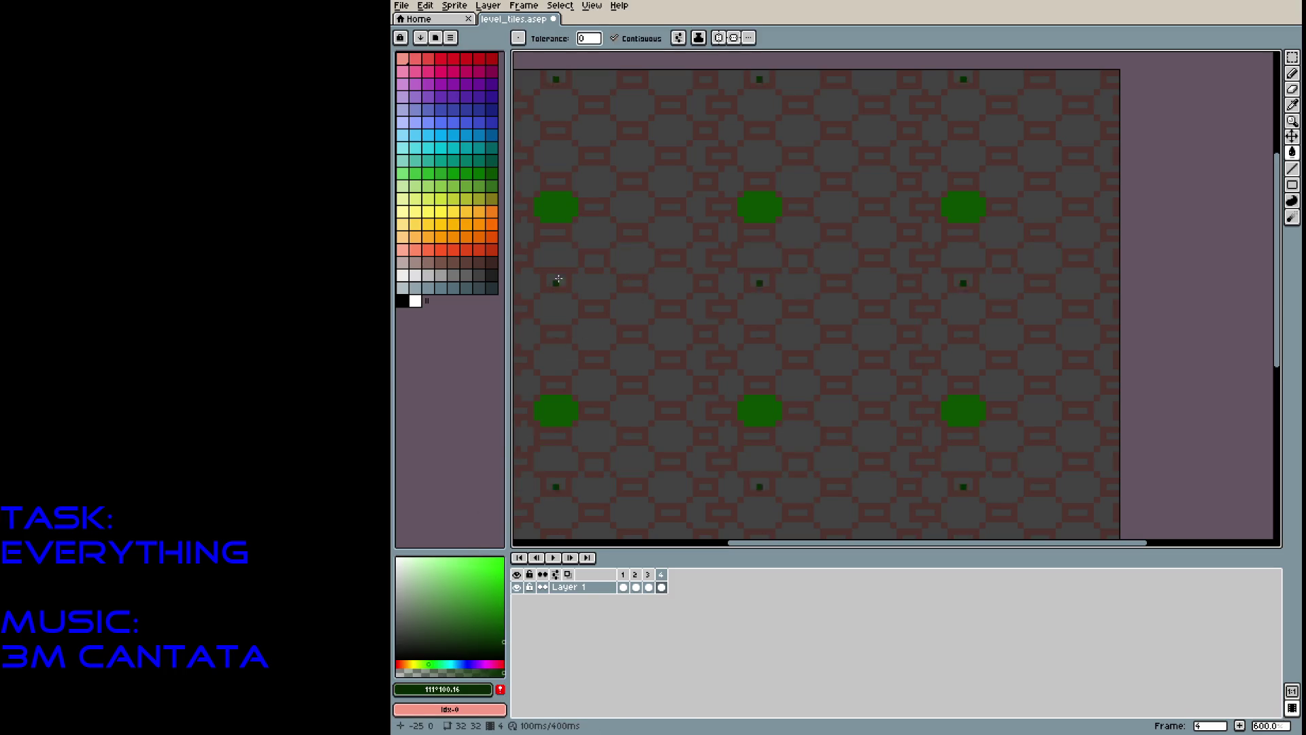
pyautogui.hotkey('ctrl', 'z')
pyautogui.click(558, 211)
pyautogui.hotkey('ctrl', 'z')
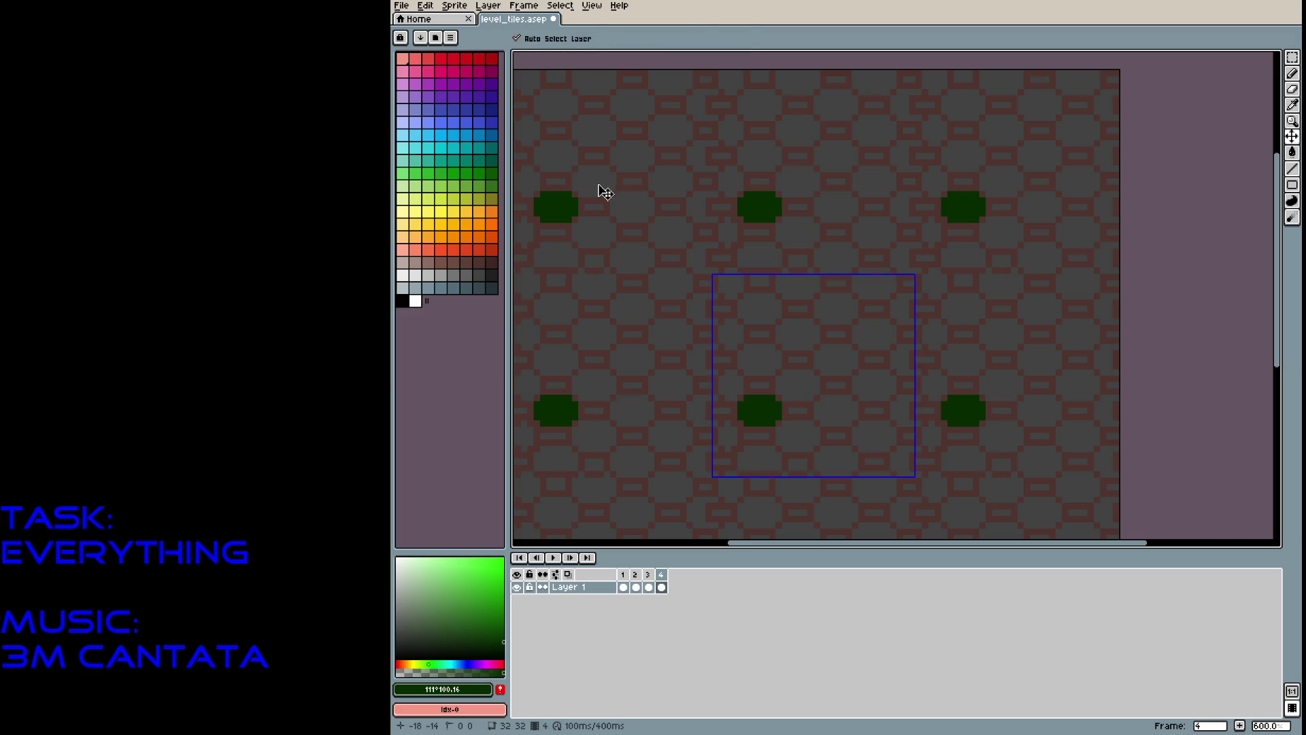
pyautogui.click(486, 627)
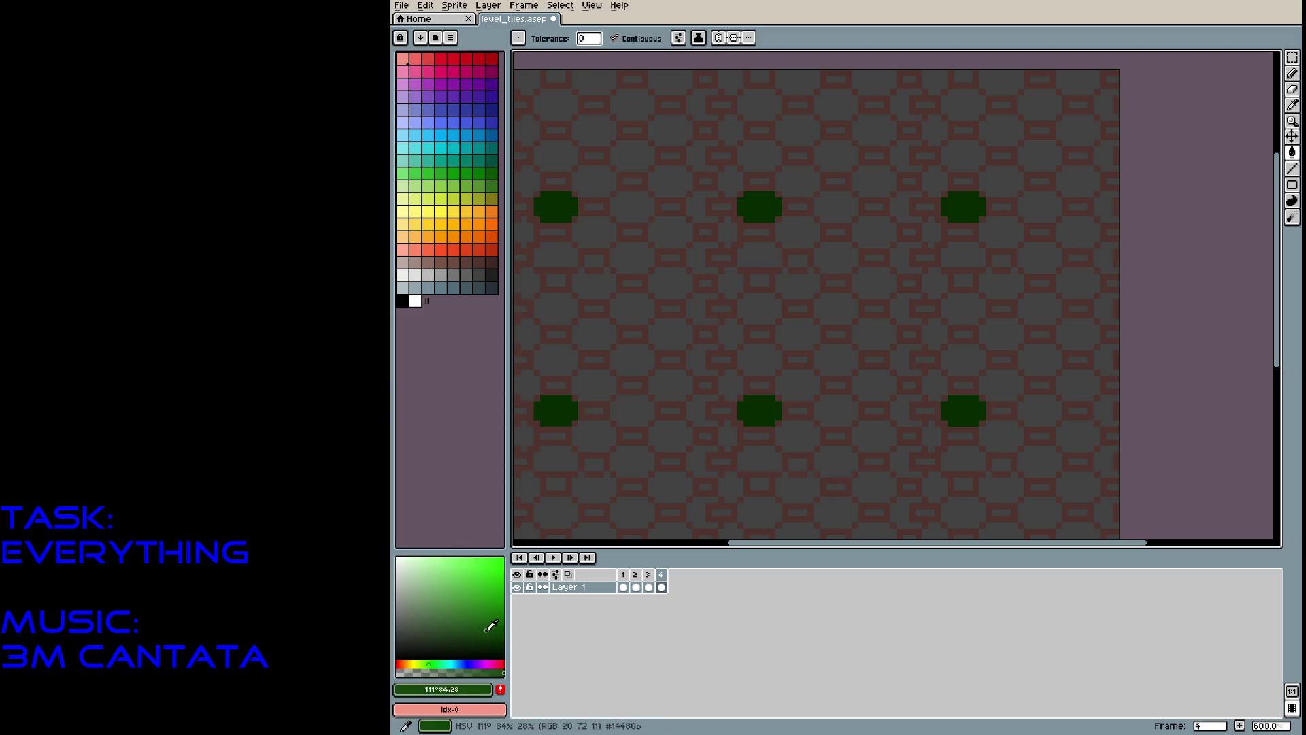
pyautogui.click(561, 213)
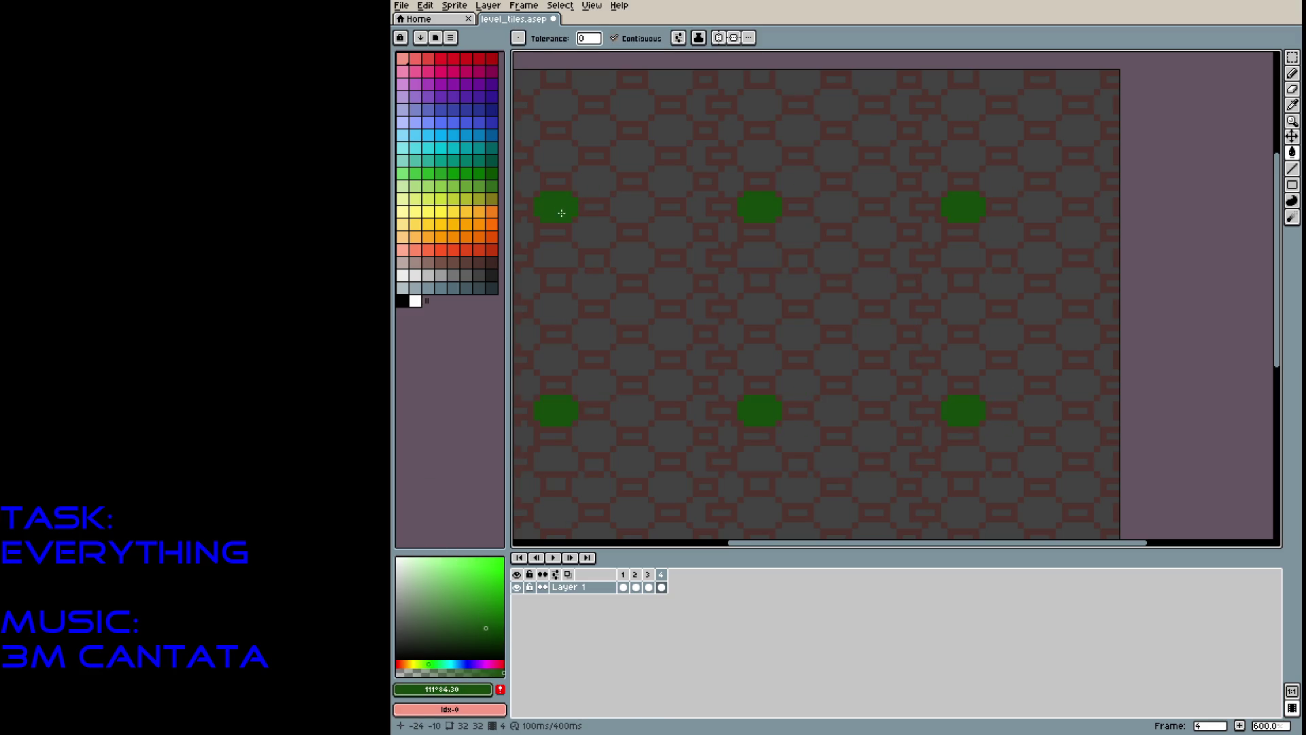
# Return stray green dots to grey #424242 and refill the blobs with a muted green.
pyautogui.keyDown('alt'); pyautogui.click(596, 186); pyautogui.keyUp('alt')
pyautogui.click(594, 187)
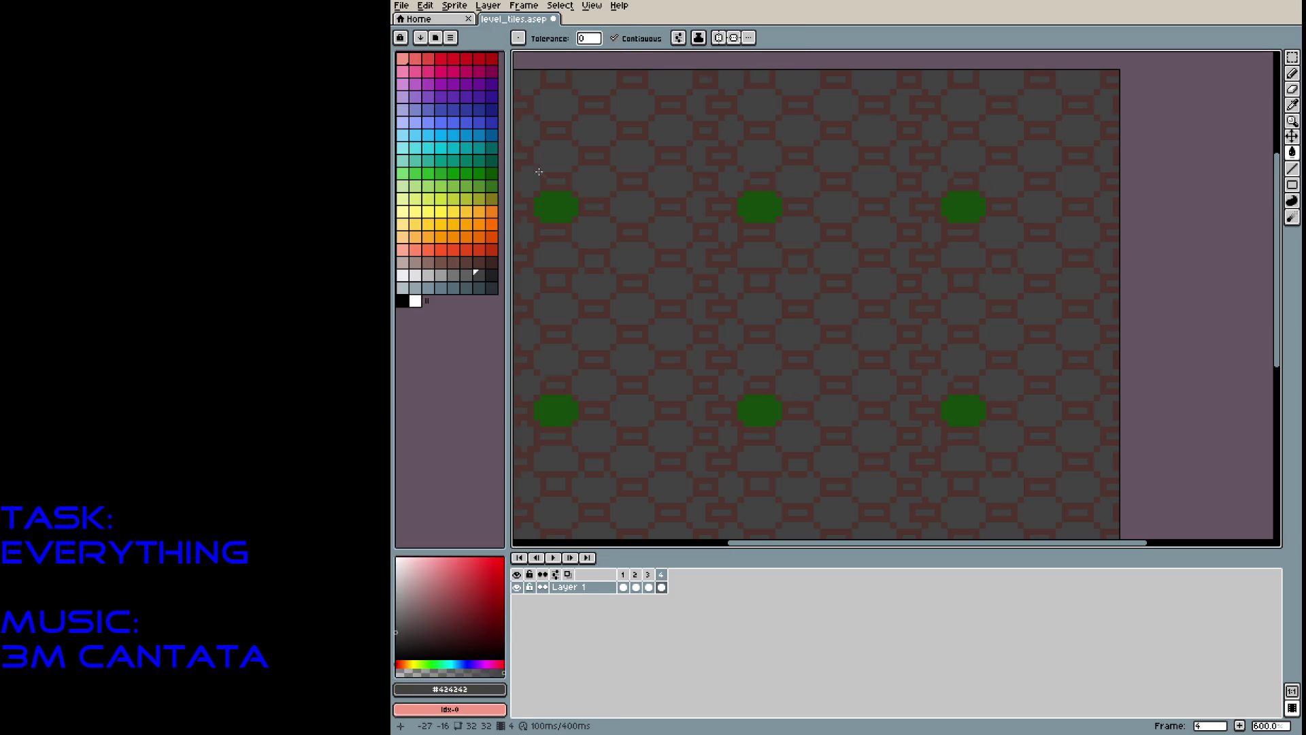
pyautogui.click(479, 172)
pyautogui.click(428, 627)
pyautogui.click(558, 206)
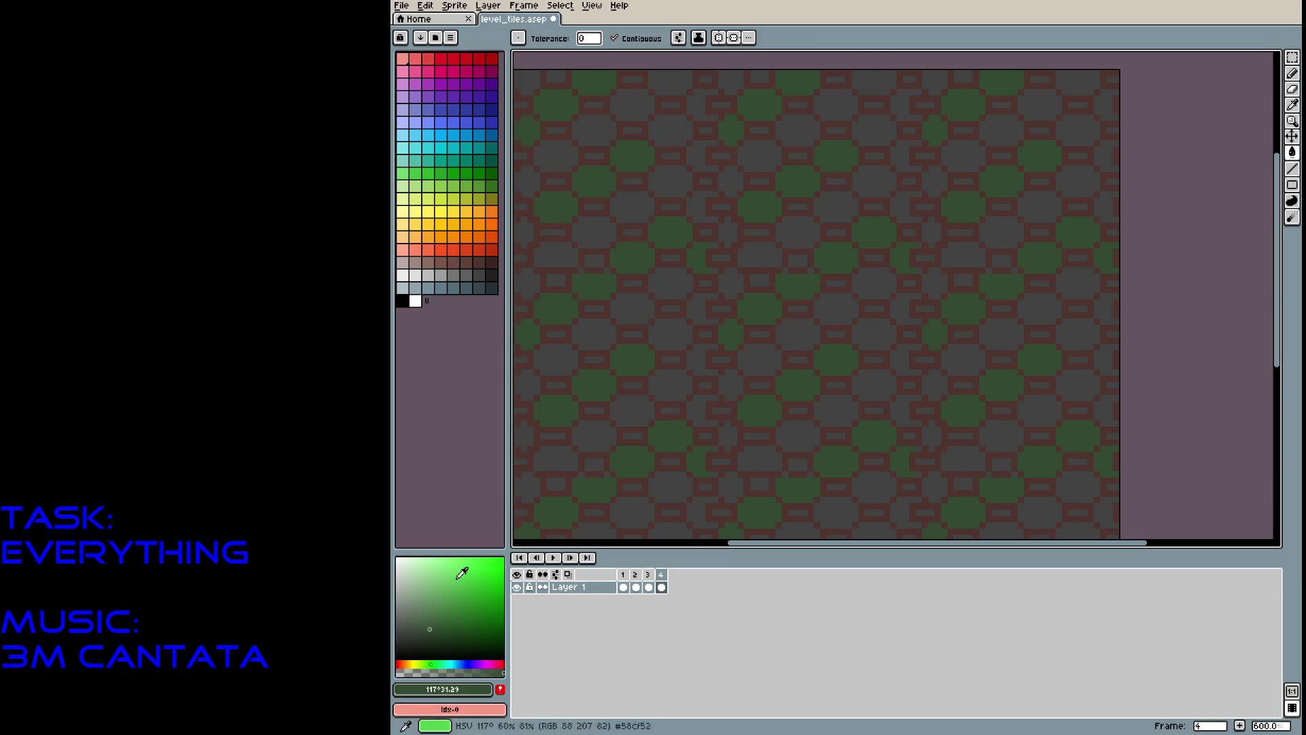
# Bucket-fill individual green octagons with darker green shades, adjusting neighbours to alternate.
pyautogui.click(414, 636)
pyautogui.click(561, 413)
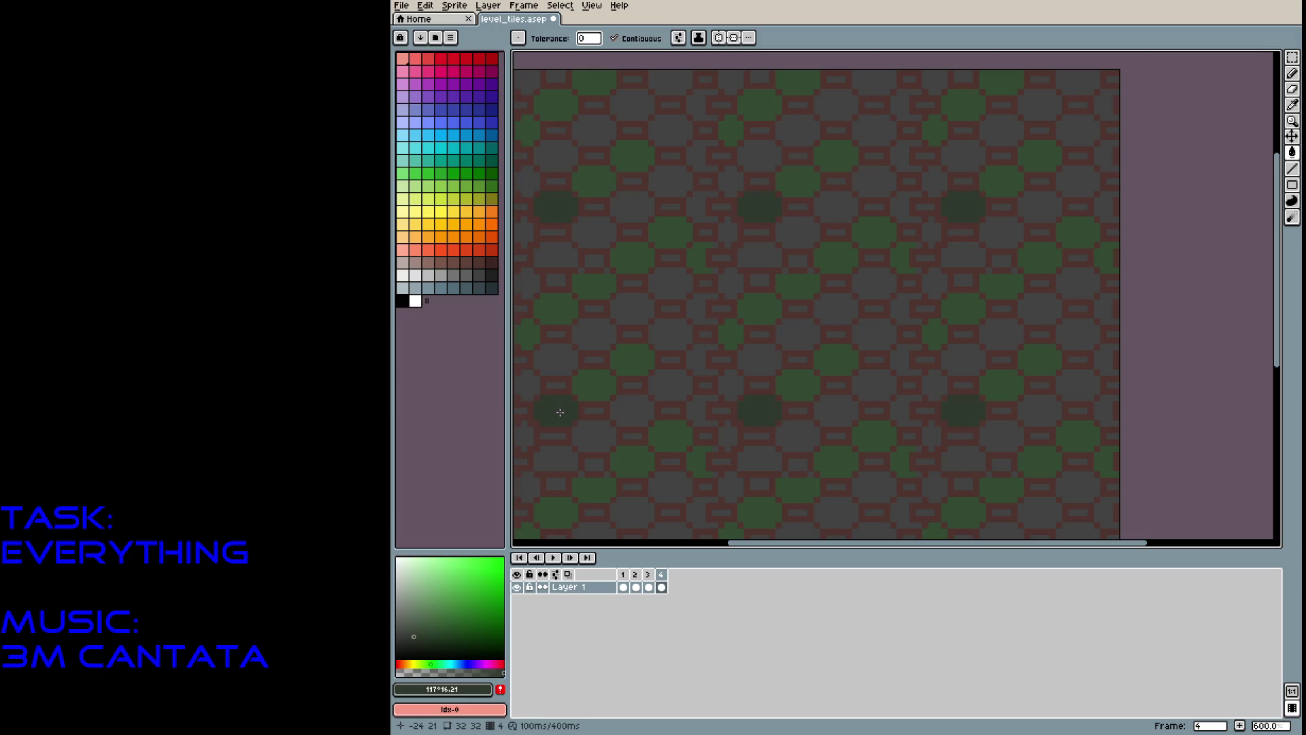
pyautogui.click(593, 388)
pyautogui.click(410, 627)
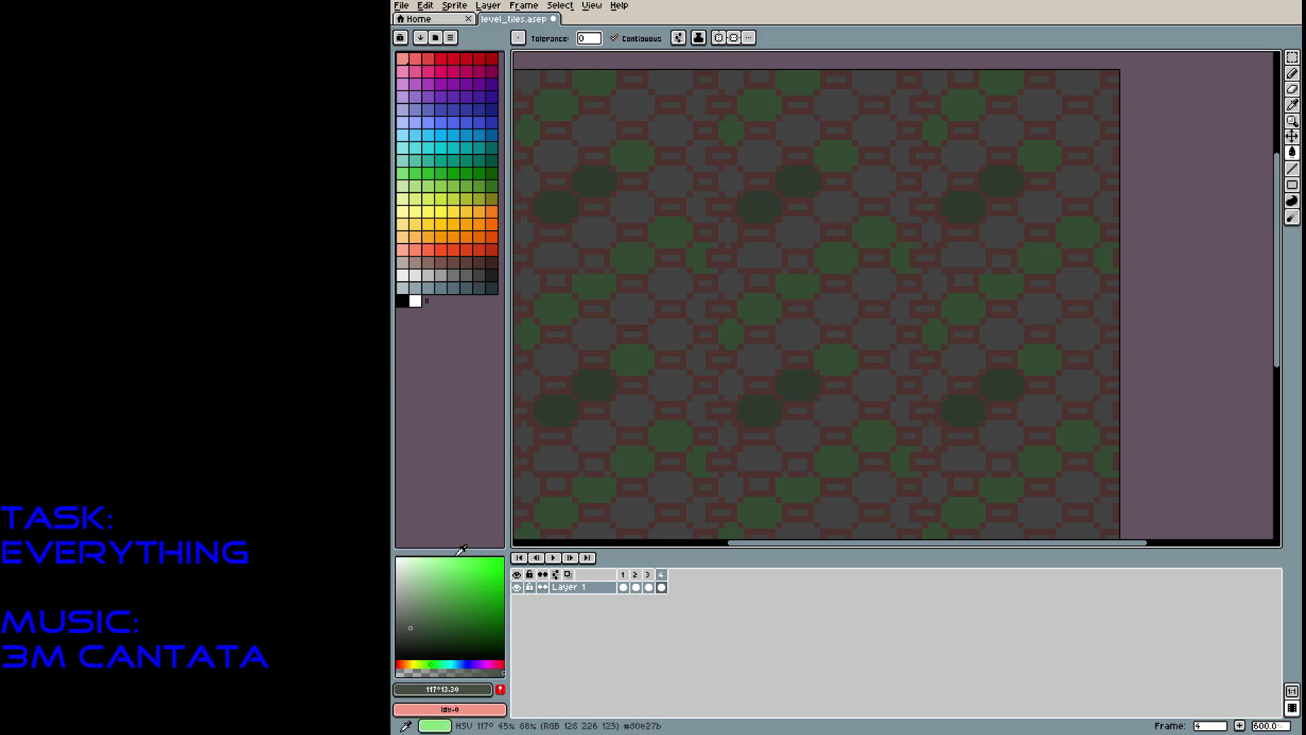
pyautogui.click(551, 417)
pyautogui.click(586, 382)
pyautogui.click(408, 634)
pyautogui.click(548, 415)
pyautogui.click(586, 388)
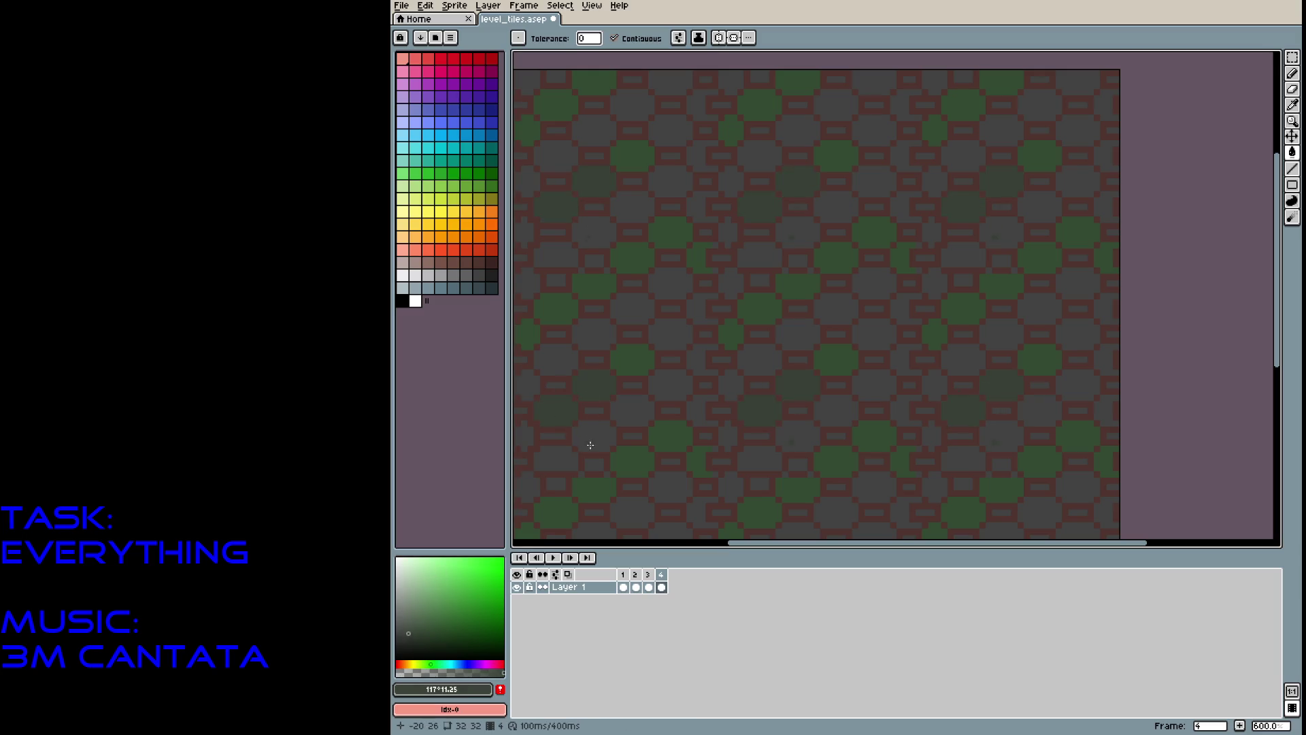
# With Contiguous off, turn all bright green octagons dark green, then re-enable Contiguous.
pyautogui.click(632, 45)
pyautogui.click(635, 151)
pyautogui.click(615, 38)
pyautogui.hscroll(-2, 837, 268)
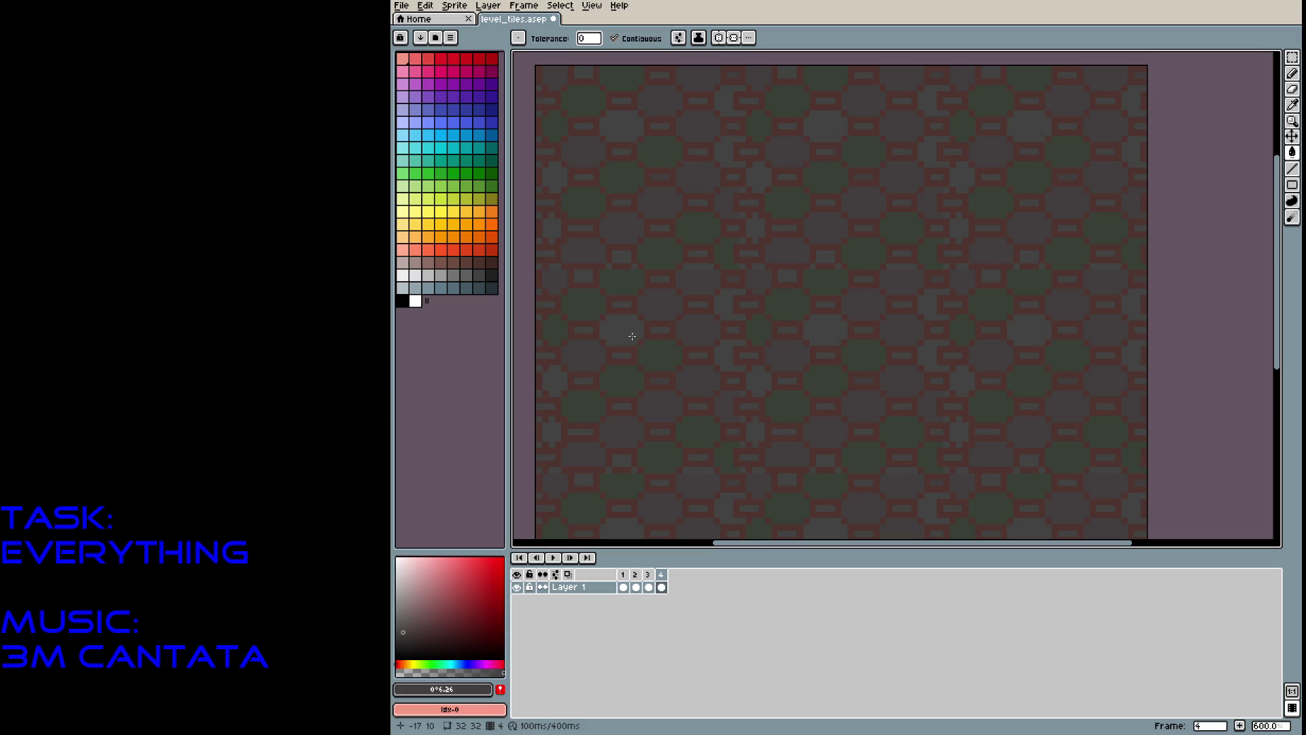
# Choose a dark grey palette colour and fill the rectangular block slots dark.
pyautogui.click(482, 279)
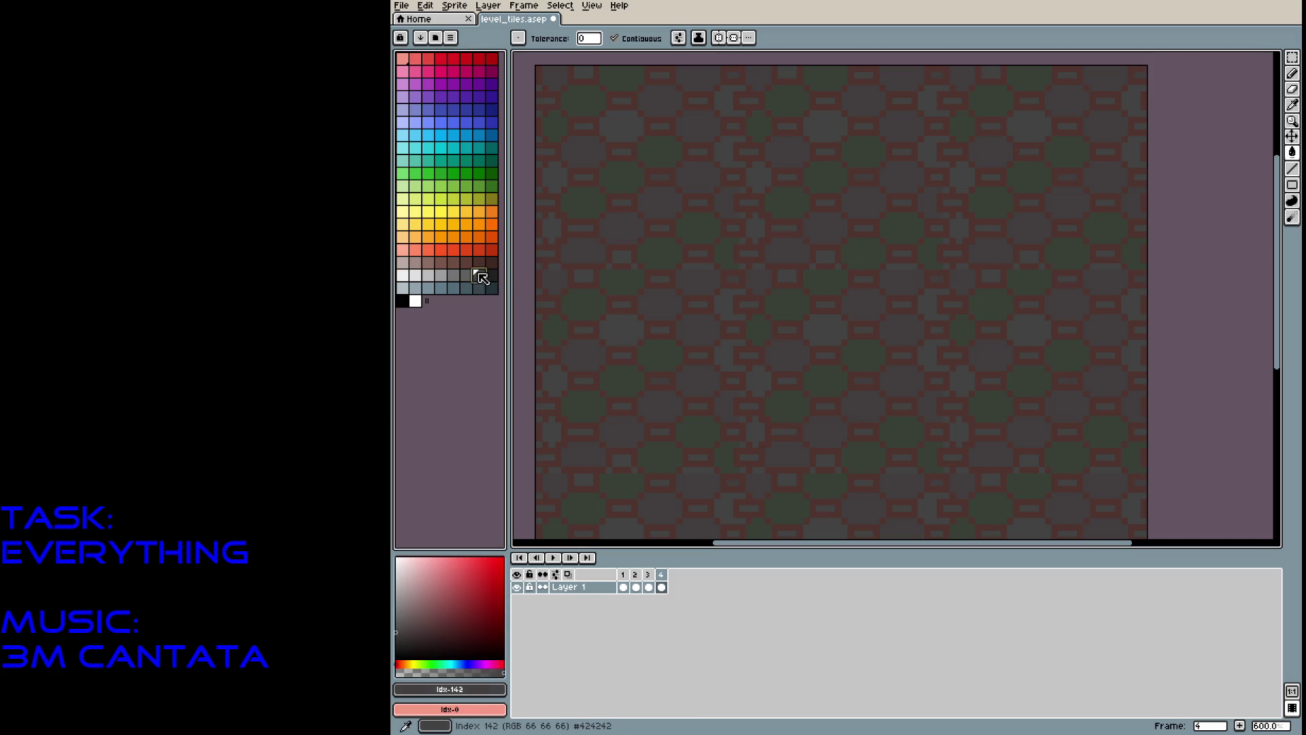
pyautogui.press('0')
pyautogui.click(621, 256)
pyautogui.click(589, 279)
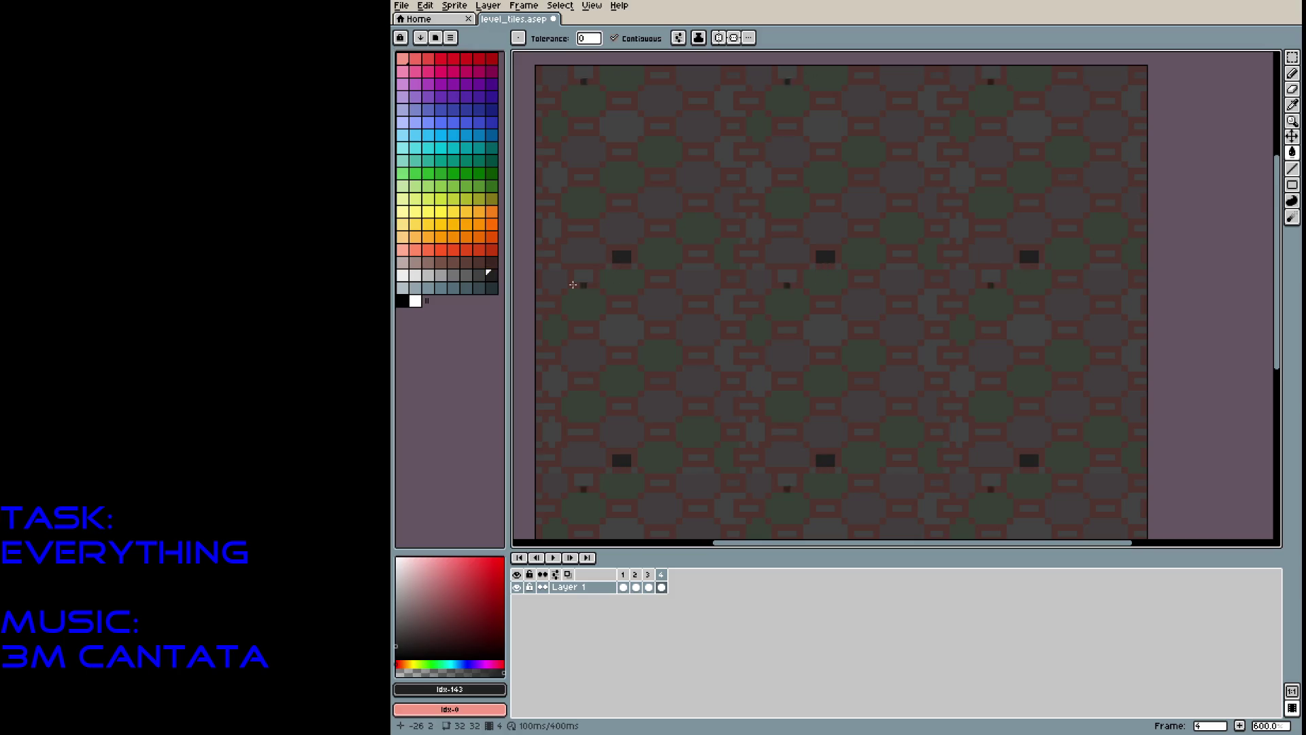
pyautogui.hotkey('ctrl', 'z')
pyautogui.hotkey('ctrl', 'z')
pyautogui.press('9')
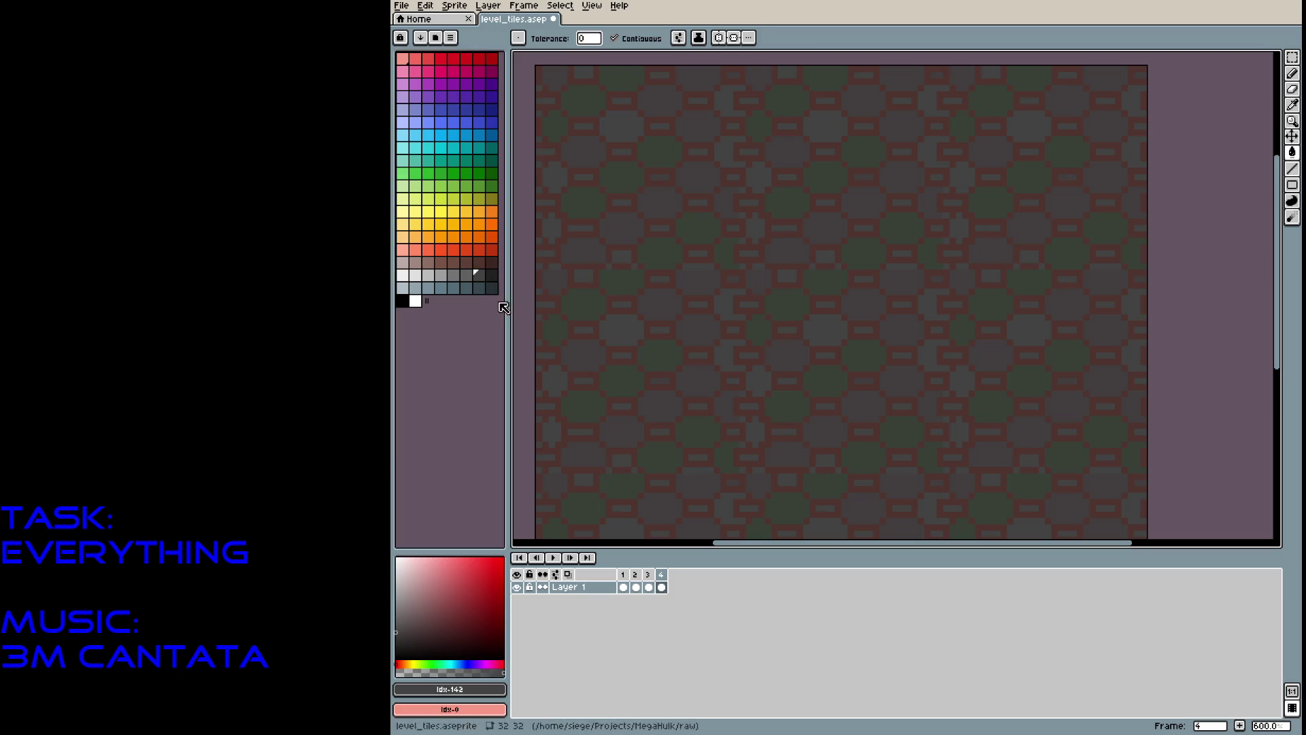
pyautogui.press('0')
pyautogui.click(616, 252)
pyautogui.click(580, 276)
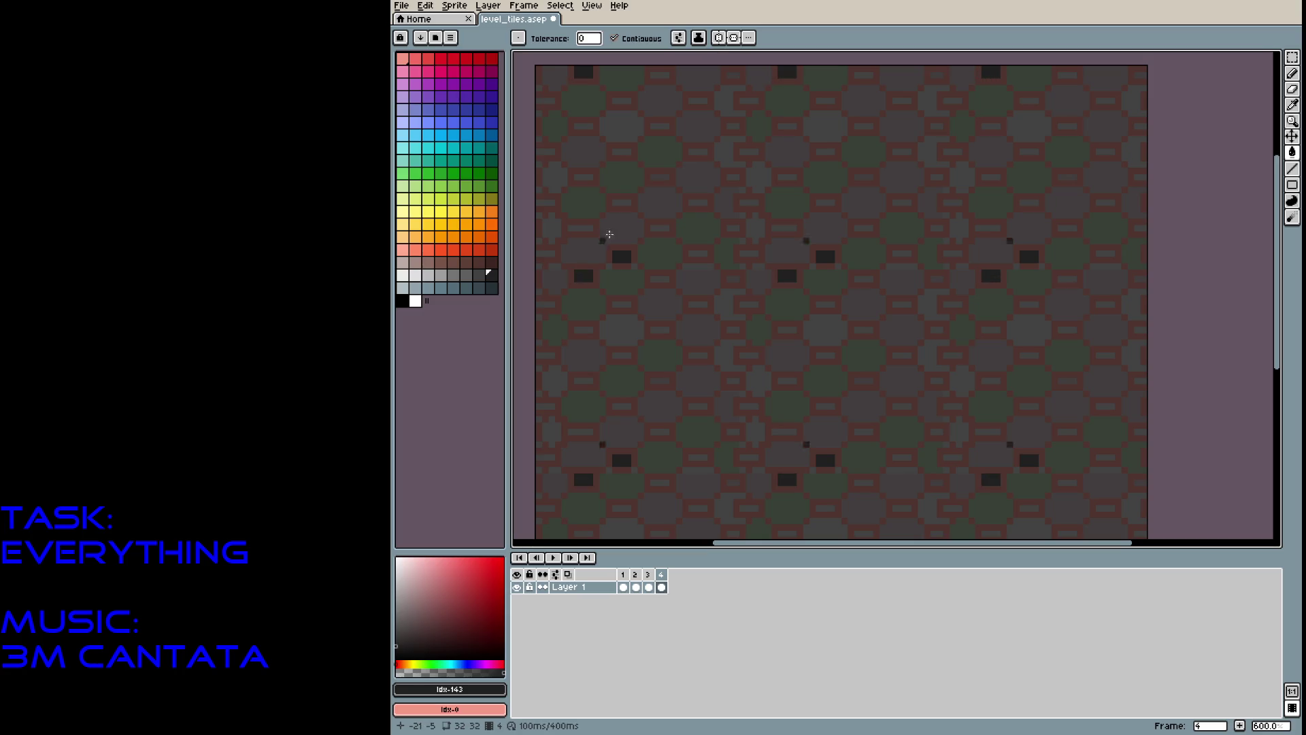
# Fill the dash slots in the first columns of the tile with the dark colour.
pyautogui.click(622, 203)
pyautogui.click(660, 228)
pyautogui.click(659, 280)
pyautogui.click(621, 304)
pyautogui.click(659, 330)
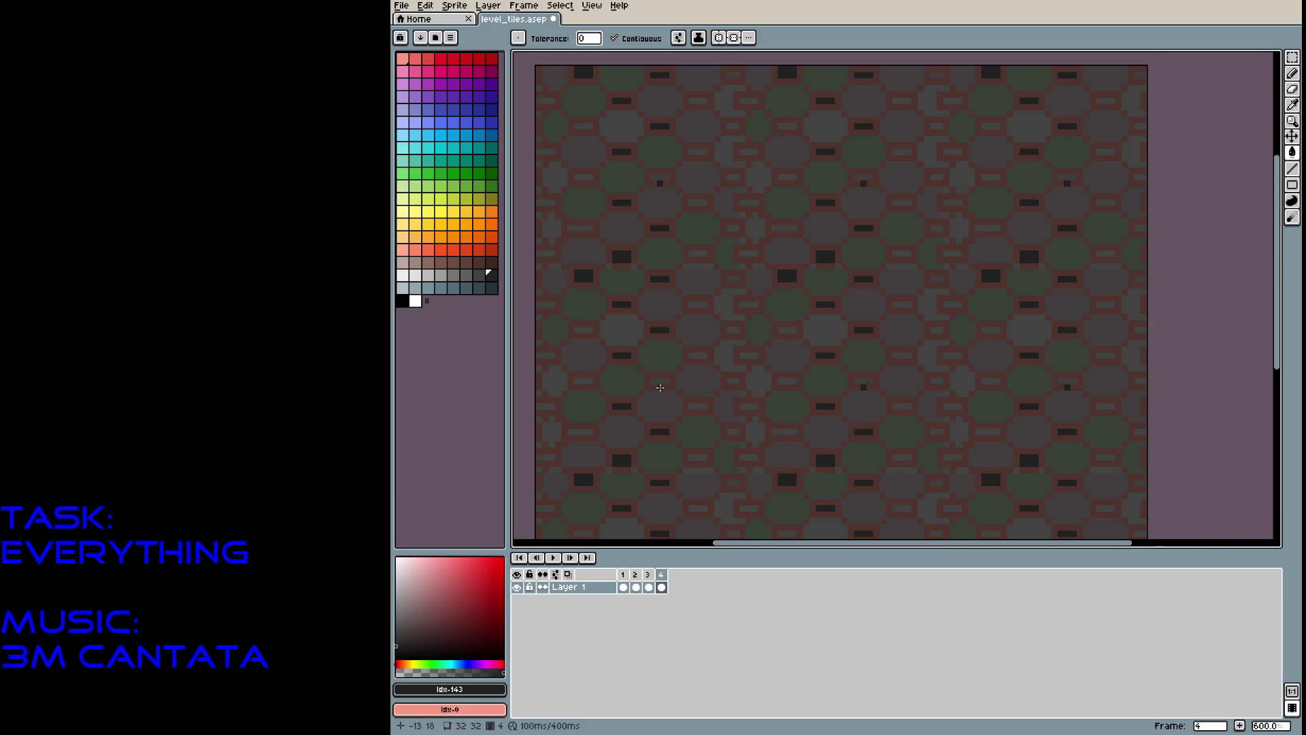
pyautogui.click(660, 381)
pyautogui.click(697, 406)
pyautogui.click(697, 355)
pyautogui.click(698, 304)
pyautogui.click(697, 255)
# Fill the remaining dash slots and small edge dashes dark, then save level_tiles.aseprite.
pyautogui.hotkey('ctrl', 's')
pyautogui.click(733, 227)
pyautogui.click(750, 202)
pyautogui.click(737, 178)
pyautogui.click(749, 356)
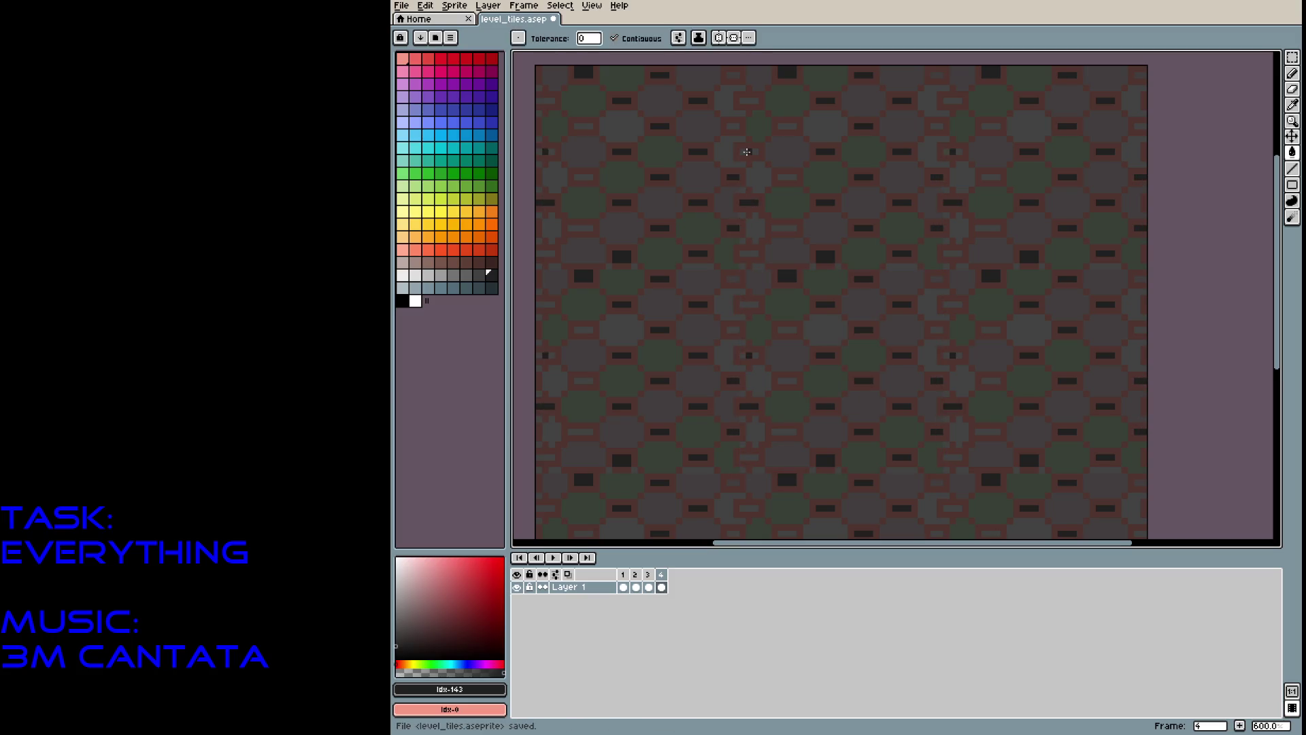
pyautogui.click(749, 102)
pyautogui.click(749, 102)
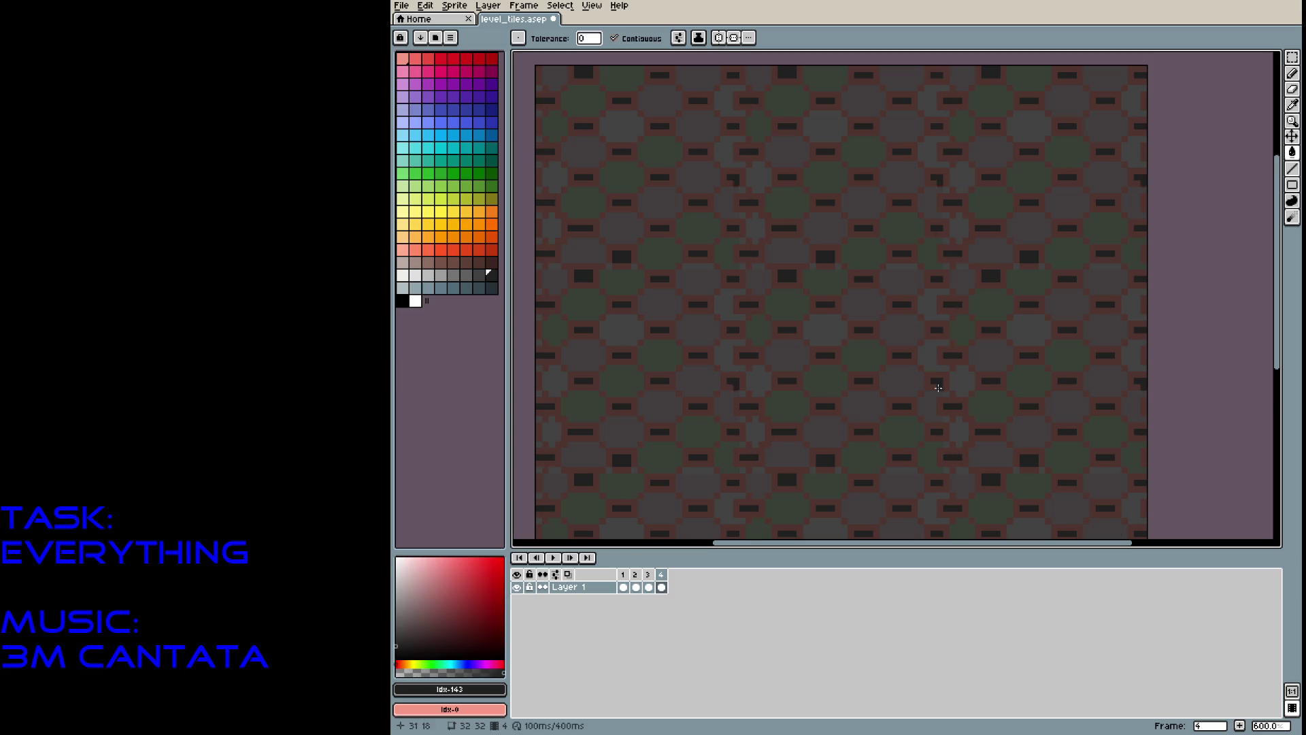
pyautogui.hotkey('ctrl', 's')
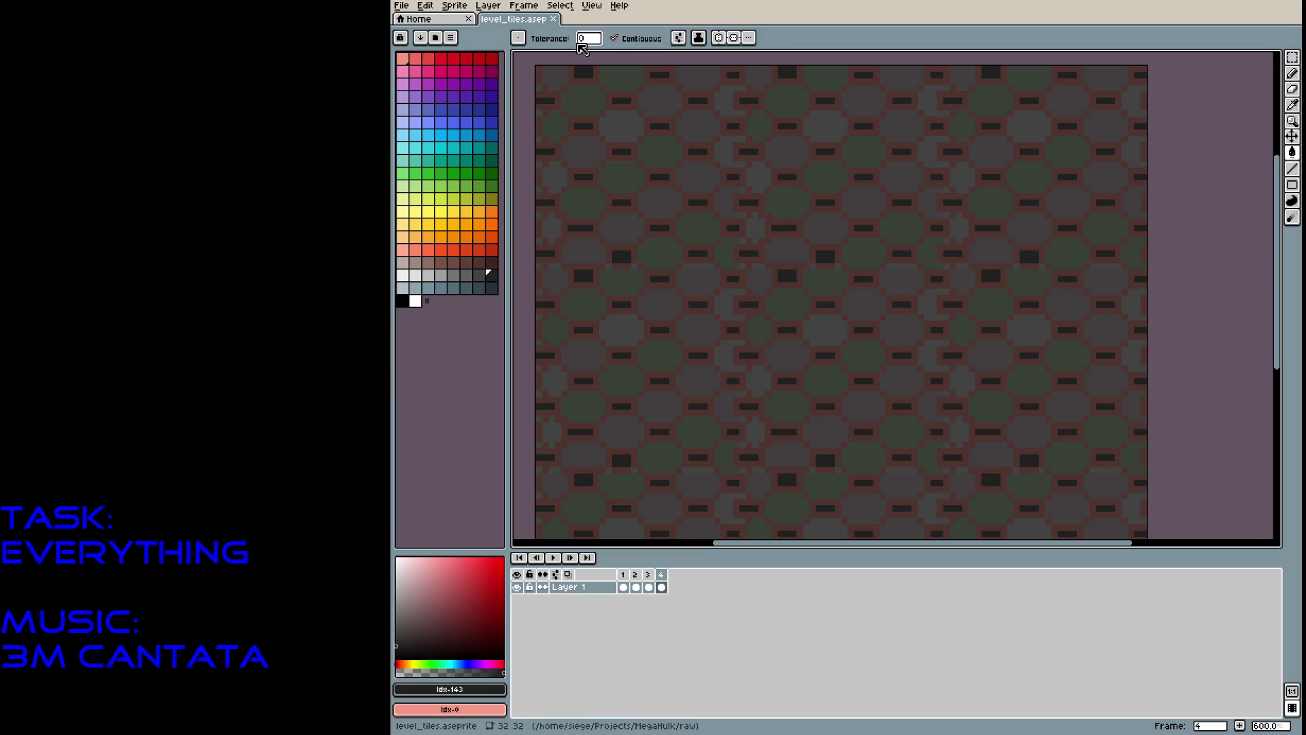
# Switch to the Pencil and settle on 12% drawing opacity after testing 17% and 5%.
pyautogui.press('b')
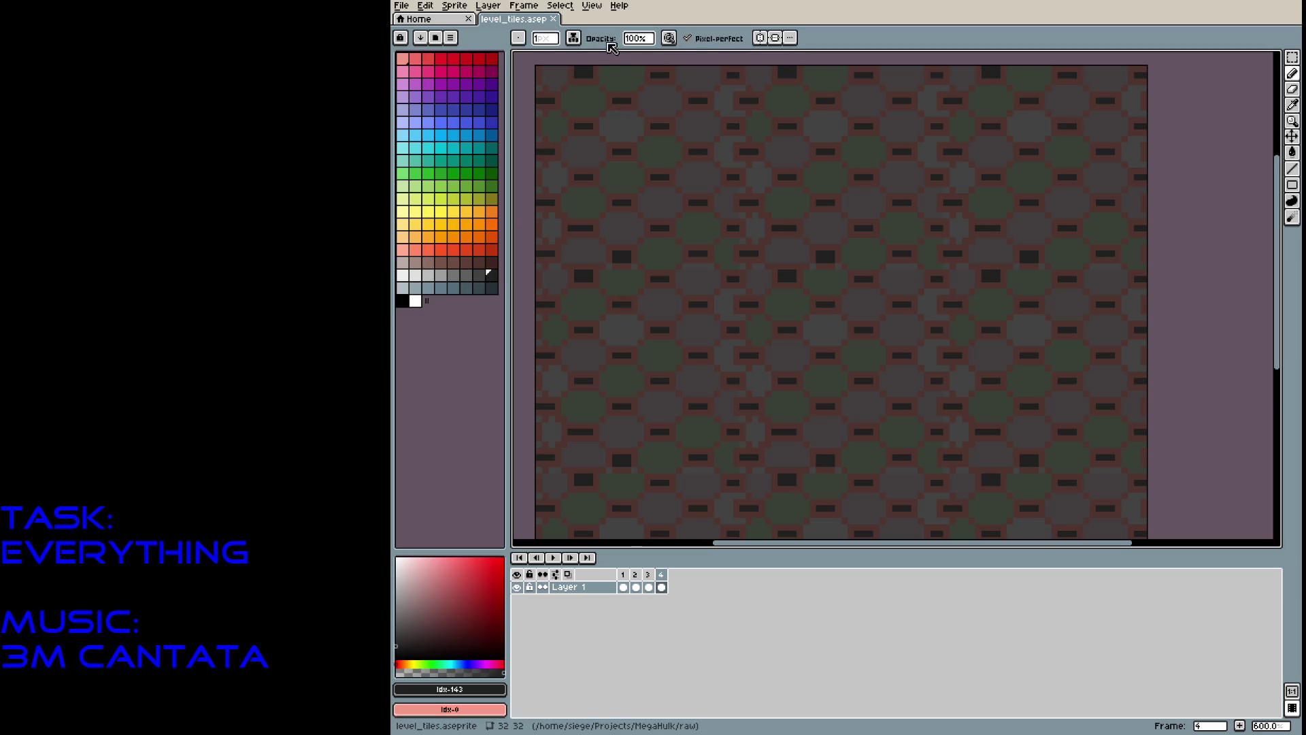
pyautogui.click(643, 40)
pyautogui.moveTo(659, 59); pyautogui.dragTo(648, 57)
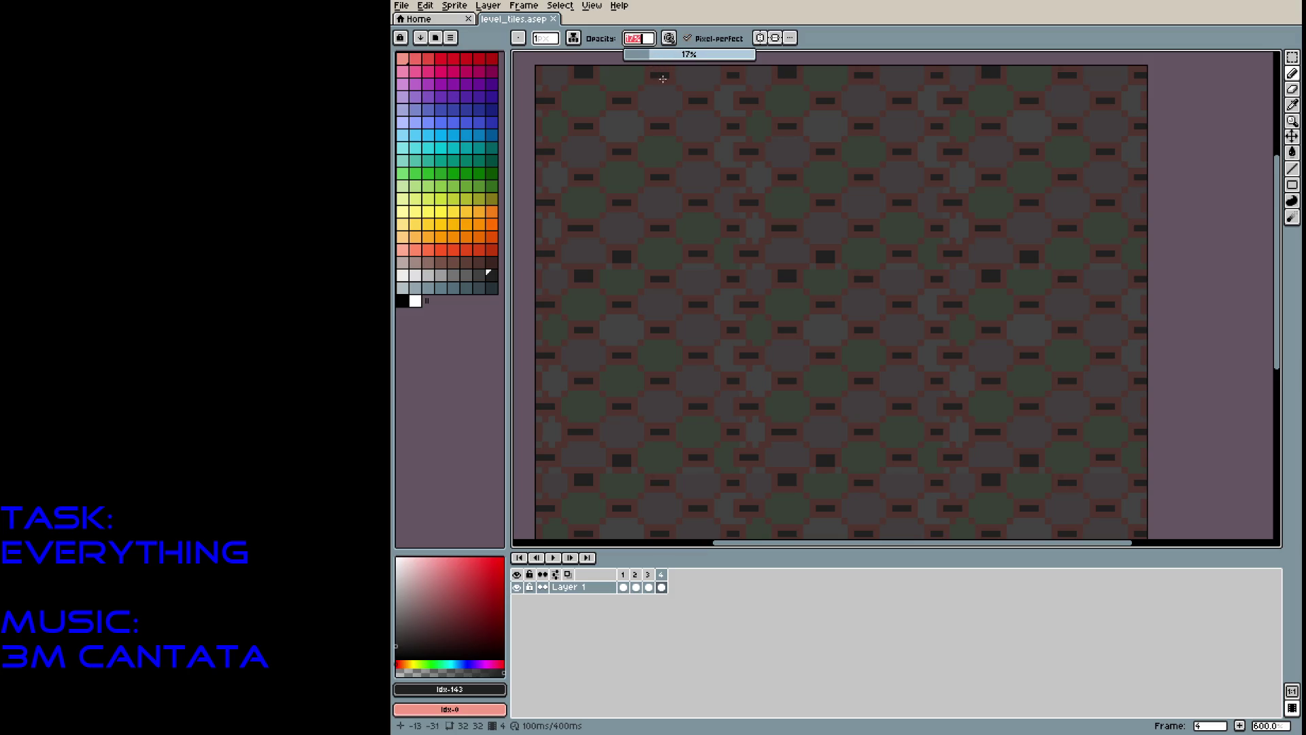
pyautogui.moveTo(660, 148); pyautogui.dragTo(674, 143)
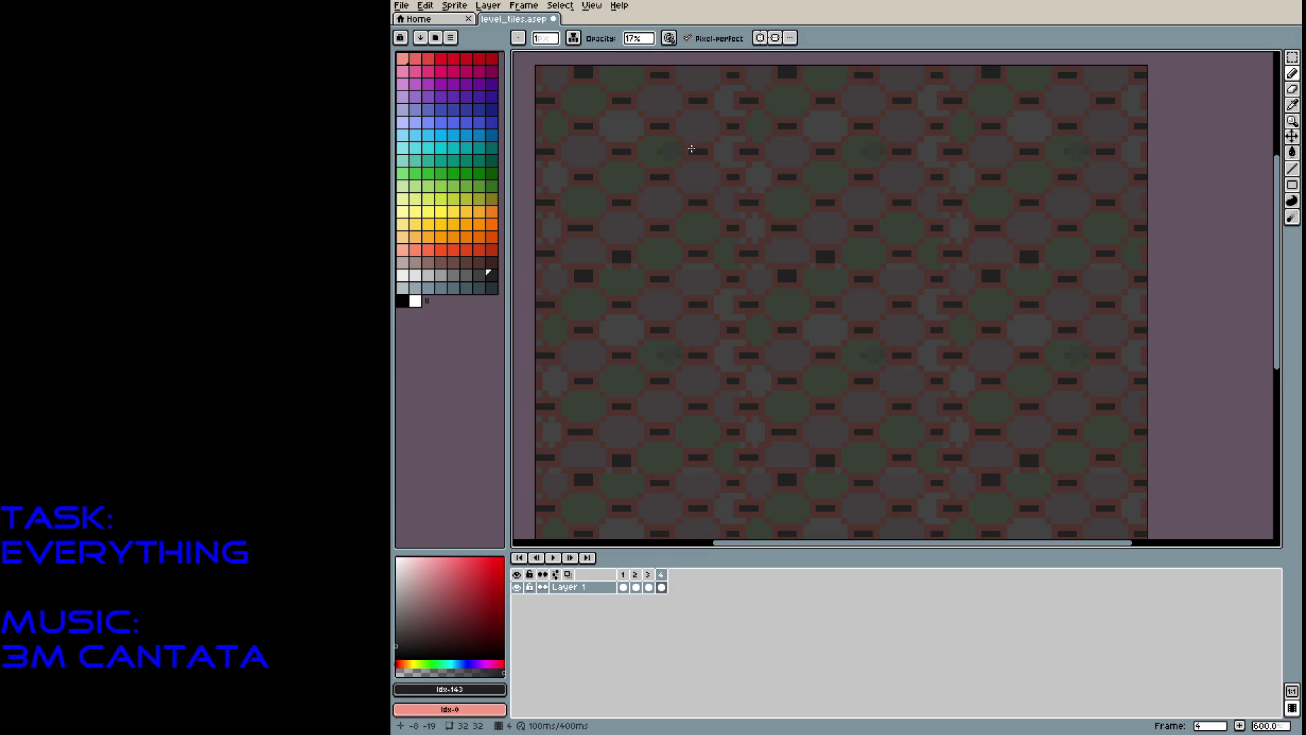
pyautogui.click(640, 38)
pyautogui.moveTo(646, 55); pyautogui.dragTo(631, 55)
pyautogui.click(665, 141)
pyautogui.click(639, 38)
pyautogui.moveTo(640, 54); pyautogui.dragTo(645, 56)
pyautogui.click(717, 145)
# Dab and stroke faint 12% shading across the octagons and stone.
pyautogui.click(696, 181)
pyautogui.click(637, 233)
pyautogui.moveTo(637, 229)
pyautogui.mouseDown()
pyautogui.moveTo(620, 235)
pyautogui.moveTo(659, 268)
pyautogui.moveTo(720, 225)
pyautogui.moveTo(695, 262)
pyautogui.mouseUp()
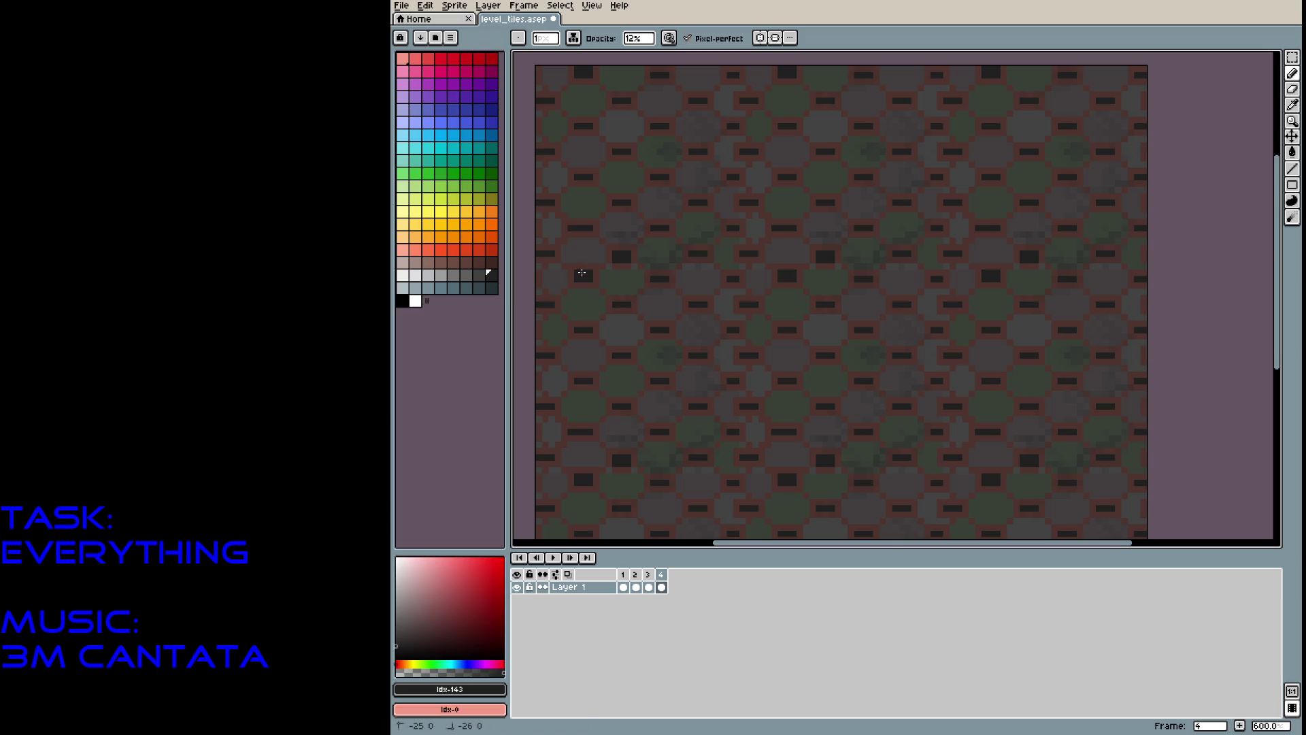
pyautogui.moveTo(615, 270)
pyautogui.mouseDown()
pyautogui.moveTo(621, 254)
pyautogui.moveTo(773, 329)
pyautogui.moveTo(793, 362)
pyautogui.moveTo(782, 362)
pyautogui.mouseUp()
pyautogui.moveTo(800, 313)
pyautogui.mouseDown()
pyautogui.moveTo(793, 288)
pyautogui.moveTo(774, 299)
pyautogui.mouseUp()
pyautogui.moveTo(755, 294)
pyautogui.mouseDown()
pyautogui.moveTo(801, 271)
pyautogui.moveTo(699, 302)
pyautogui.moveTo(682, 368)
pyautogui.mouseUp()
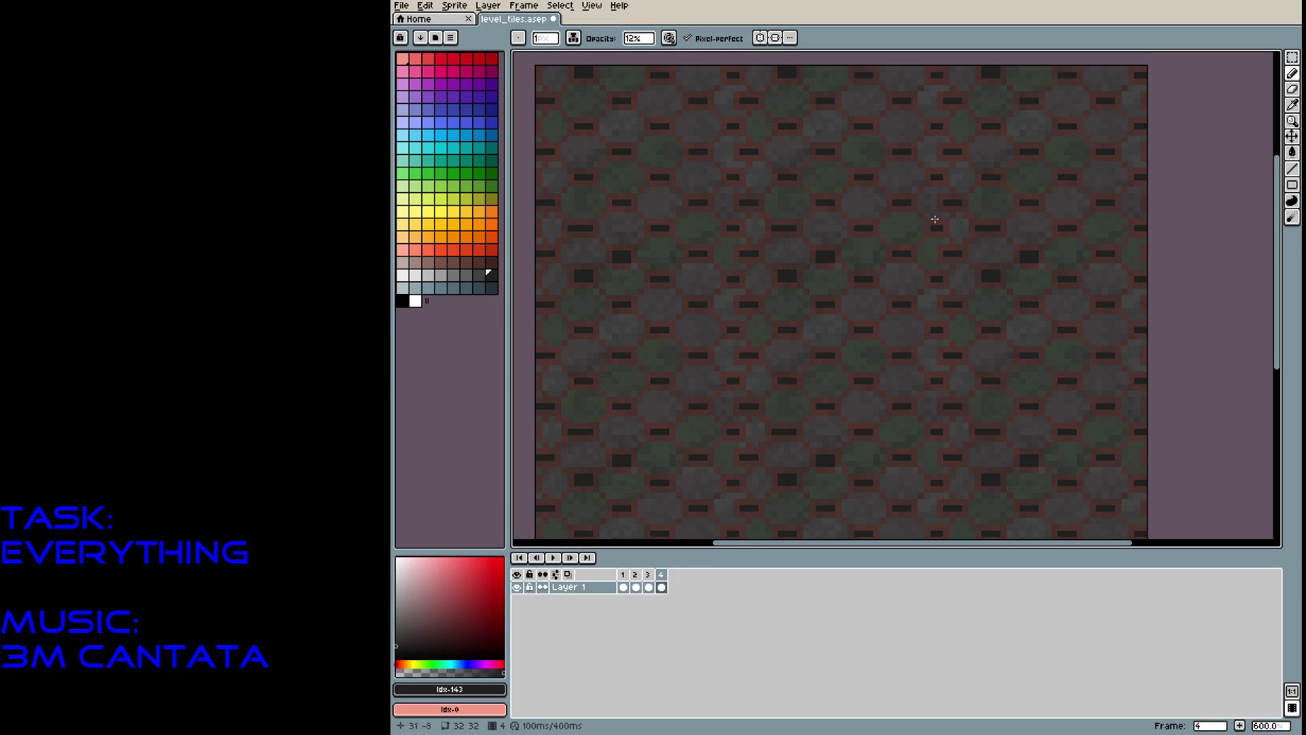
# Pick a grey palette colour and lighten the dark blocks with faint grey strokes.
pyautogui.click(455, 277)
pyautogui.moveTo(635, 253); pyautogui.dragTo(619, 256)
pyautogui.moveTo(782, 270); pyautogui.dragTo(786, 275)
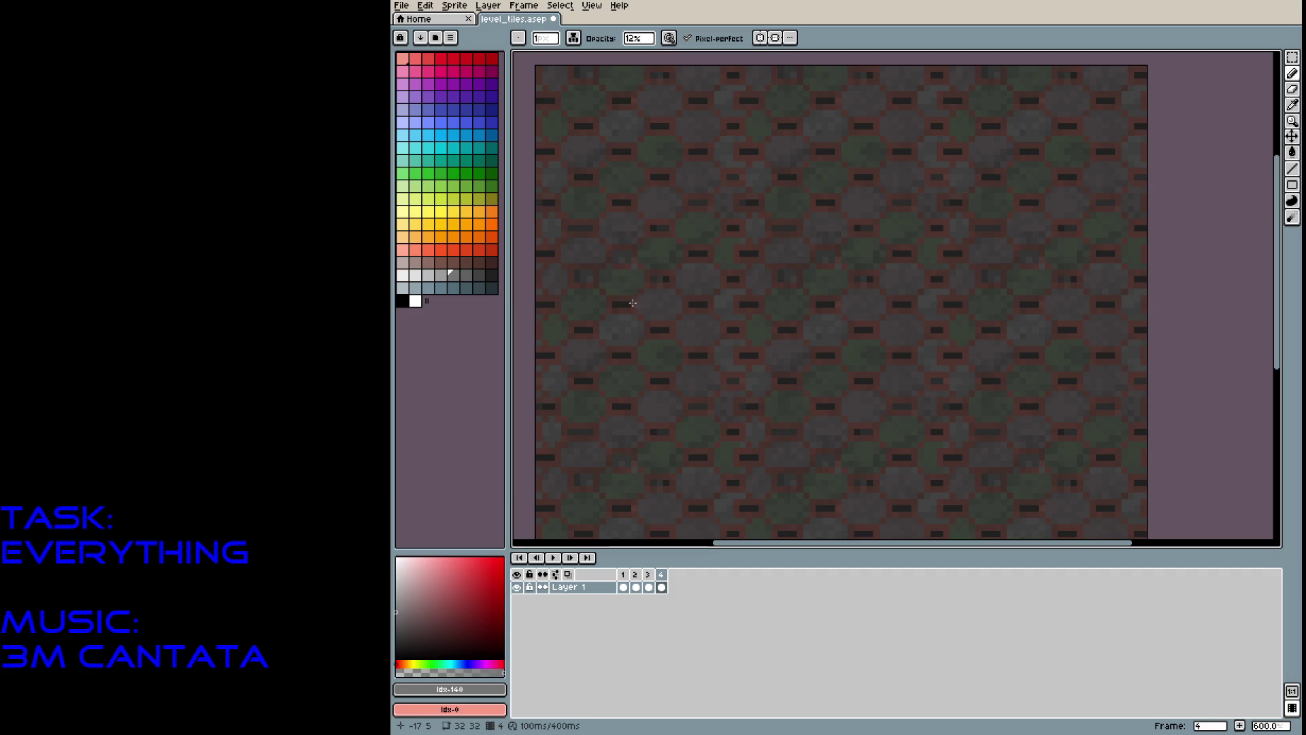
pyautogui.moveTo(657, 329); pyautogui.dragTo(654, 331)
pyautogui.moveTo(615, 202); pyautogui.dragTo(620, 203)
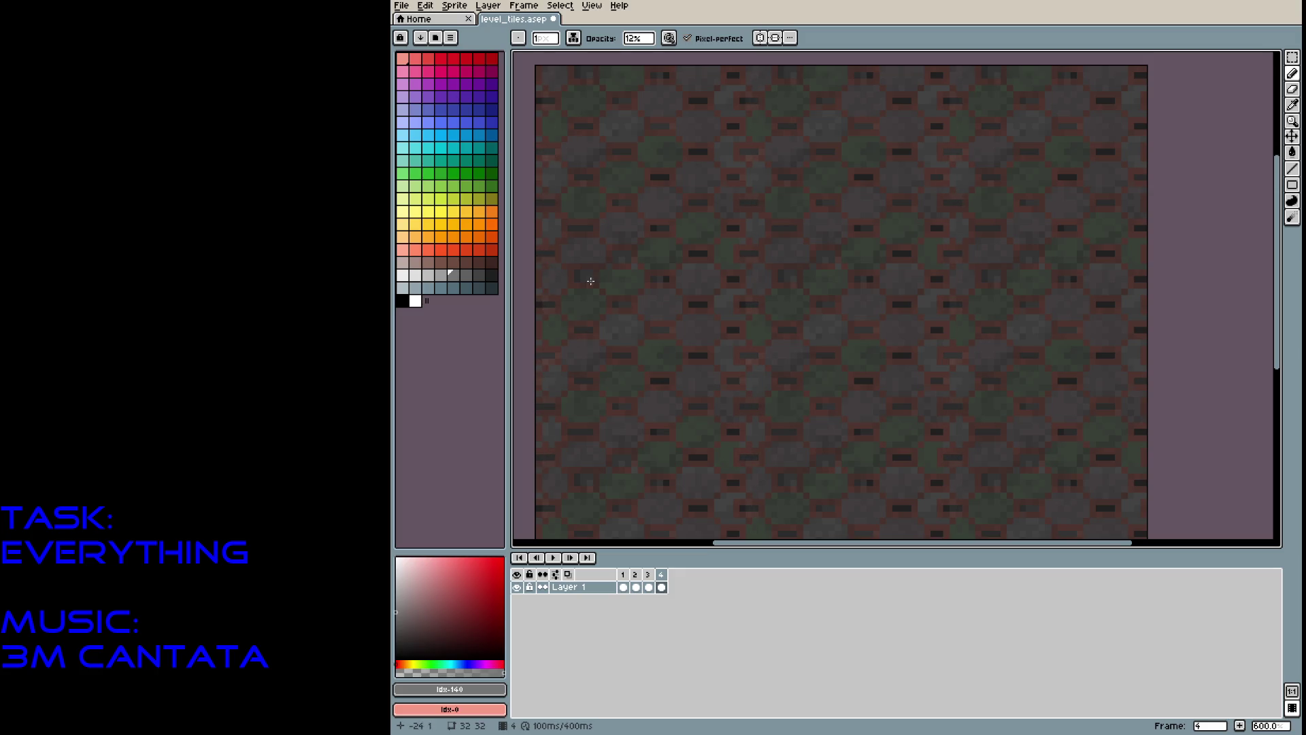
# Add faint grey texture dabs over the dash slots across the frame 4 tile.
pyautogui.click(696, 355)
pyautogui.click(700, 305)
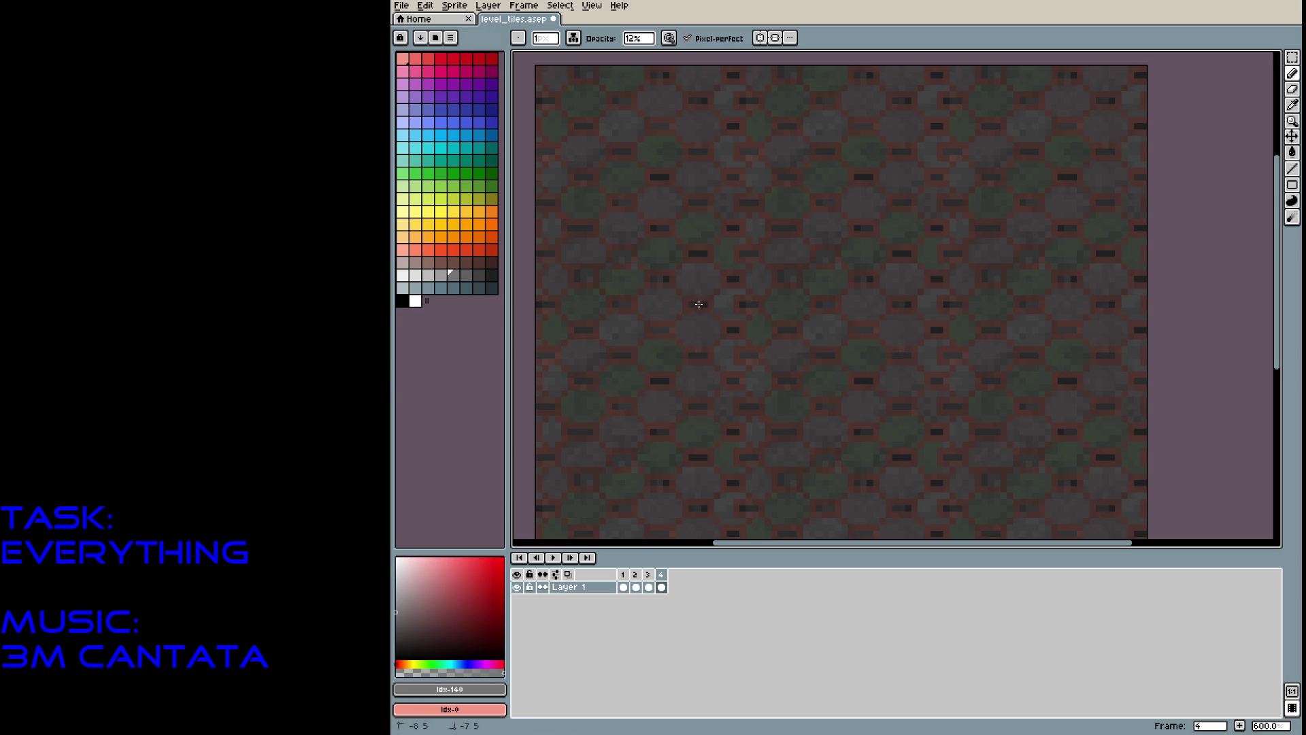
pyautogui.click(696, 252)
pyautogui.click(658, 172)
pyautogui.click(735, 180)
pyautogui.click(743, 221)
pyautogui.click(733, 285)
pyautogui.click(733, 329)
pyautogui.click(746, 305)
pyautogui.click(657, 384)
pyautogui.click(660, 435)
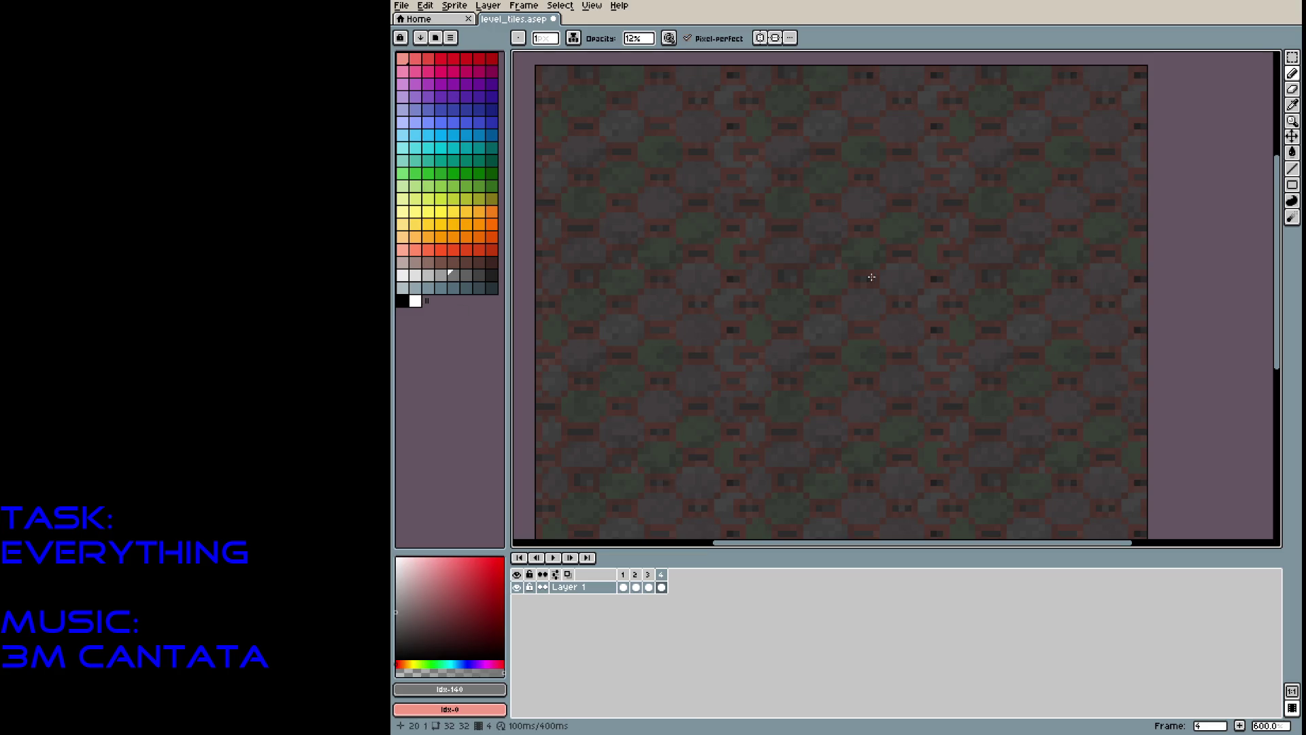
pyautogui.moveTo(931, 78); pyautogui.dragTo(935, 76)
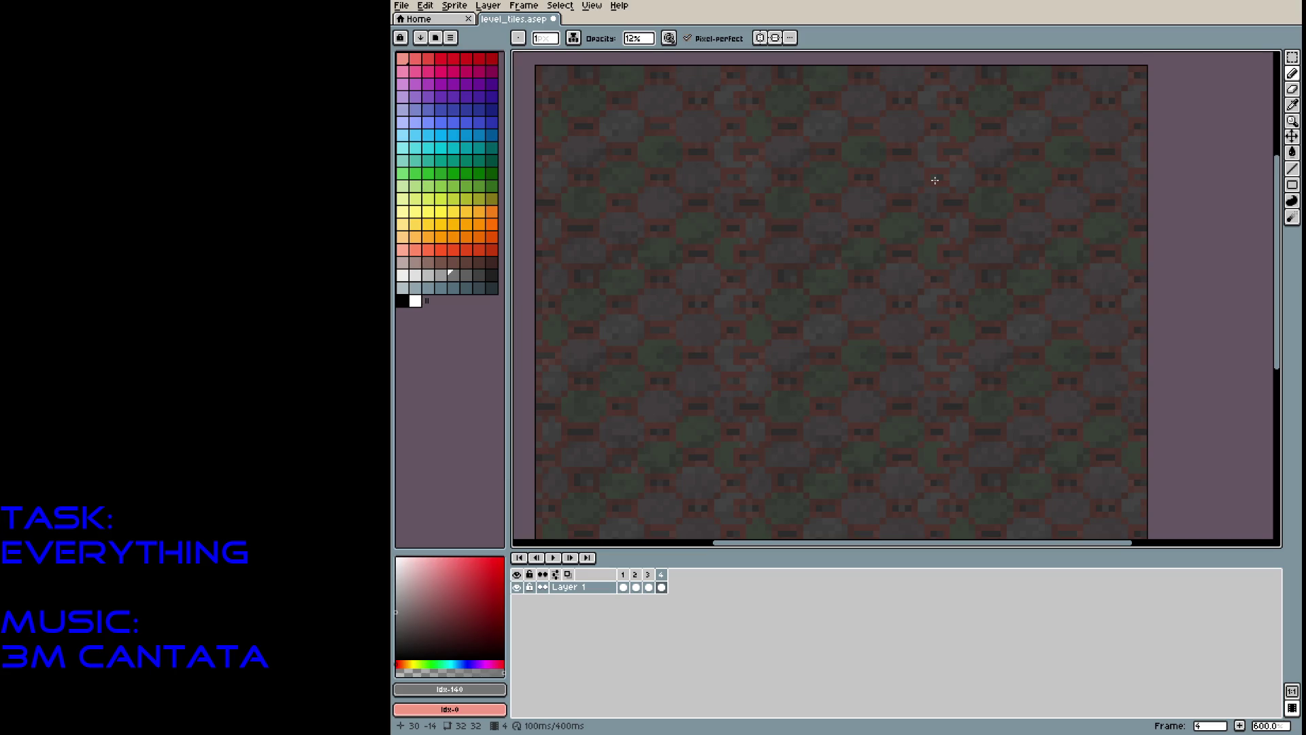
# Save level_tiles, step back through the frames to frame 4, and add an empty frame 5.
pyautogui.hotkey('ctrl', 's')
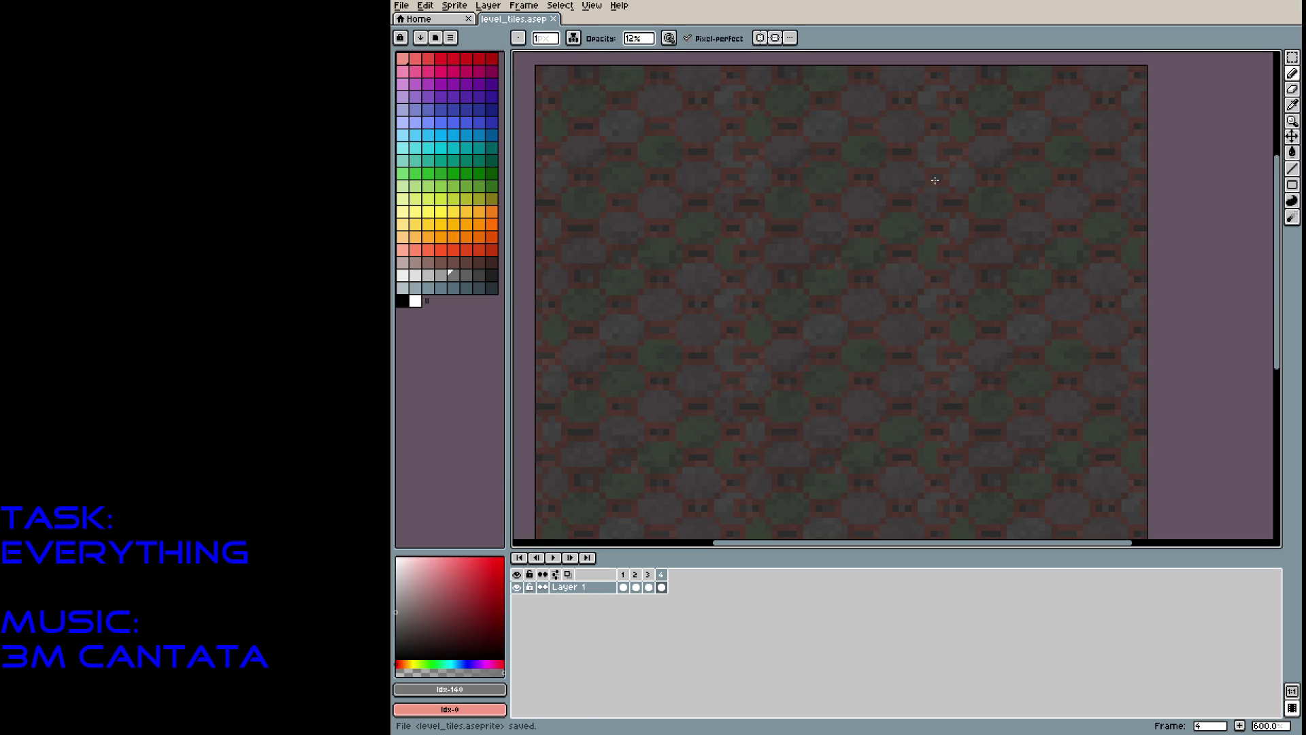
pyautogui.press(',')
pyautogui.press(',')
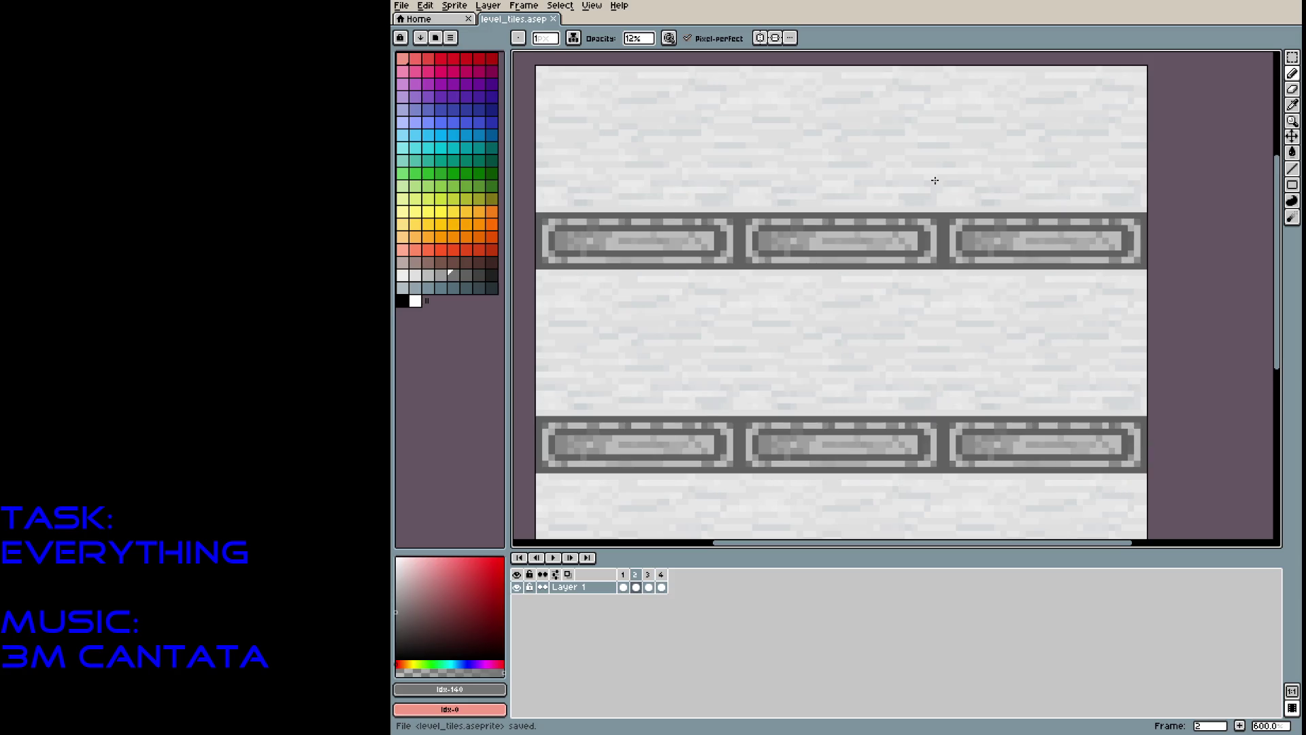
pyautogui.press(',')
pyautogui.press('.')
pyautogui.press('.')
pyautogui.press('.')
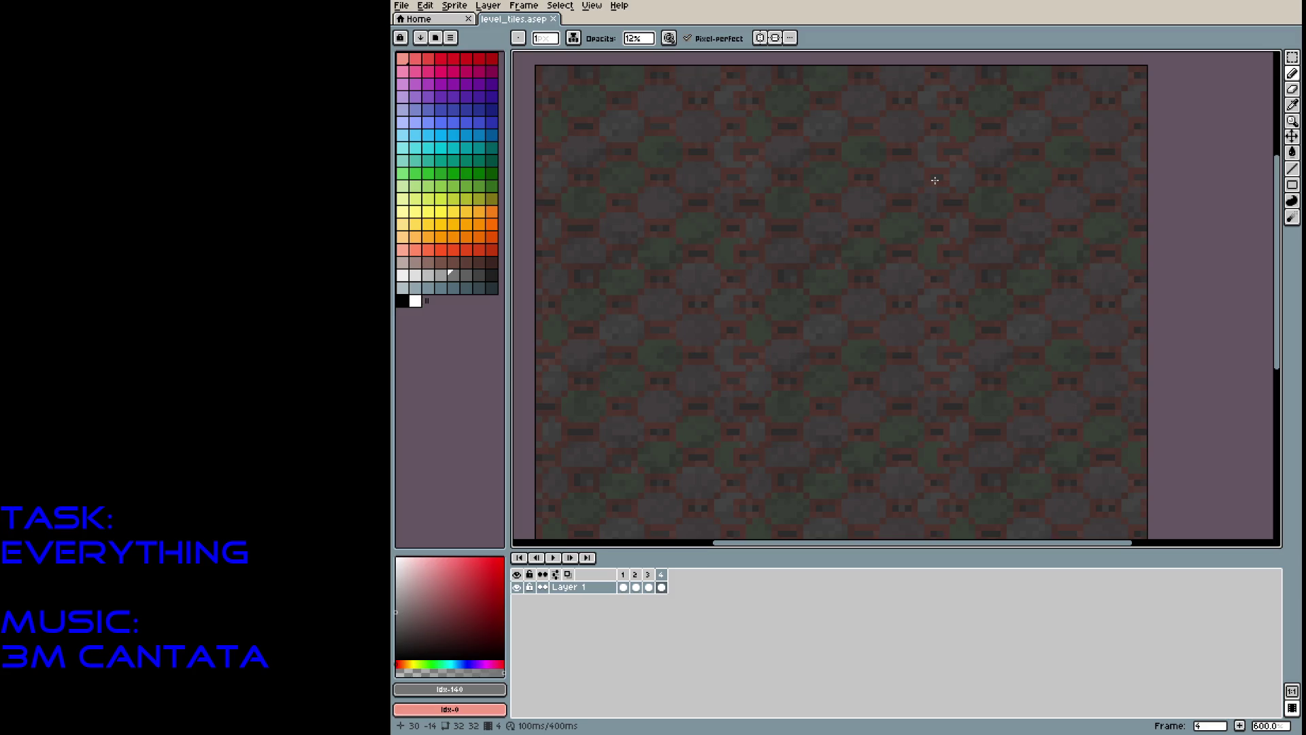
pyautogui.hotkey('alt', 'shift', 'n')
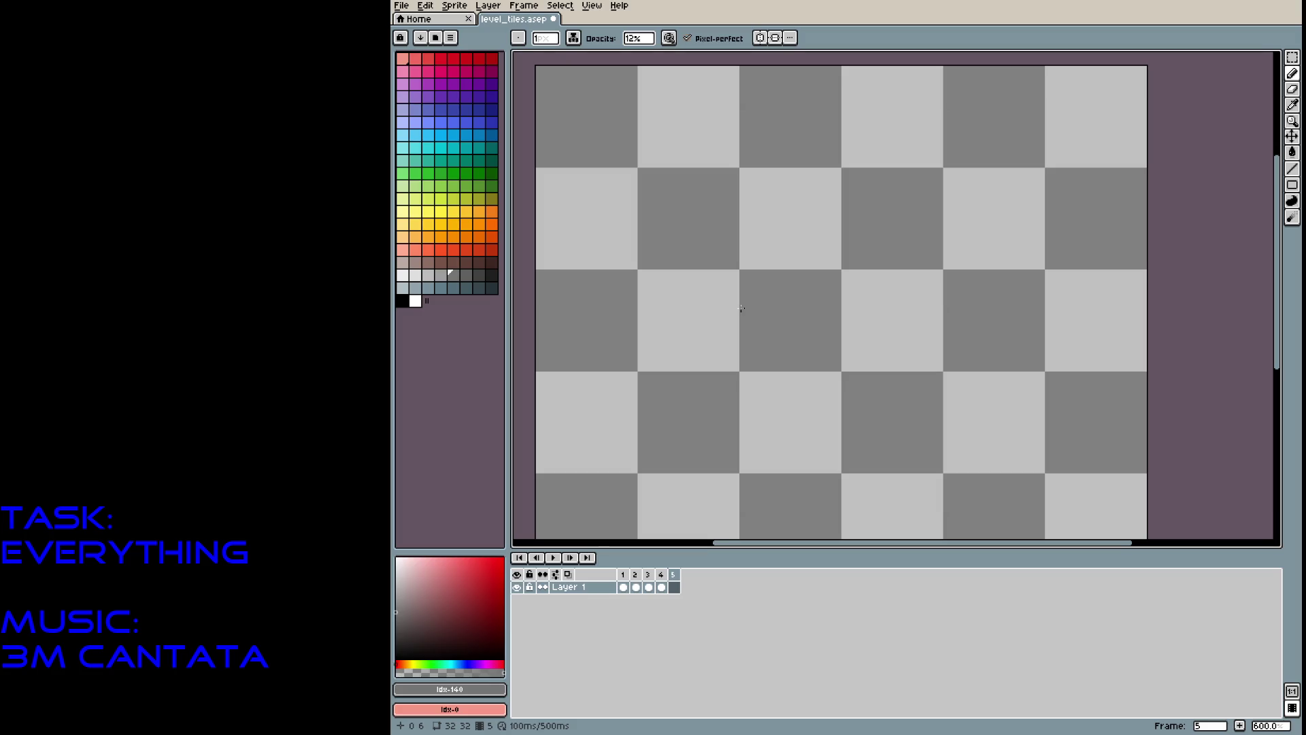
# Set View > Tiled Mode to None to show a single tile.
pyautogui.click(591, 5)
pyautogui.moveTo(676, 49)
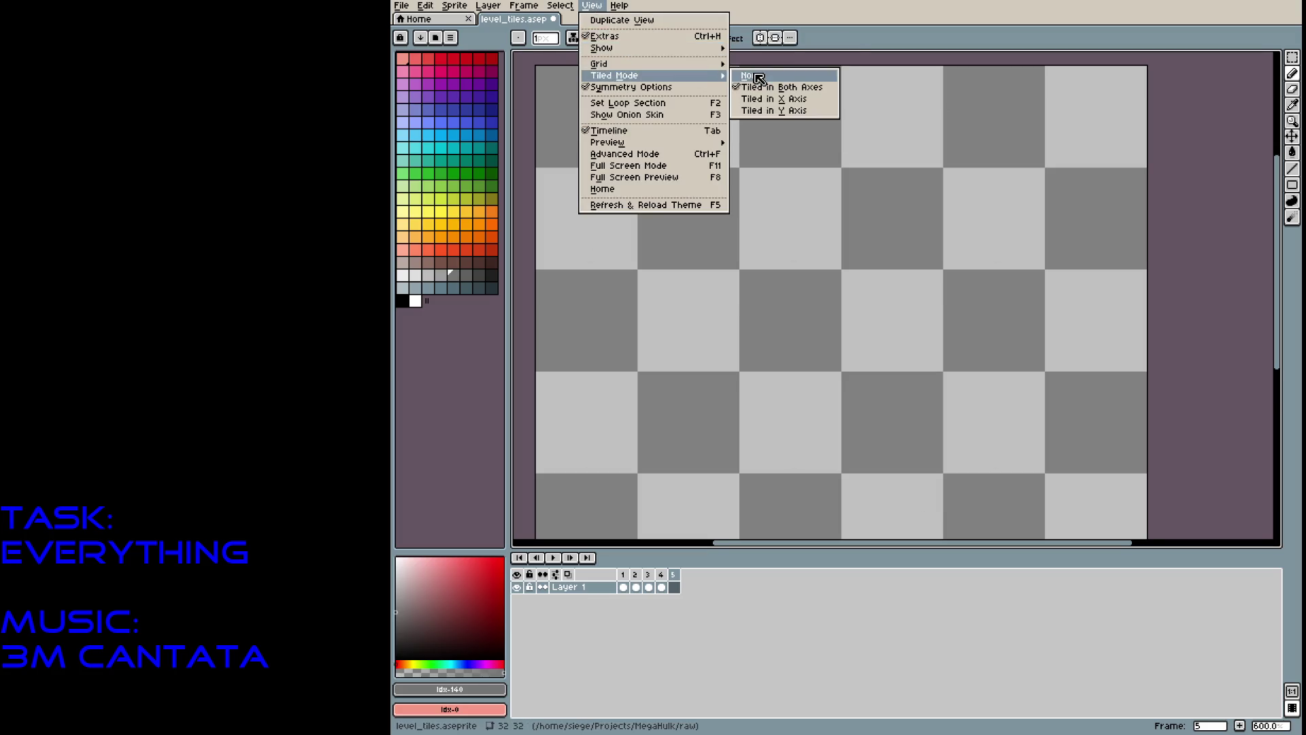
pyautogui.click(756, 78)
pyautogui.scroll(1, 809, 380)
pyautogui.moveTo(816, 383); pyautogui.dragTo(805, 367)
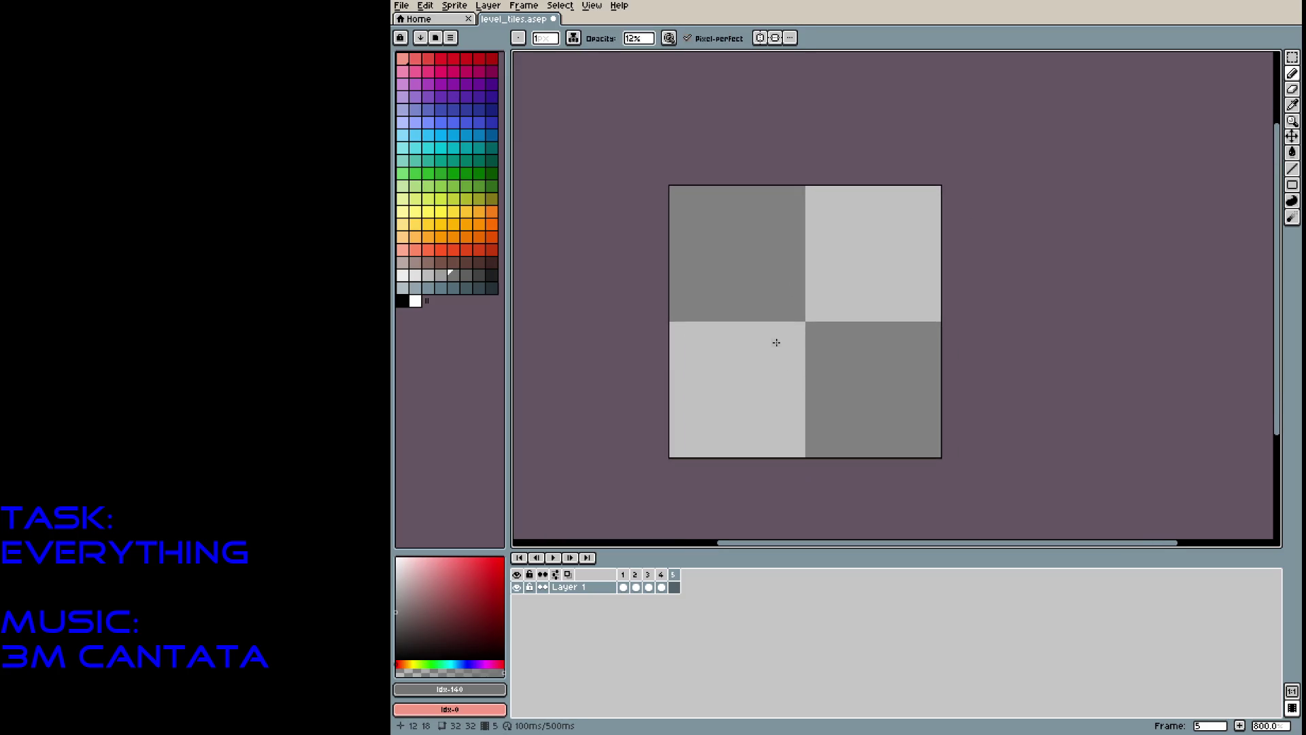
# Pick purple, raise opacity to 100%, and paint solid purple pixels at the top-left corner.
pyautogui.click(479, 262)
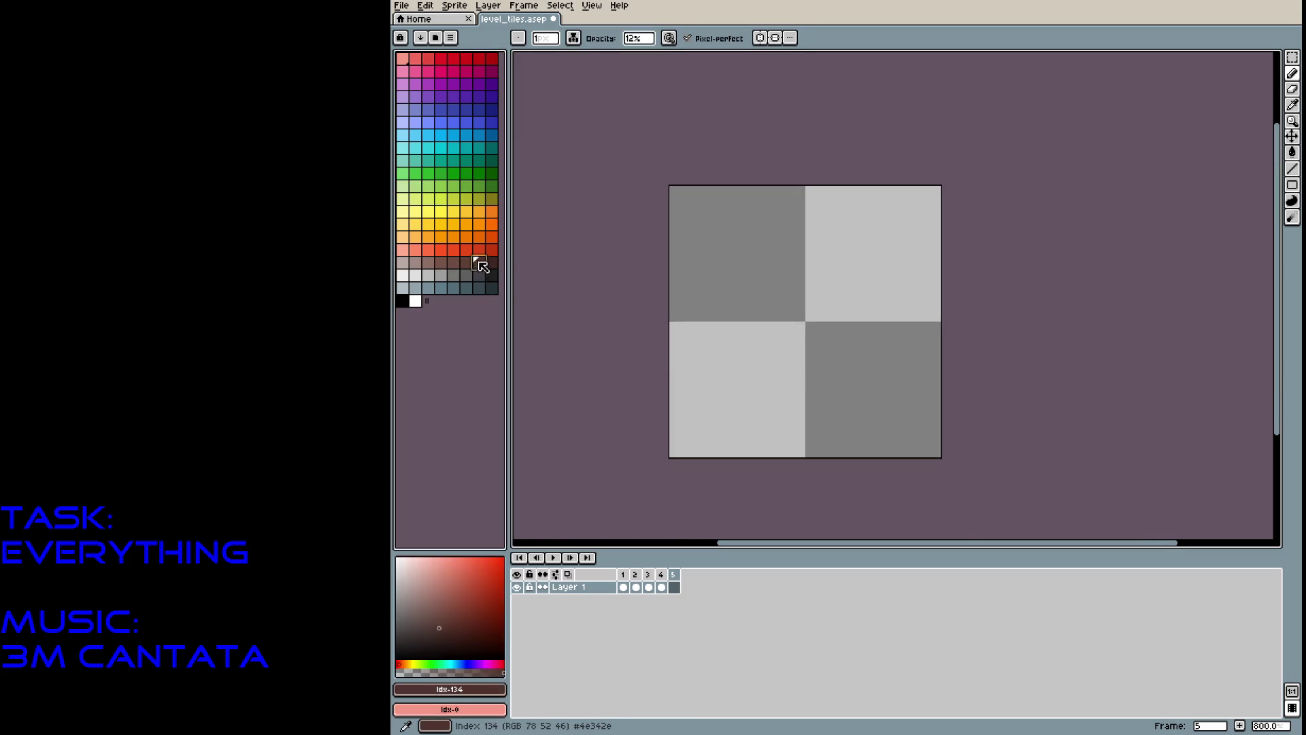
pyautogui.click(479, 96)
pyautogui.moveTo(683, 190); pyautogui.dragTo(674, 198)
pyautogui.click(638, 38)
pyautogui.moveTo(653, 53); pyautogui.dragTo(749, 54)
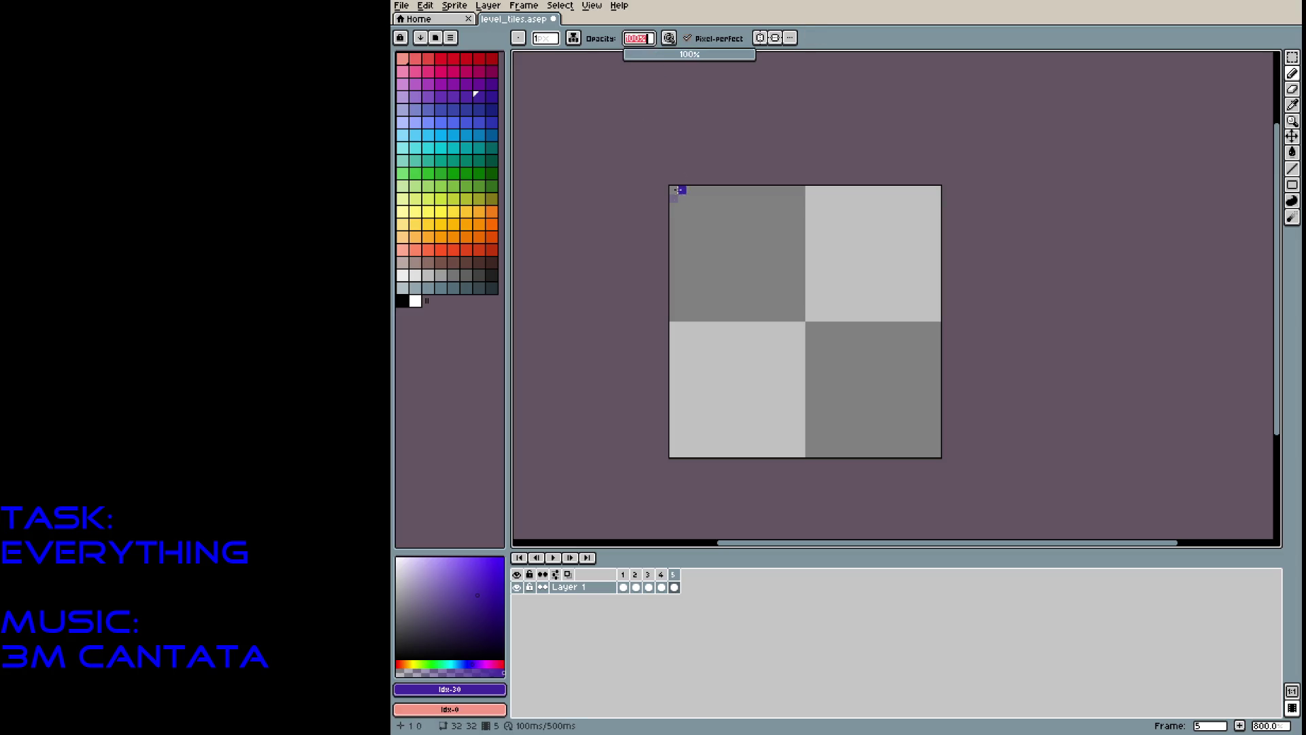
pyautogui.click(673, 204)
pyautogui.moveTo(674, 202); pyautogui.dragTo(681, 195)
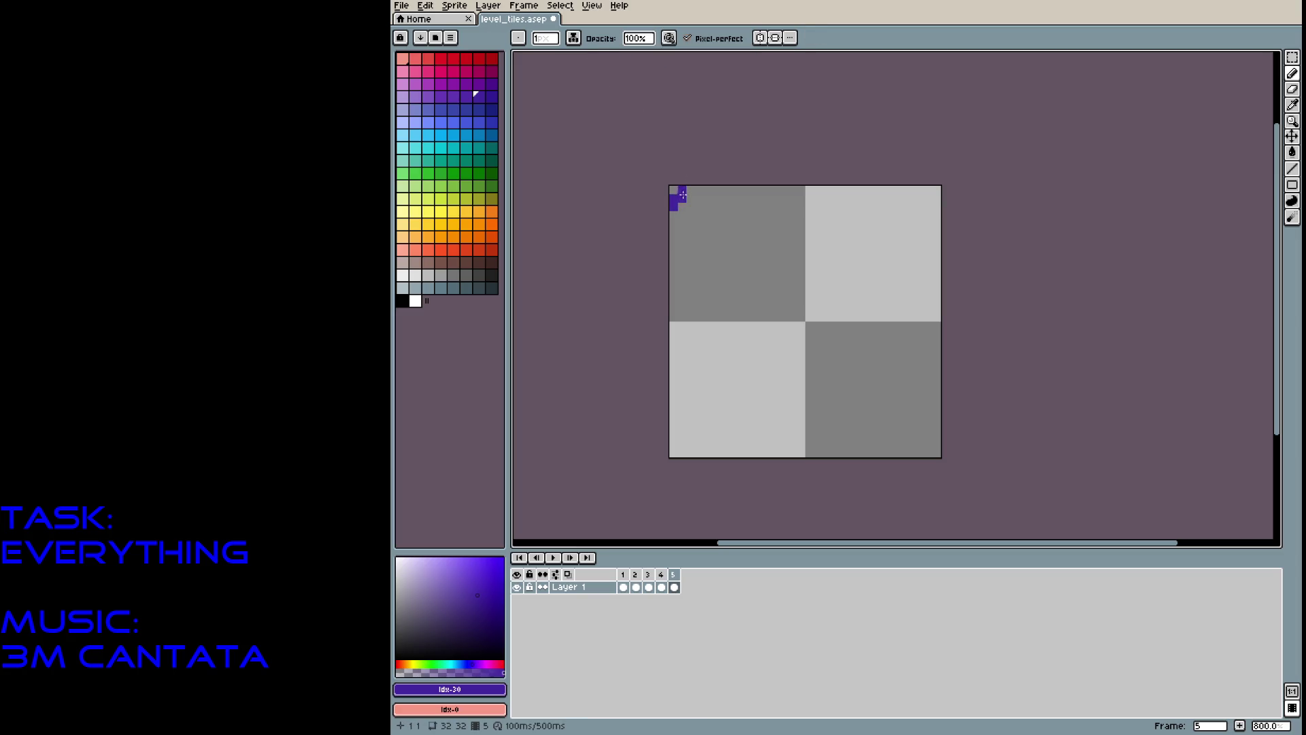
pyautogui.click(690, 190)
pyautogui.click(682, 207)
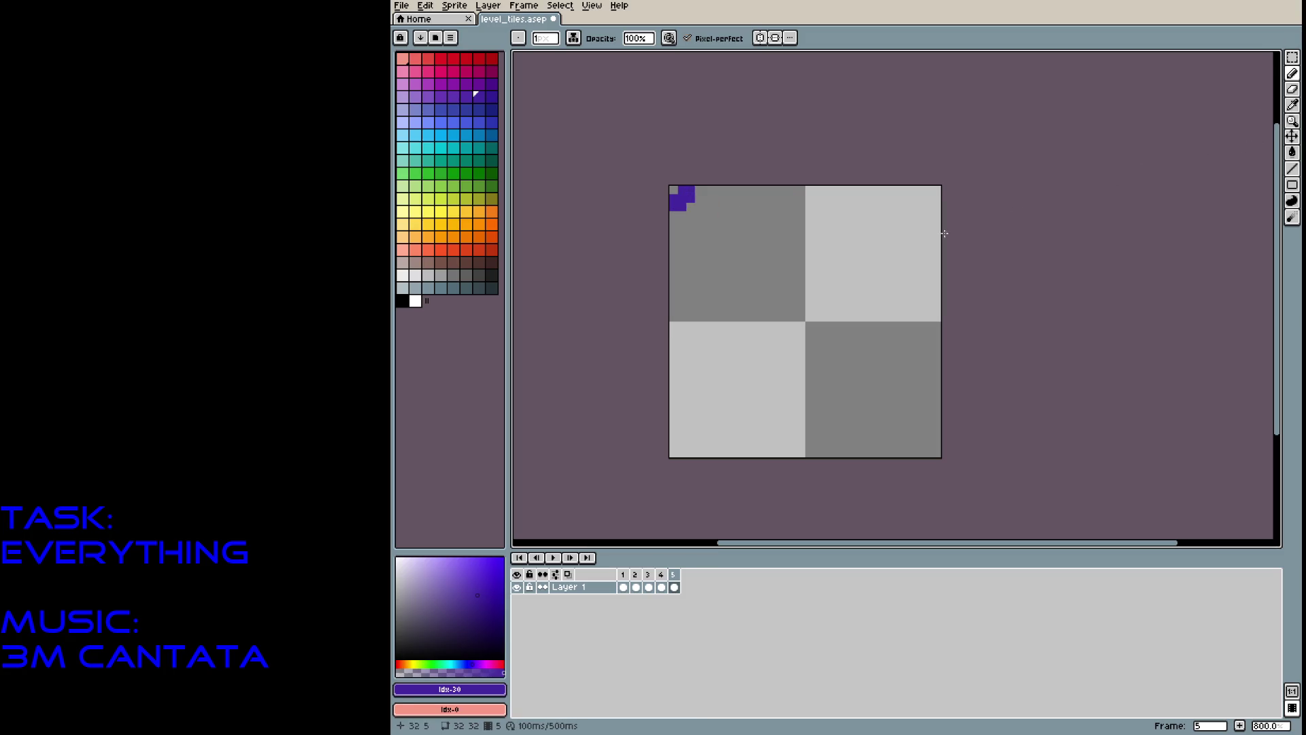
# Draw a purple rectangle border around the tile, paint the left edge, and save.
pyautogui.press('u')
pyautogui.moveTo(683, 198)
pyautogui.mouseDown()
pyautogui.moveTo(937, 413)
pyautogui.moveTo(929, 446)
pyautogui.mouseUp()
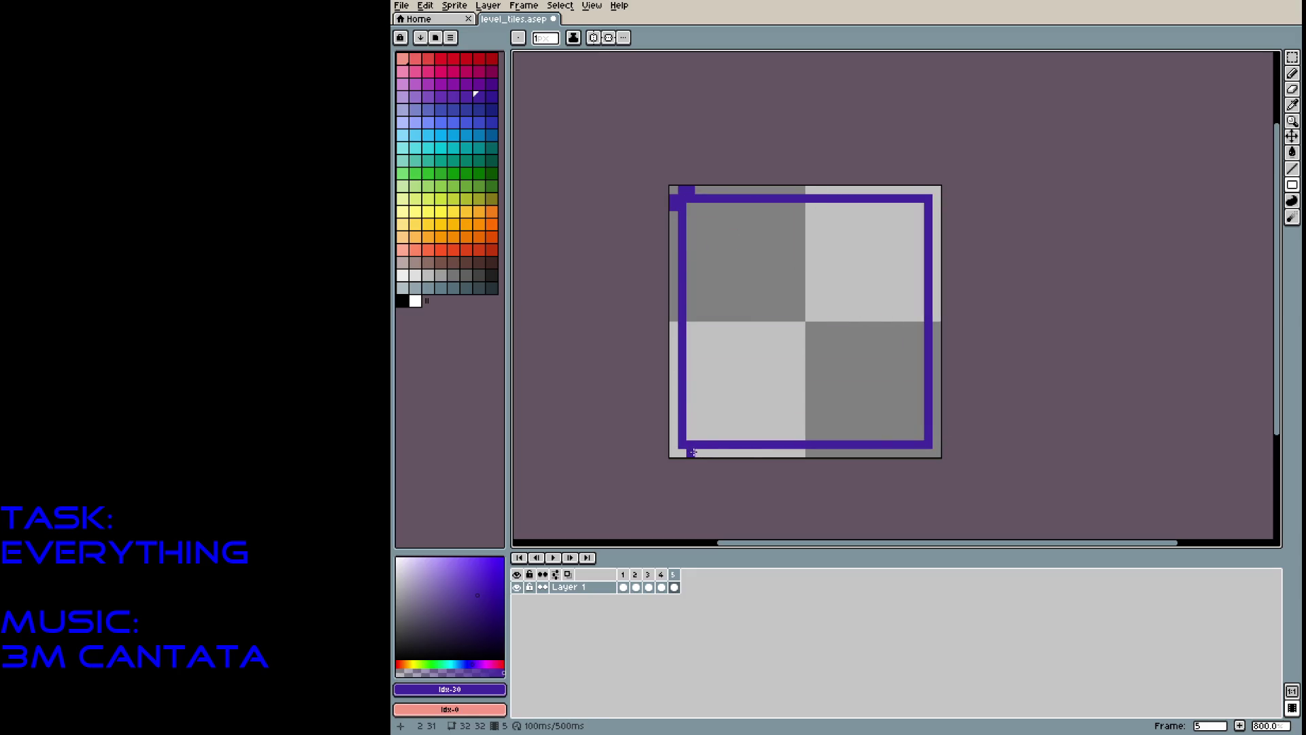
pyautogui.moveTo(690, 453)
pyautogui.mouseDown()
pyautogui.moveTo(904, 373)
pyautogui.moveTo(927, 446)
pyautogui.moveTo(932, 215)
pyautogui.moveTo(898, 192)
pyautogui.moveTo(702, 196)
pyautogui.moveTo(677, 315)
pyautogui.moveTo(677, 449)
pyautogui.moveTo(670, 230)
pyautogui.mouseUp()
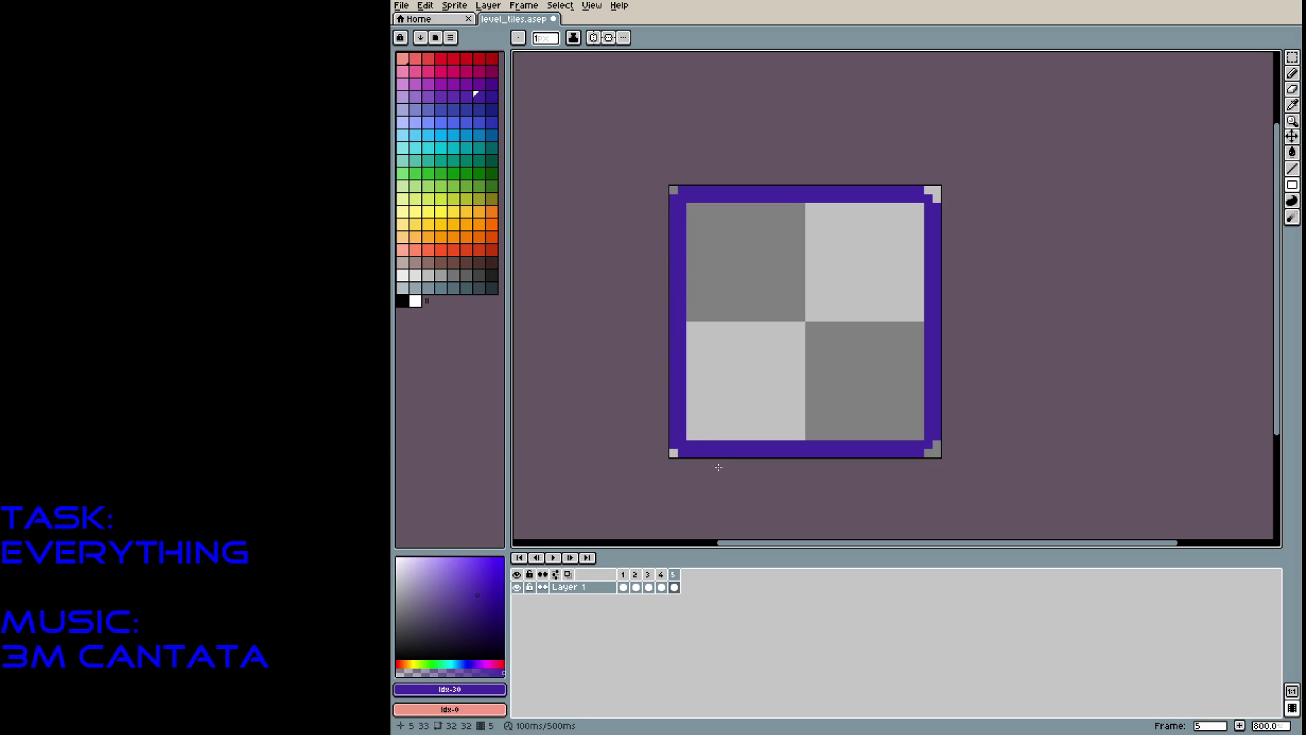
pyautogui.hotkey('ctrl', 'z')
pyautogui.moveTo(672, 443); pyautogui.dragTo(677, 190)
pyautogui.press('e')
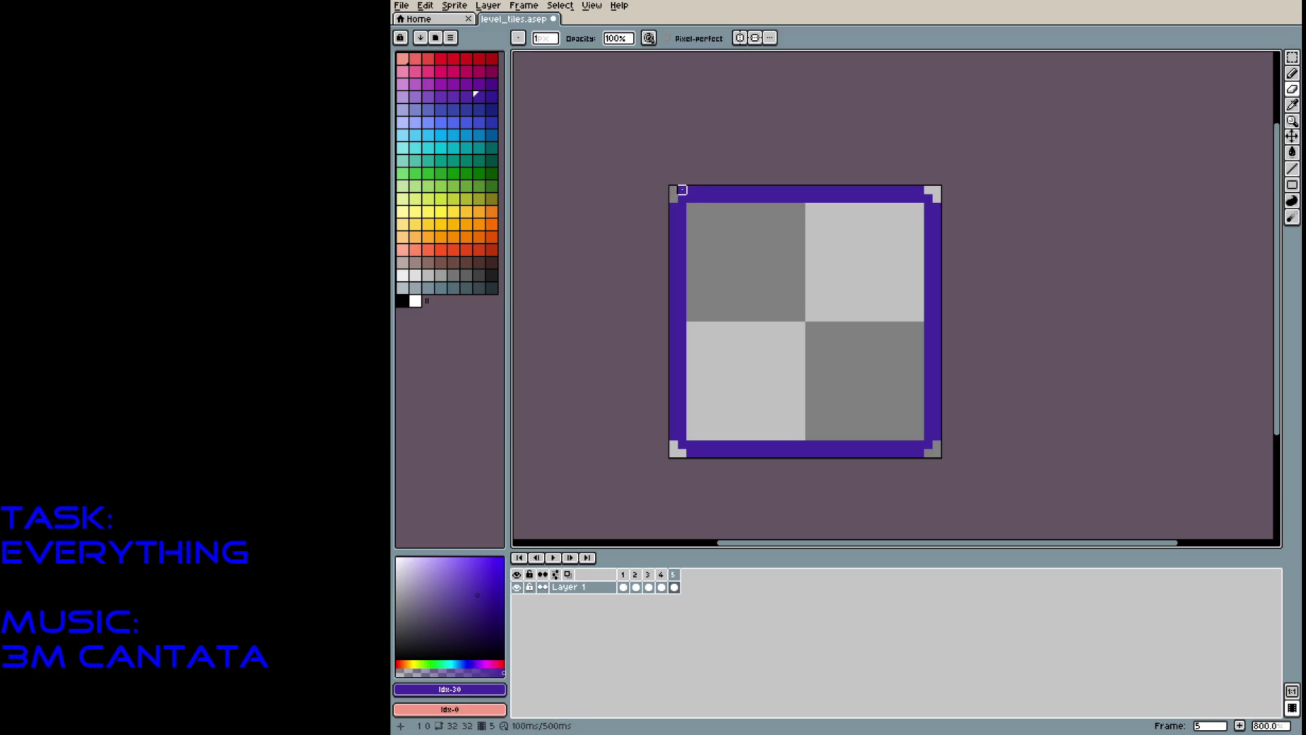
pyautogui.press('b')
pyautogui.hotkey('ctrl', 's')
pyautogui.click(591, 5)
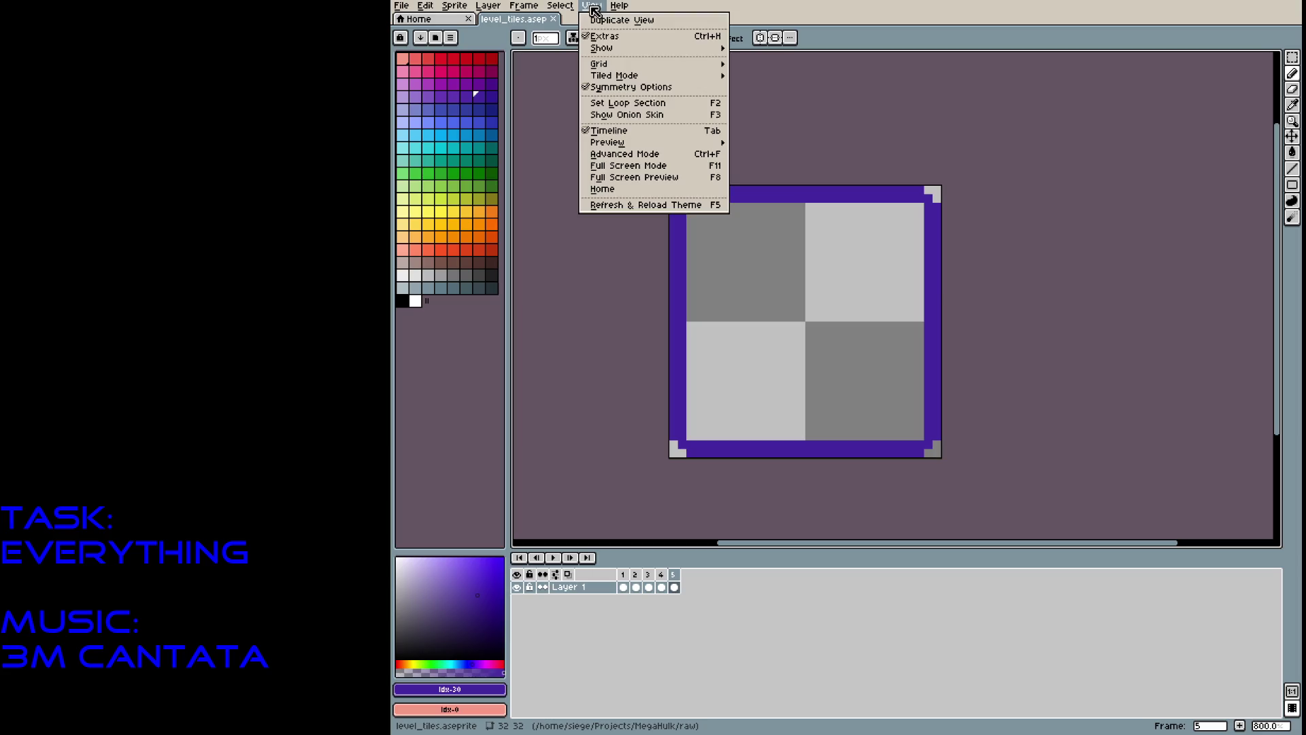
# Set Tiled Mode to Tiled in Both Axes to preview the repeating tile.
pyautogui.moveTo(610, 49)
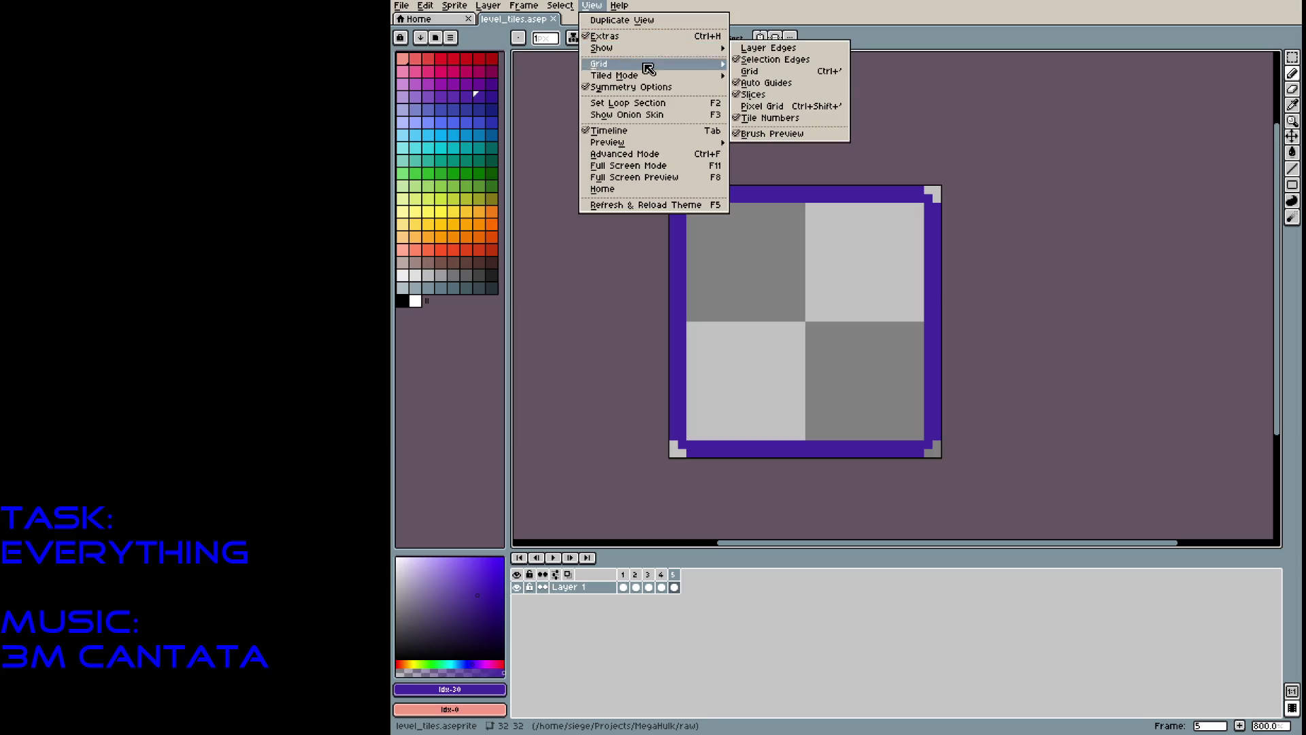
pyautogui.moveTo(711, 76)
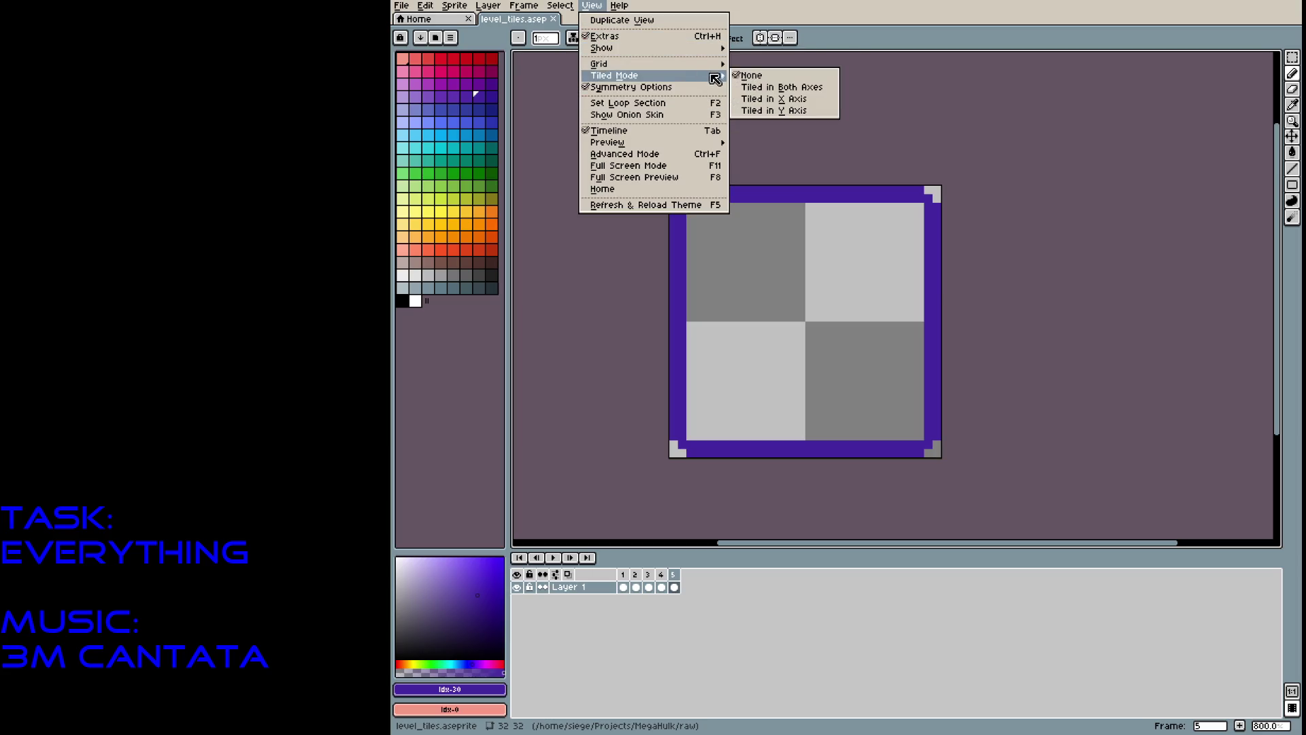
pyautogui.click(752, 89)
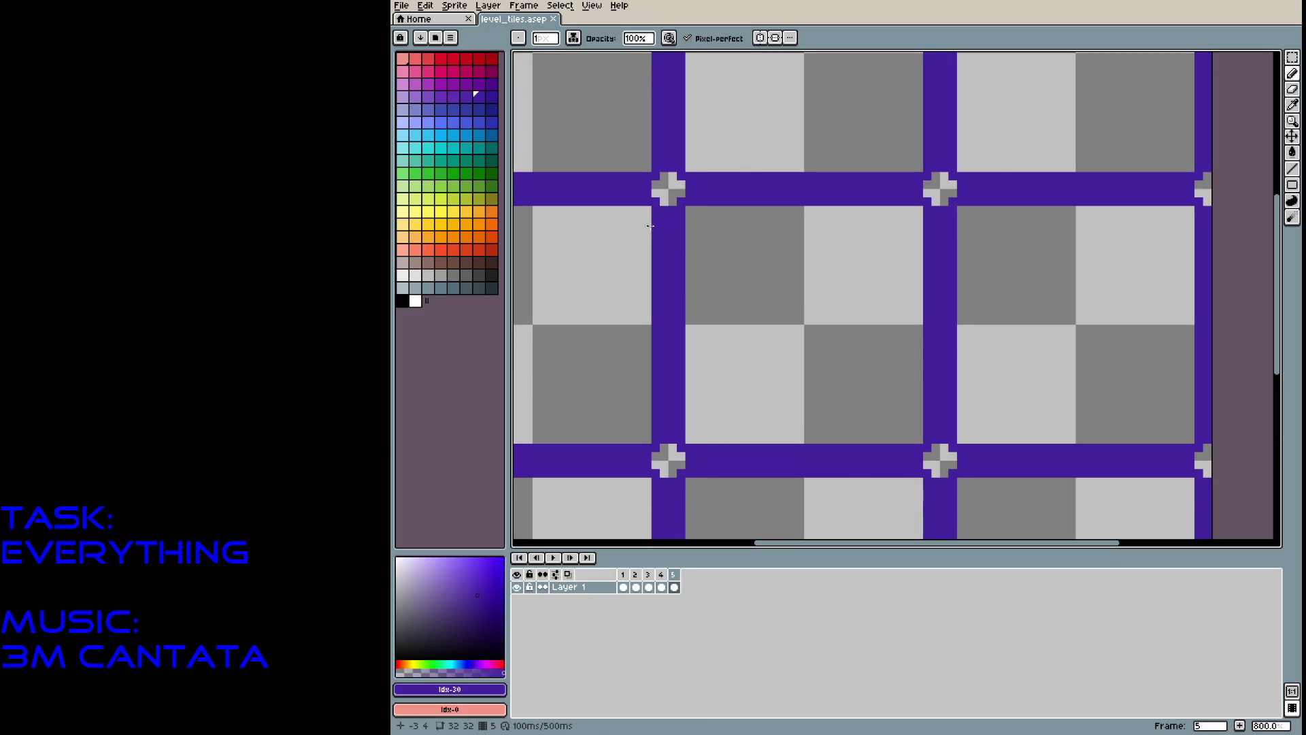
# Pencil dark grey cross marks where the purple borders meet at the corners.
pyautogui.click(491, 275)
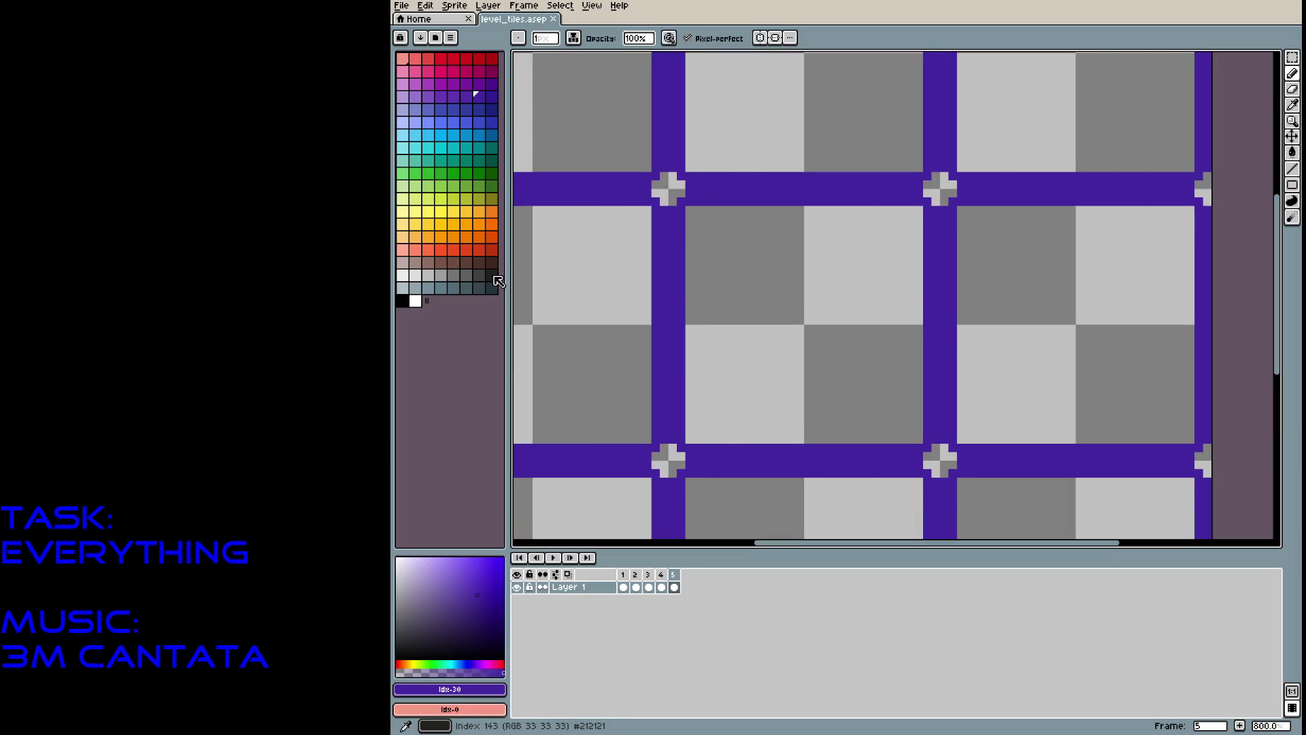
pyautogui.click(409, 308)
pyautogui.moveTo(657, 185)
pyautogui.mouseDown()
pyautogui.moveTo(665, 197)
pyautogui.moveTo(673, 181)
pyautogui.mouseUp()
pyautogui.hotkey('ctrl', 'z')
pyautogui.click(492, 274)
pyautogui.click(647, 193)
pyautogui.hotkey('ctrl', 'z')
pyautogui.click(665, 202)
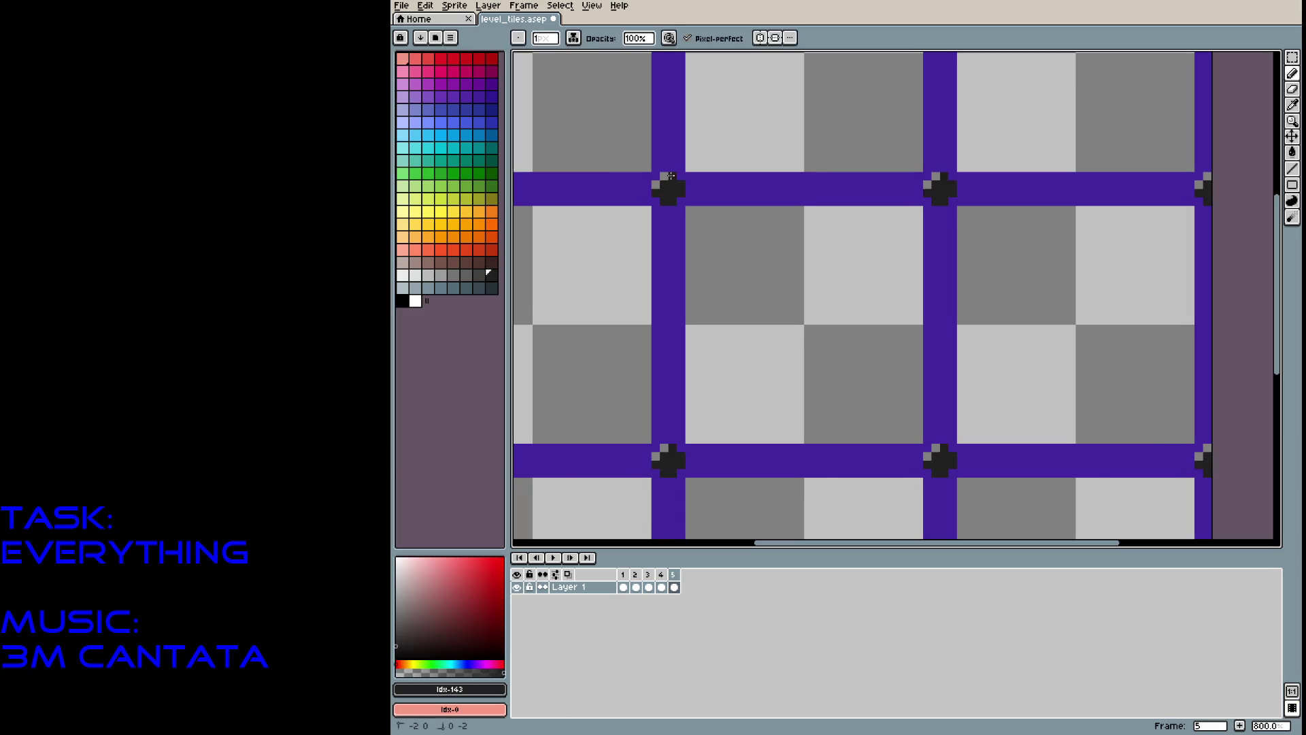
pyautogui.moveTo(664, 177); pyautogui.dragTo(656, 185)
pyautogui.click(527, 237)
pyautogui.hotkey('ctrl', 'z')
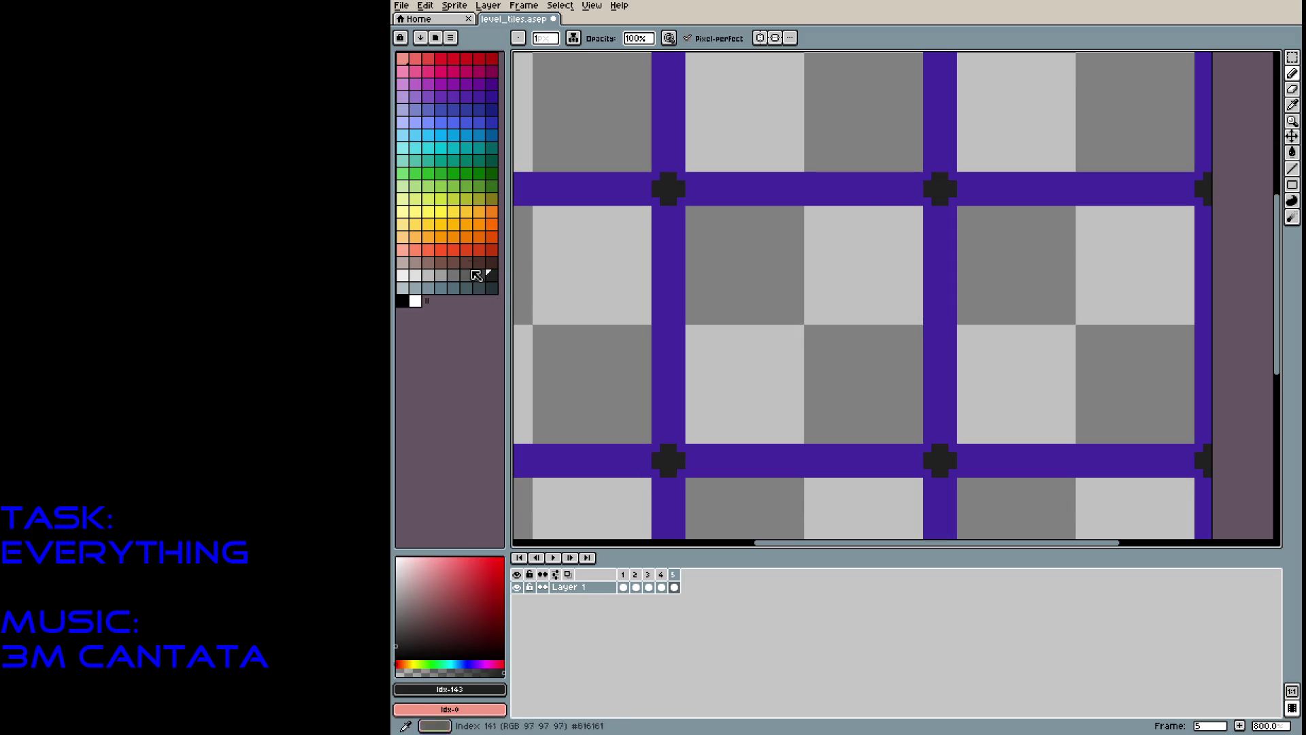
# Move the blue-grey swatch lower in the palette and choose a greyish purple from the border.
pyautogui.click(479, 287)
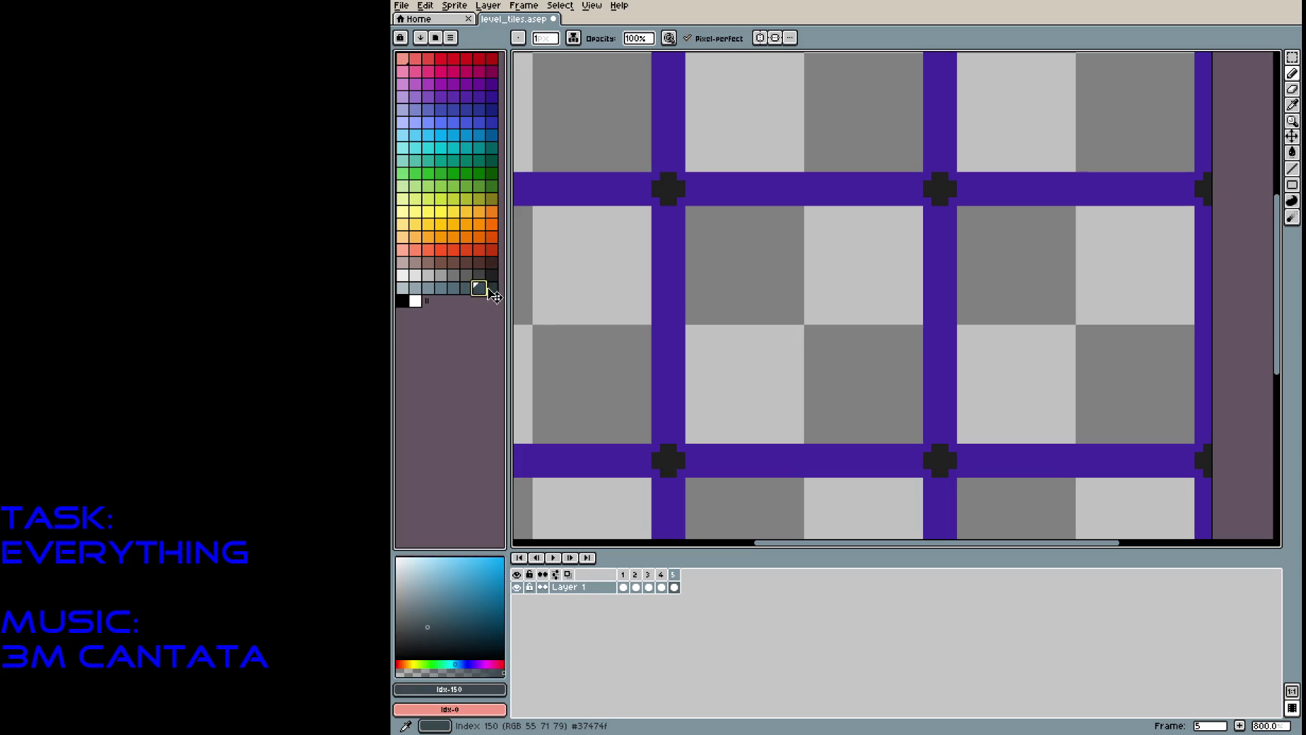
pyautogui.click(491, 275)
pyautogui.click(479, 288)
pyautogui.moveTo(479, 288); pyautogui.dragTo(483, 302)
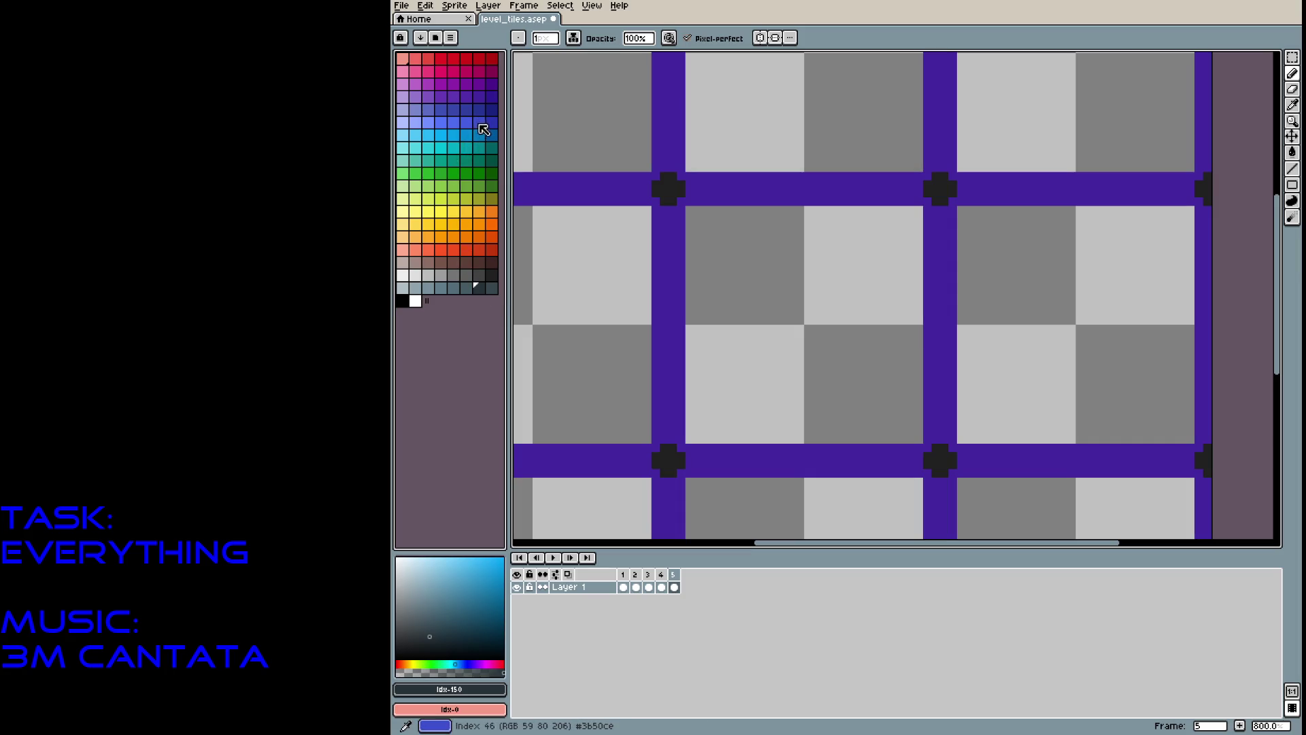
pyautogui.click(493, 290)
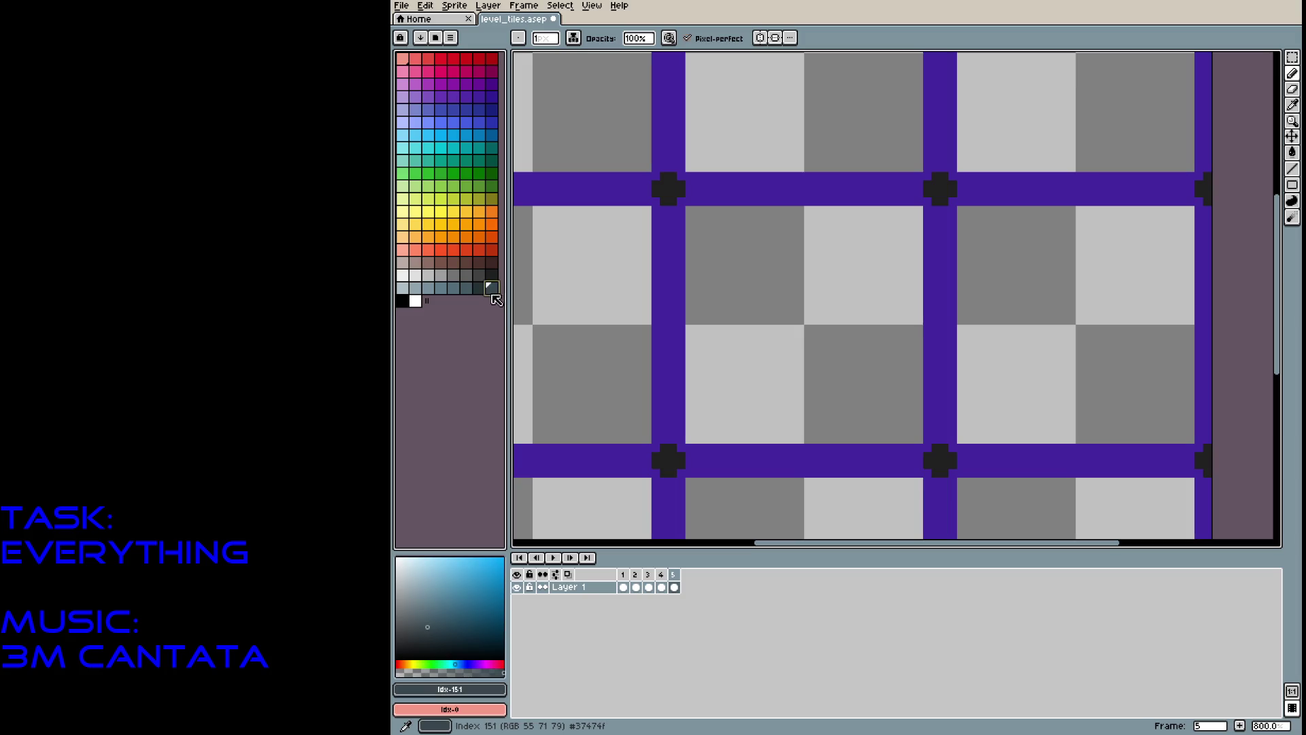
pyautogui.click(479, 288)
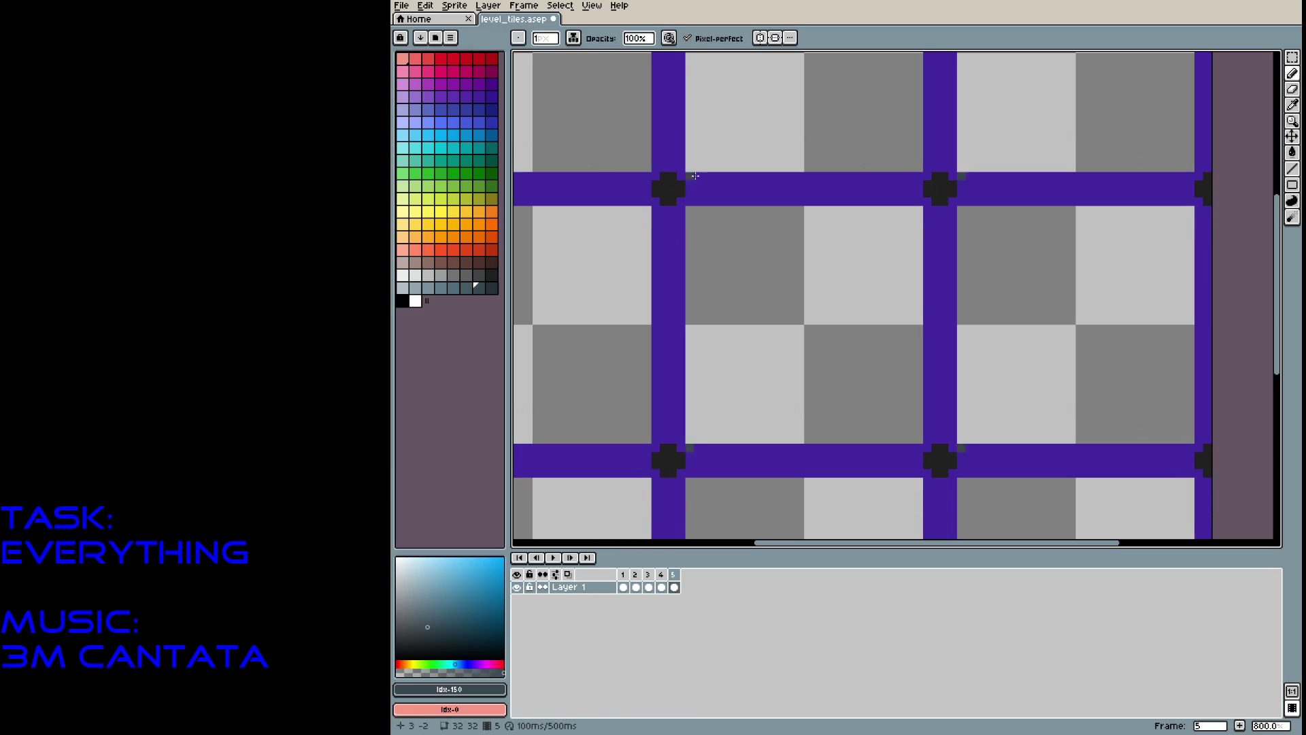
pyautogui.keyDown('alt'); pyautogui.click(758, 194); pyautogui.keyUp('alt')
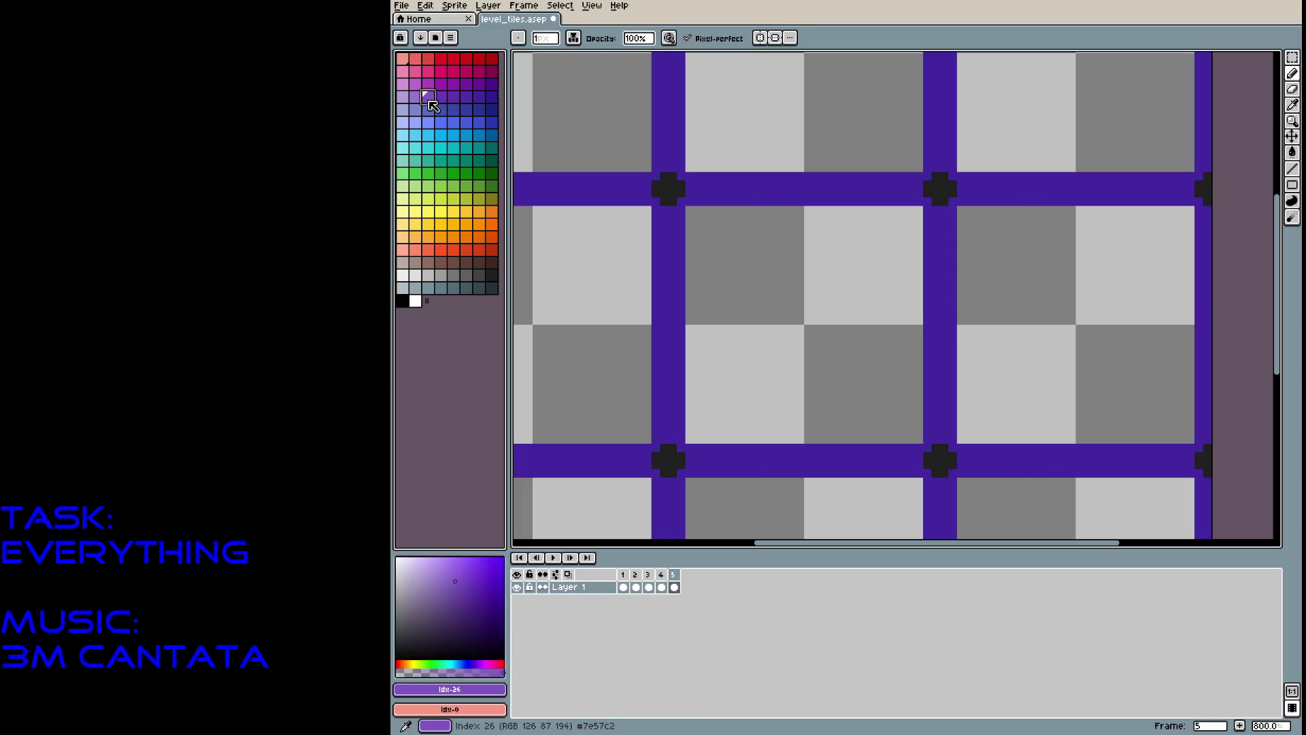
pyautogui.click(420, 610)
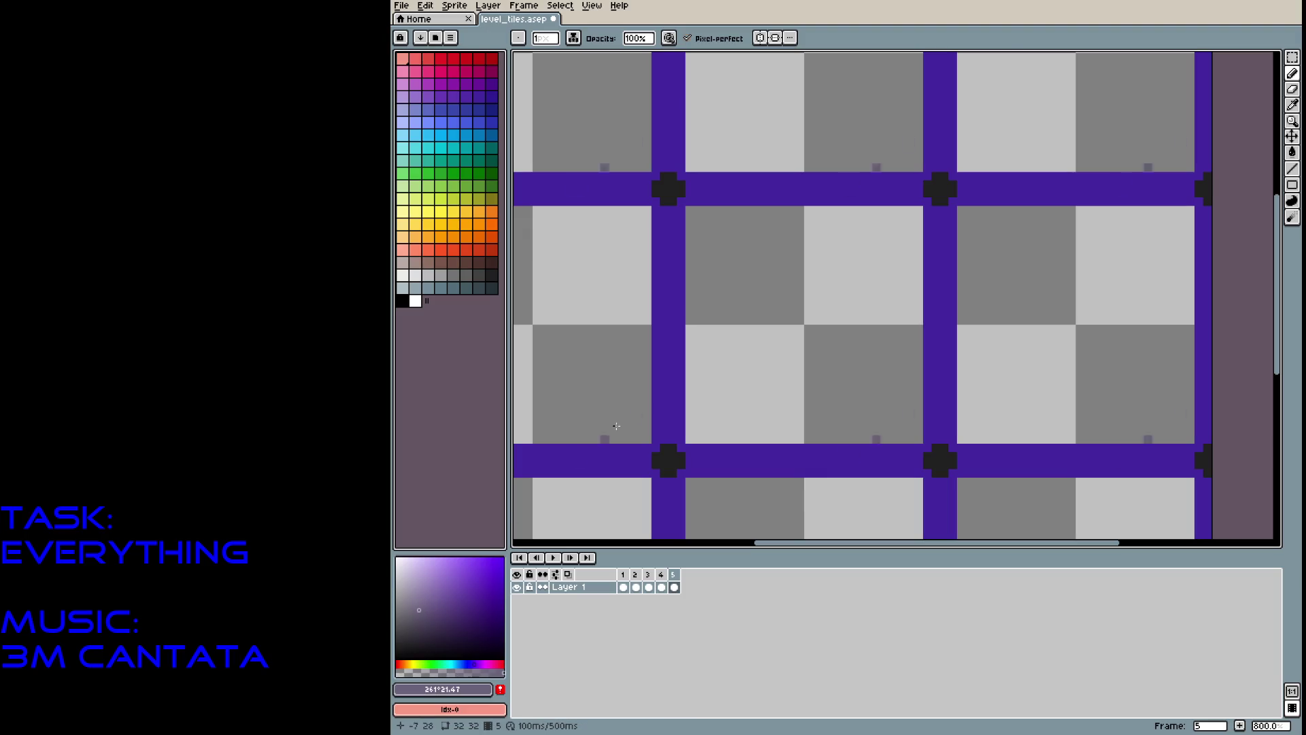
# Fill empty areas greyish purple, then shade the vertical bars with dark grey at 13% opacity.
pyautogui.press('g')
pyautogui.click(774, 321)
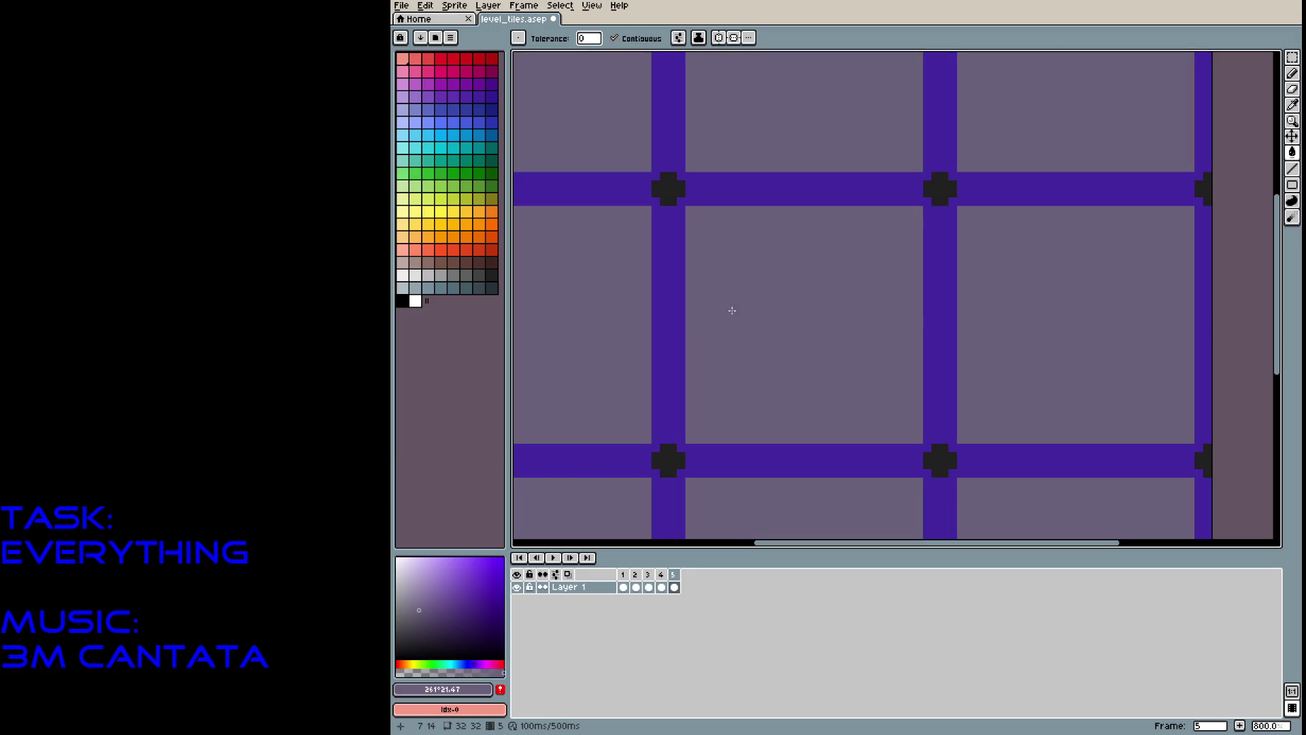
pyautogui.keyDown('alt'); pyautogui.click(653, 184); pyautogui.keyUp('alt')
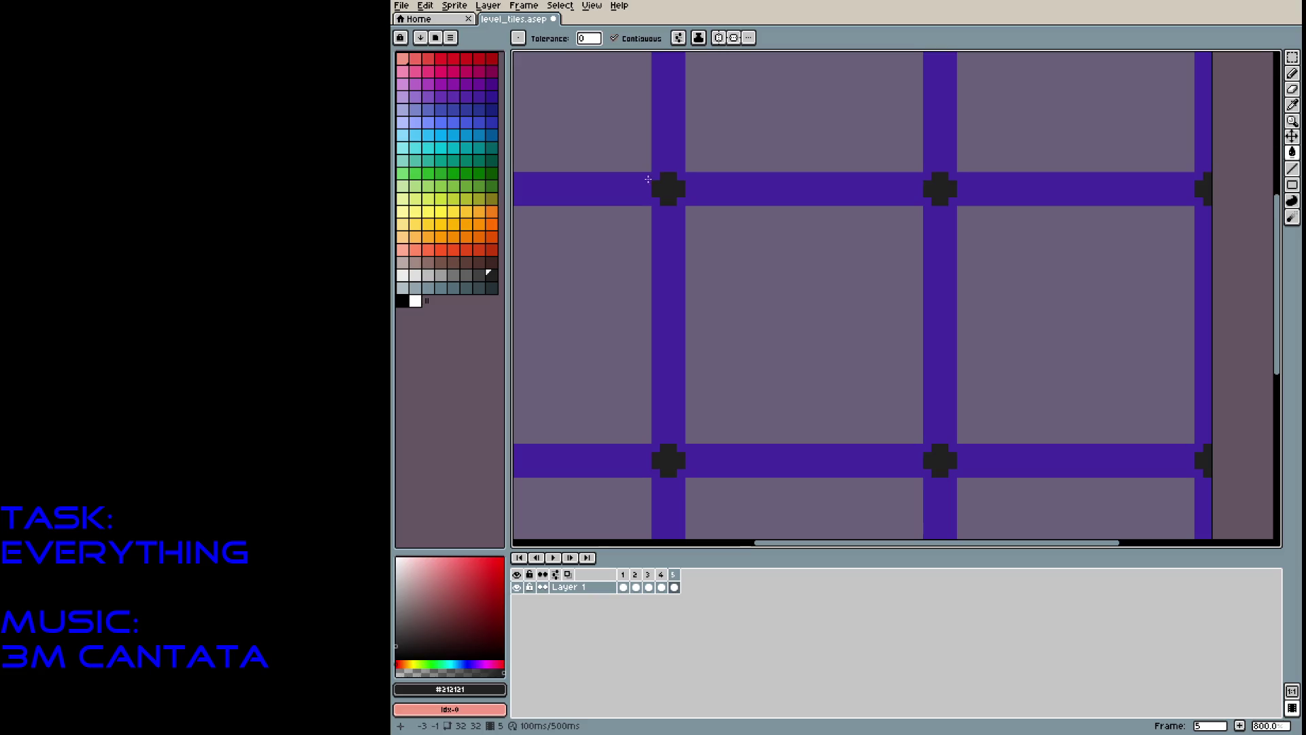
pyautogui.press('b')
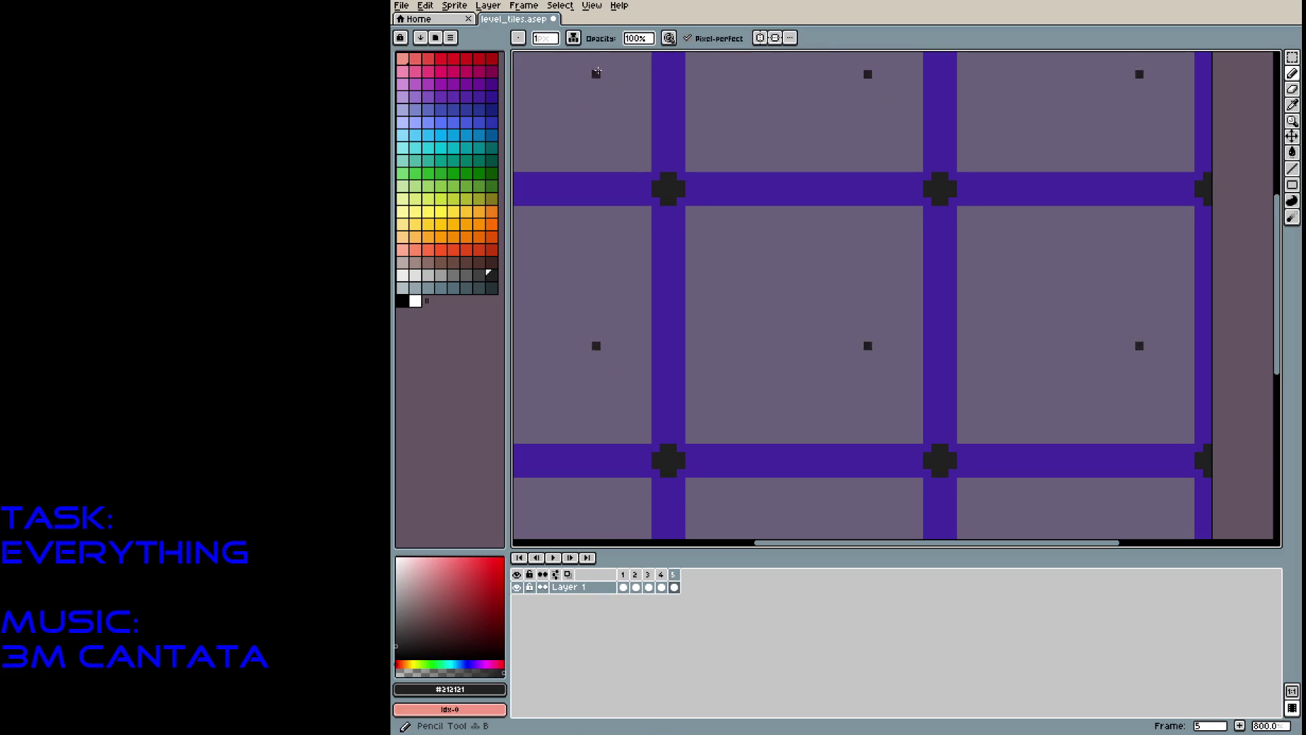
pyautogui.click(639, 38)
pyautogui.write('15')
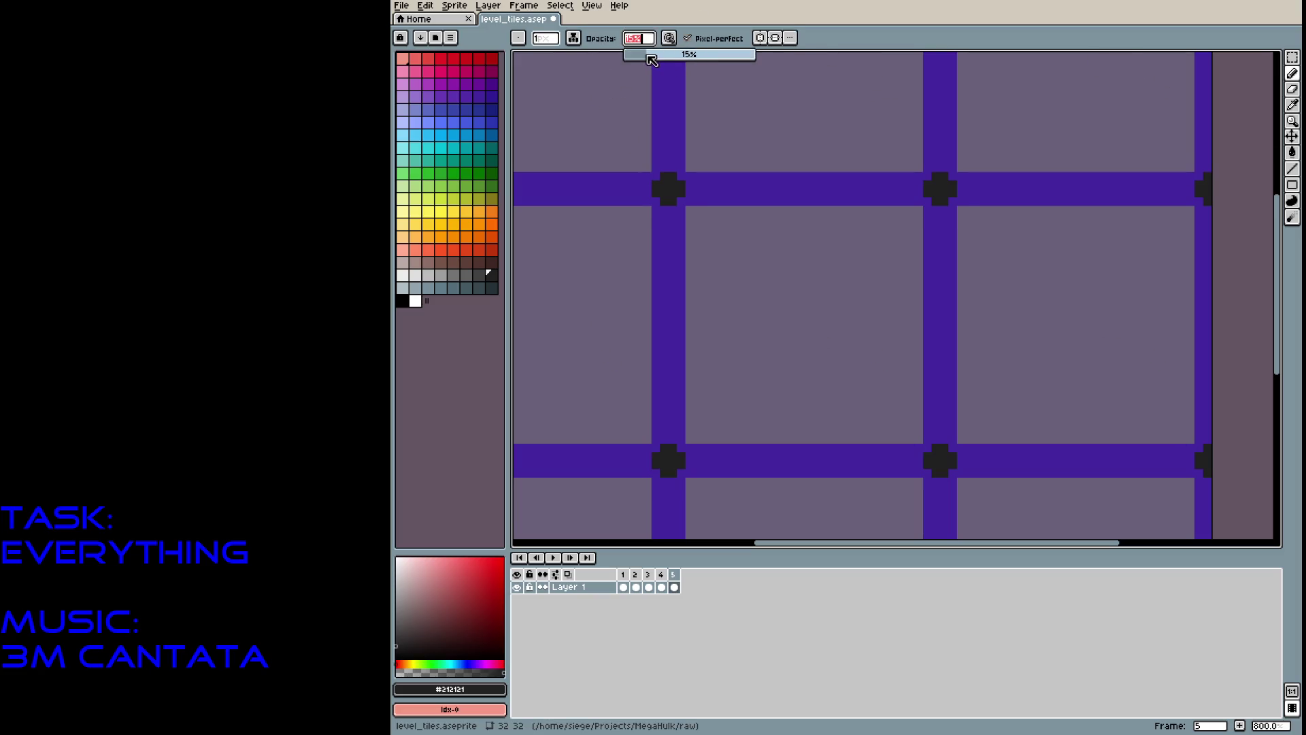
pyautogui.write('13')
pyautogui.press('Return')
pyautogui.moveTo(666, 211)
pyautogui.mouseDown()
pyautogui.moveTo(668, 327)
pyautogui.moveTo(667, 293)
pyautogui.mouseUp()
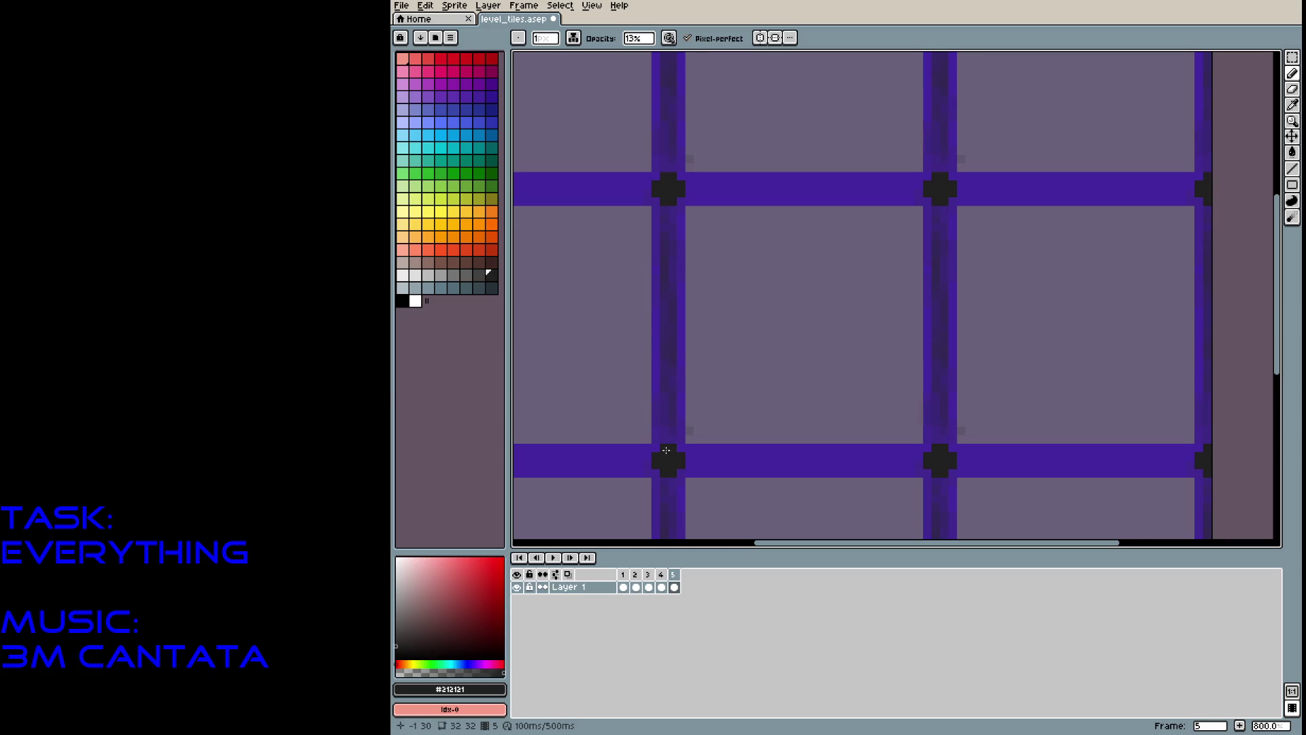
# Add faint light yellow-green highlights along the horizontal purple bars.
pyautogui.click(450, 197)
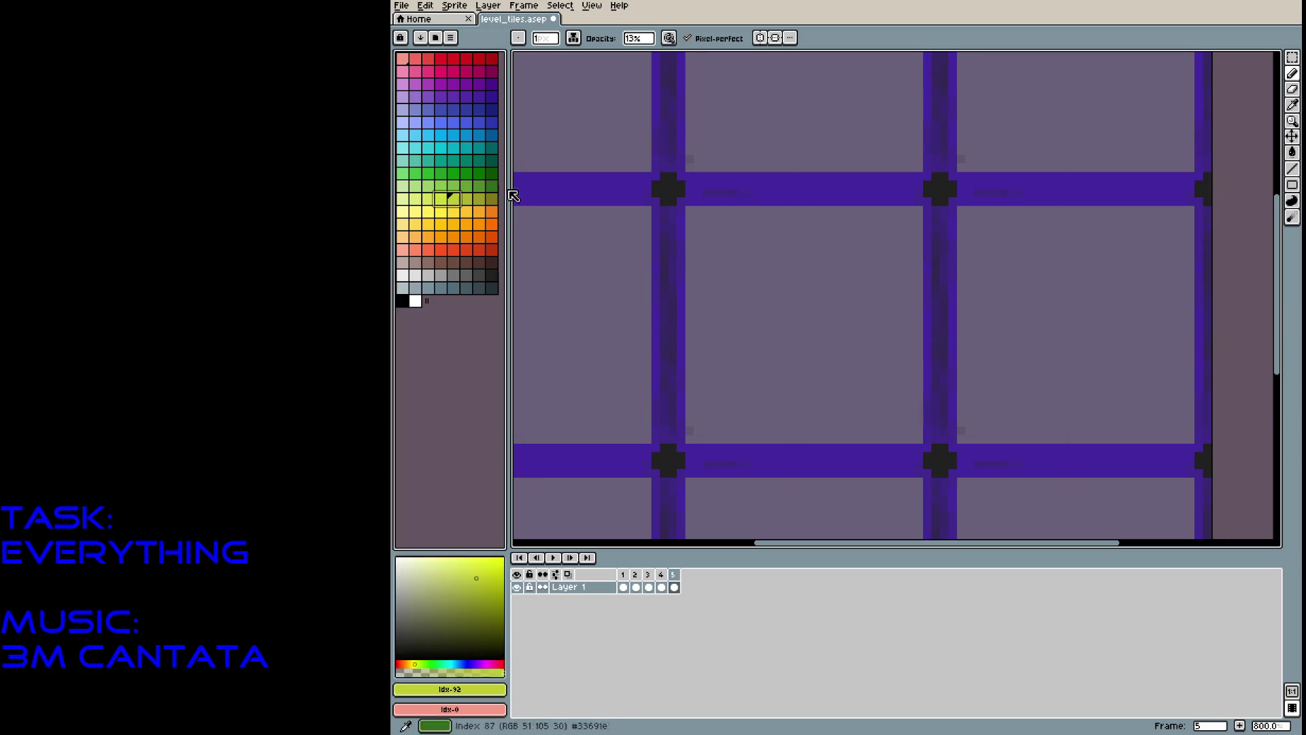
pyautogui.moveTo(700, 183); pyautogui.dragTo(783, 185)
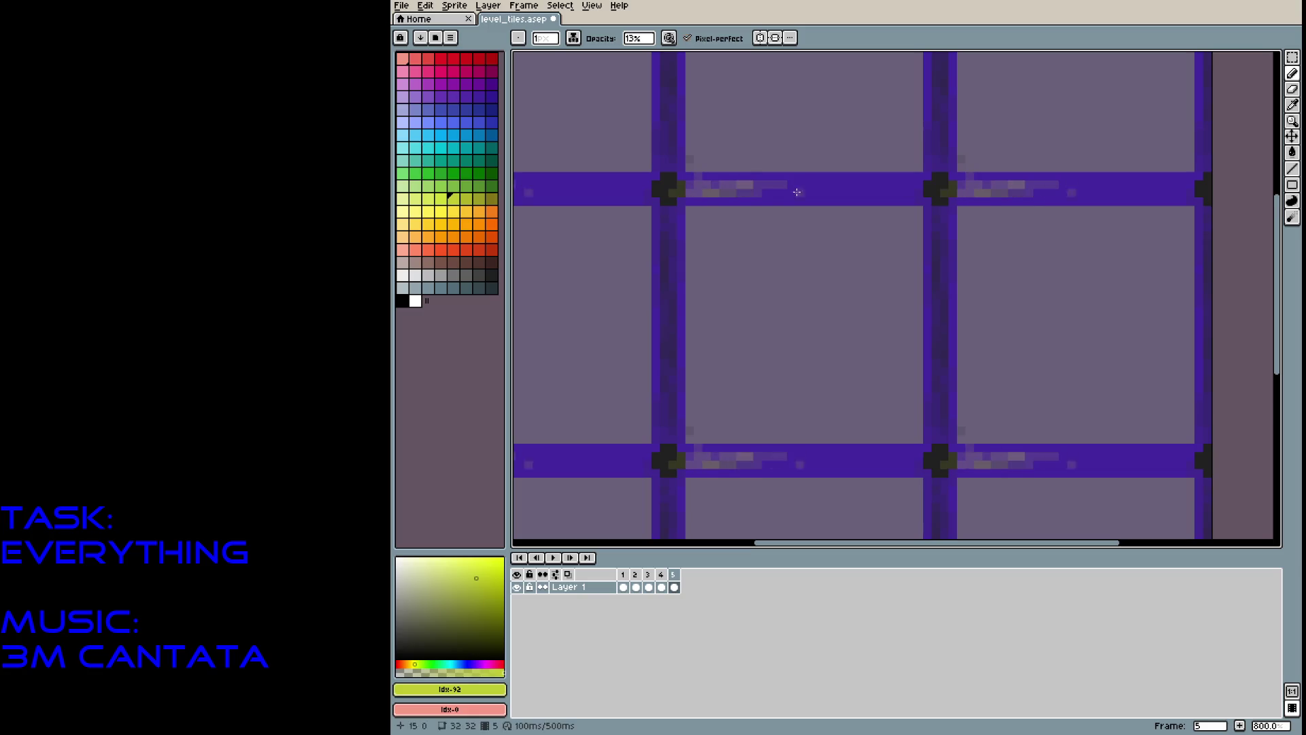
pyautogui.click(662, 188)
pyautogui.click(618, 173)
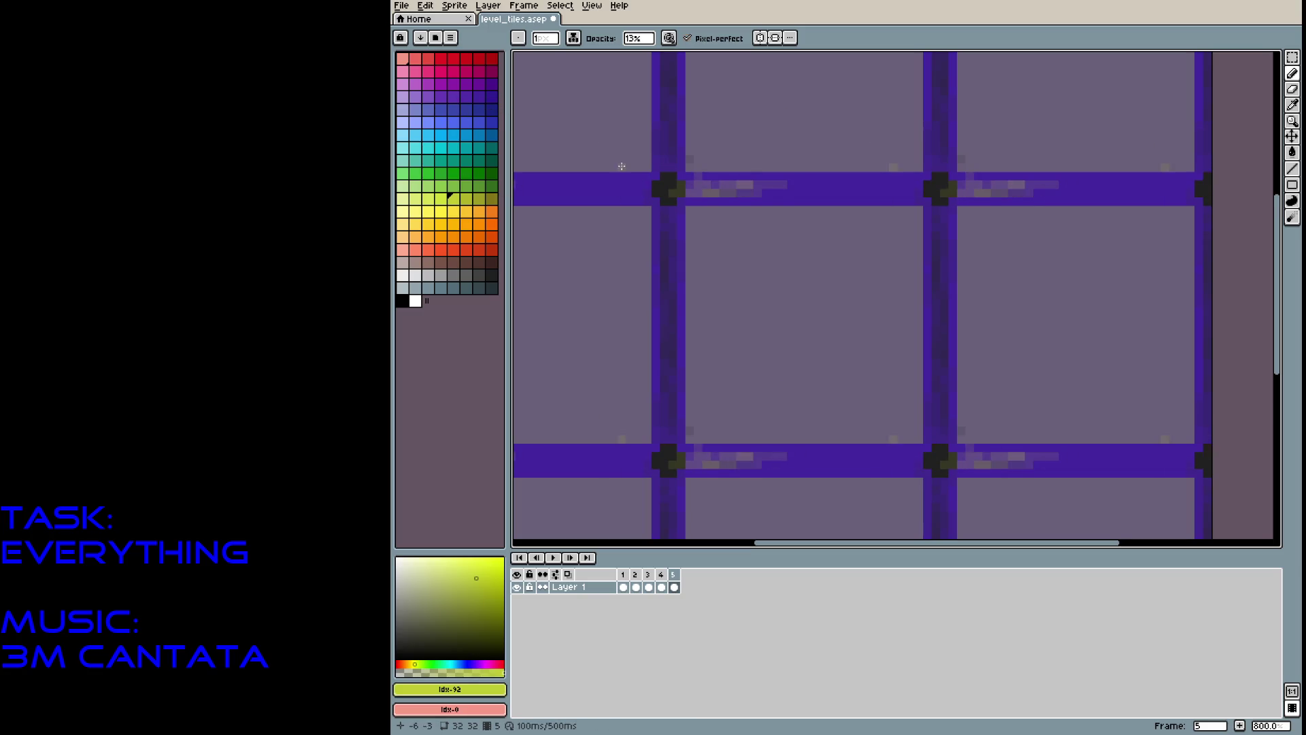
pyautogui.keyDown('alt'); pyautogui.click(655, 188); pyautogui.keyUp('alt')
pyautogui.click(675, 194)
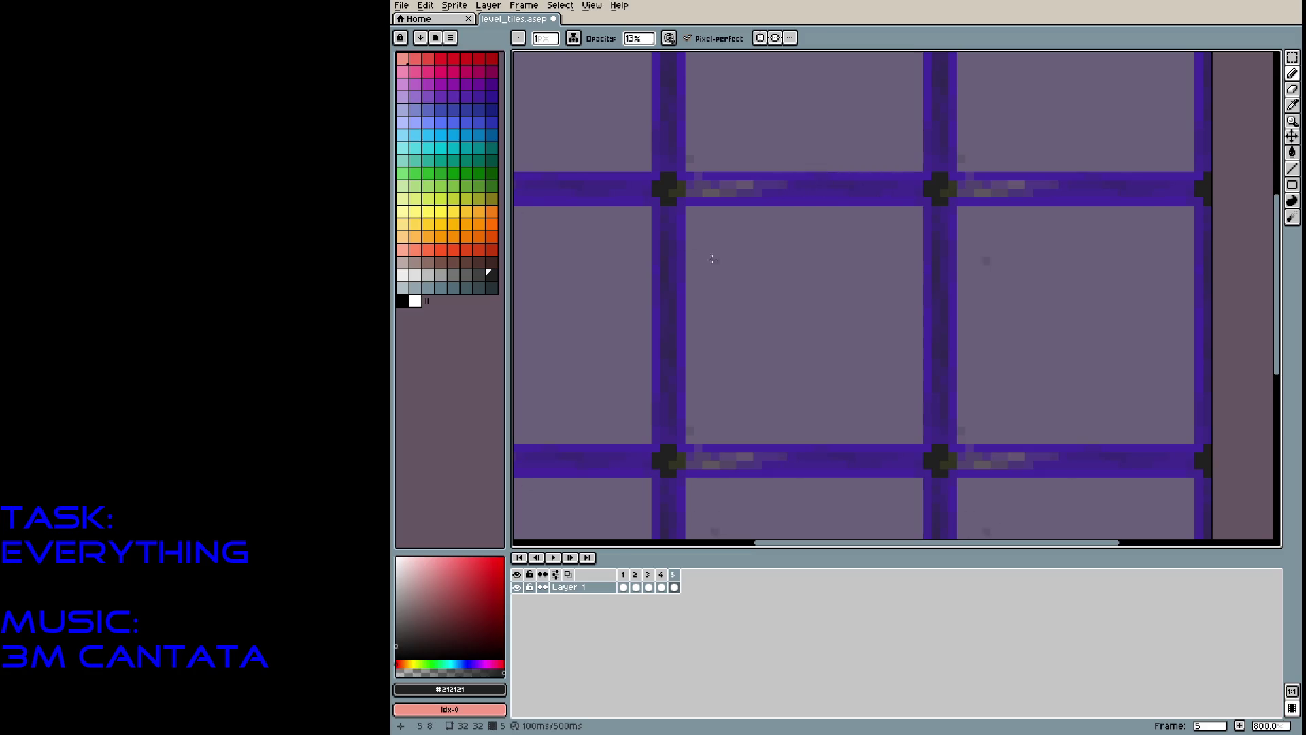
# Paint mottled dark cracks and texture marks across the stone, growing the brush to 3 px.
pyautogui.moveTo(708, 313)
pyautogui.mouseDown()
pyautogui.moveTo(782, 269)
pyautogui.moveTo(837, 271)
pyautogui.mouseUp()
pyautogui.moveTo(717, 334)
pyautogui.mouseDown()
pyautogui.moveTo(803, 354)
pyautogui.moveTo(809, 303)
pyautogui.moveTo(749, 327)
pyautogui.moveTo(874, 315)
pyautogui.mouseUp()
pyautogui.moveTo(782, 398)
pyautogui.mouseDown()
pyautogui.moveTo(880, 368)
pyautogui.moveTo(830, 320)
pyautogui.moveTo(823, 272)
pyautogui.moveTo(789, 303)
pyautogui.mouseUp()
pyautogui.moveTo(741, 378)
pyautogui.mouseDown()
pyautogui.moveTo(794, 403)
pyautogui.moveTo(781, 357)
pyautogui.moveTo(799, 328)
pyautogui.moveTo(888, 281)
pyautogui.moveTo(864, 303)
pyautogui.moveTo(911, 293)
pyautogui.moveTo(918, 272)
pyautogui.moveTo(891, 275)
pyautogui.moveTo(918, 381)
pyautogui.moveTo(841, 441)
pyautogui.moveTo(758, 439)
pyautogui.moveTo(753, 419)
pyautogui.moveTo(885, 414)
pyautogui.mouseUp()
pyautogui.moveTo(762, 269)
pyautogui.mouseDown()
pyautogui.moveTo(775, 277)
pyautogui.moveTo(794, 247)
pyautogui.moveTo(722, 249)
pyautogui.moveTo(807, 228)
pyautogui.moveTo(713, 218)
pyautogui.moveTo(700, 267)
pyautogui.moveTo(690, 218)
pyautogui.moveTo(701, 426)
pyautogui.moveTo(887, 432)
pyautogui.mouseUp()
pyautogui.press('+')
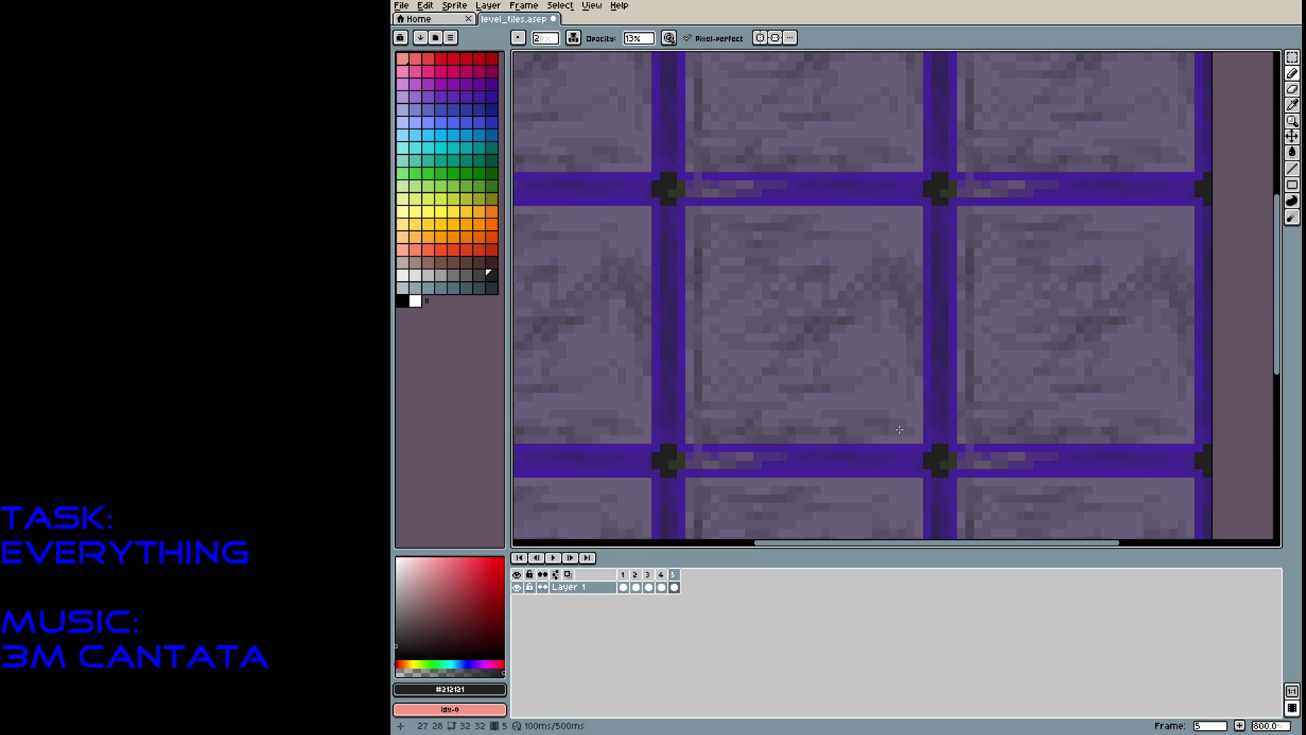
pyautogui.moveTo(752, 440)
pyautogui.mouseDown()
pyautogui.moveTo(850, 416)
pyautogui.moveTo(691, 358)
pyautogui.moveTo(878, 258)
pyautogui.moveTo(877, 219)
pyautogui.moveTo(851, 272)
pyautogui.moveTo(737, 329)
pyautogui.moveTo(823, 268)
pyautogui.moveTo(854, 283)
pyautogui.moveTo(790, 270)
pyautogui.moveTo(823, 364)
pyautogui.moveTo(871, 344)
pyautogui.moveTo(754, 347)
pyautogui.moveTo(831, 248)
pyautogui.moveTo(734, 374)
pyautogui.moveTo(837, 408)
pyautogui.moveTo(898, 367)
pyautogui.moveTo(900, 428)
pyautogui.moveTo(919, 248)
pyautogui.moveTo(902, 218)
pyautogui.moveTo(735, 218)
pyautogui.moveTo(740, 275)
pyautogui.moveTo(699, 297)
pyautogui.moveTo(706, 374)
pyautogui.mouseUp()
pyautogui.press('+')
pyautogui.press('+')
pyautogui.press('+')
pyautogui.press('+')
pyautogui.press('-')
pyautogui.press('-')
pyautogui.press('-')
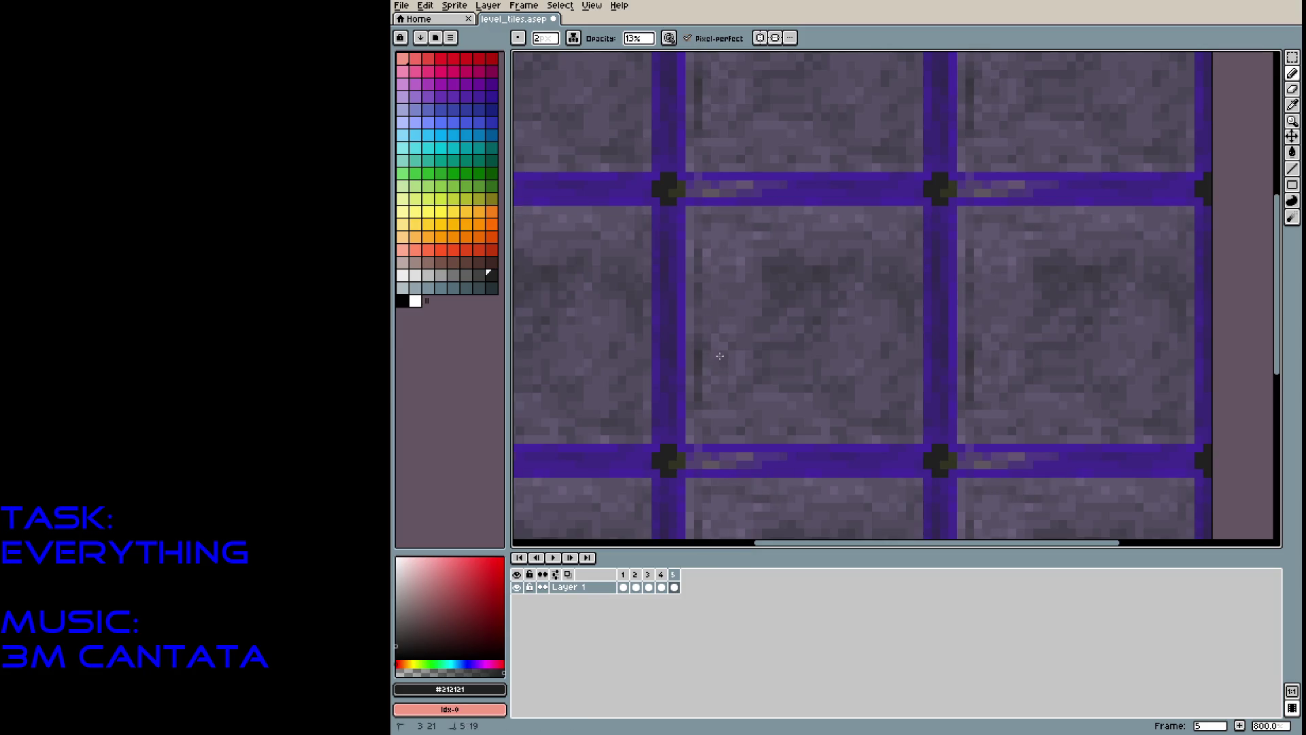
pyautogui.press('+')
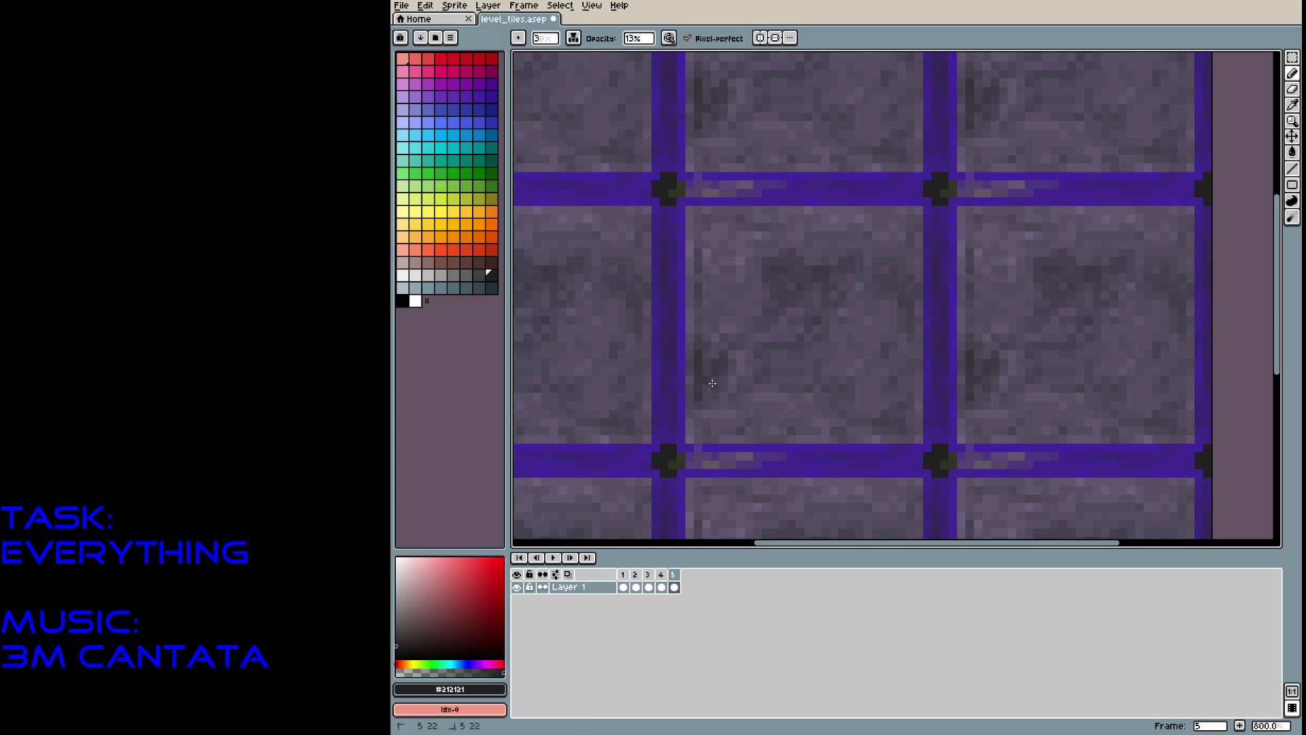
# Soften parts of the dark texture by dabbing the grey-purple stone colour back over them.
pyautogui.keyDown('alt'); pyautogui.click(713, 337); pyautogui.keyUp('alt')
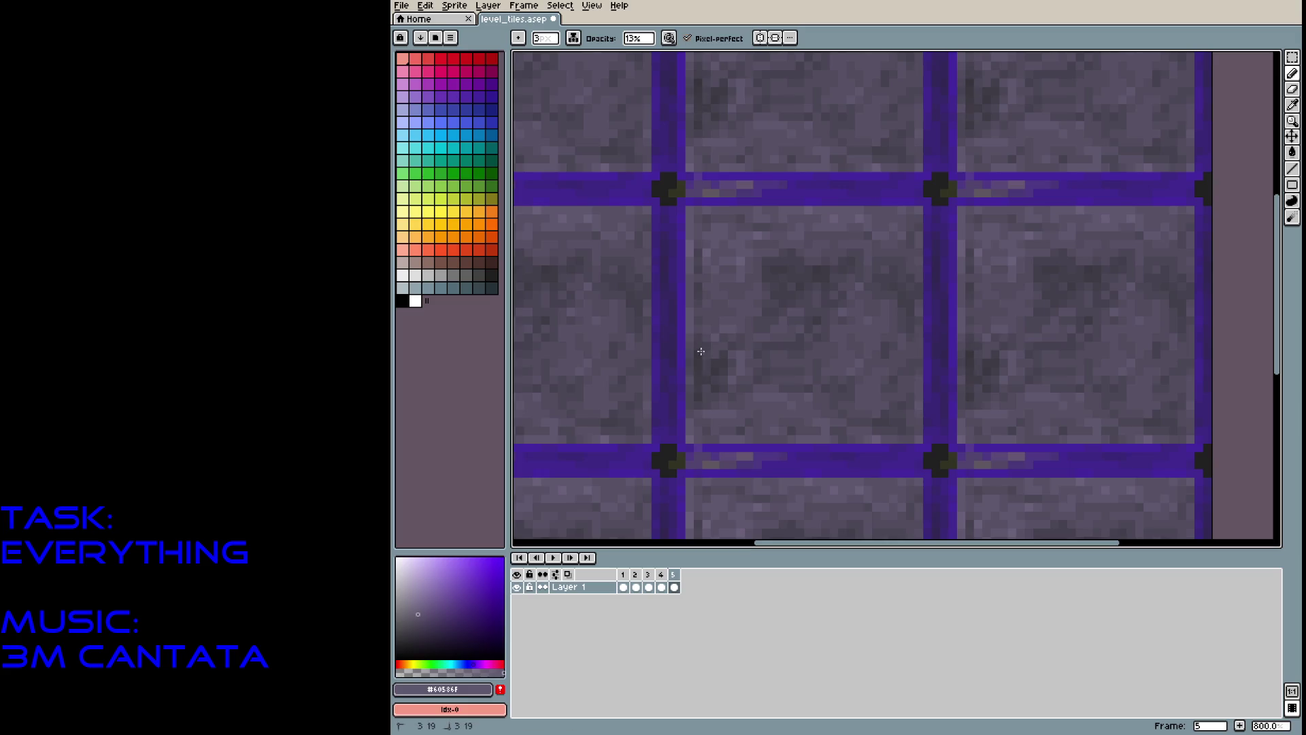
pyautogui.click(704, 357)
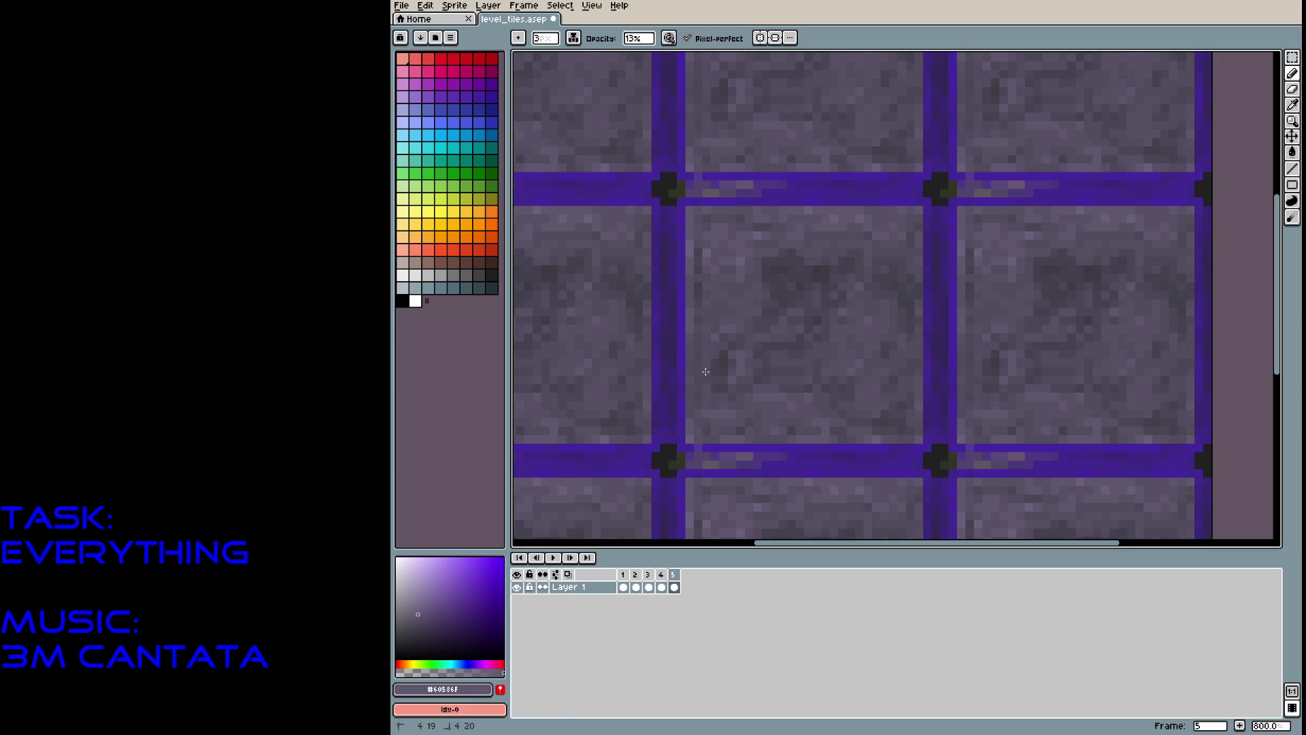
pyautogui.moveTo(804, 313); pyautogui.dragTo(835, 284)
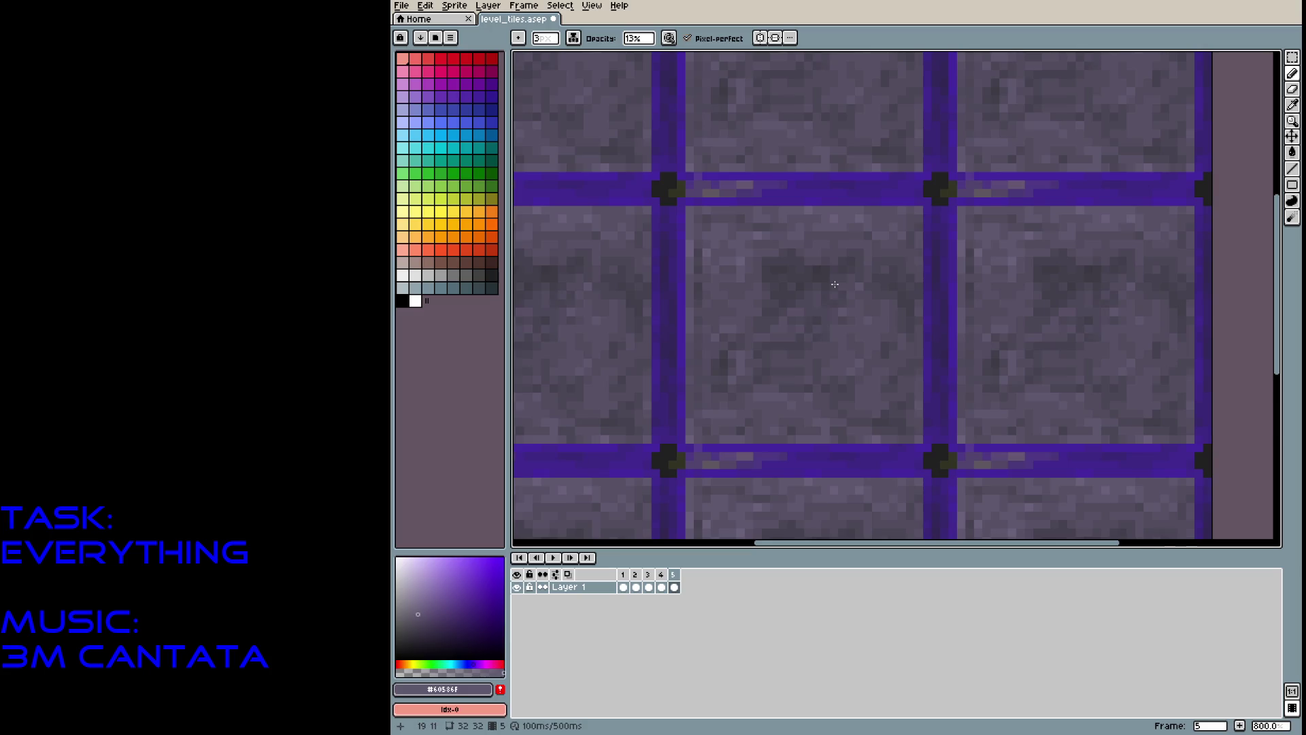
pyautogui.scroll(-5, 835, 284)
pyautogui.scroll(5, 867, 348)
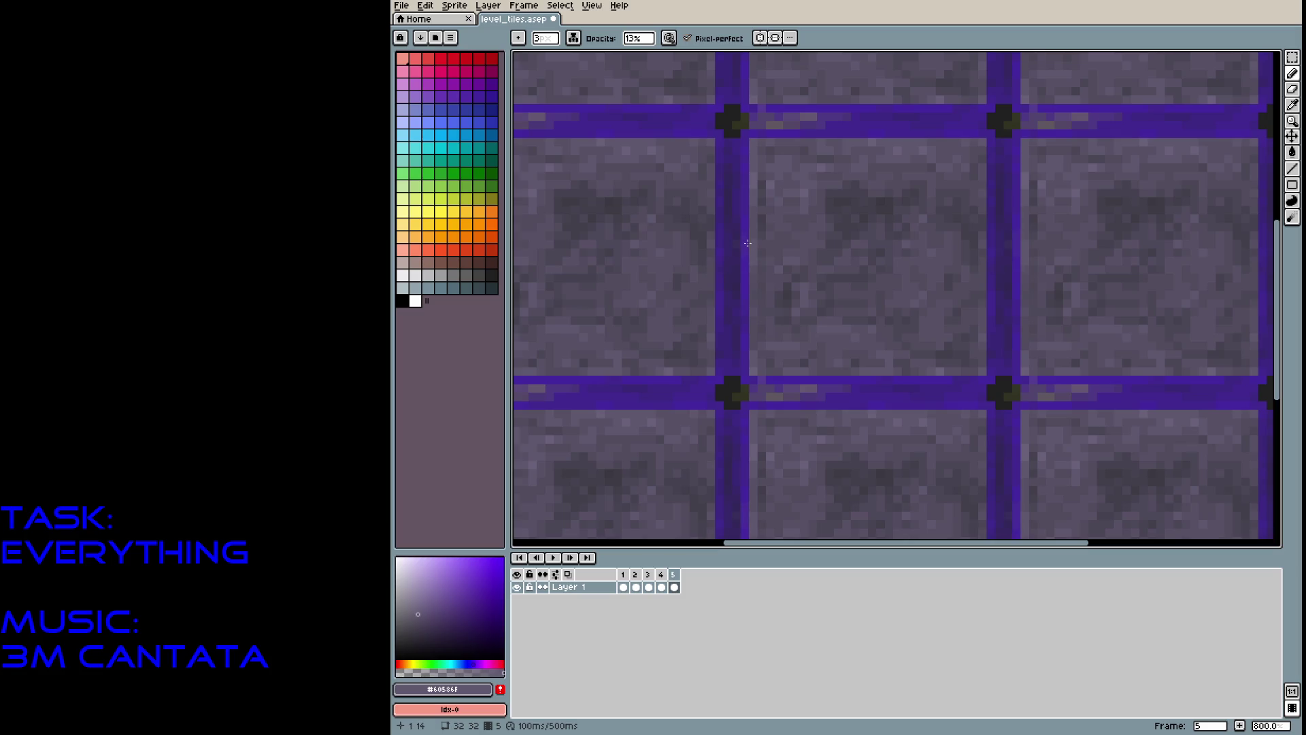
# Lighten the vertical grout with yellow and muted gold, then darken it and the horizontal grout with deeper gold.
pyautogui.press('b')
pyautogui.keyDown('alt'); pyautogui.click(735, 185); pyautogui.keyUp('alt')
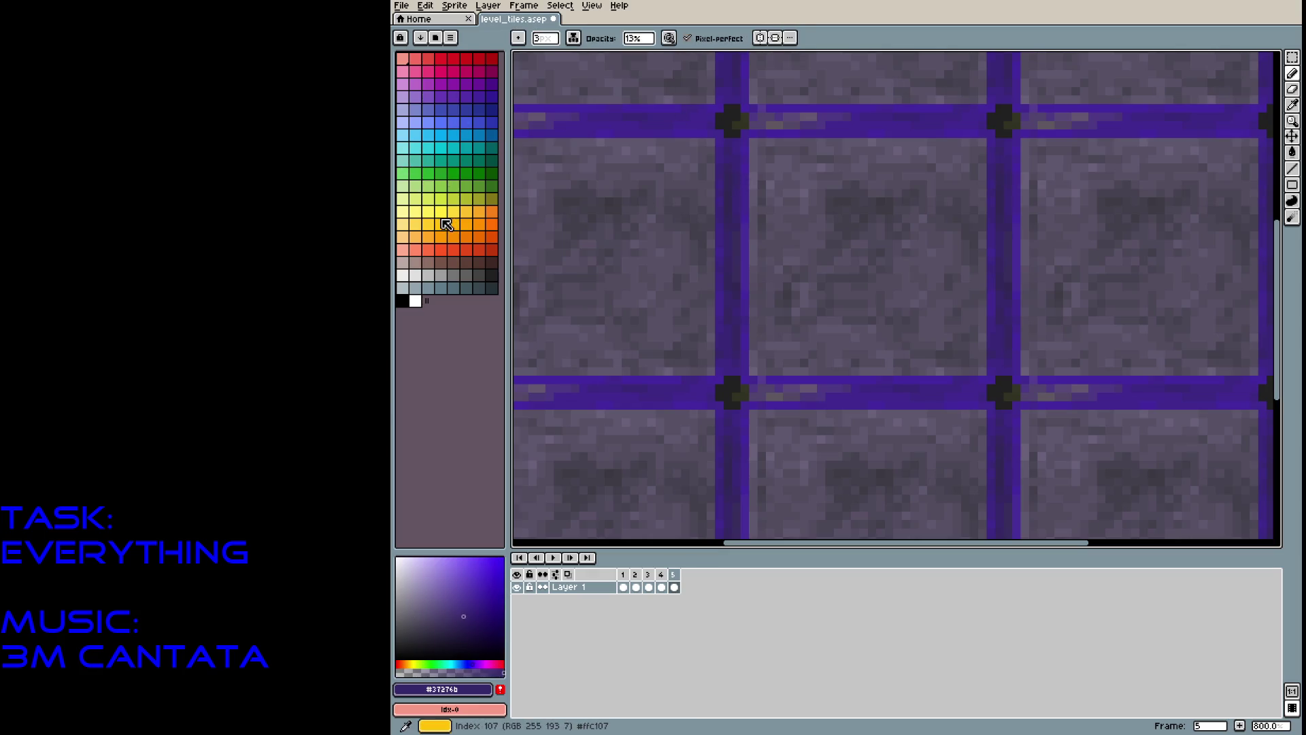
pyautogui.click(415, 224)
pyautogui.moveTo(733, 189)
pyautogui.mouseDown()
pyautogui.moveTo(734, 163)
pyautogui.moveTo(735, 300)
pyautogui.moveTo(736, 91)
pyautogui.mouseUp()
pyautogui.click(446, 573)
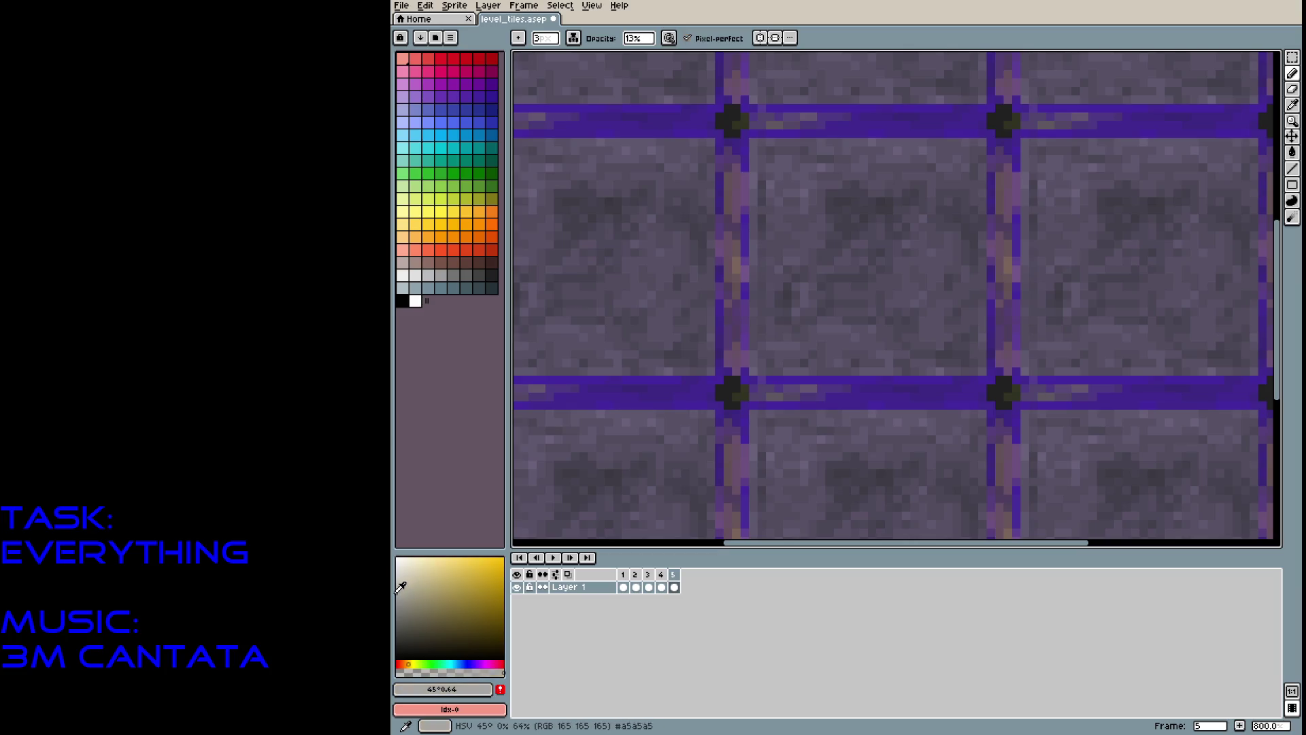
pyautogui.moveTo(736, 330); pyautogui.dragTo(736, 234)
pyautogui.moveTo(740, 368); pyautogui.dragTo(734, 153)
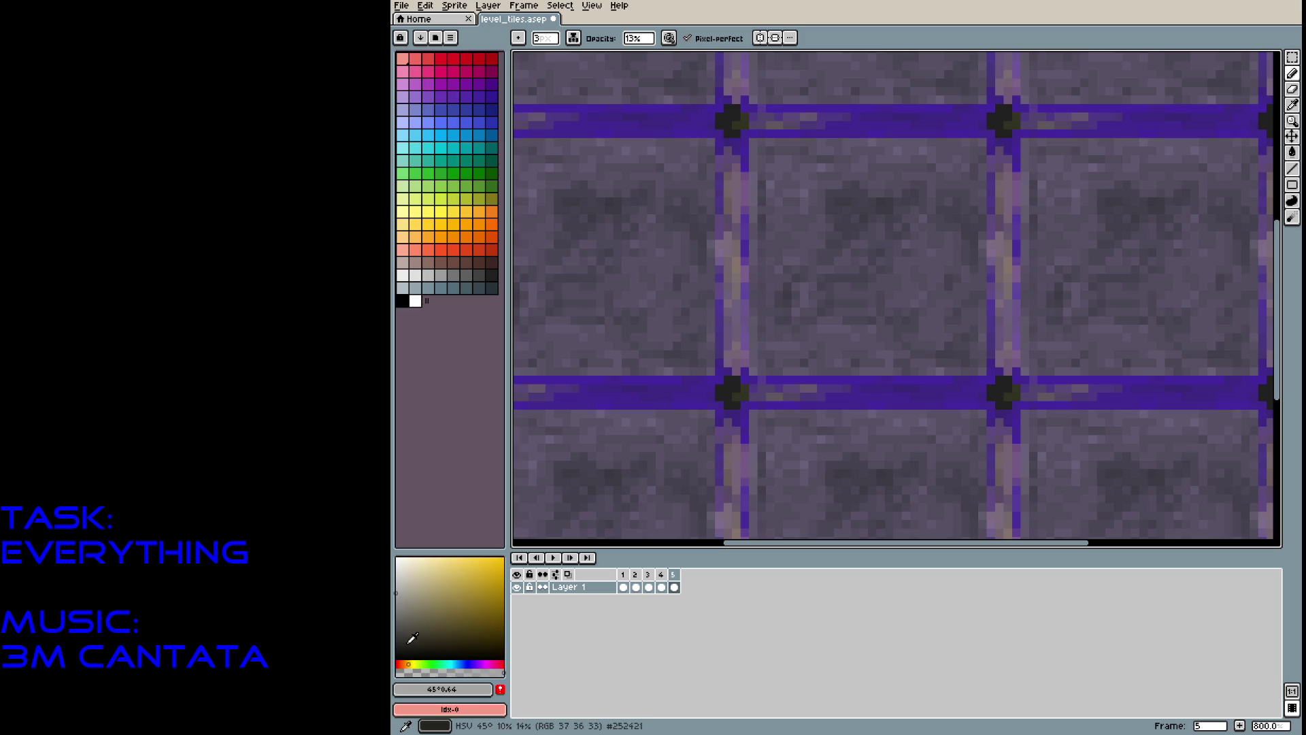
pyautogui.click(398, 642)
pyautogui.click(733, 276)
pyautogui.moveTo(736, 355); pyautogui.dragTo(735, 179)
pyautogui.moveTo(754, 388); pyautogui.dragTo(824, 394)
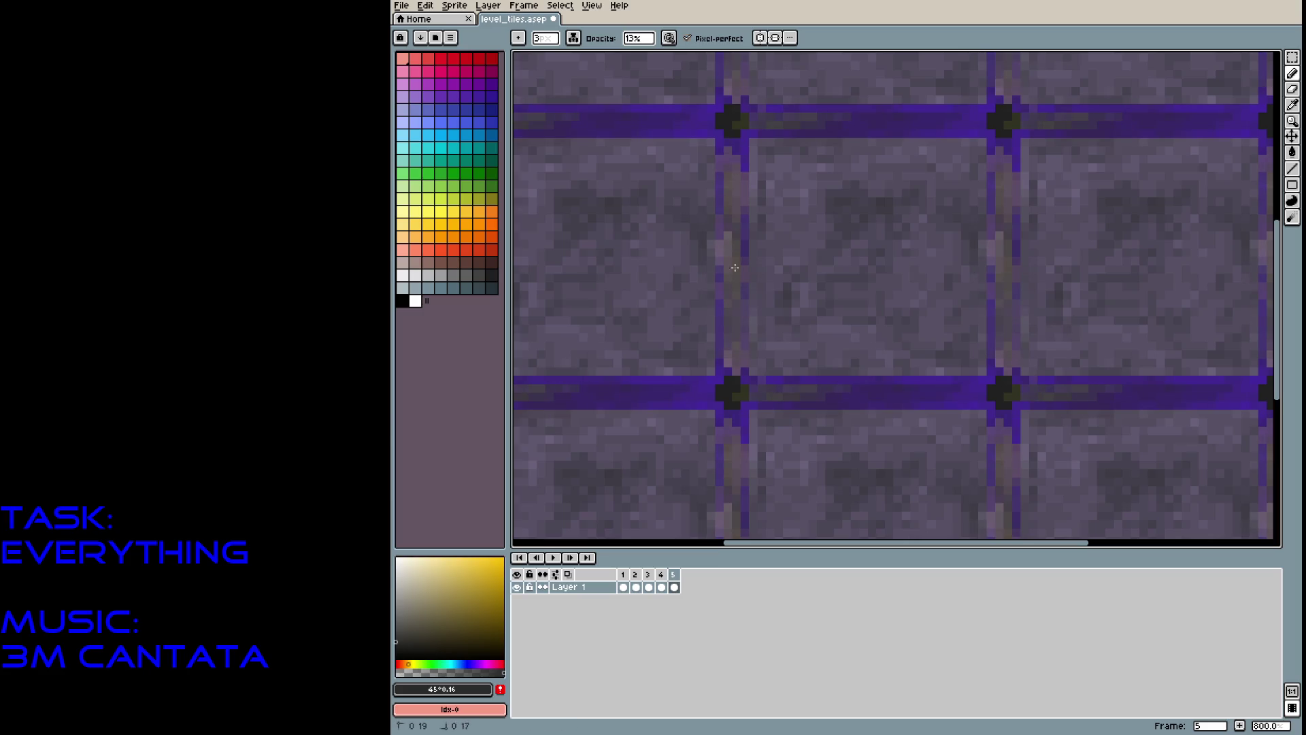
# Add faint dark grey strokes along the stone edges and grout light streaks, then zoom out.
pyautogui.click(488, 273)
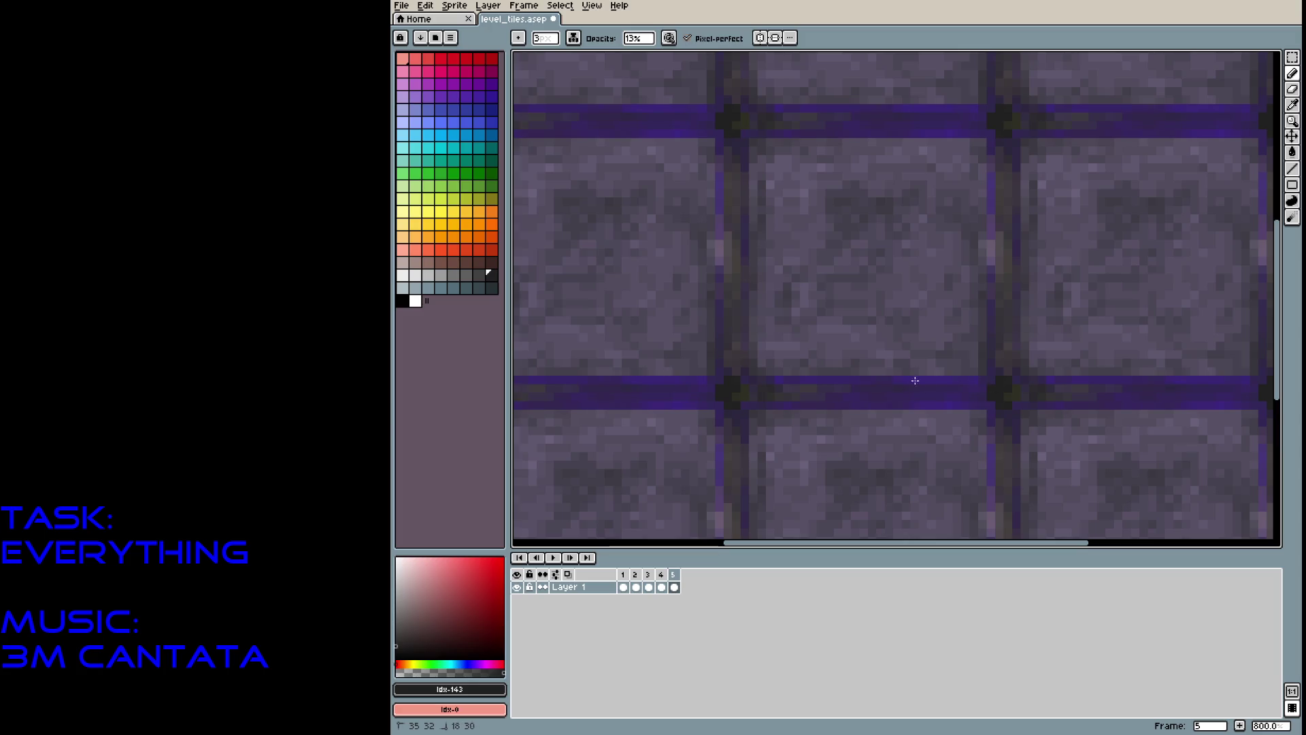
pyautogui.moveTo(862, 145); pyautogui.dragTo(844, 141)
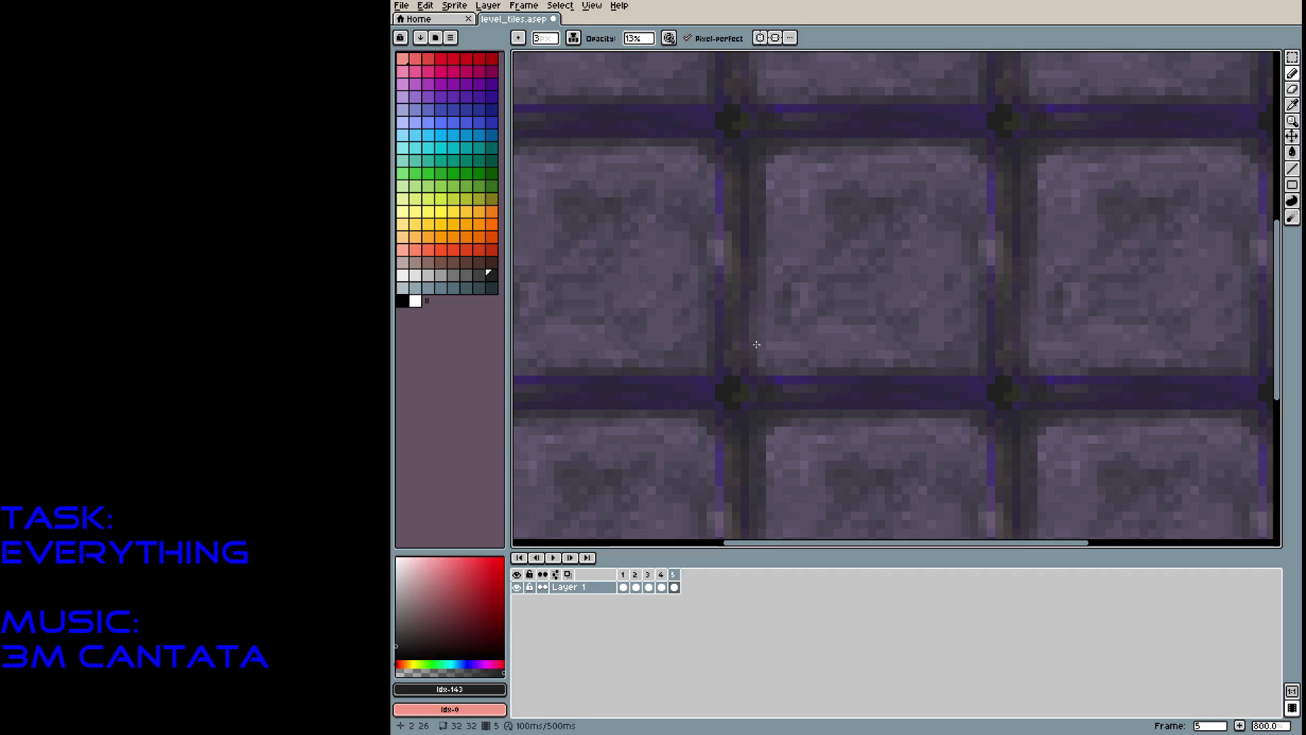
pyautogui.moveTo(697, 374); pyautogui.dragTo(720, 331)
pyautogui.moveTo(705, 144); pyautogui.dragTo(705, 144)
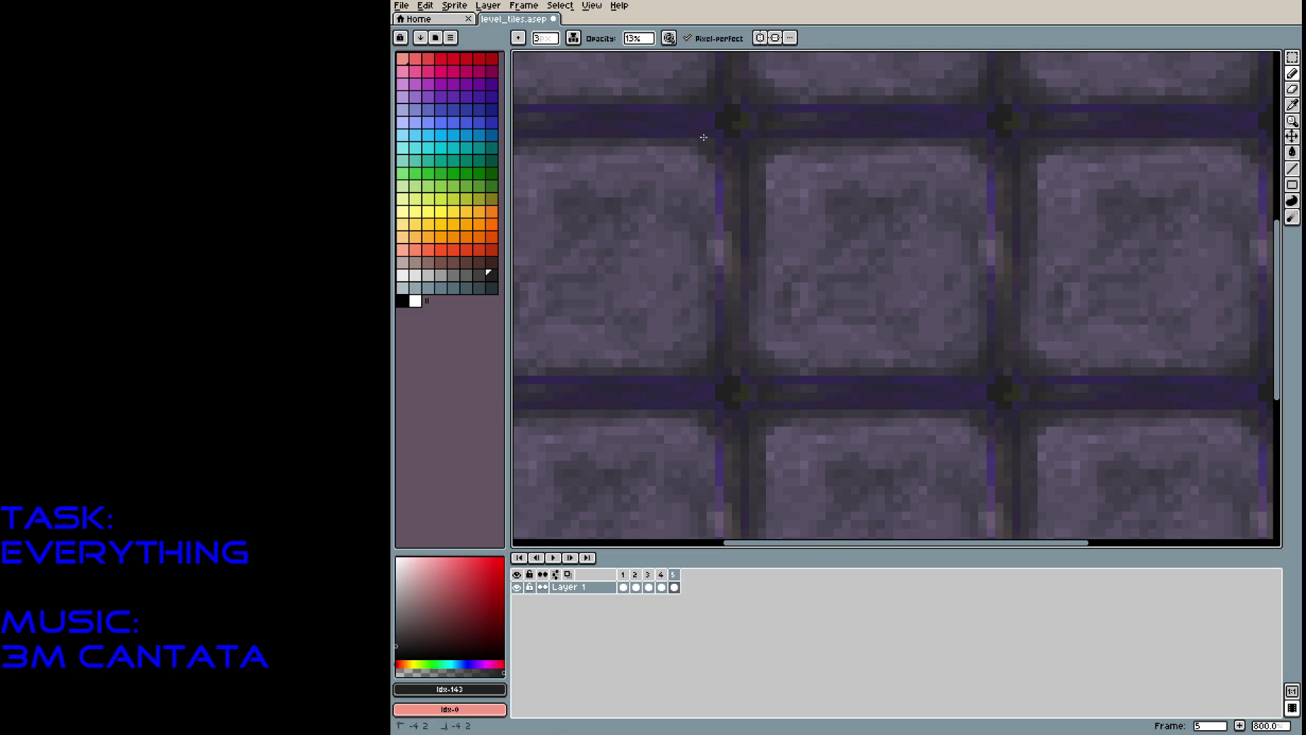
pyautogui.moveTo(728, 212)
pyautogui.mouseDown()
pyautogui.moveTo(723, 304)
pyautogui.moveTo(684, 356)
pyautogui.mouseUp()
pyautogui.scroll(-3, 683, 357)
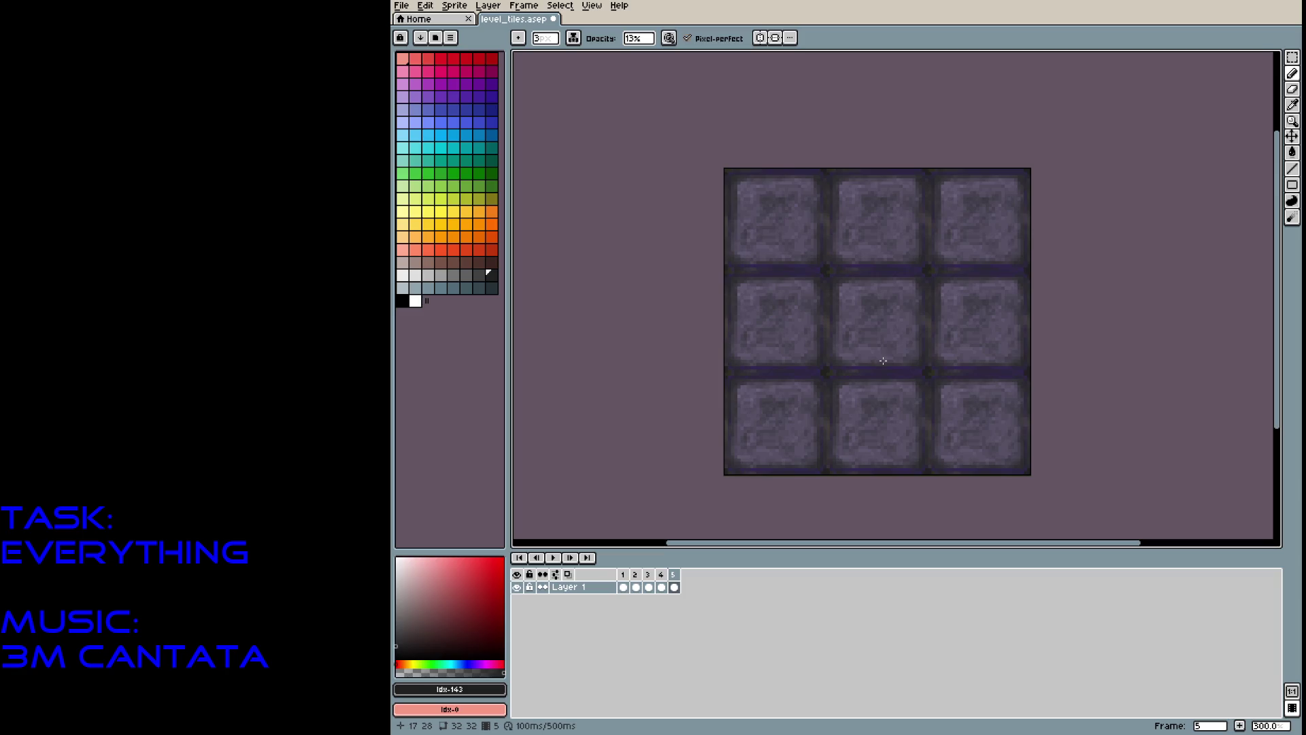
# Save level_tiles.aseprite and add a sixth animation frame.
pyautogui.scroll(1, 891, 361)
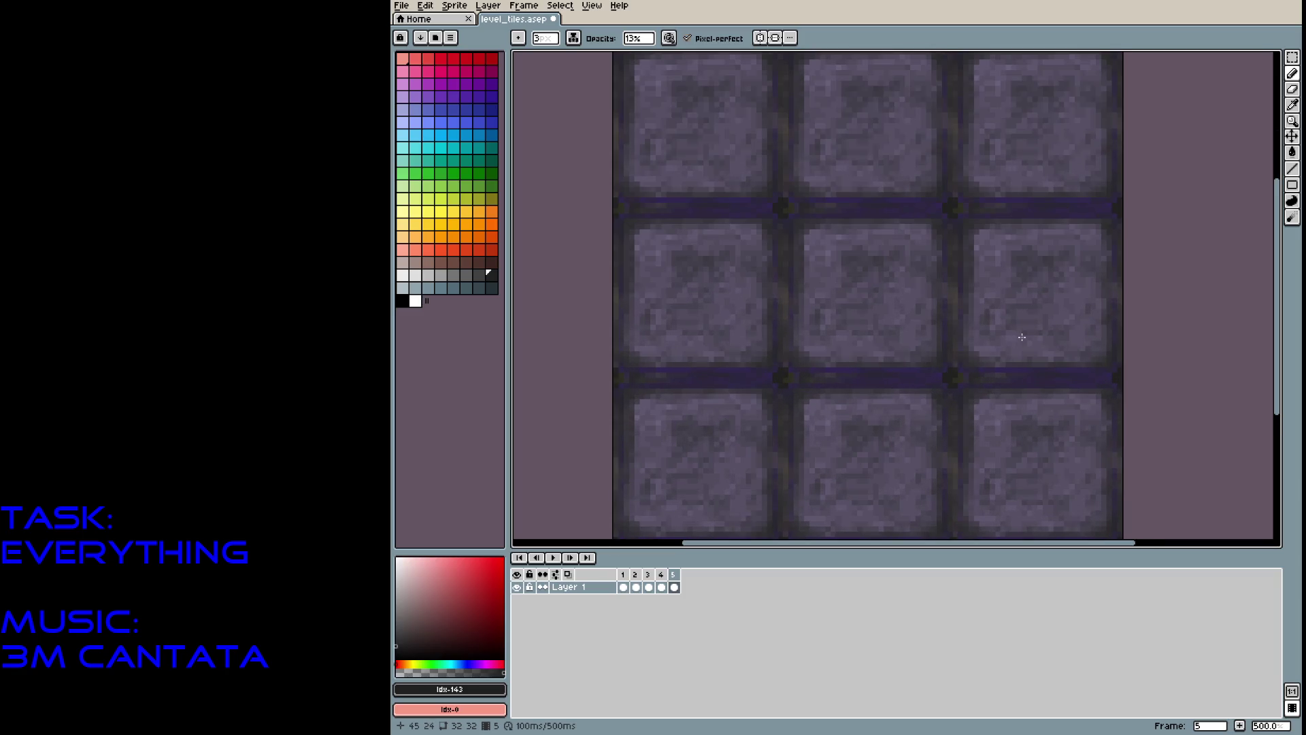
pyautogui.hotkey('ctrl', 's')
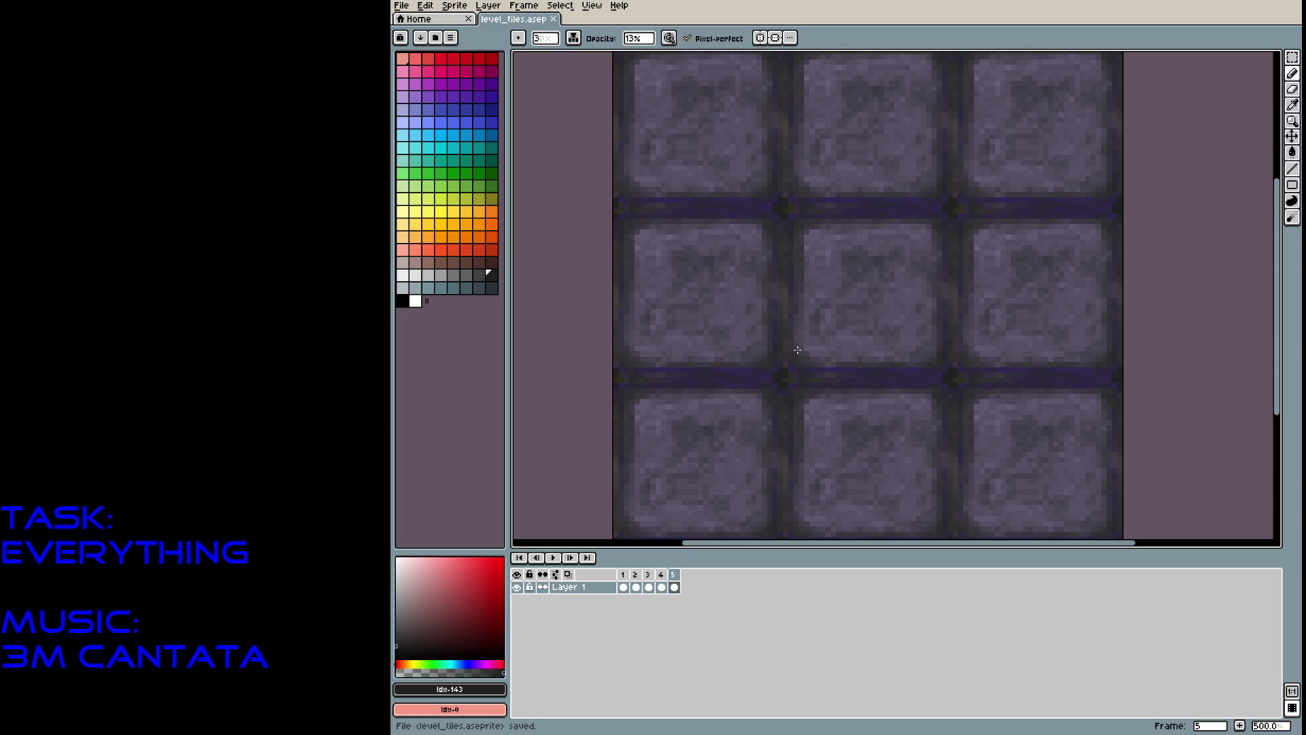
pyautogui.hotkey('alt', 'n')
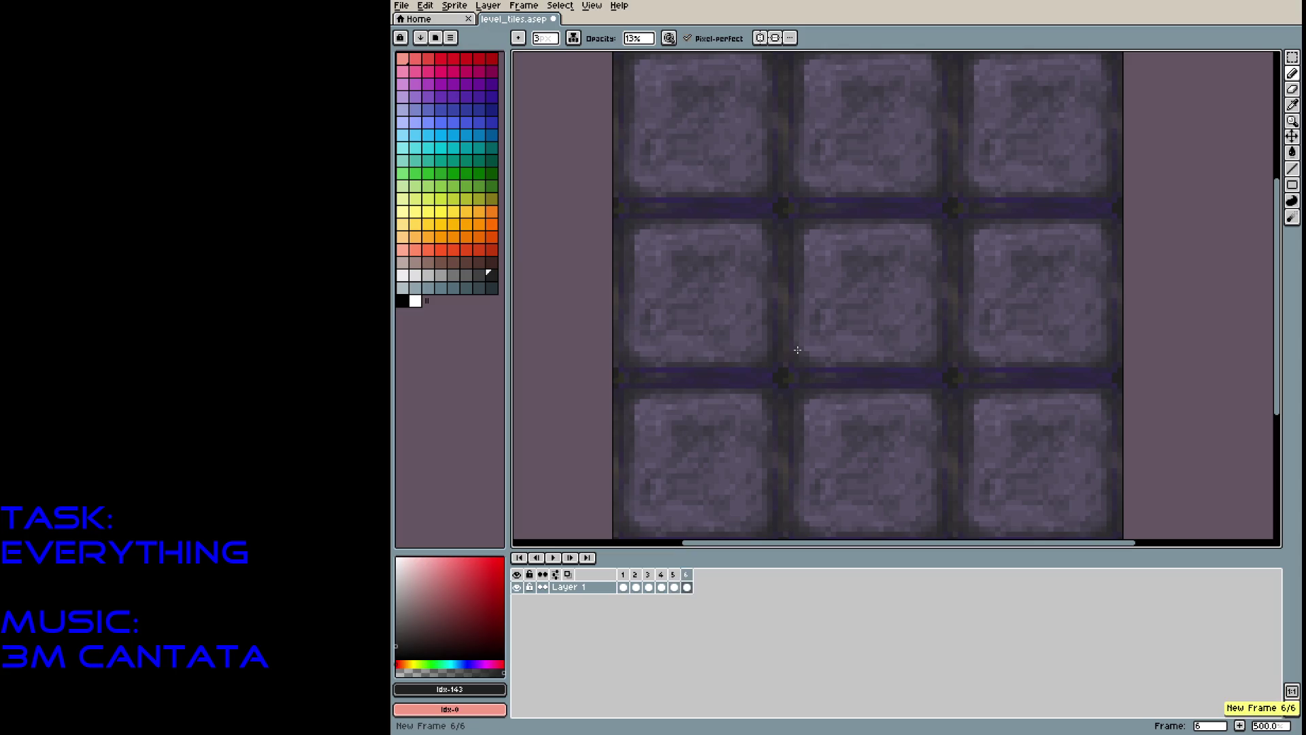
# Clear frame 6 and fill it with solid dark navy at 100% opacity.
pyautogui.press('Delete')
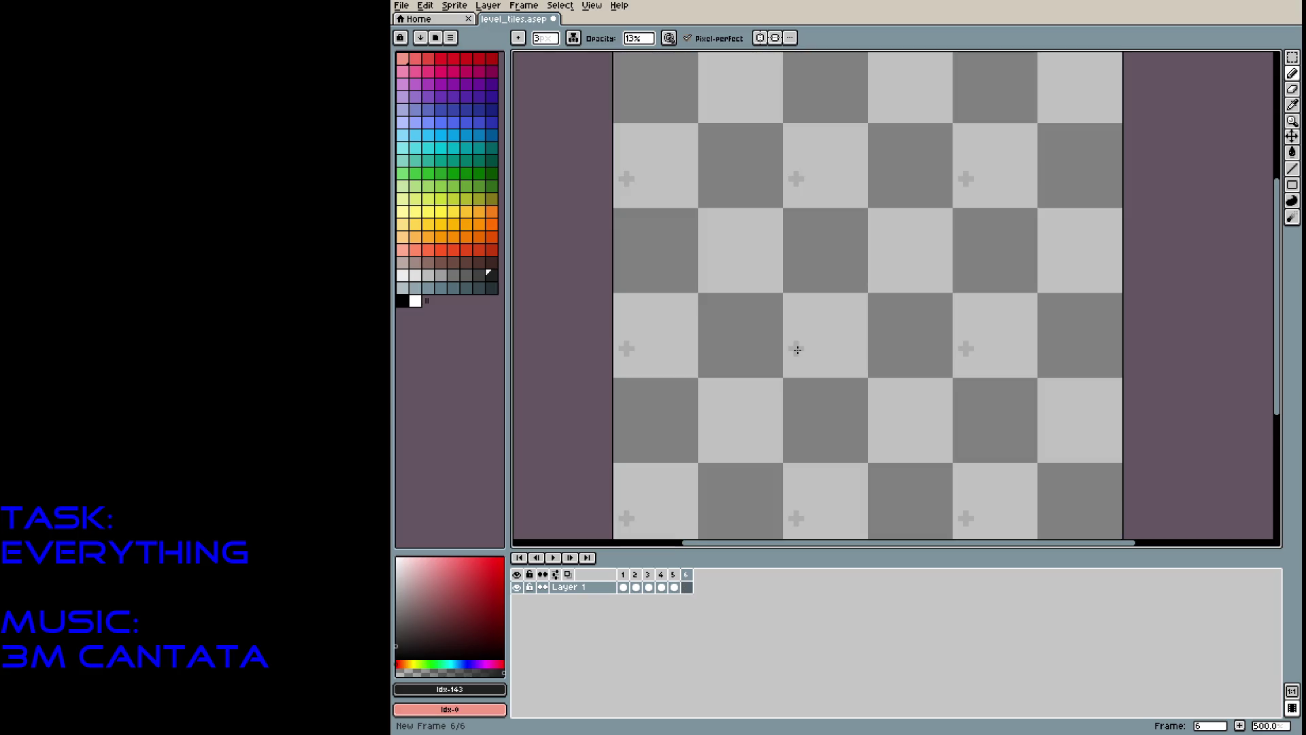
pyautogui.click(489, 109)
pyautogui.moveTo(803, 197)
pyautogui.mouseDown()
pyautogui.moveTo(823, 327)
pyautogui.moveTo(803, 367)
pyautogui.mouseUp()
pyautogui.moveTo(645, 42); pyautogui.dragTo(748, 53)
pyautogui.moveTo(787, 218)
pyautogui.mouseDown()
pyautogui.moveTo(816, 306)
pyautogui.moveTo(806, 190)
pyautogui.moveTo(782, 306)
pyautogui.moveTo(851, 204)
pyautogui.moveTo(858, 272)
pyautogui.moveTo(811, 366)
pyautogui.moveTo(860, 292)
pyautogui.moveTo(855, 225)
pyautogui.moveTo(898, 204)
pyautogui.moveTo(900, 313)
pyautogui.mouseUp()
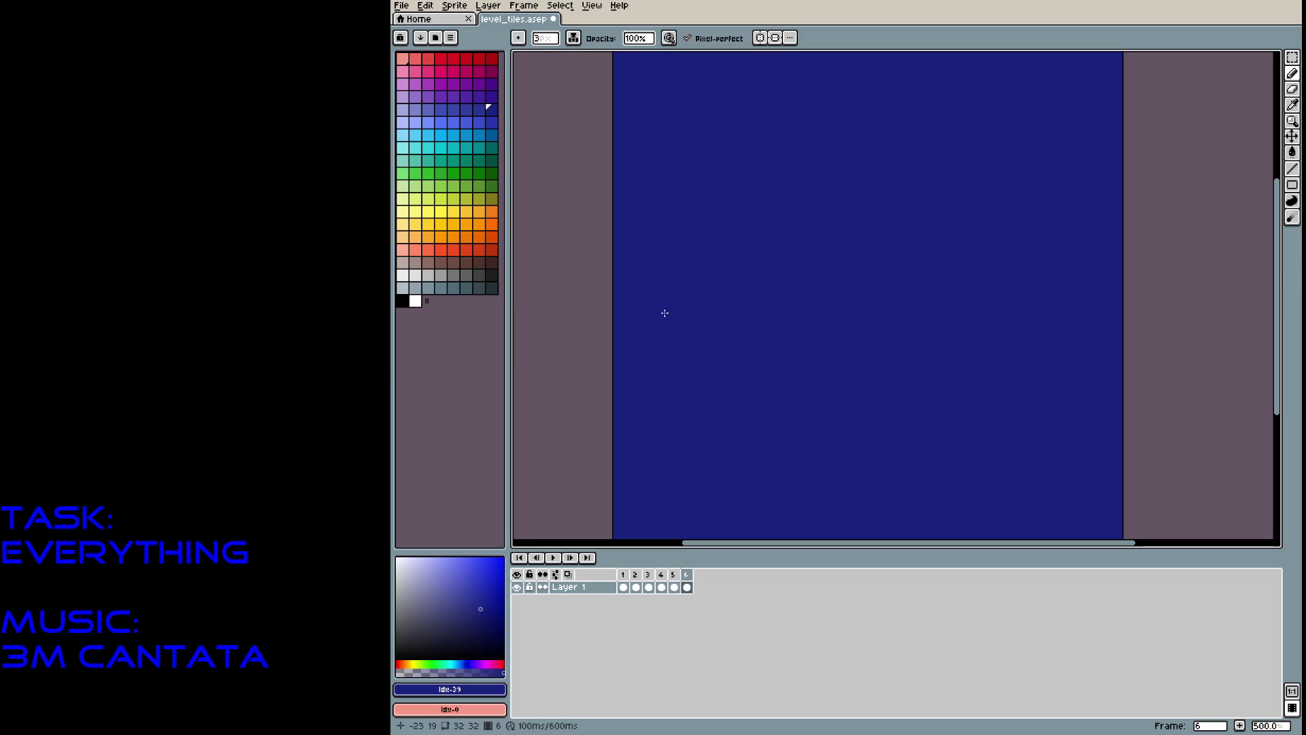
# Try purple and magenta zigzag strokes on the navy tile, undoing each one.
pyautogui.click(494, 74)
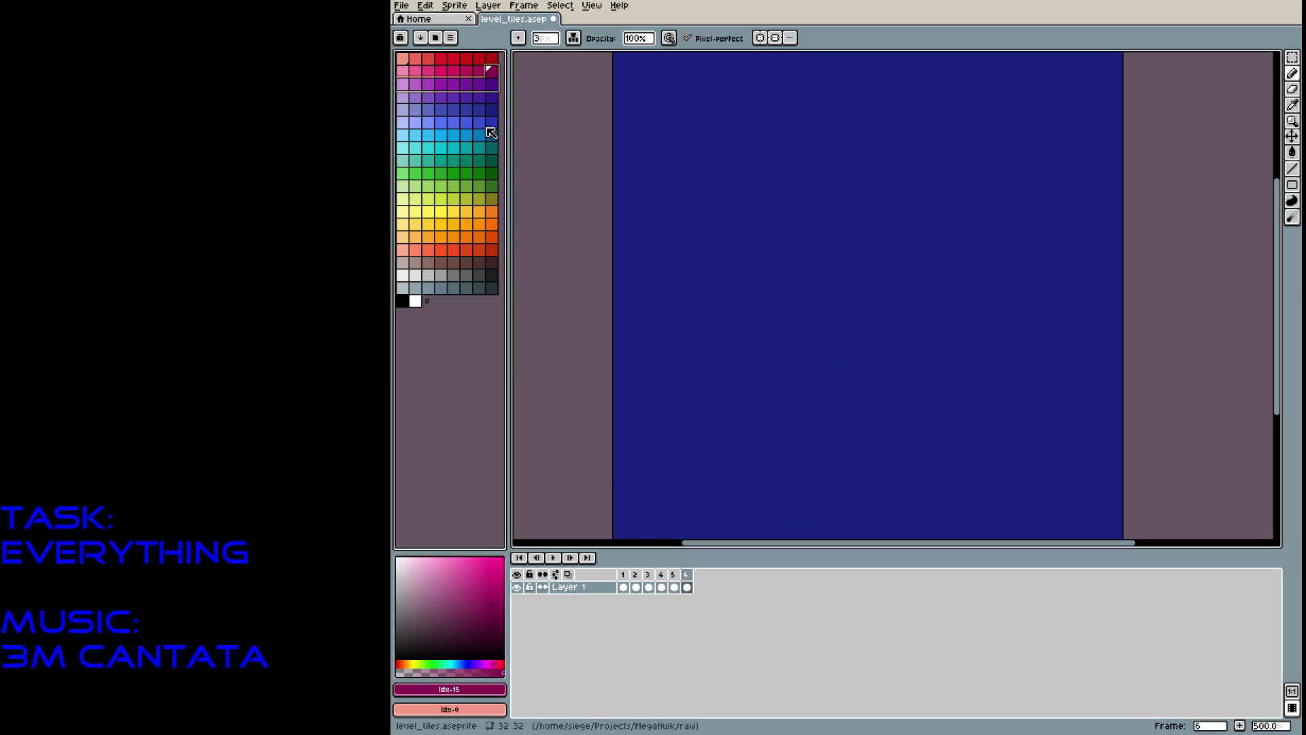
pyautogui.click(491, 82)
pyautogui.moveTo(881, 140); pyautogui.dragTo(832, 264)
pyautogui.hotkey('ctrl', 'z')
pyautogui.click(476, 69)
pyautogui.moveTo(837, 133); pyautogui.dragTo(776, 286)
pyautogui.press('v')
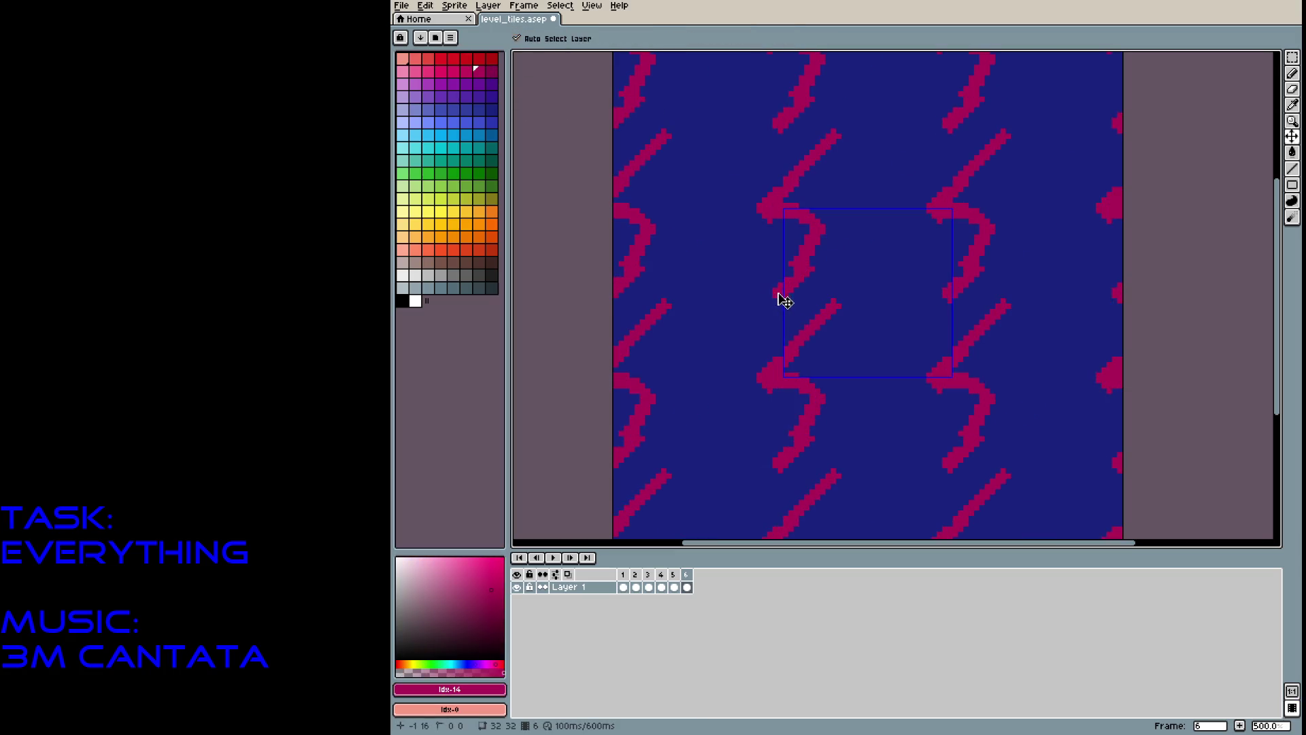
pyautogui.press('b')
pyautogui.hotkey('ctrl', 'z')
pyautogui.hotkey('ctrl', 'z')
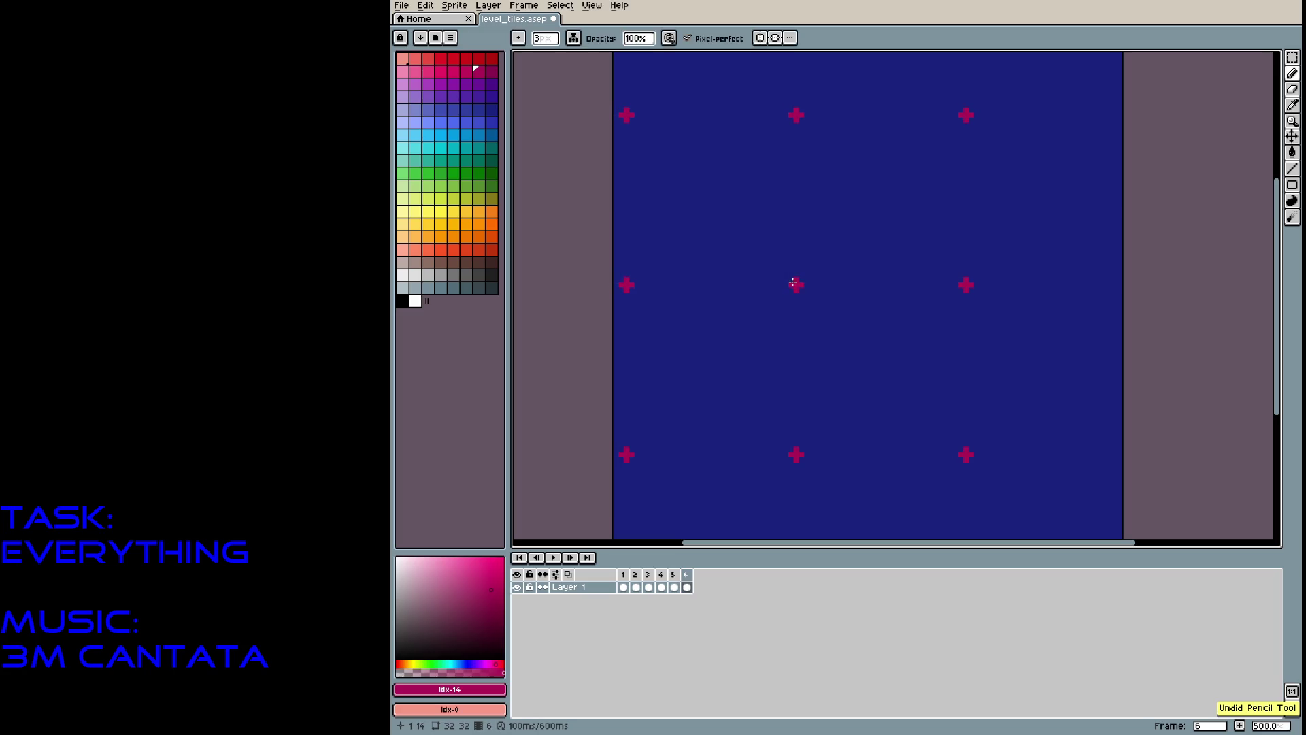
# At 33% opacity, paint an interlocking magenta web over the navy tile with 1–3 px brushes.
pyautogui.click(632, 39)
pyautogui.moveTo(792, 262)
pyautogui.mouseDown()
pyautogui.moveTo(851, 221)
pyautogui.moveTo(878, 146)
pyautogui.moveTo(936, 133)
pyautogui.mouseUp()
pyautogui.moveTo(878, 202)
pyautogui.mouseDown()
pyautogui.moveTo(925, 206)
pyautogui.moveTo(948, 186)
pyautogui.moveTo(974, 203)
pyautogui.mouseUp()
pyautogui.write('53')
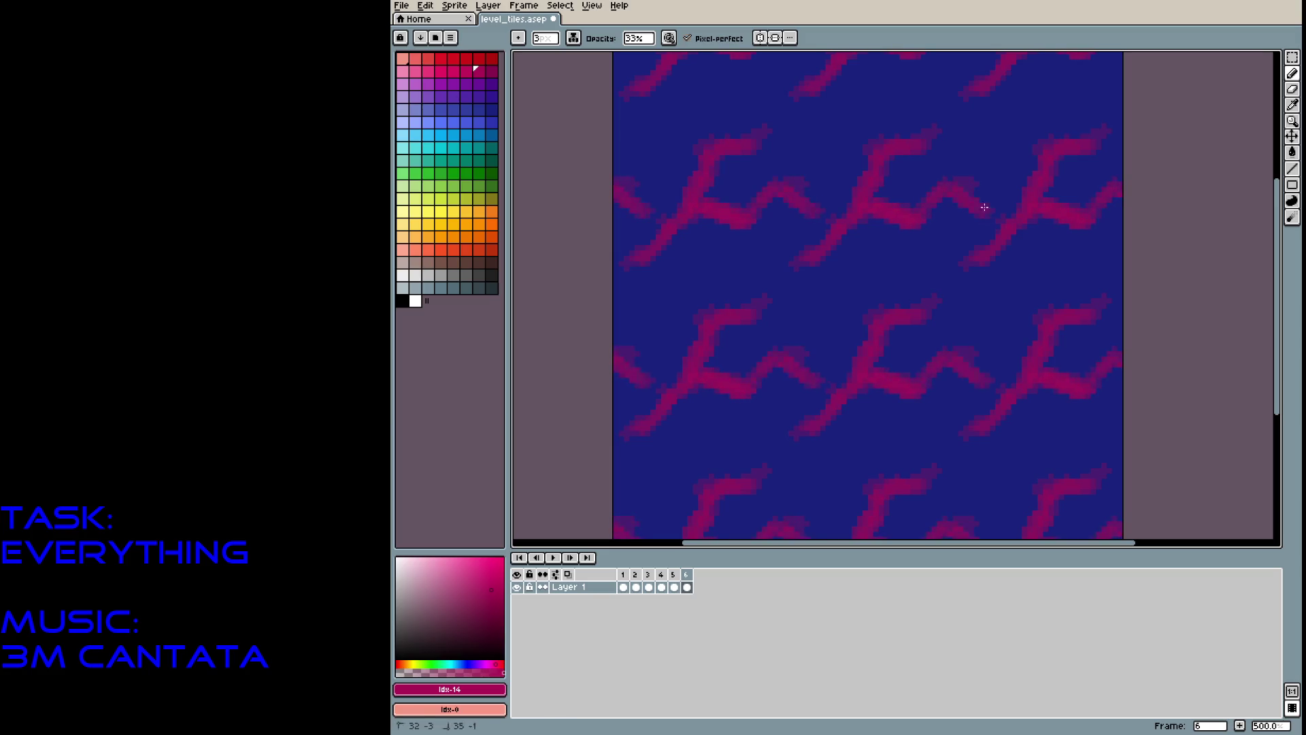
pyautogui.moveTo(889, 239)
pyautogui.mouseDown()
pyautogui.moveTo(897, 232)
pyautogui.moveTo(847, 243)
pyautogui.moveTo(849, 166)
pyautogui.moveTo(808, 166)
pyautogui.moveTo(868, 141)
pyautogui.mouseUp()
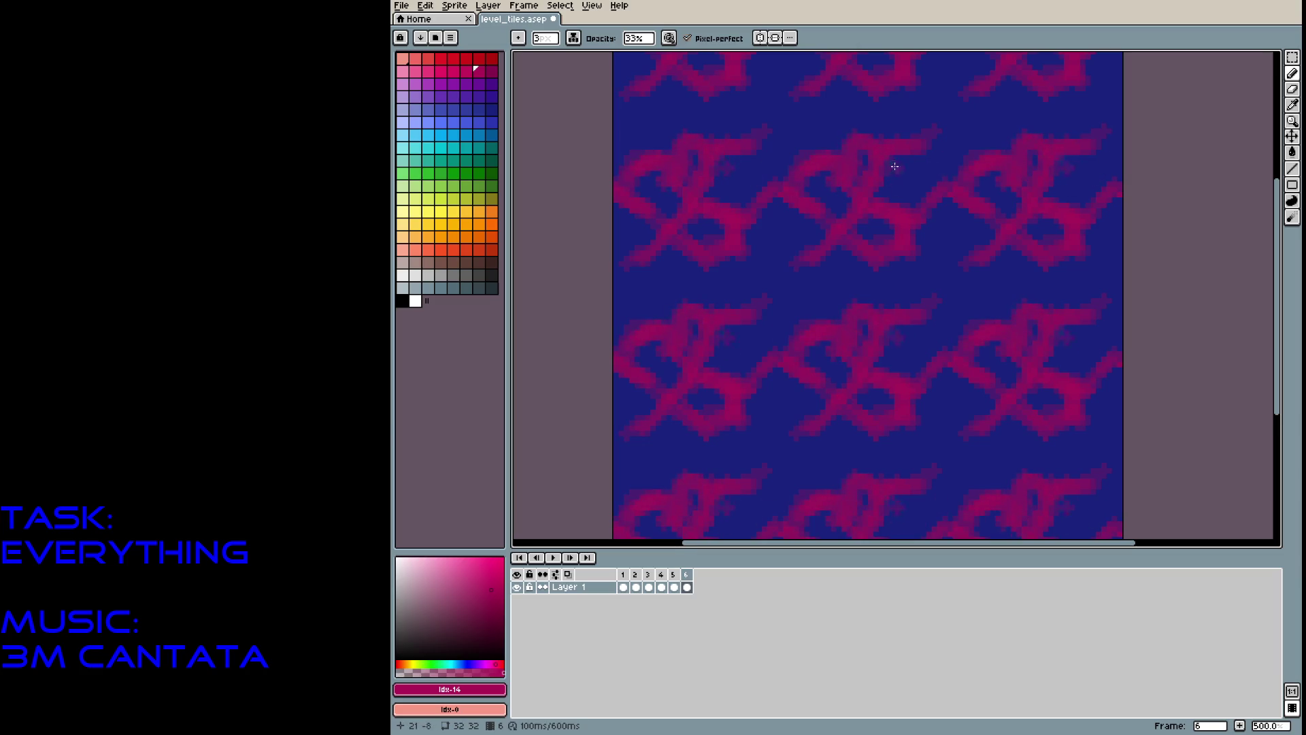
pyautogui.moveTo(889, 173); pyautogui.dragTo(901, 173)
pyautogui.press('-')
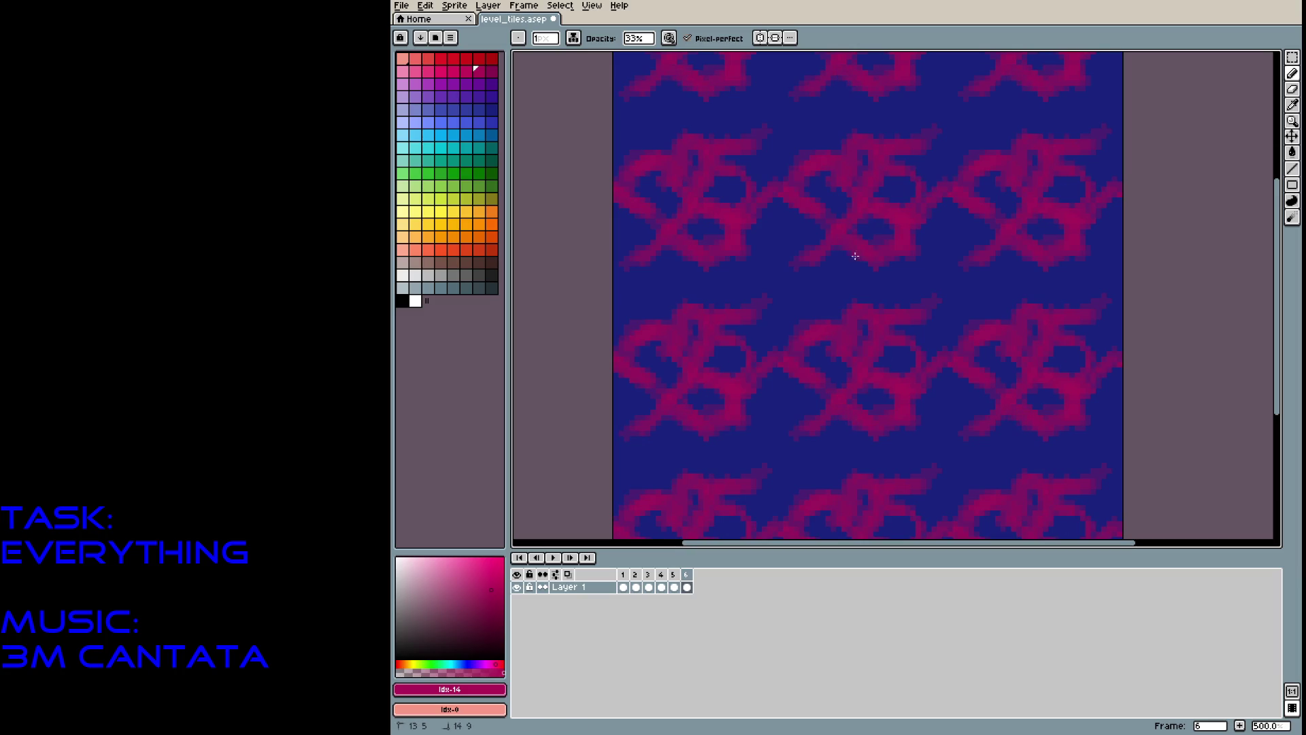
pyautogui.press('+')
pyautogui.press('+')
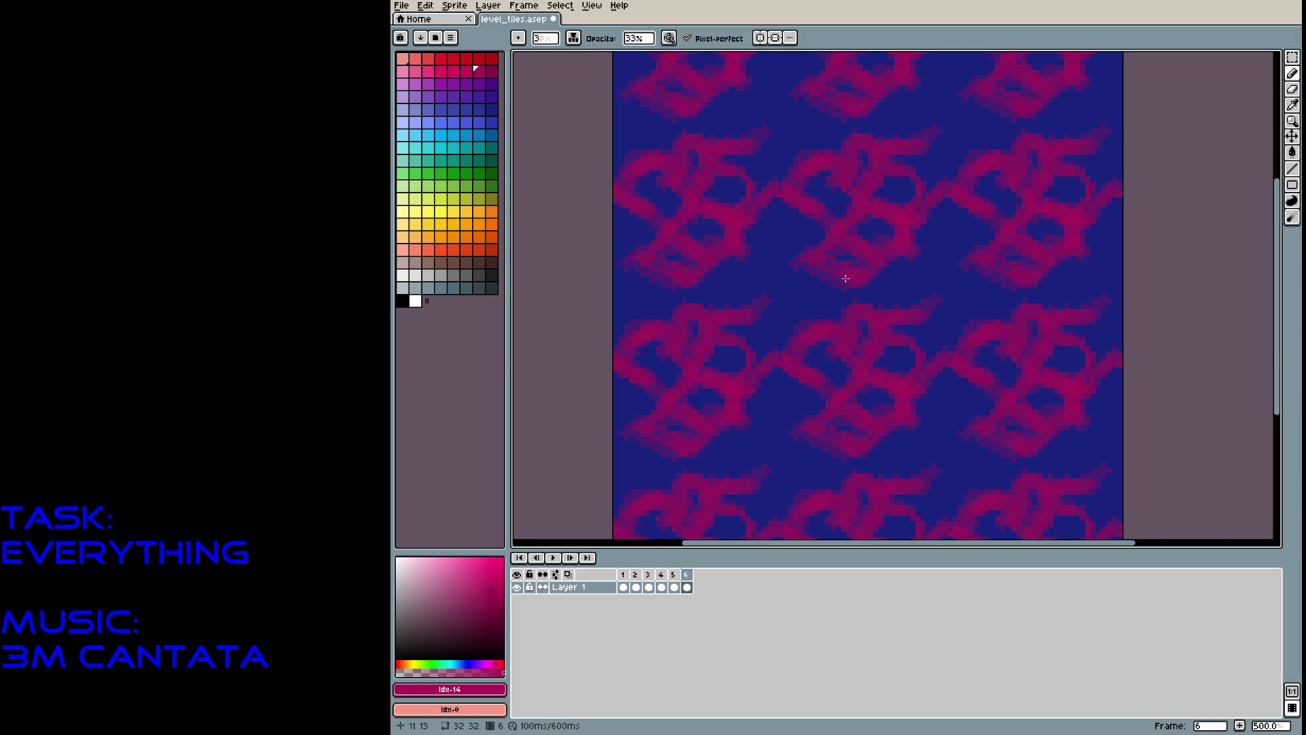
pyautogui.moveTo(820, 287)
pyautogui.mouseDown()
pyautogui.moveTo(807, 309)
pyautogui.moveTo(821, 330)
pyautogui.mouseUp()
pyautogui.moveTo(896, 264); pyautogui.dragTo(908, 305)
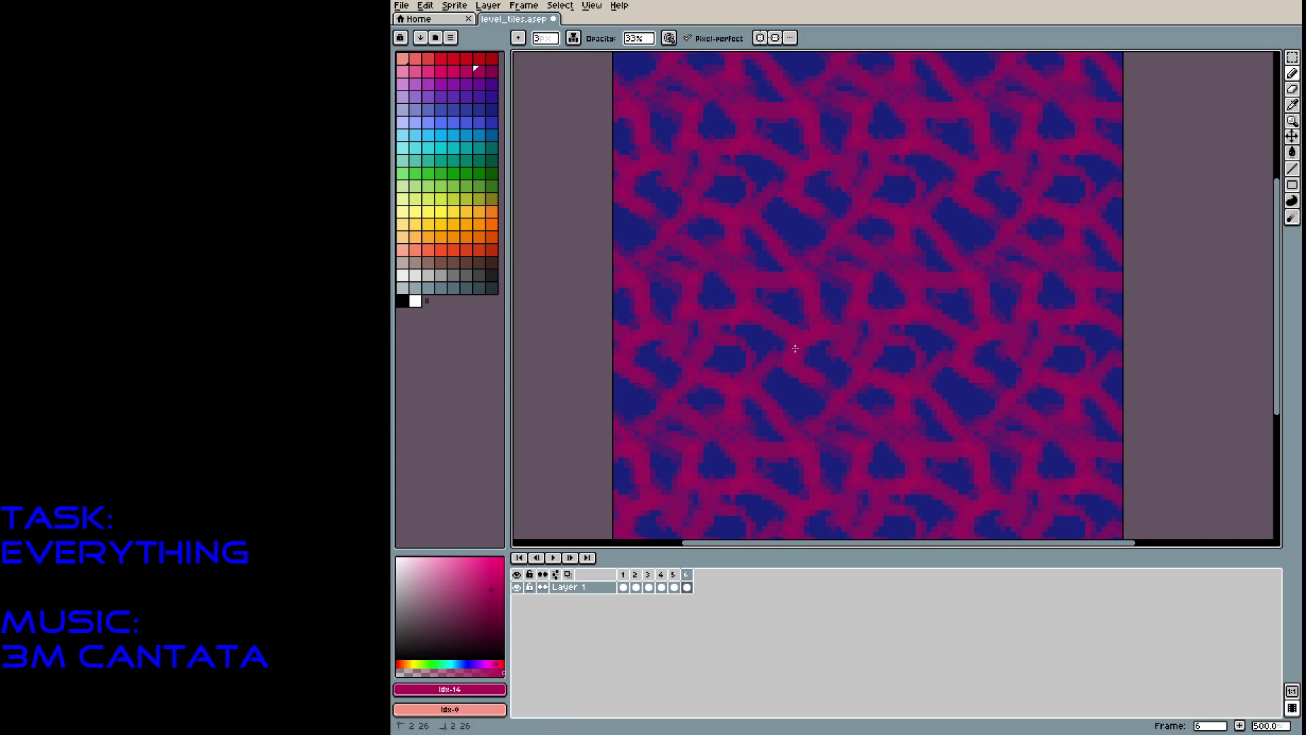
pyautogui.click(488, 272)
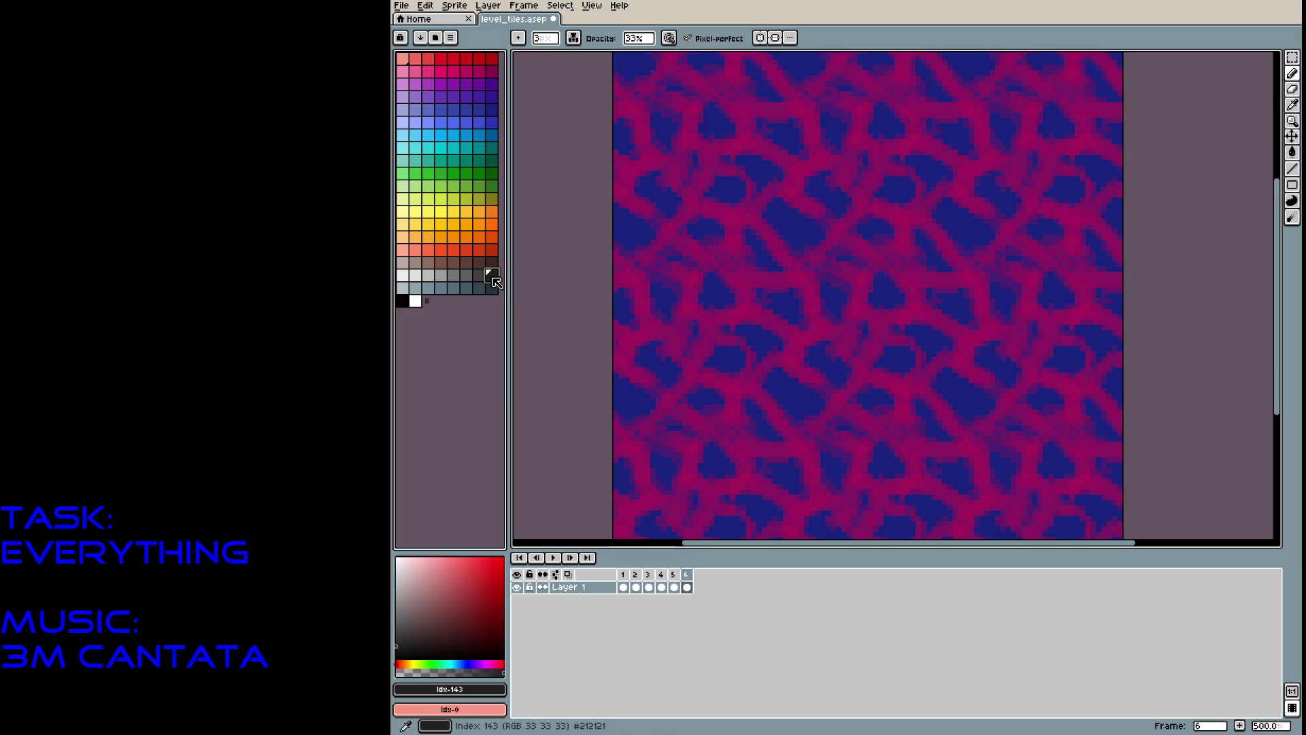
# Undo a grey test stroke, then shade the blue gaps with a dark blue-violet.
pyautogui.moveTo(749, 237); pyautogui.dragTo(768, 275)
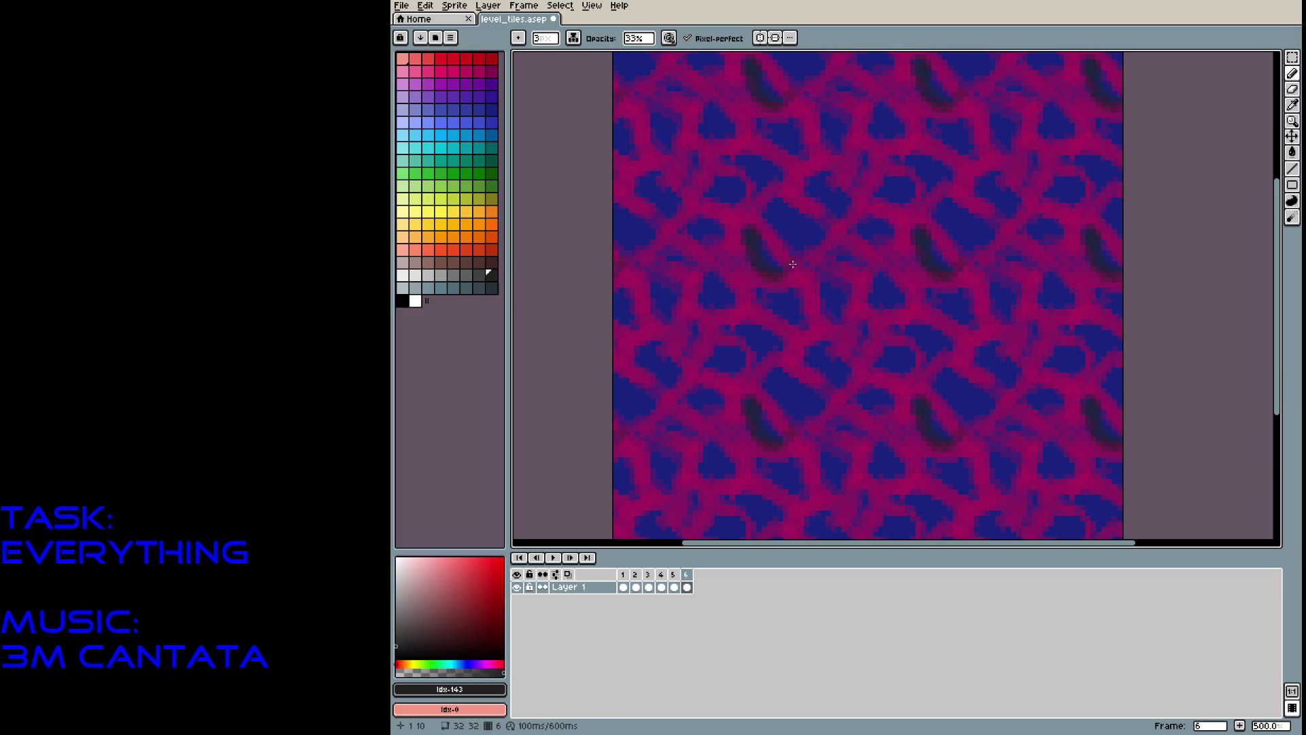
pyautogui.hotkey('ctrl', 'z')
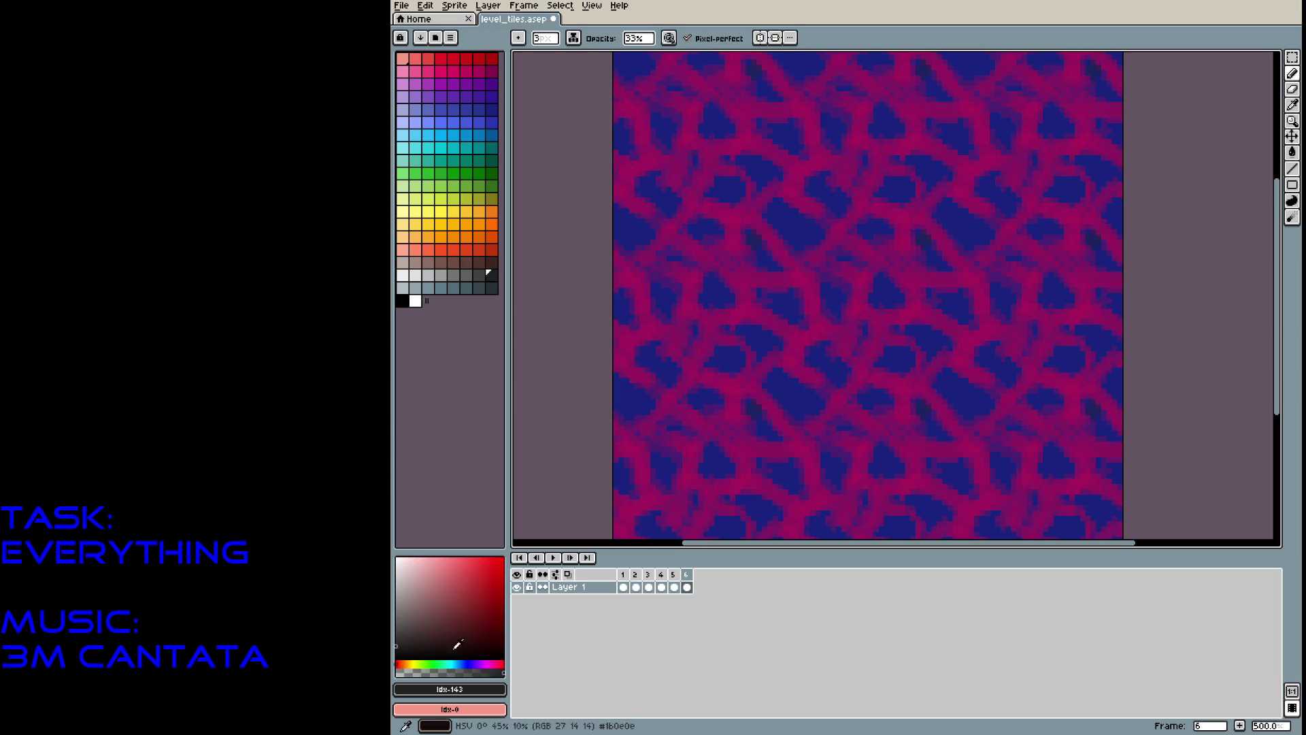
pyautogui.click(477, 665)
pyautogui.click(486, 608)
pyautogui.click(500, 643)
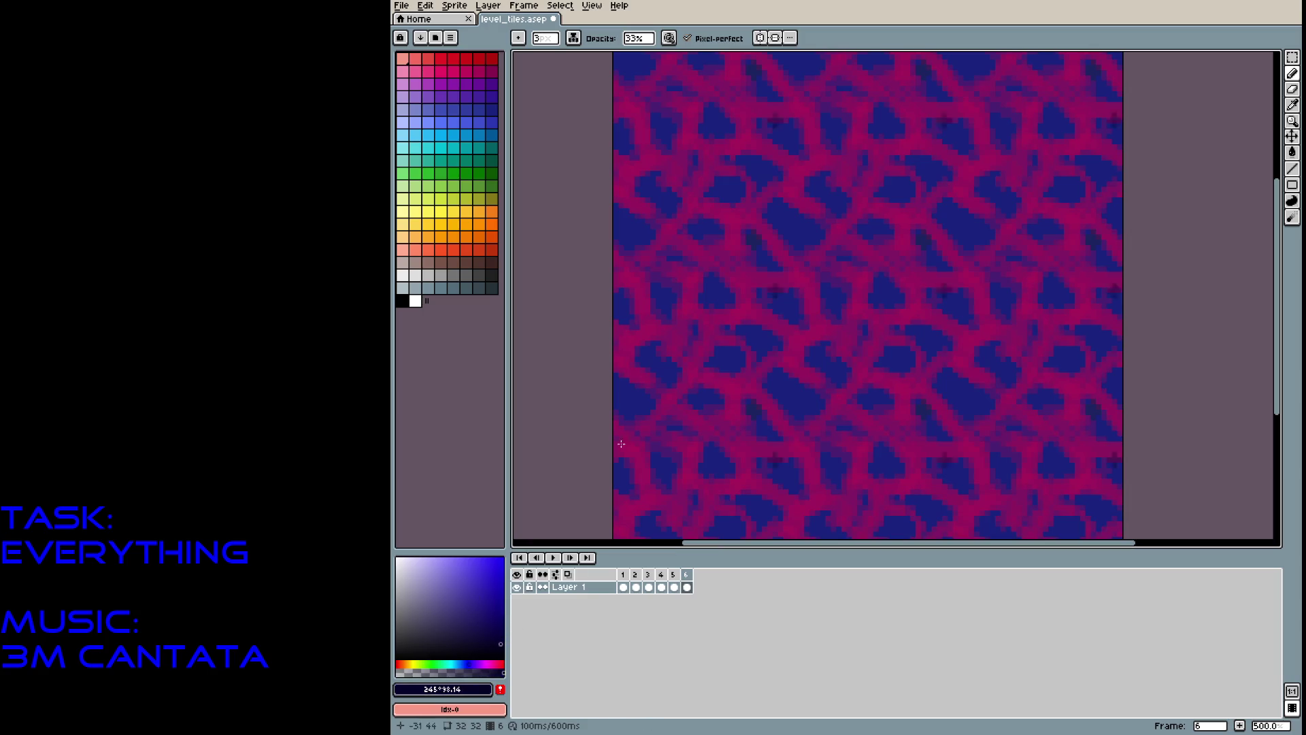
pyautogui.moveTo(713, 367)
pyautogui.mouseDown()
pyautogui.moveTo(714, 353)
pyautogui.moveTo(708, 368)
pyautogui.moveTo(760, 358)
pyautogui.moveTo(738, 325)
pyautogui.moveTo(769, 327)
pyautogui.moveTo(749, 357)
pyautogui.mouseUp()
pyautogui.moveTo(704, 309)
pyautogui.mouseDown()
pyautogui.moveTo(699, 291)
pyautogui.moveTo(711, 306)
pyautogui.moveTo(738, 303)
pyautogui.moveTo(732, 293)
pyautogui.moveTo(725, 309)
pyautogui.moveTo(756, 299)
pyautogui.moveTo(808, 320)
pyautogui.moveTo(746, 239)
pyautogui.moveTo(752, 263)
pyautogui.moveTo(782, 269)
pyautogui.moveTo(762, 255)
pyautogui.moveTo(785, 208)
pyautogui.moveTo(823, 223)
pyautogui.moveTo(820, 245)
pyautogui.moveTo(803, 249)
pyautogui.moveTo(838, 321)
pyautogui.moveTo(863, 231)
pyautogui.moveTo(890, 233)
pyautogui.moveTo(820, 208)
pyautogui.moveTo(843, 198)
pyautogui.moveTo(817, 191)
pyautogui.moveTo(843, 221)
pyautogui.moveTo(819, 256)
pyautogui.moveTo(806, 226)
pyautogui.moveTo(809, 255)
pyautogui.moveTo(750, 262)
pyautogui.mouseUp()
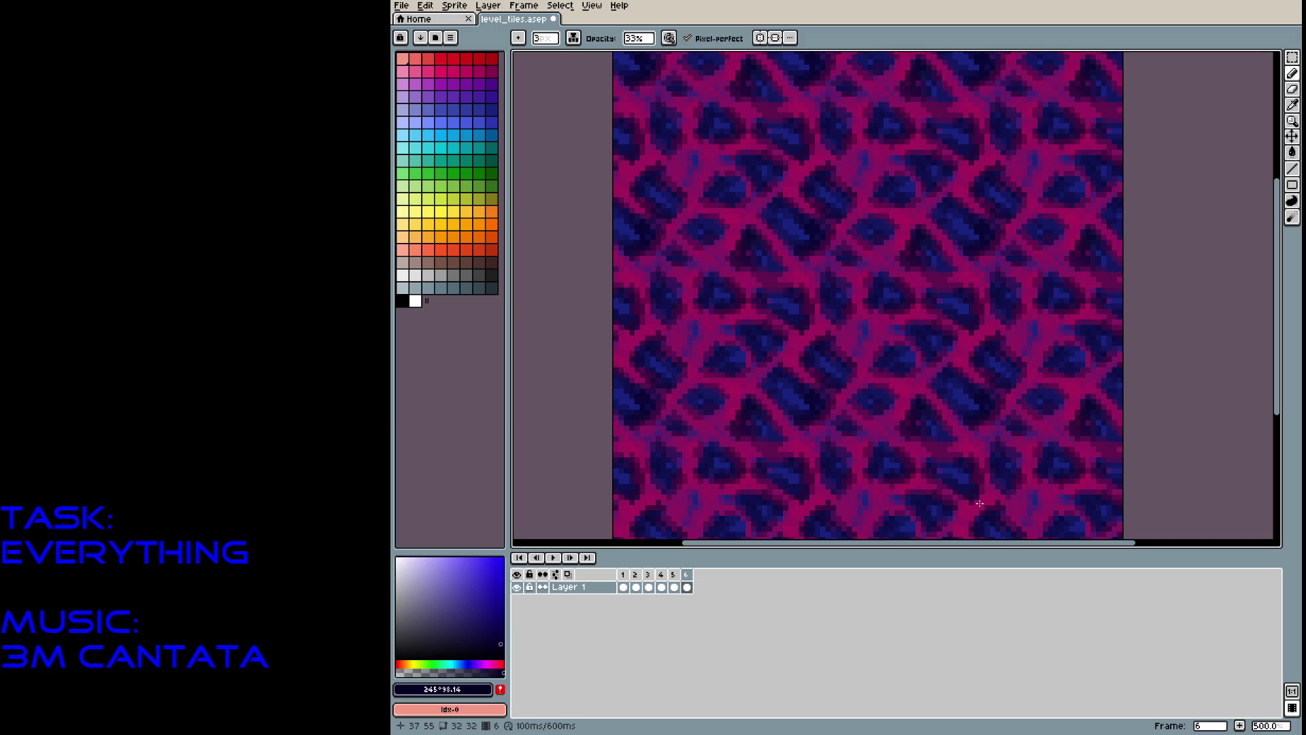
pyautogui.moveTo(753, 413); pyautogui.dragTo(746, 486)
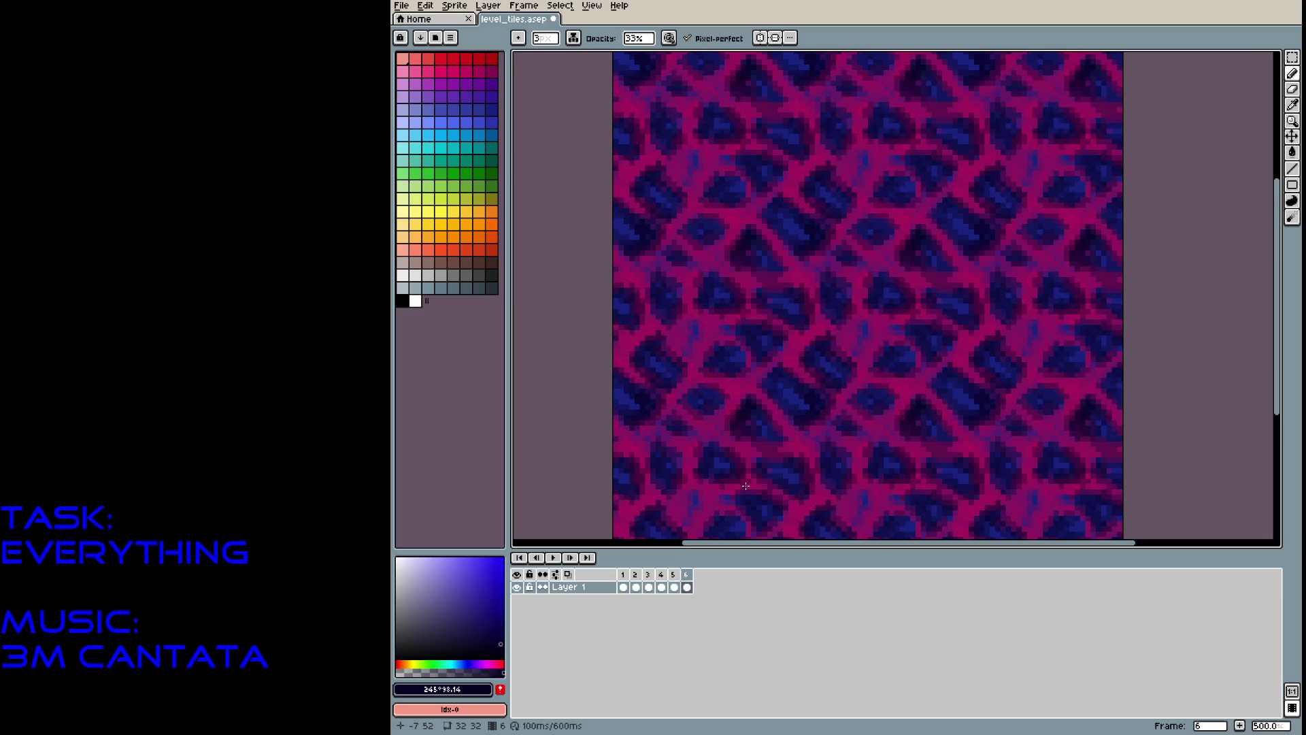
# Save level_tiles, step back and forth through frames 1–6, and add an empty frame 7.
pyautogui.hotkey('ctrl', 's')
pyautogui.press('Left')
pyautogui.press('Left')
pyautogui.press('Left')
pyautogui.press('Left')
pyautogui.press('Left')
pyautogui.press('Left')
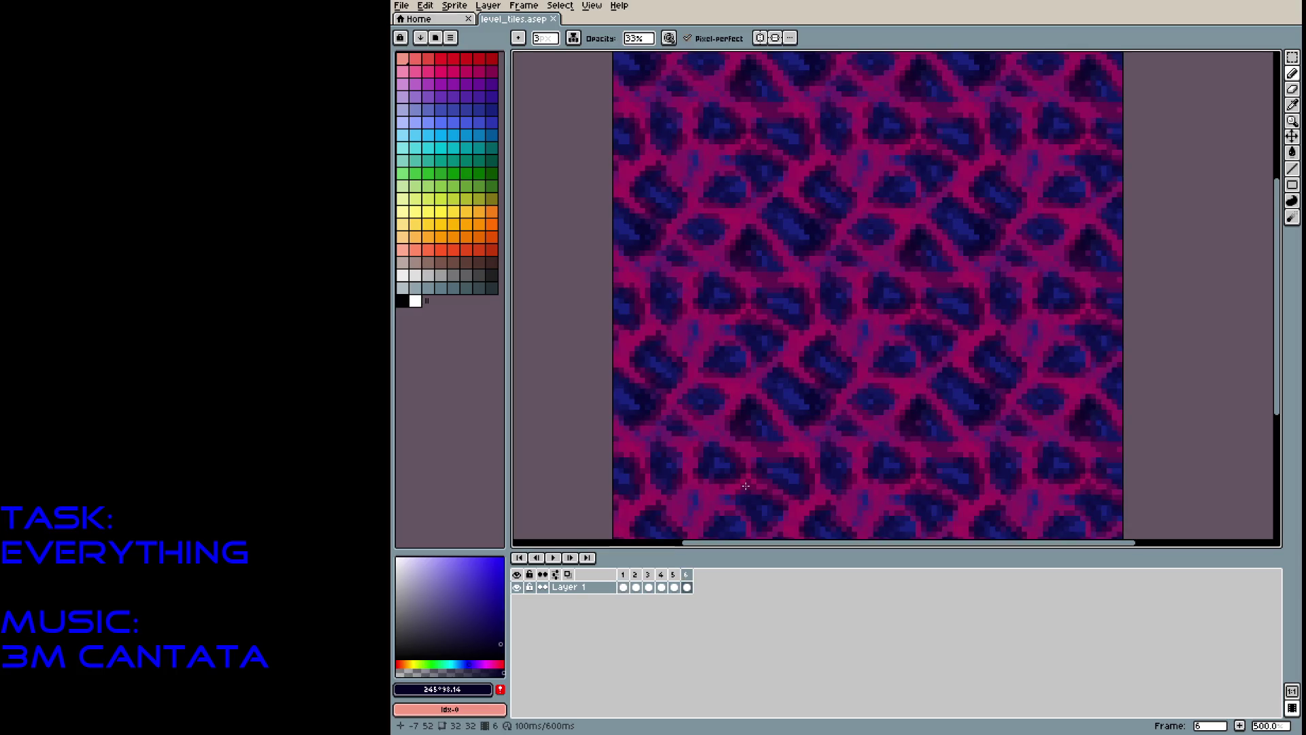
pyautogui.press('Right')
pyautogui.press('Right')
pyautogui.press('Left')
pyautogui.press('Left')
pyautogui.press('Left')
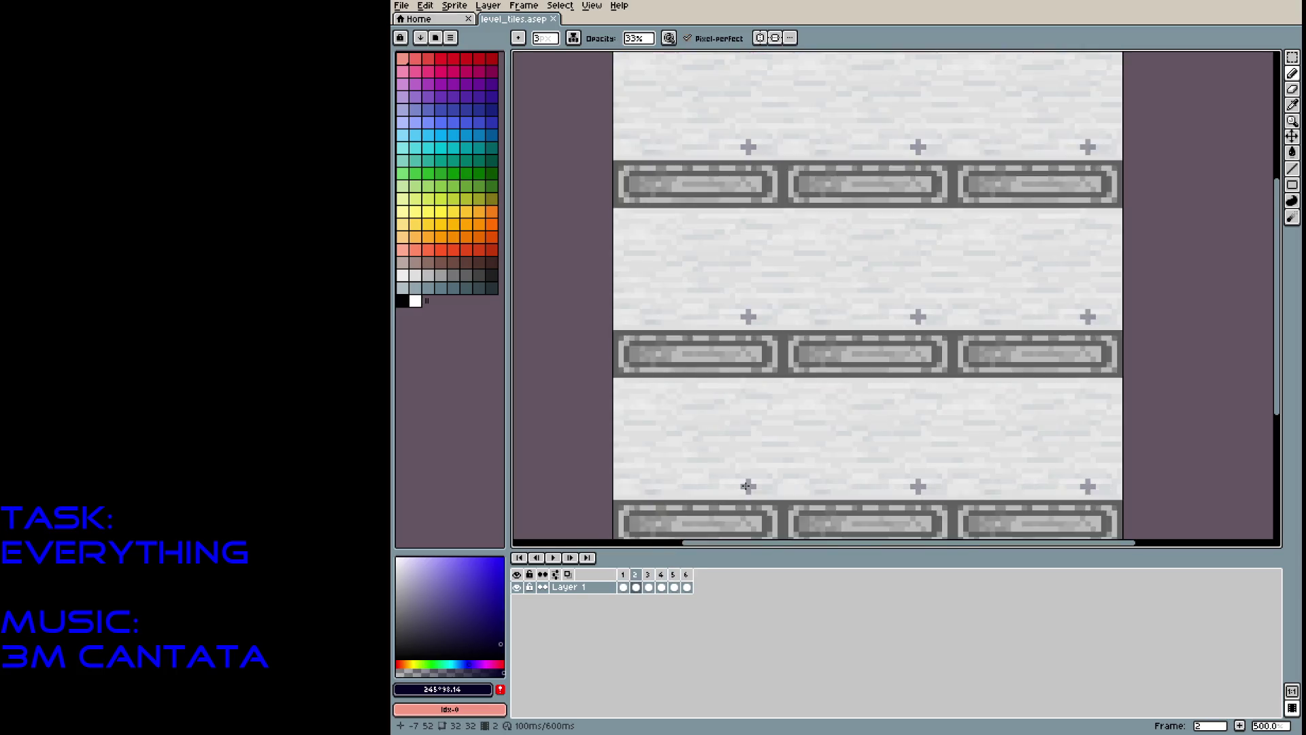
pyautogui.press('Left')
pyautogui.press('Left')
pyautogui.press('Left')
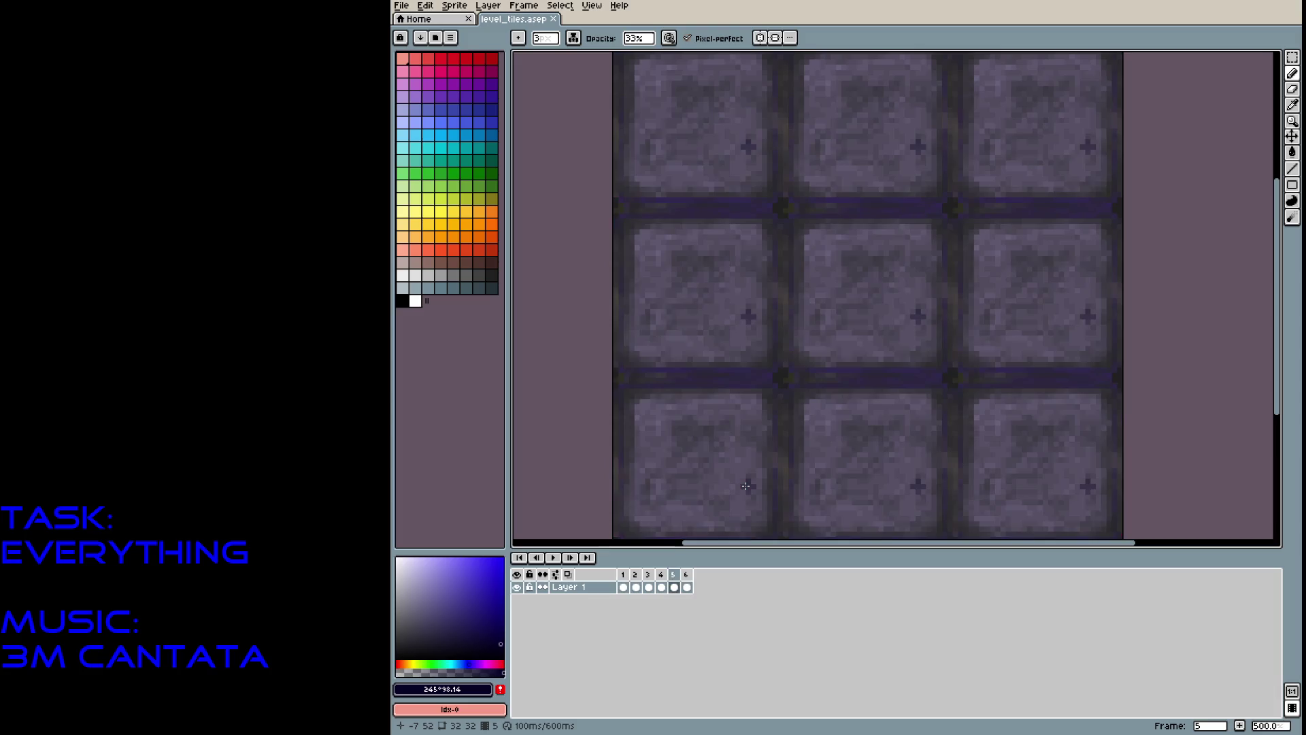
pyautogui.press('Left')
pyautogui.press('Left')
pyautogui.press('Left')
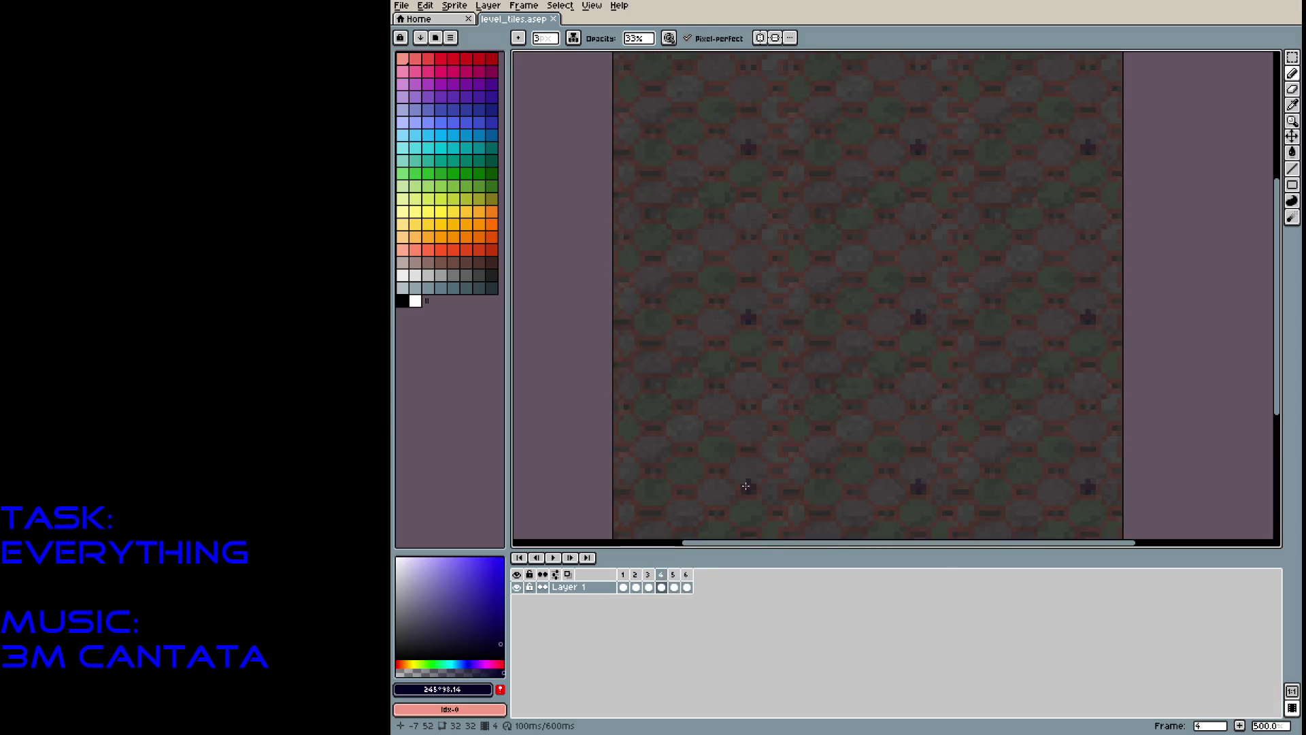
pyautogui.press('Left')
pyautogui.press('Left')
pyautogui.press('Left')
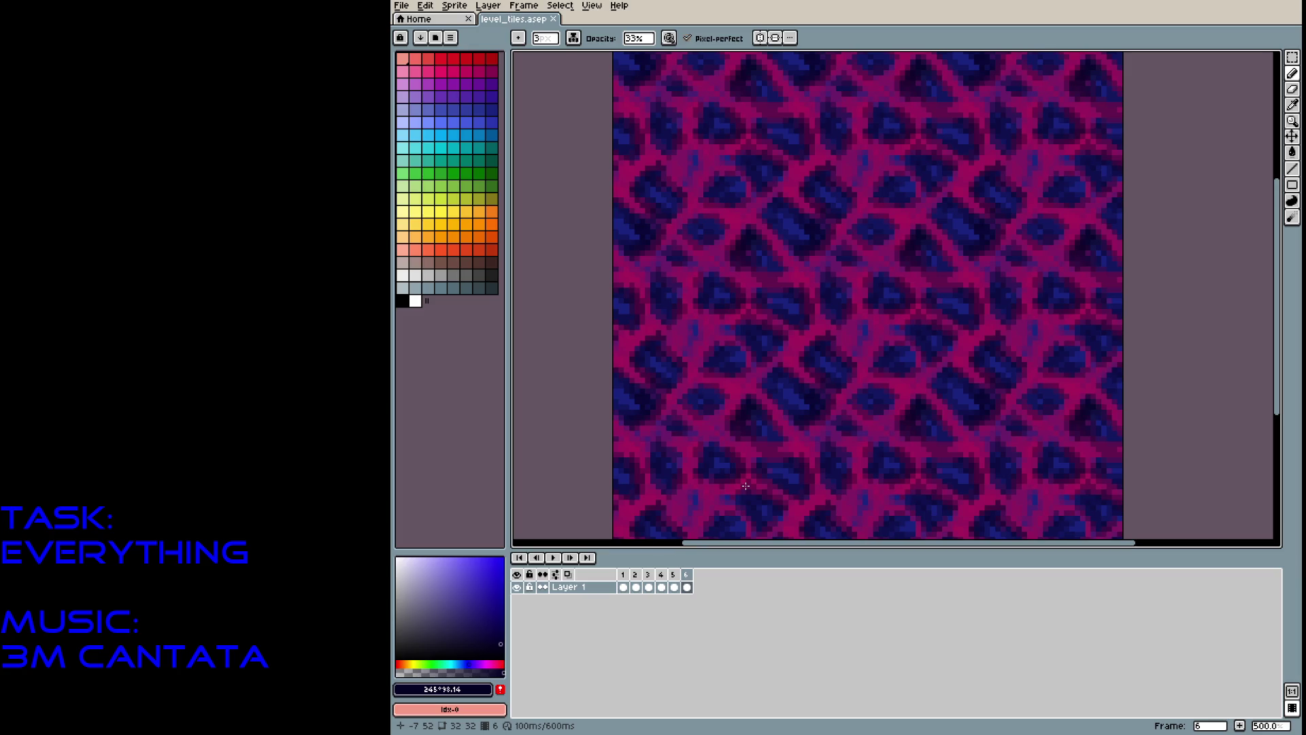
pyautogui.press('Right')
pyautogui.press('Right')
pyautogui.press('Right')
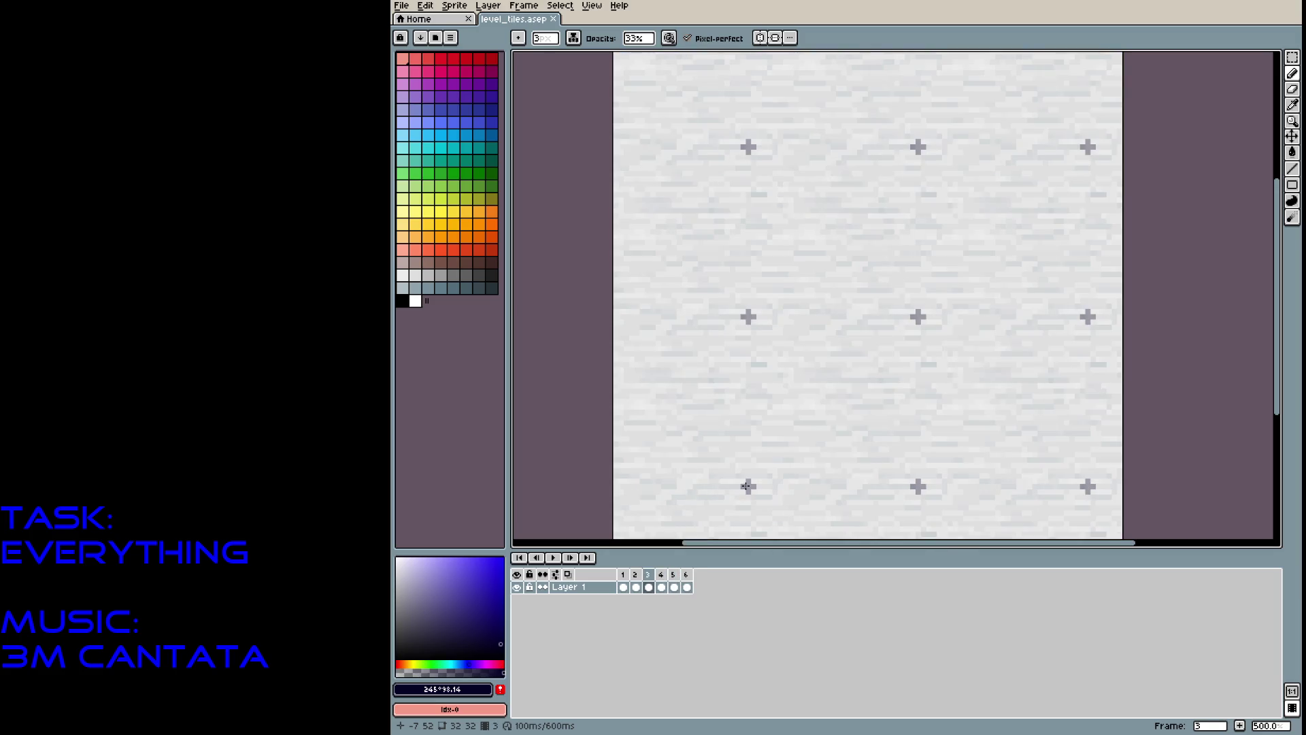
pyautogui.press('Left')
pyautogui.press('Left')
pyautogui.press('Right')
pyautogui.press('Right')
pyautogui.press('Right')
pyautogui.press('Right')
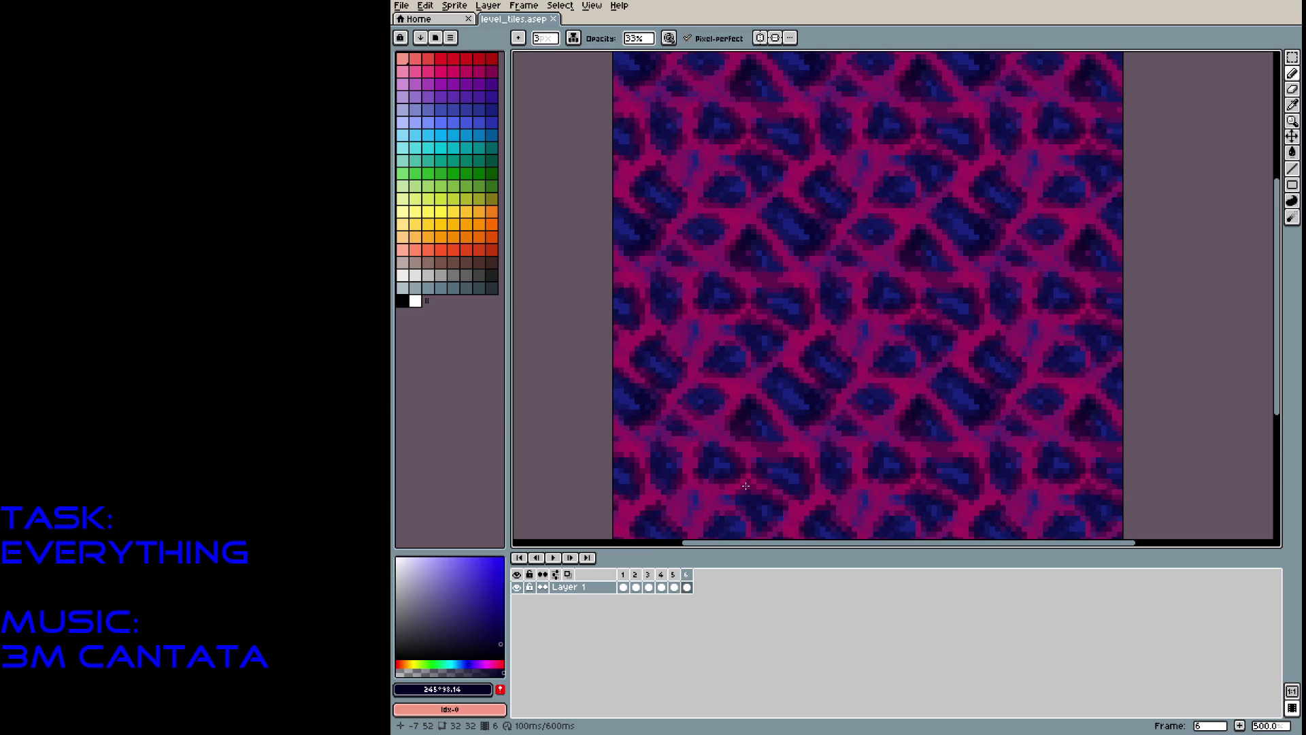
pyautogui.hotkey('alt', 'n')
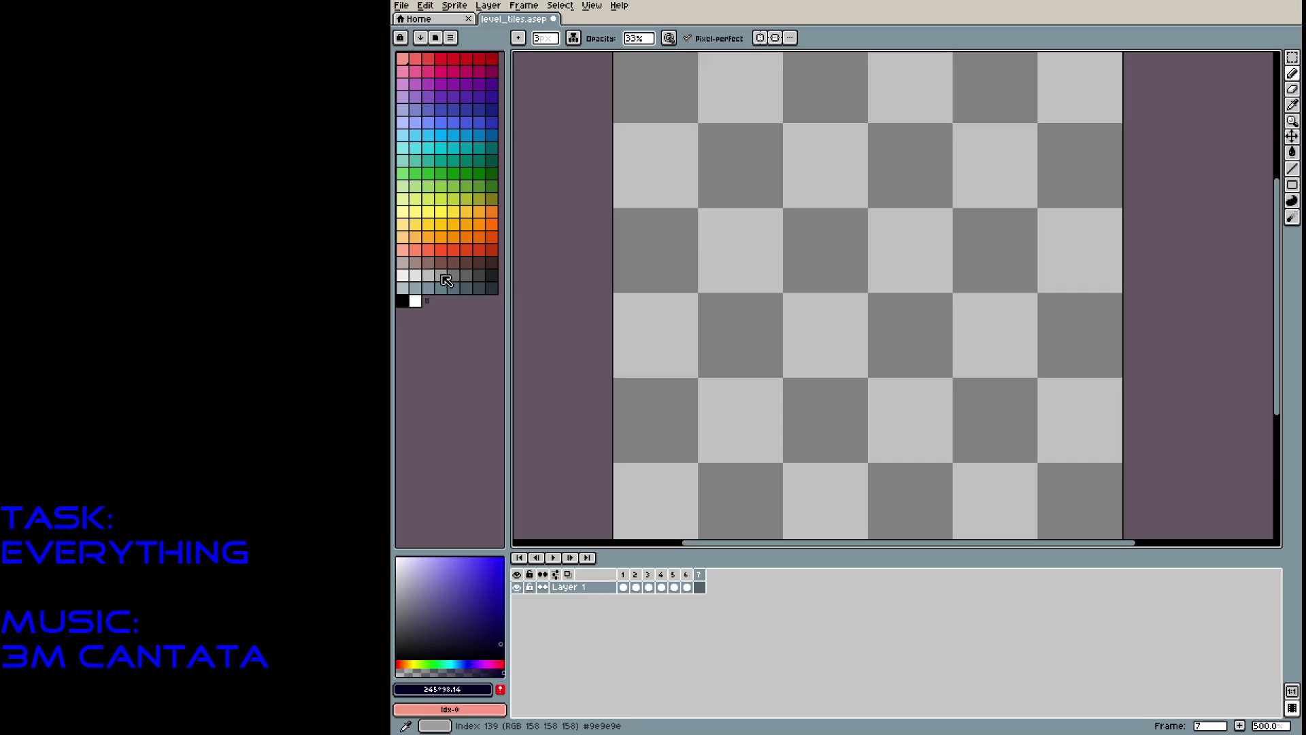
# Fill frame 7 with solid dark blue at 100% opacity.
pyautogui.click(492, 111)
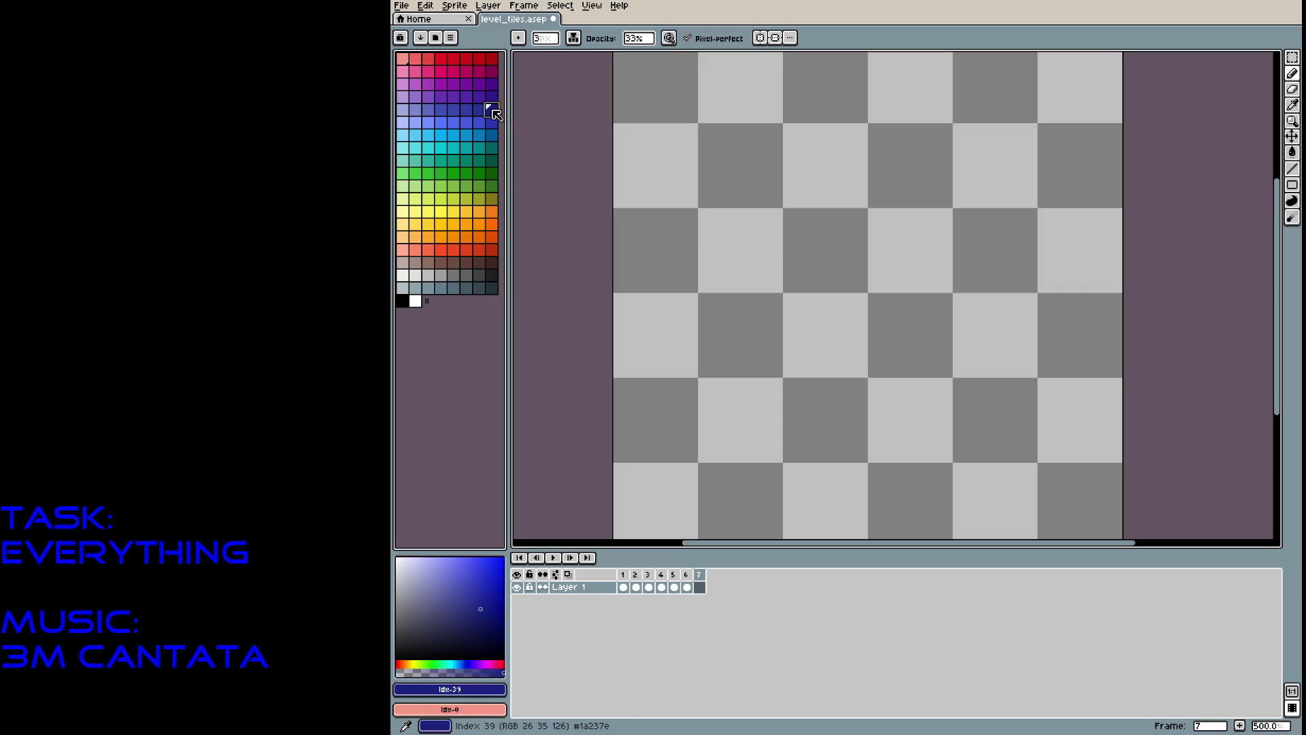
pyautogui.click(638, 38)
pyautogui.moveTo(670, 57); pyautogui.dragTo(755, 57)
pyautogui.moveTo(833, 177); pyautogui.dragTo(962, 176)
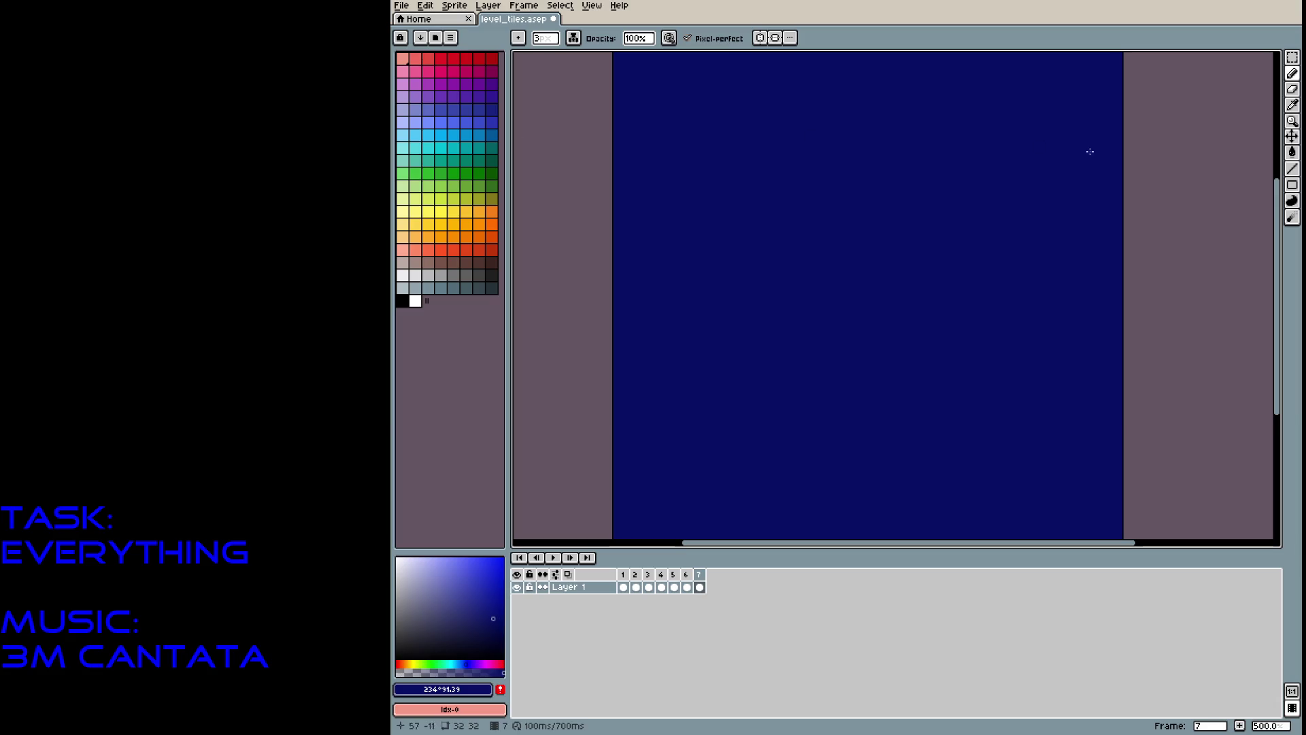
# With a darker navy at 23% opacity, draw faint horizontal streaks using 2 px and 1 px brushes.
pyautogui.click(502, 629)
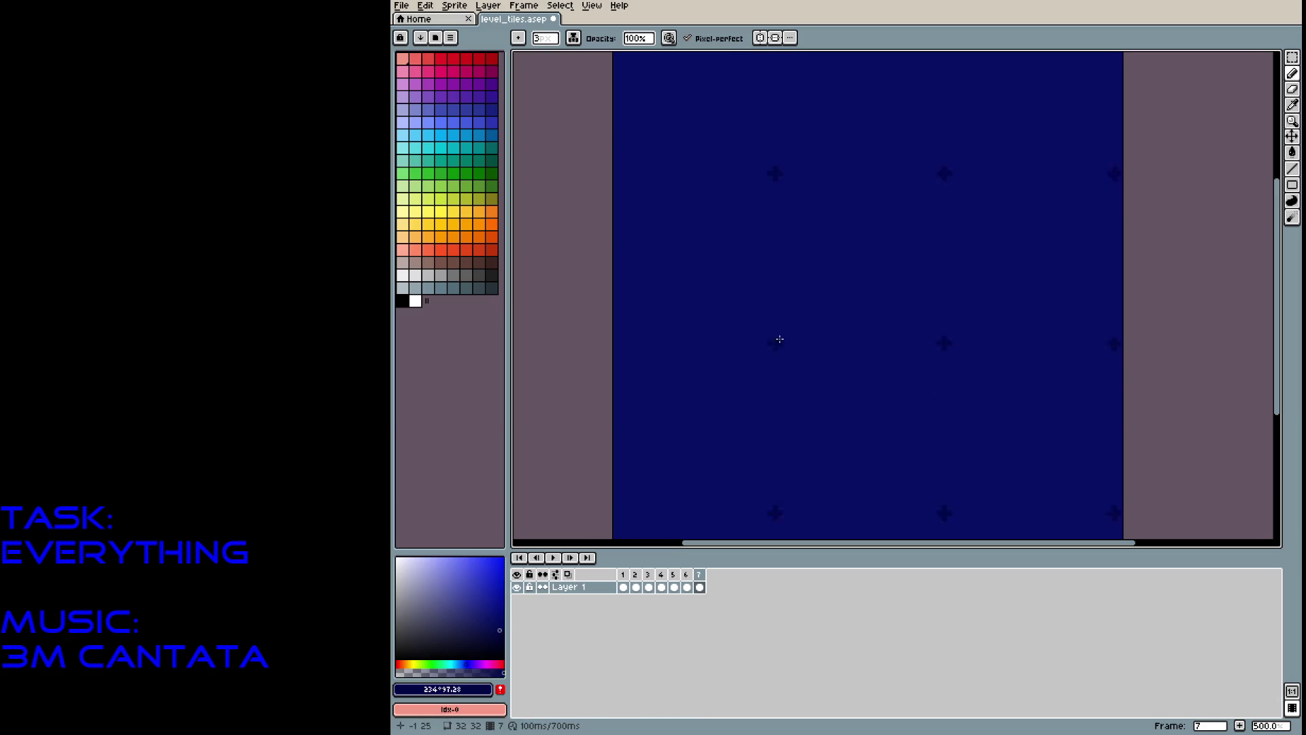
pyautogui.moveTo(638, 38); pyautogui.dragTo(660, 54)
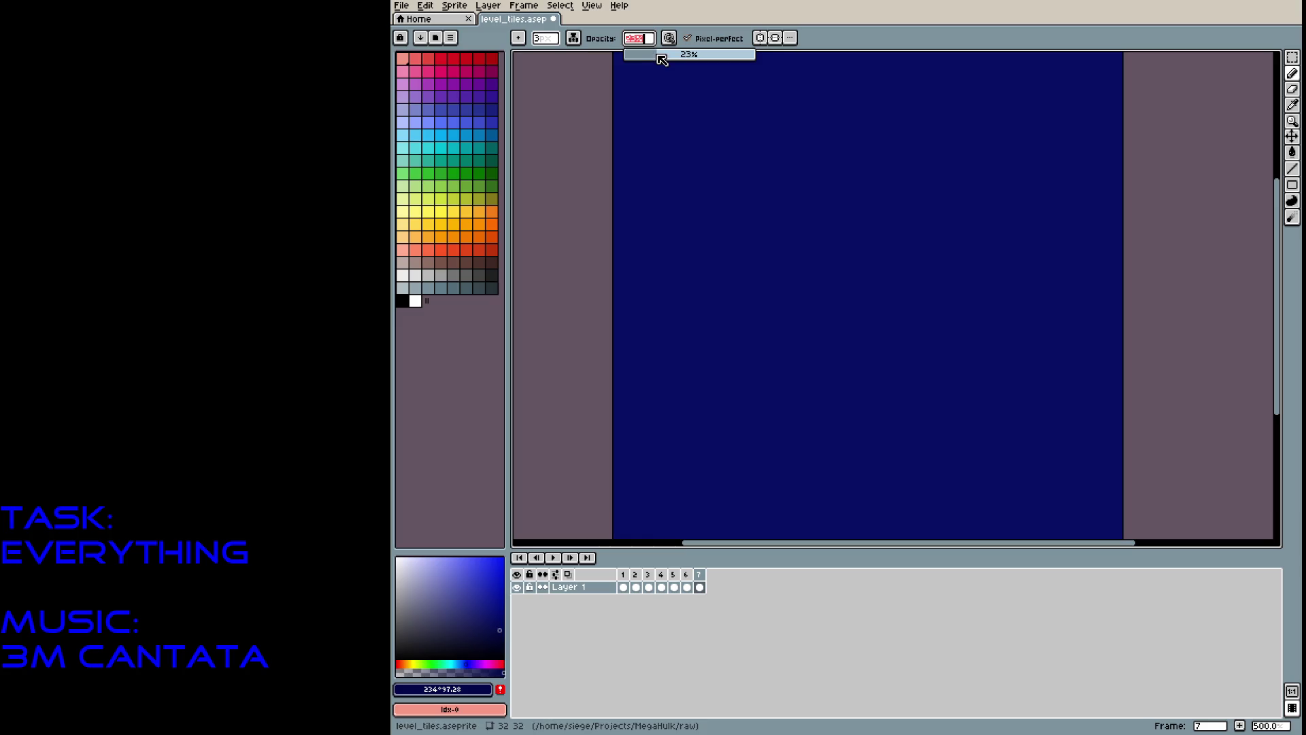
pyautogui.click(794, 229)
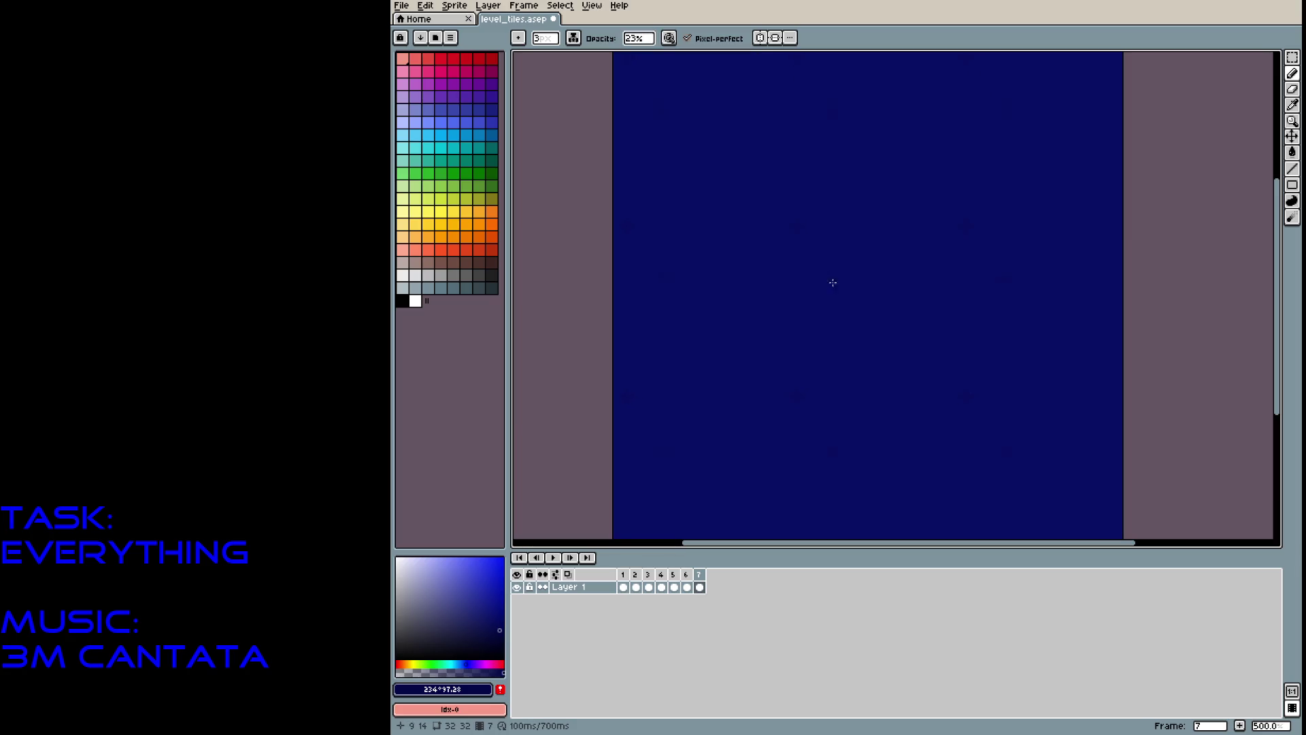
pyautogui.press('-')
pyautogui.moveTo(889, 215); pyautogui.dragTo(995, 271)
pyautogui.press('-')
pyautogui.moveTo(897, 171)
pyautogui.mouseDown()
pyautogui.moveTo(1058, 172)
pyautogui.moveTo(878, 227)
pyautogui.moveTo(755, 218)
pyautogui.moveTo(808, 238)
pyautogui.mouseUp()
pyautogui.moveTo(669, 250)
pyautogui.mouseDown()
pyautogui.moveTo(700, 285)
pyautogui.moveTo(790, 318)
pyautogui.mouseUp()
pyautogui.hscroll(4, 974, 315)
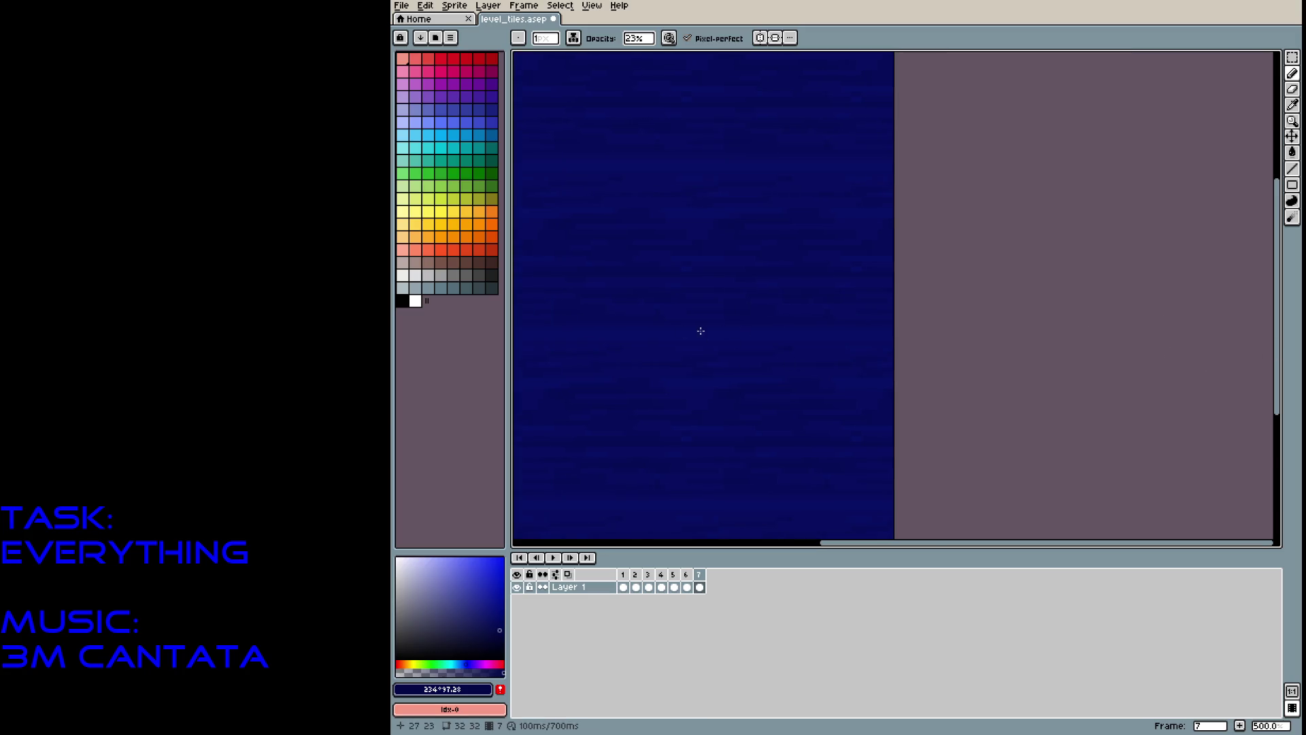
pyautogui.hscroll(-3, 778, 318)
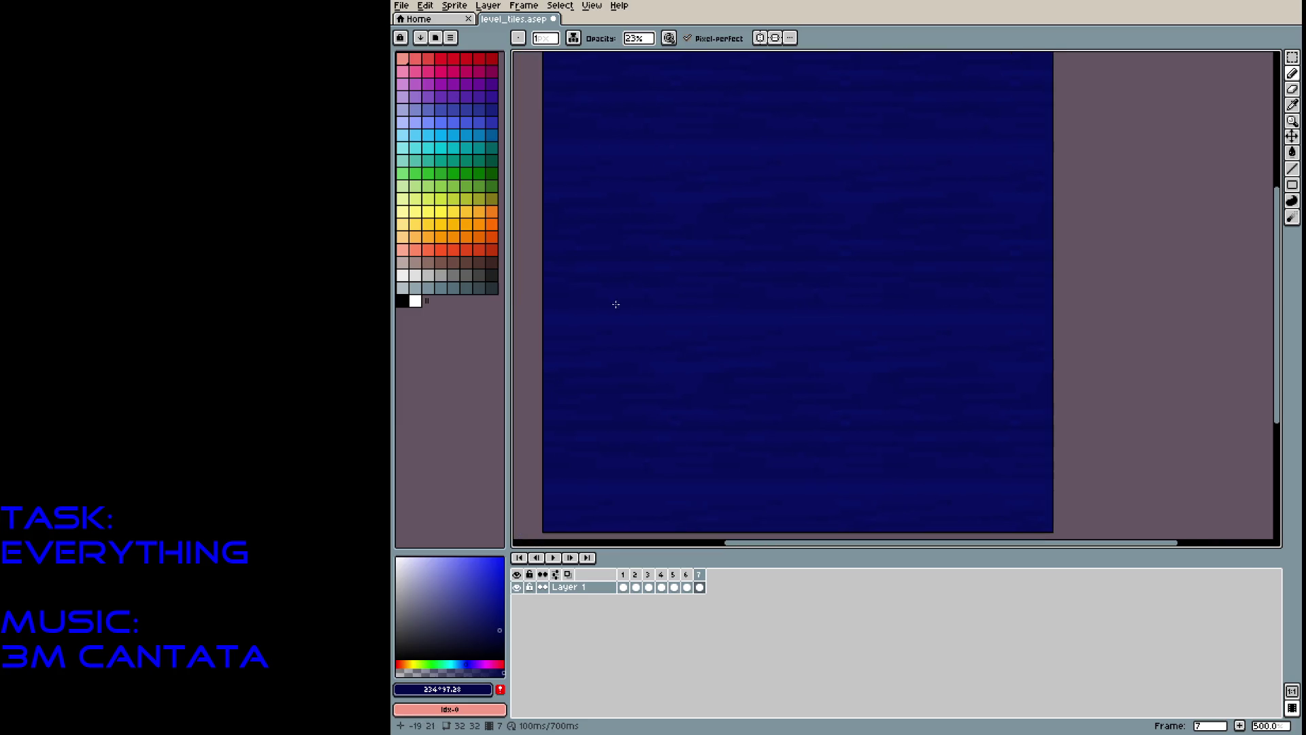